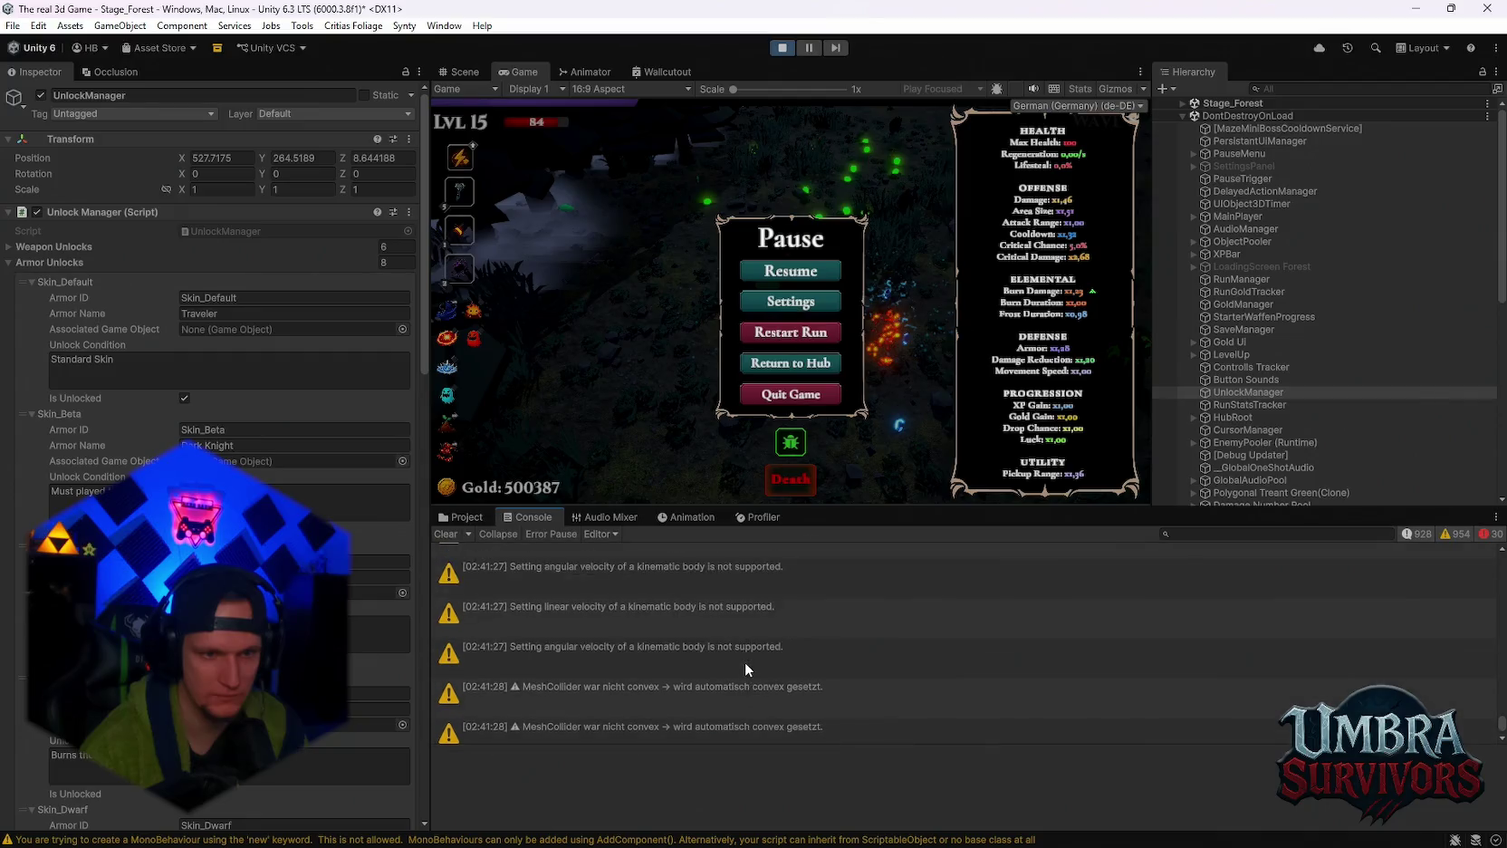
# Scroll the Console and Inspector, then maximize the Game tab to fill the editor window.
pyautogui.scroll(-5, 830, 682)
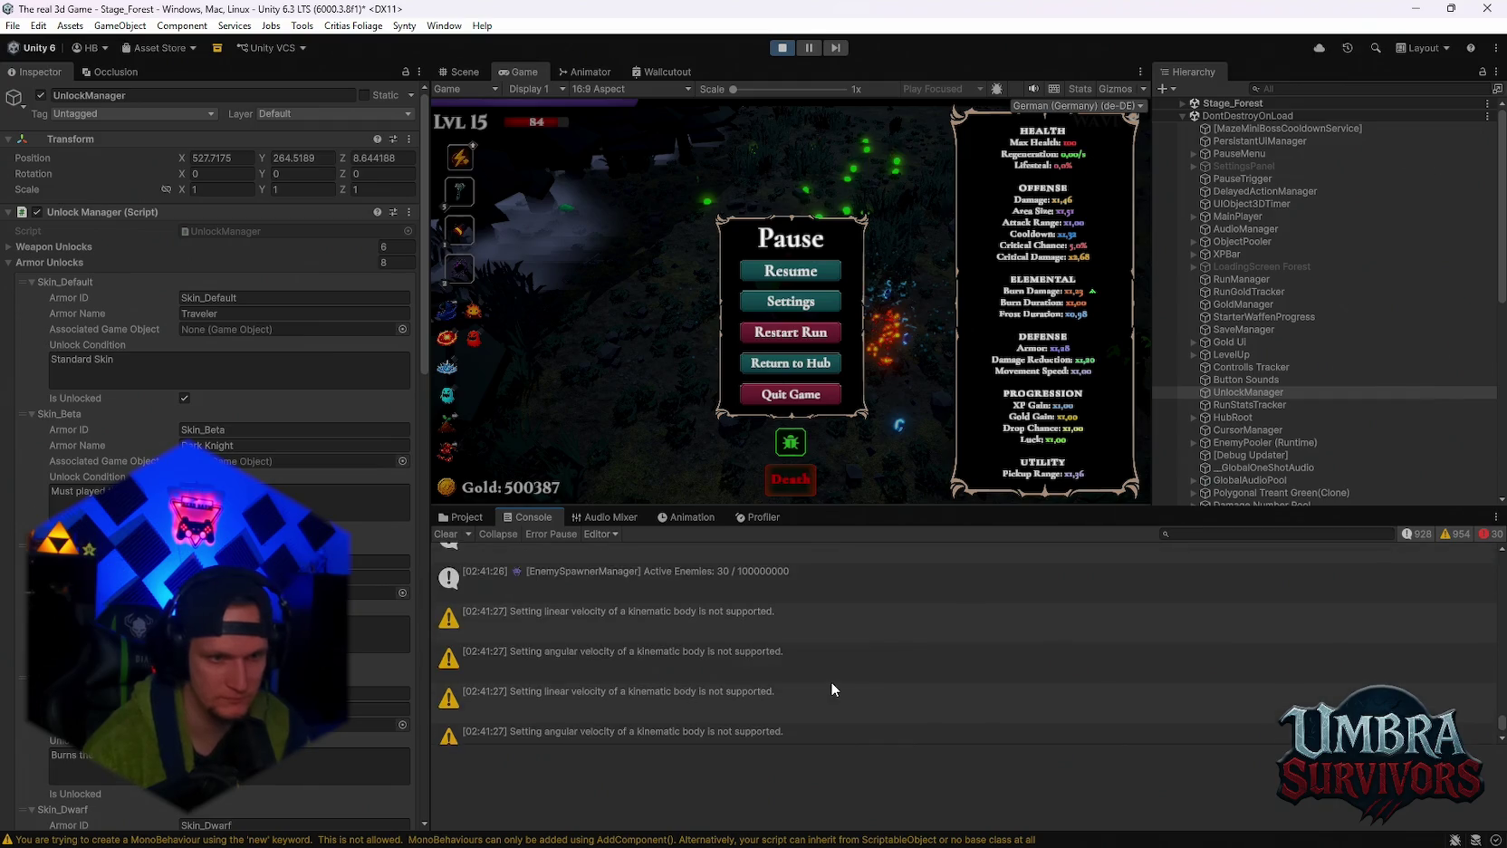
pyautogui.scroll(3, 830, 681)
pyautogui.scroll(-3, 819, 680)
pyautogui.scroll(-15, 382, 577)
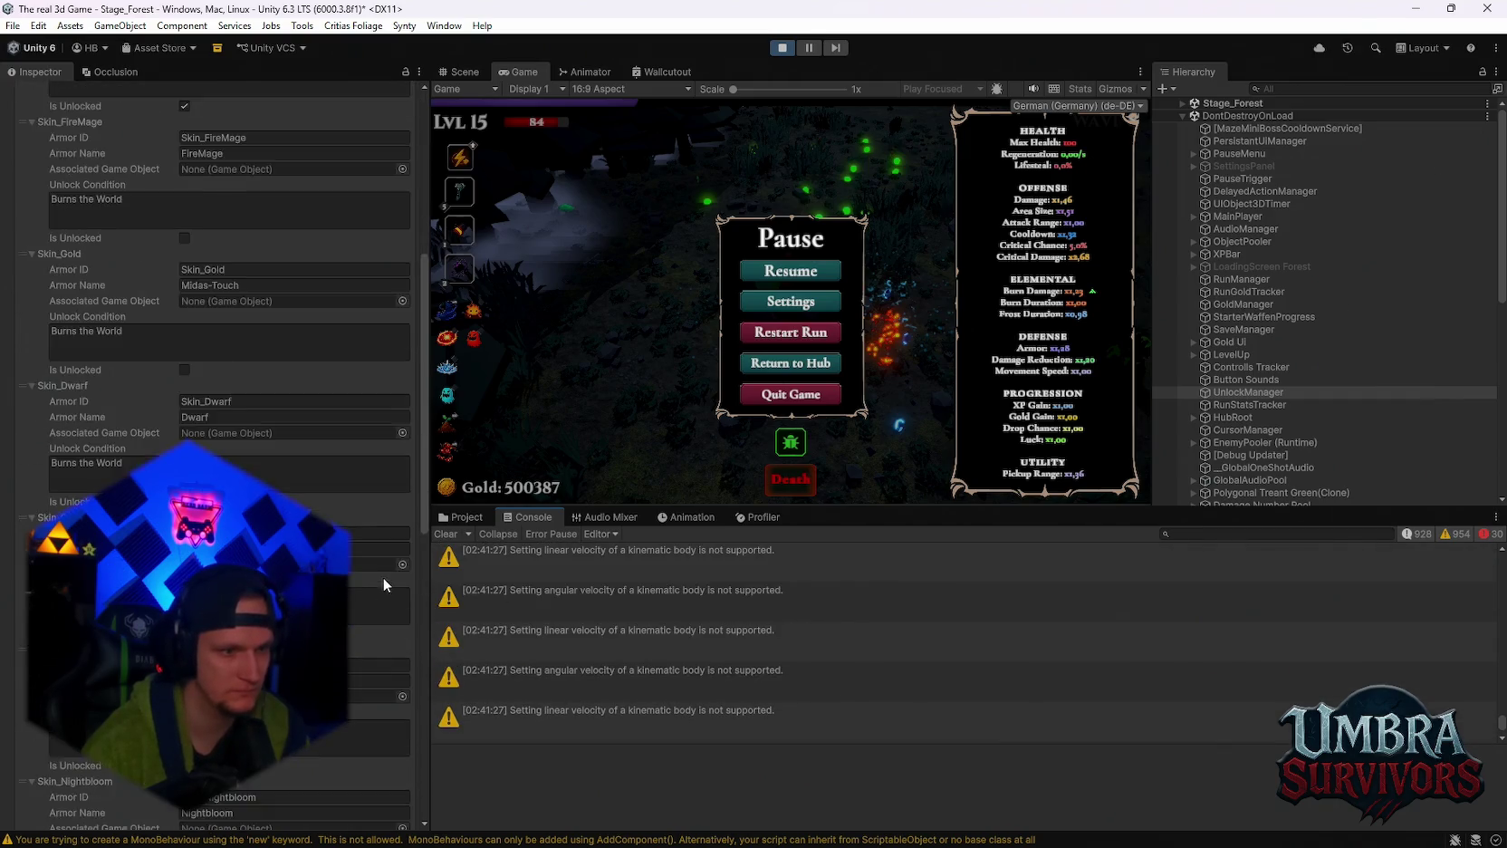
pyautogui.scroll(-1, 763, 658)
pyautogui.scroll(-3, 788, 657)
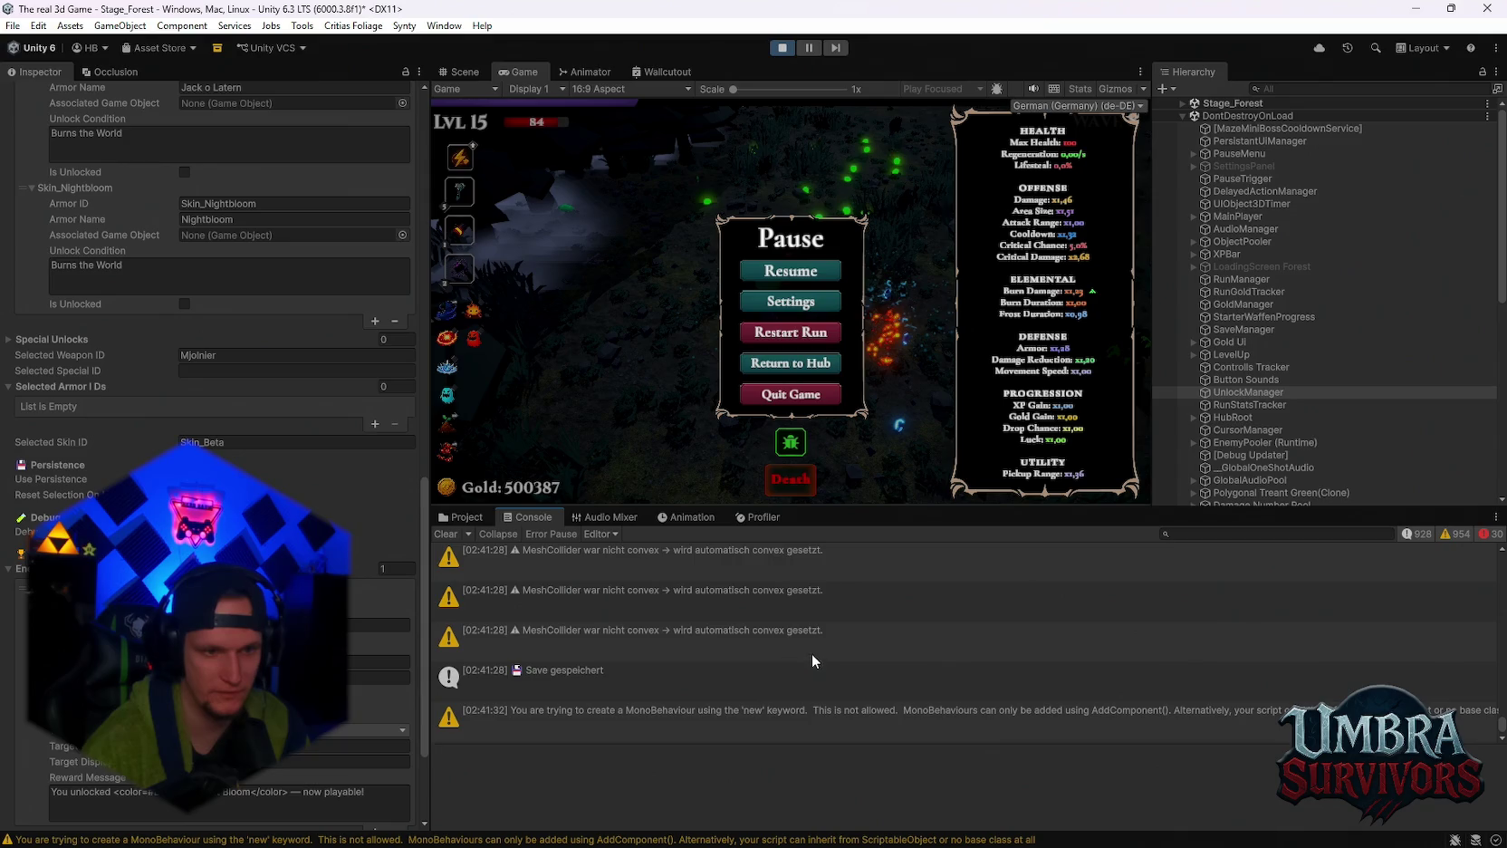
pyautogui.doubleClick(515, 68)
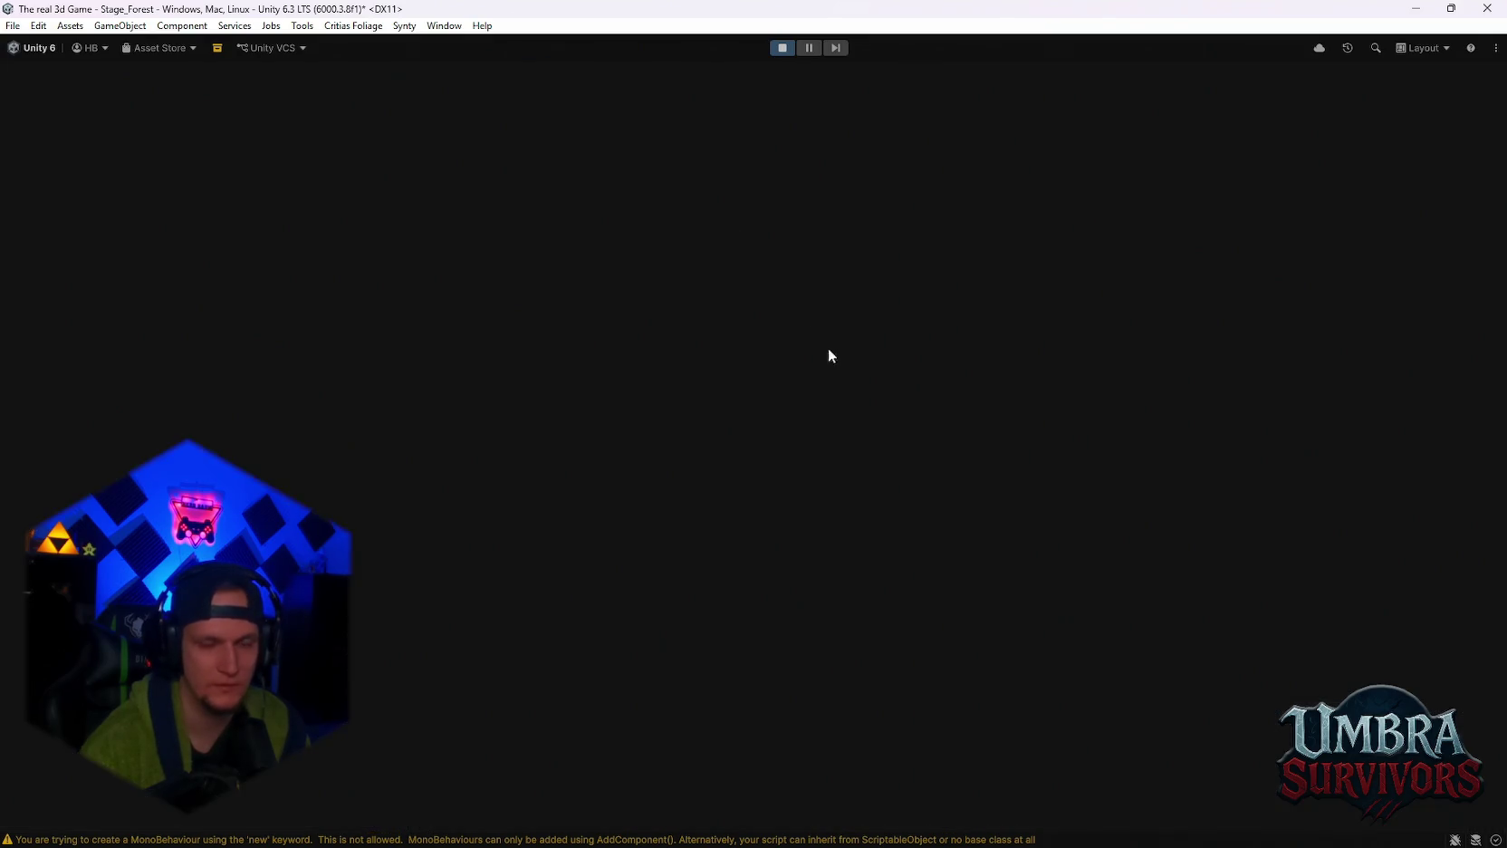
# Resume the forest run, play with D, A and W until death, then choose End Run.
pyautogui.click(749, 411)
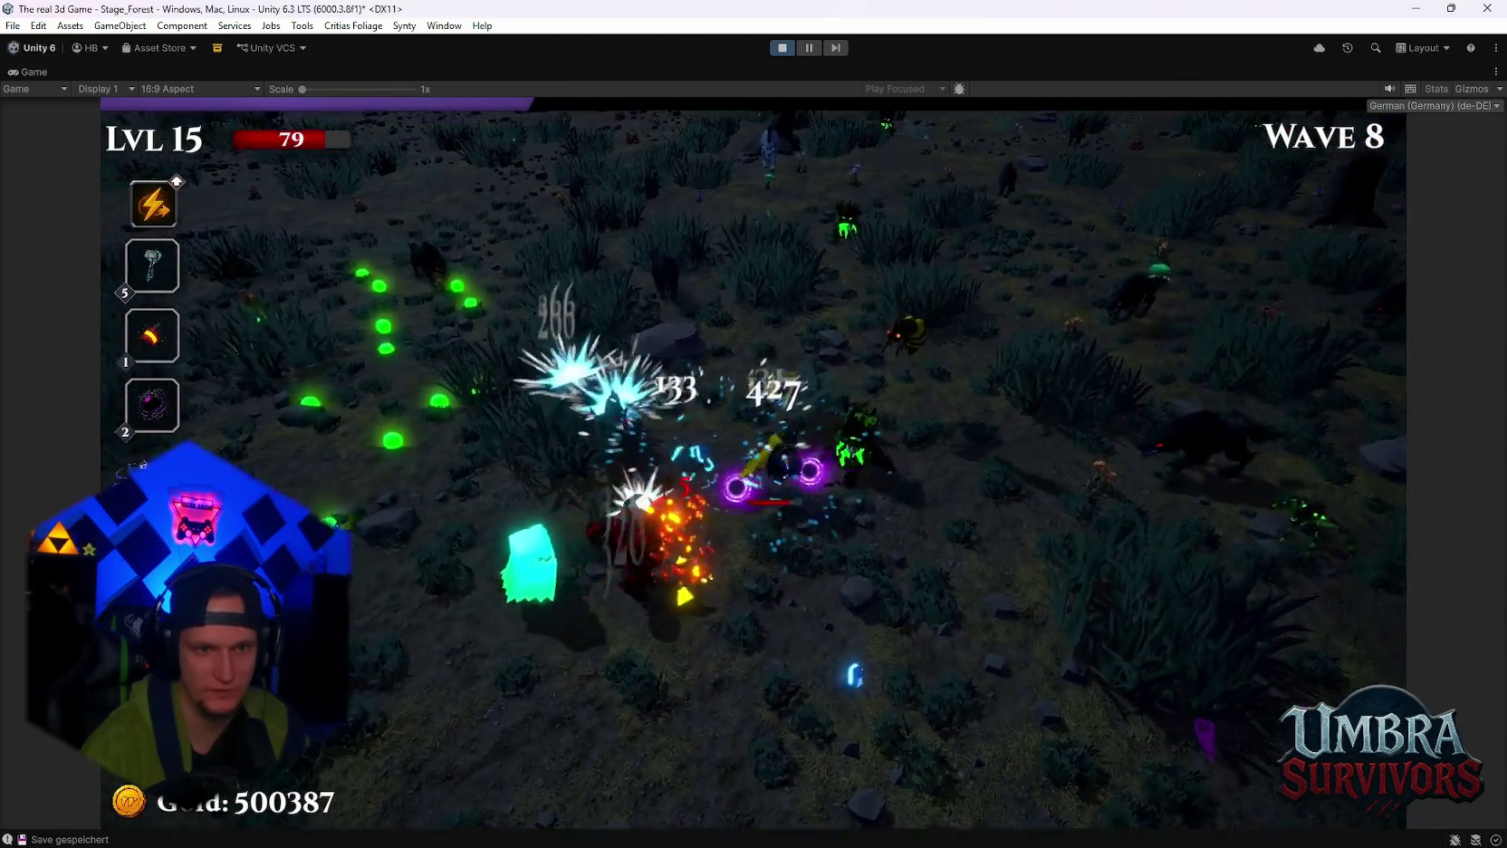
pyautogui.press('d')
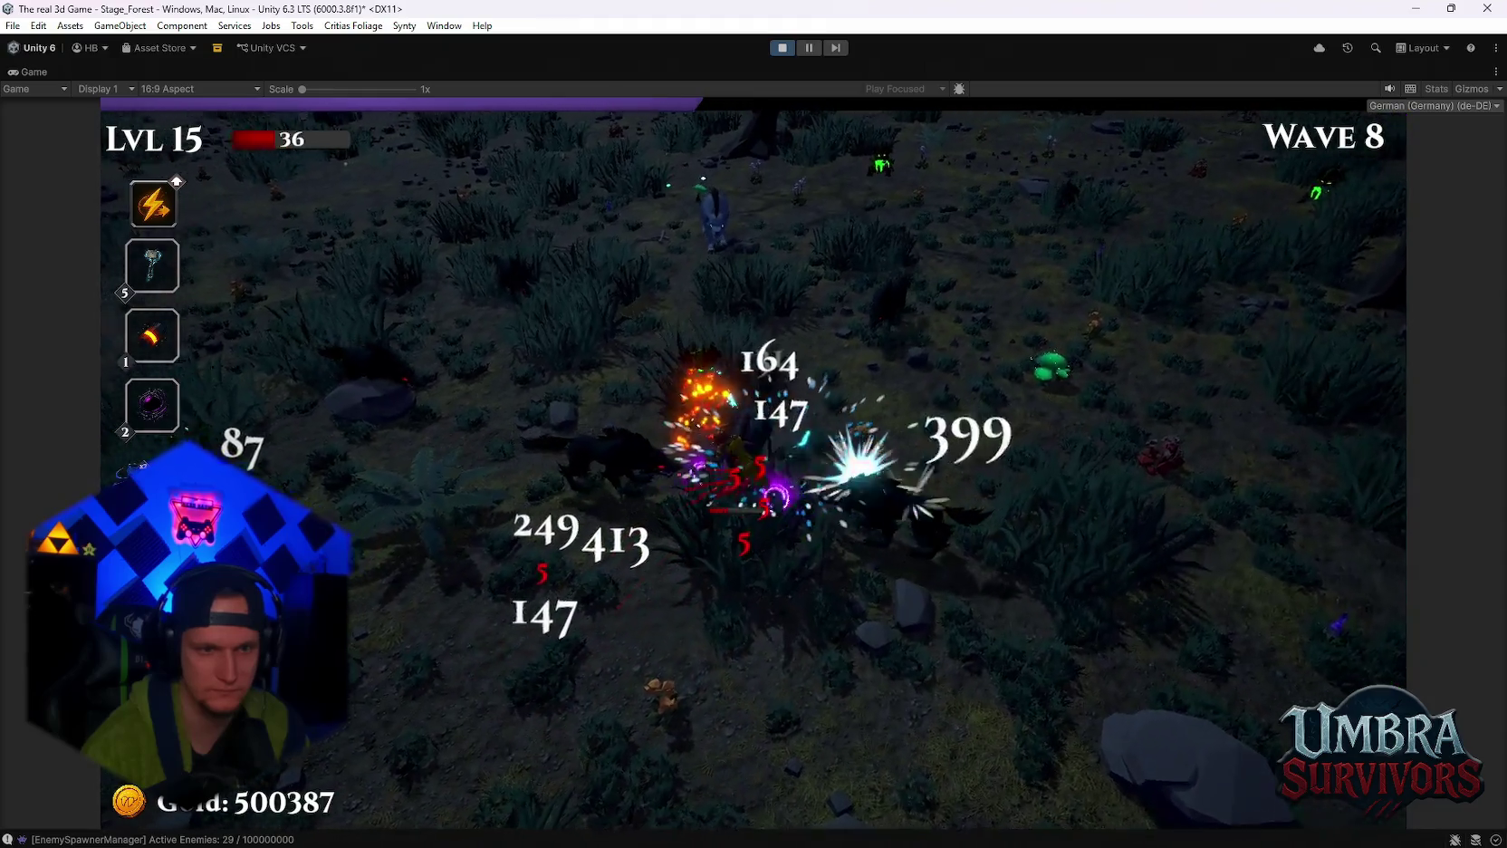
pyautogui.press('a')
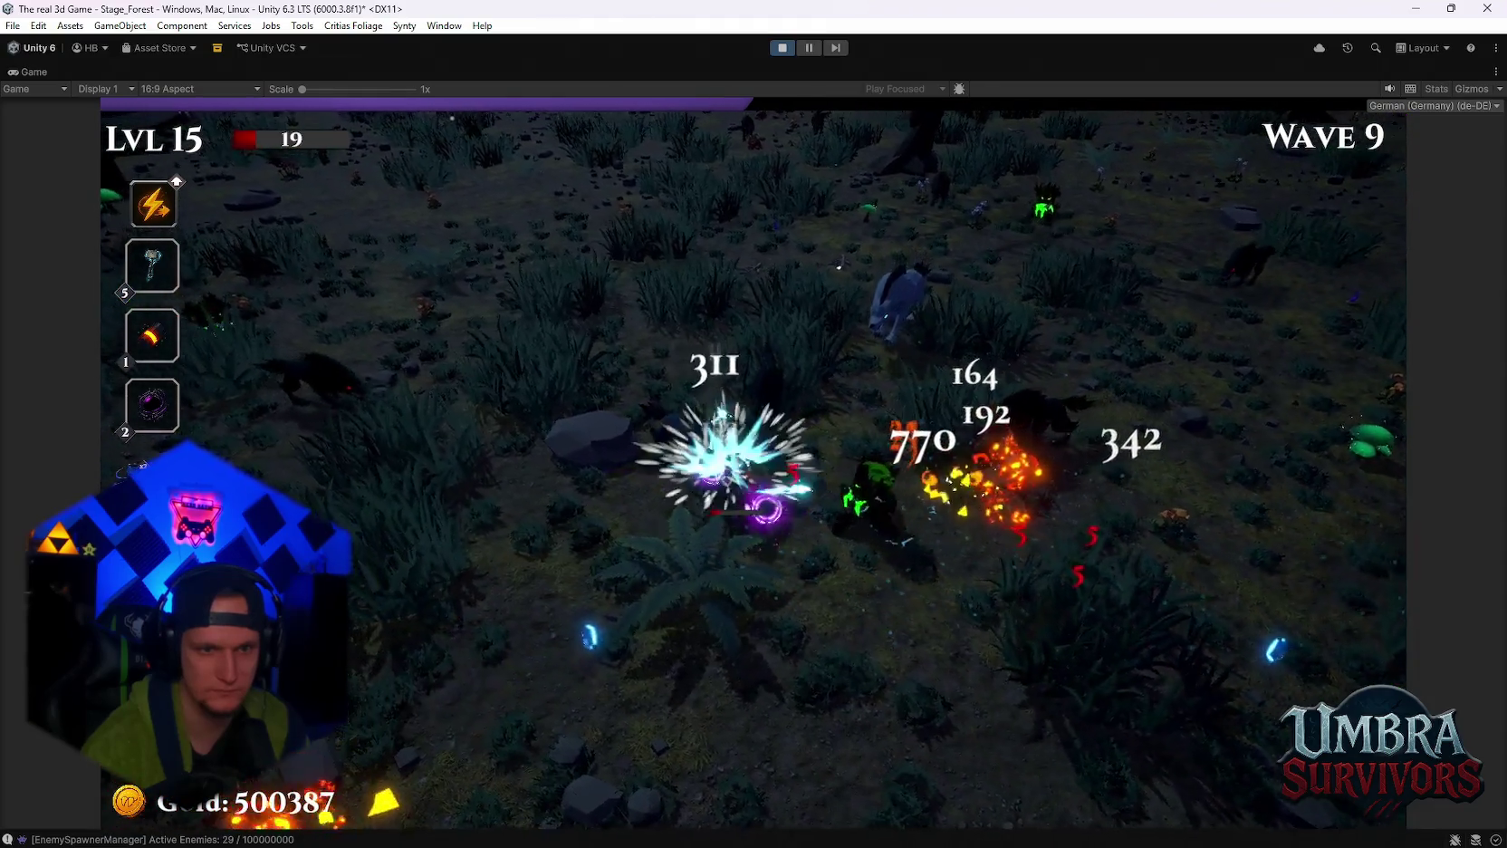
pyautogui.press('w')
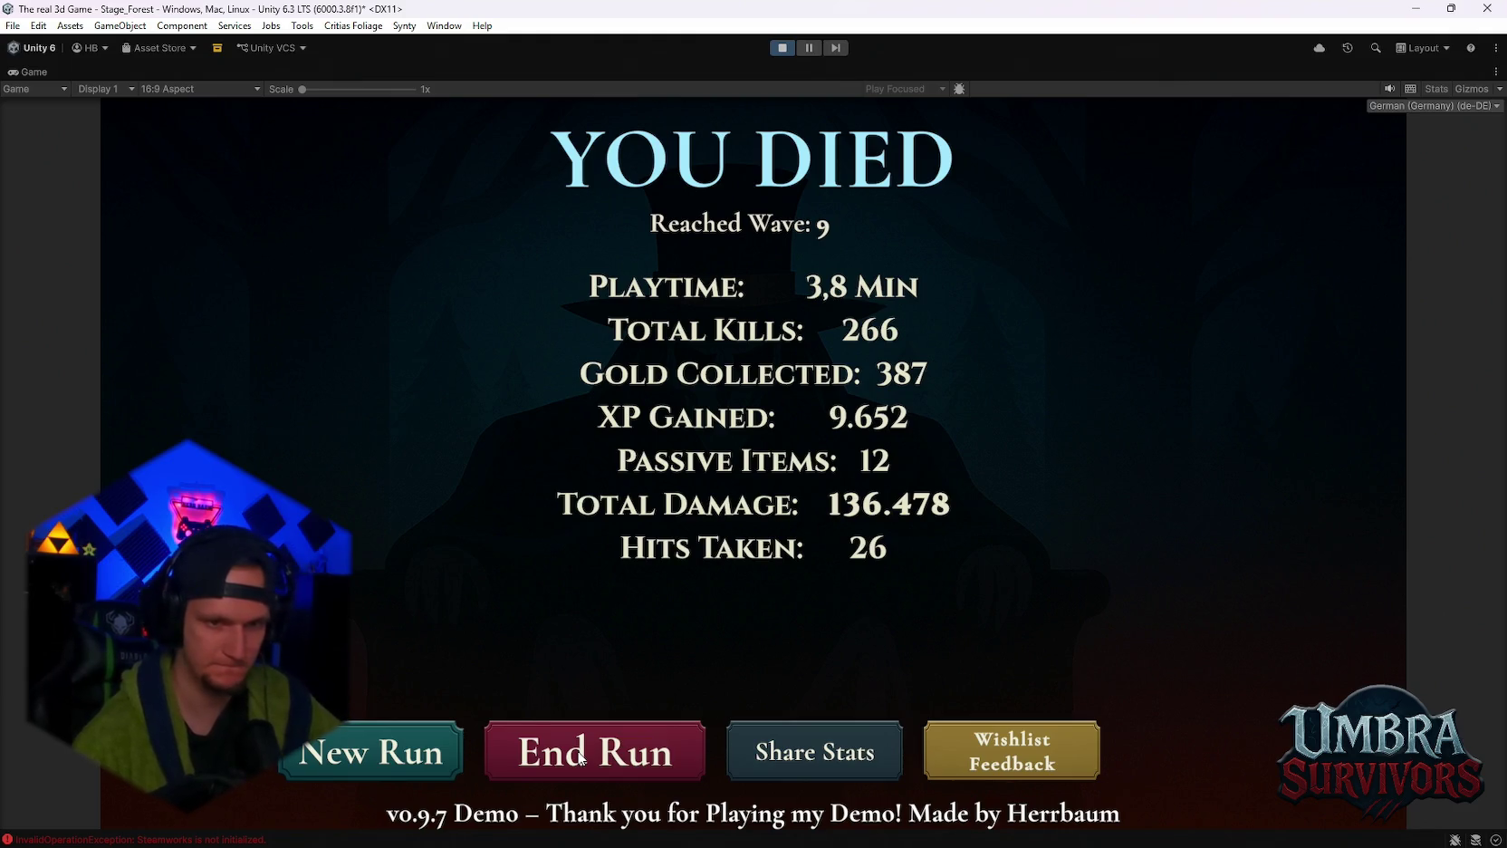
pyautogui.click(580, 759)
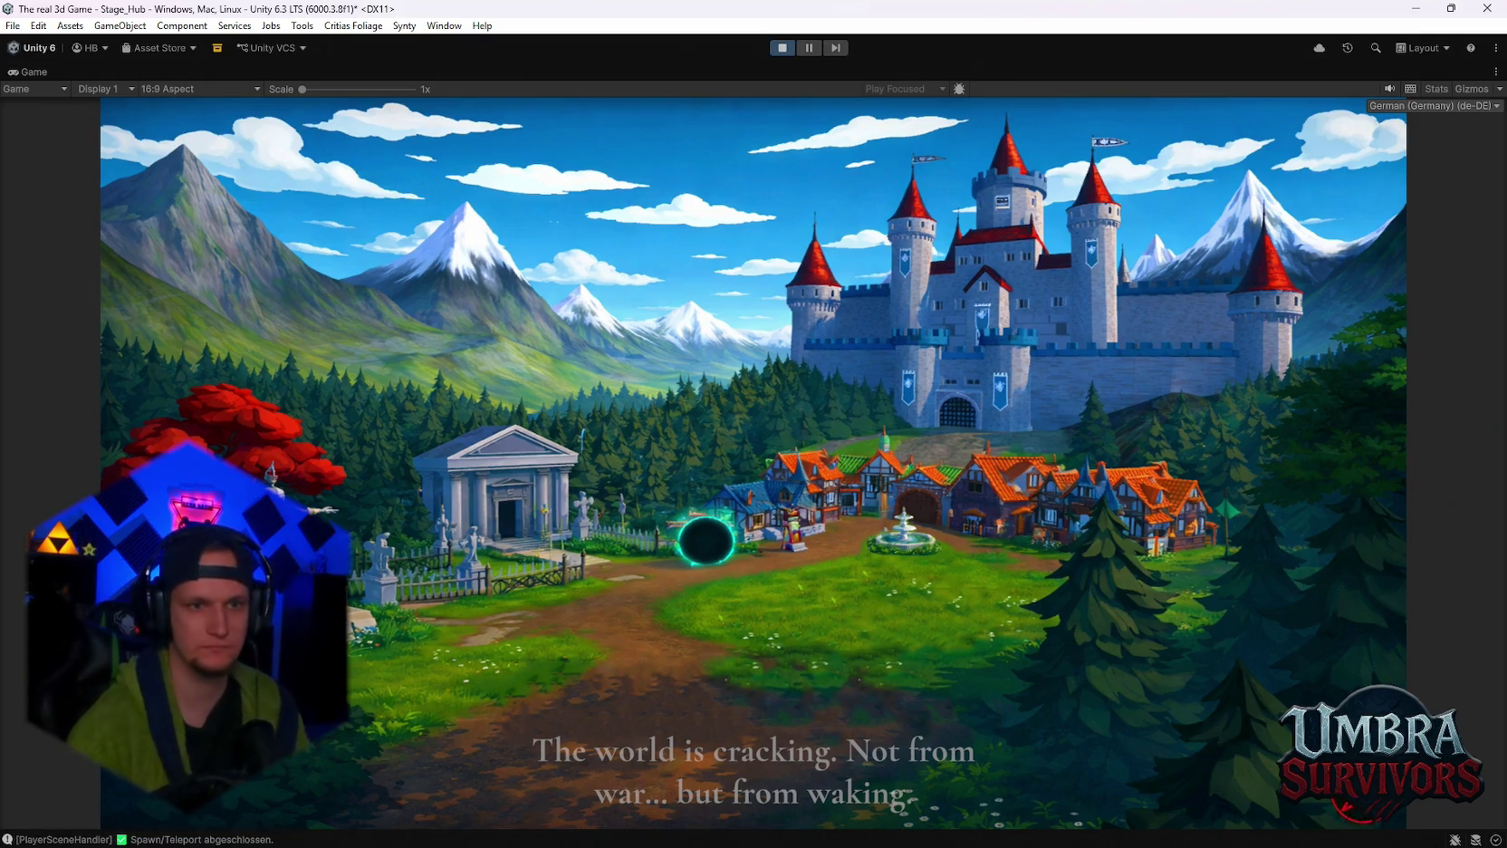
# Skip the hub intro, walk to the merchant, browse the Skin Shop cards and close it.
pyautogui.press('space')
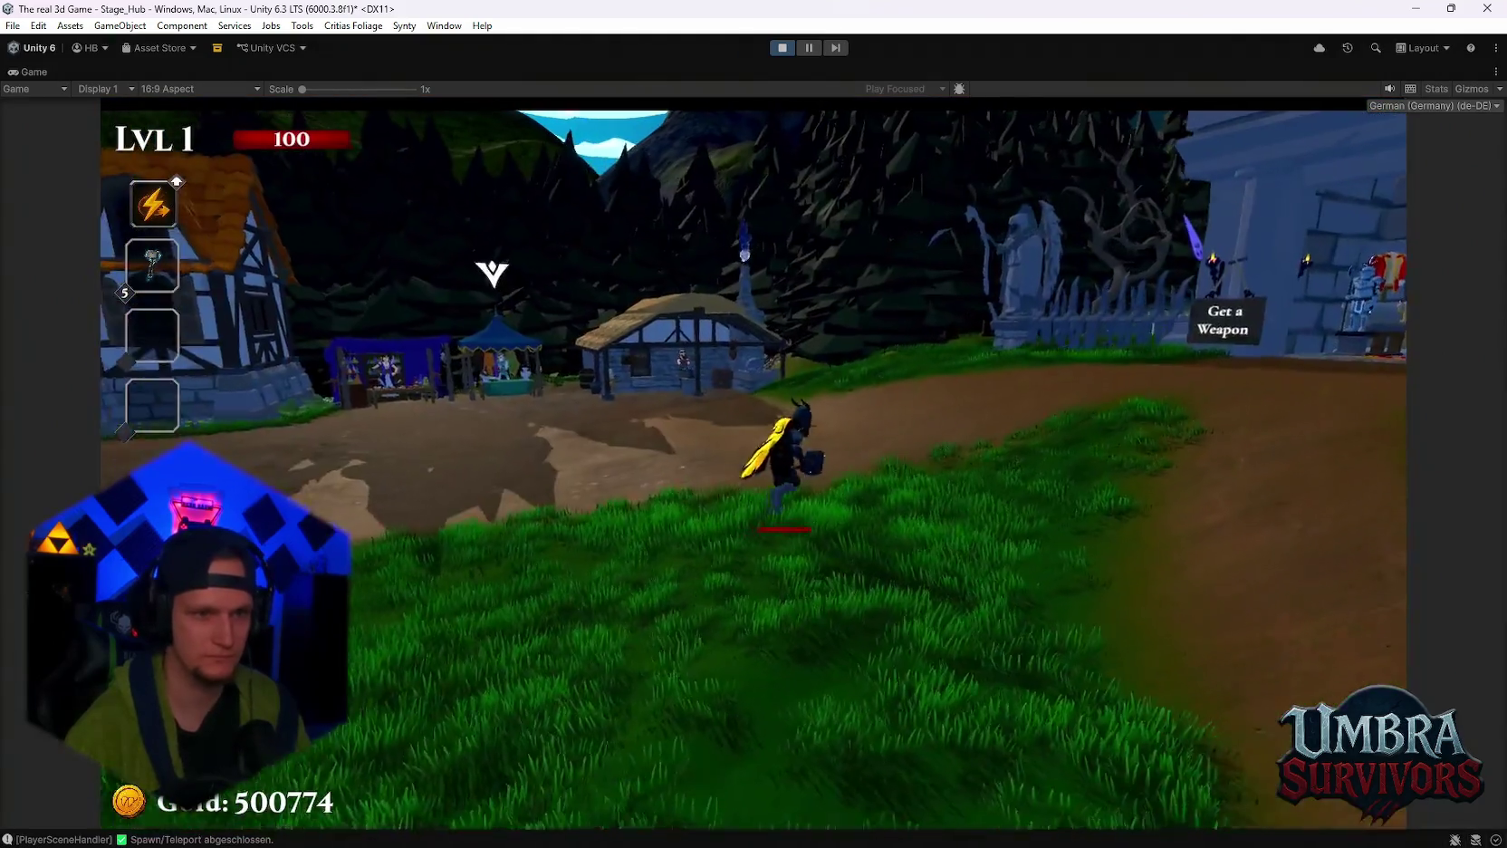
pyautogui.press('w')
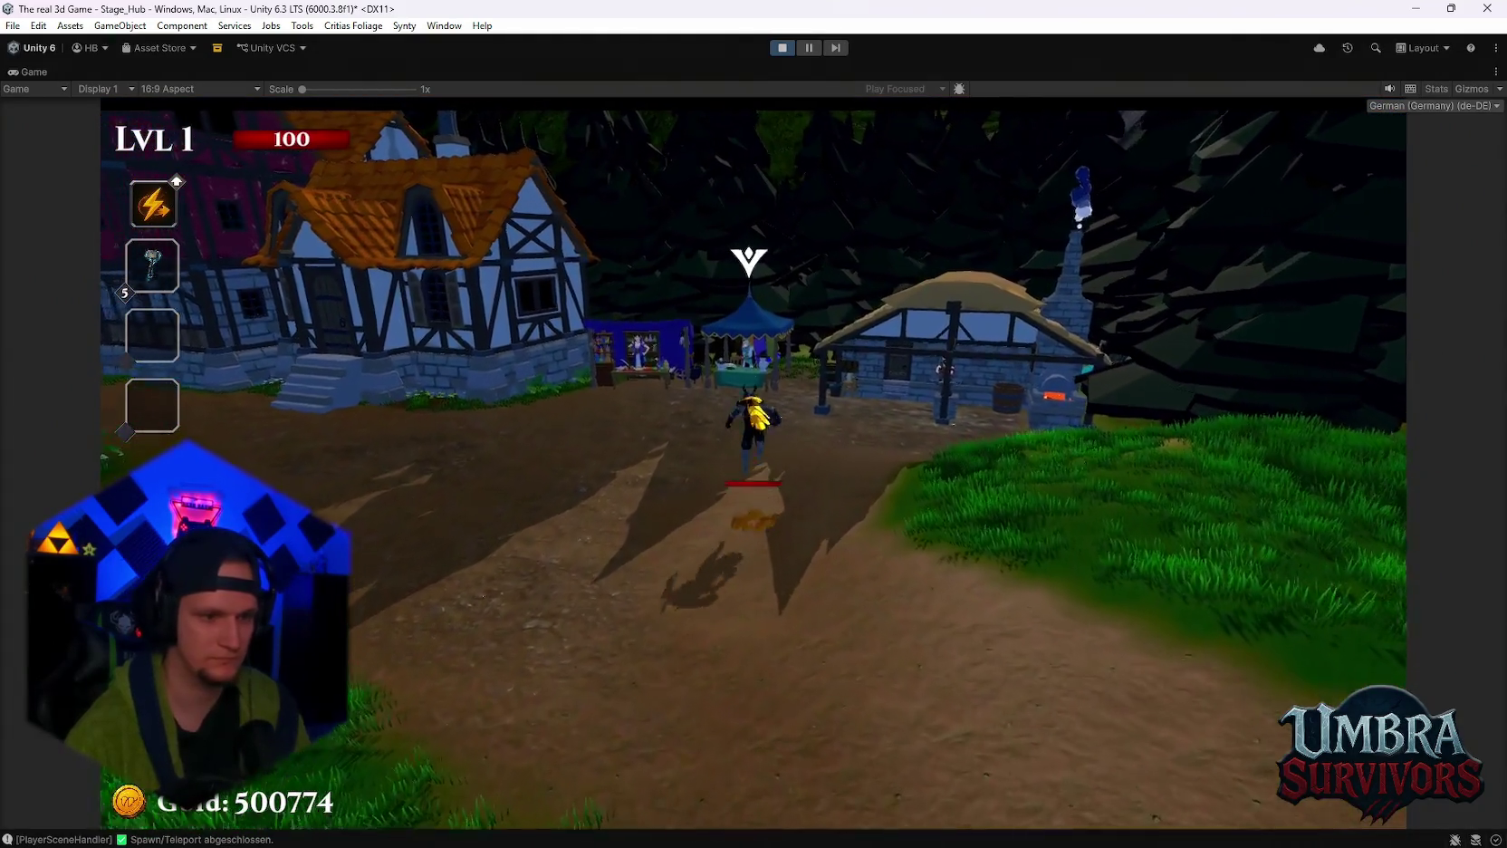
pyautogui.press('w')
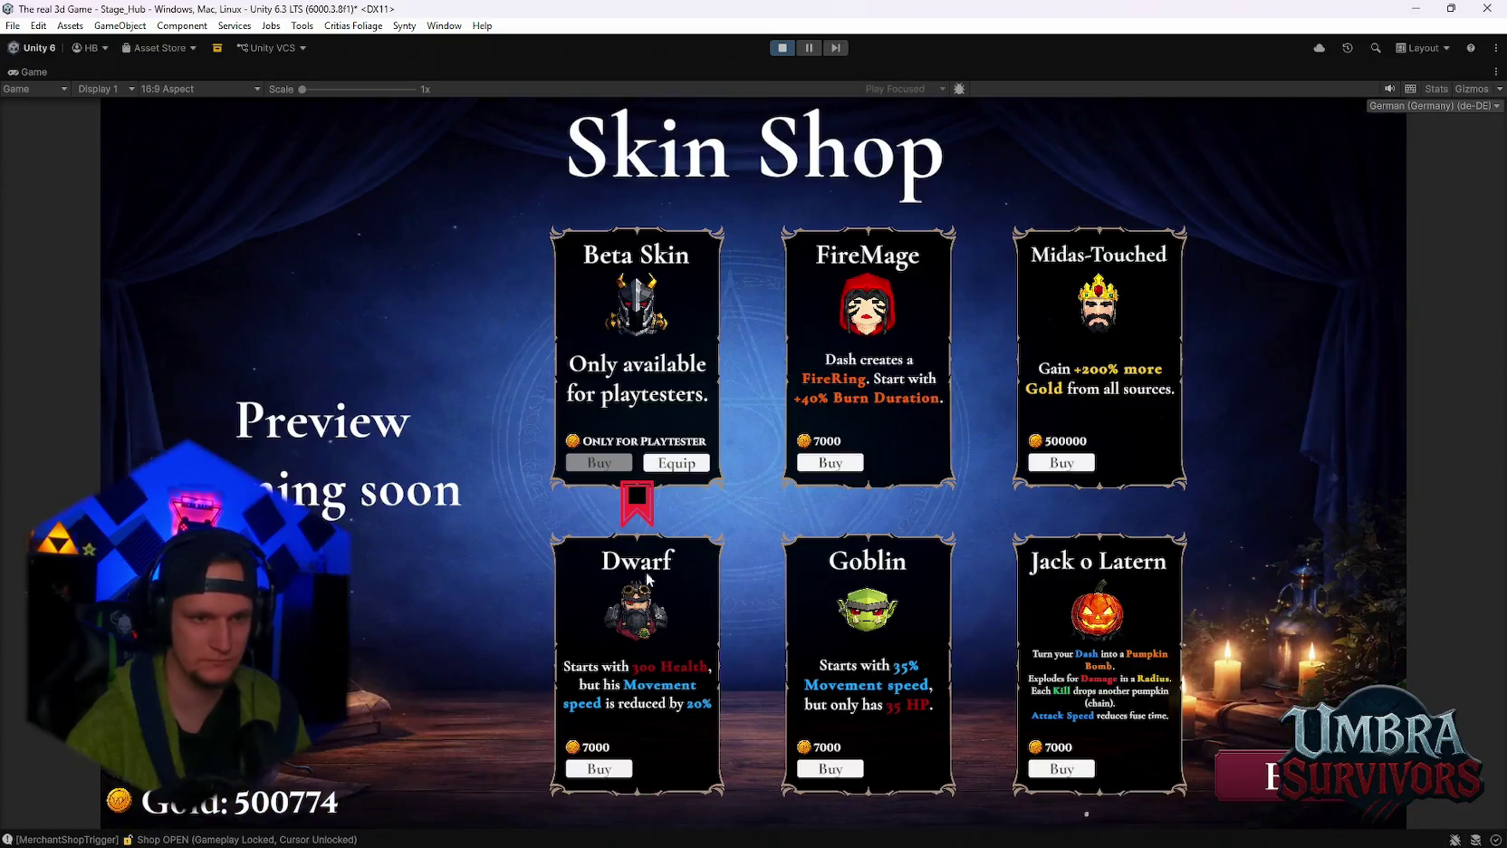
pyautogui.scroll(-3, 646, 578)
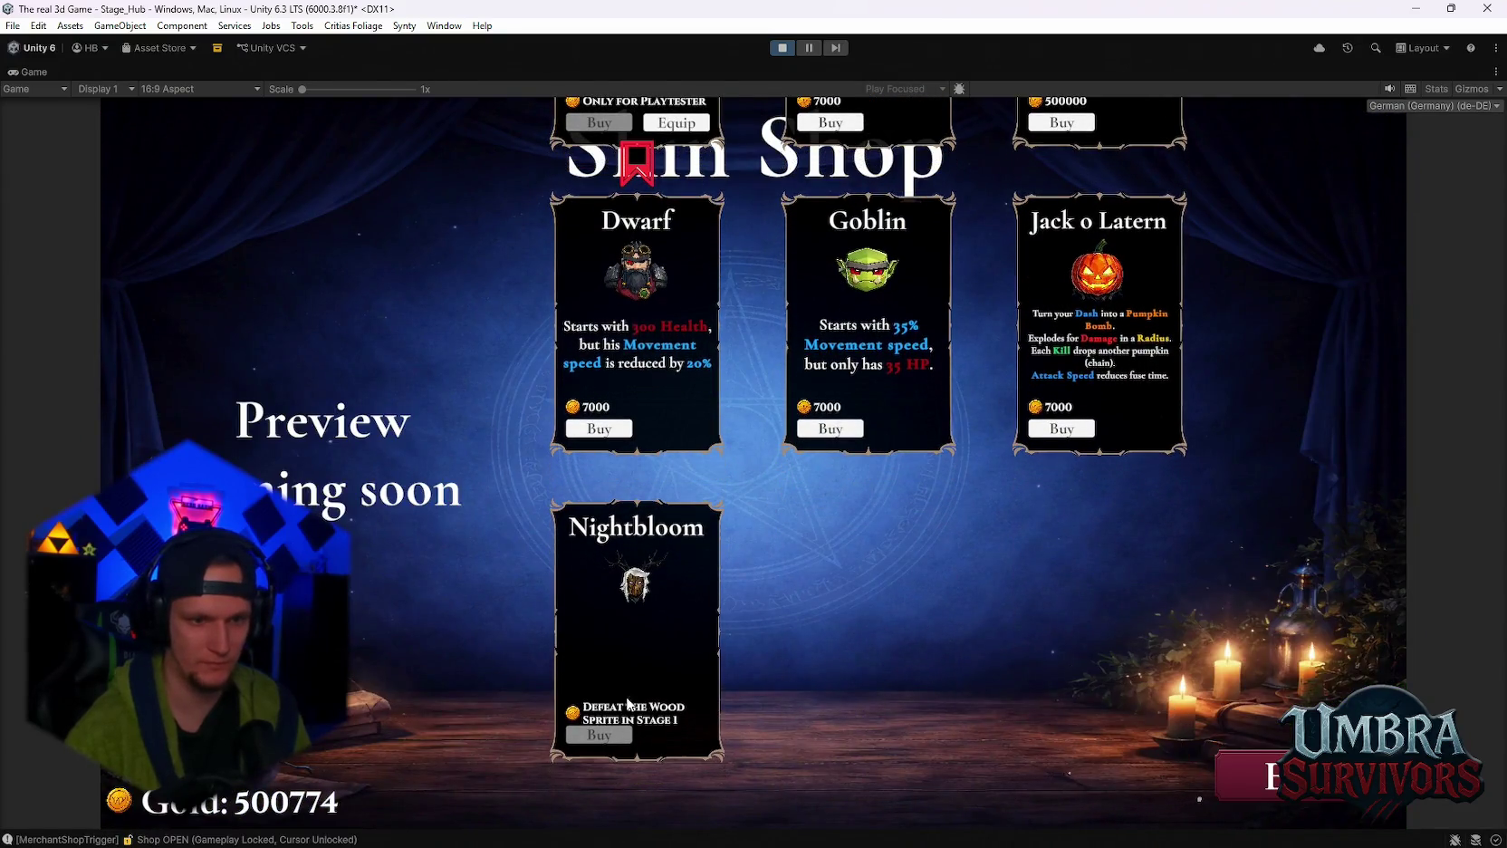
pyautogui.click(1270, 787)
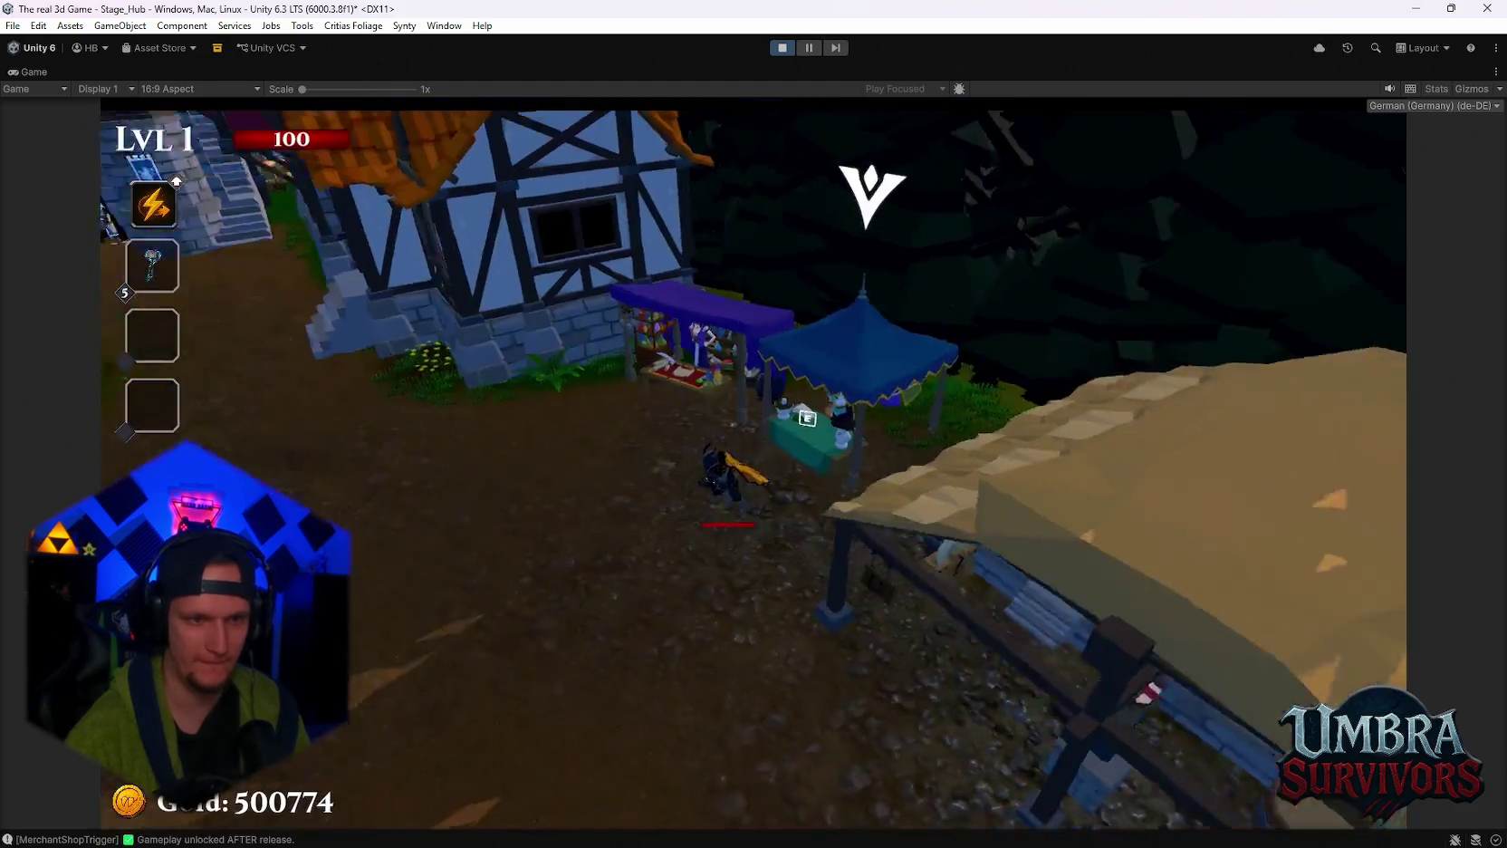
# Pause the game and stop Play mode to restore the full editor layout.
pyautogui.press('w')
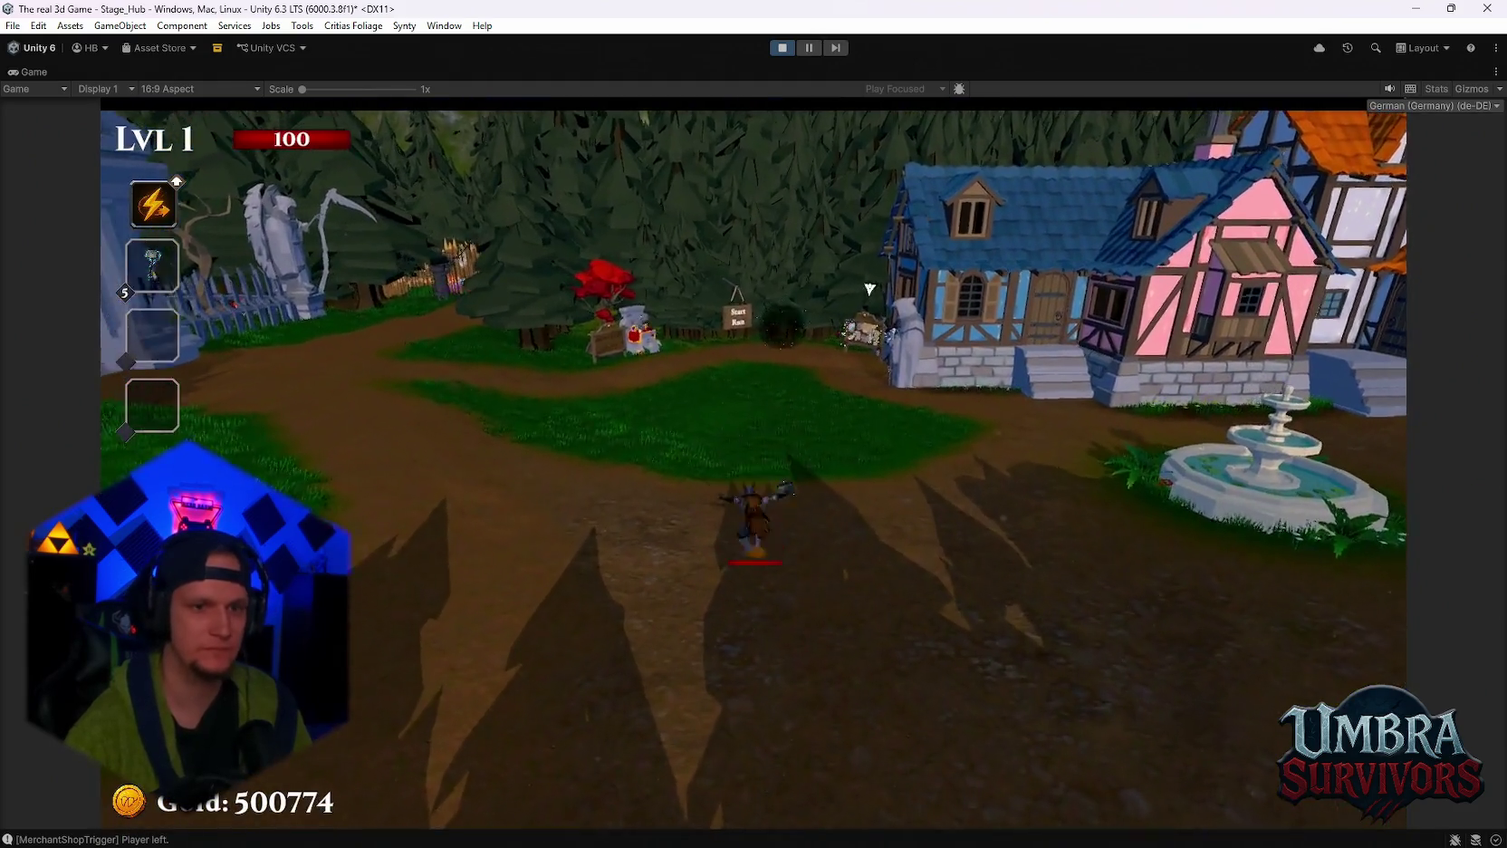
pyautogui.press('Escape')
pyautogui.click(782, 49)
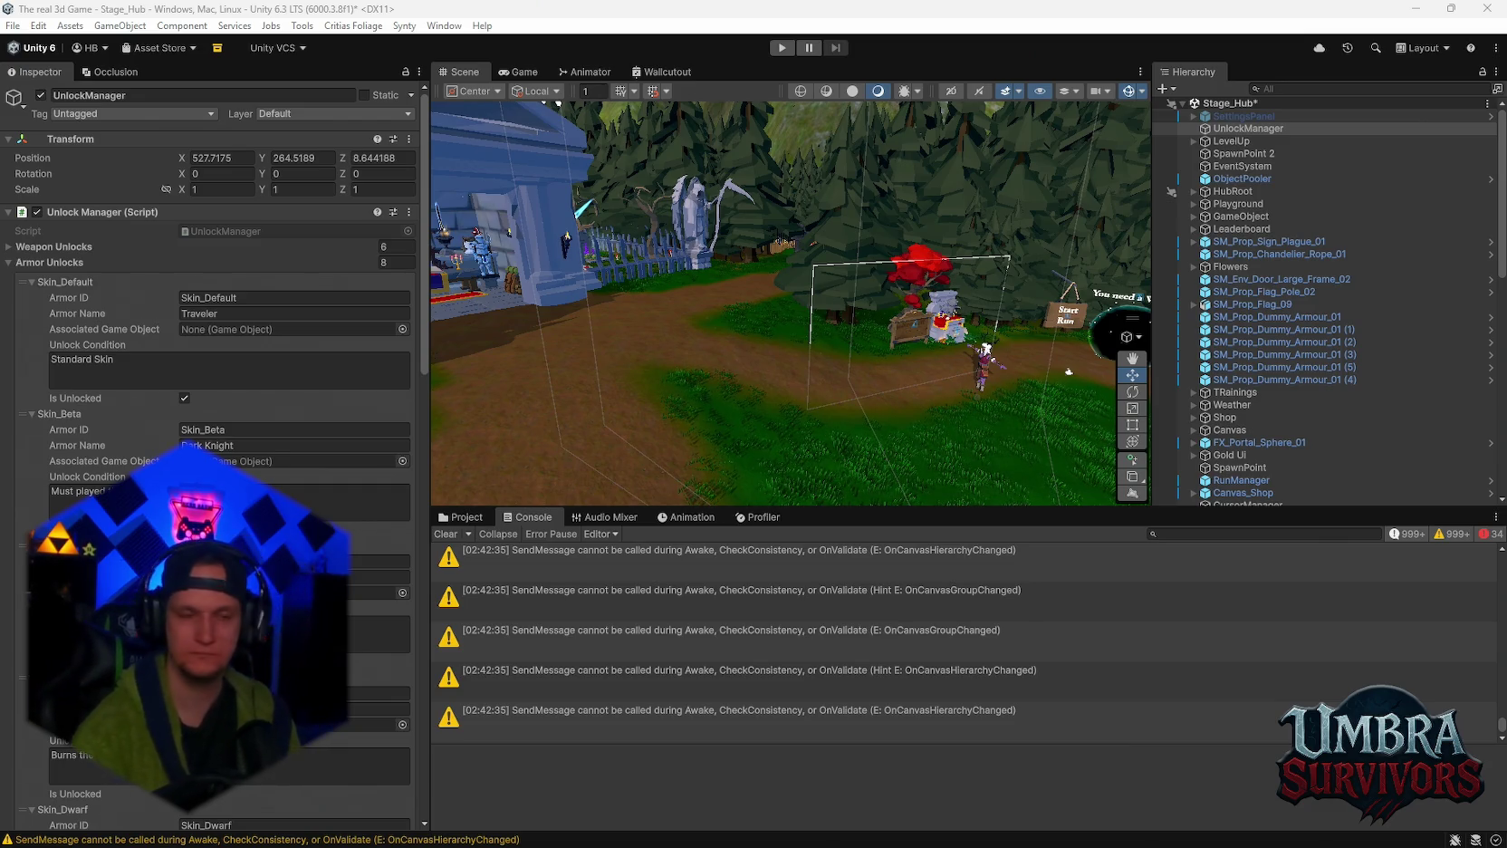
# Snip the Unlock Manager's Persistence and debug settings, then switch to the Project window.
pyautogui.scroll(-15, 217, 362)
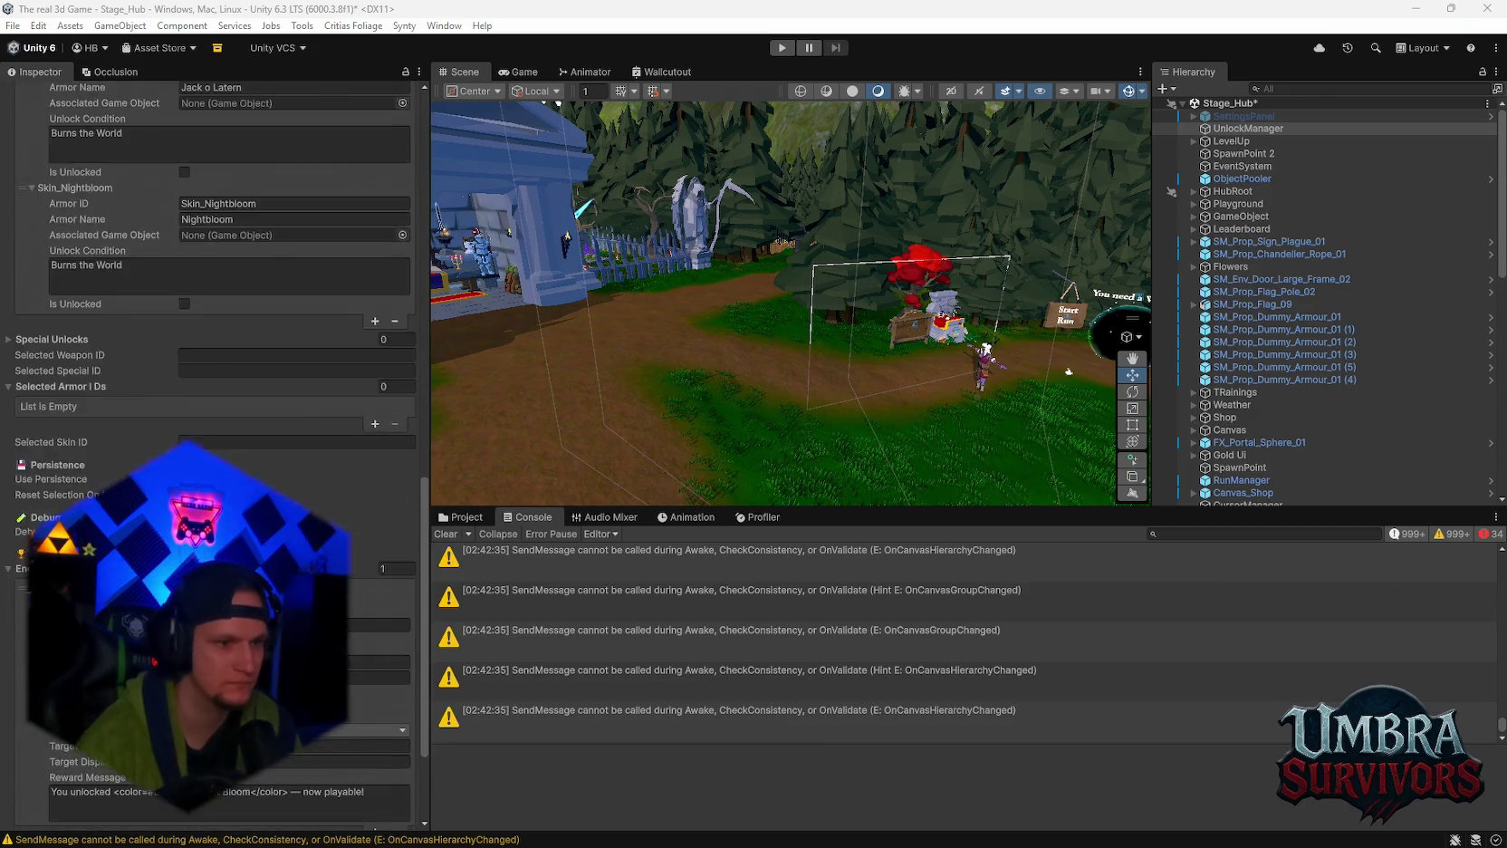
pyautogui.scroll(-3, 297, 490)
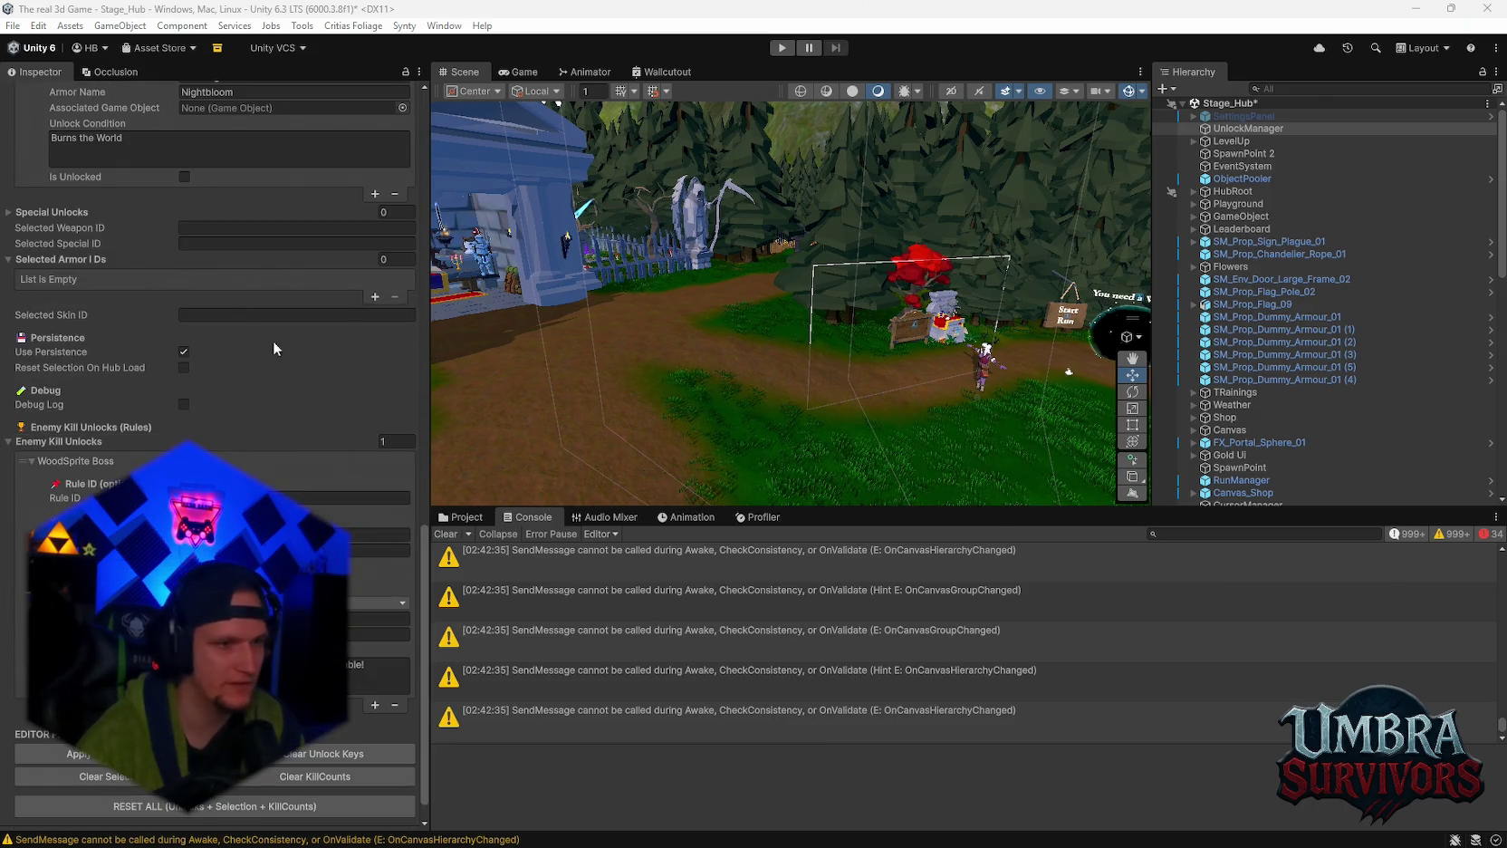
pyautogui.press('super+shift+s')
pyautogui.moveTo(432, 402)
pyautogui.mouseDown()
pyautogui.moveTo(372, 478)
pyautogui.moveTo(10, 717)
pyautogui.moveTo(5, 737)
pyautogui.mouseUp()
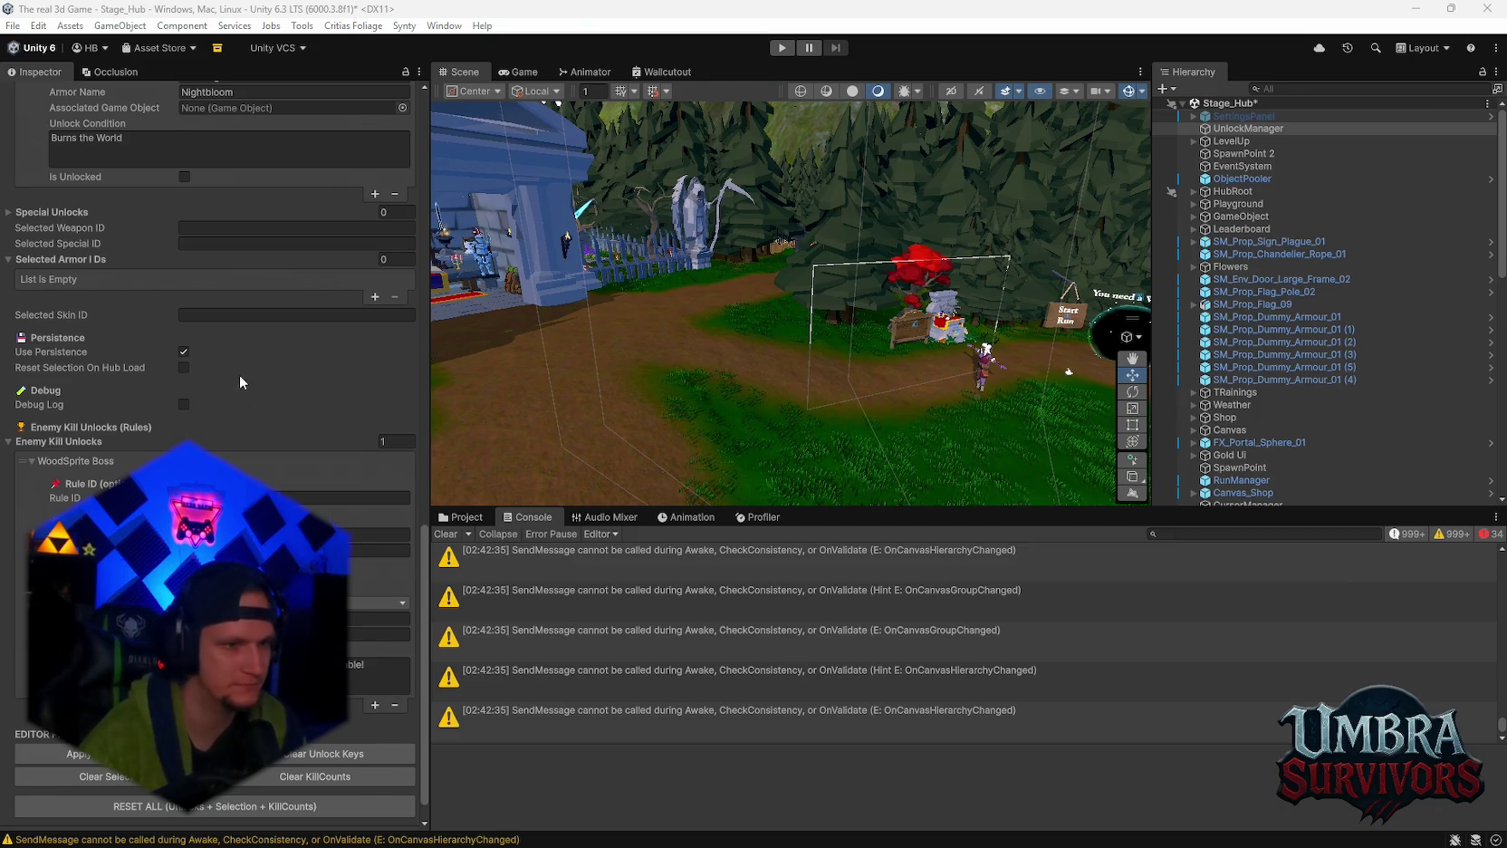
pyautogui.click(462, 517)
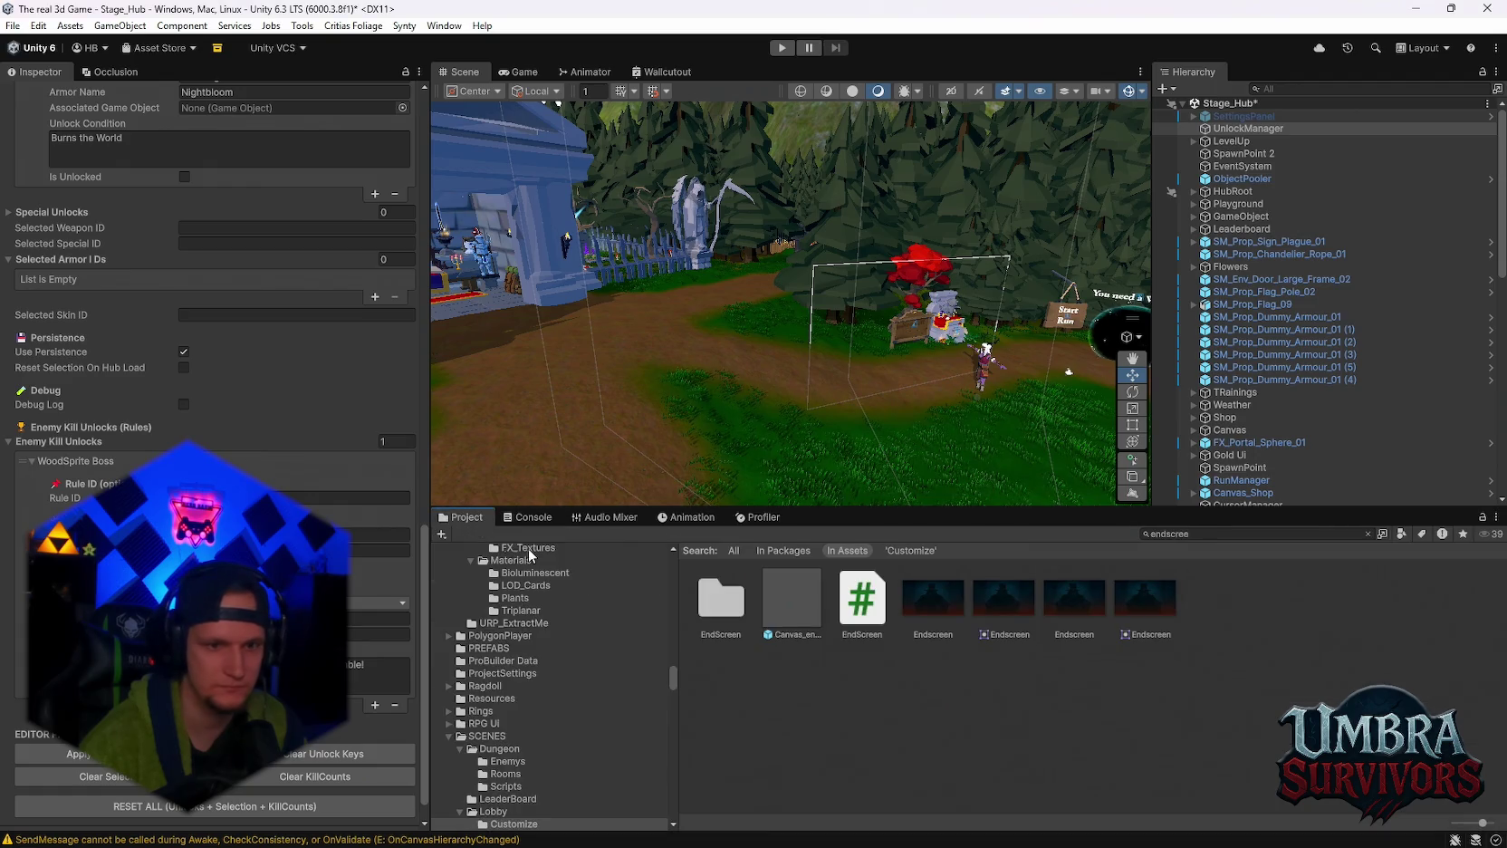
# Search 'world' and inspect WorldGenConfig's Wood Sprite BOSS entry under Poi Entries.
pyautogui.scroll(-3, 539, 720)
pyautogui.scroll(-2, 543, 715)
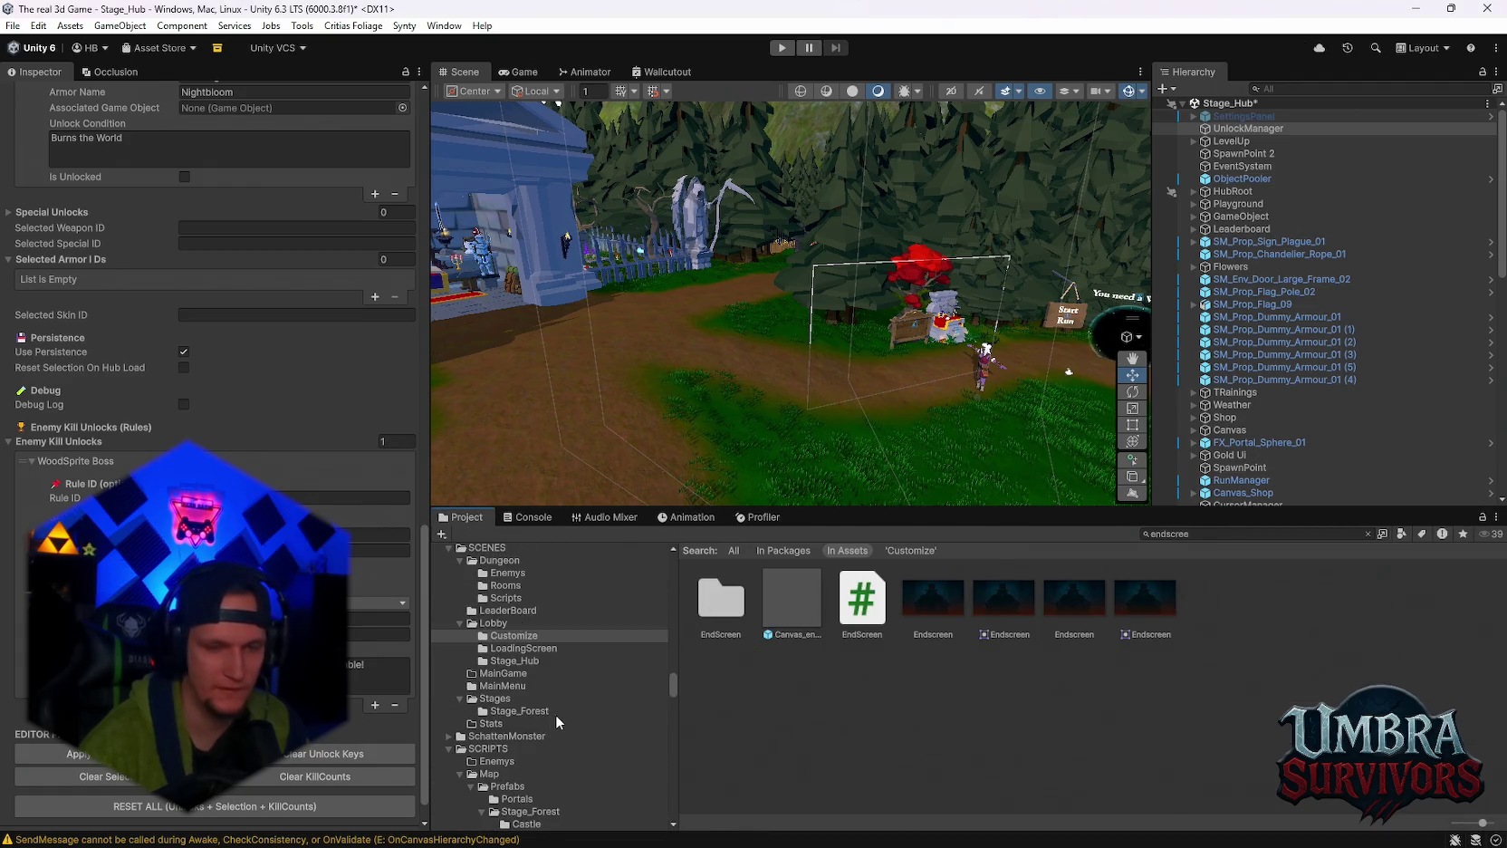
pyautogui.doubleClick(1196, 534)
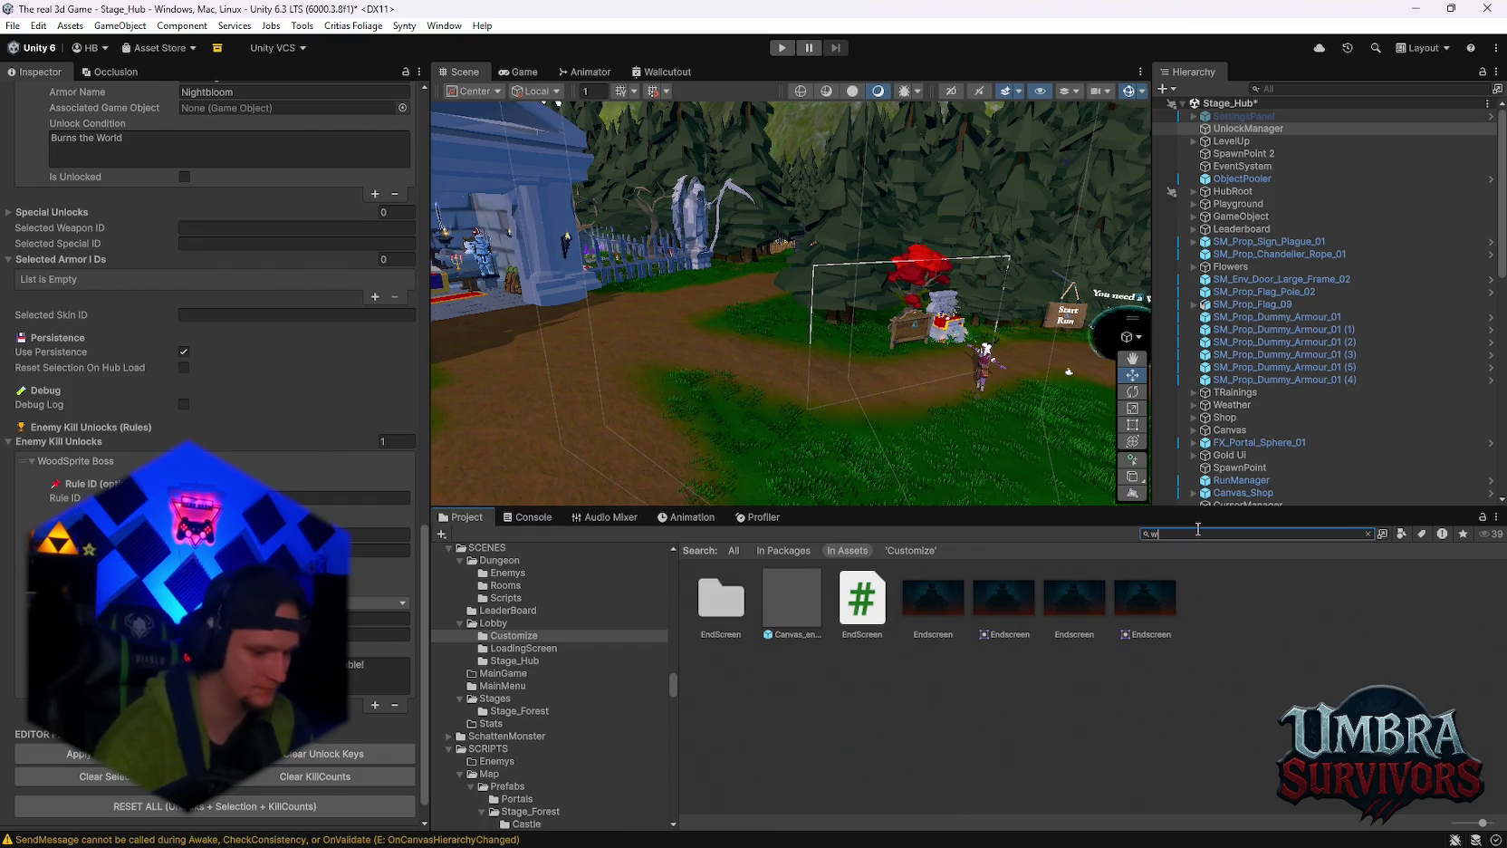
pyautogui.write('world')
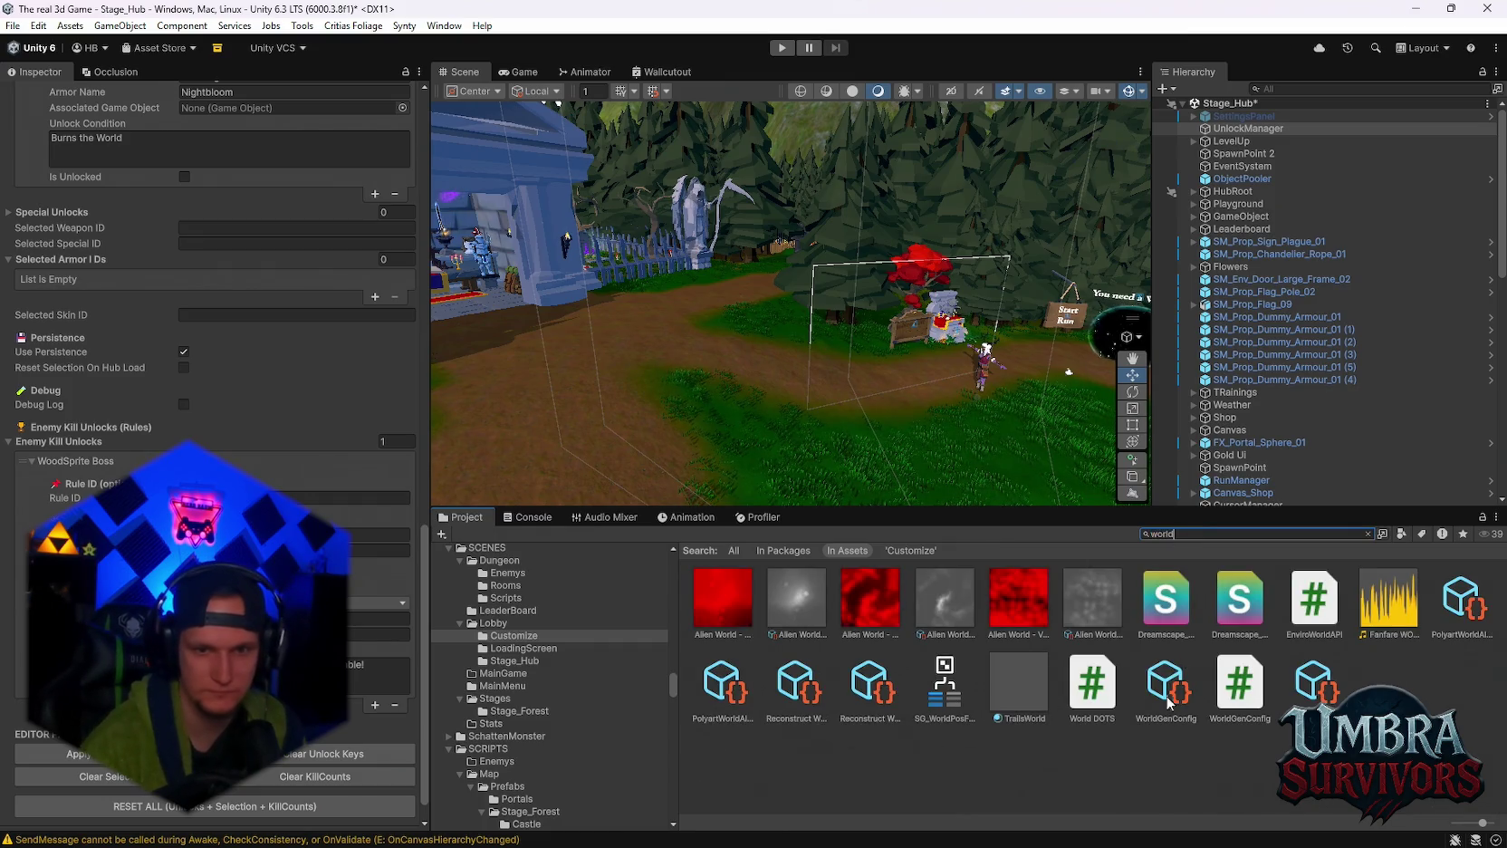
pyautogui.click(1164, 693)
pyautogui.scroll(-6, 247, 446)
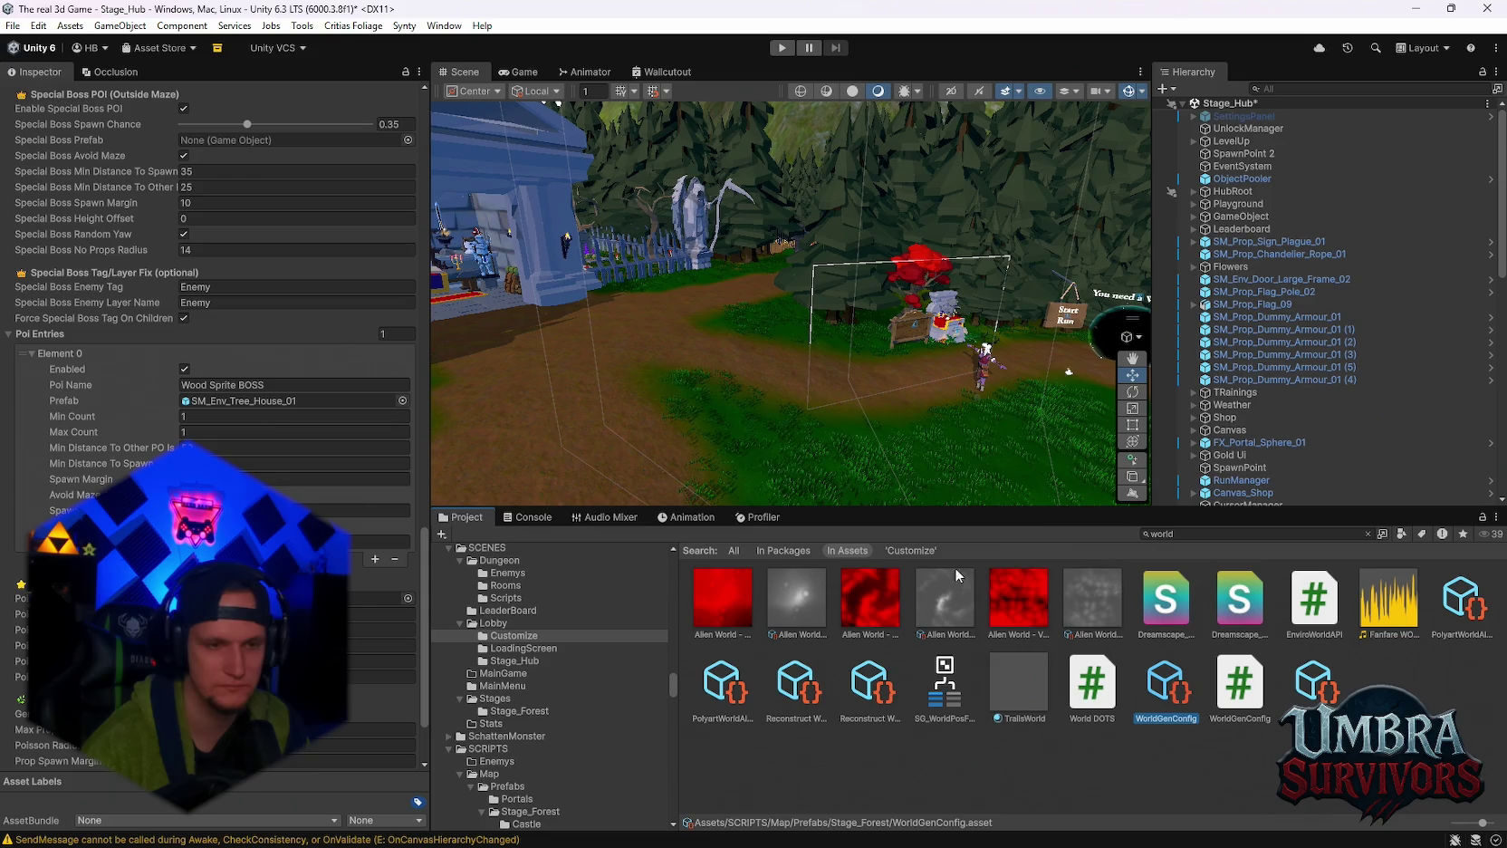
pyautogui.click(294, 510)
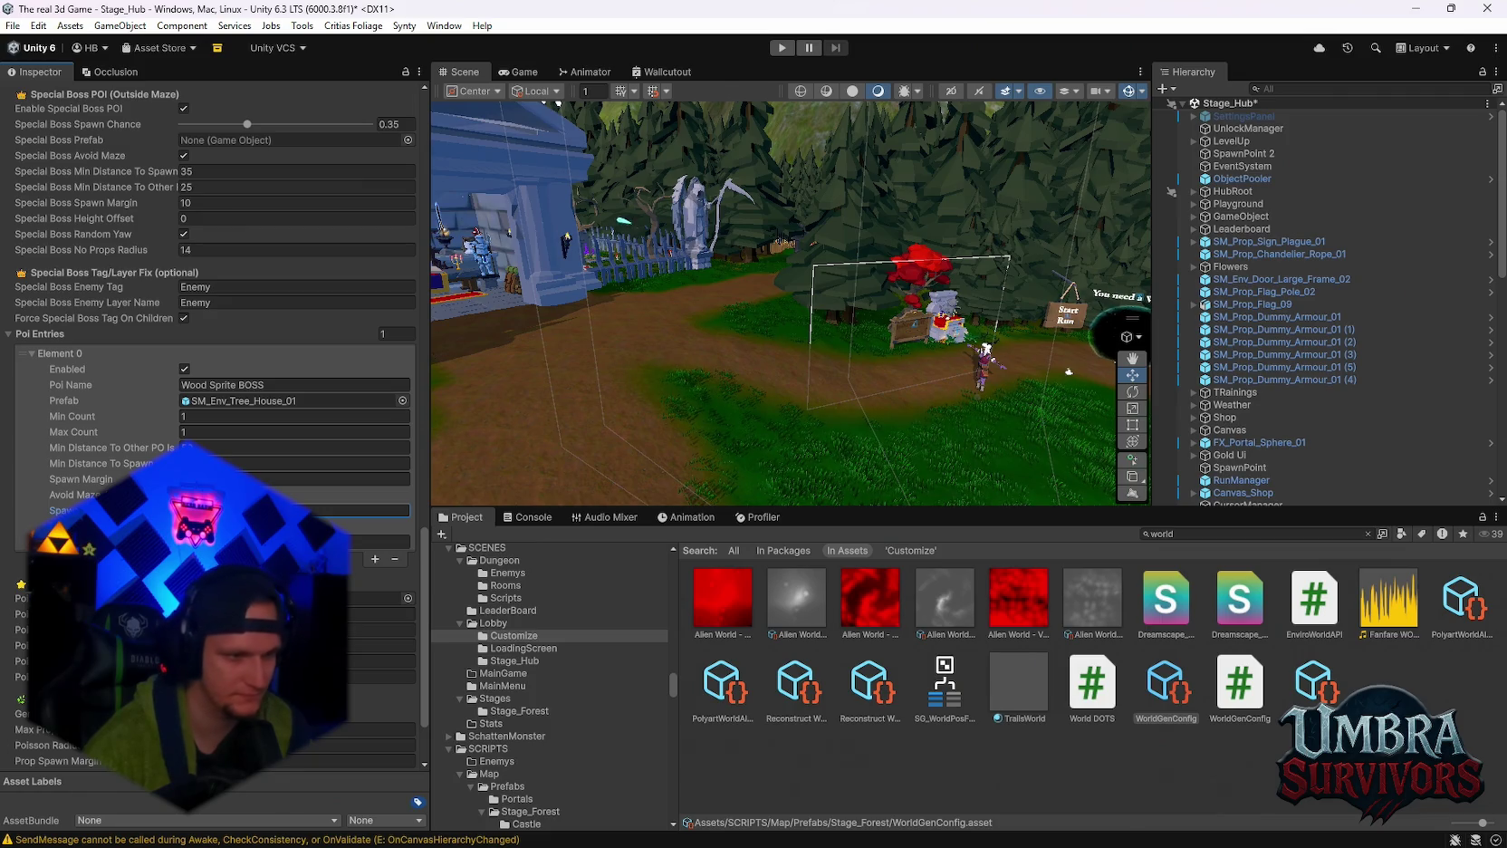
pyautogui.scroll(-3, 381, 628)
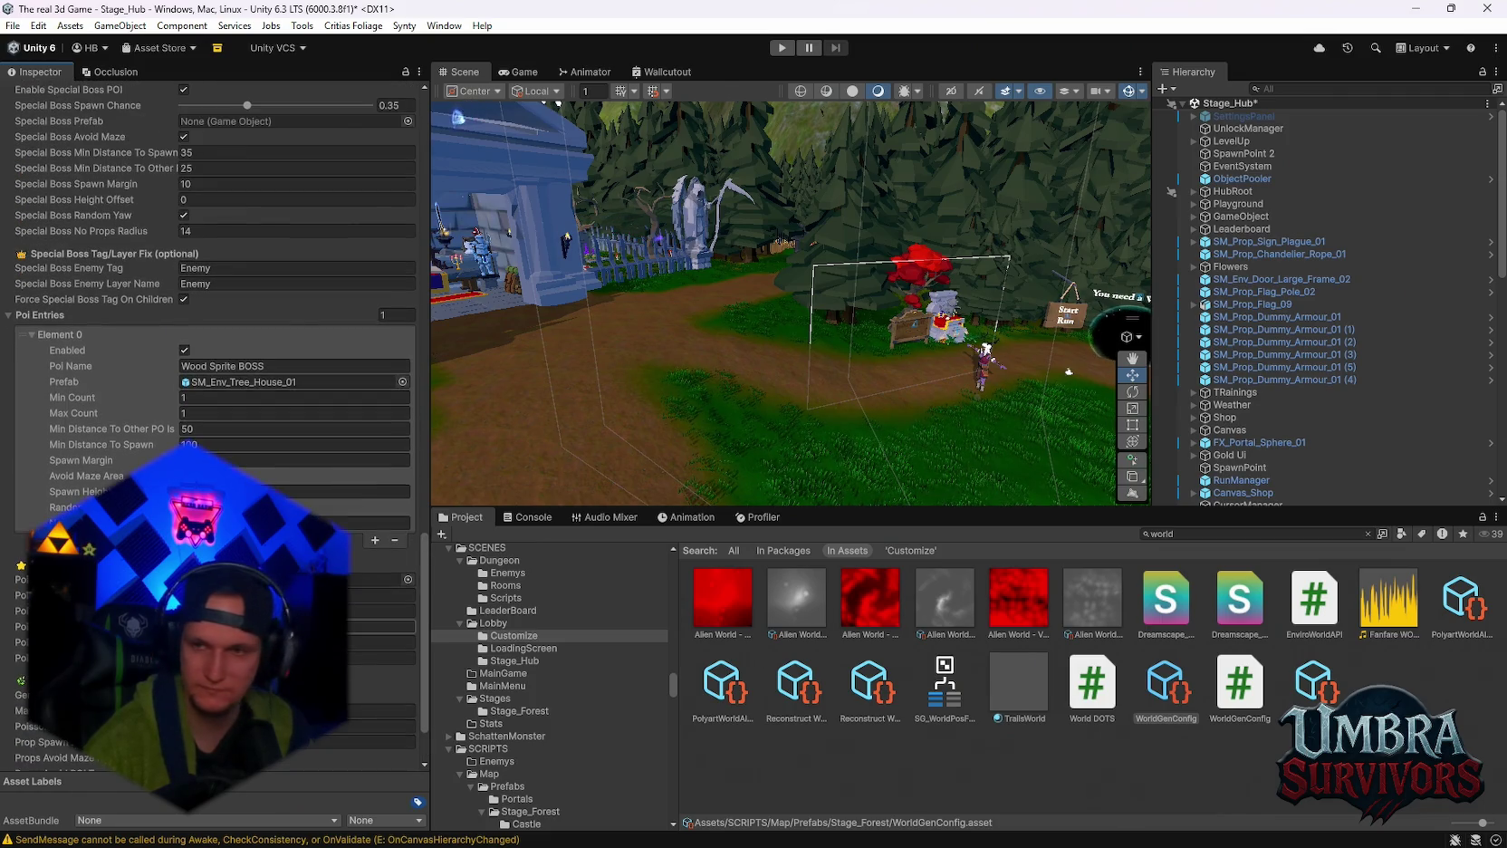
# Search the project for 'wadschrat' and open the Waldschrat folder.
pyautogui.click(1213, 534)
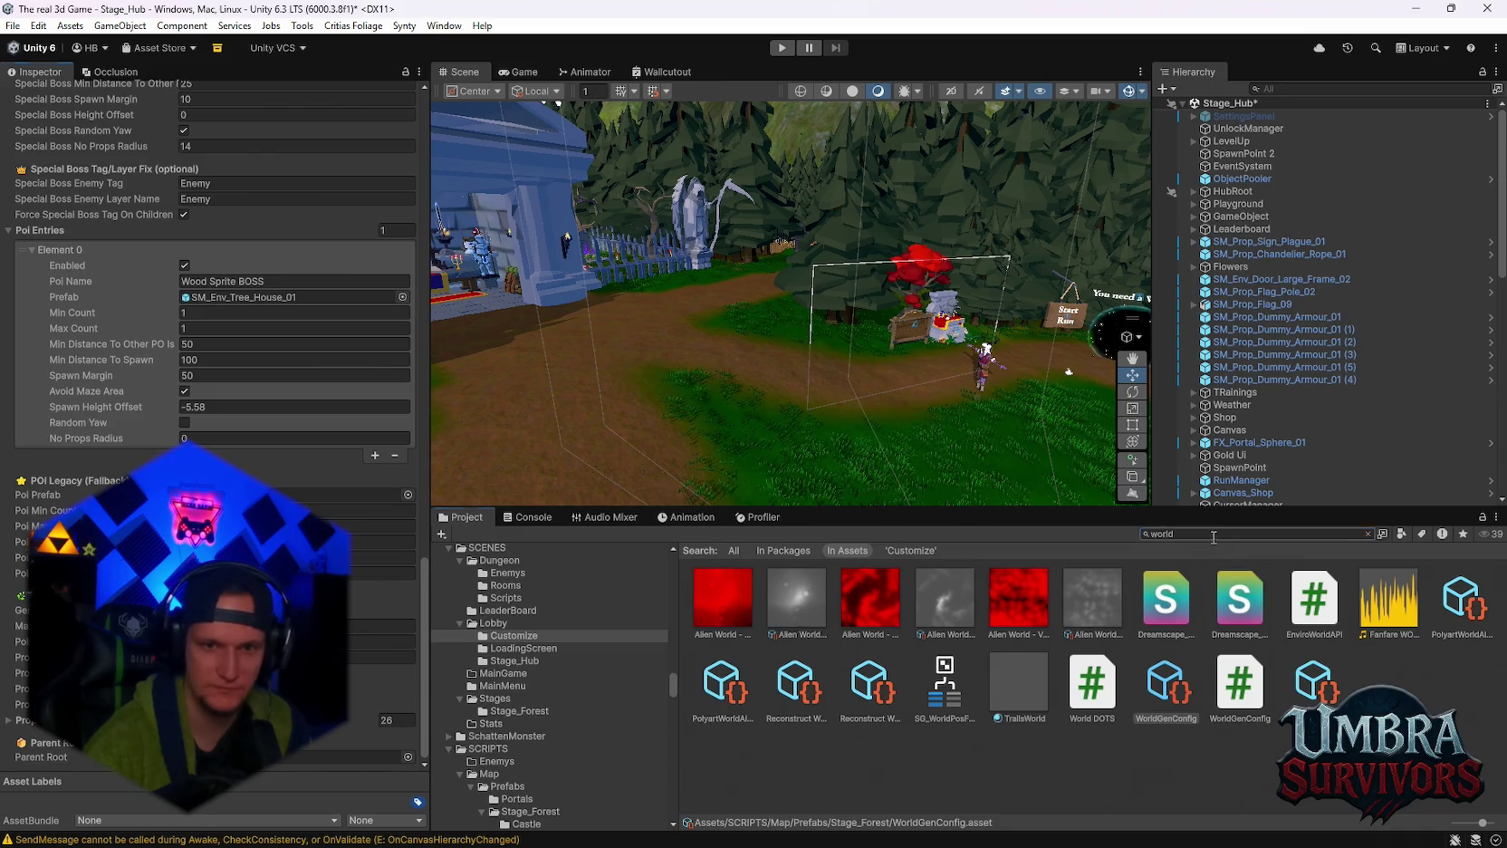
pyautogui.write('wa')
pyautogui.write('dschrat')
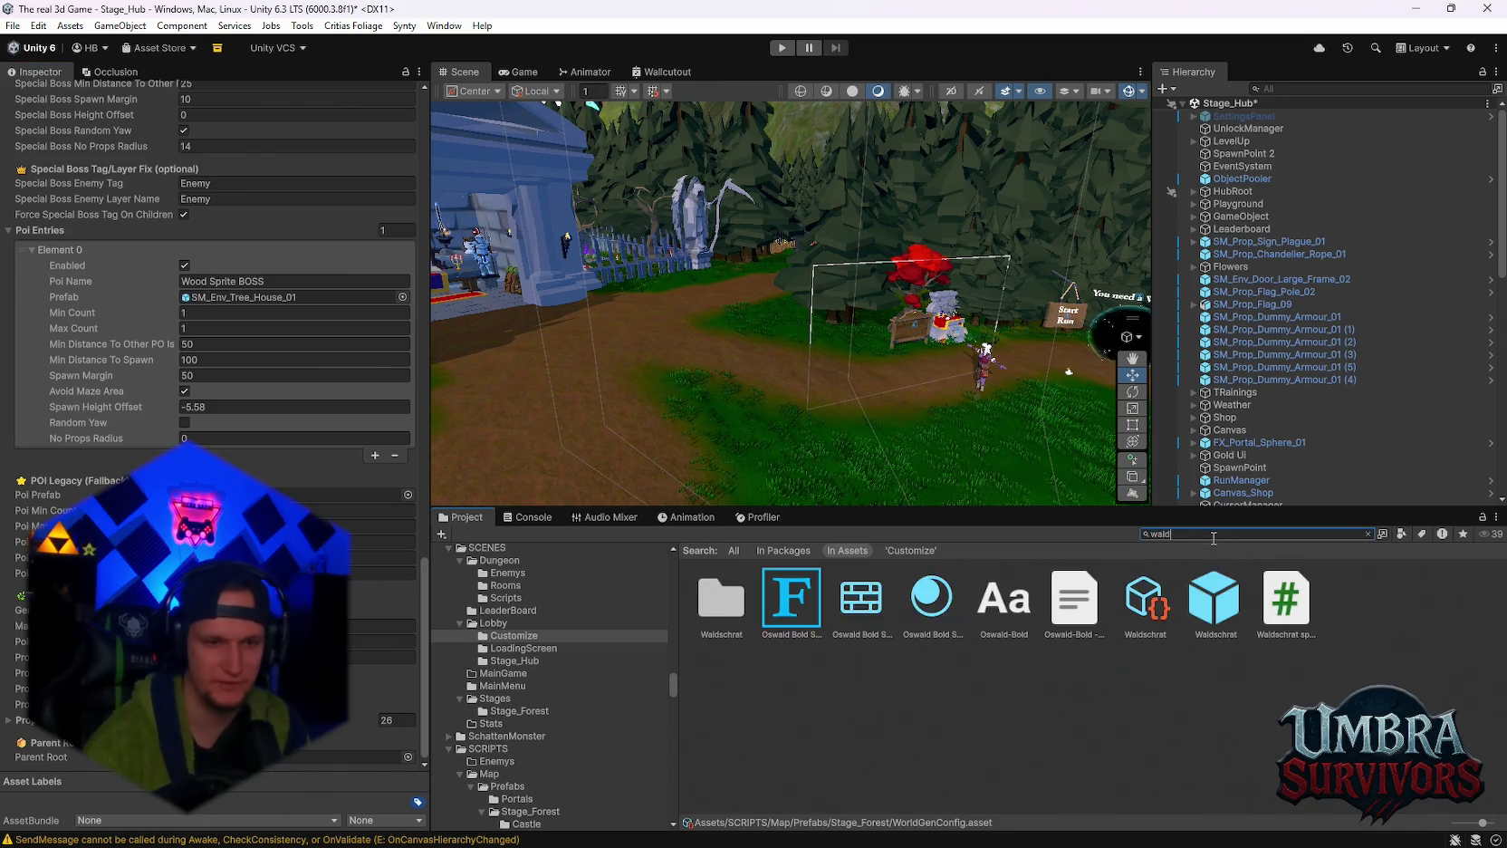
pyautogui.doubleClick(721, 597)
# Inspect the SM_Env_Tree_House_01 prefab, then open the WS BOSS folder.
pyautogui.click(722, 684)
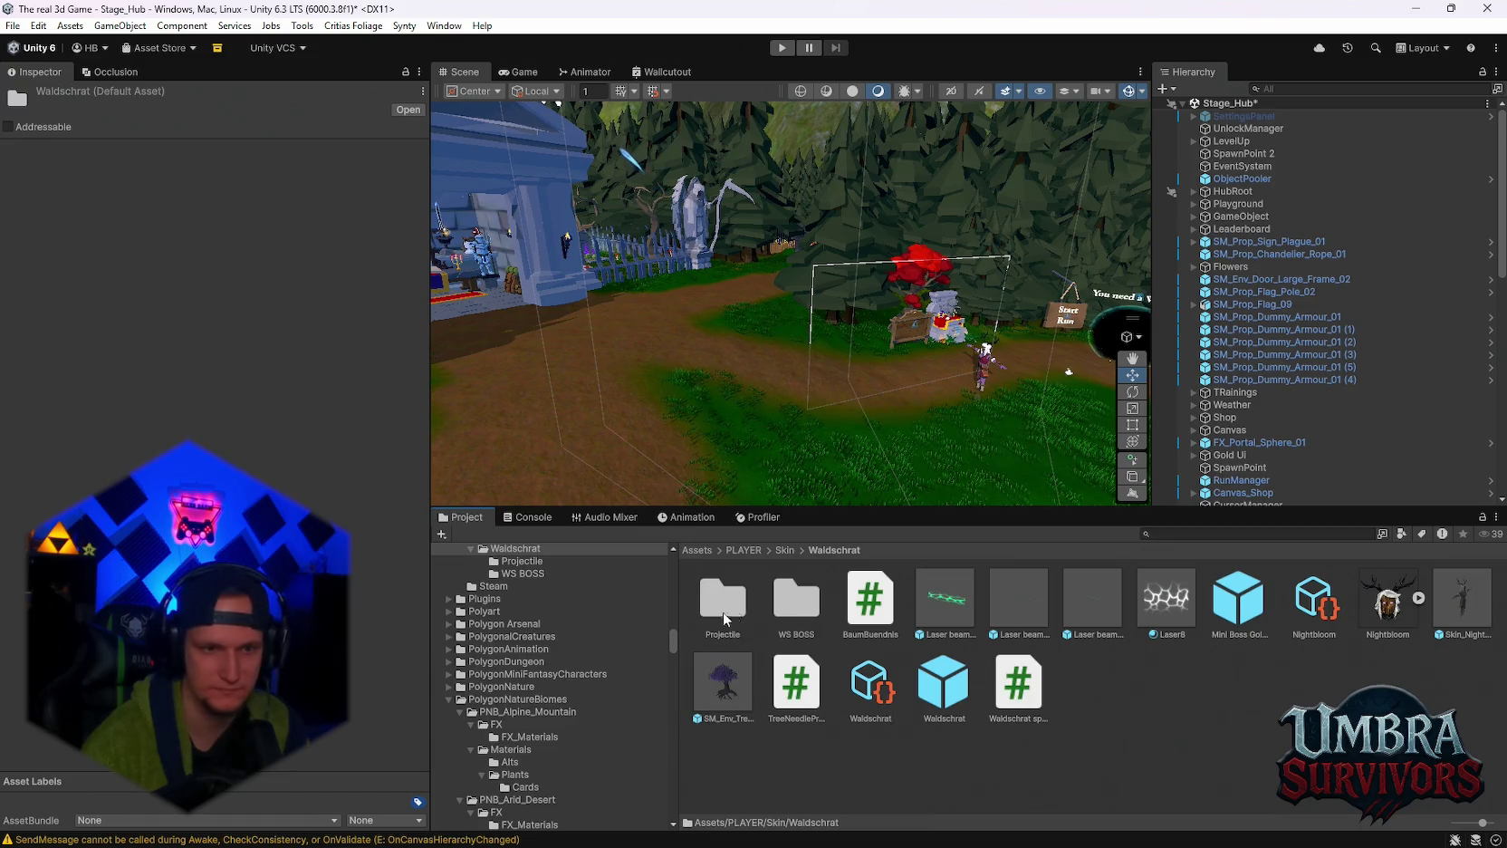
pyautogui.scroll(-2, 252, 400)
pyautogui.scroll(-10, 252, 400)
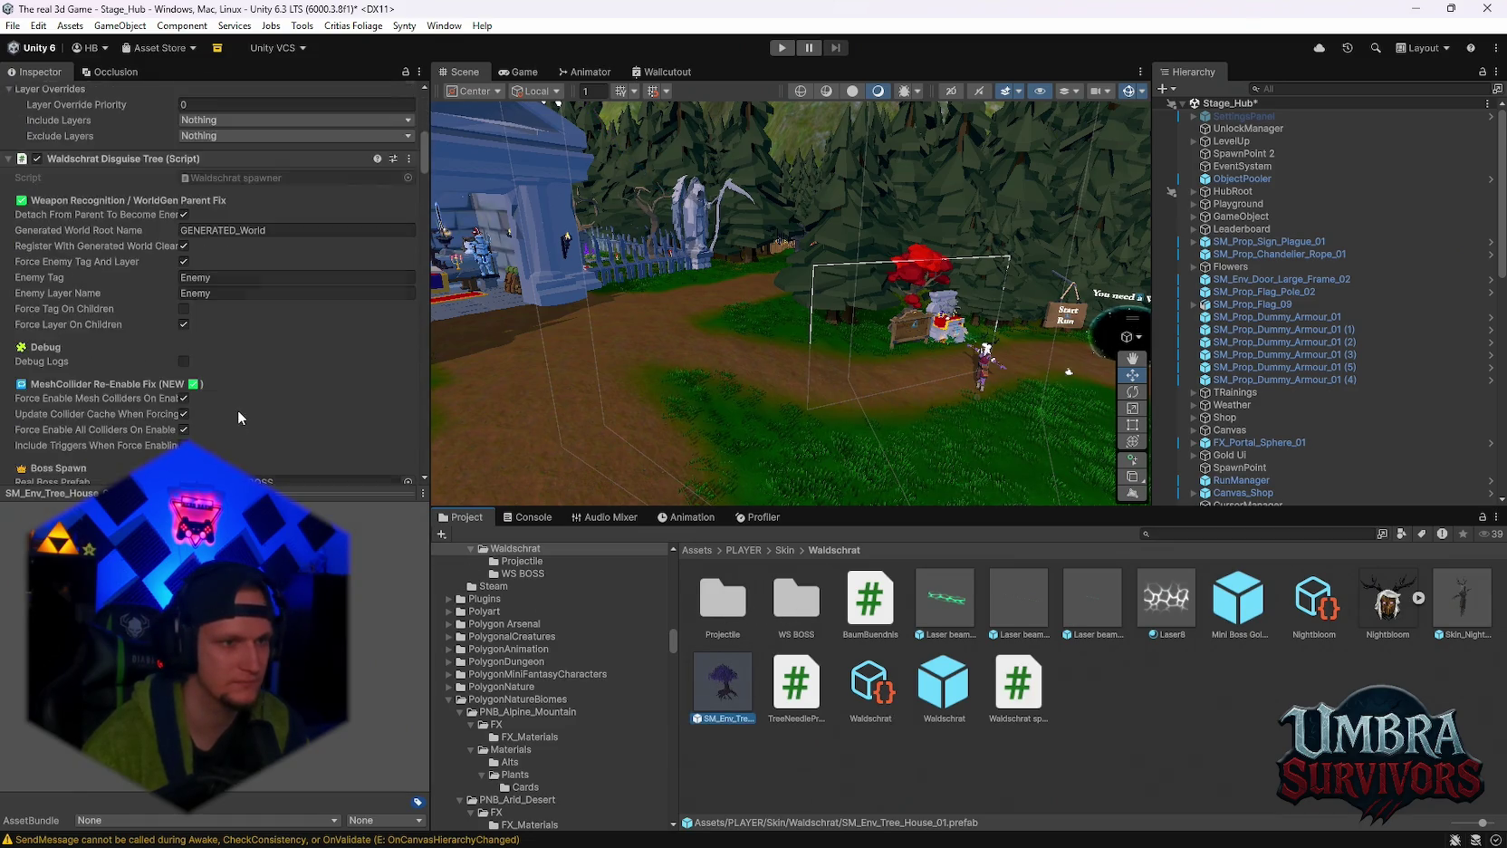
pyautogui.doubleClick(769, 607)
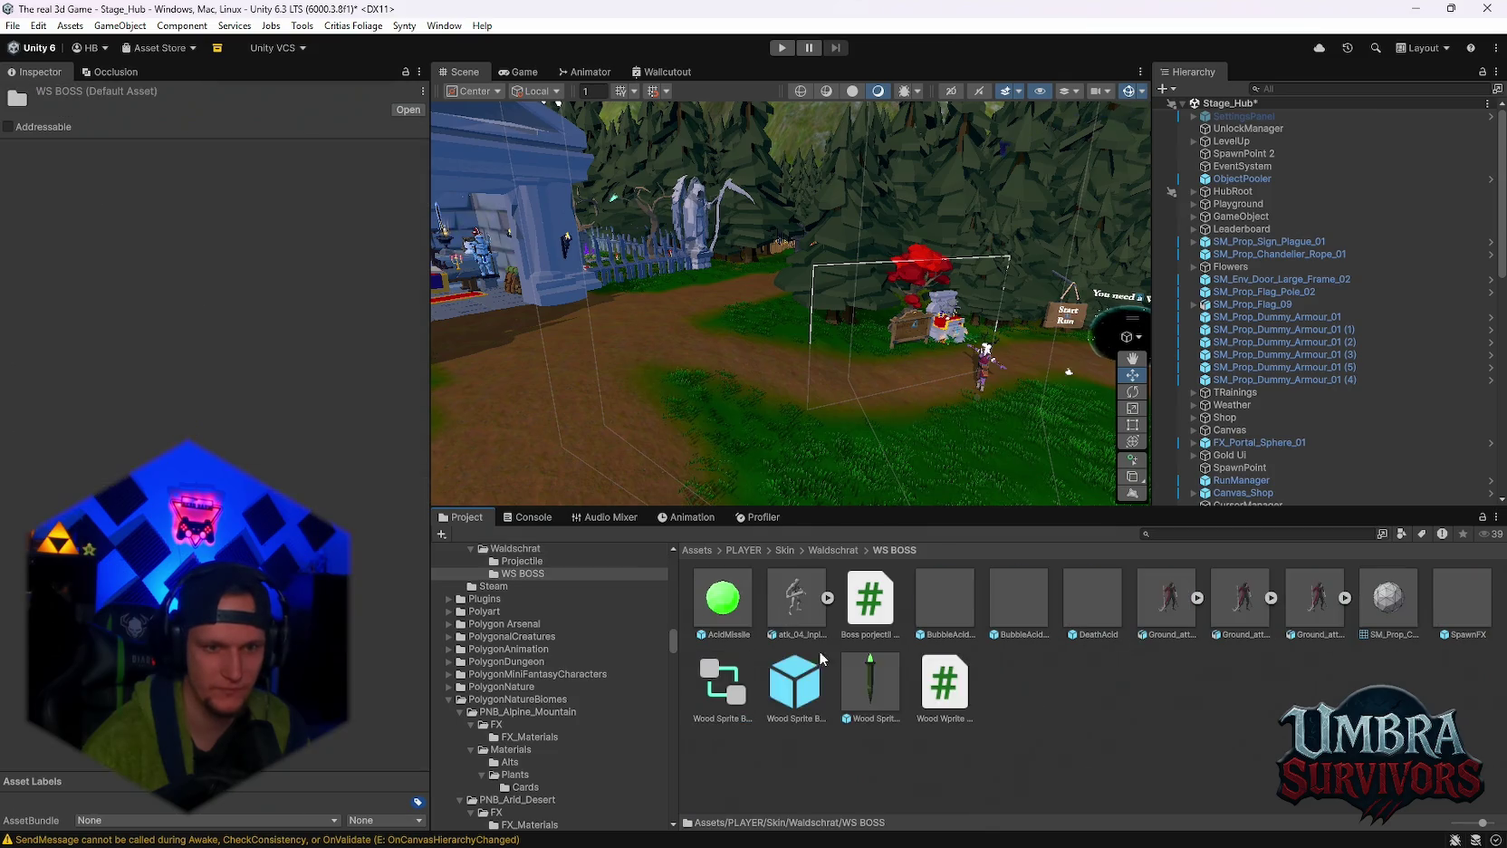
# Select the Wood Sprite BOSS prefab and collapse its Enemy Base component.
pyautogui.click(784, 699)
pyautogui.scroll(-10, 252, 362)
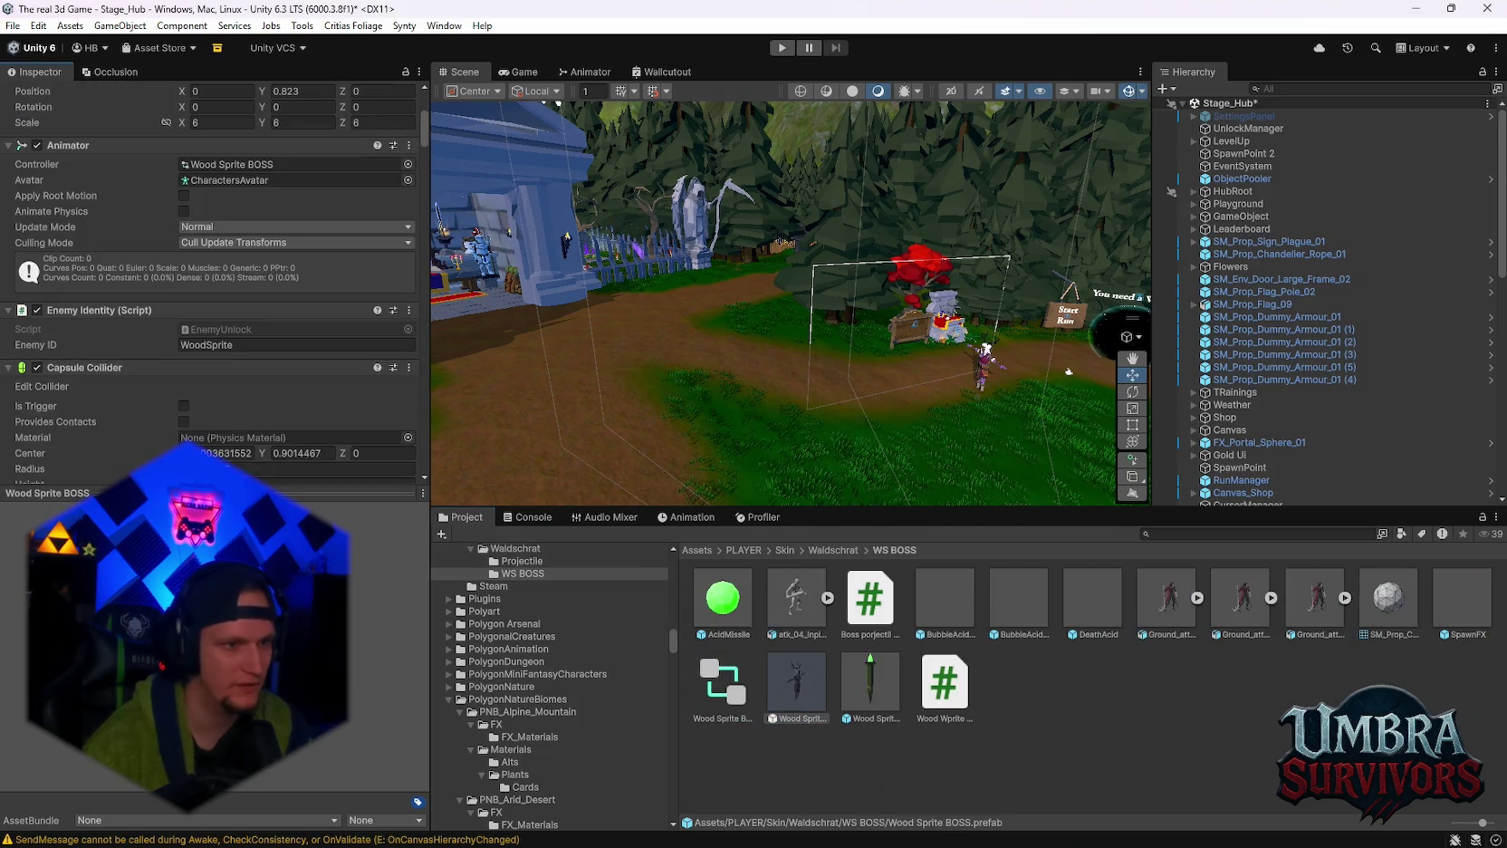
pyautogui.scroll(5, 78, 356)
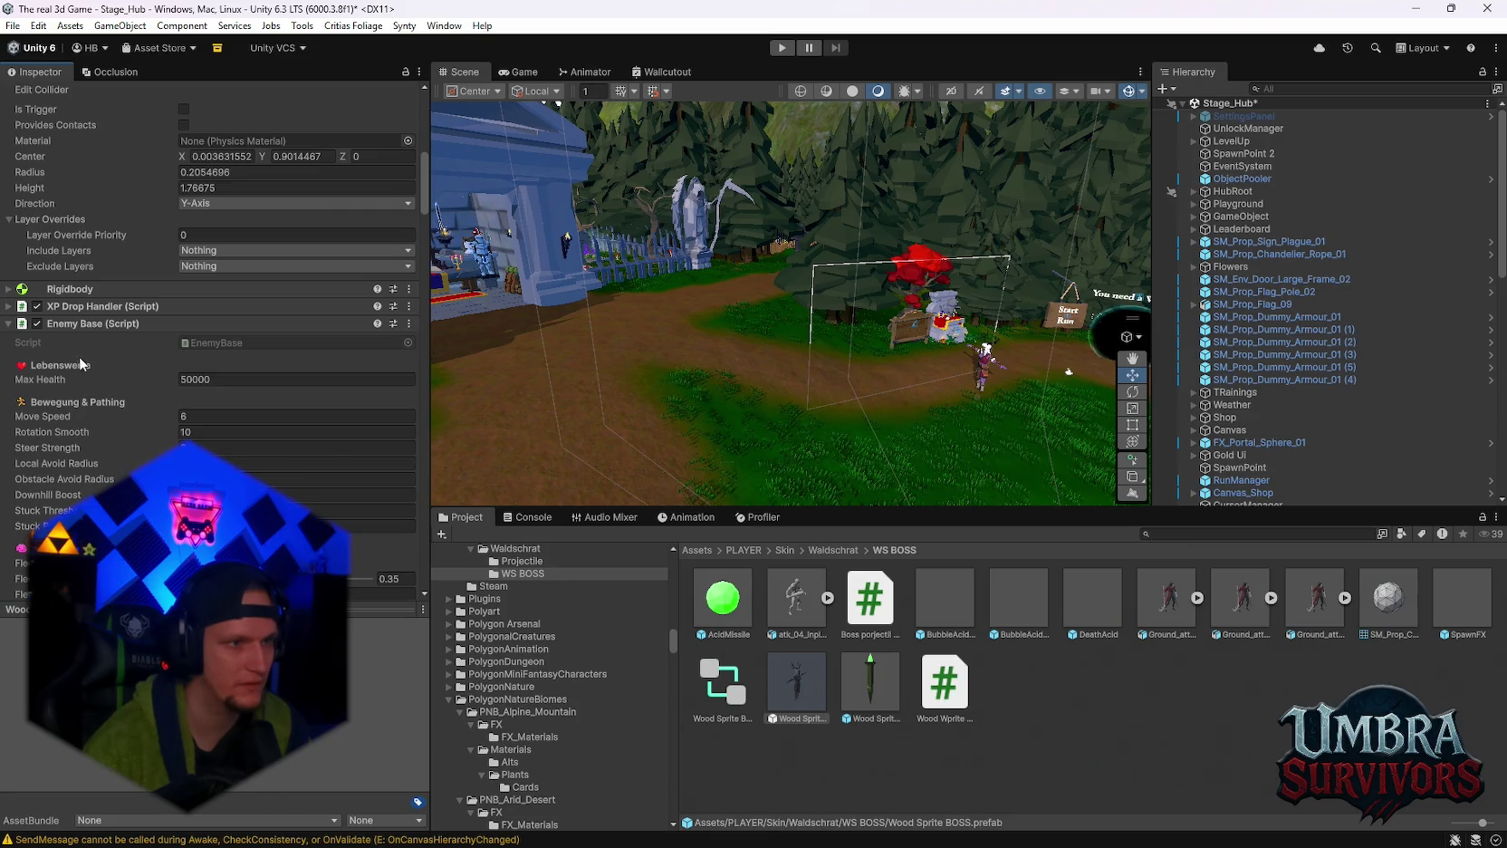
pyautogui.click(8, 324)
pyautogui.scroll(2, 9, 339)
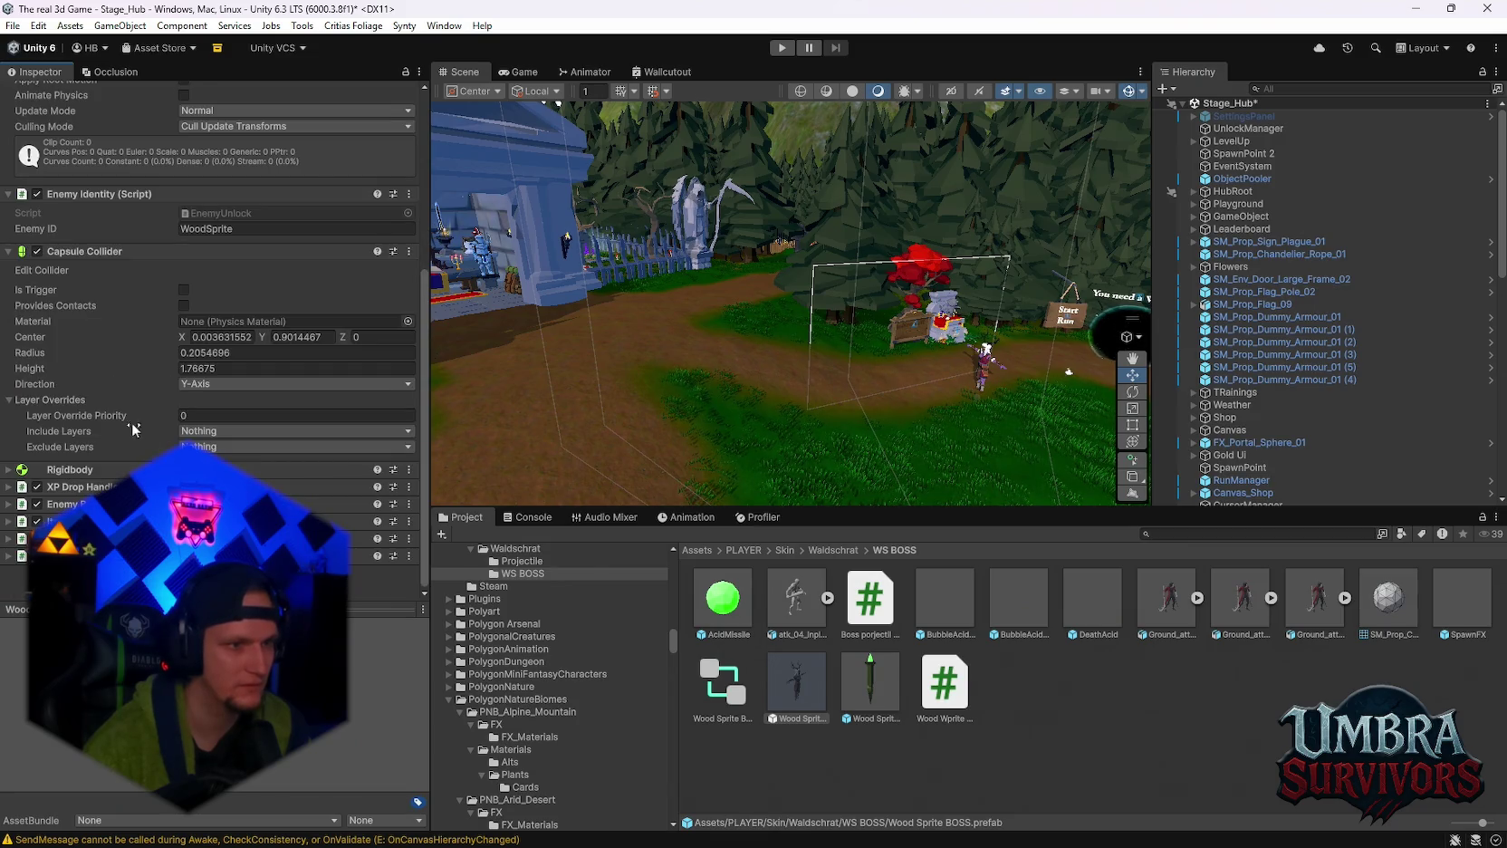
pyautogui.scroll(4, 182, 436)
# Open the Enemy Identity script via Edit Script and snip the Enemy Identity settings.
pyautogui.click(408, 278)
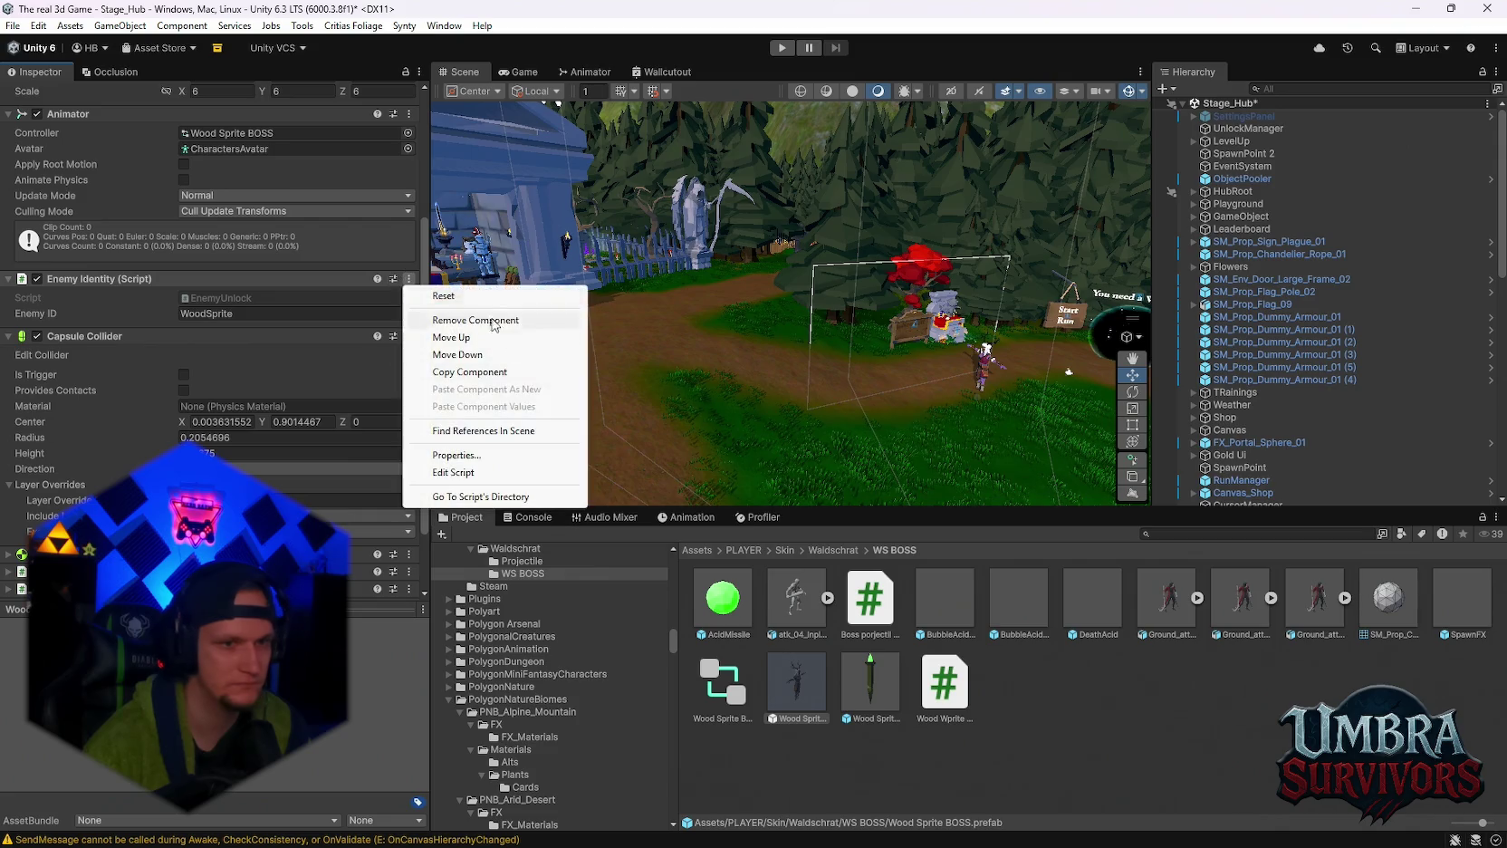
pyautogui.click(471, 472)
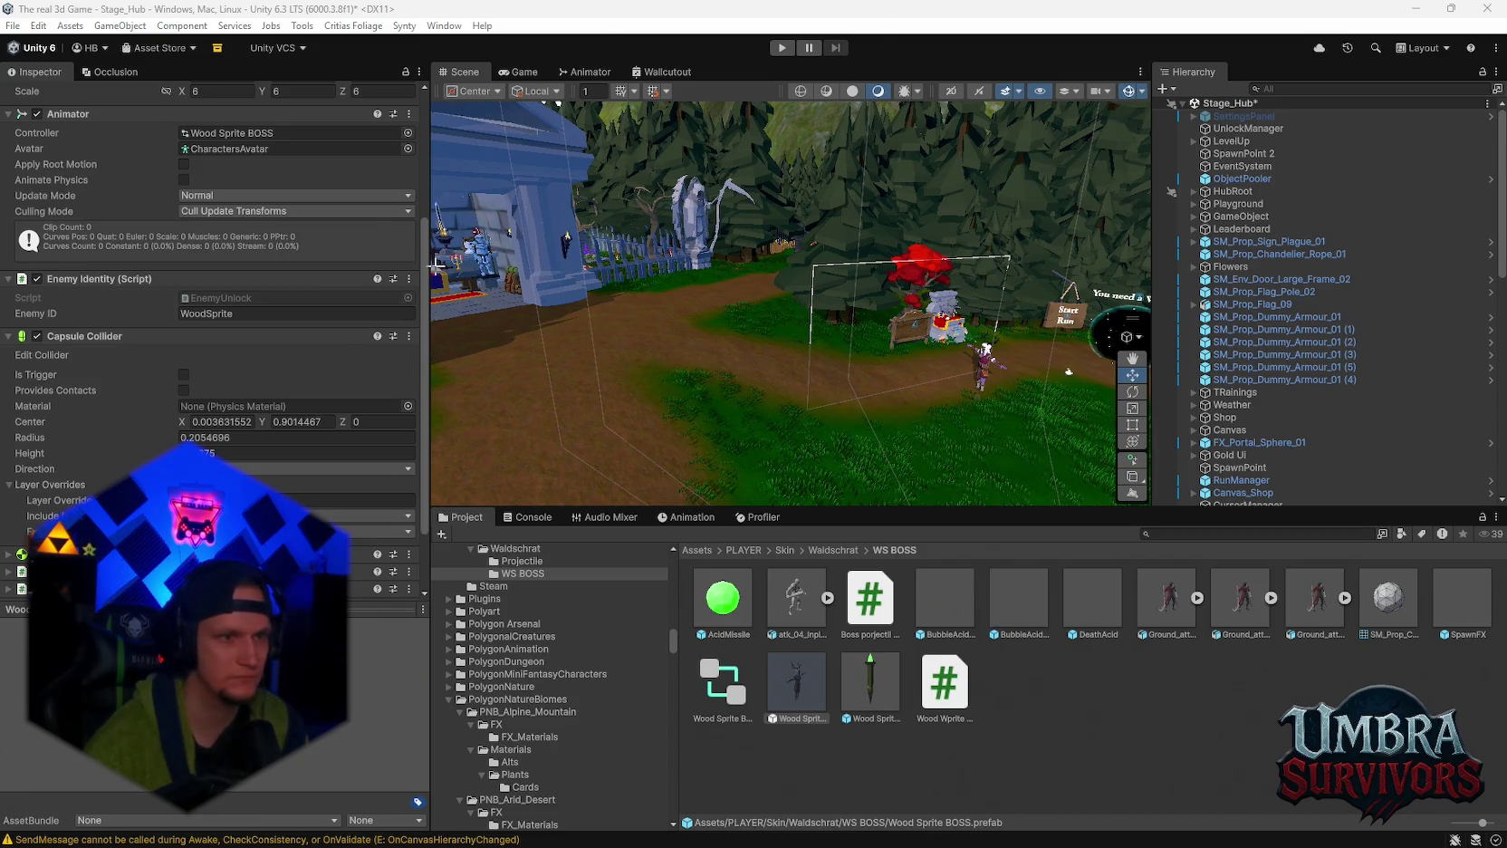
pyautogui.press('super+shift+s')
pyautogui.moveTo(444, 219)
pyautogui.mouseDown()
pyautogui.moveTo(22, 362)
pyautogui.moveTo(5, 353)
pyautogui.mouseUp()
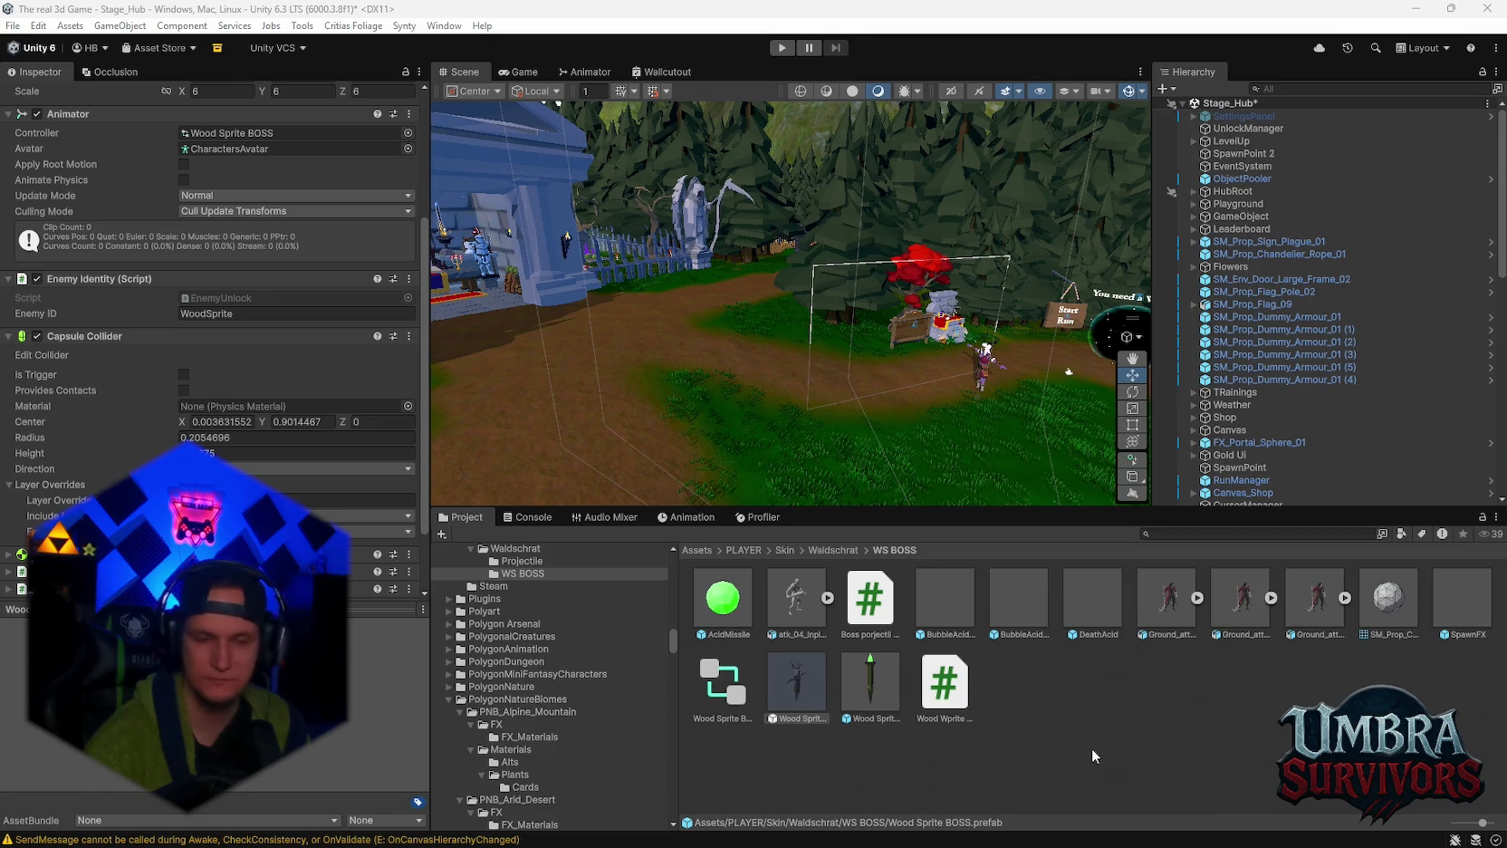
pyautogui.click(1211, 537)
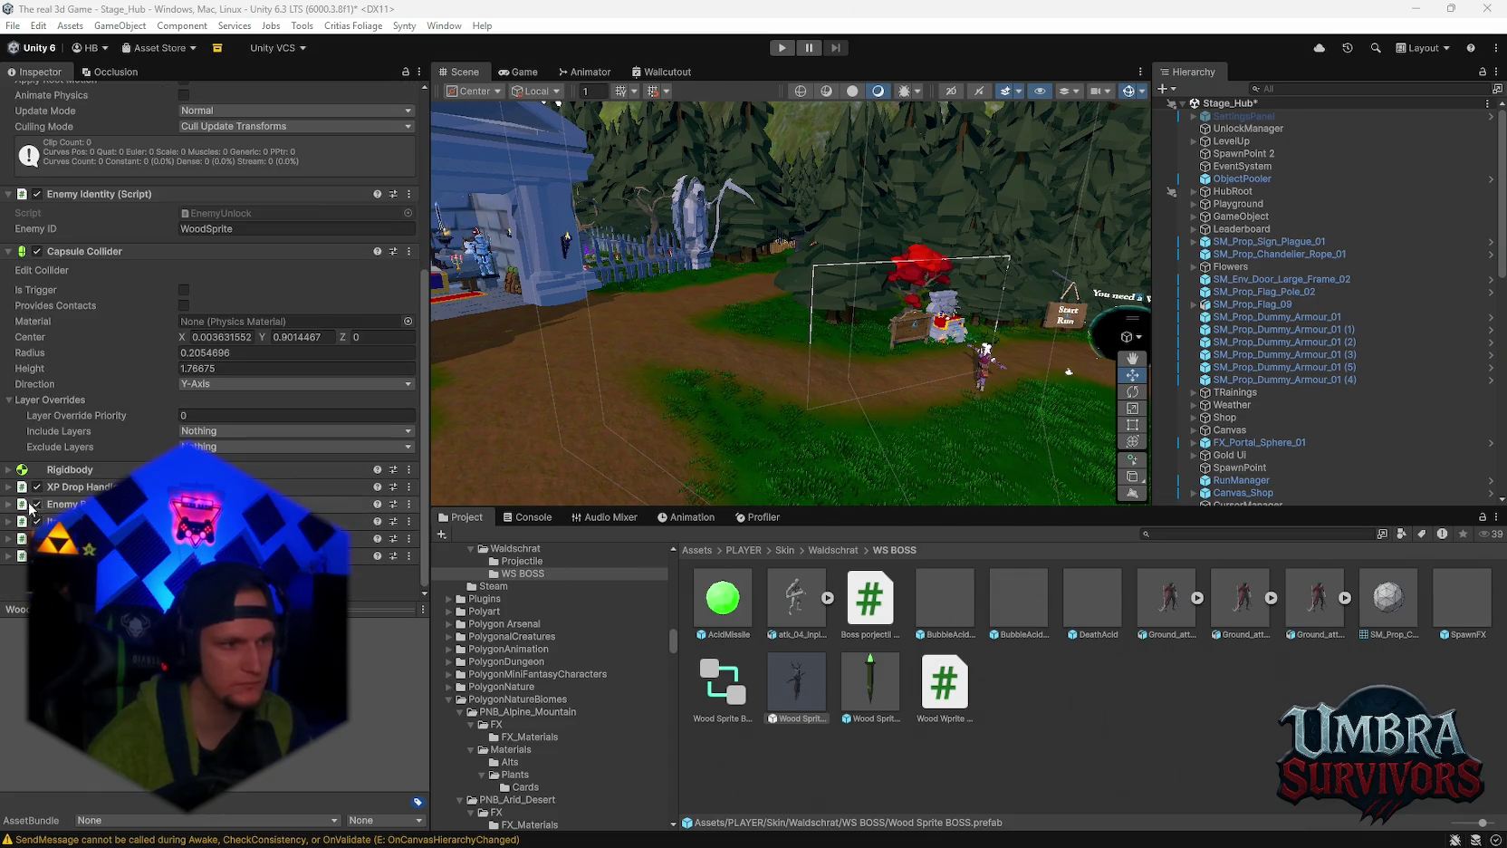
# Open the Enemy Base script via Edit Script, then select UnlockManager to view its armor unlocks.
pyautogui.click(8, 504)
pyautogui.click(409, 503)
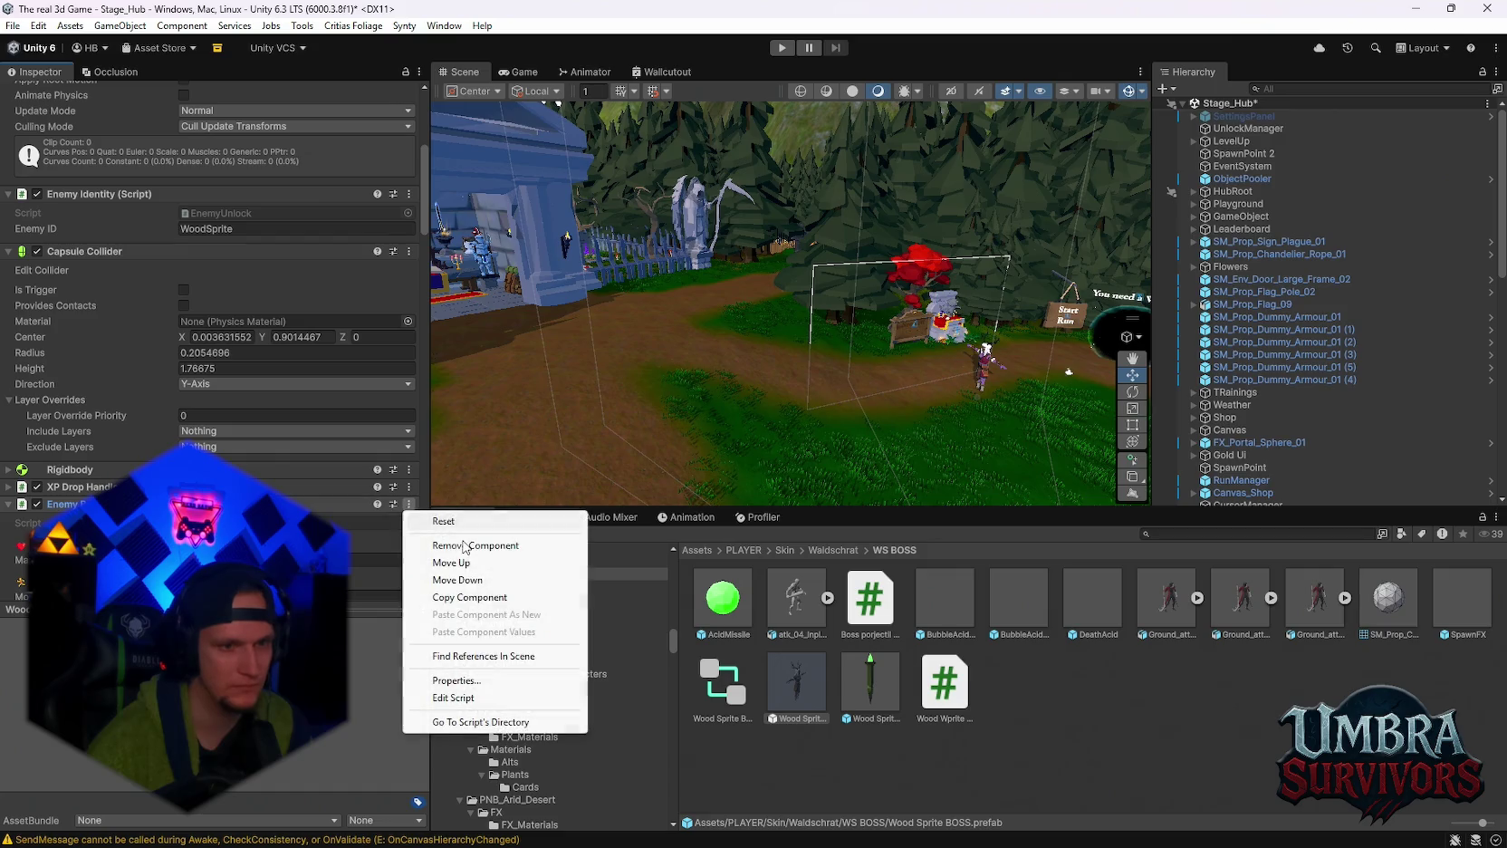
pyautogui.click(453, 698)
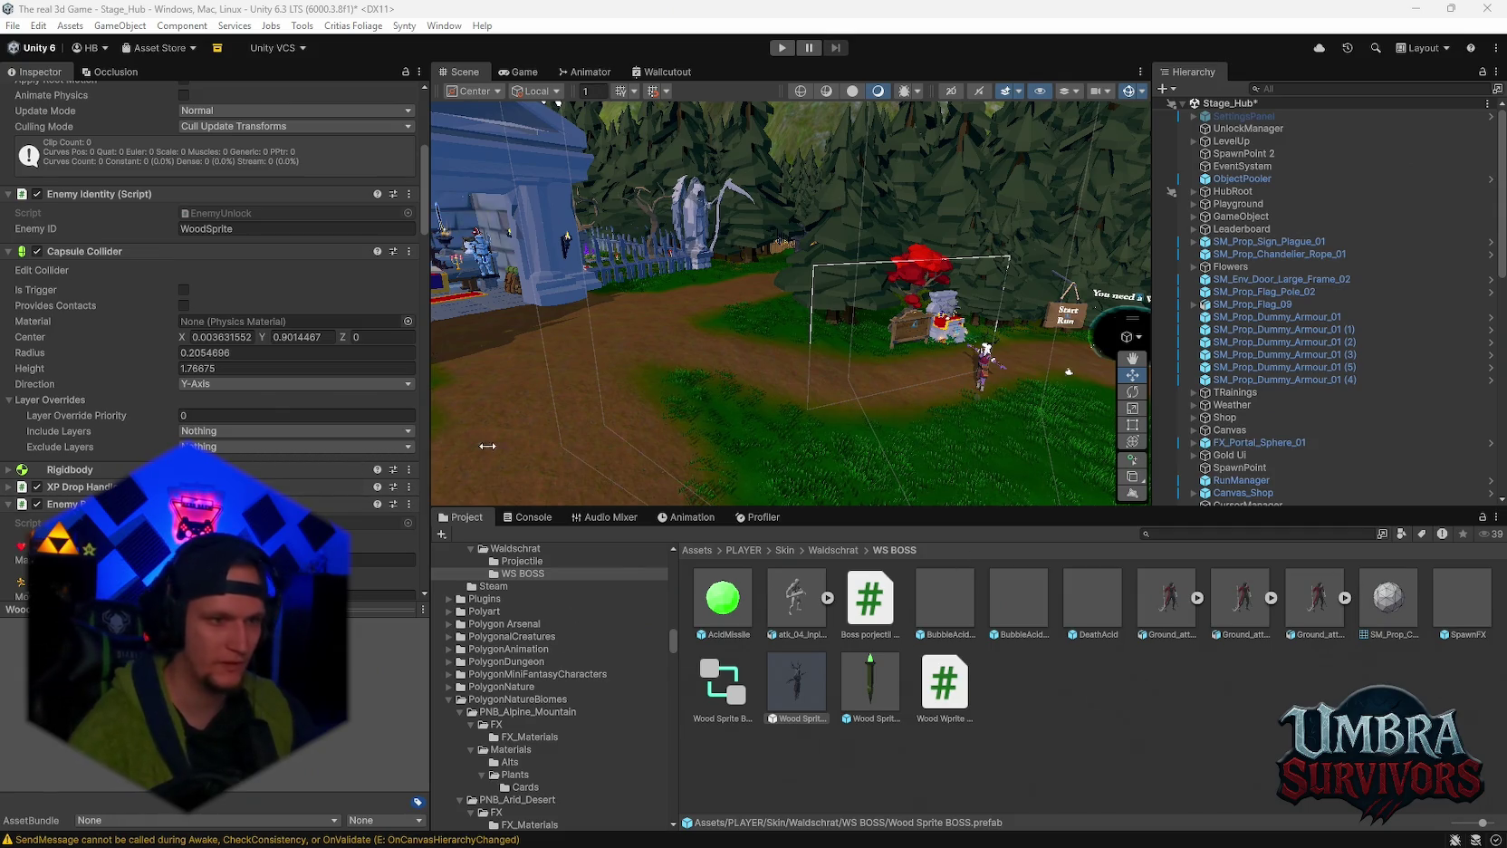
pyautogui.click(1239, 127)
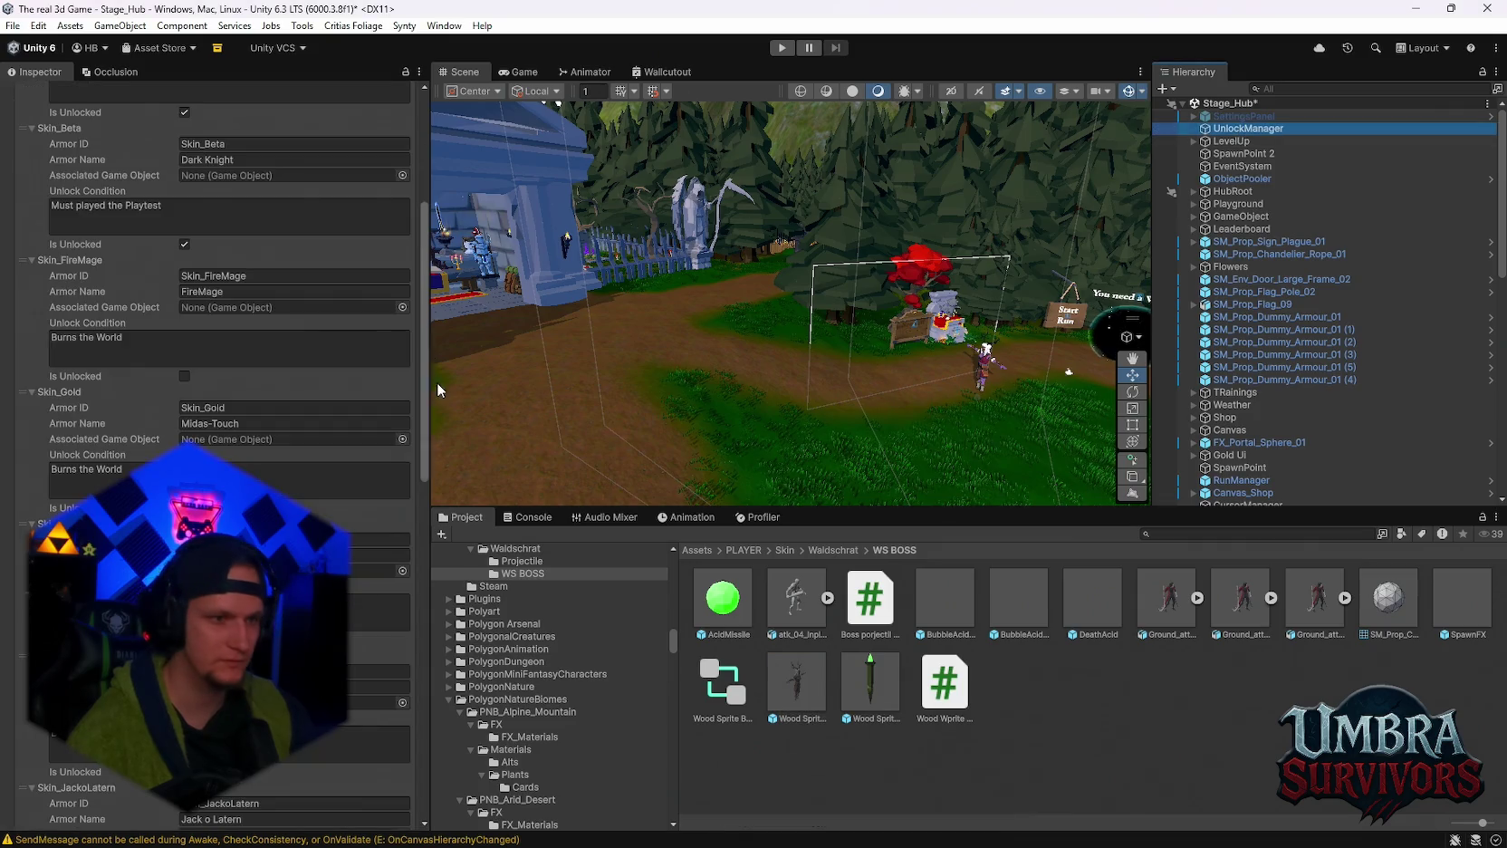
pyautogui.scroll(-15, 272, 362)
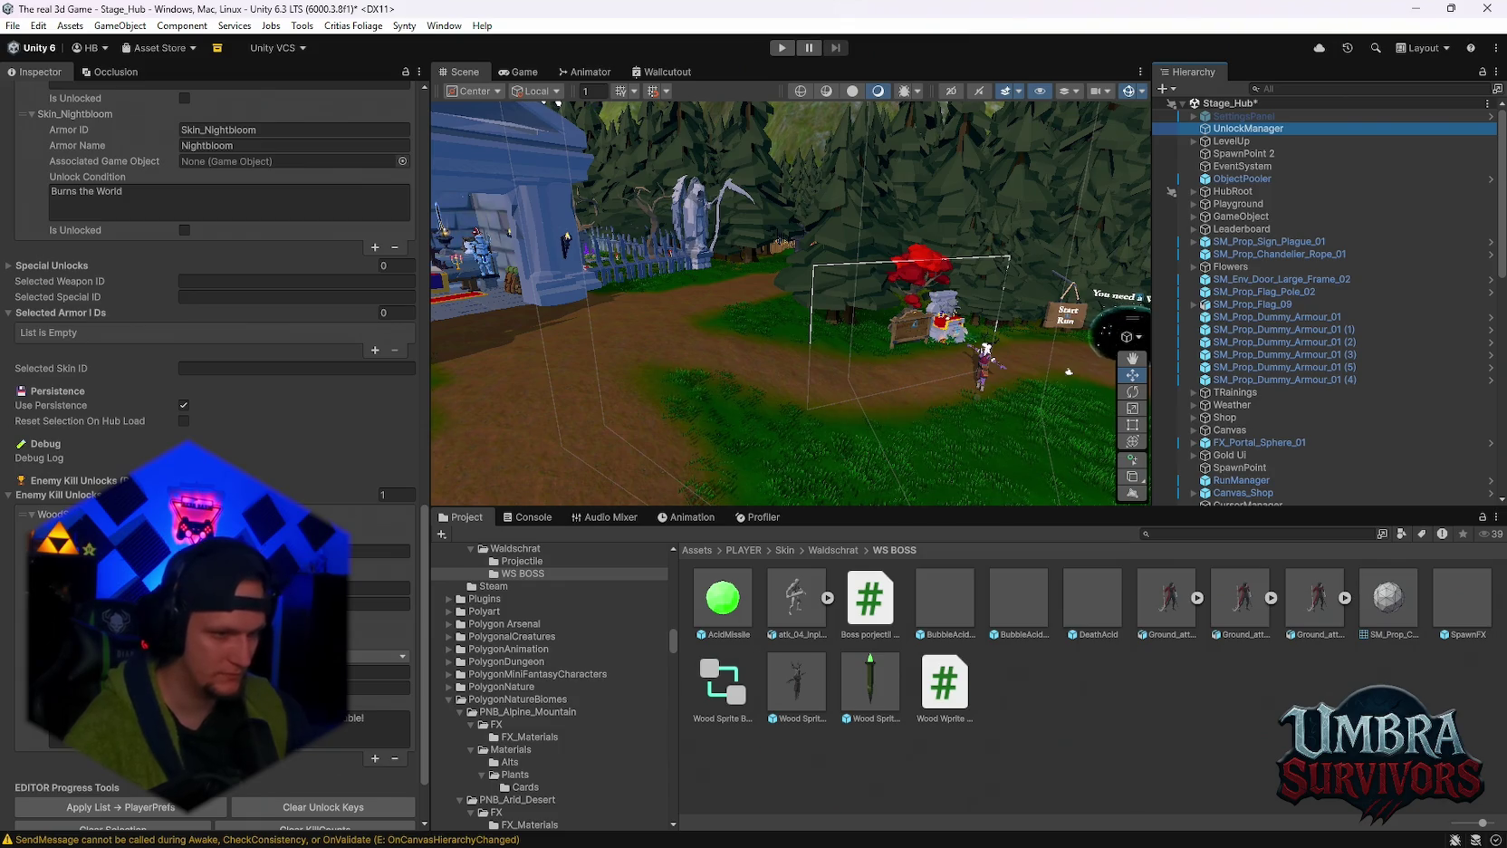
pyautogui.scroll(-1, 217, 453)
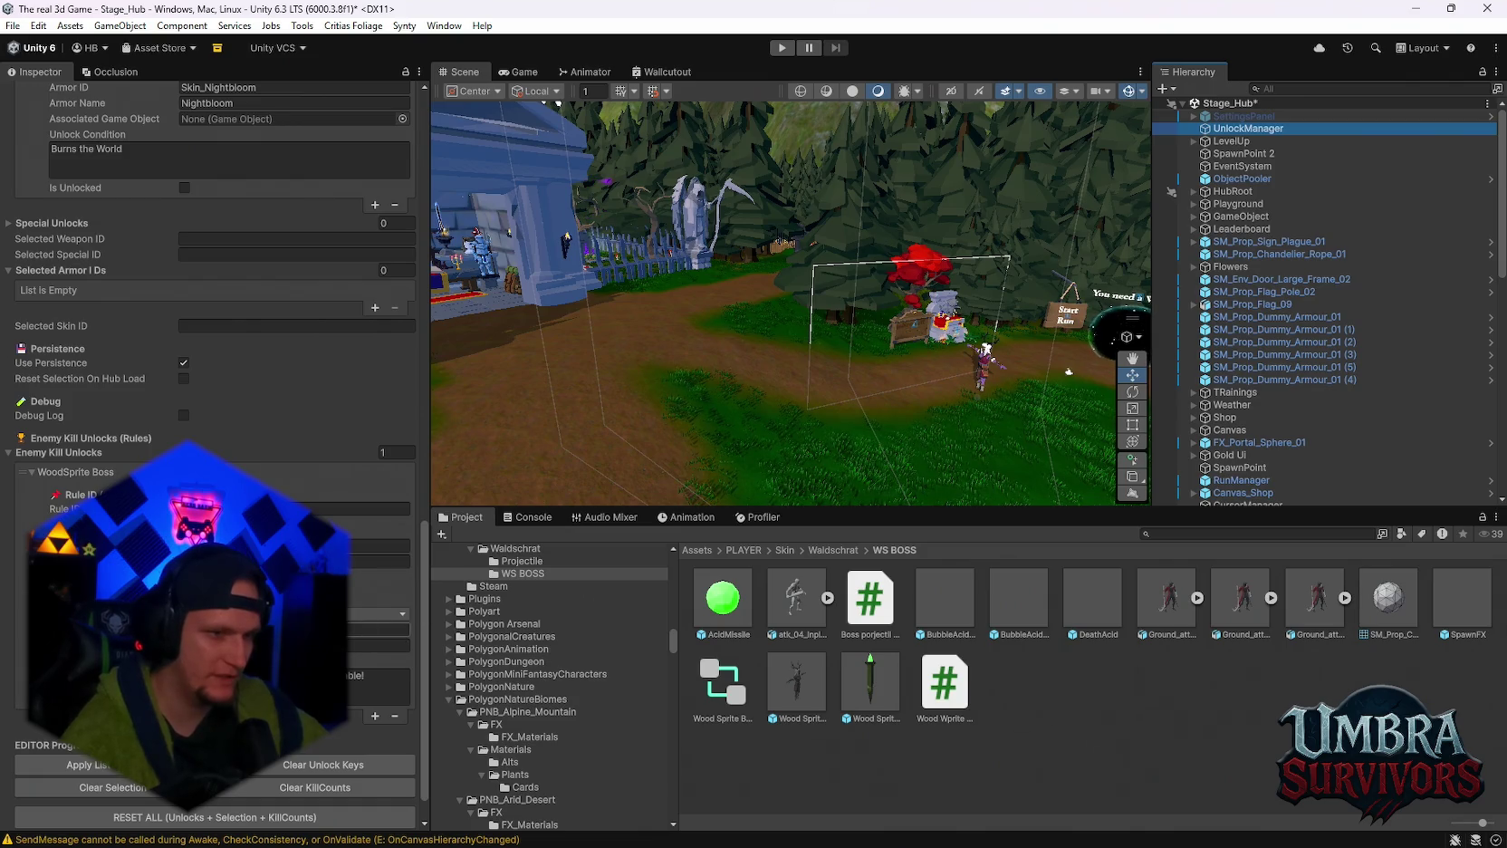
# Reselect the Wood Sprite BOSS prefab to review its settings, then enter Play mode in the hub.
pyautogui.click(815, 701)
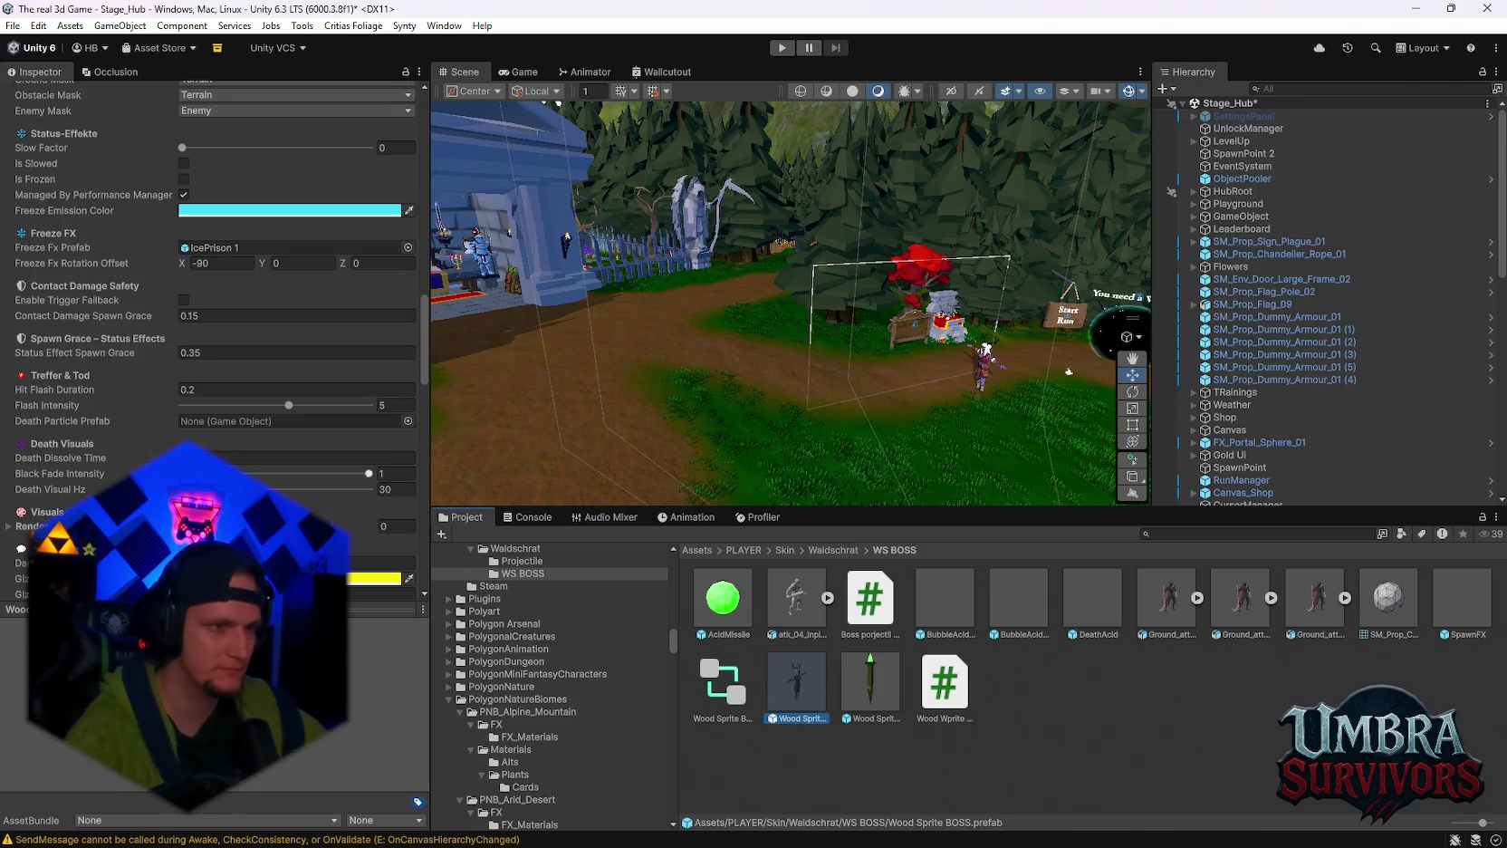
pyautogui.scroll(15, 222, 432)
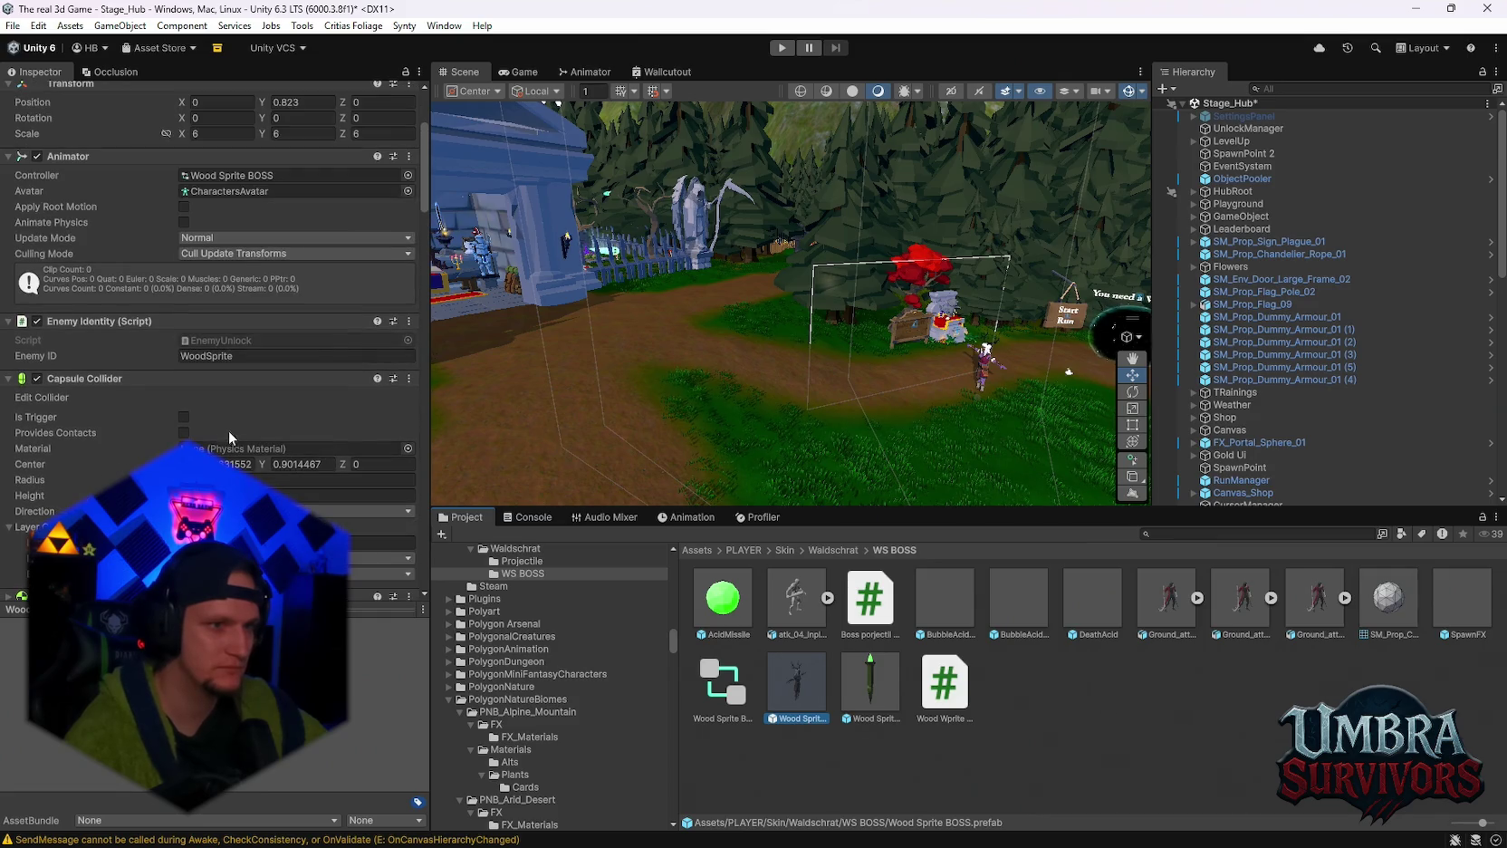
pyautogui.scroll(2, 256, 365)
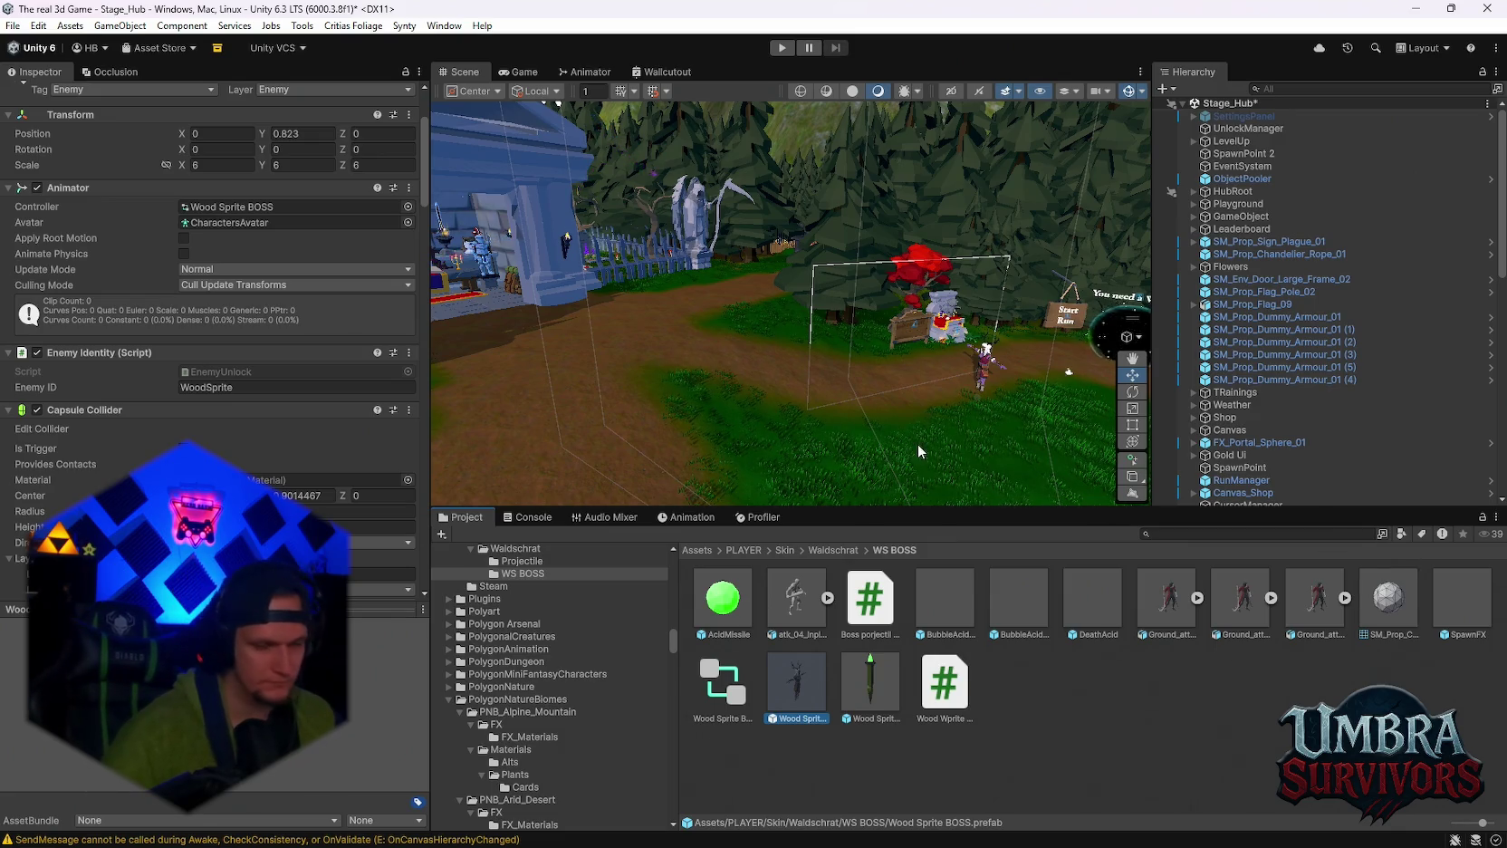
pyautogui.scroll(-15, 215, 344)
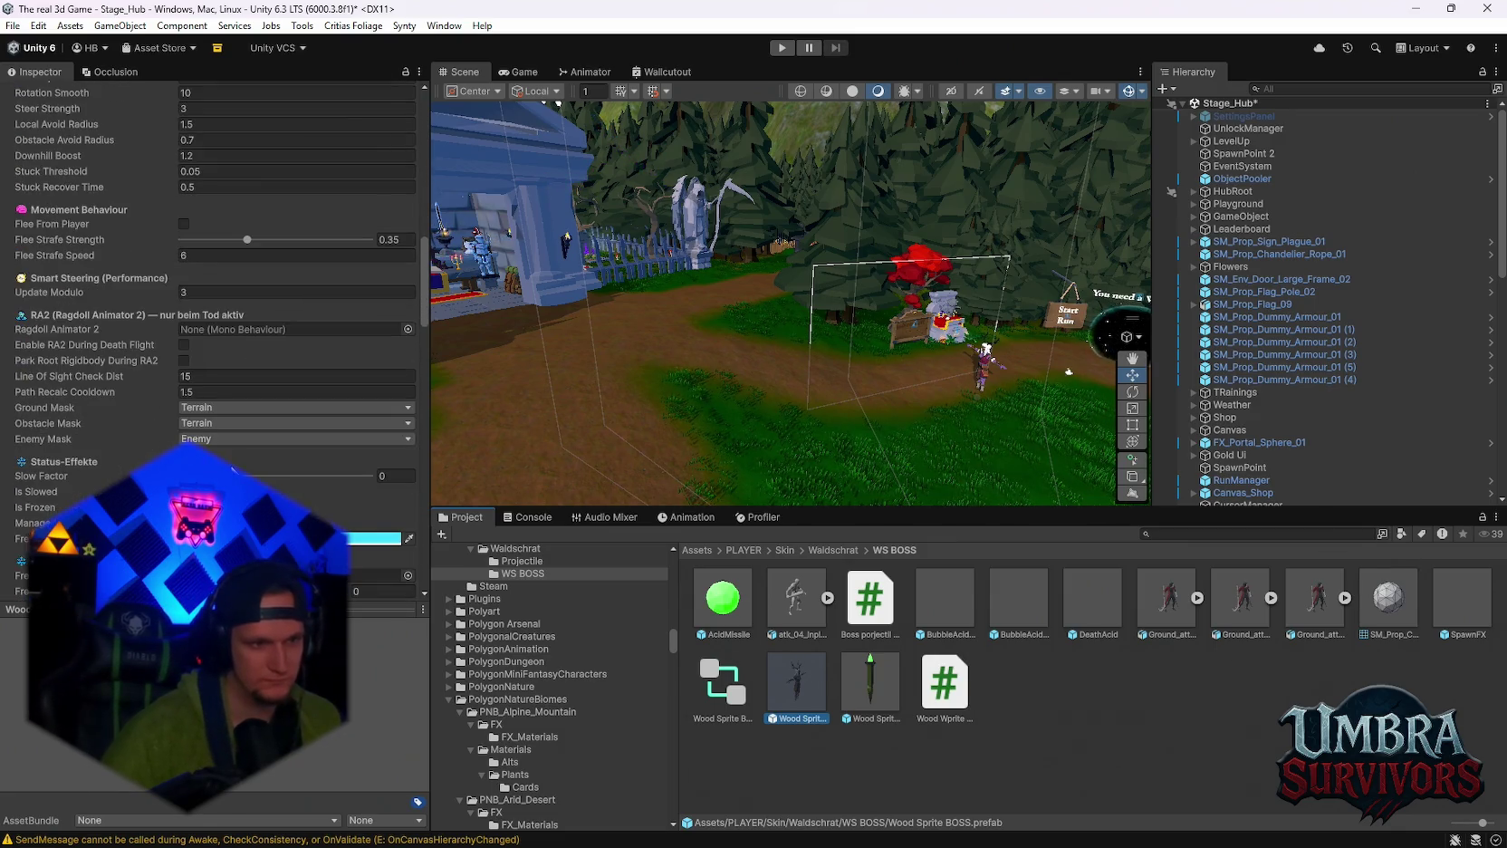
pyautogui.click(781, 48)
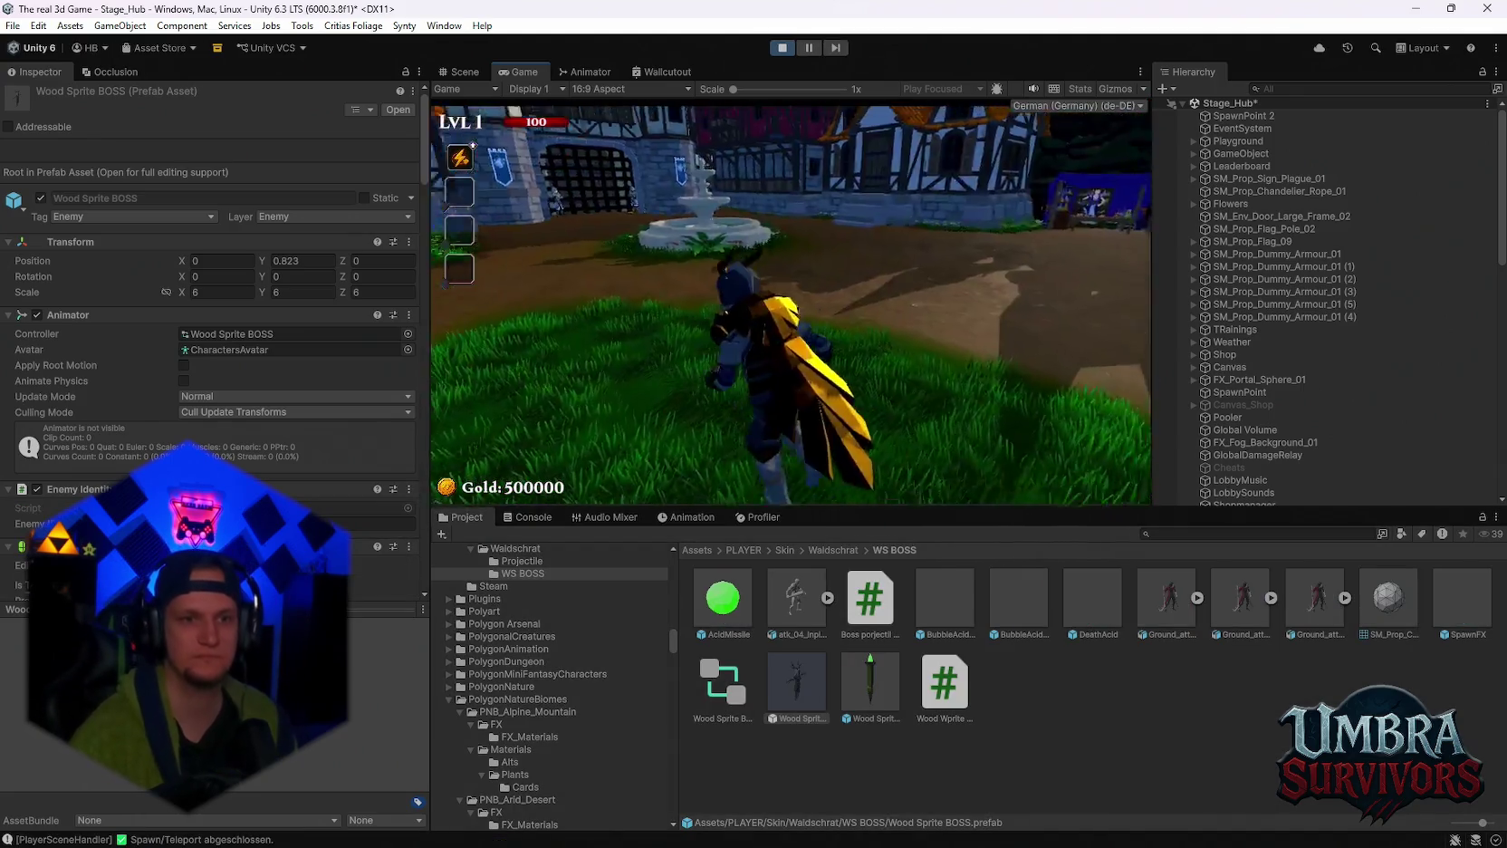
# Run the character to the hub fountain and use it for a +4 coin reward.
pyautogui.press('w')
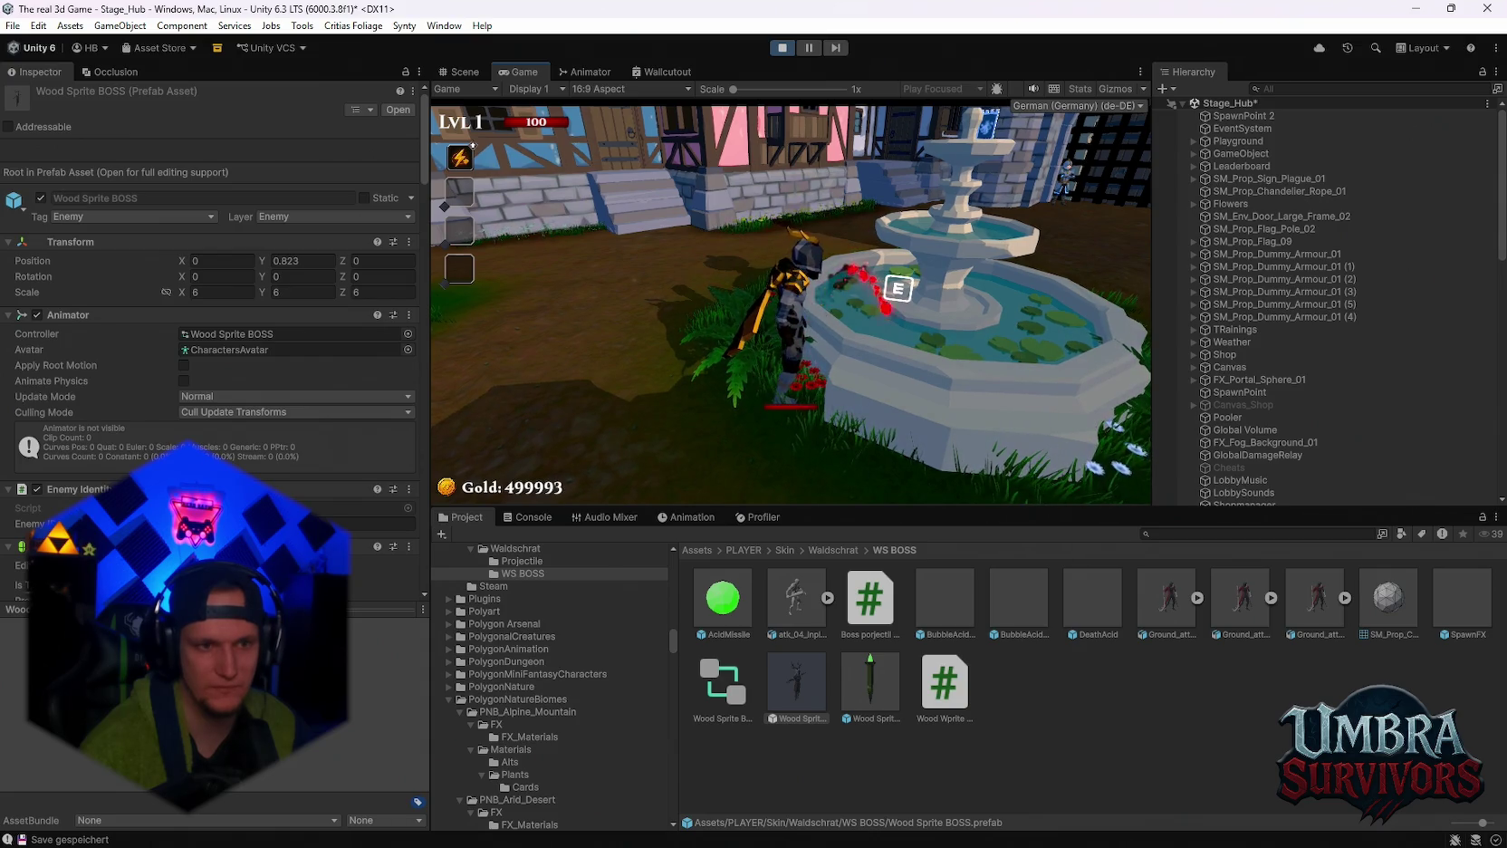
pyautogui.press('e')
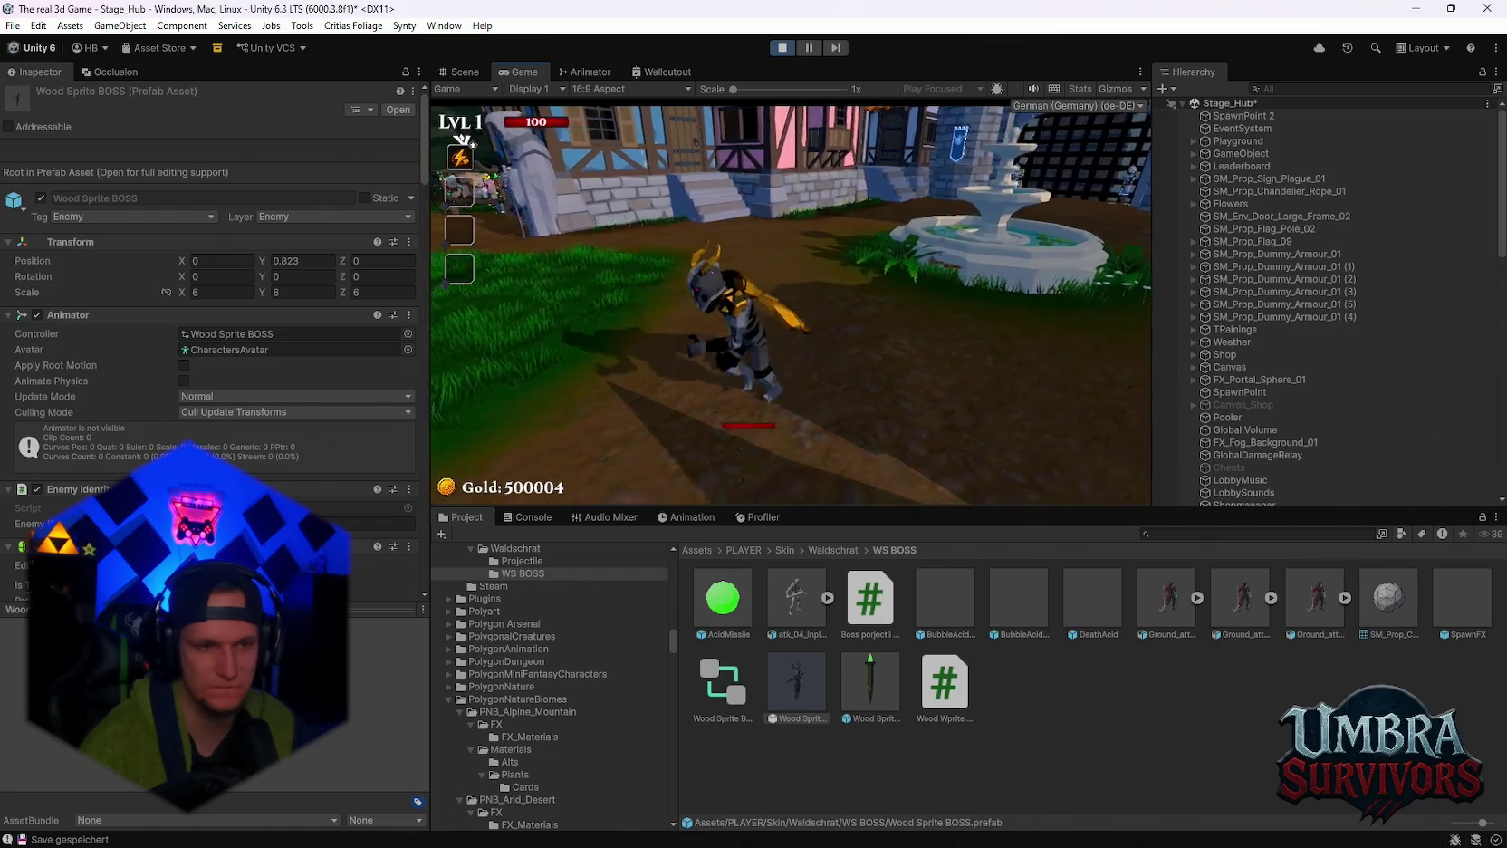
# Pause the running game with Escape to show the Pause menu and stats panel.
pyautogui.press('Escape')
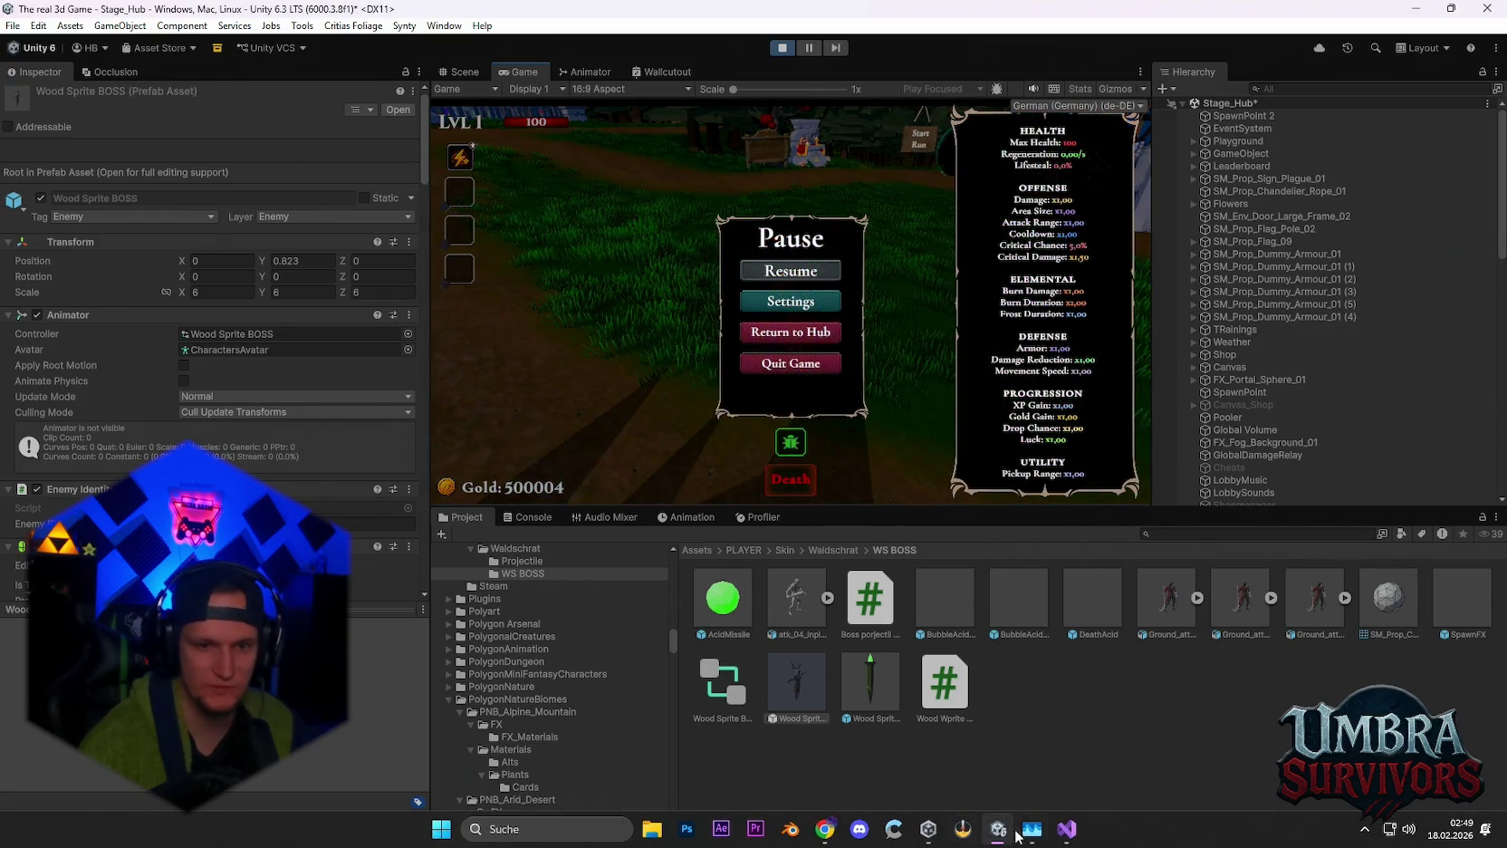
# Add a 'brunnen devil co' line under Stage 2 in Problem MONTAG.txt, then minimize Notepad.
pyautogui.click(492, 828)
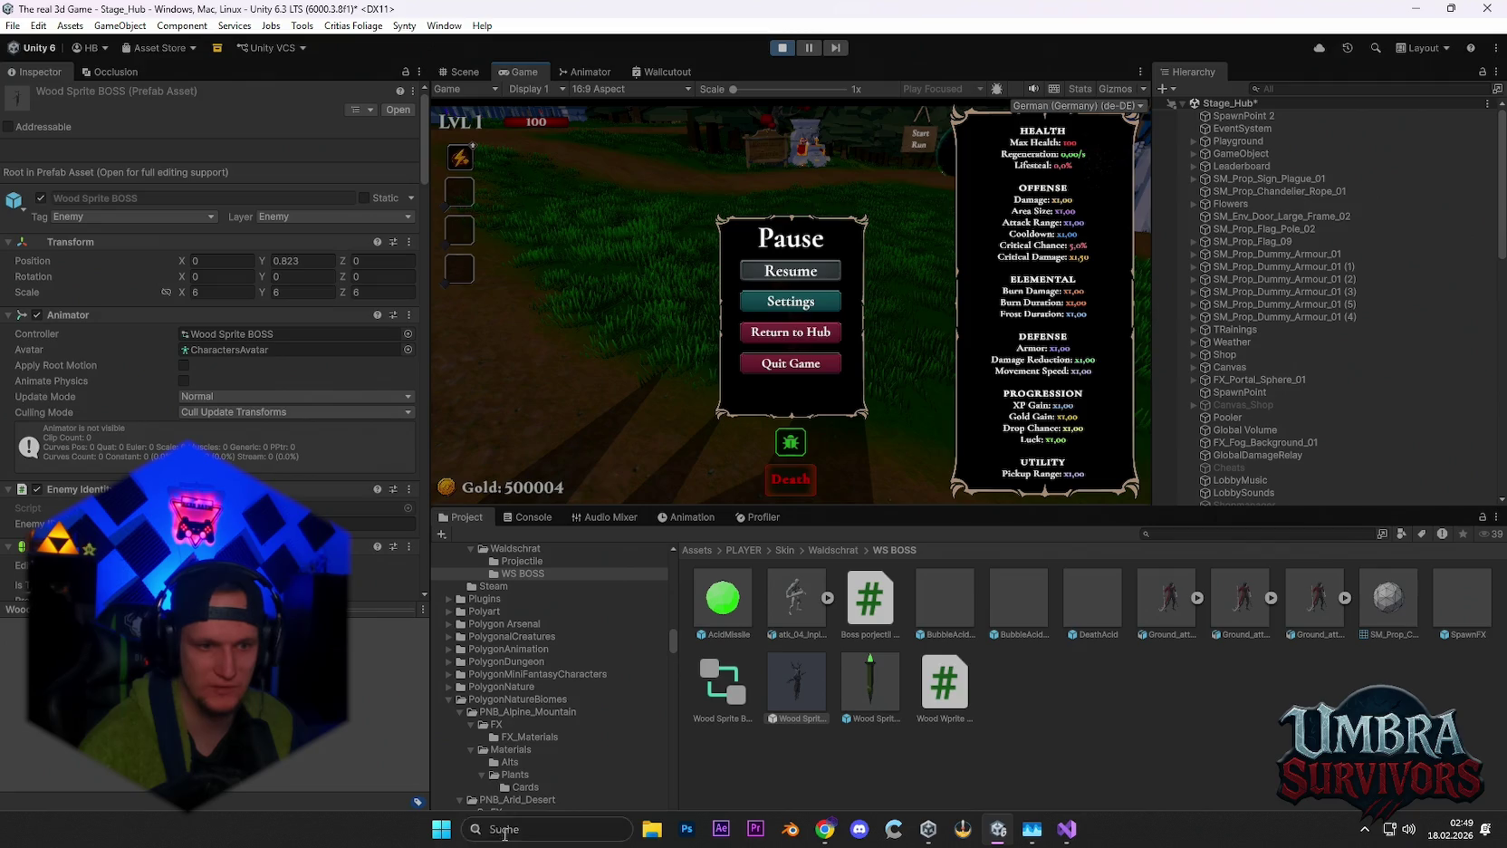
pyautogui.write('problem MONTAG.txt')
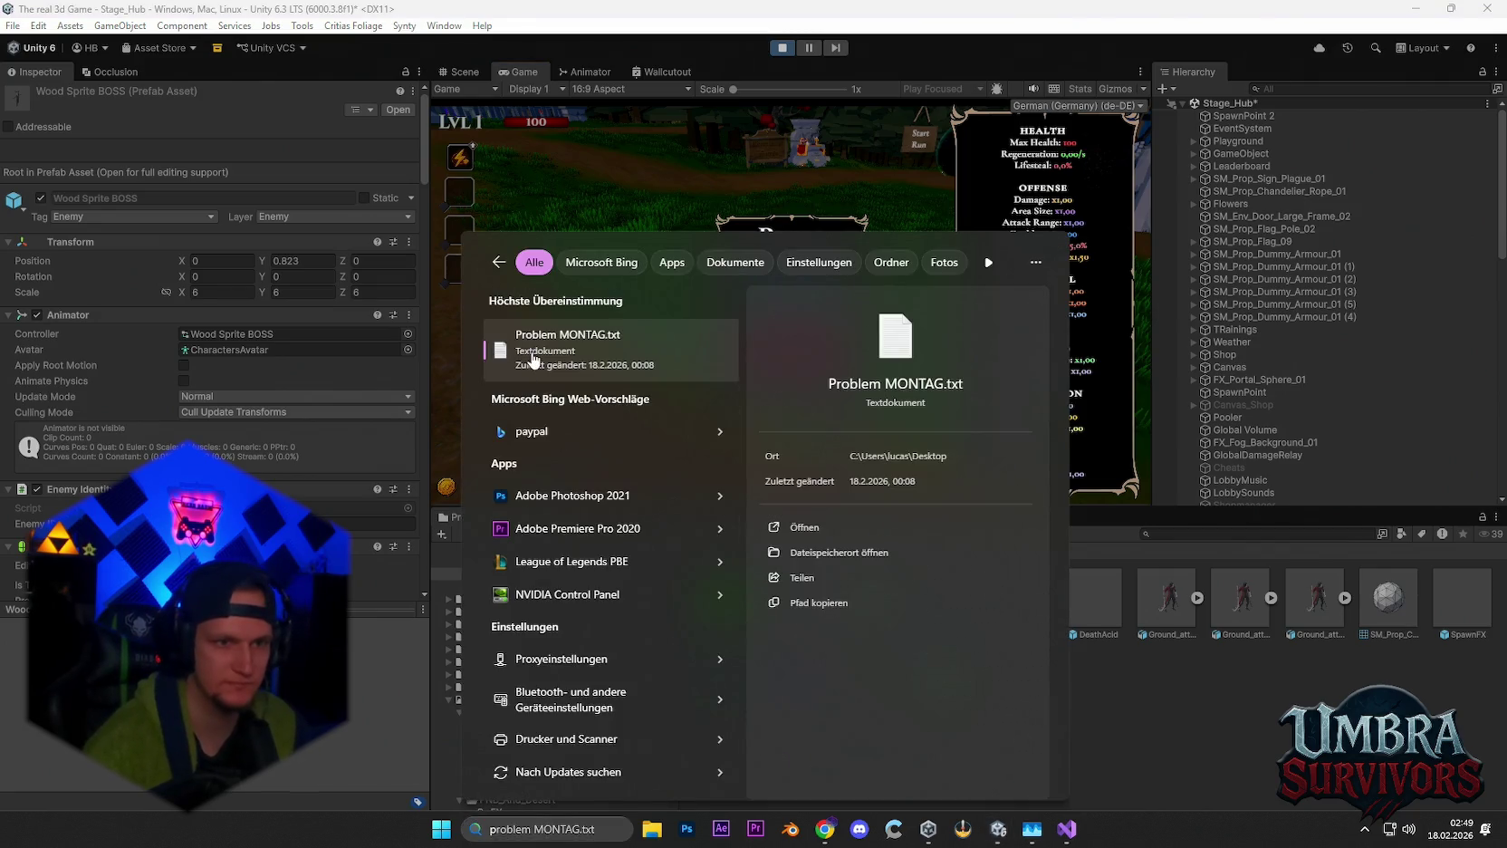
pyautogui.press('Return')
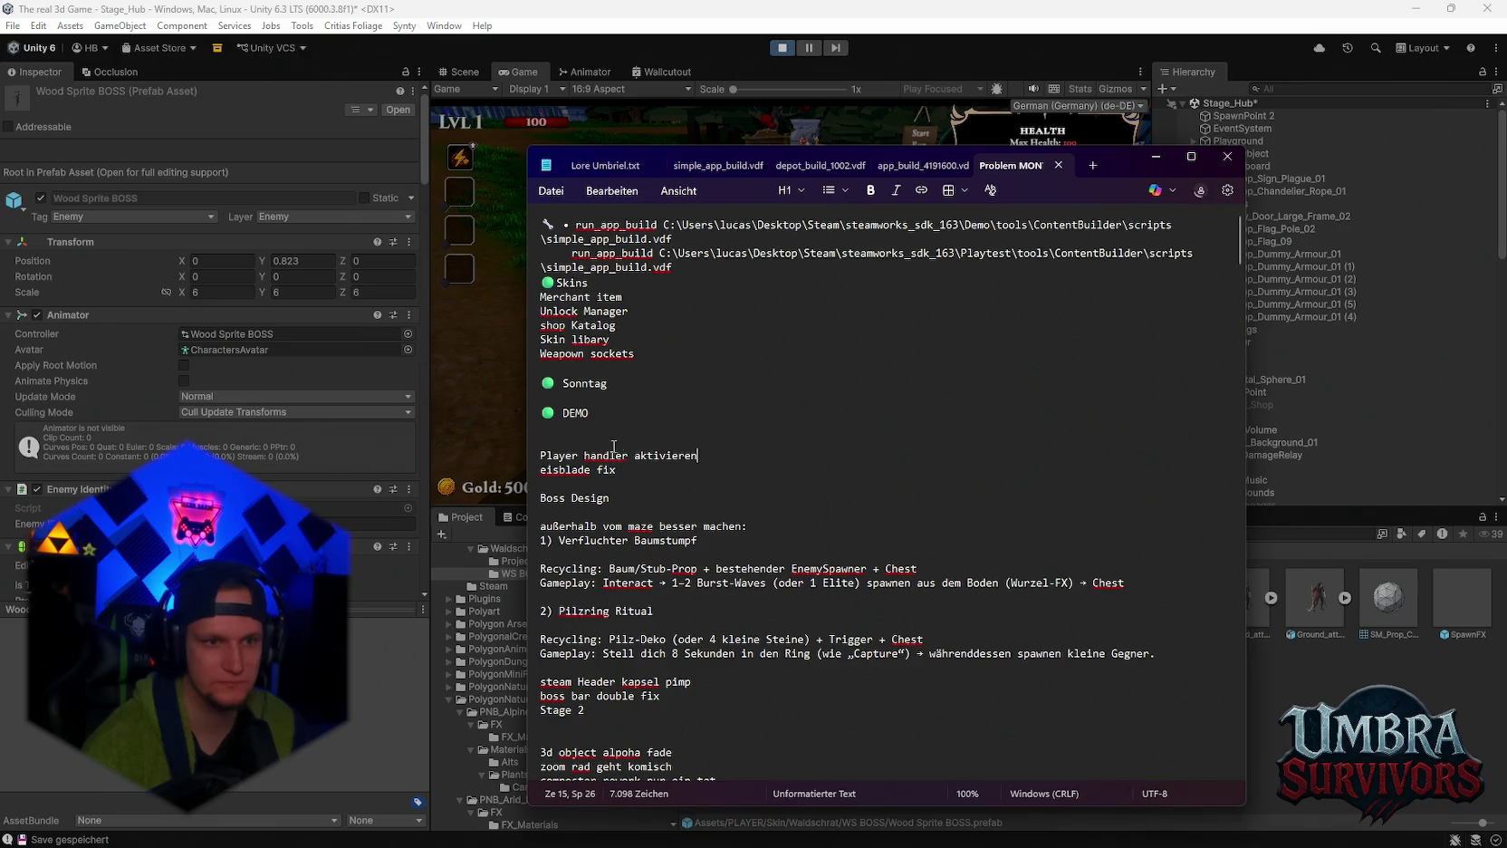
pyautogui.scroll(-4, 652, 643)
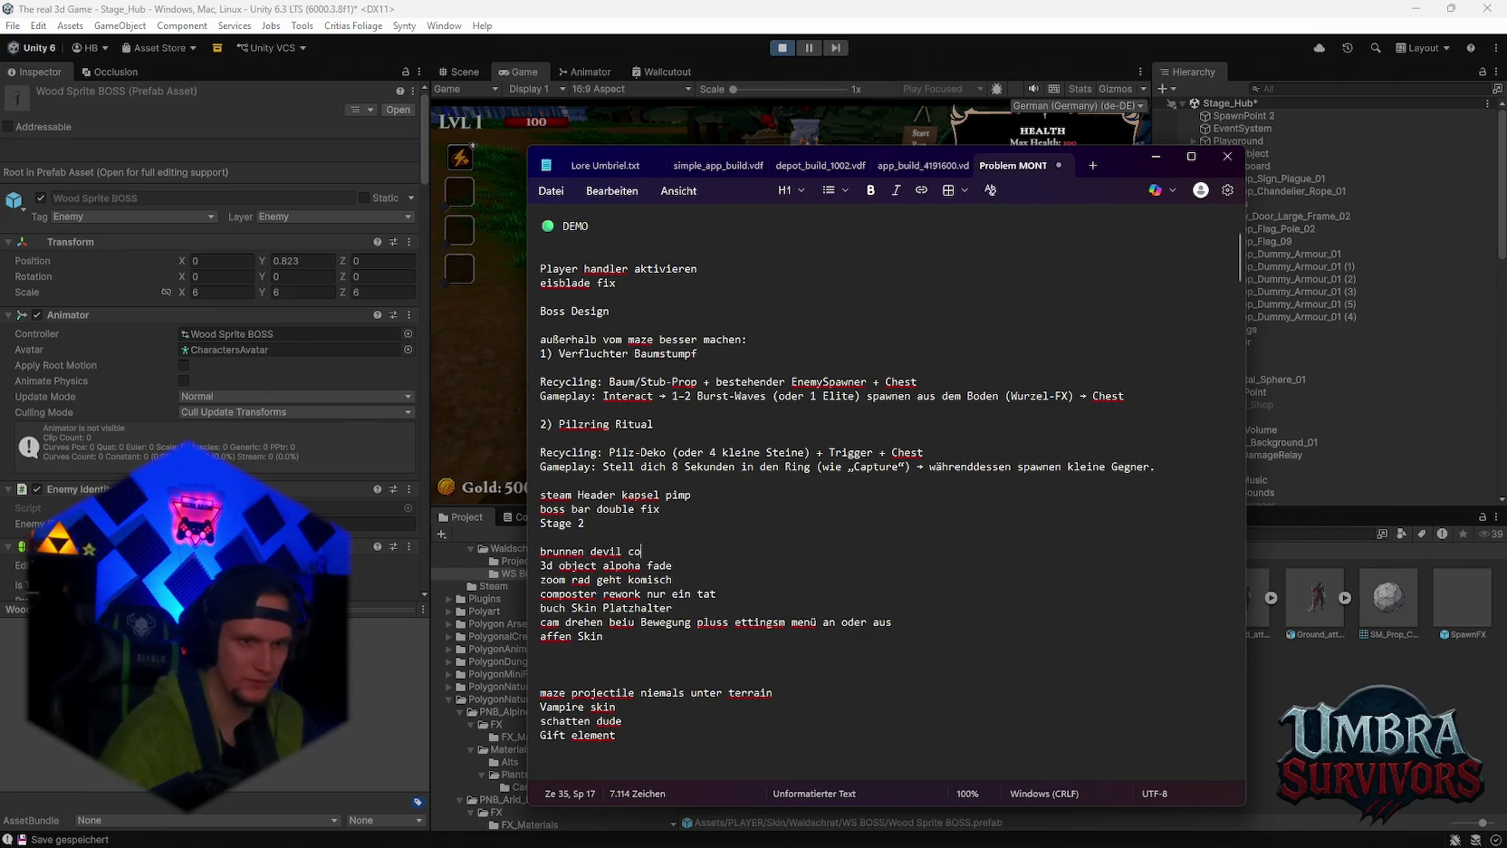
pyautogui.click(1156, 155)
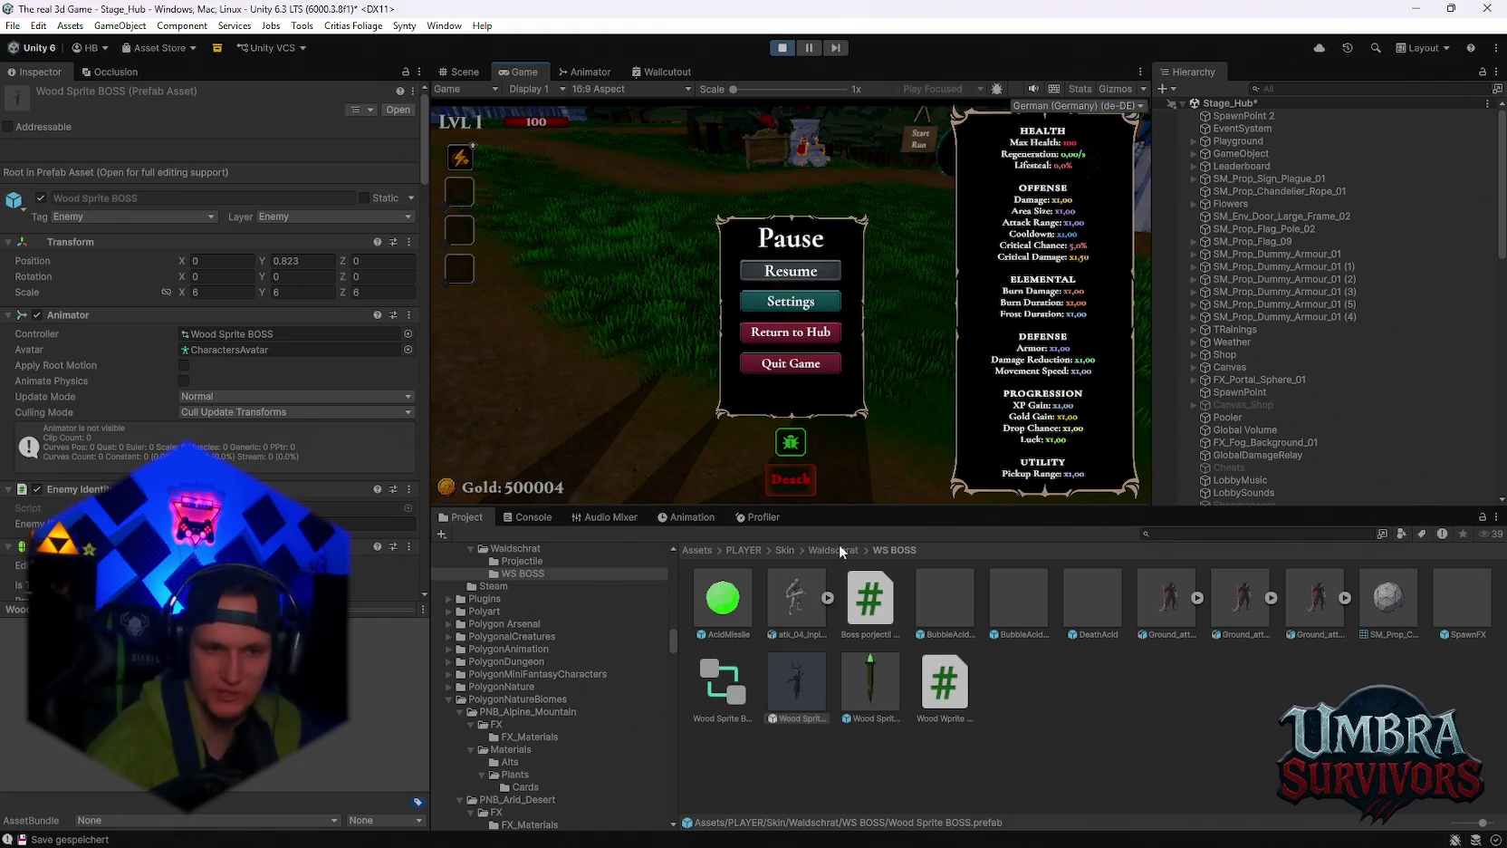
# Resume the game, run the character through the hub toward the gate, then pause and stop play mode.
pyautogui.click(790, 272)
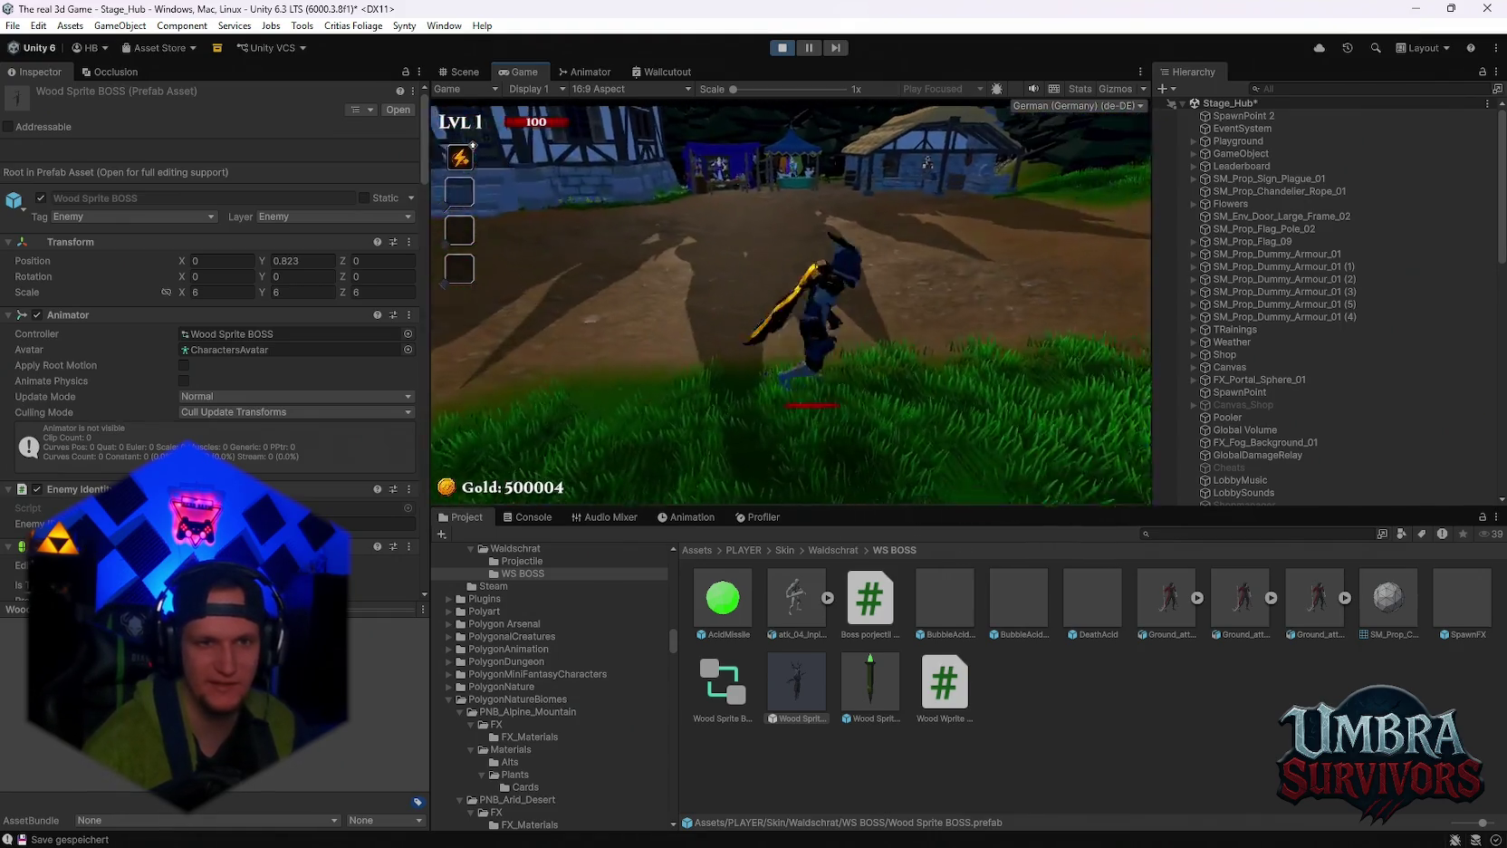
pyautogui.press('s')
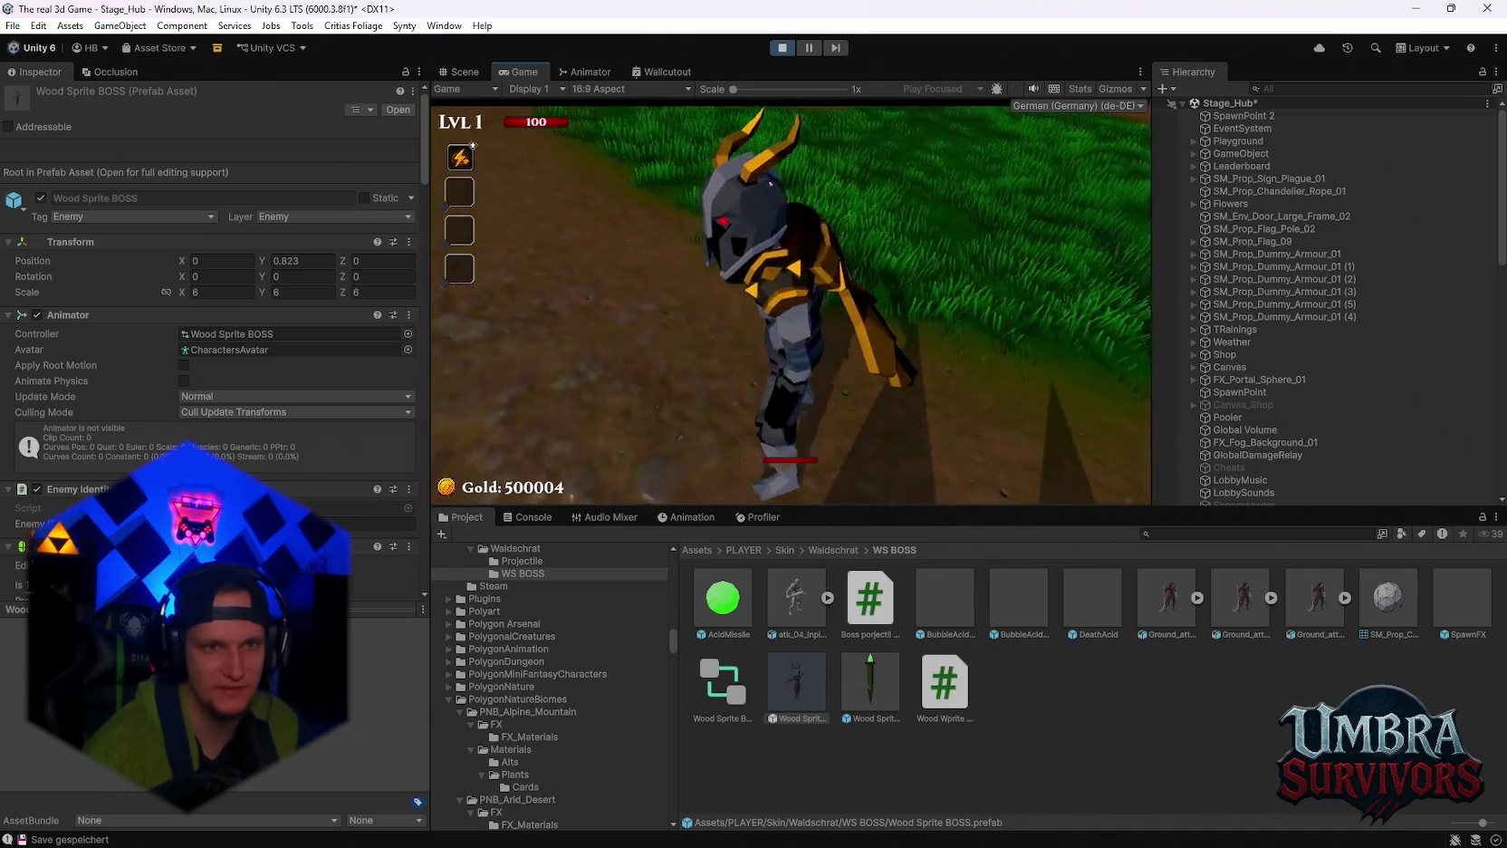
pyautogui.press('w')
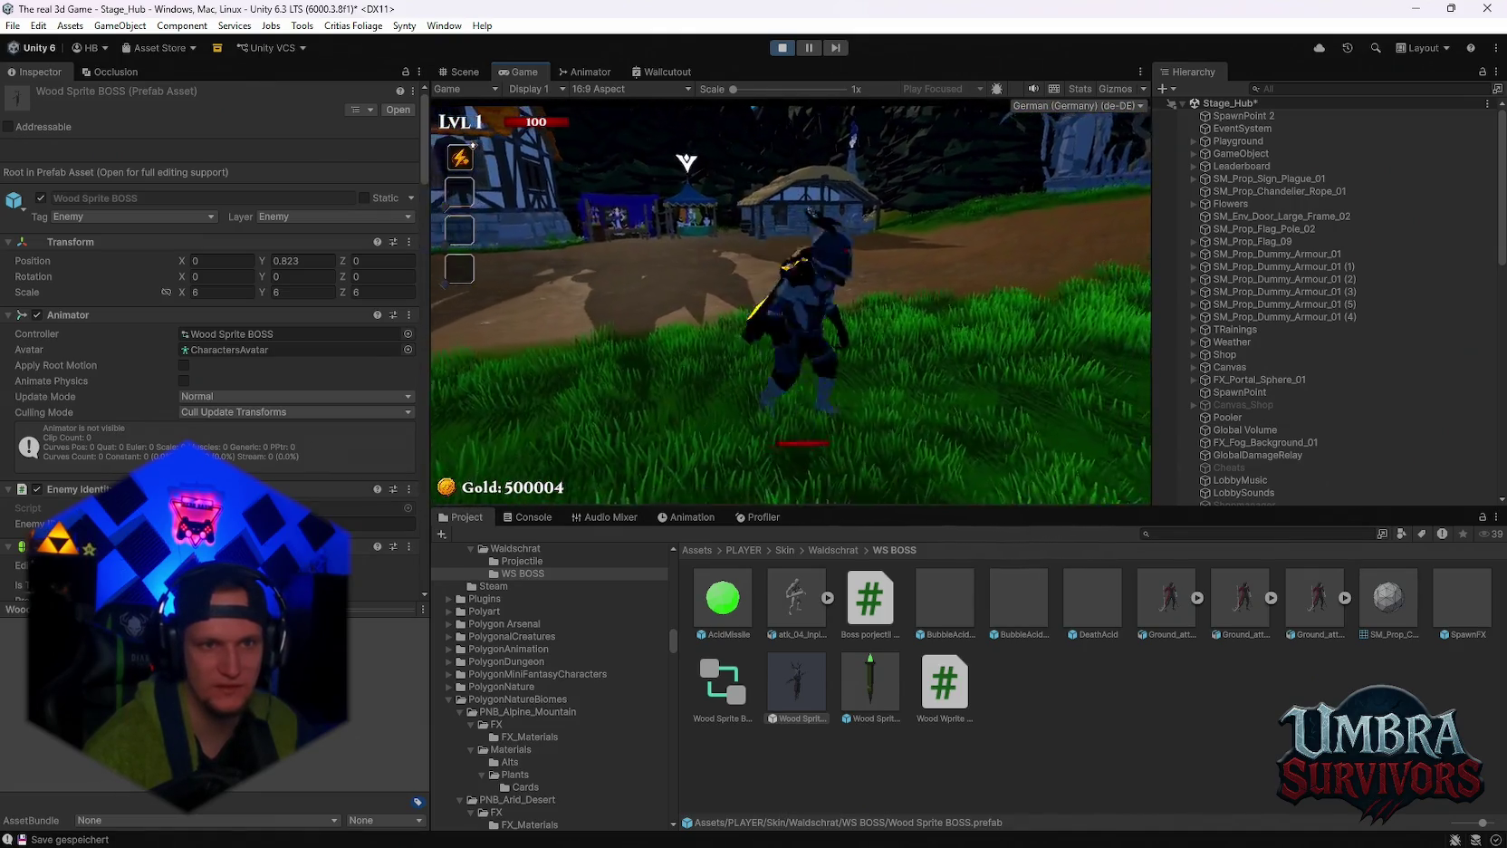
pyautogui.press('w')
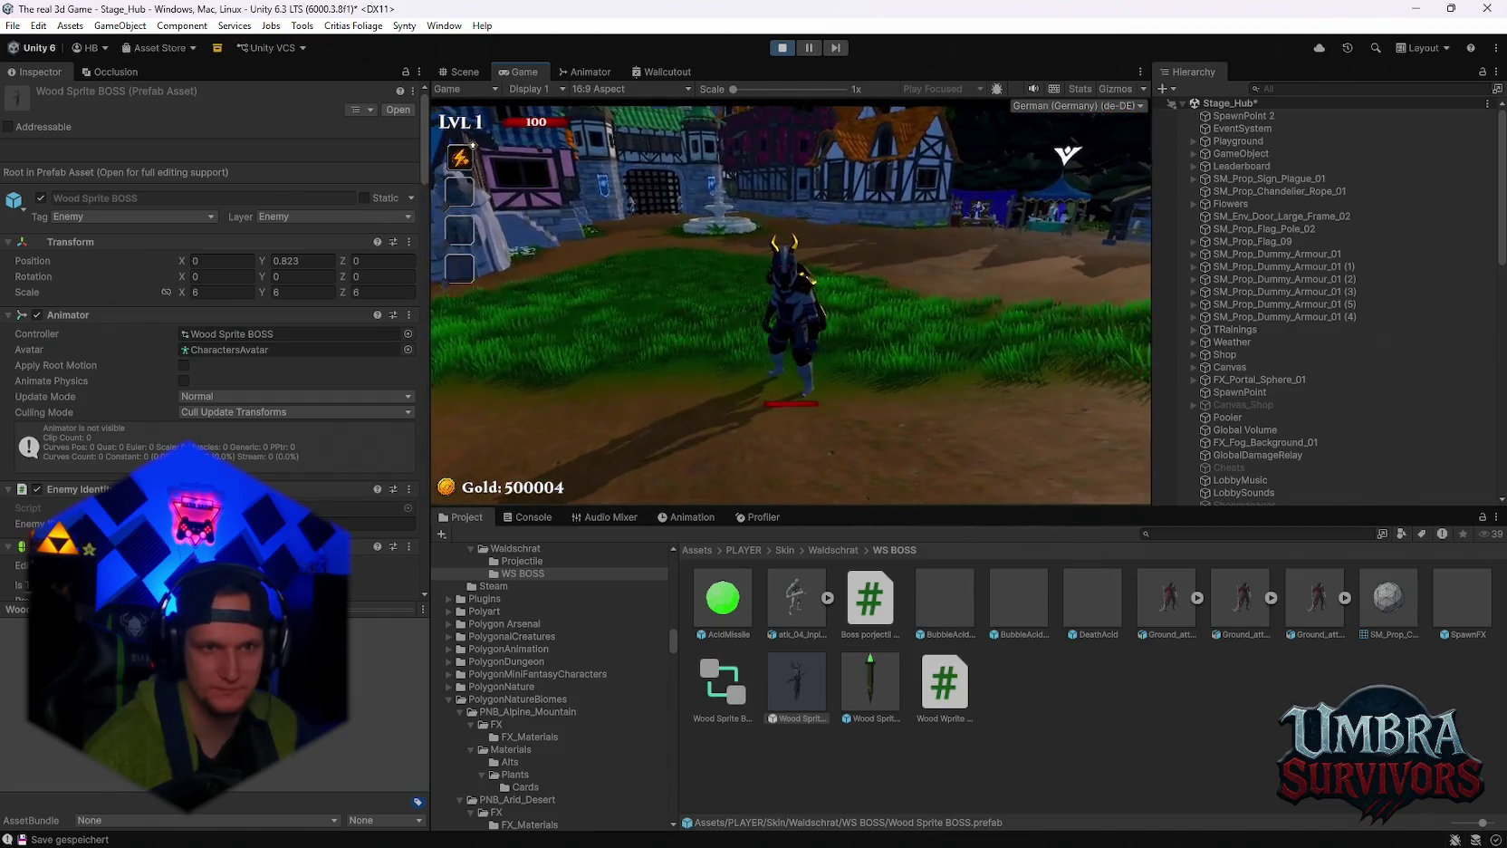
pyautogui.press('w')
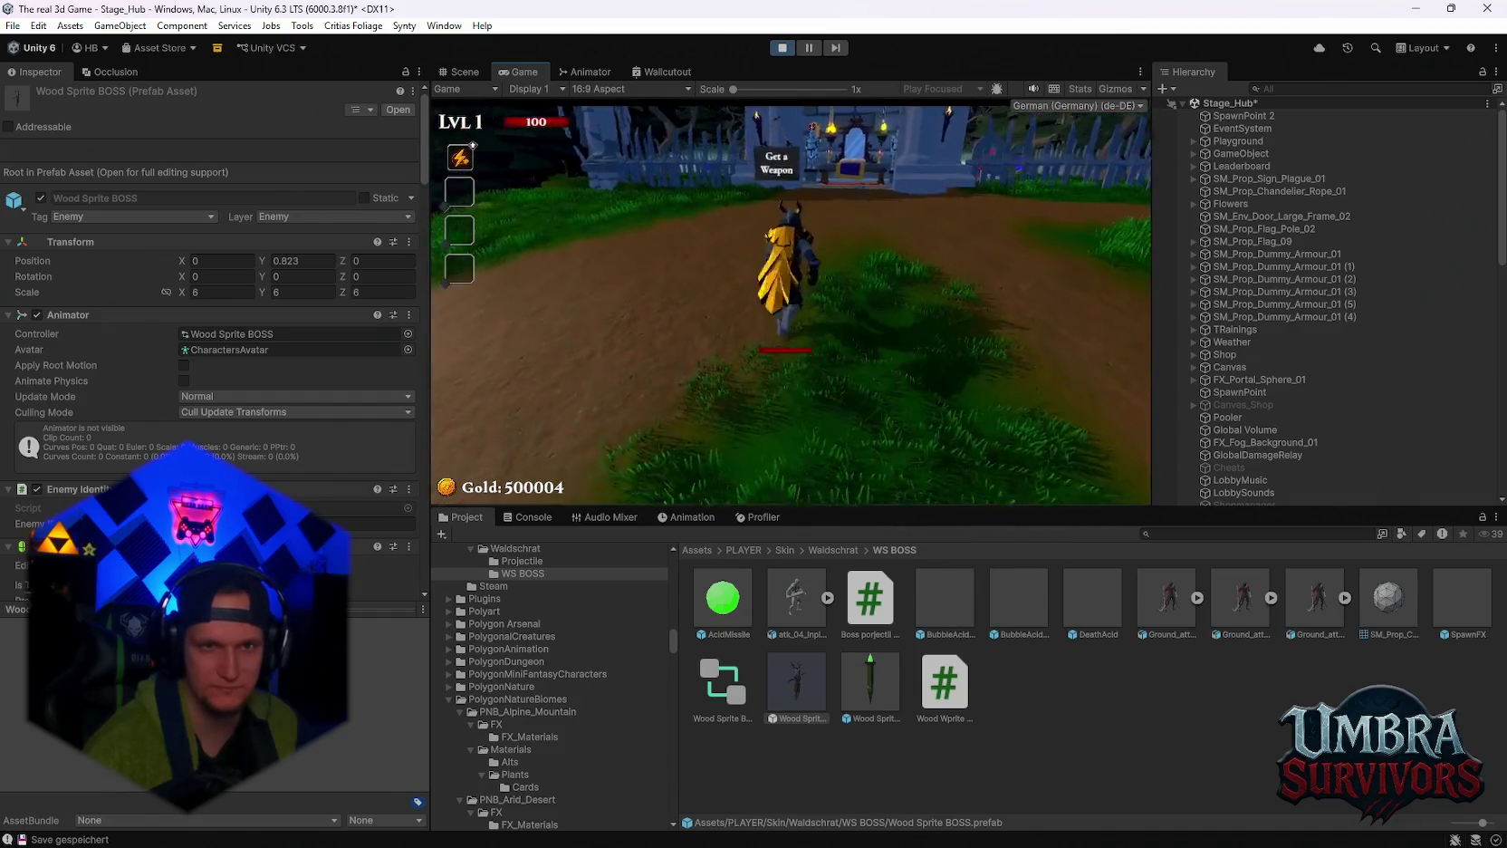
pyautogui.press('w')
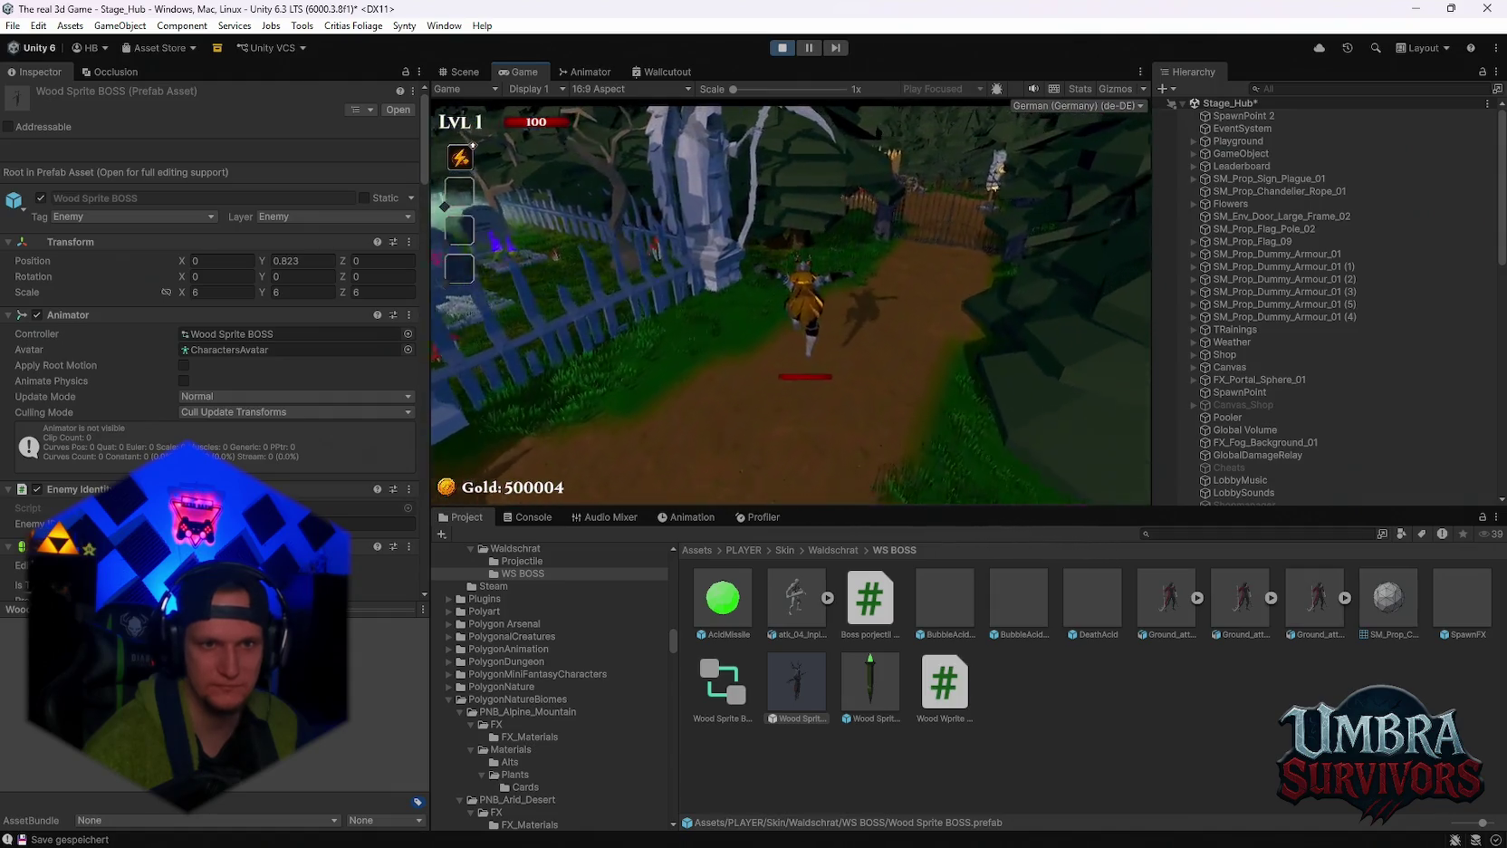
pyautogui.press('Escape')
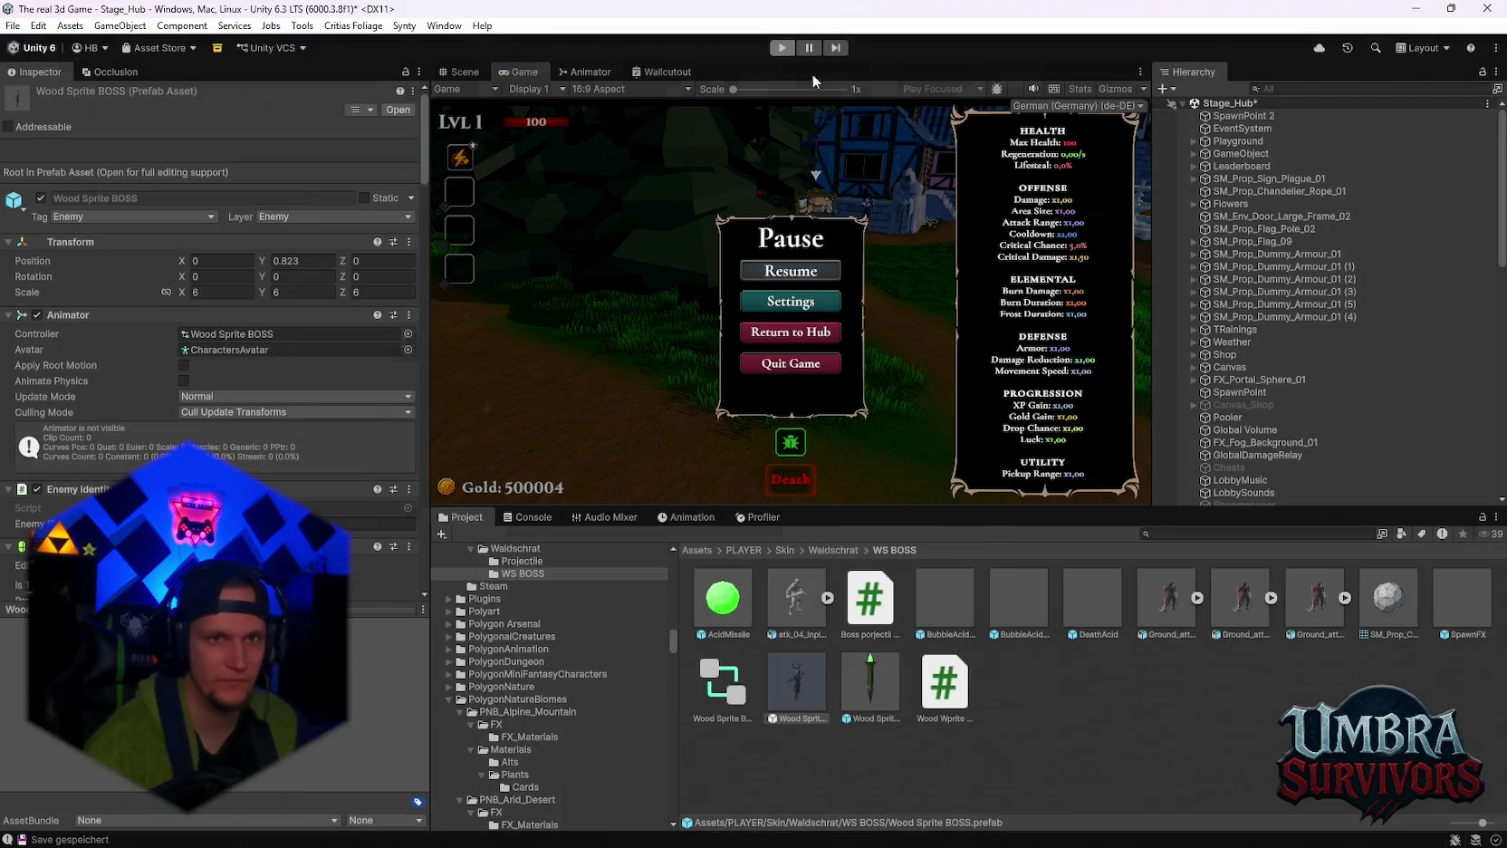
pyautogui.hotkey('ctrl', 'p')
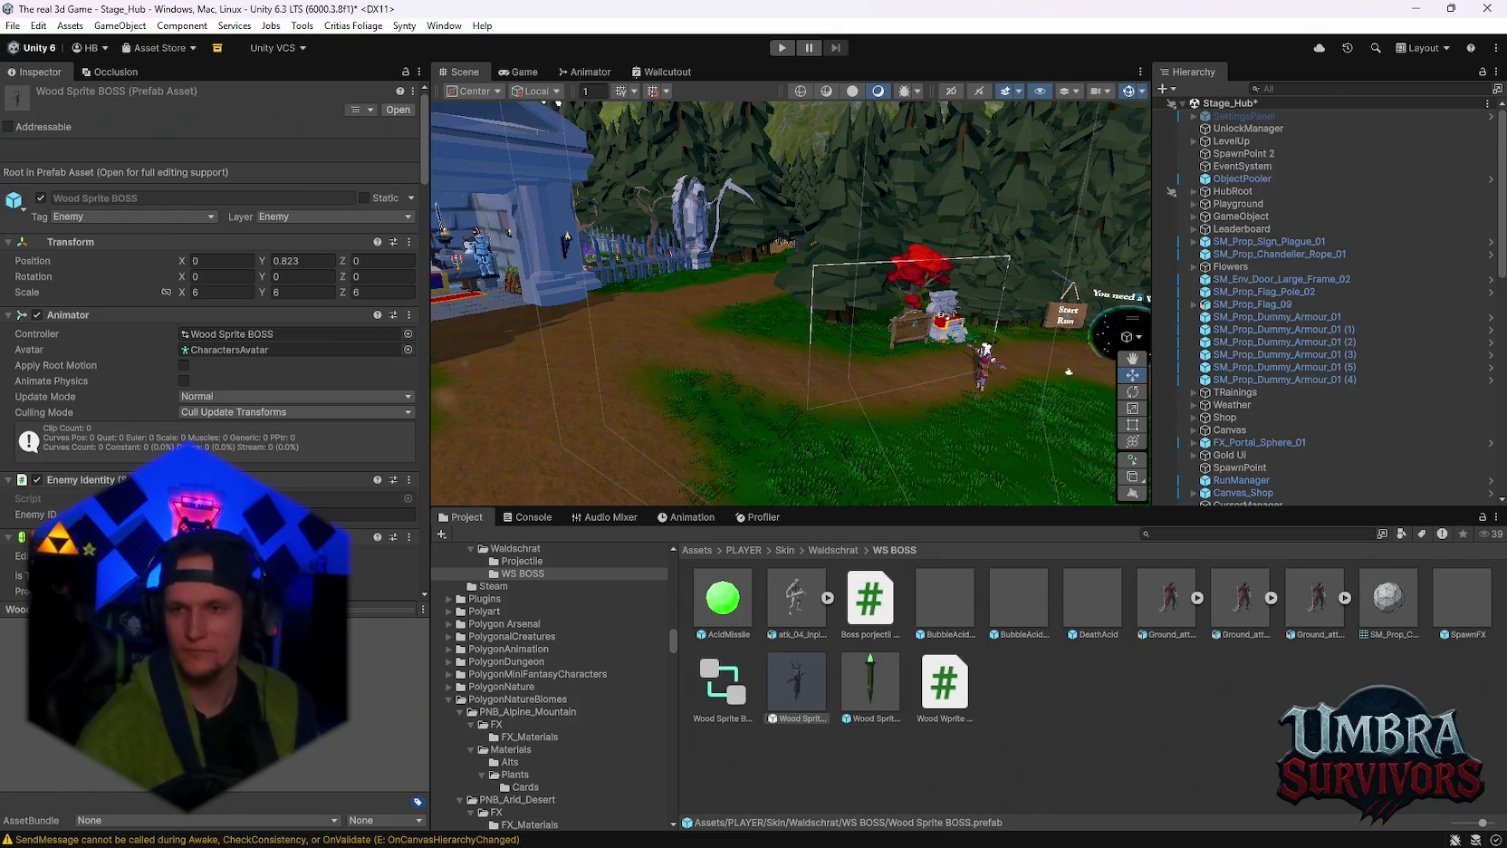
# Scroll up the Project tree and show the Waldschrat folder's contents.
pyautogui.scroll(3, 558, 716)
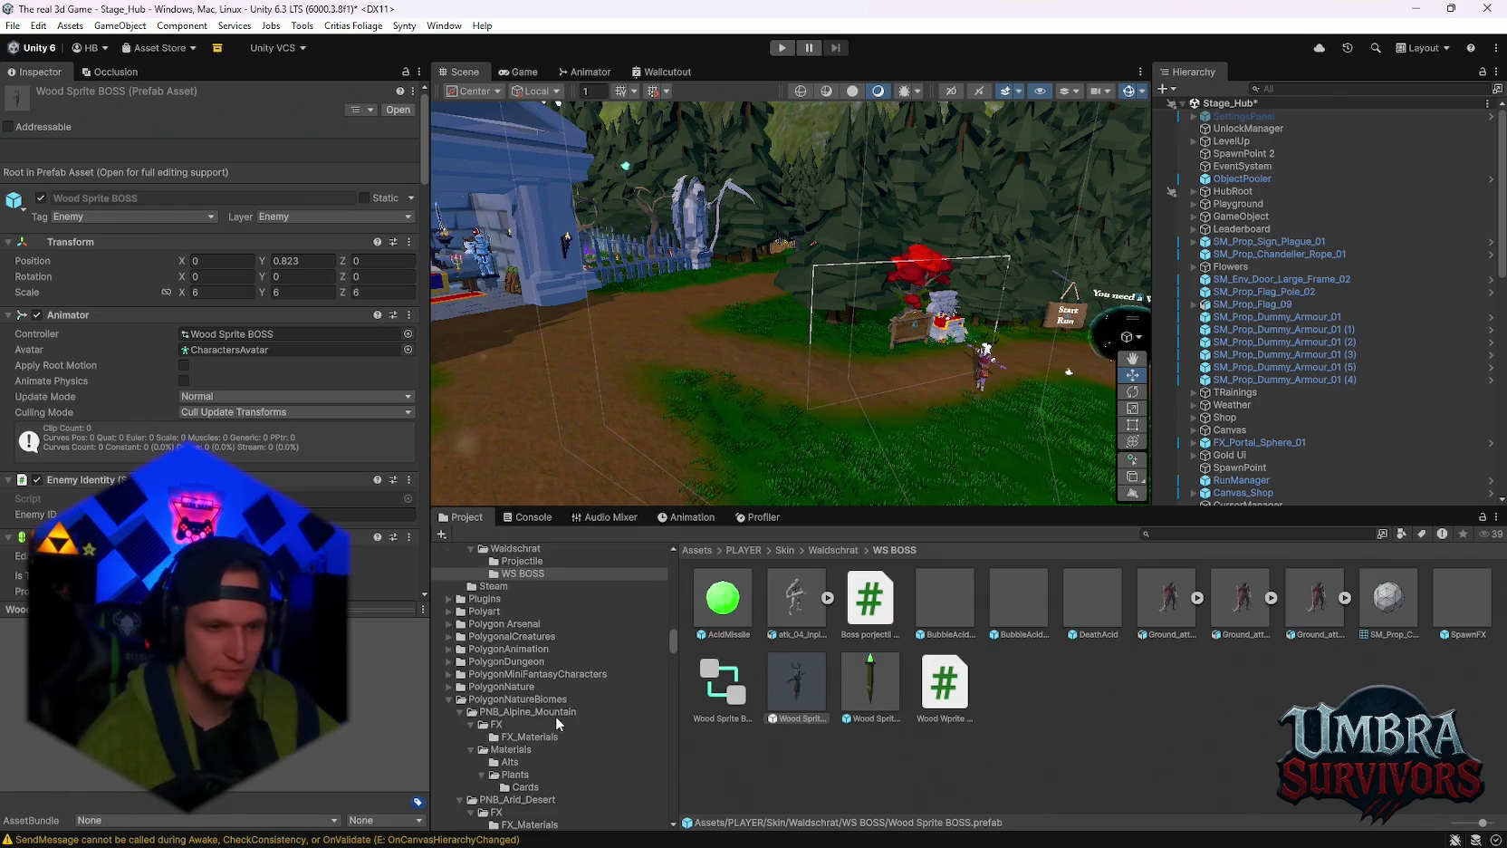
pyautogui.click(530, 642)
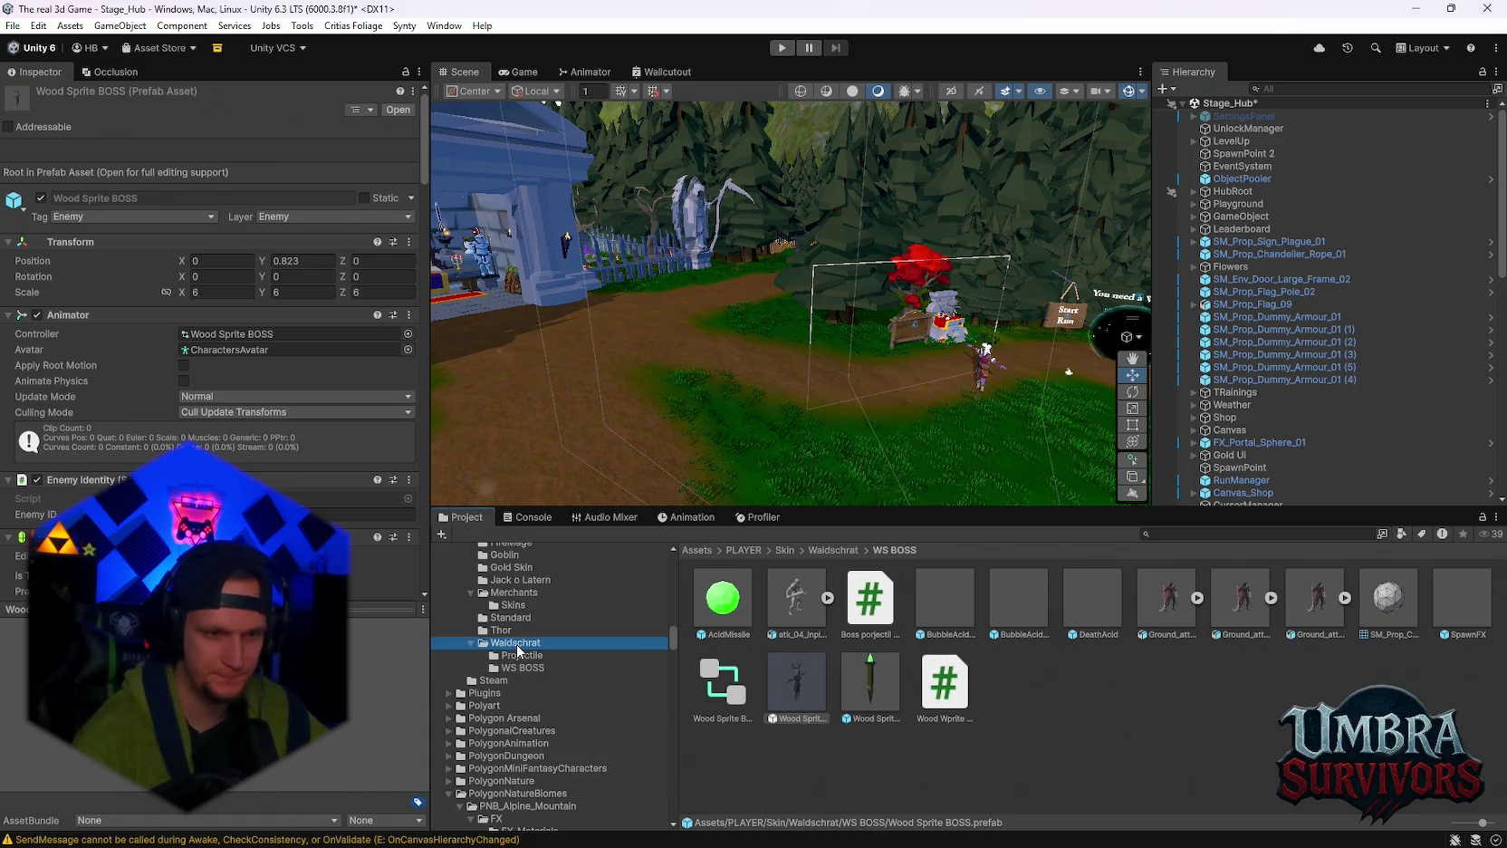
# Collapse the Waldschrat Disguise Tree component and change Max Health from 10000 to 5000.
pyautogui.scroll(-5, 217, 439)
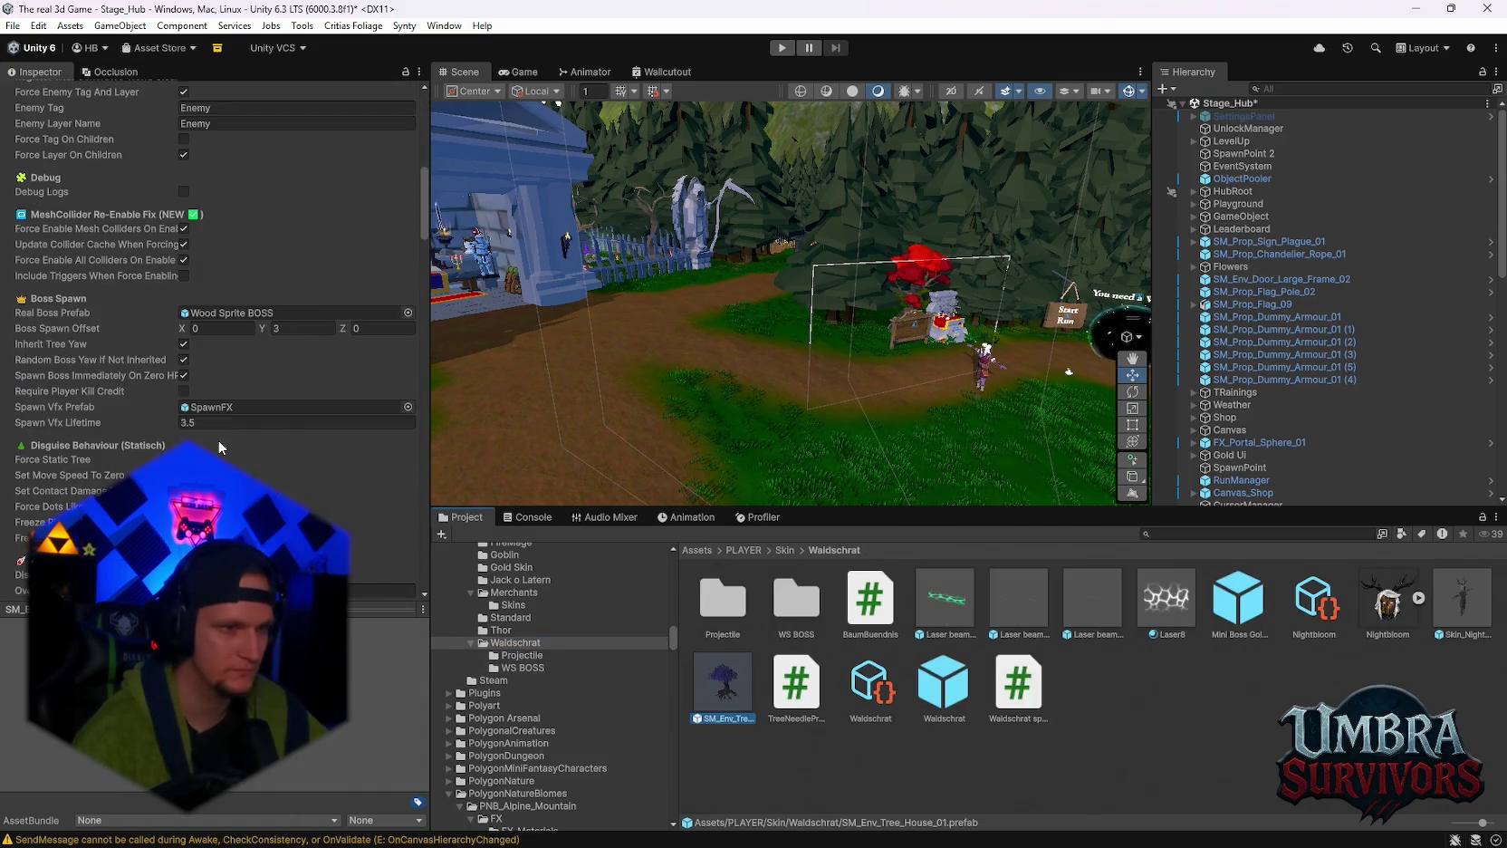
pyautogui.click(27, 329)
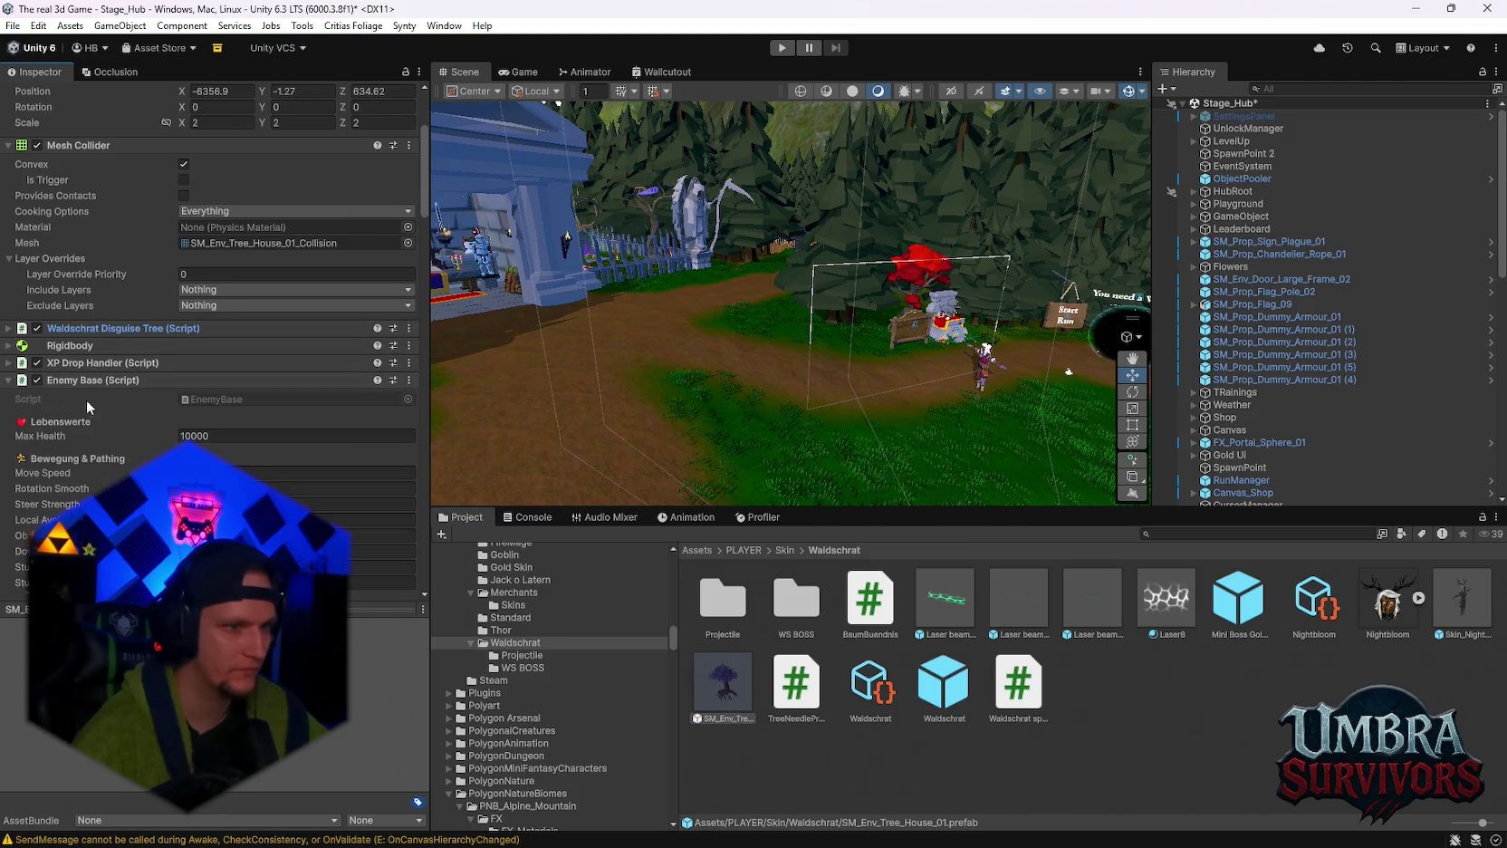
pyautogui.click(225, 436)
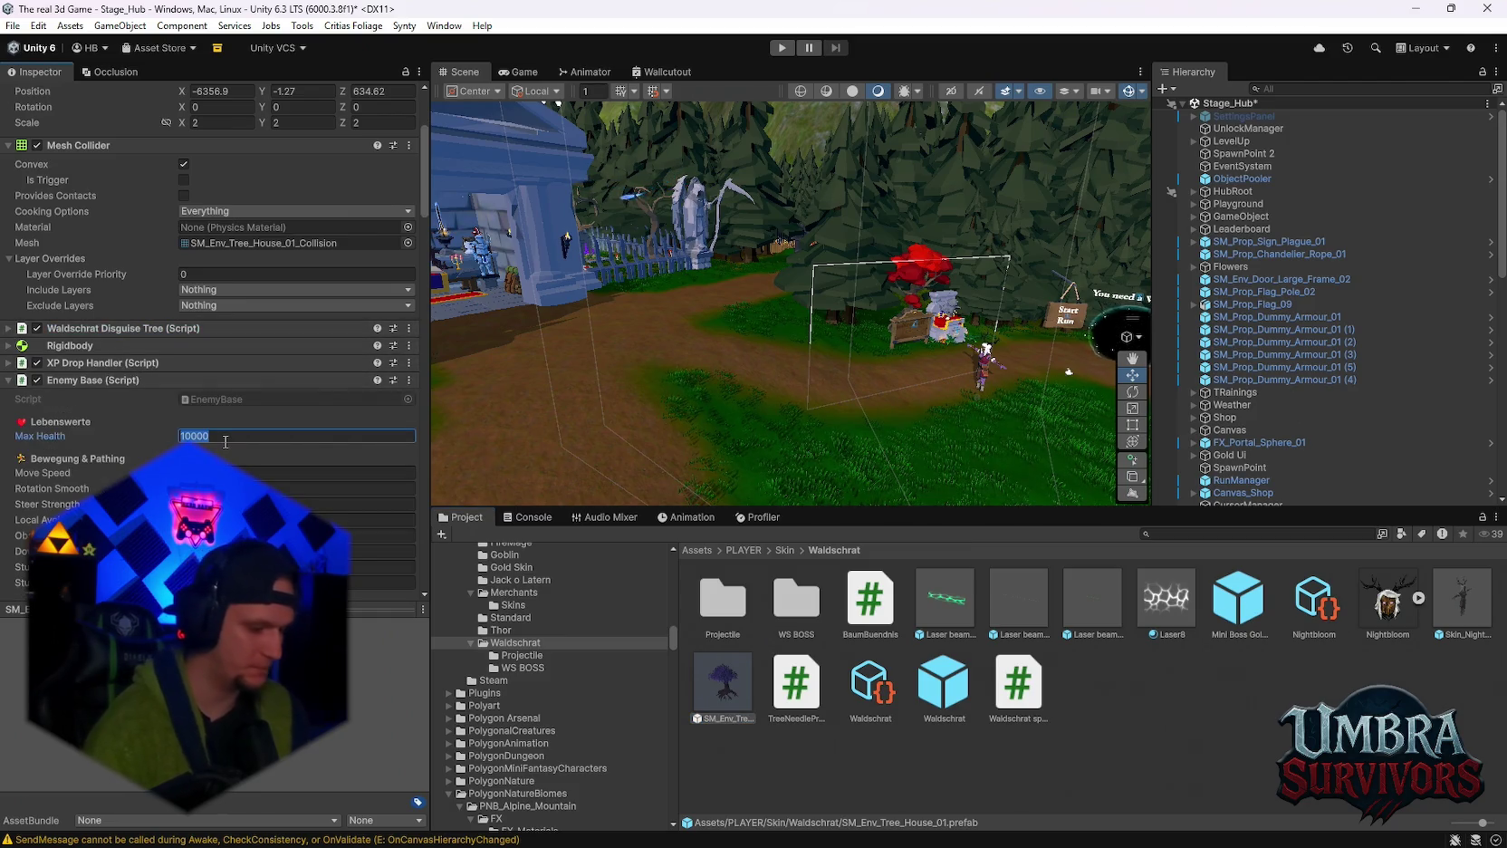
pyautogui.write('5000')
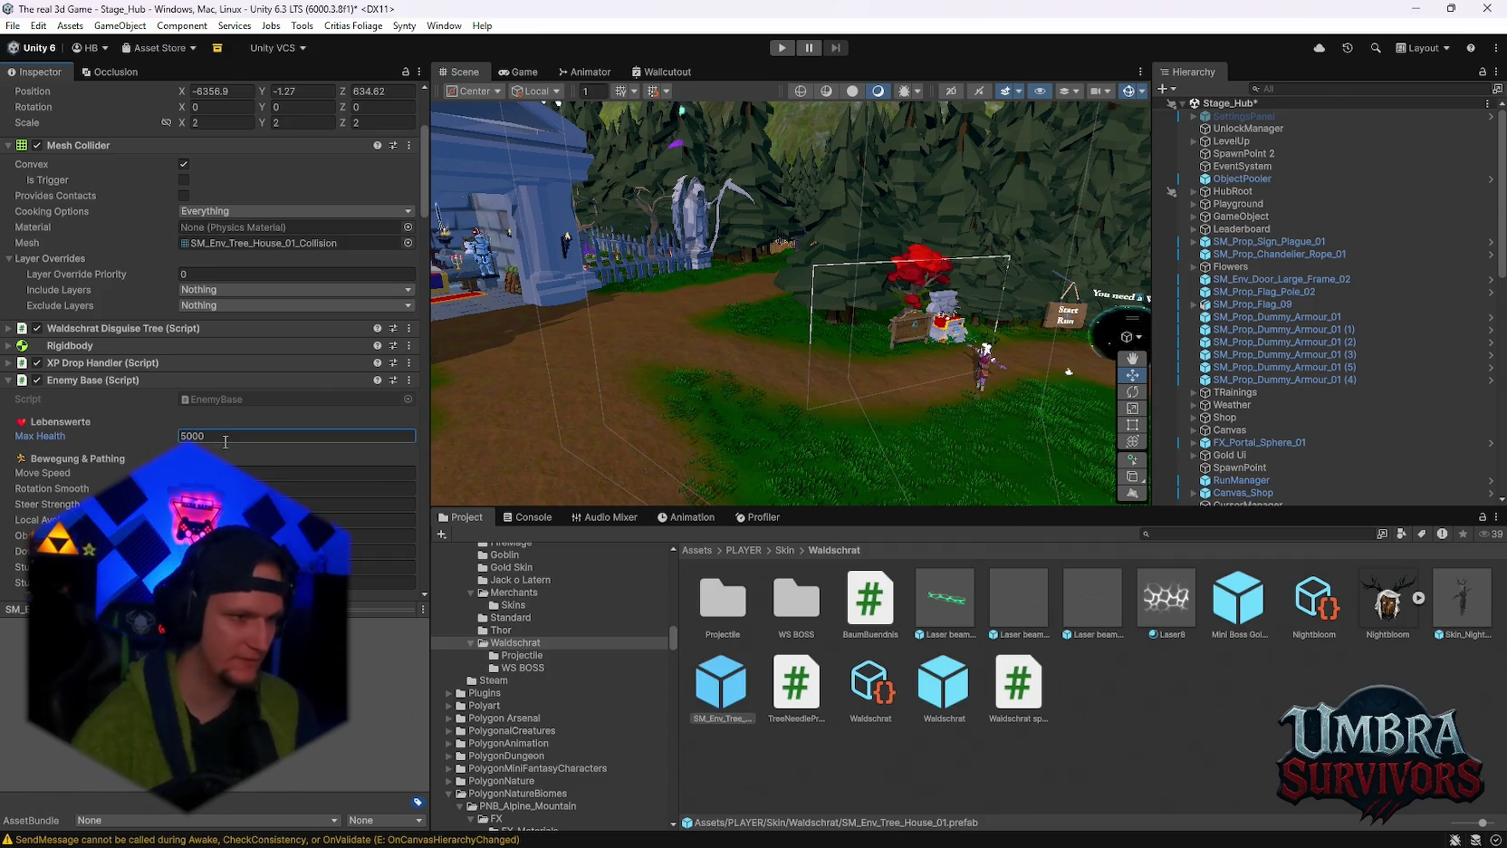
pyautogui.scroll(-15, 227, 442)
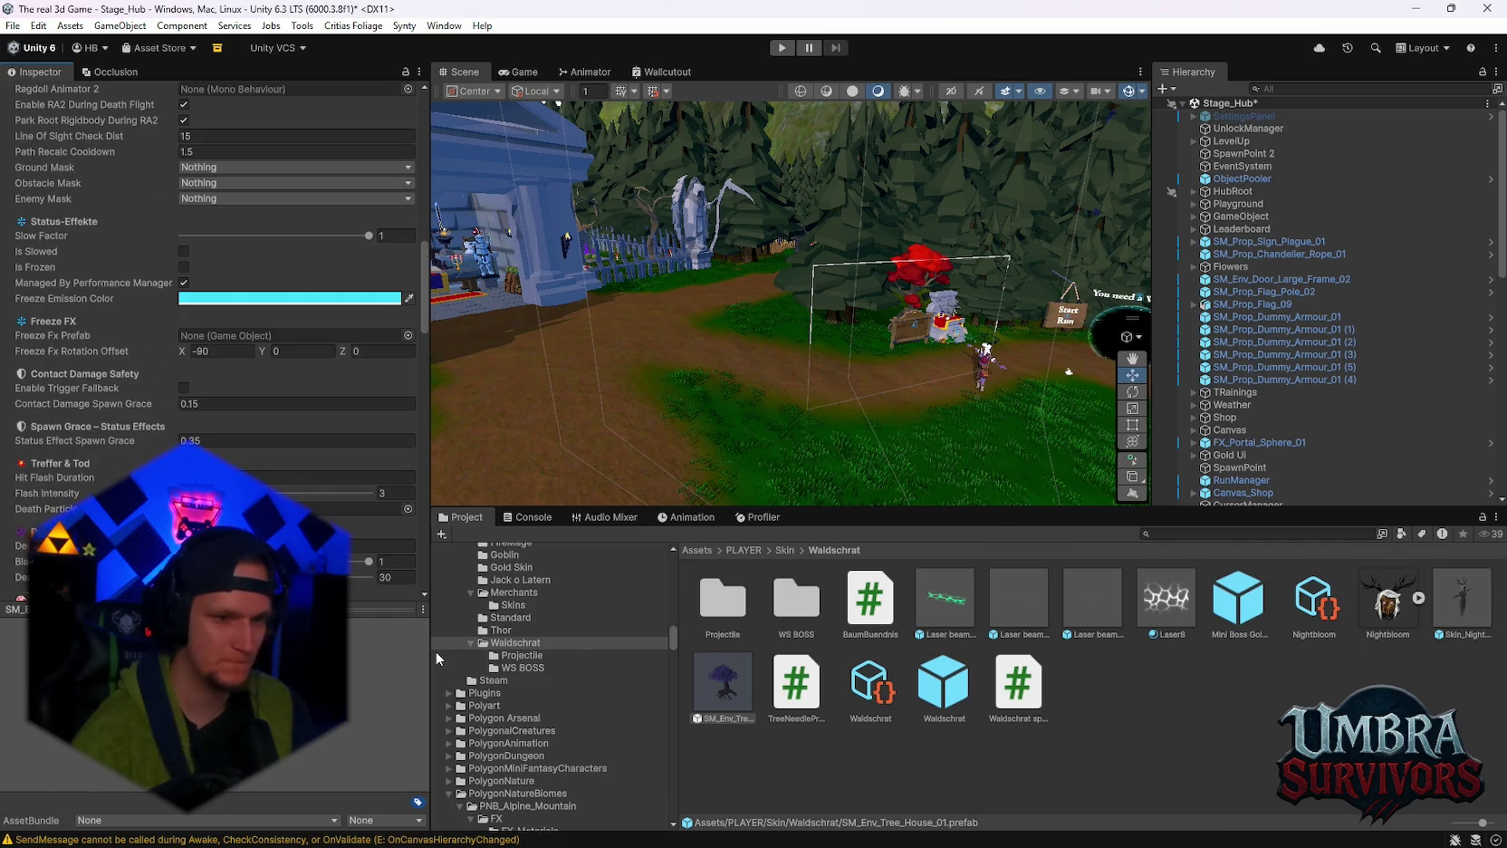
pyautogui.click(523, 668)
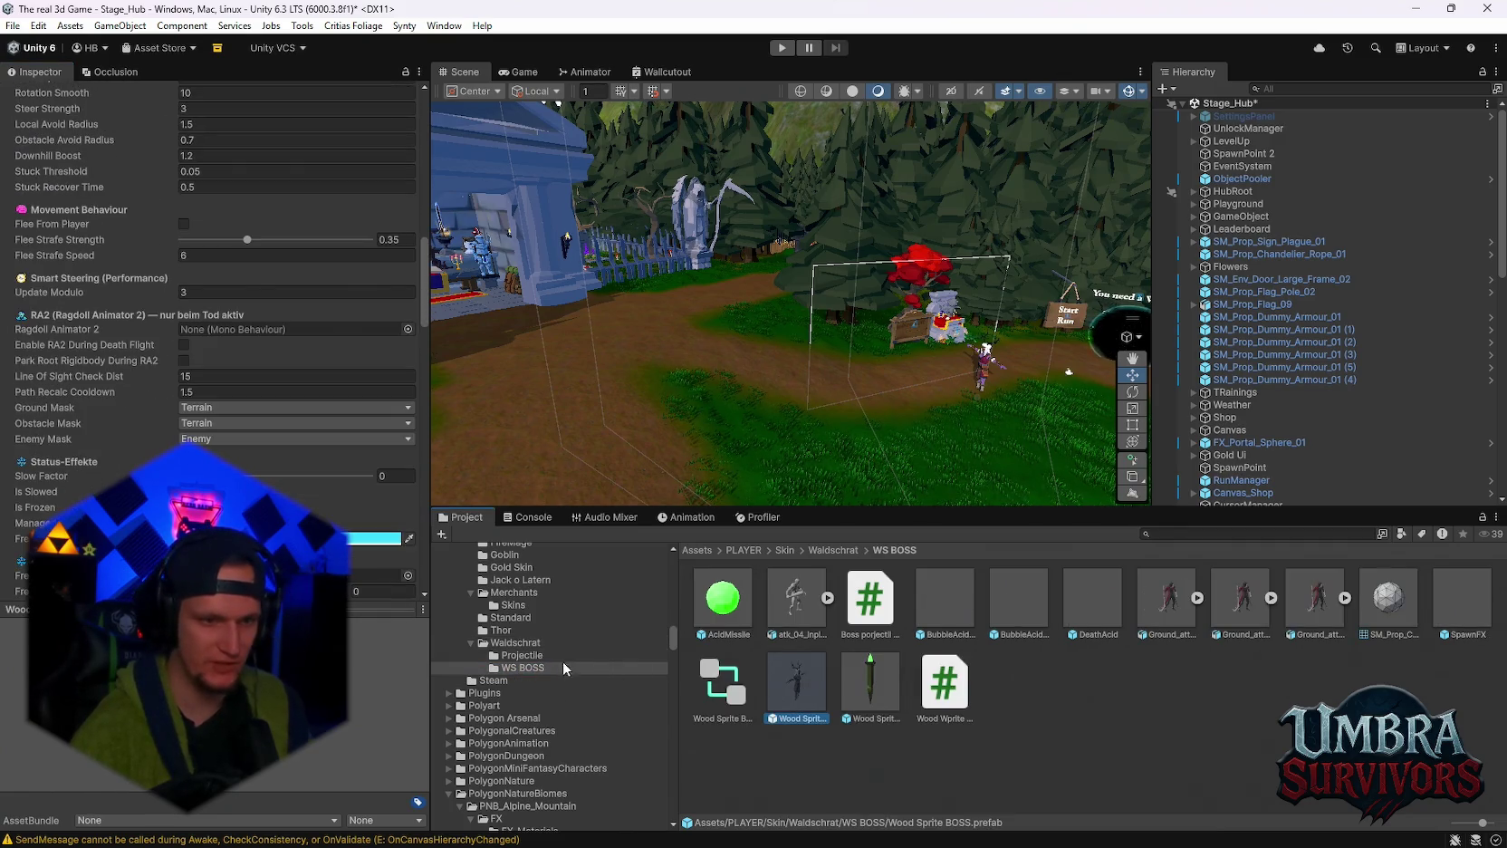
# Review the Wood Sprite BOSS's Enemy Base fields, including Move Speed, then return to the Waldschrat folder.
pyautogui.scroll(10, 226, 362)
pyautogui.click(271, 458)
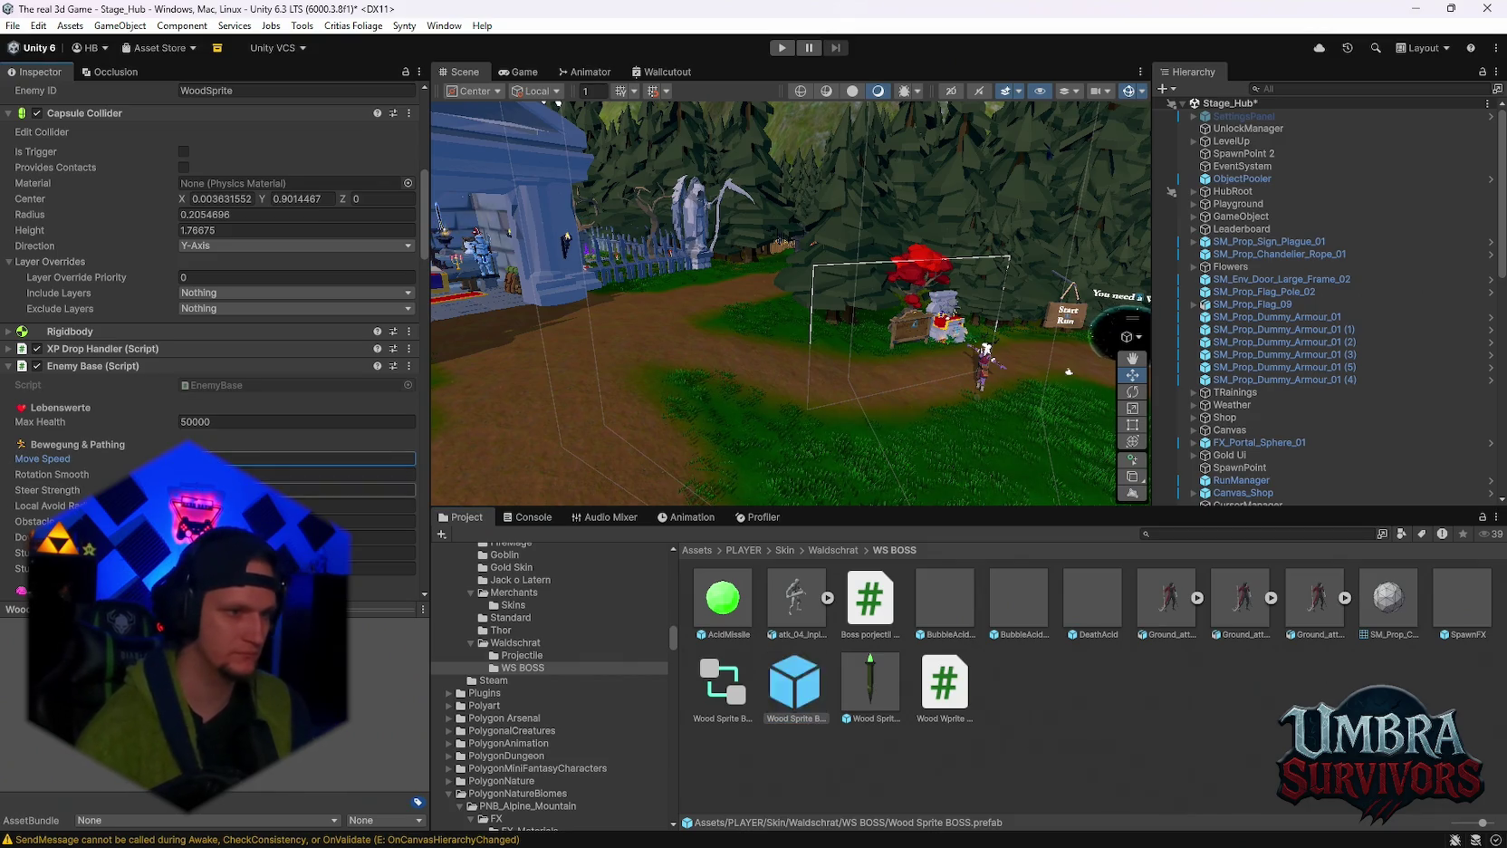
pyautogui.scroll(-3, 237, 459)
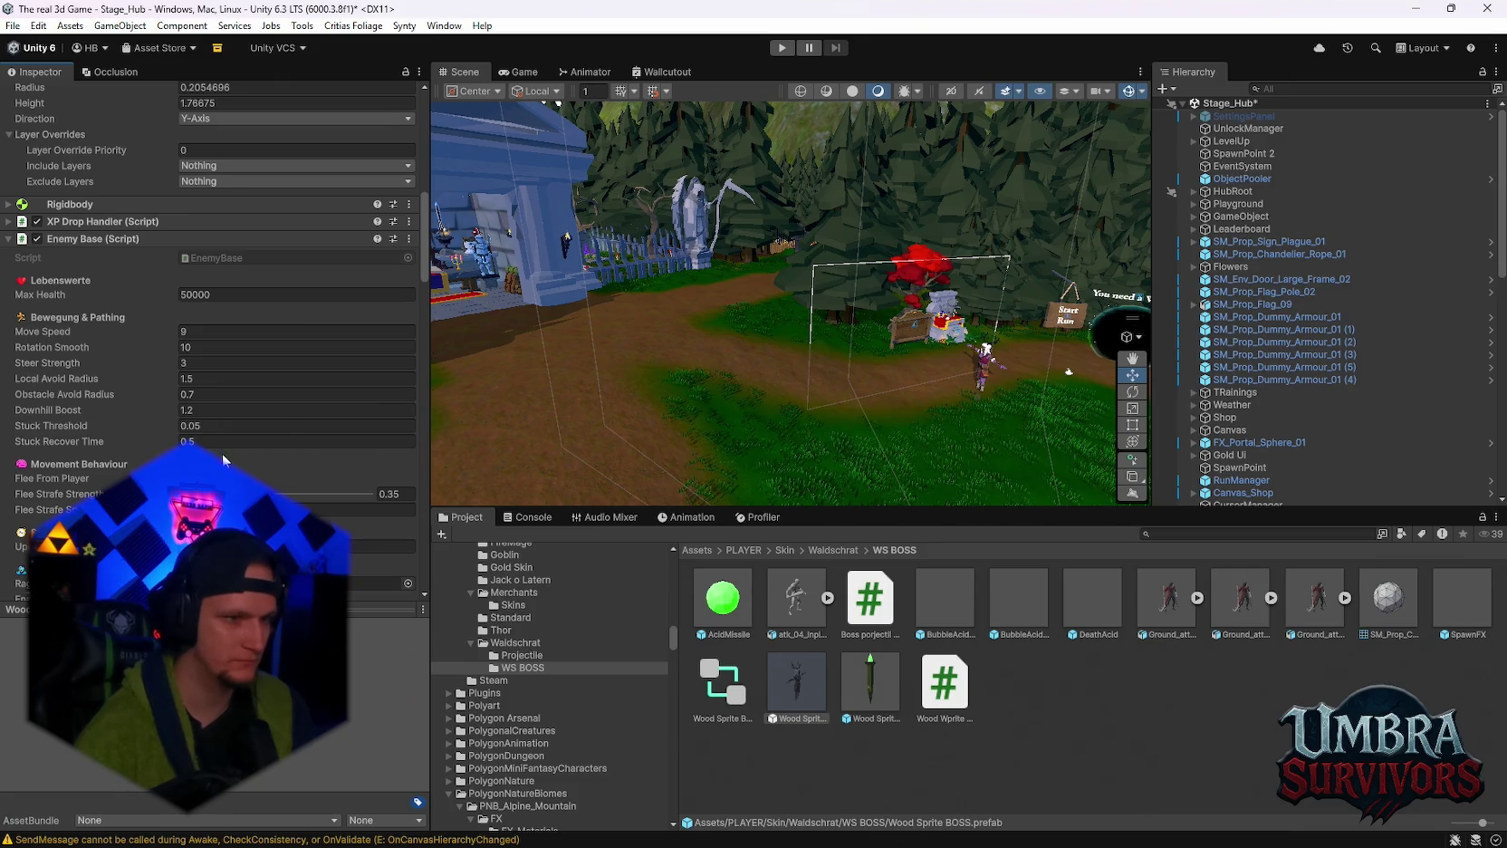
pyautogui.scroll(-5, 236, 457)
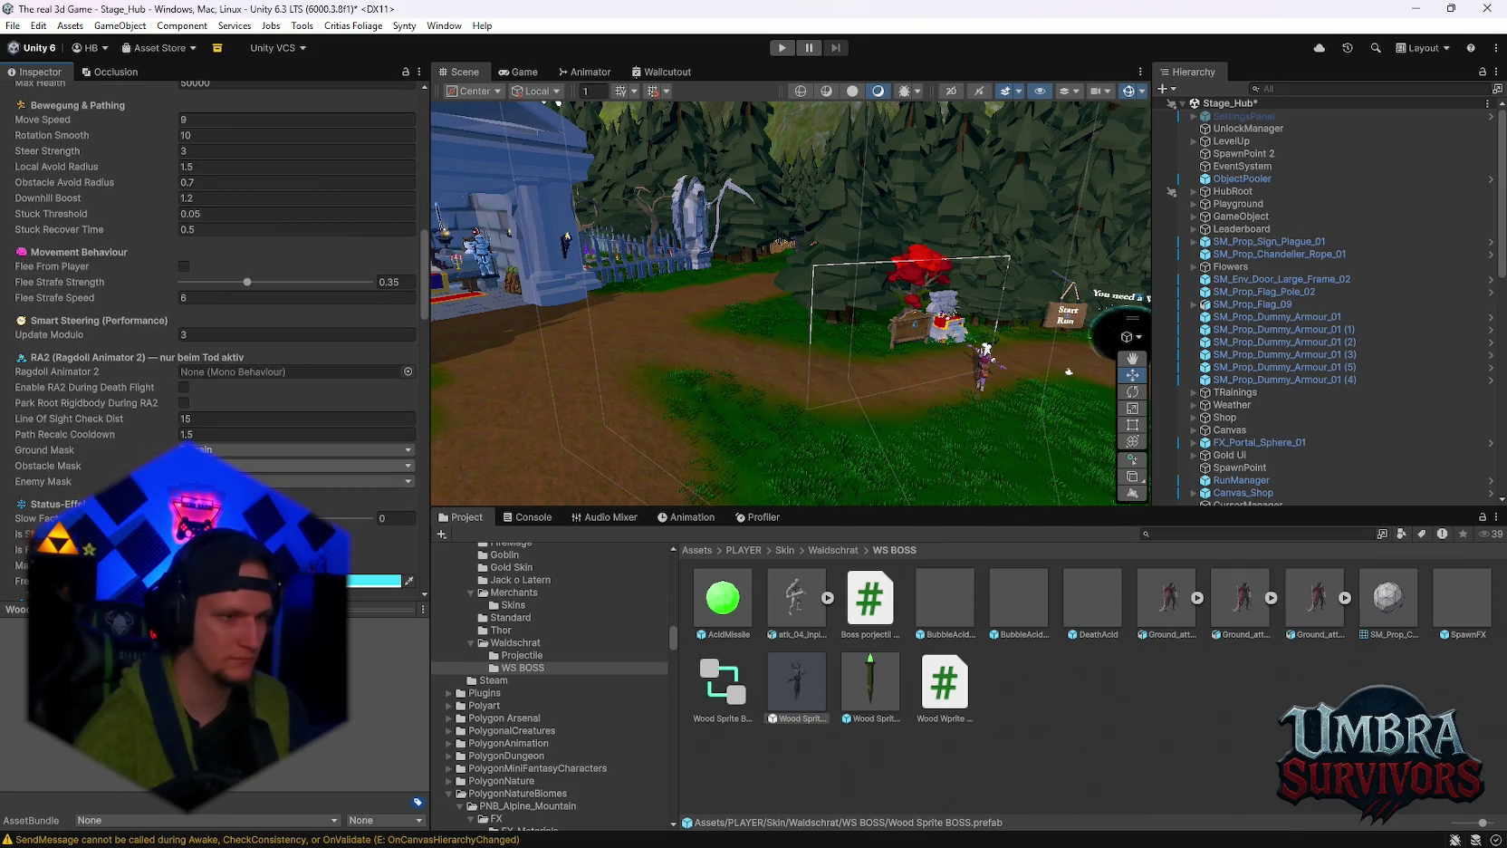
pyautogui.scroll(-9, 235, 458)
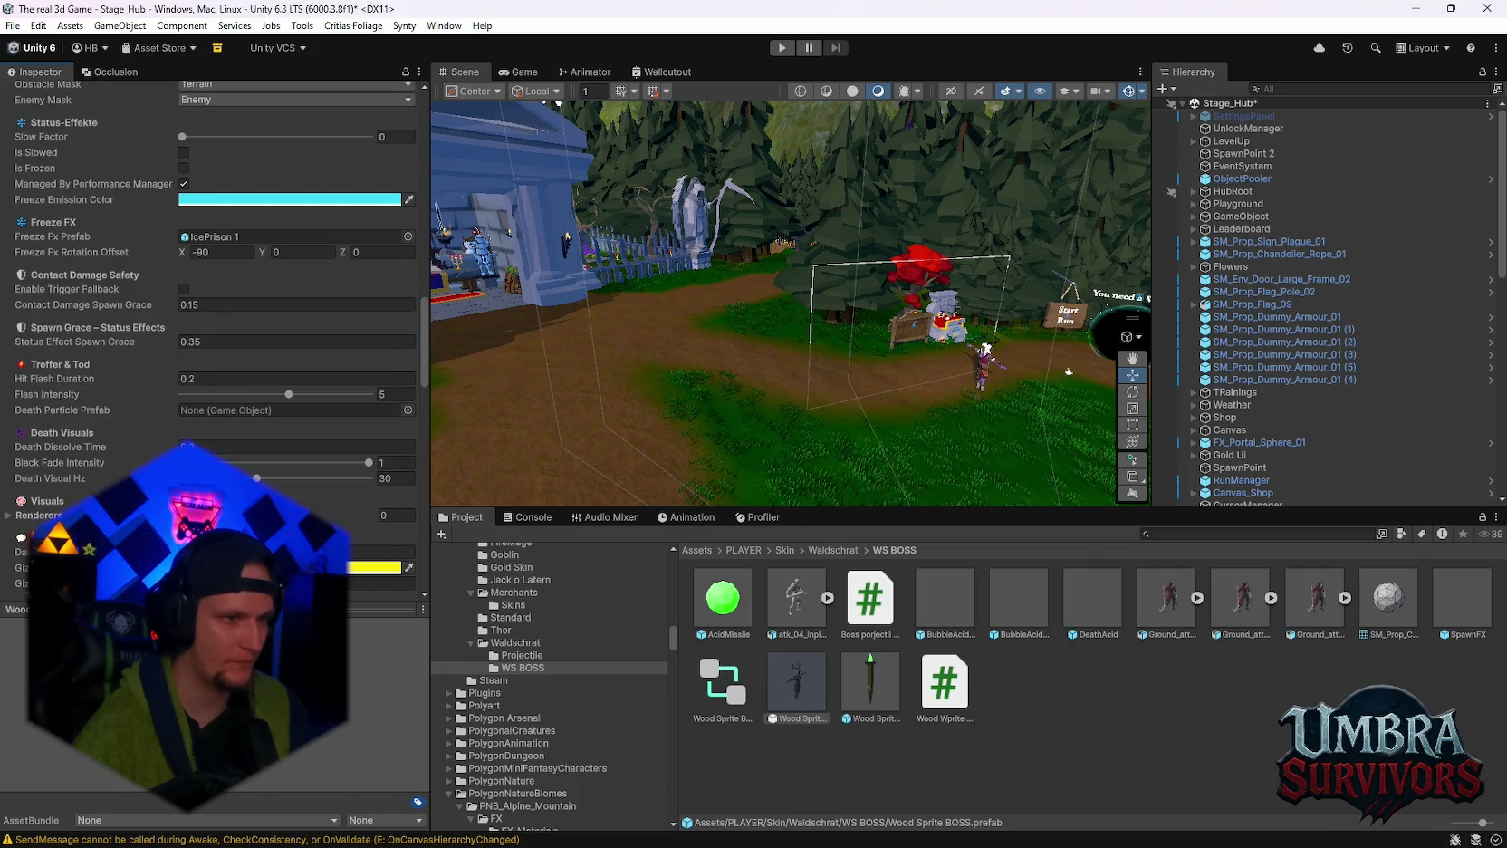
pyautogui.scroll(2, 54, 480)
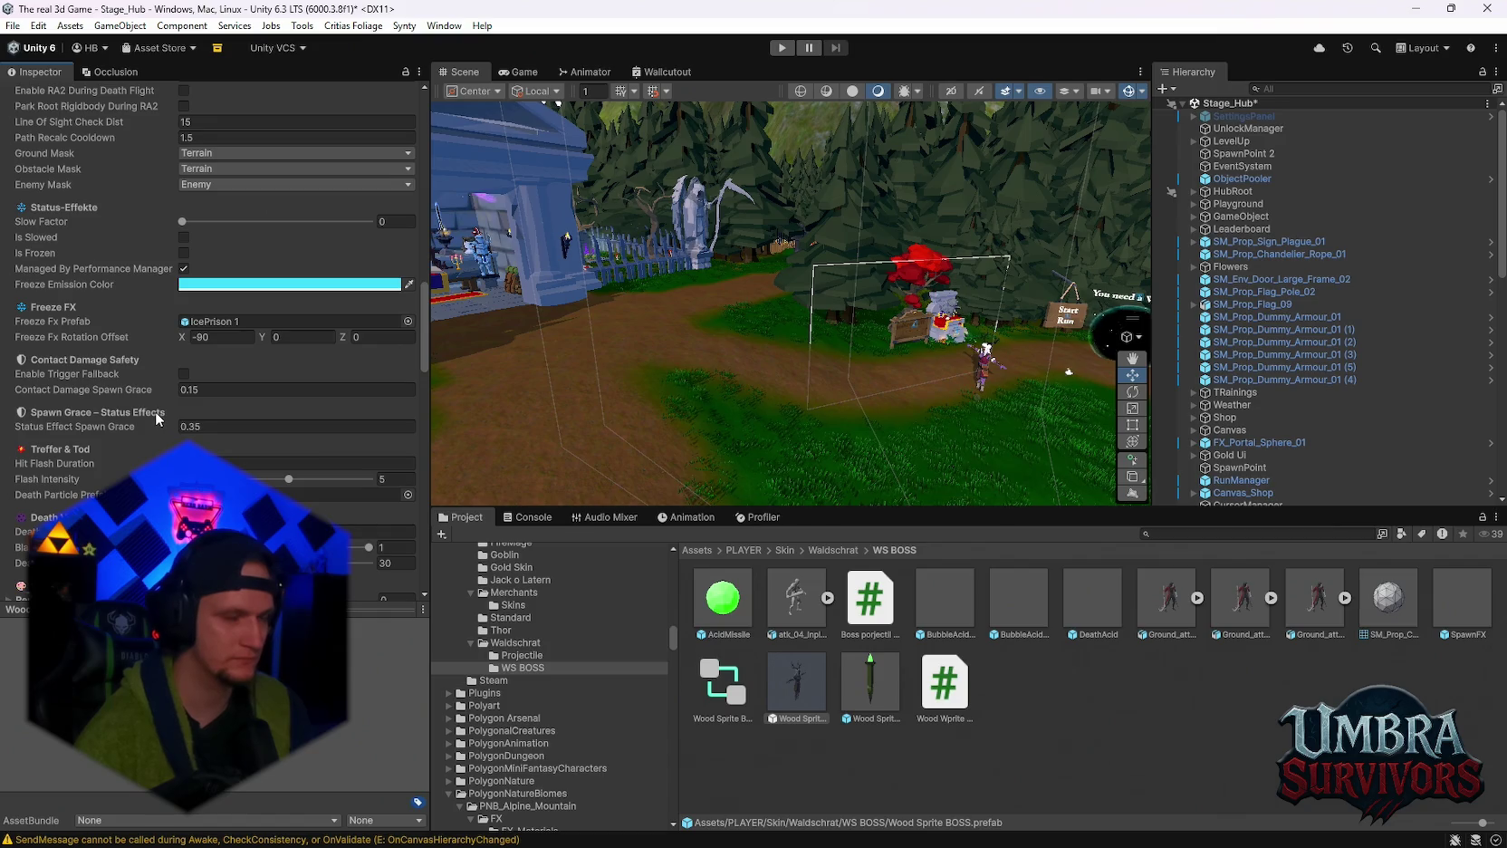
pyautogui.scroll(-10, 156, 411)
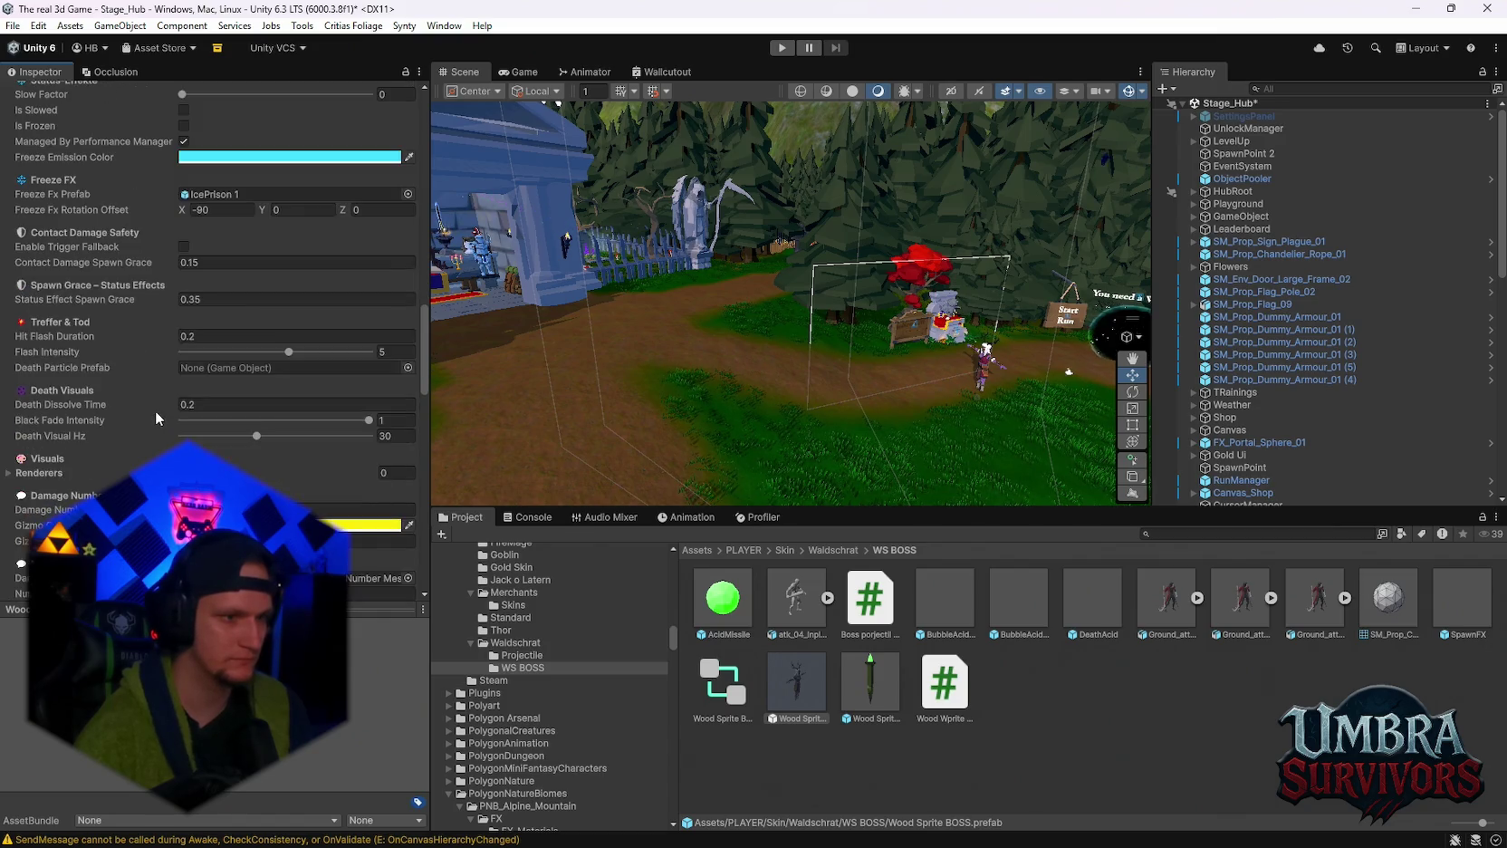
pyautogui.scroll(-15, 156, 409)
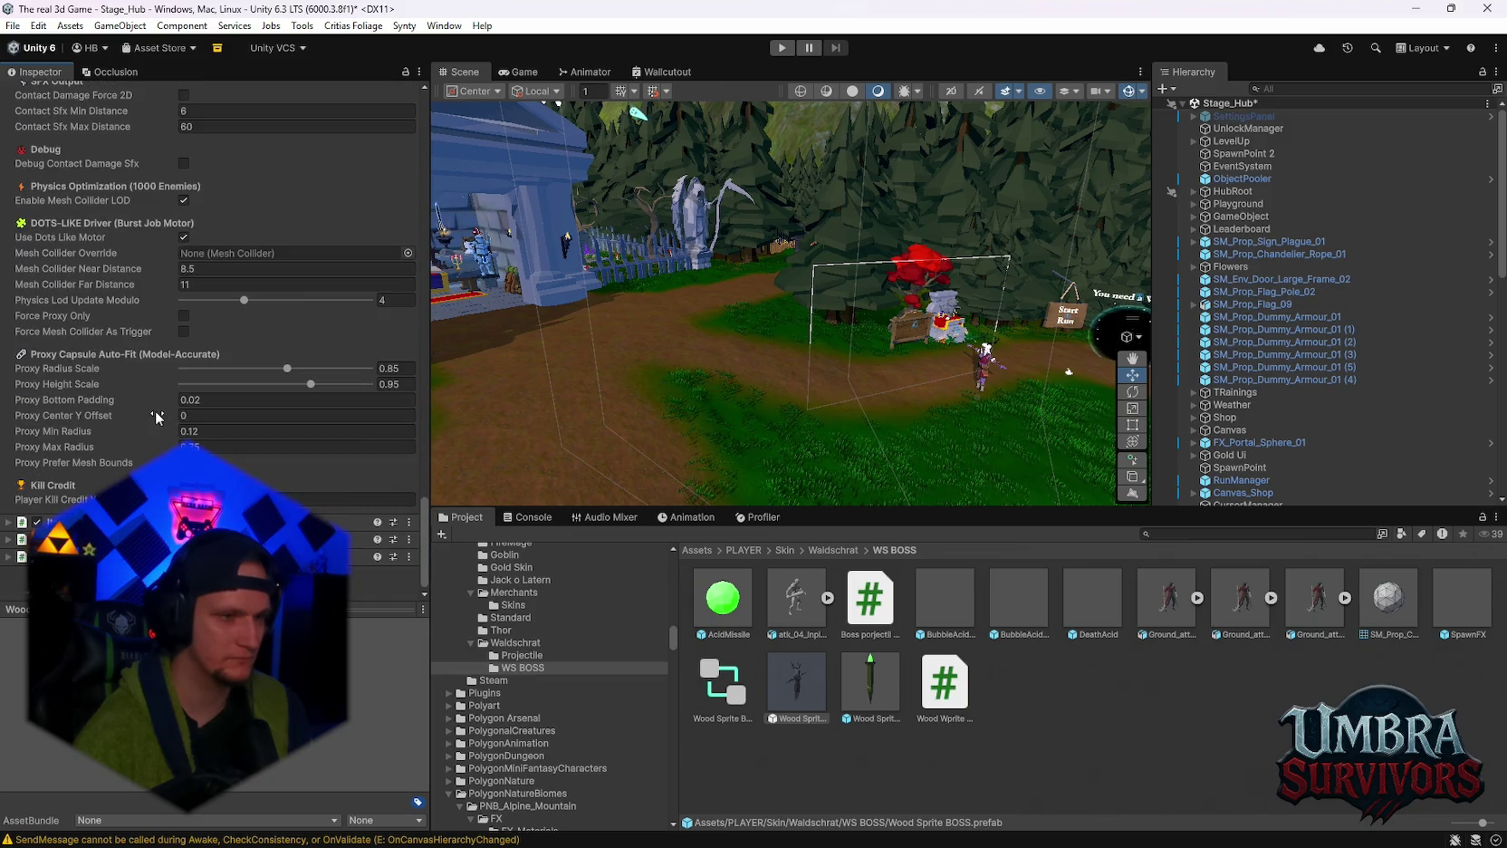
pyautogui.scroll(4, 155, 409)
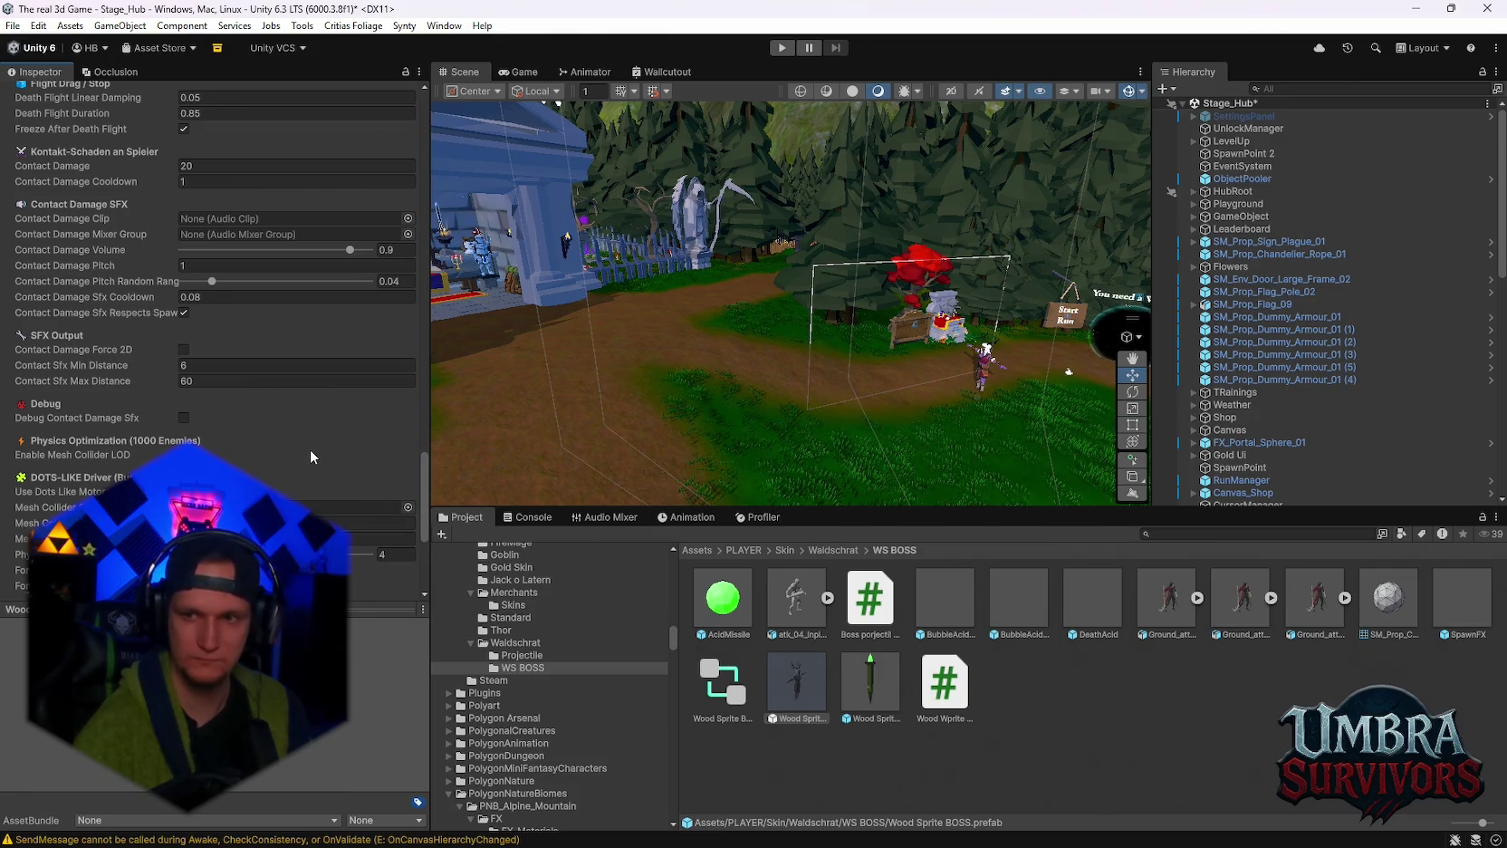
pyautogui.scroll(-5, 288, 479)
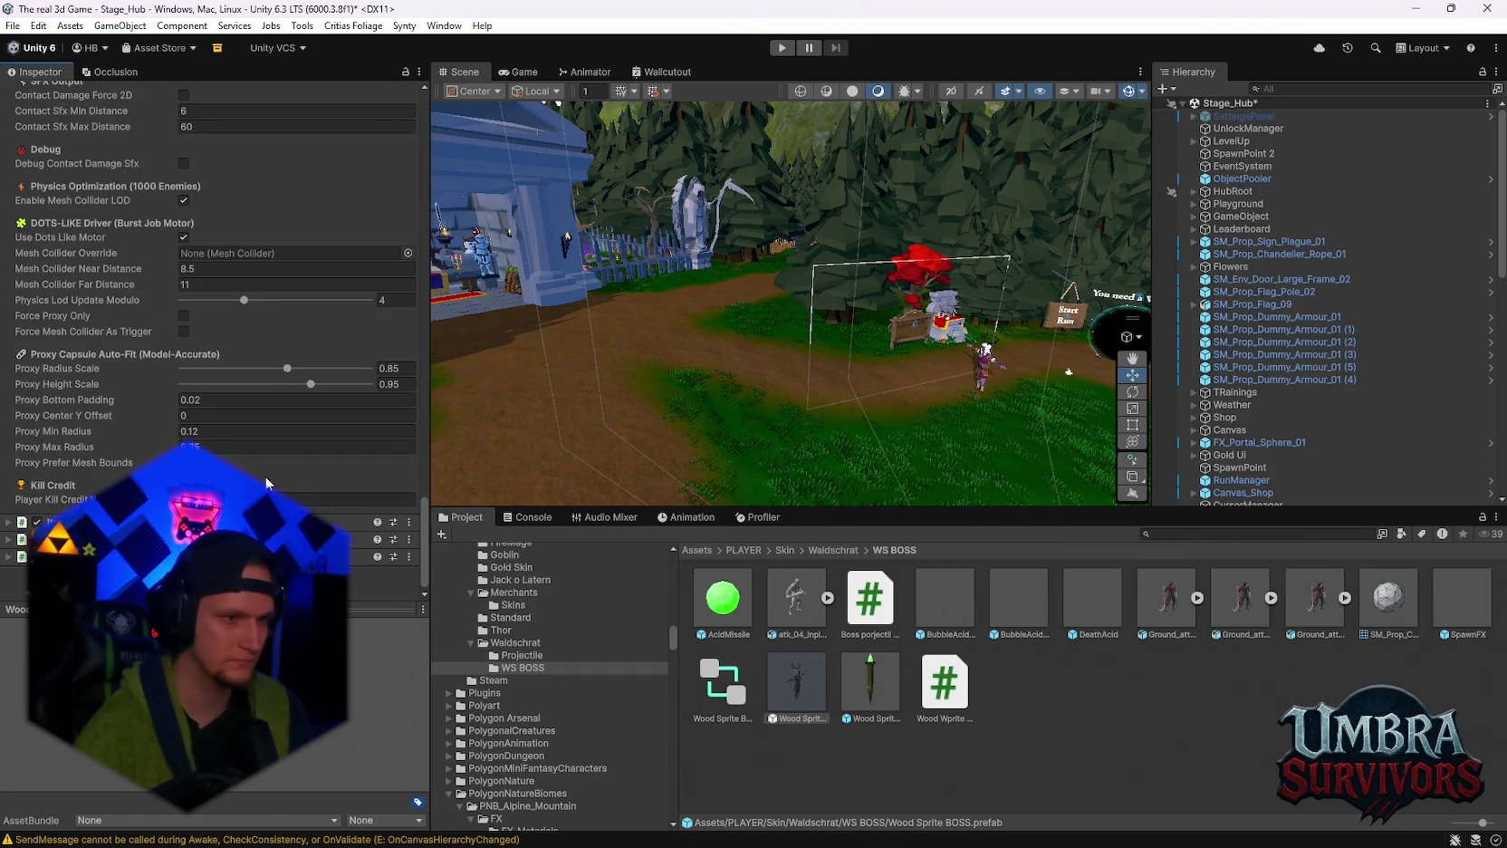
pyautogui.scroll(1, 265, 479)
pyautogui.scroll(1, 266, 477)
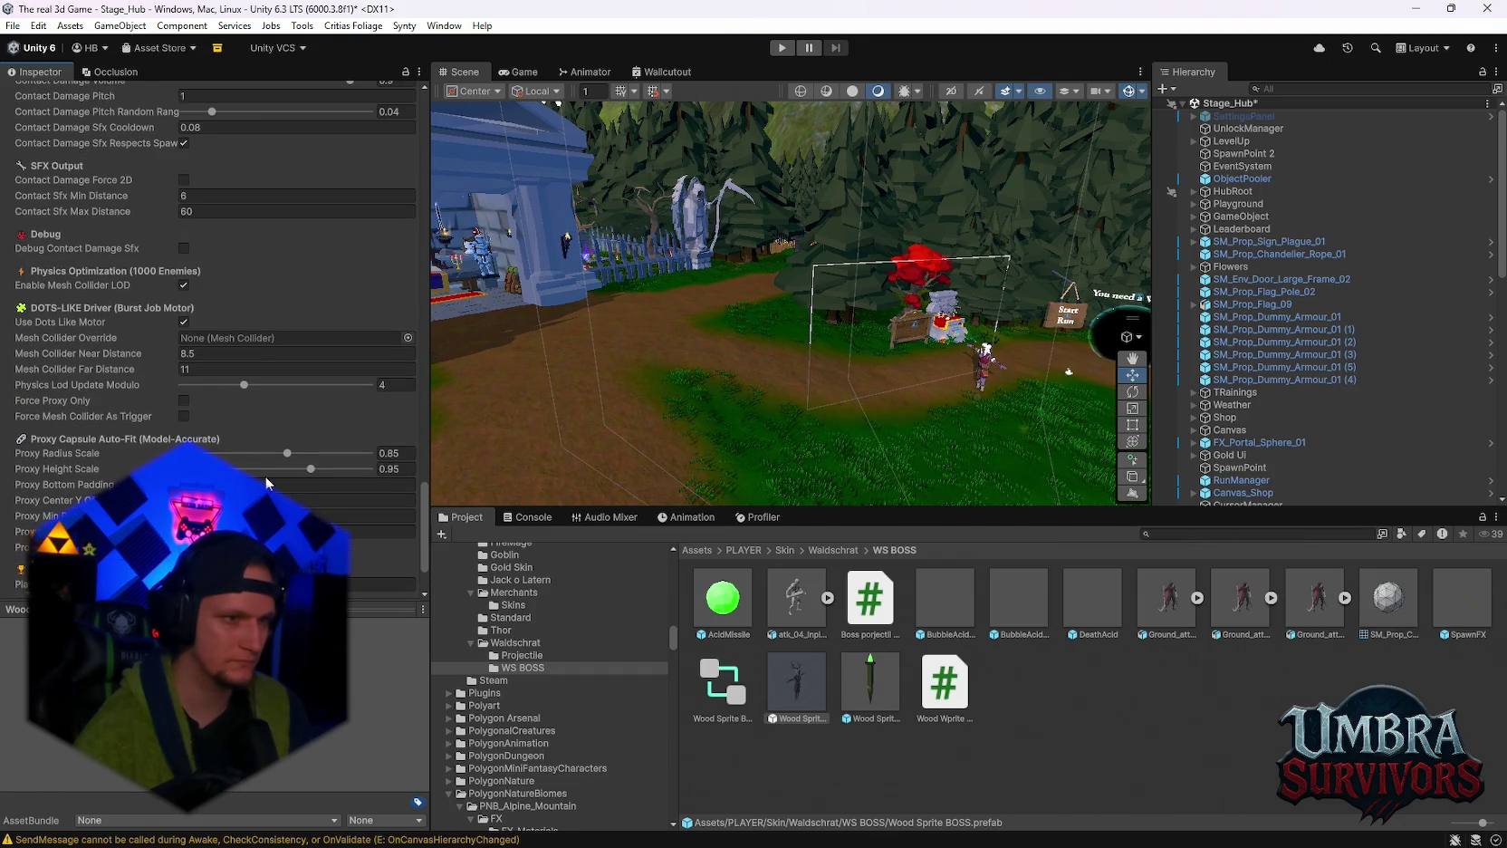
pyautogui.scroll(1, 266, 477)
pyautogui.scroll(2, 265, 483)
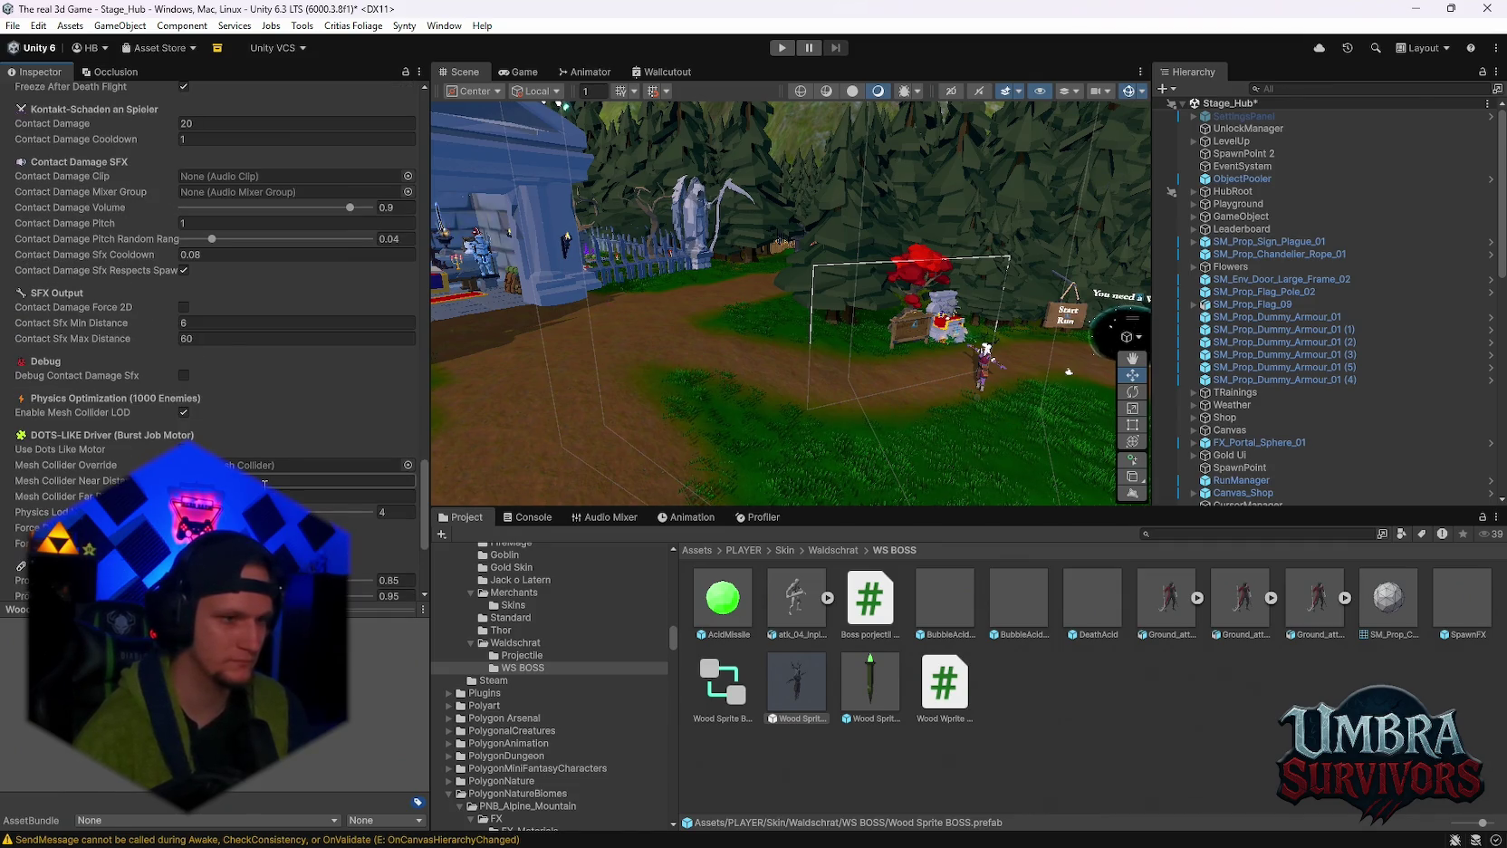
pyautogui.scroll(2, 264, 483)
pyautogui.scroll(4, 264, 483)
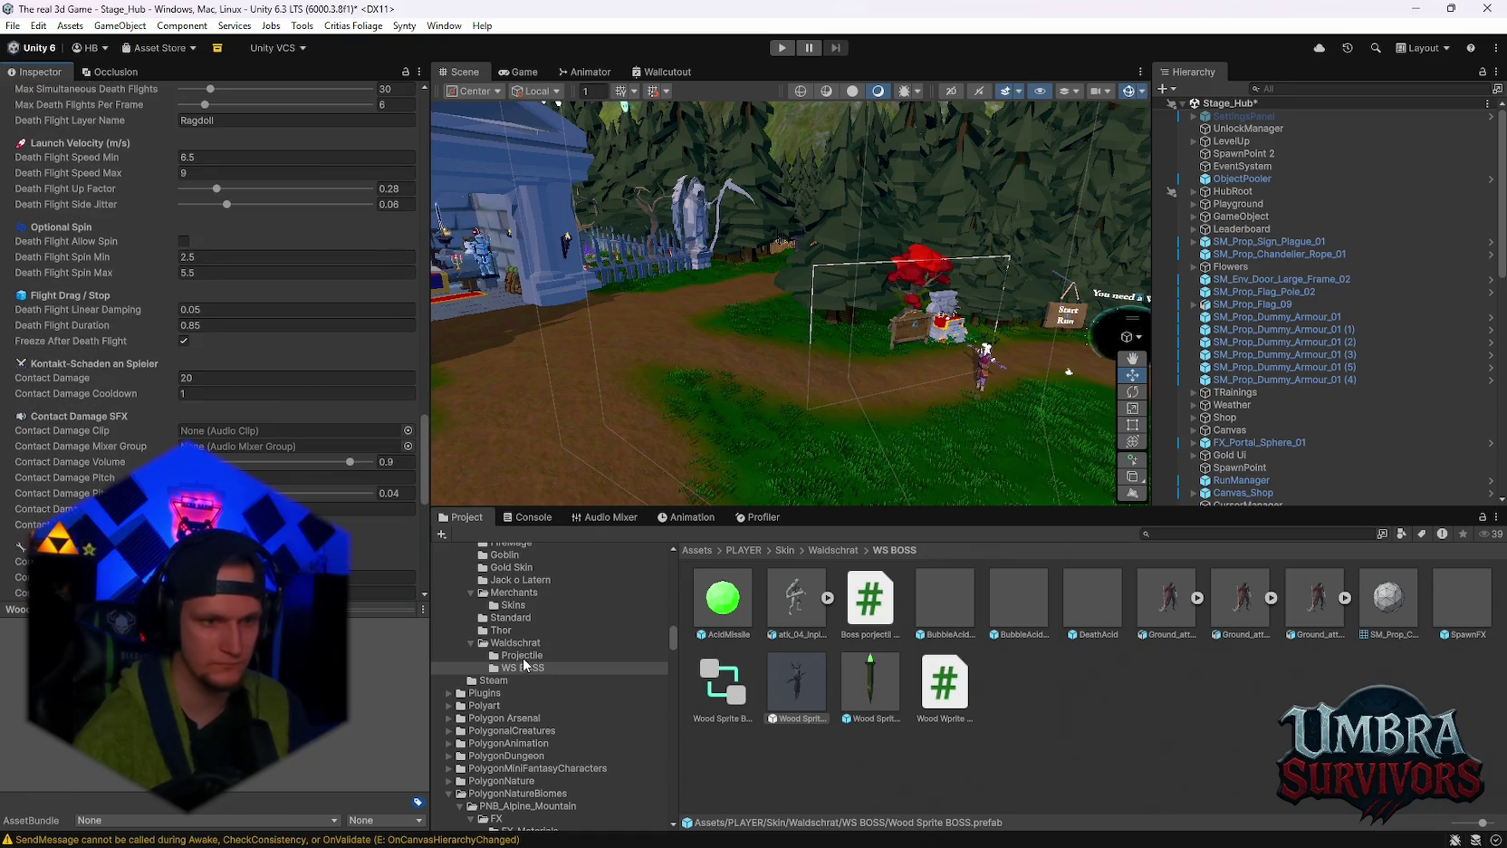
pyautogui.click(515, 643)
# Open the SM_Env_Tree_House_01 prefab for editing and look over its components.
pyautogui.click(738, 699)
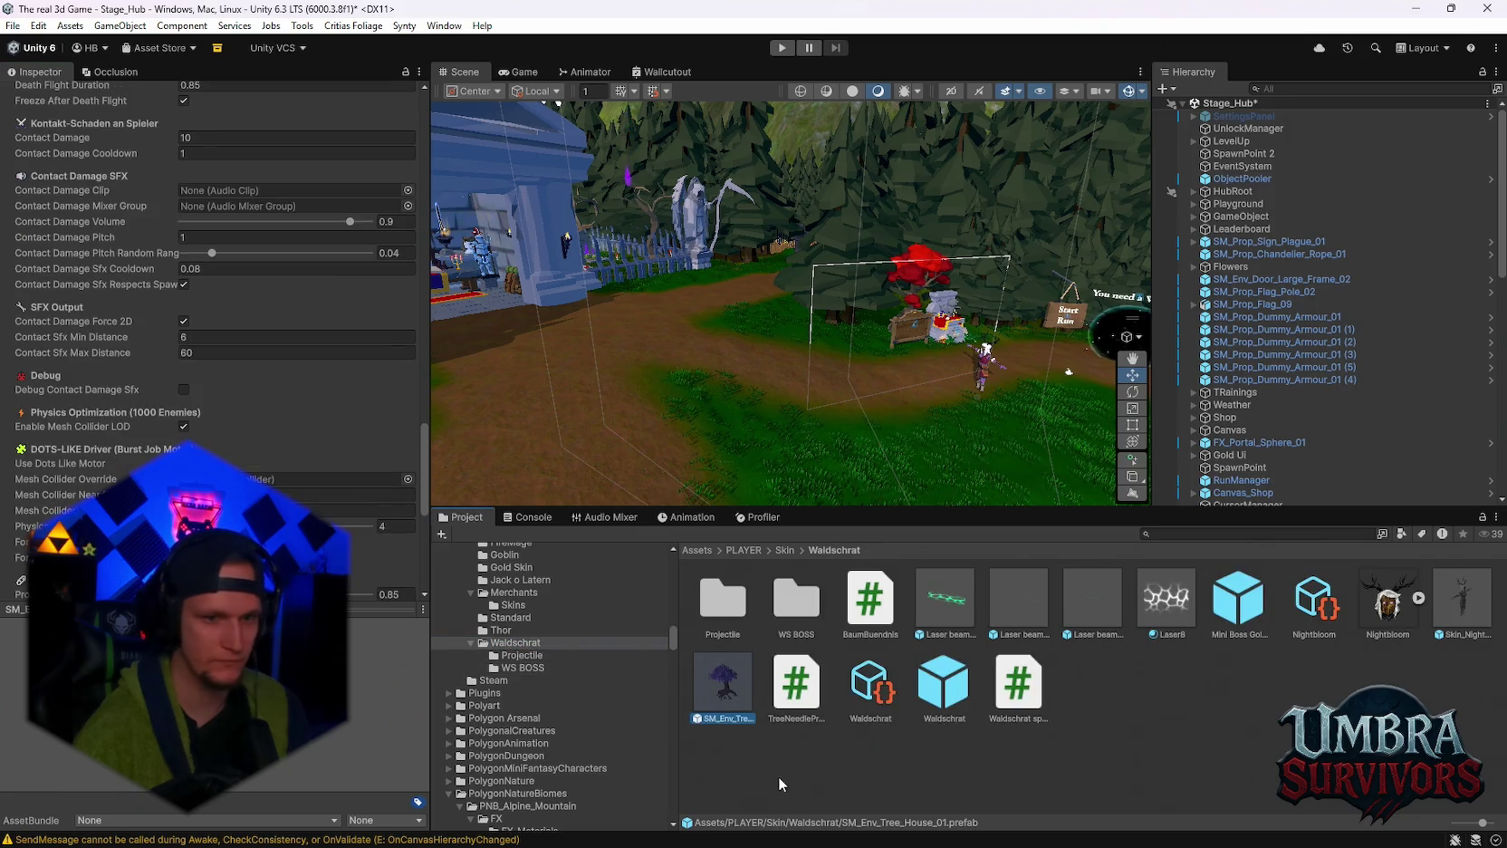
pyautogui.doubleClick(738, 699)
pyautogui.scroll(3, 907, 384)
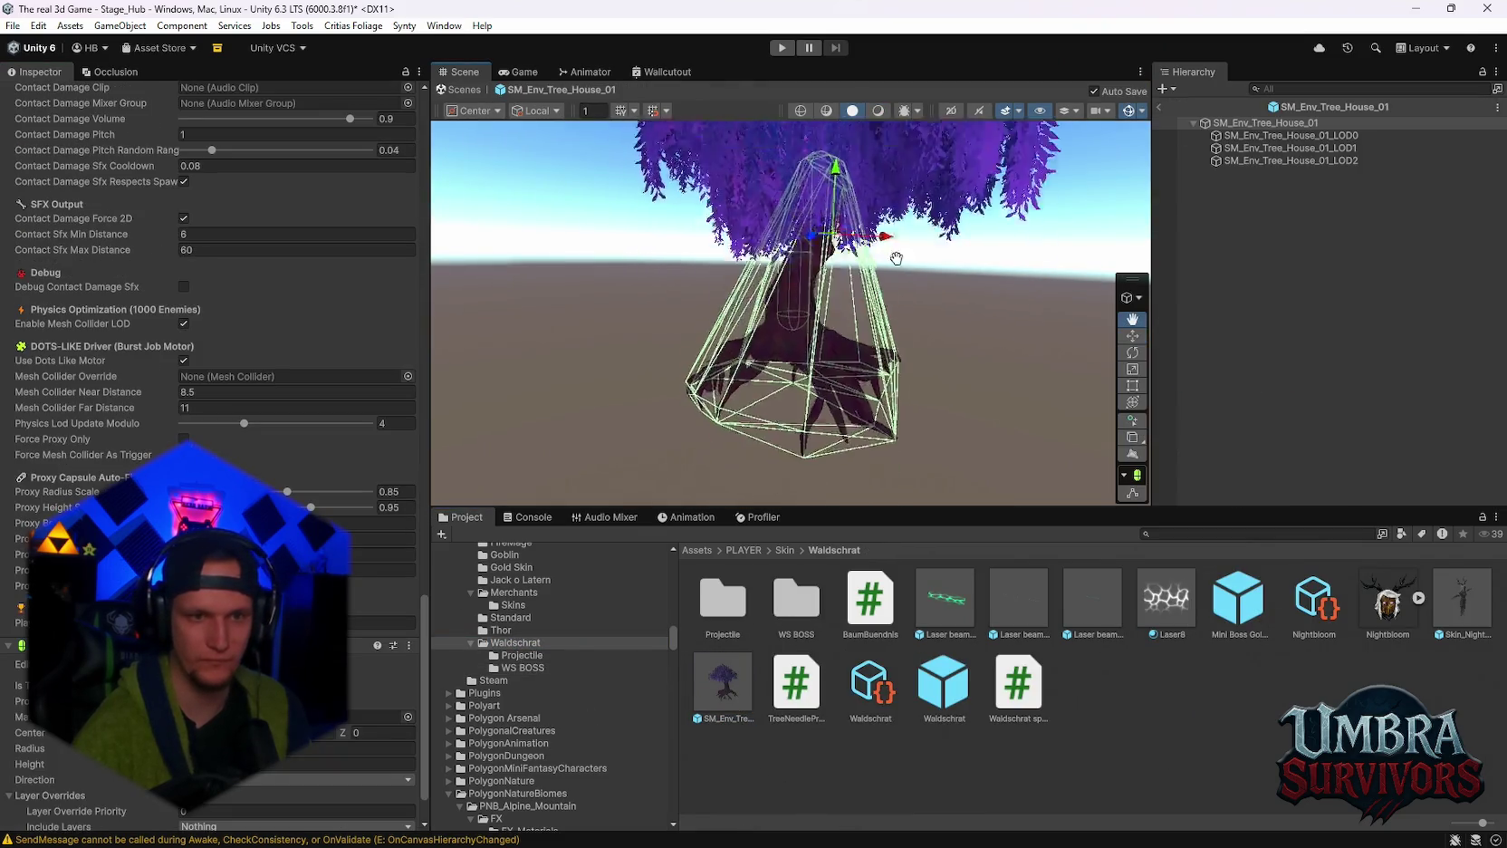
pyautogui.scroll(-2, 814, 368)
pyautogui.scroll(15, 271, 322)
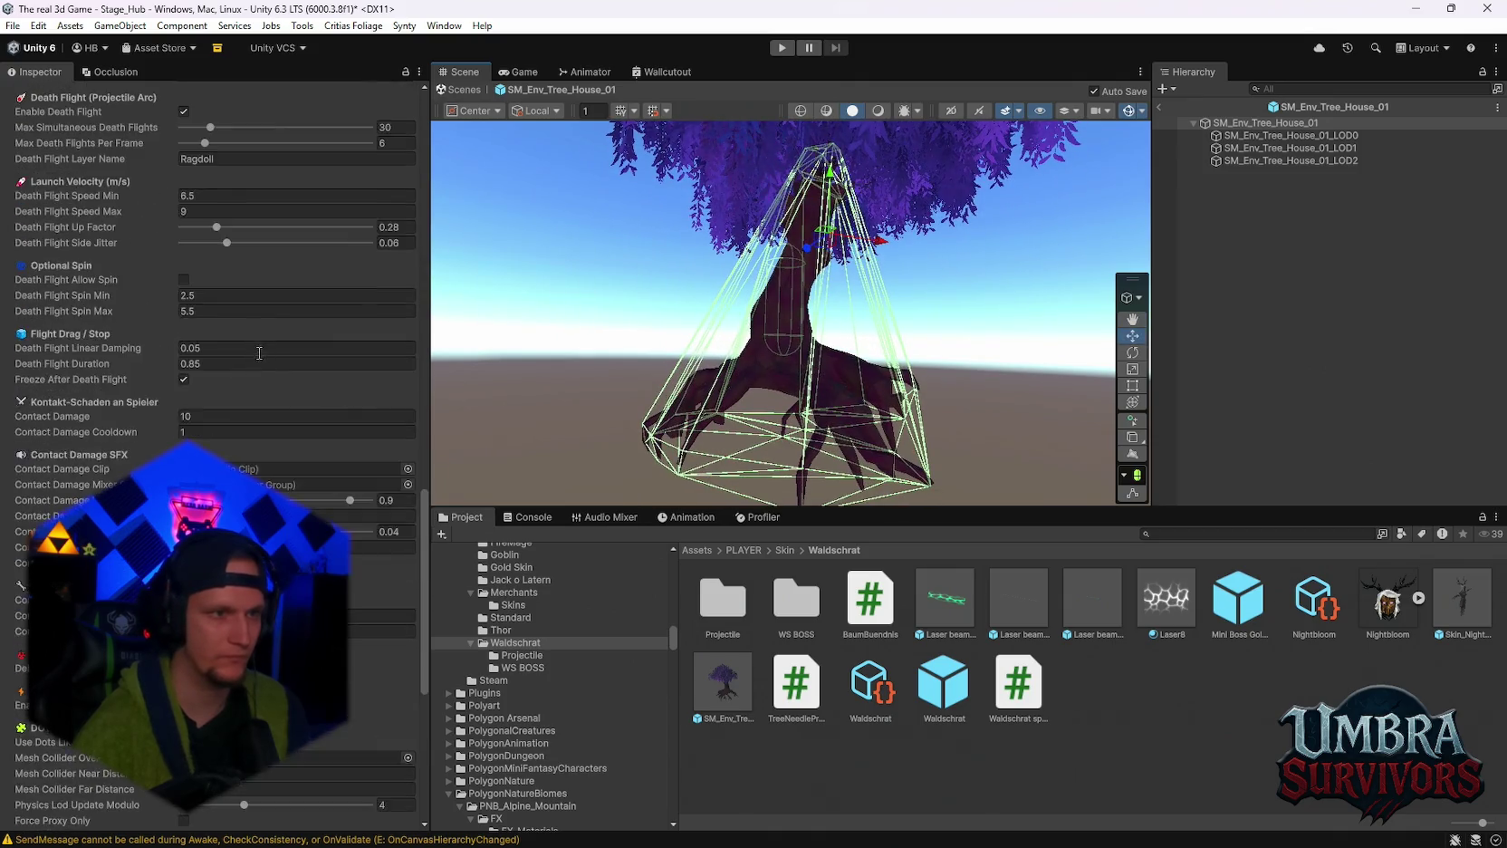
pyautogui.scroll(10, 232, 324)
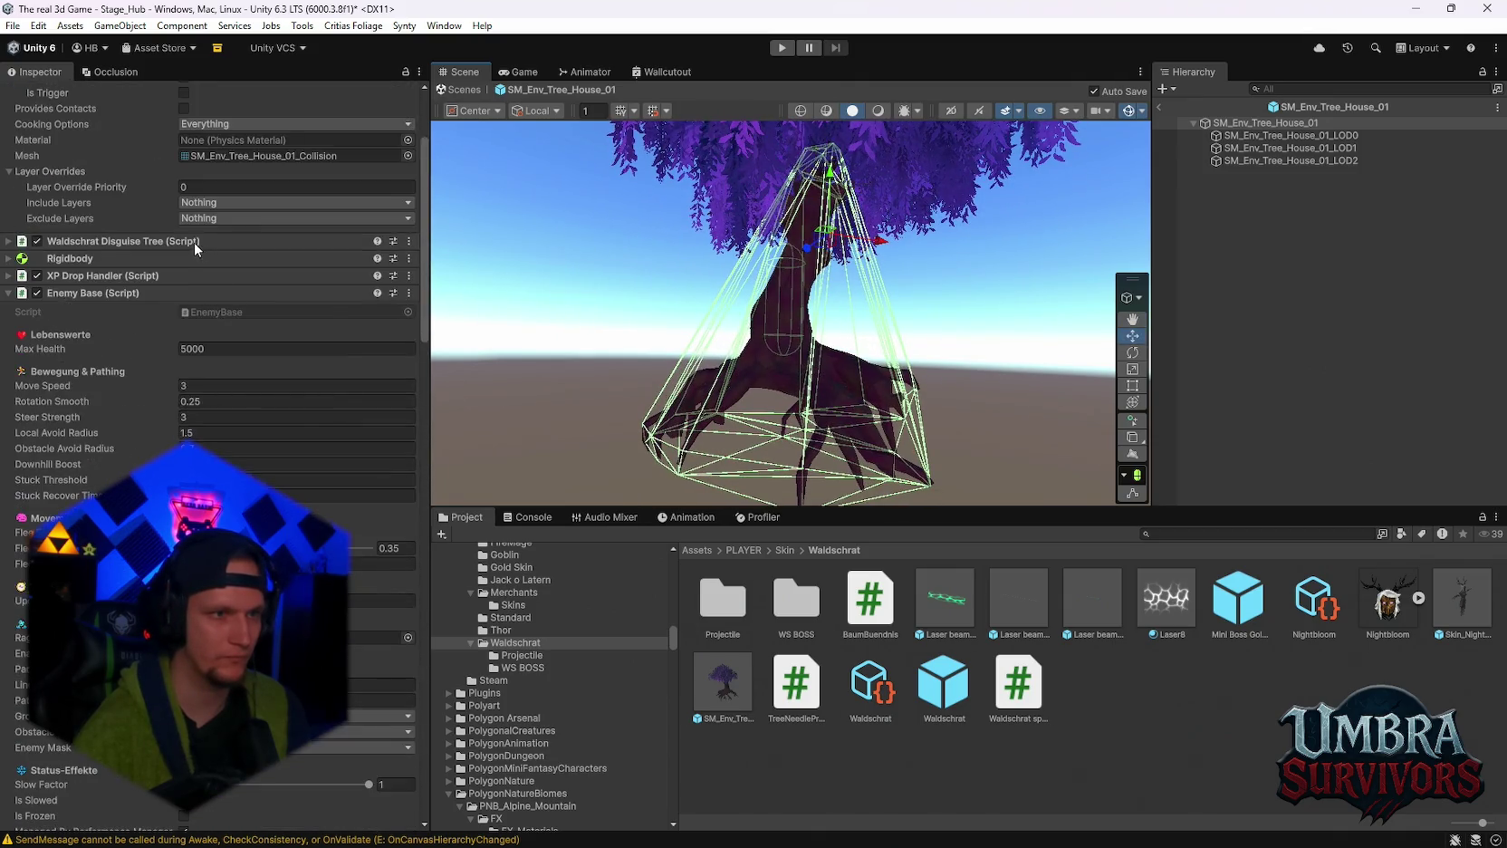
# Toggle the mesh collider's Convex off and back on, then select the LOD2 child.
pyautogui.click(185, 232)
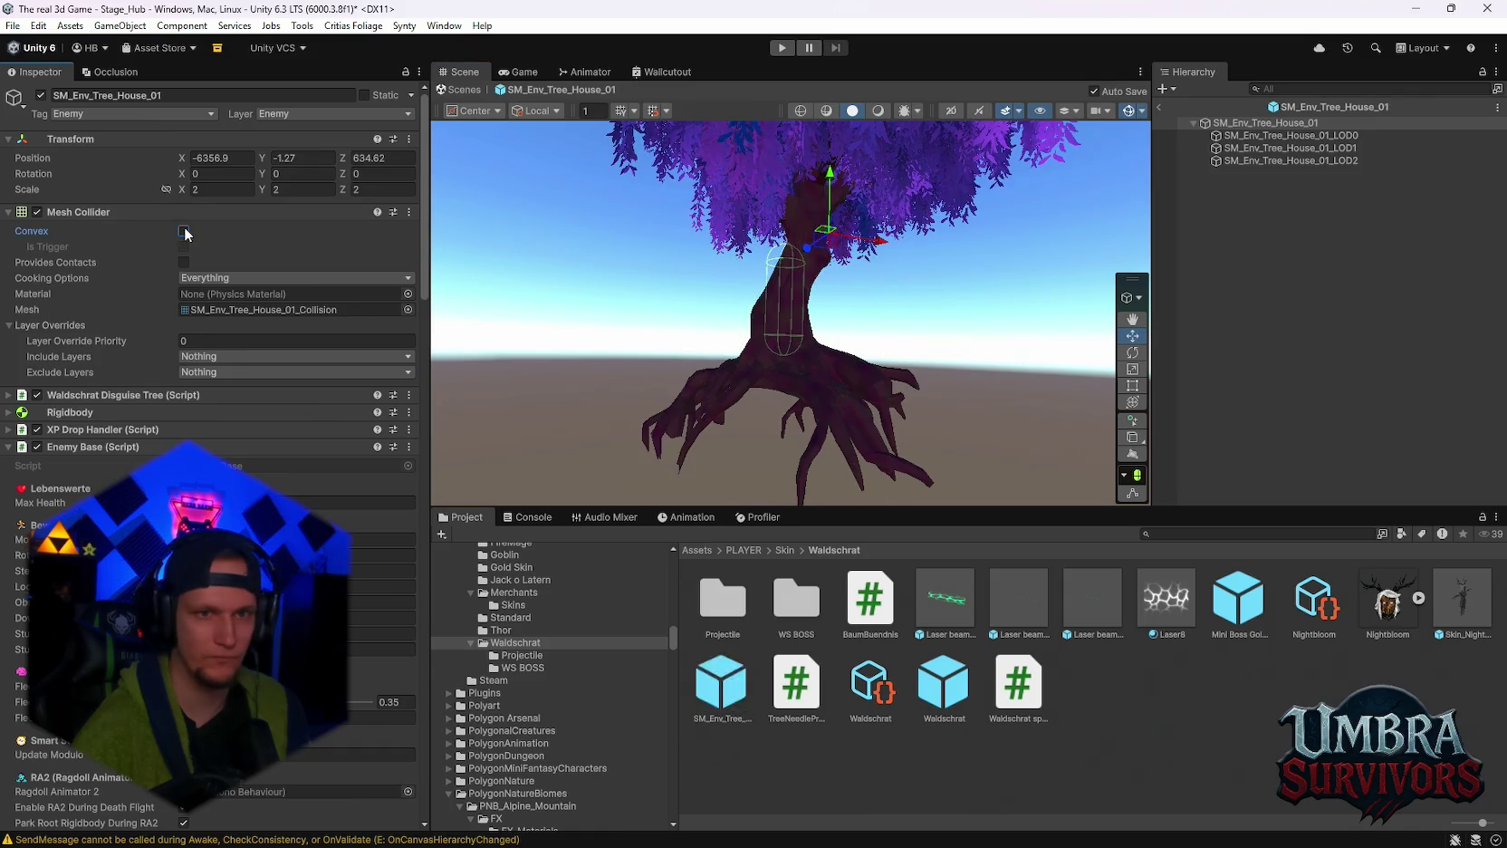
pyautogui.click(185, 232)
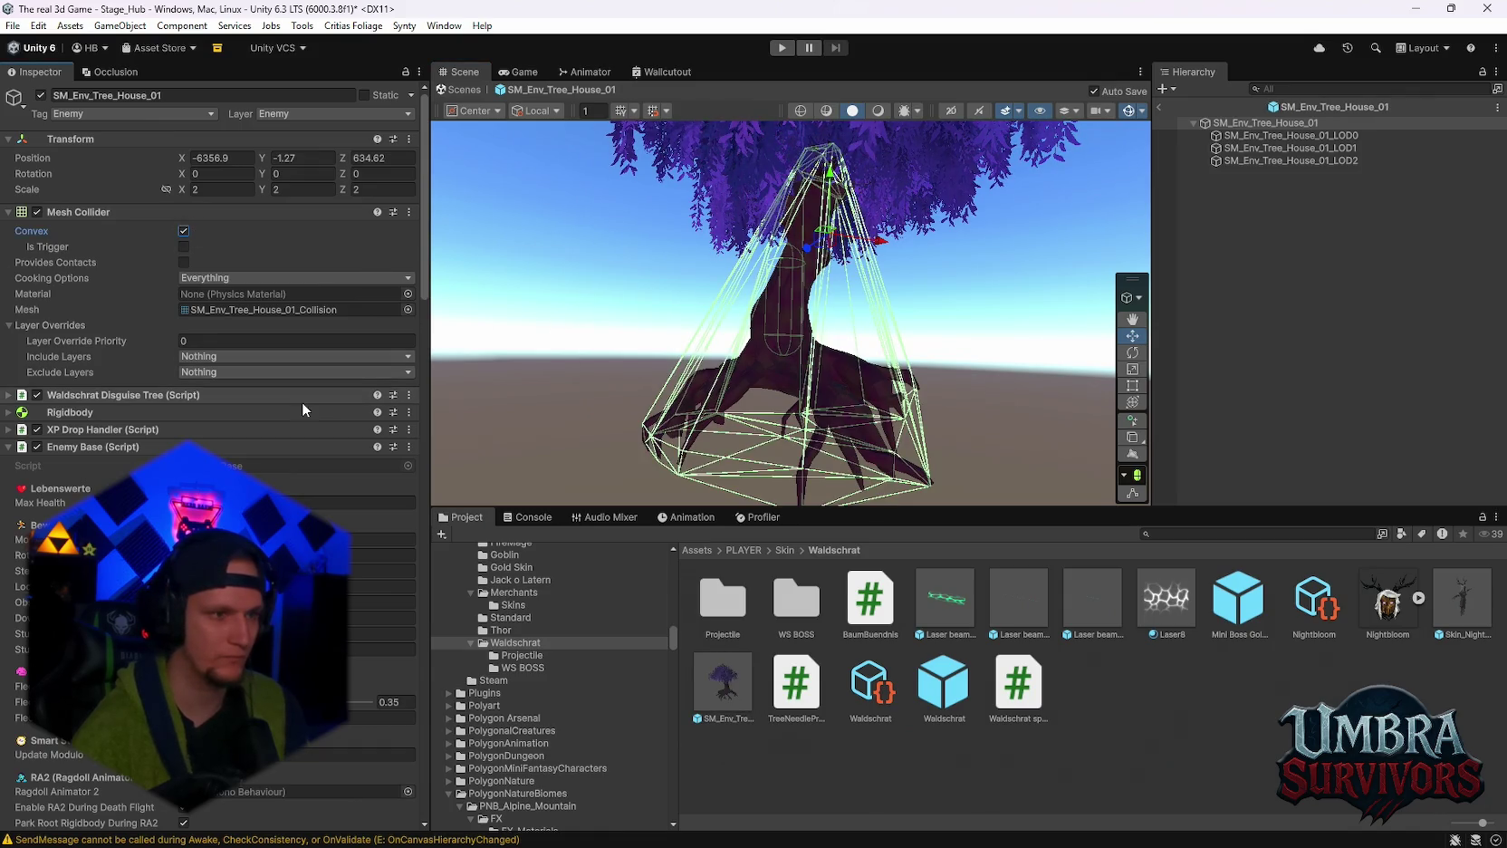
pyautogui.scroll(-1, 301, 401)
pyautogui.click(1292, 162)
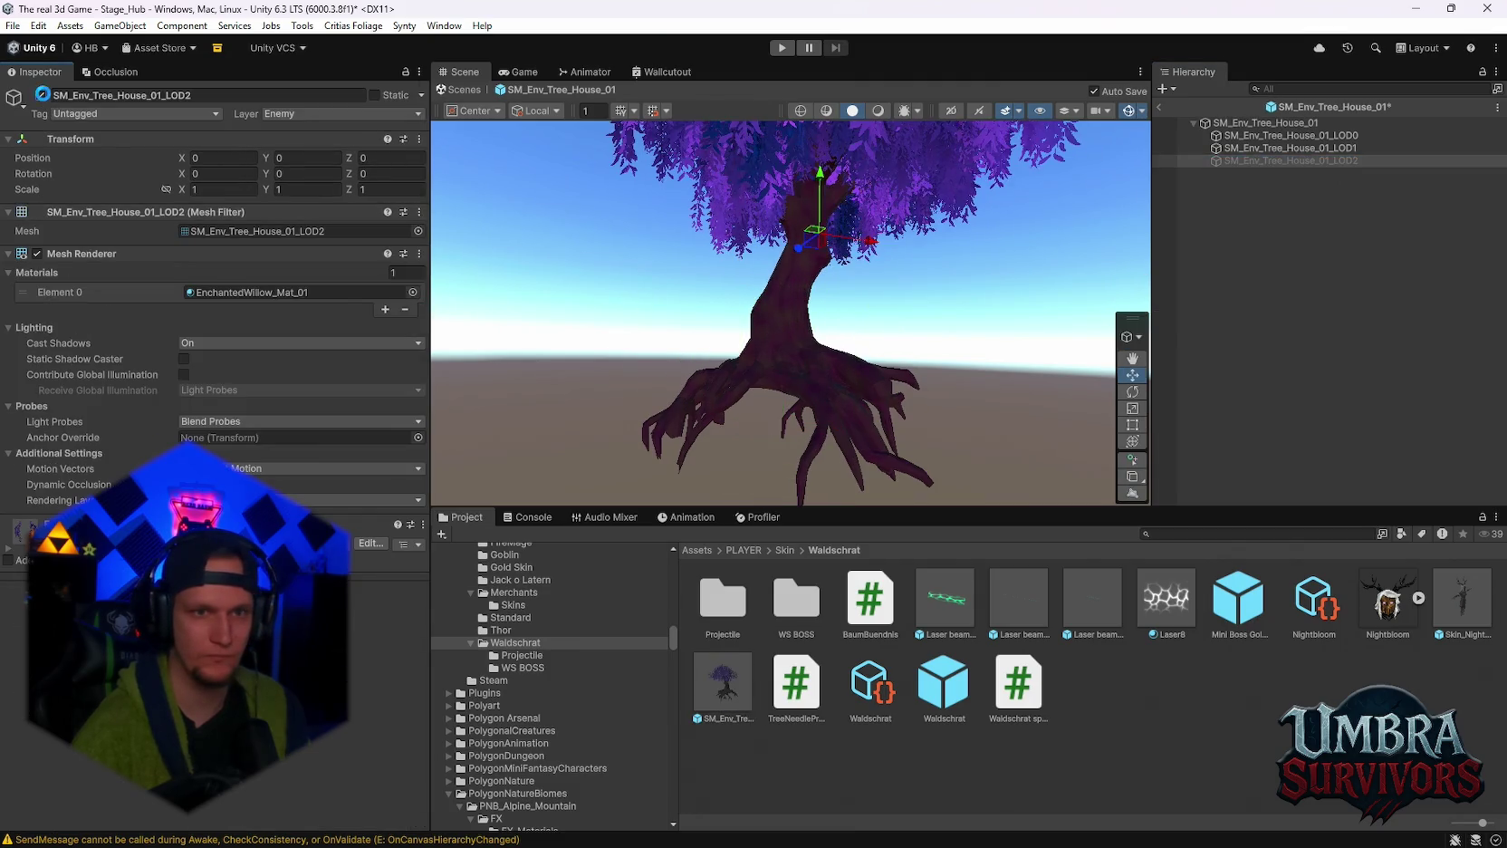
# Deactivate the LOD2 and LOD1 children, then reselect the root SM_Env_Tree_House_01.
pyautogui.click(41, 95)
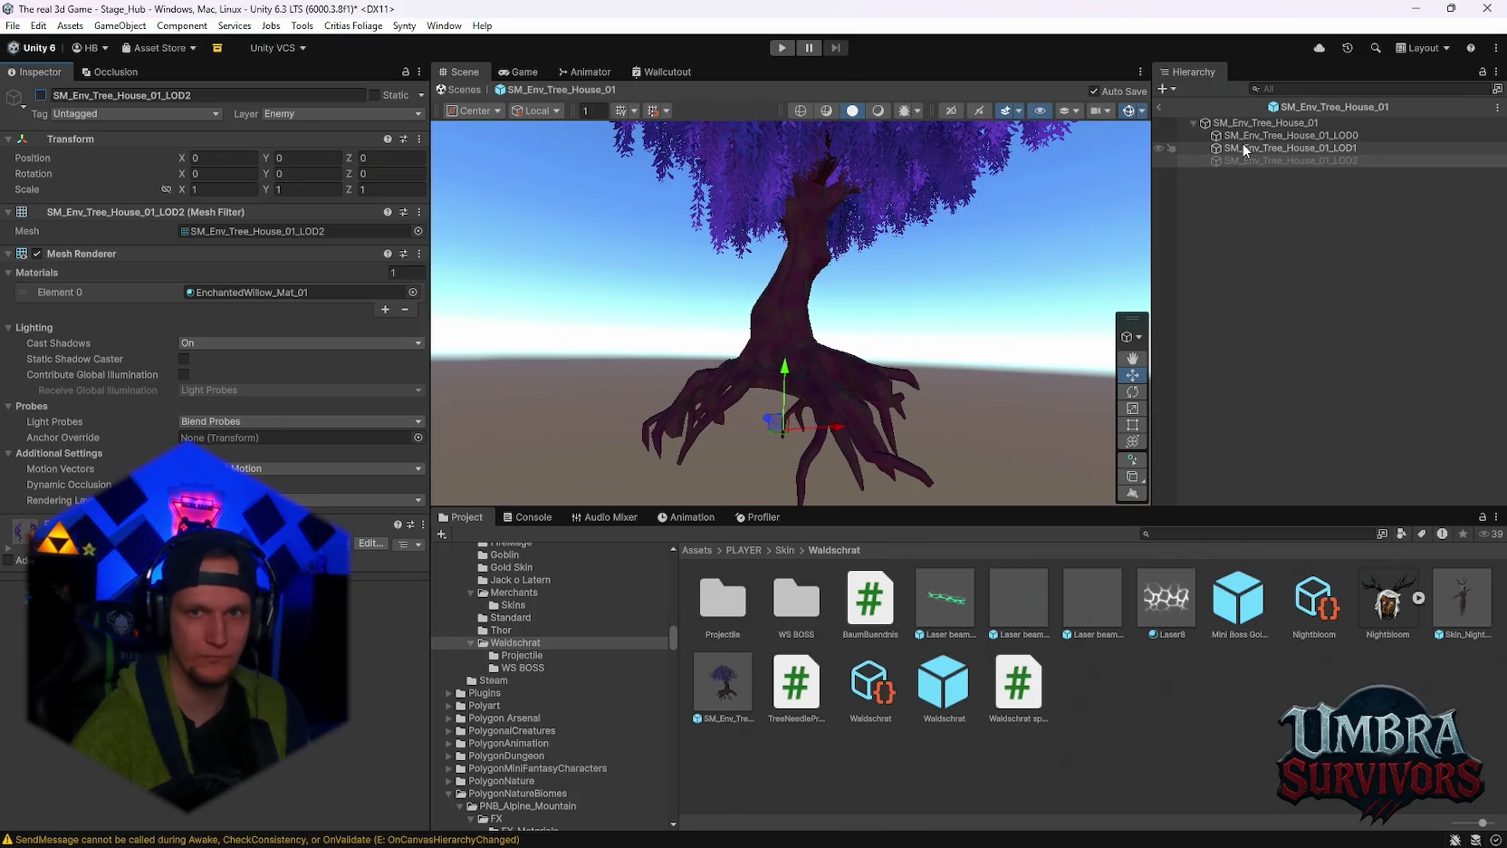
pyautogui.press('Up')
pyautogui.click(41, 95)
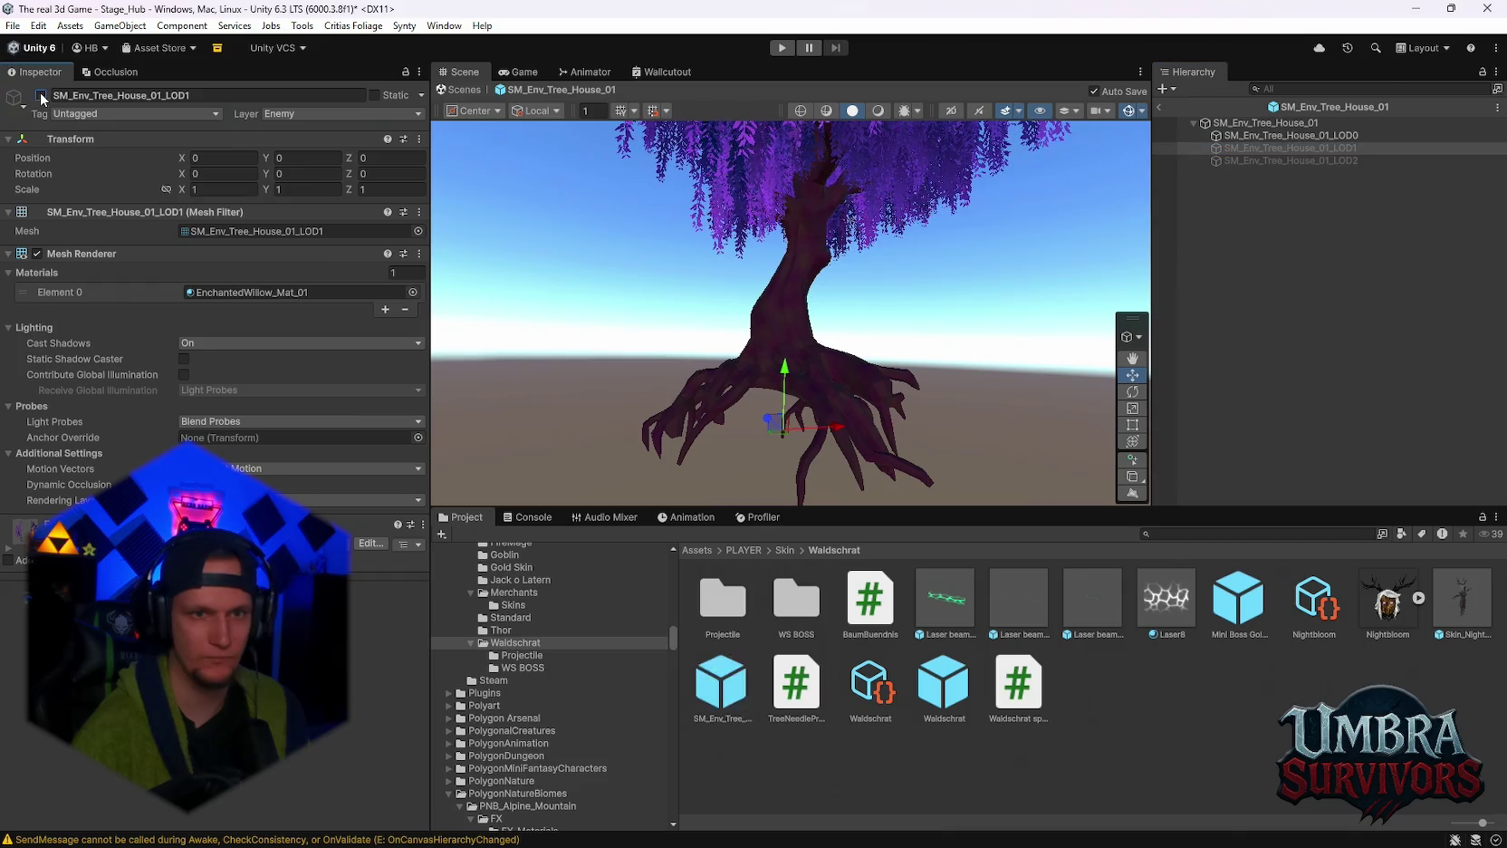
pyautogui.click(41, 95)
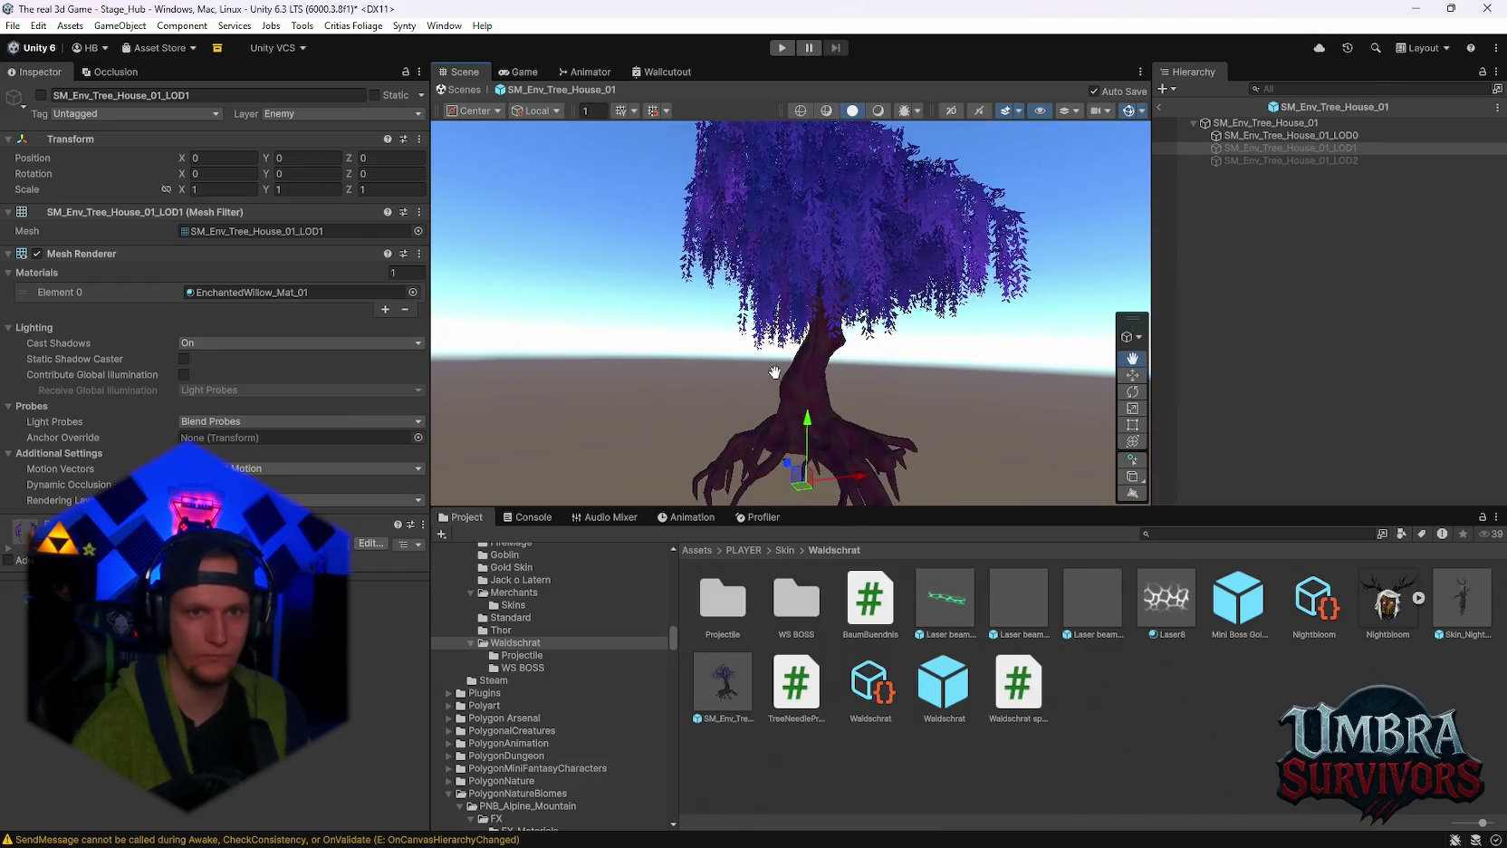
pyautogui.click(41, 95)
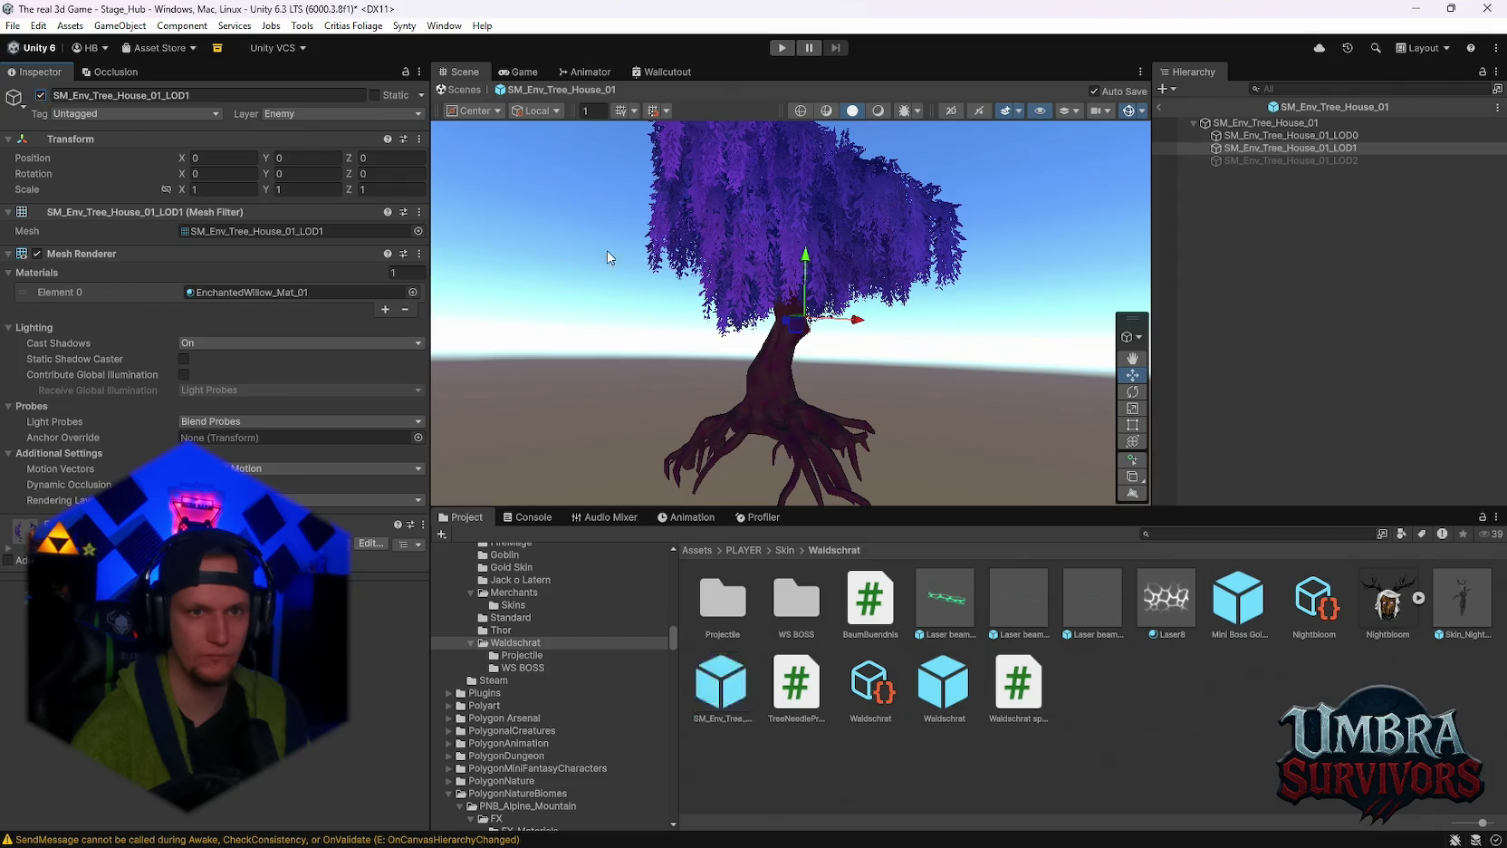
pyautogui.click(40, 95)
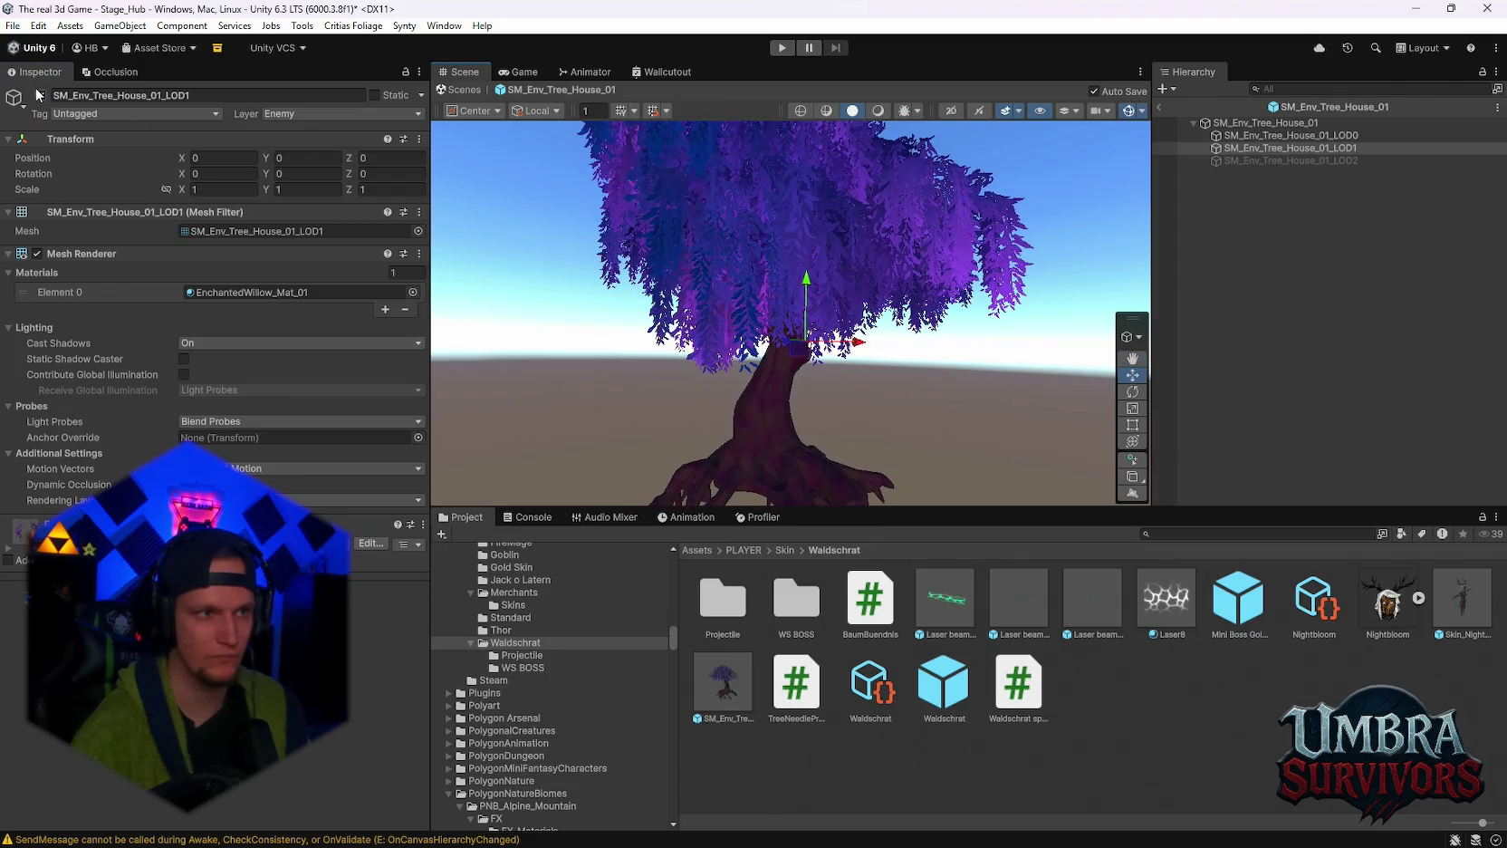
pyautogui.moveTo(793, 335)
pyautogui.mouseDown()
pyautogui.moveTo(793, 410)
pyautogui.moveTo(746, 338)
pyautogui.mouseUp()
pyautogui.scroll(2, 745, 338)
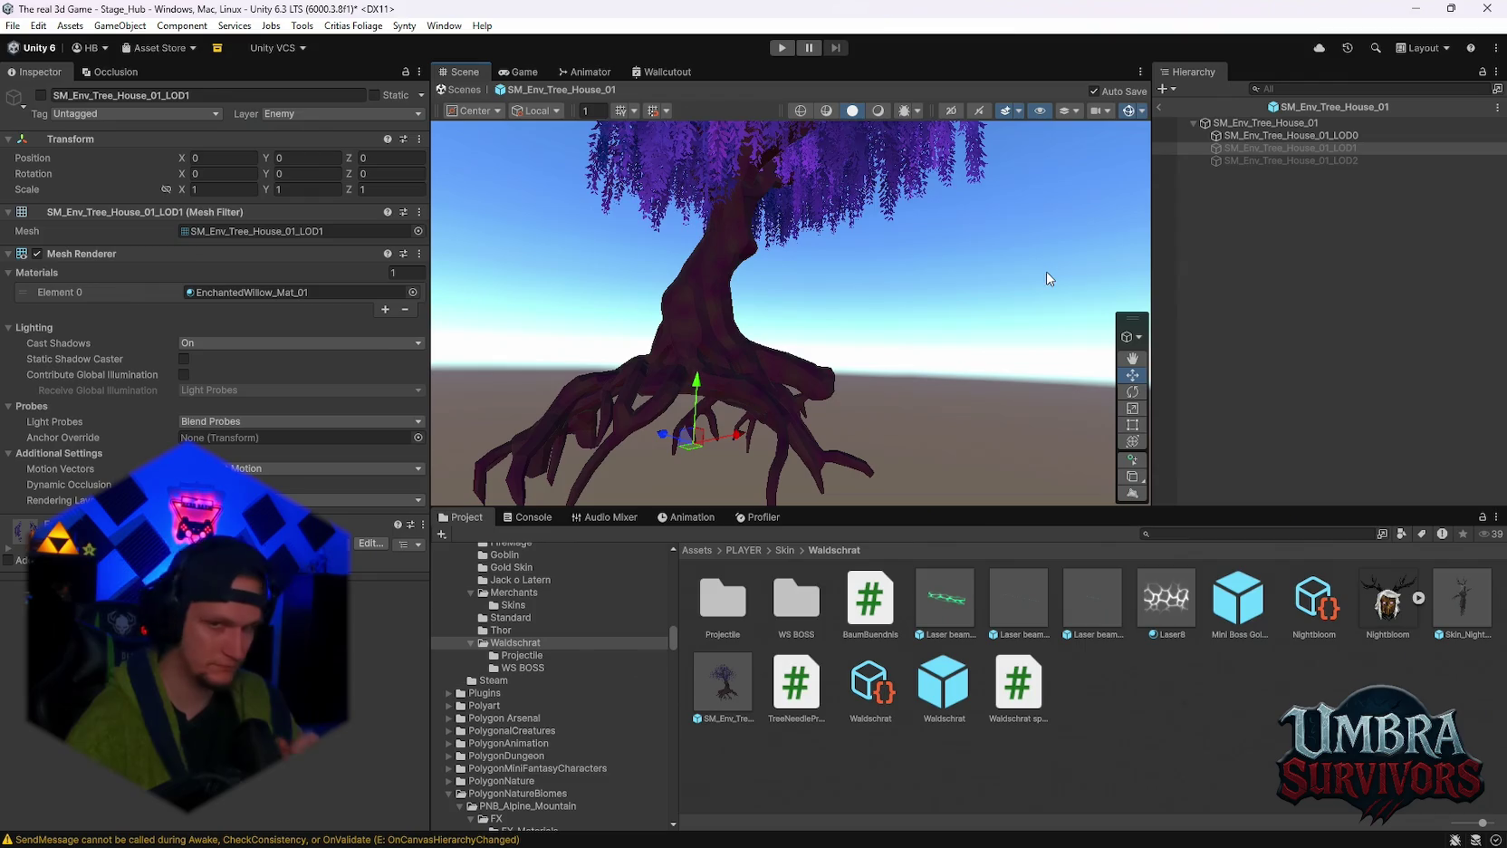
pyautogui.click(1272, 123)
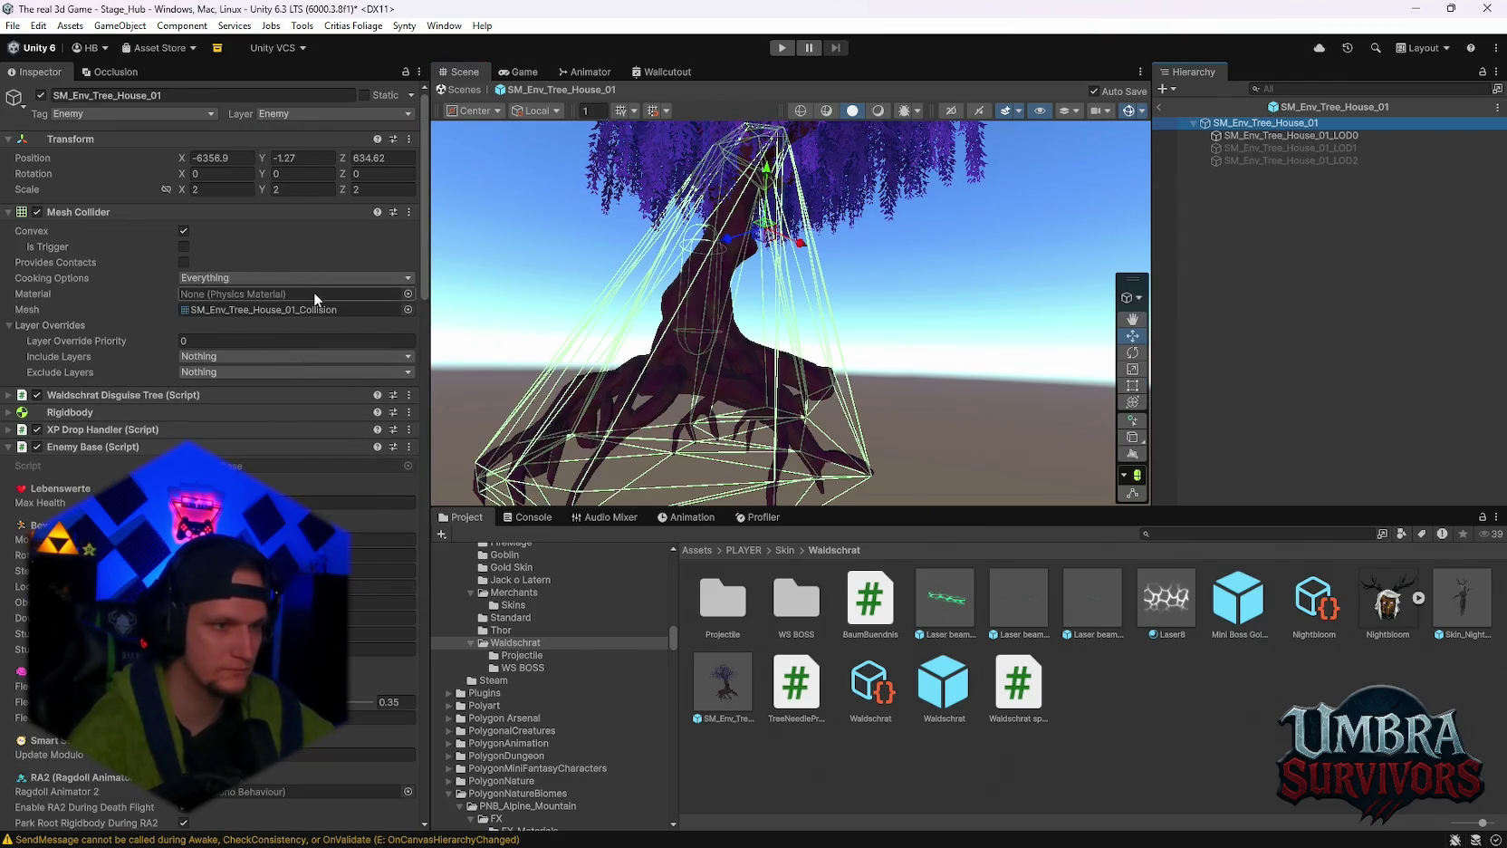
pyautogui.scroll(-4, 259, 396)
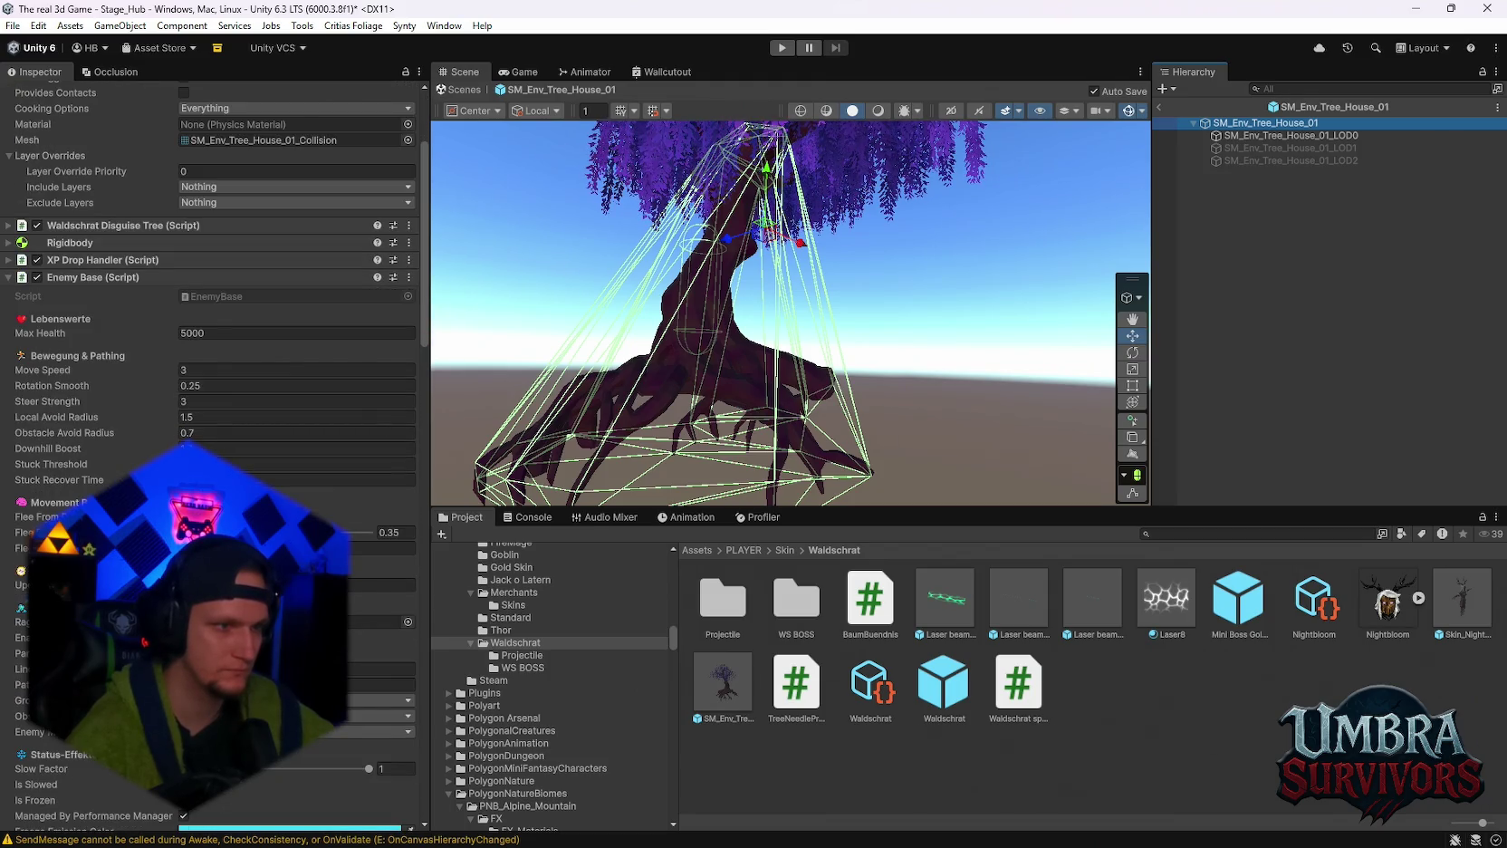
pyautogui.scroll(3, 741, 404)
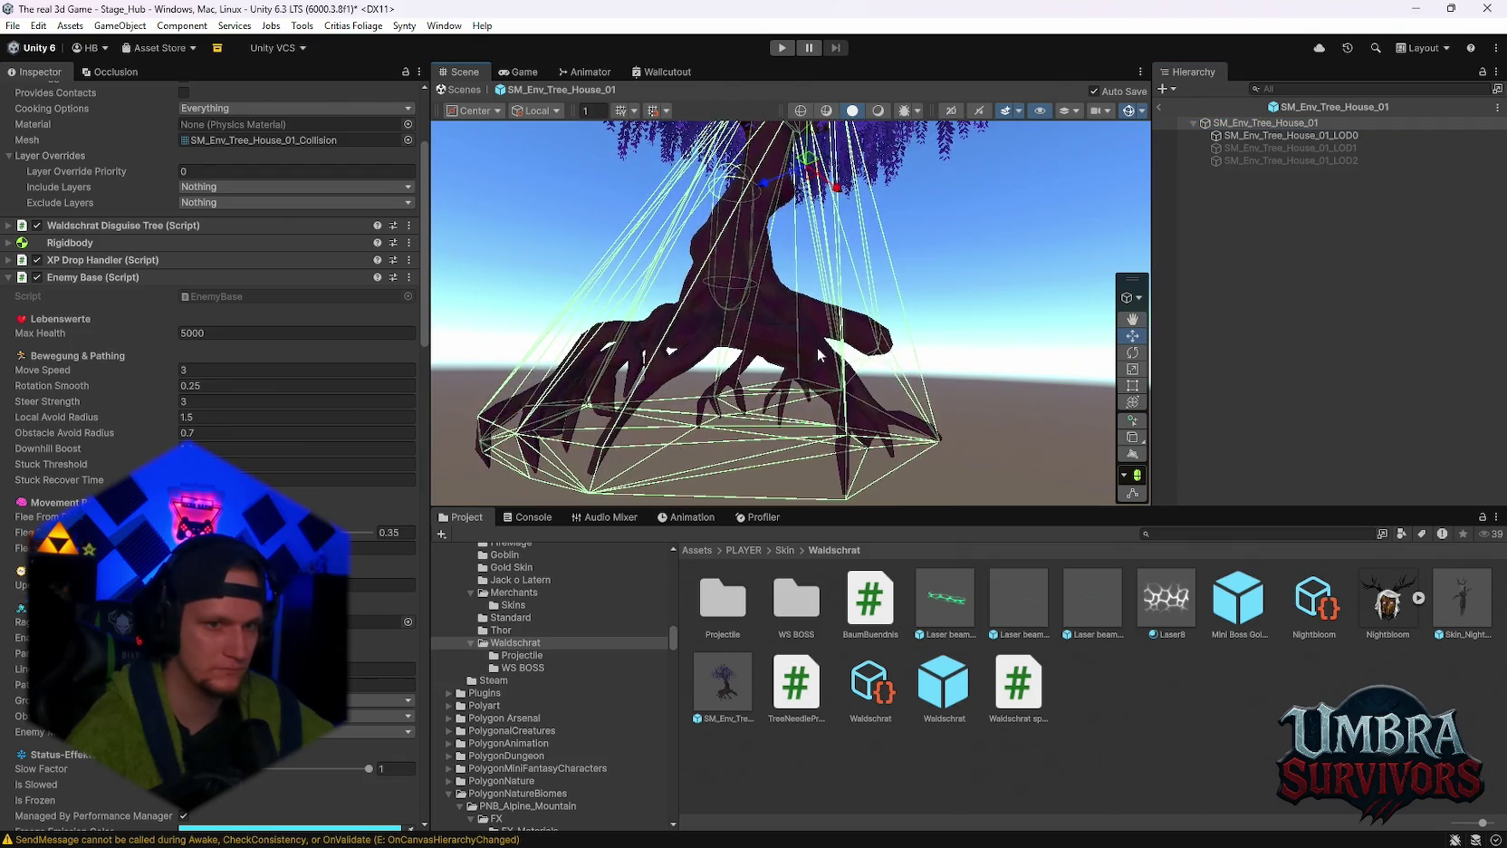
pyautogui.scroll(-3, 771, 360)
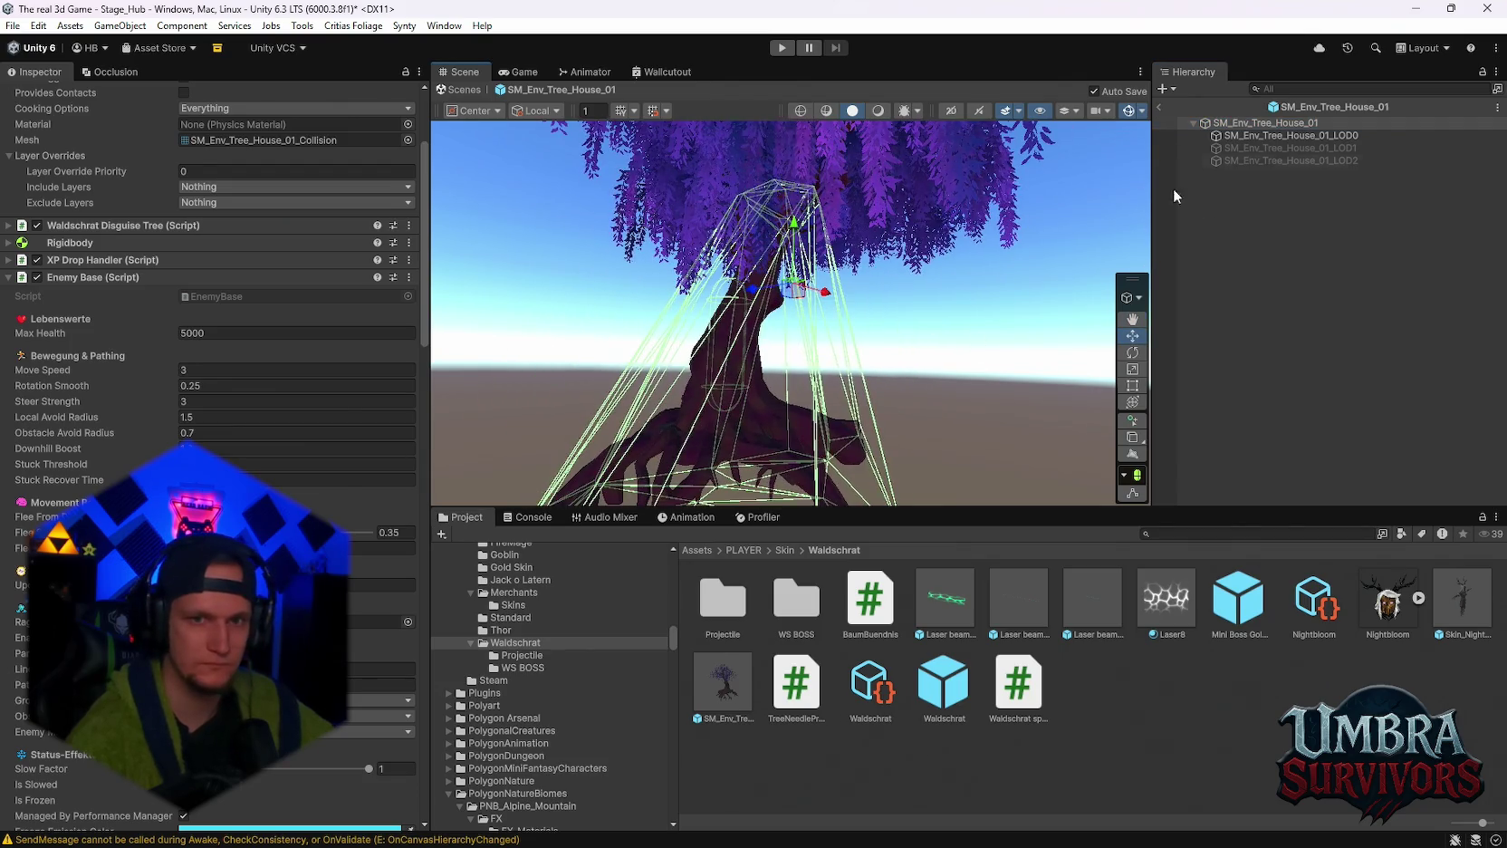
pyautogui.scroll(-2, 731, 426)
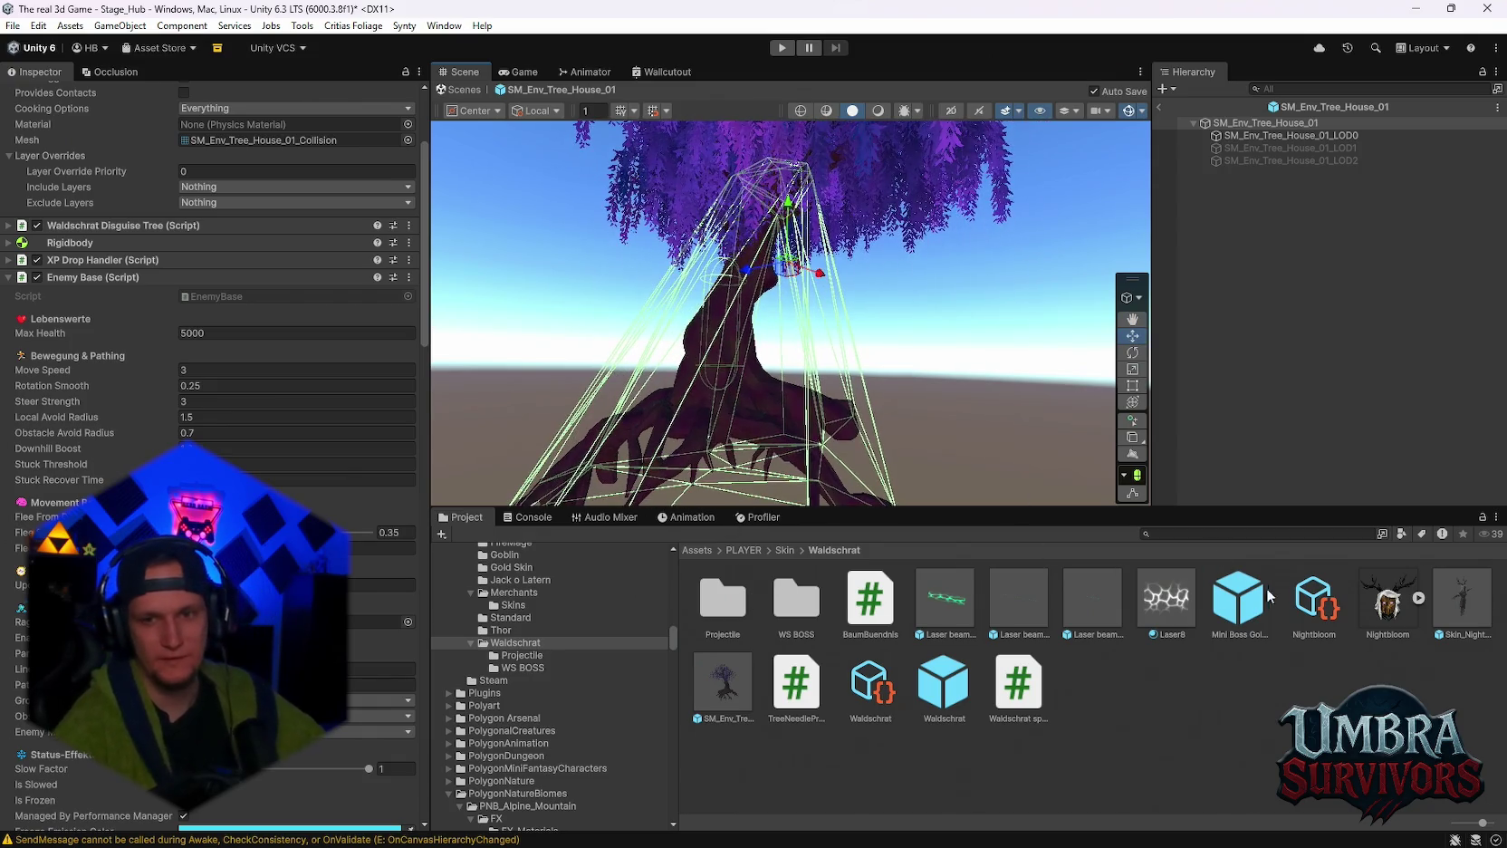
pyautogui.moveTo(887, 421); pyautogui.dragTo(892, 300)
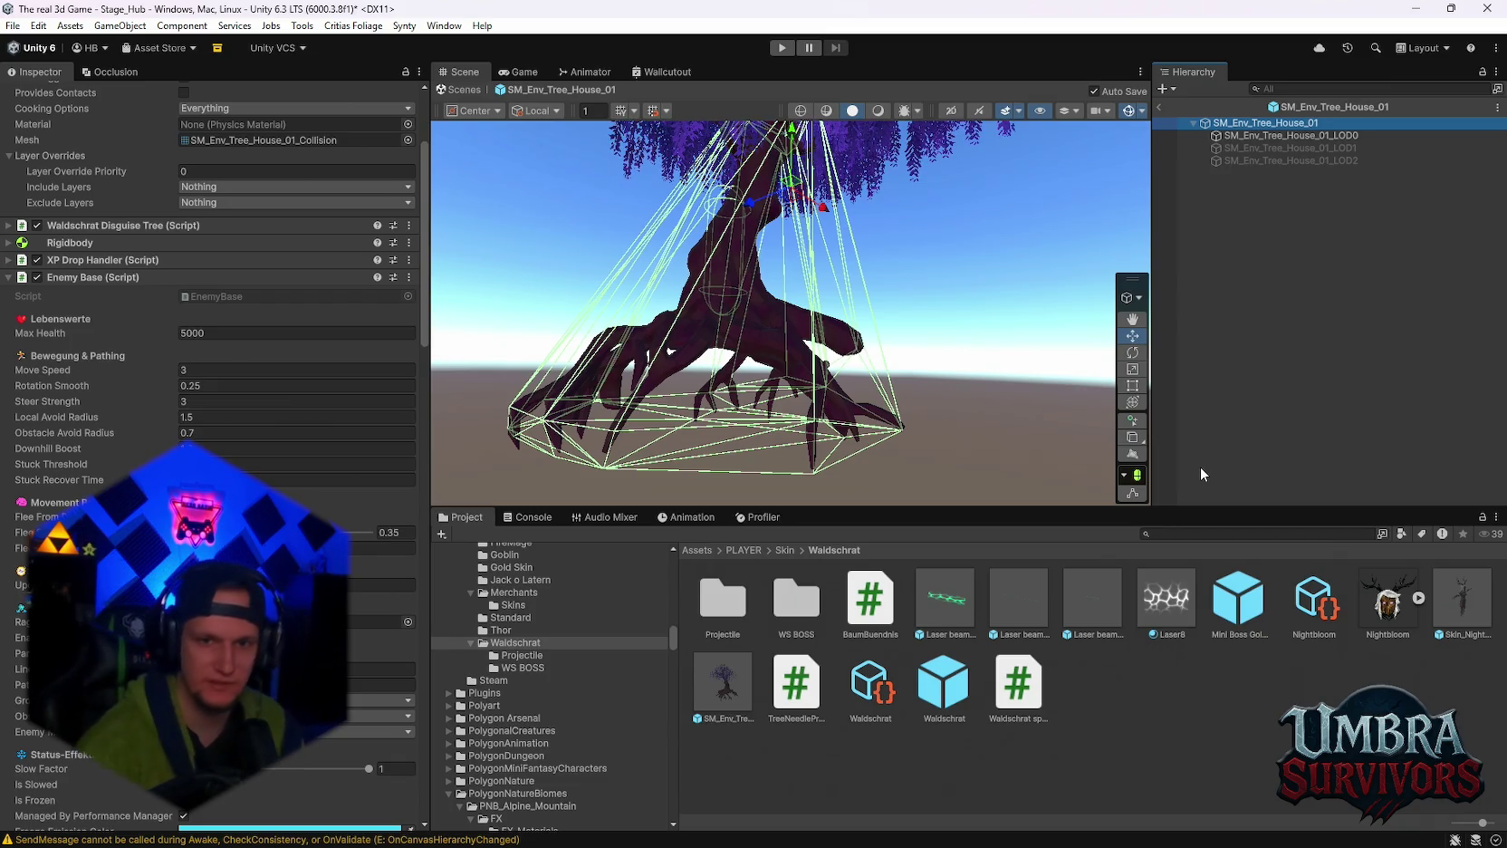
pyautogui.click(1192, 532)
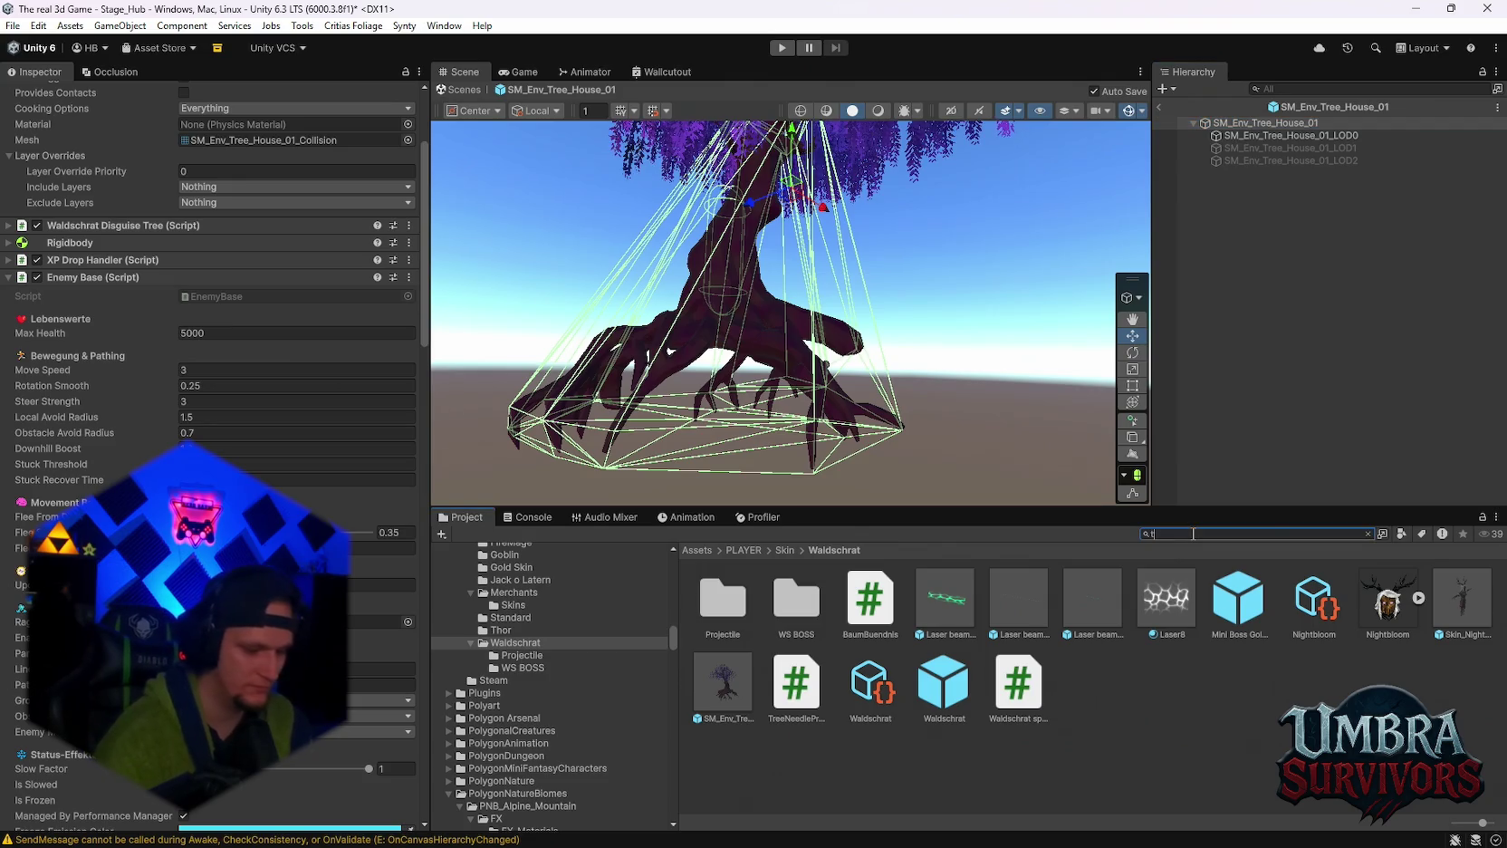
# Correct the Project search text and scroll through the matching assets.
pyautogui.write('ot')
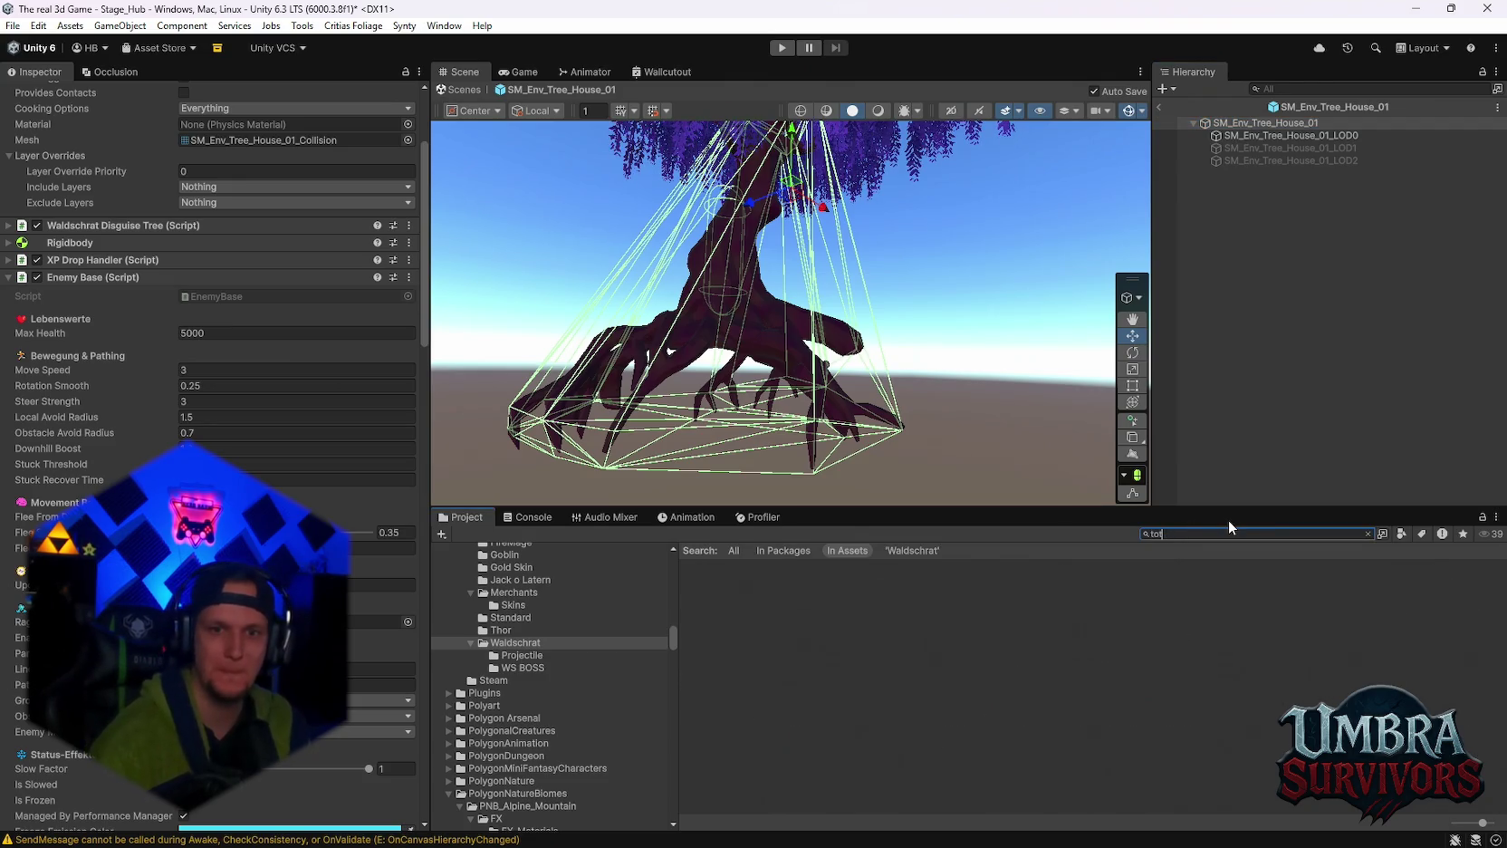
pyautogui.press('BackSpace')
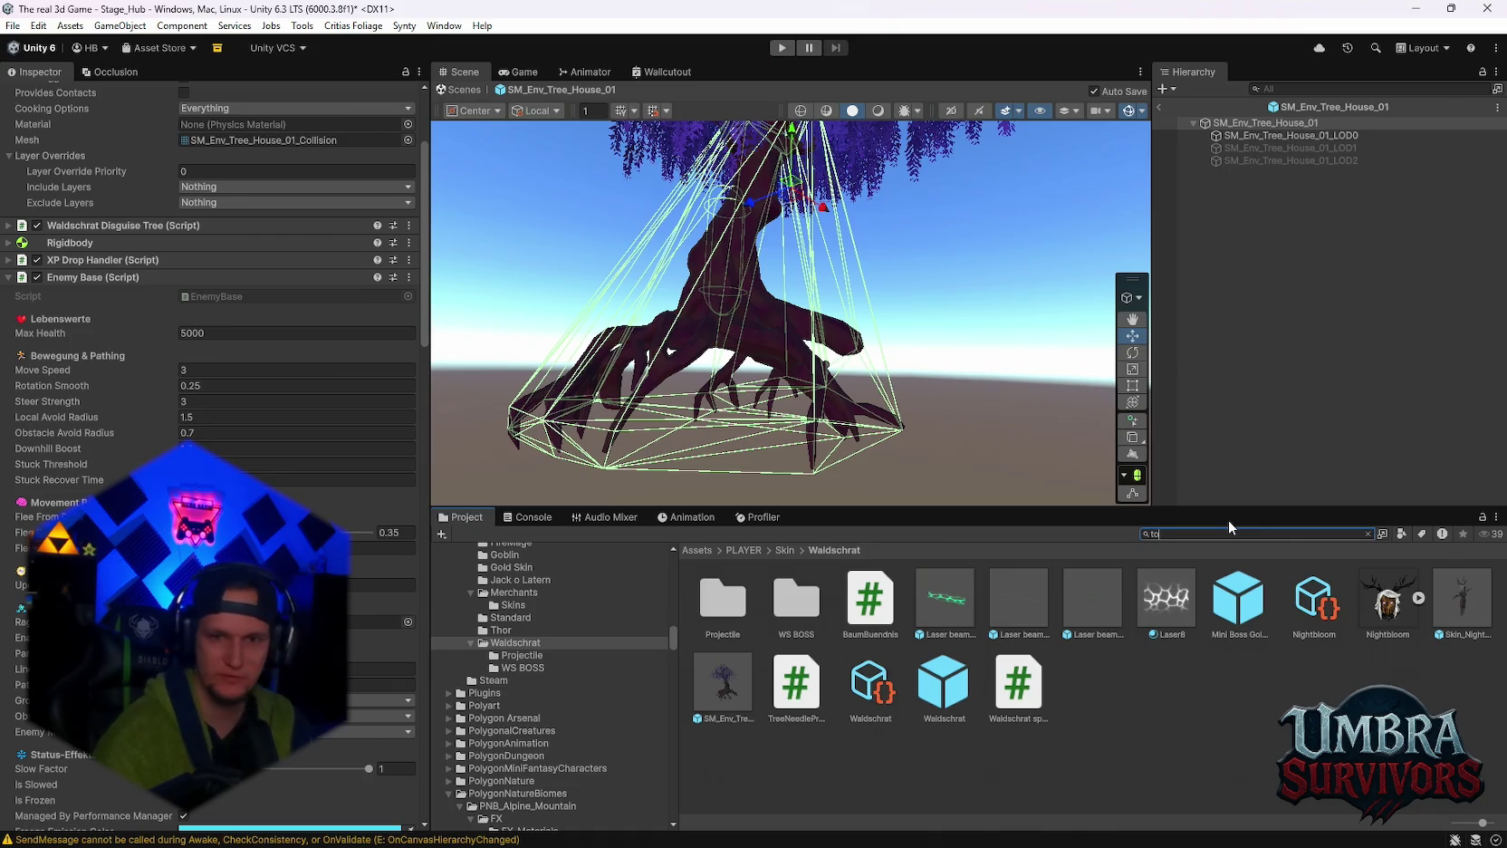
pyautogui.scroll(-3, 1188, 699)
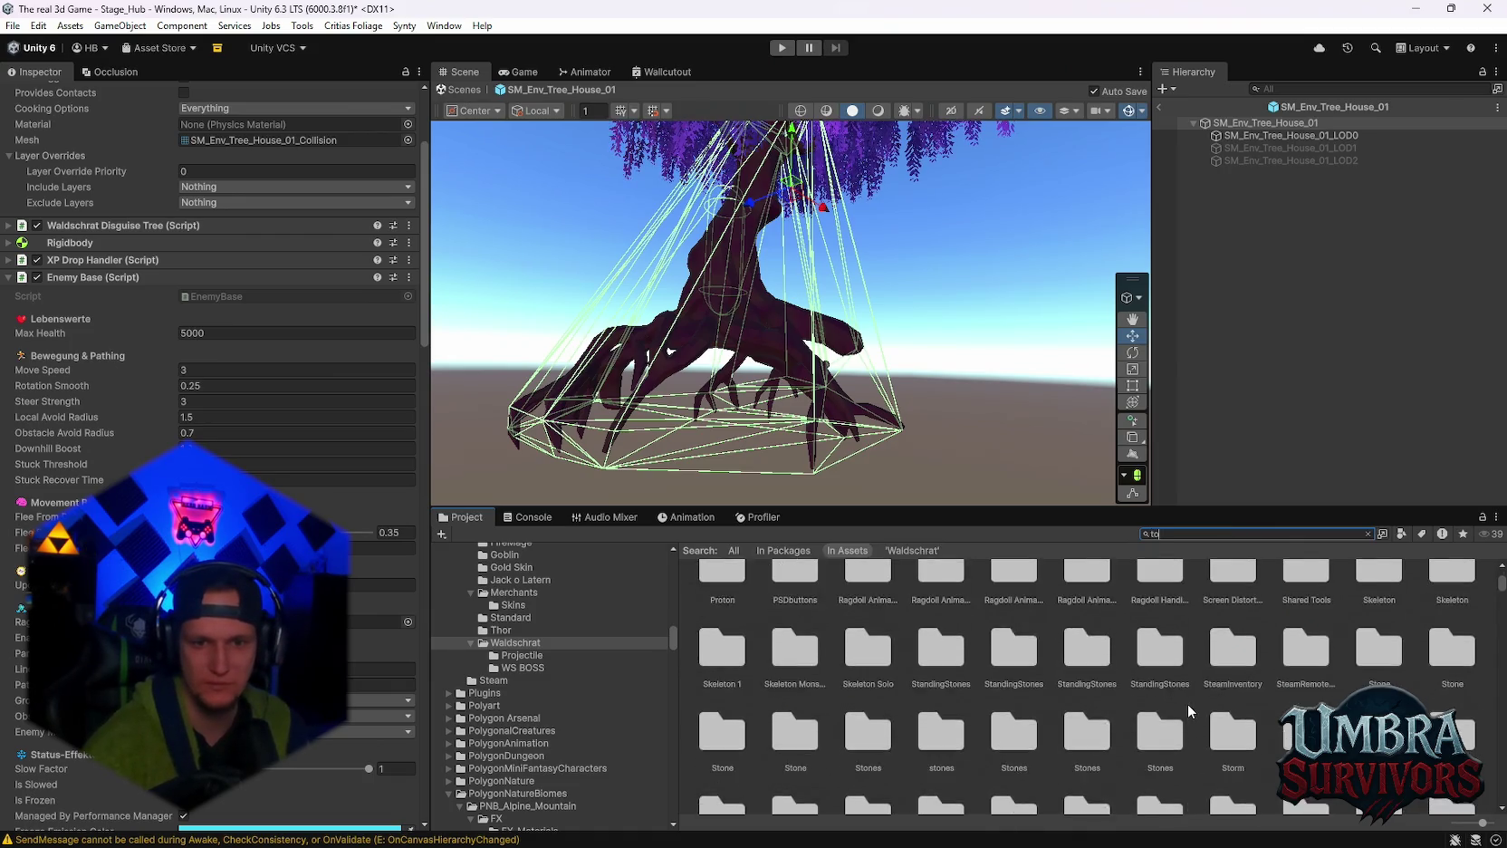
pyautogui.scroll(-15, 1186, 702)
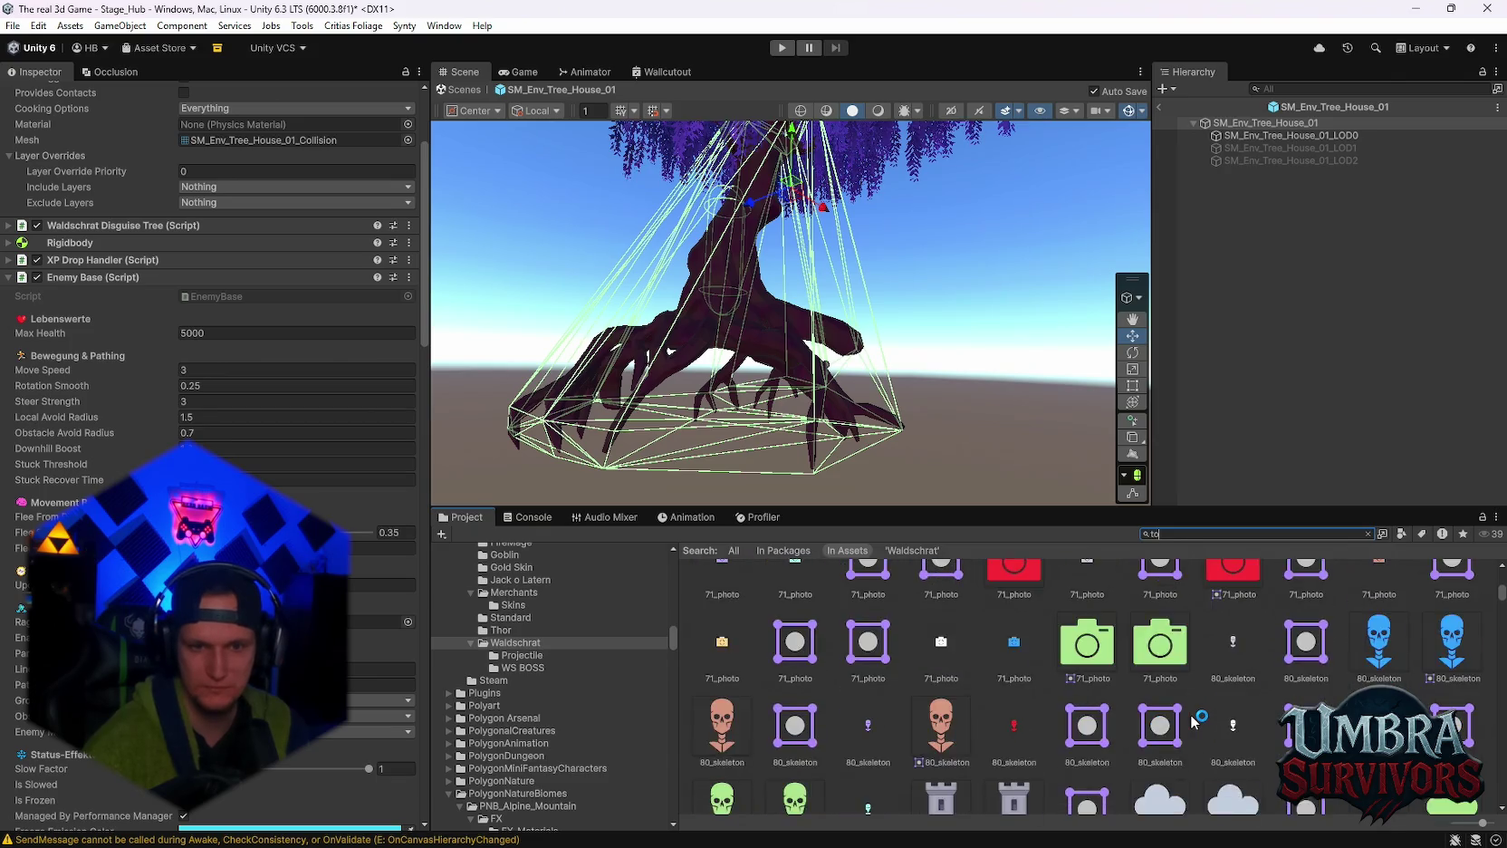
pyautogui.scroll(-15, 1192, 719)
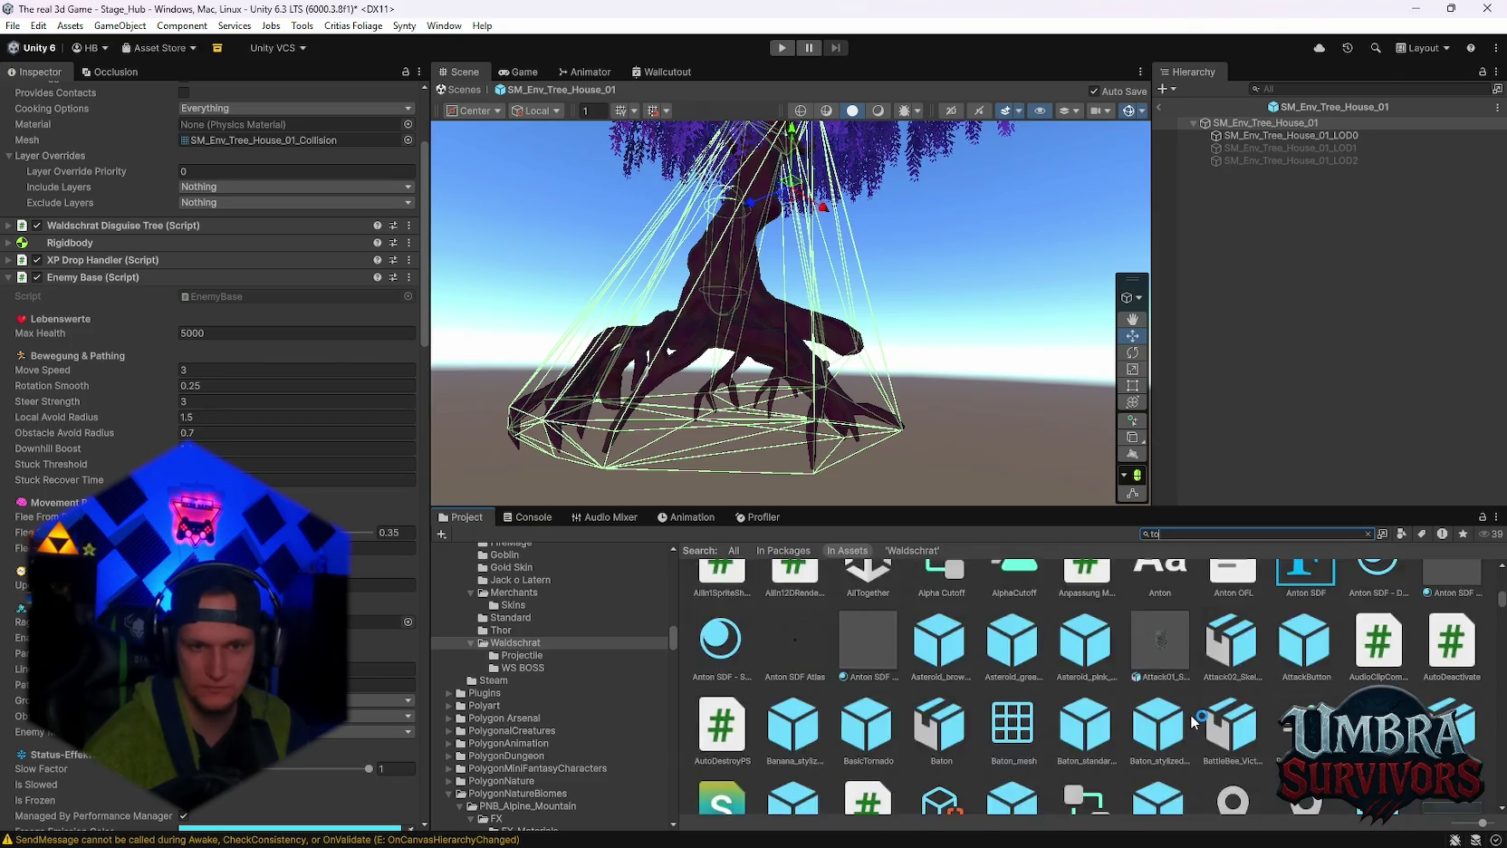
pyautogui.scroll(-15, 1192, 719)
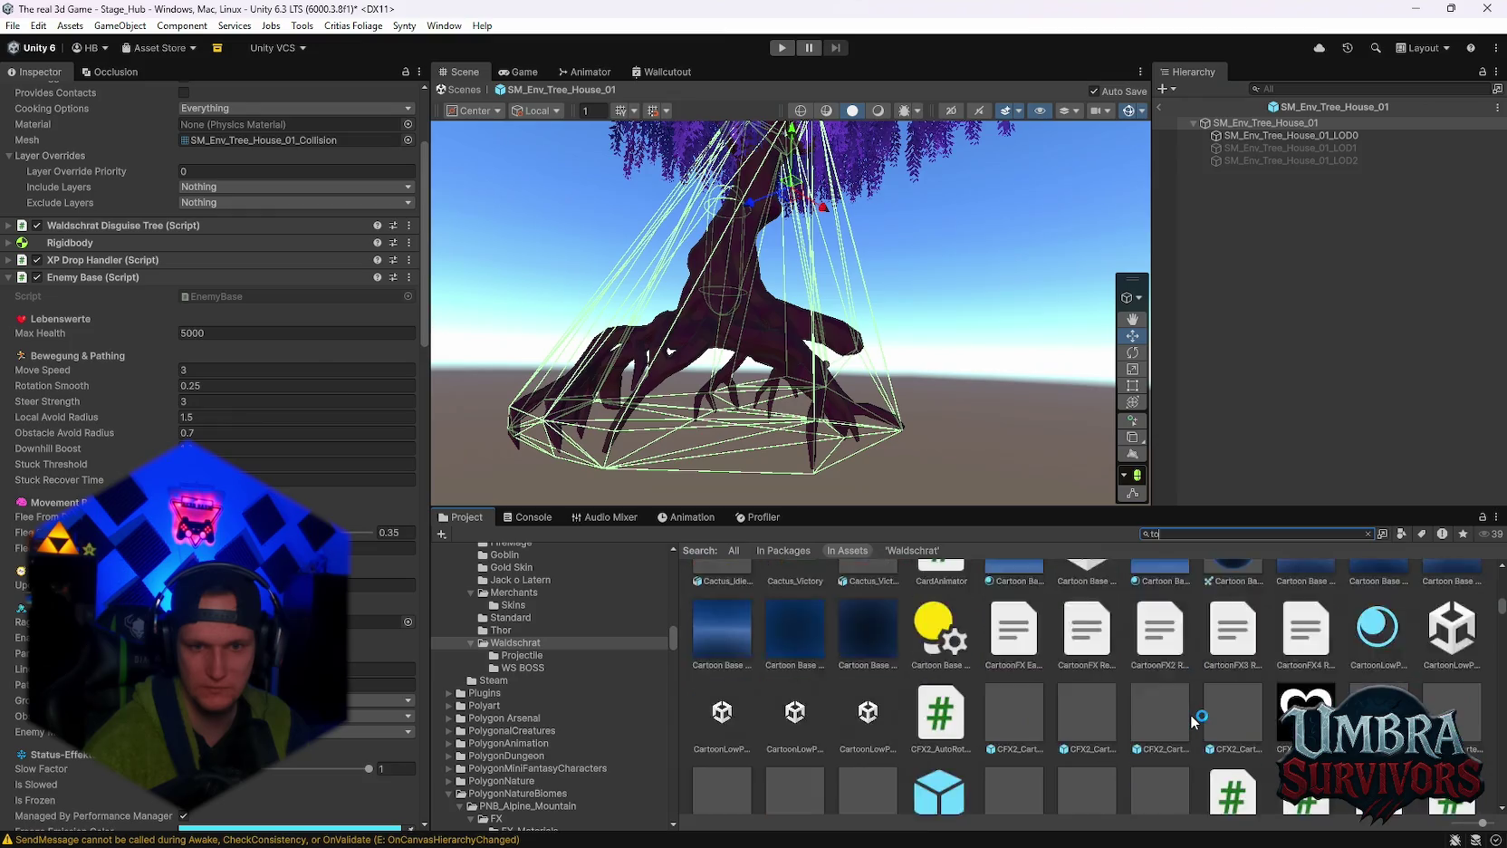
pyautogui.scroll(-15, 1194, 719)
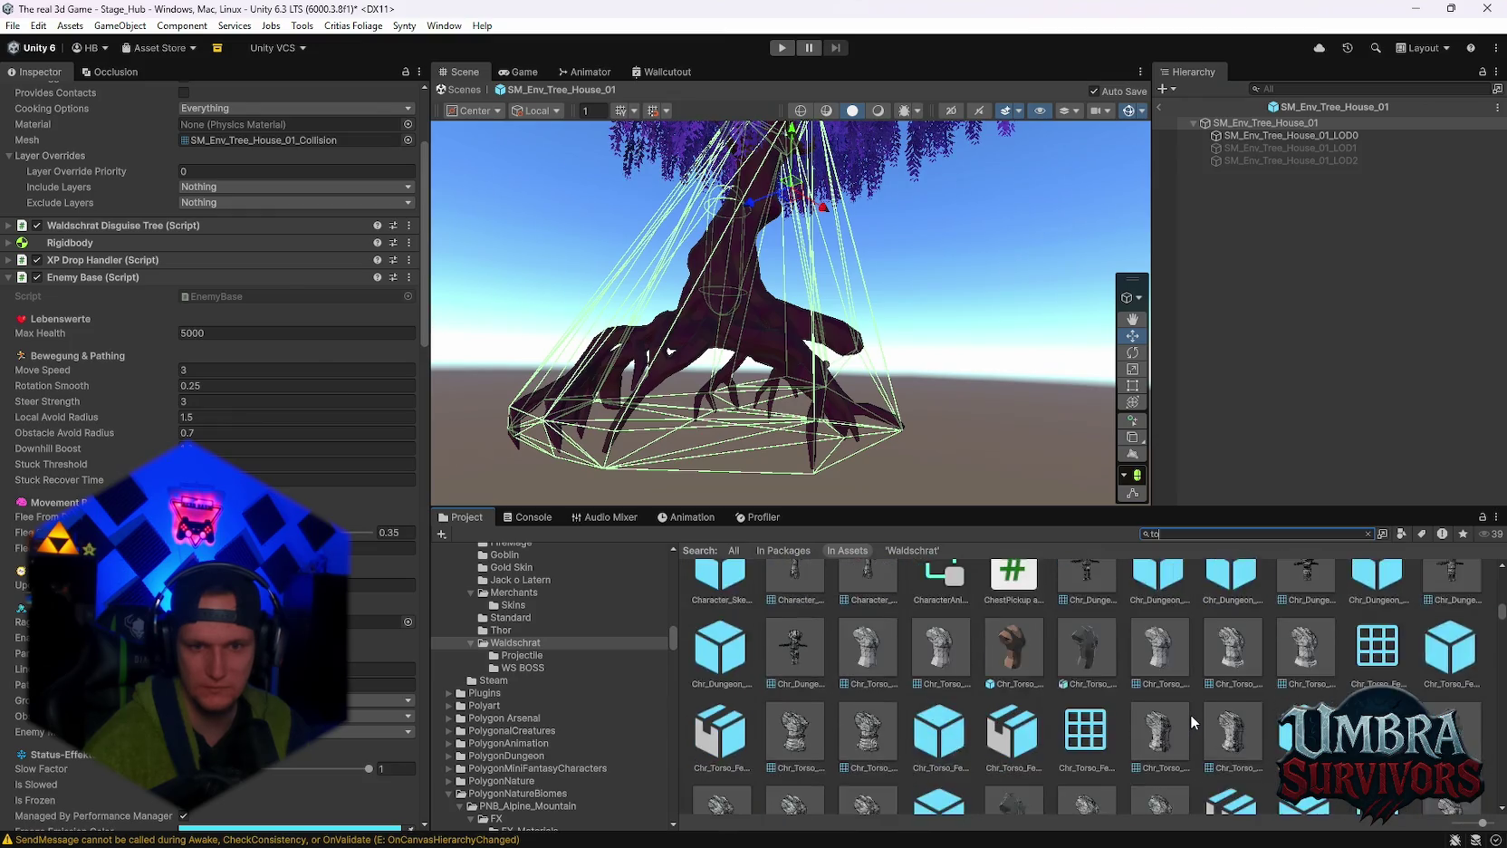
pyautogui.scroll(-8, 1191, 714)
# Refine the Project search to 'pil' and select SM_Rock_Pile_03 from the results.
pyautogui.moveTo(1166, 534); pyautogui.dragTo(1102, 541)
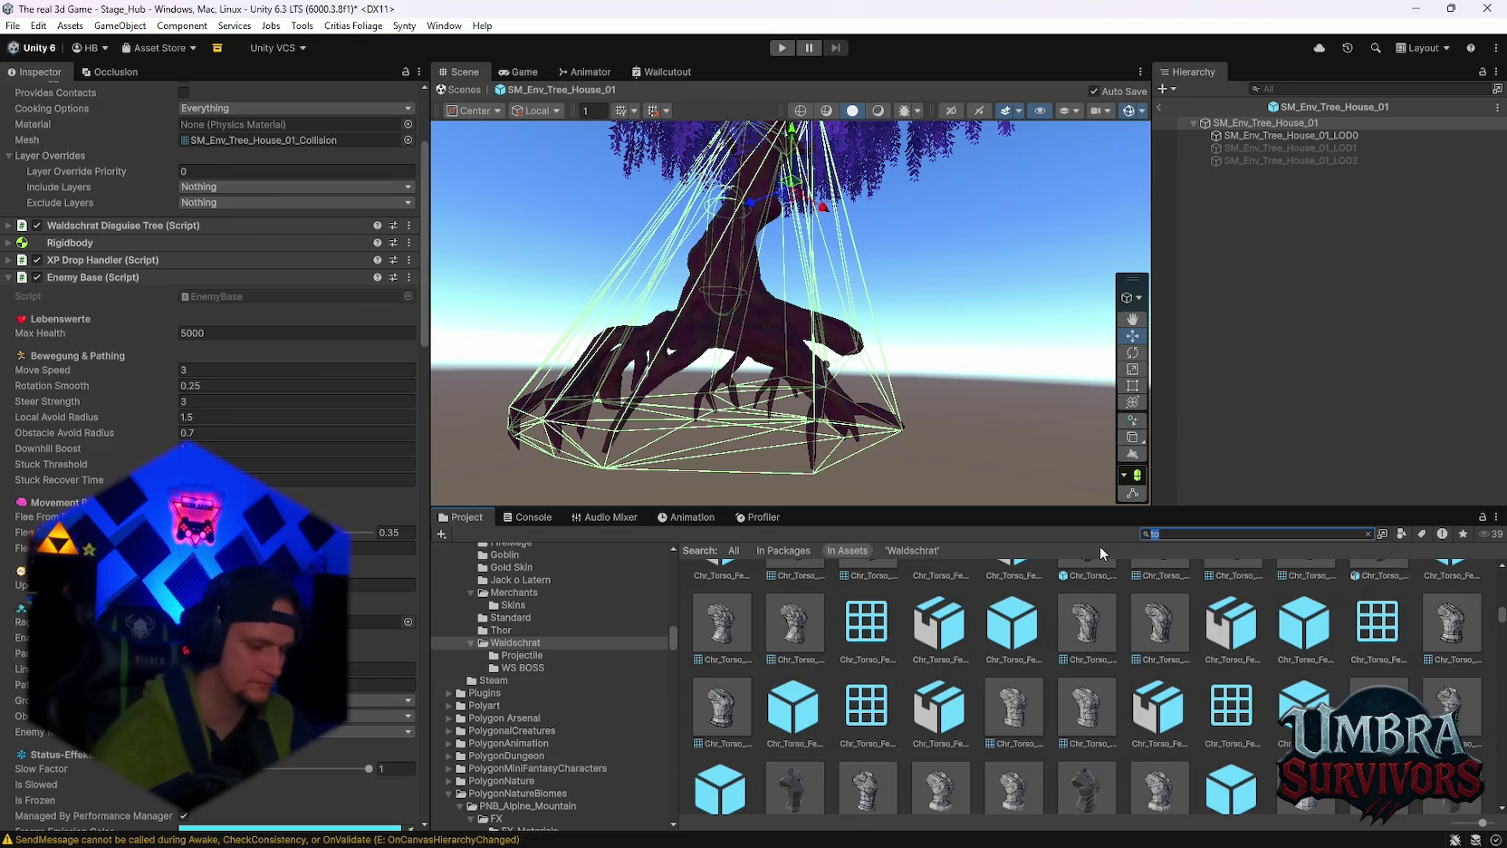
pyautogui.write('pill')
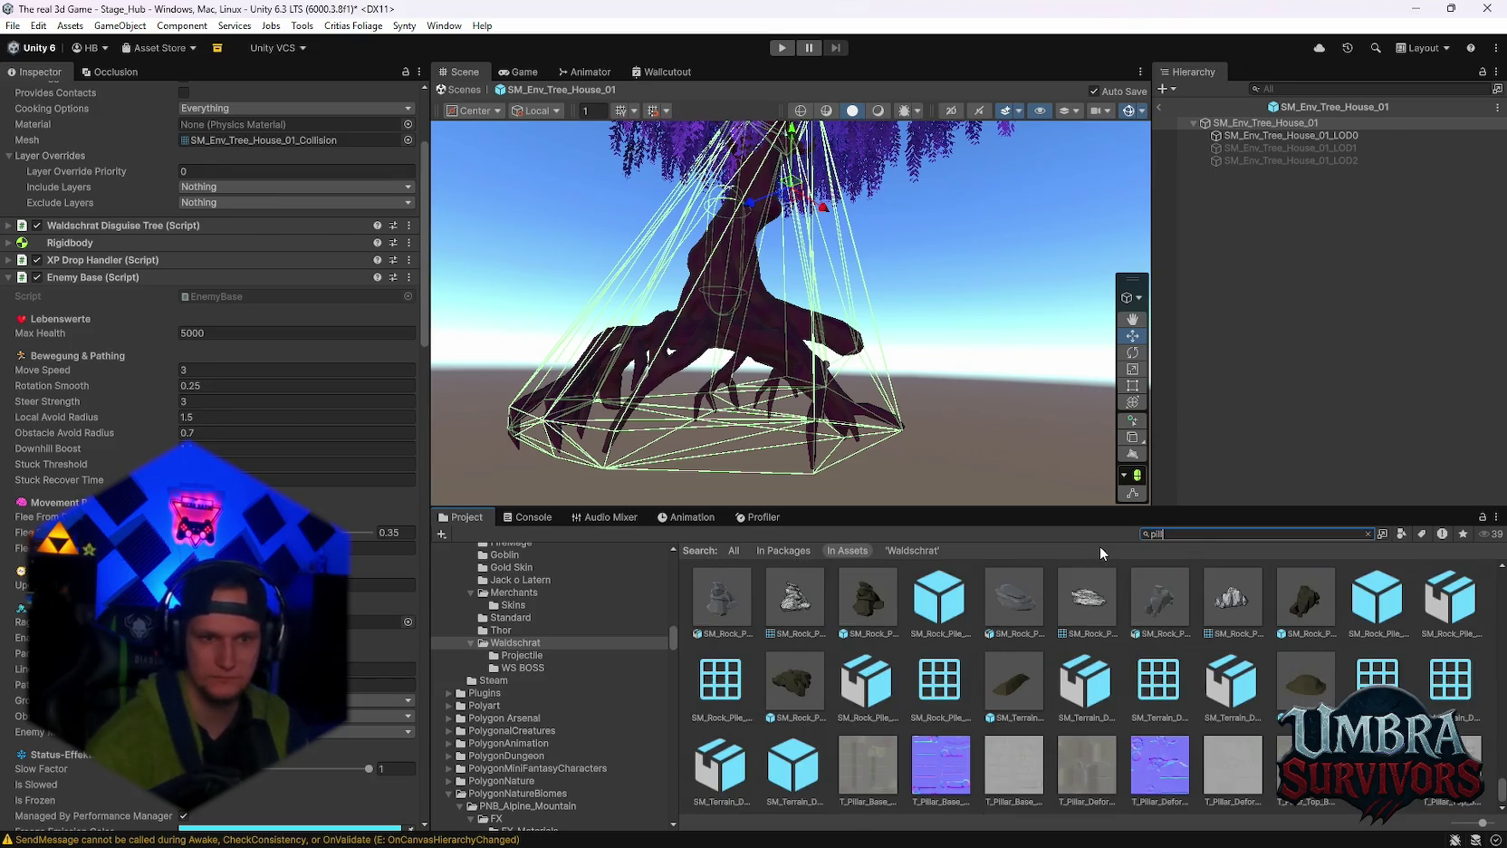
pyautogui.moveTo(1168, 533); pyautogui.dragTo(1091, 523)
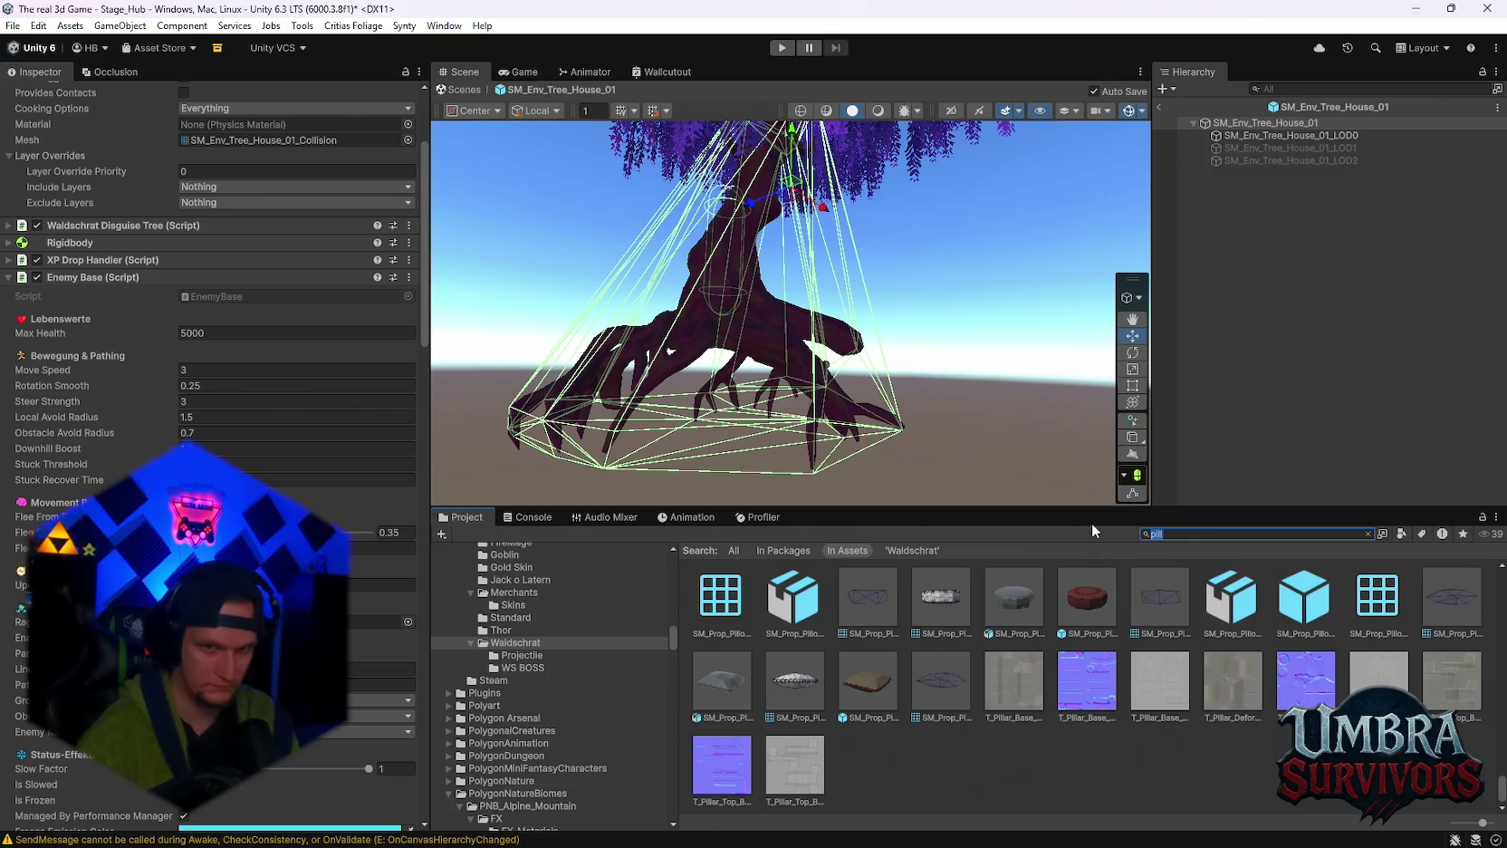
pyautogui.write('pil')
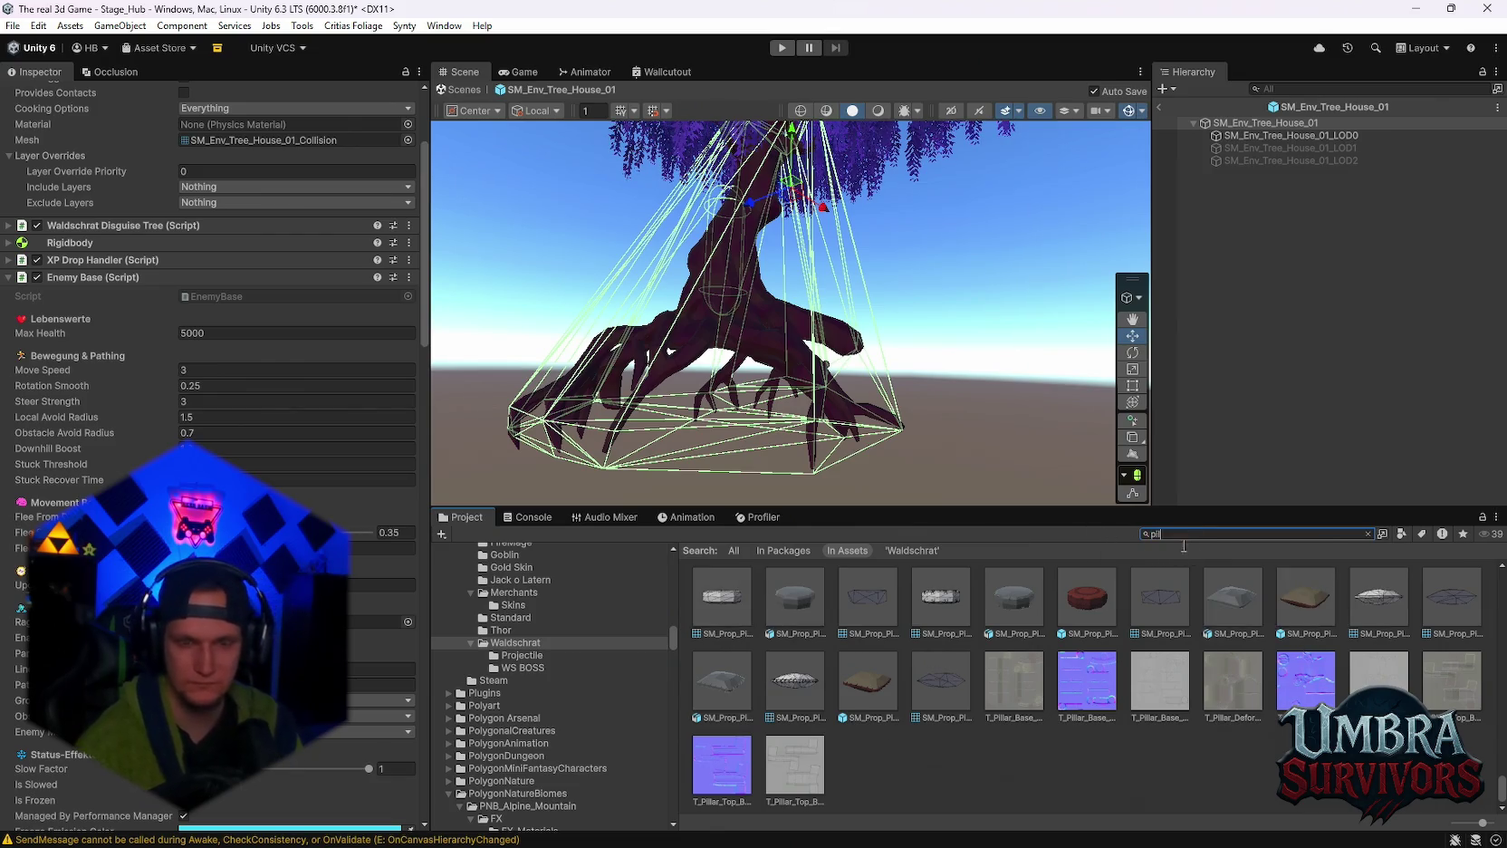
pyautogui.scroll(-2, 1114, 634)
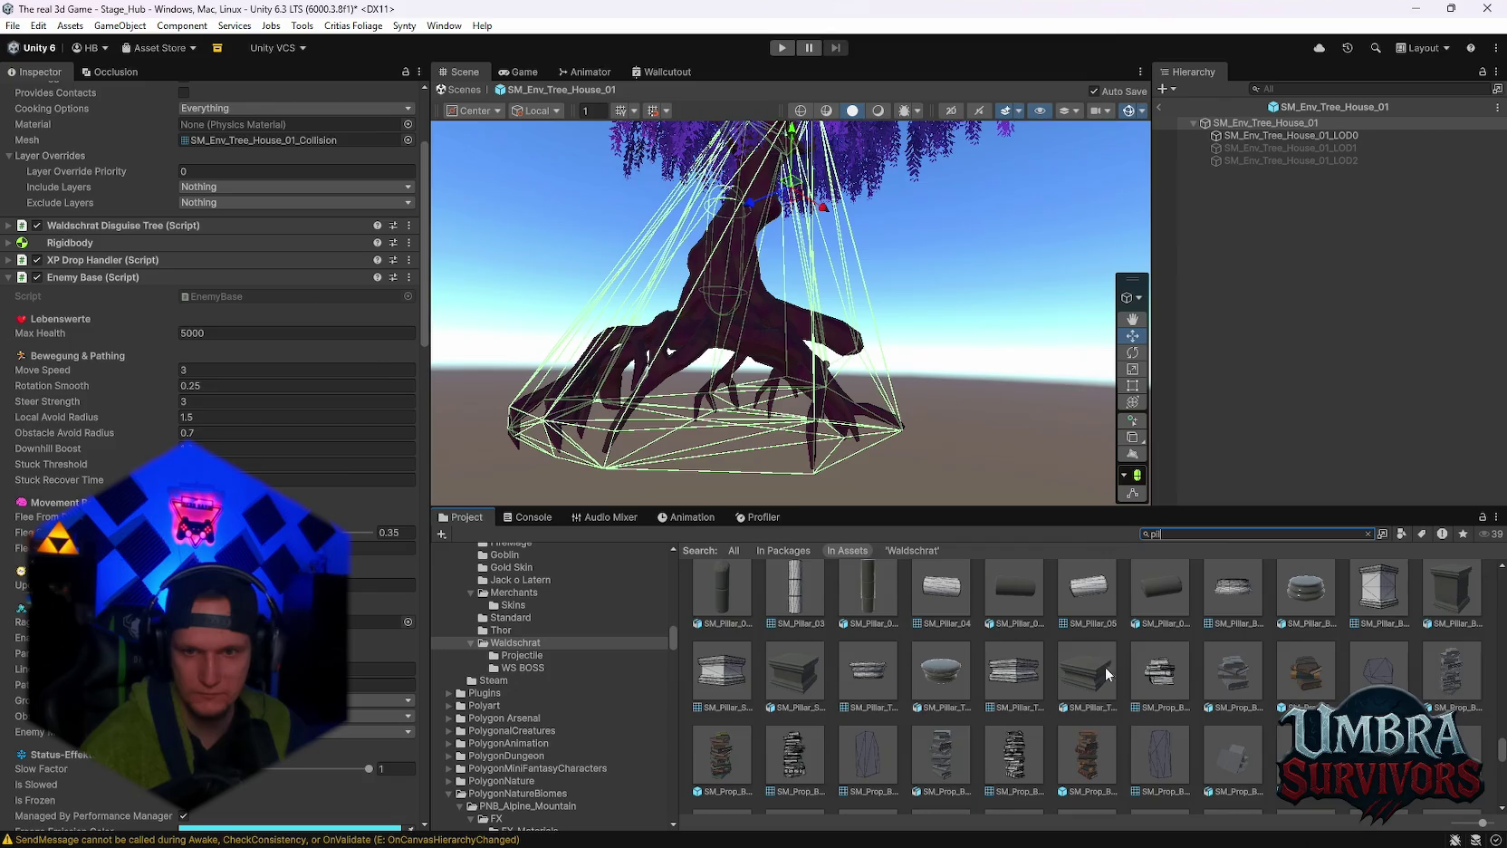
pyautogui.scroll(-5, 1117, 680)
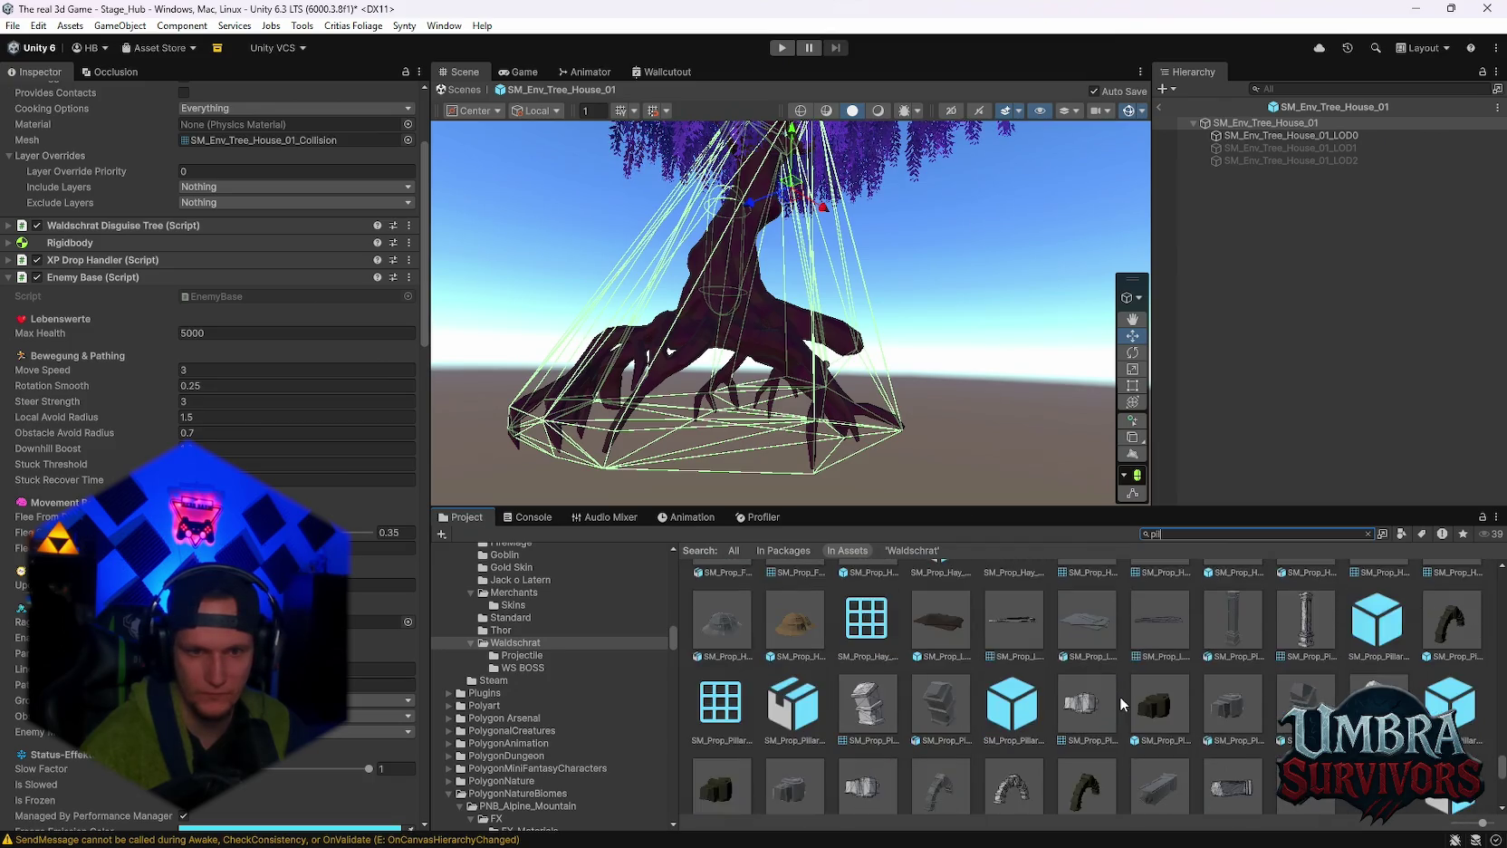
pyautogui.scroll(-6, 1130, 708)
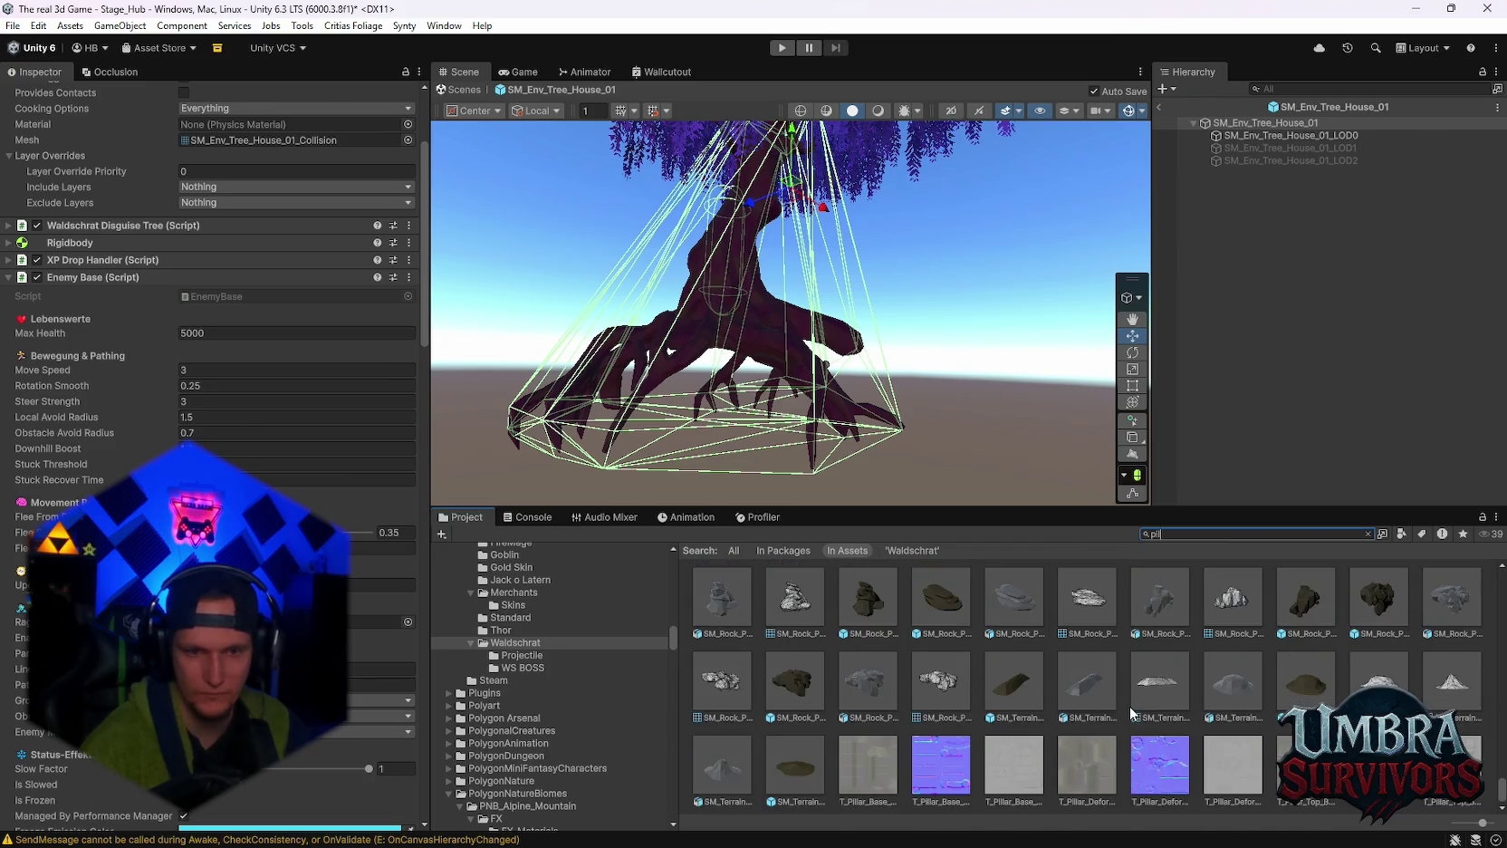
pyautogui.scroll(1, 1041, 711)
pyautogui.click(869, 652)
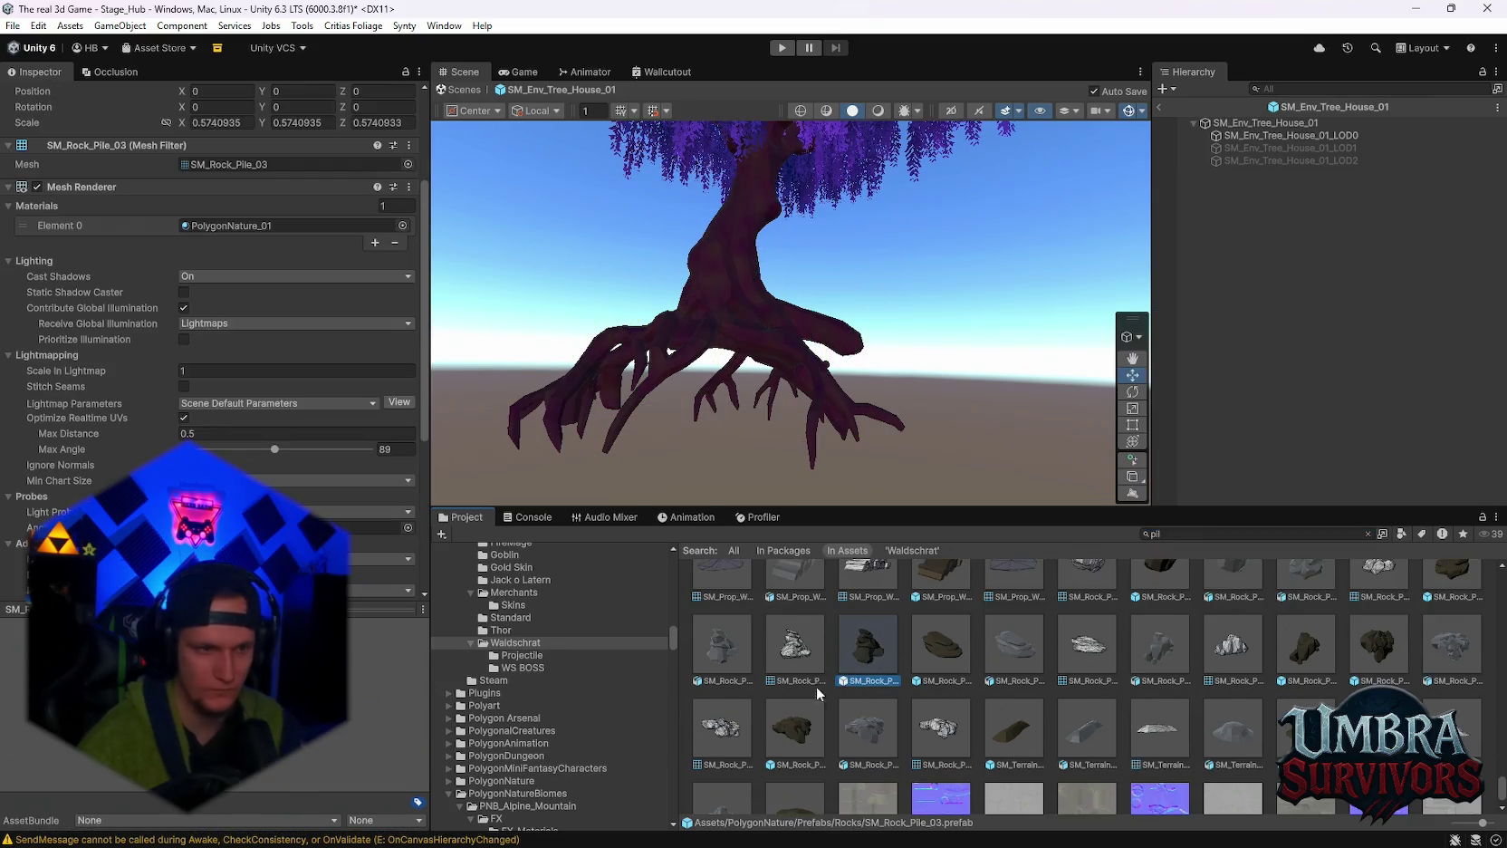
# Browse the 'pil' results, checking the dead body pile mesh, and select SM_Env_Rune_Pillar_03.
pyautogui.scroll(4, 938, 701)
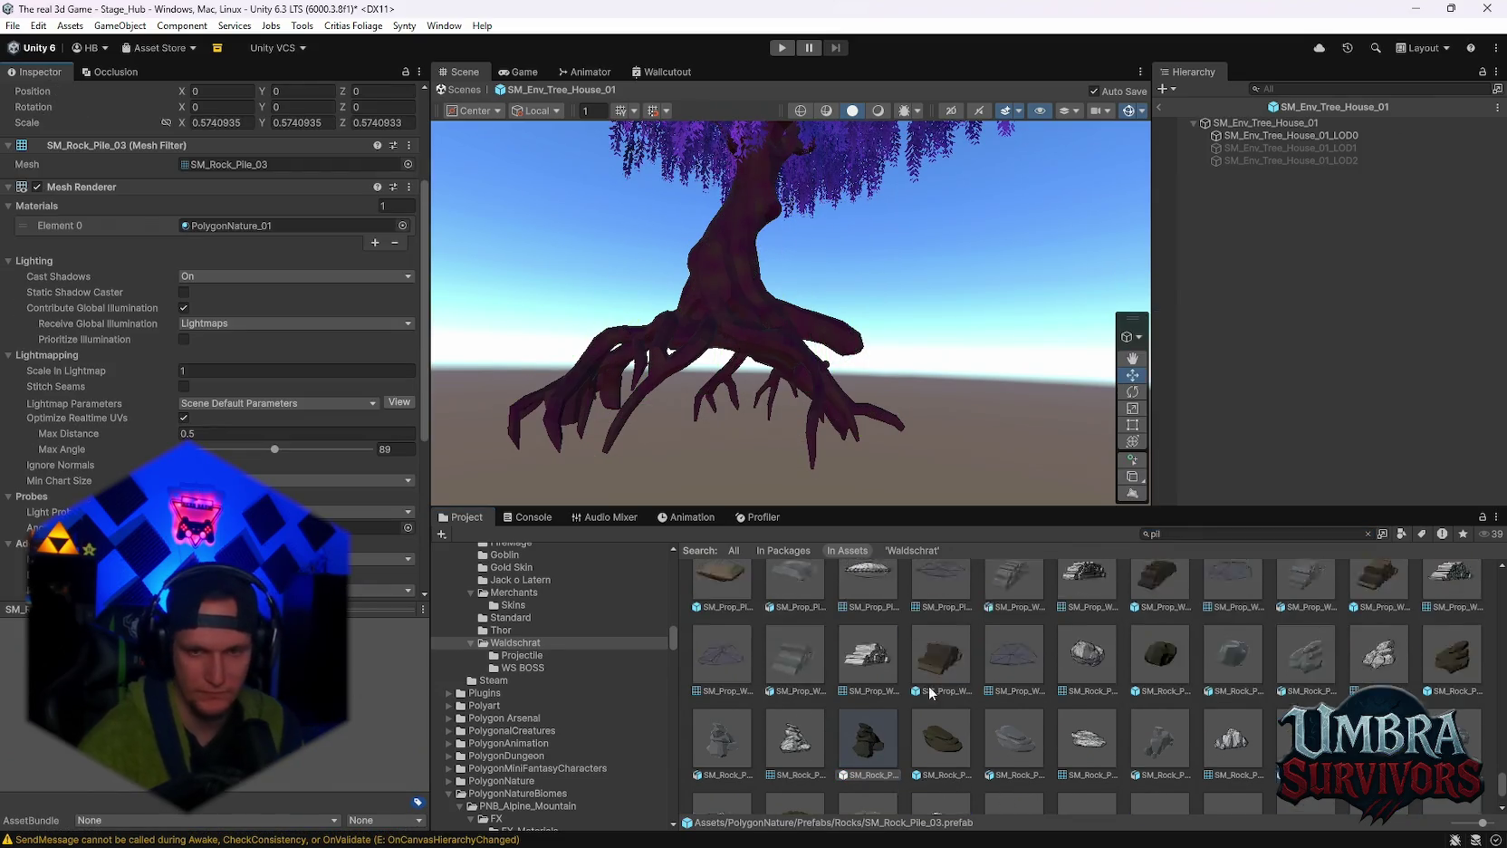
pyautogui.scroll(5, 937, 723)
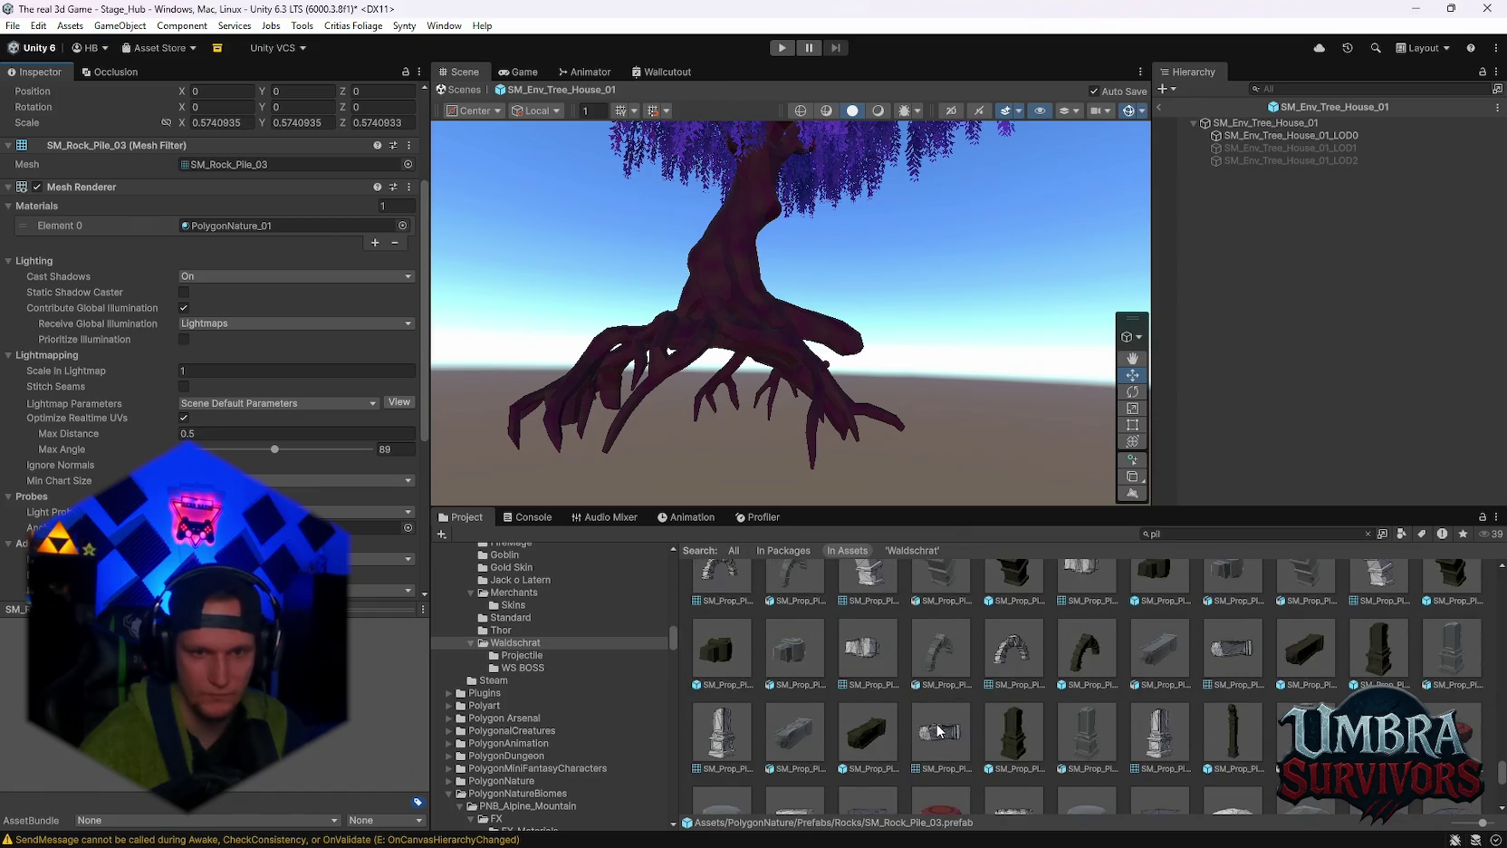
pyautogui.scroll(2, 936, 723)
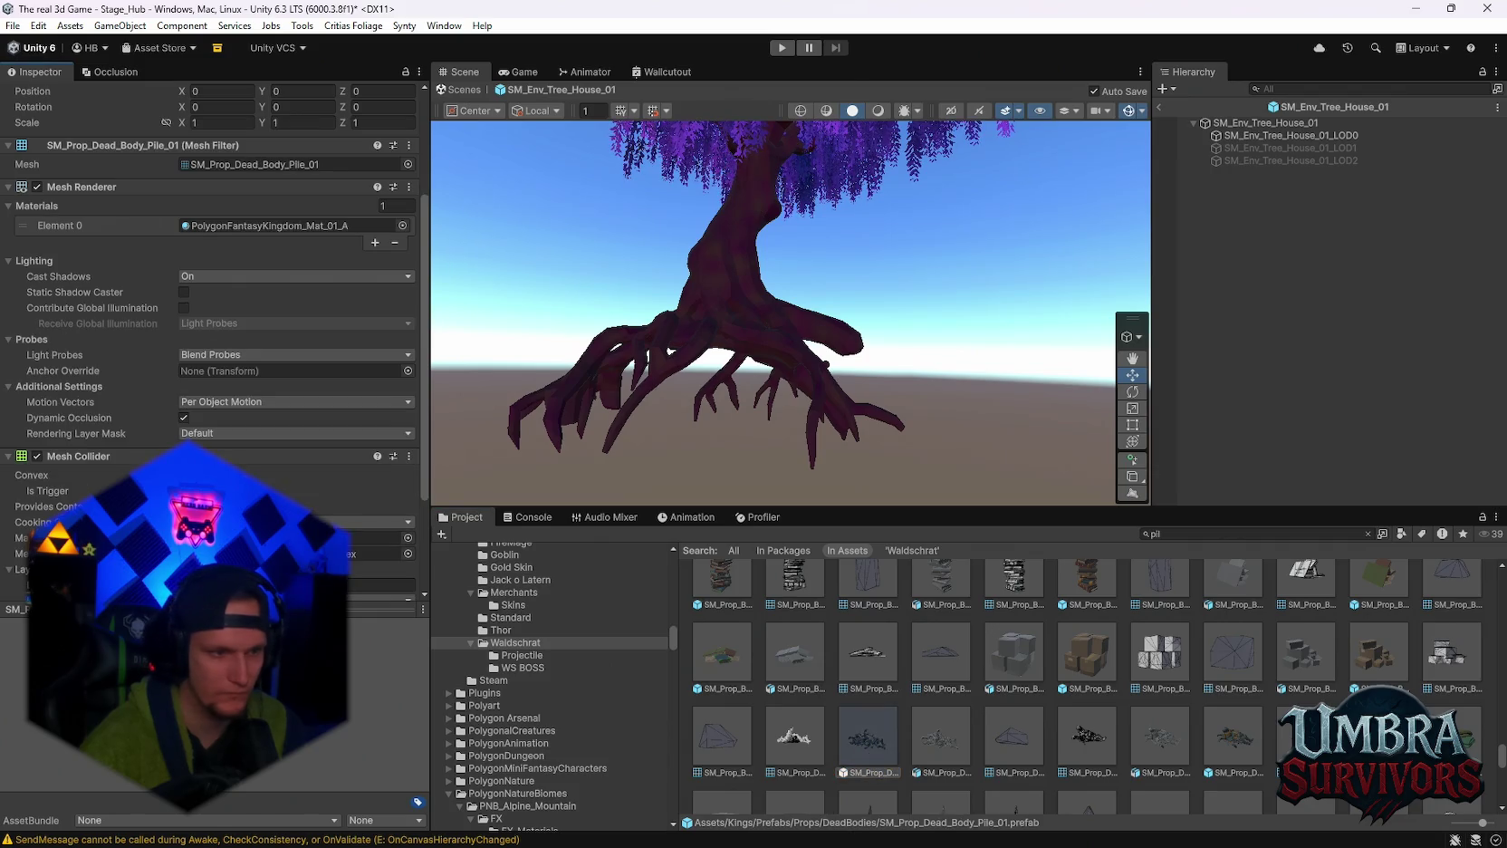
pyautogui.click(795, 735)
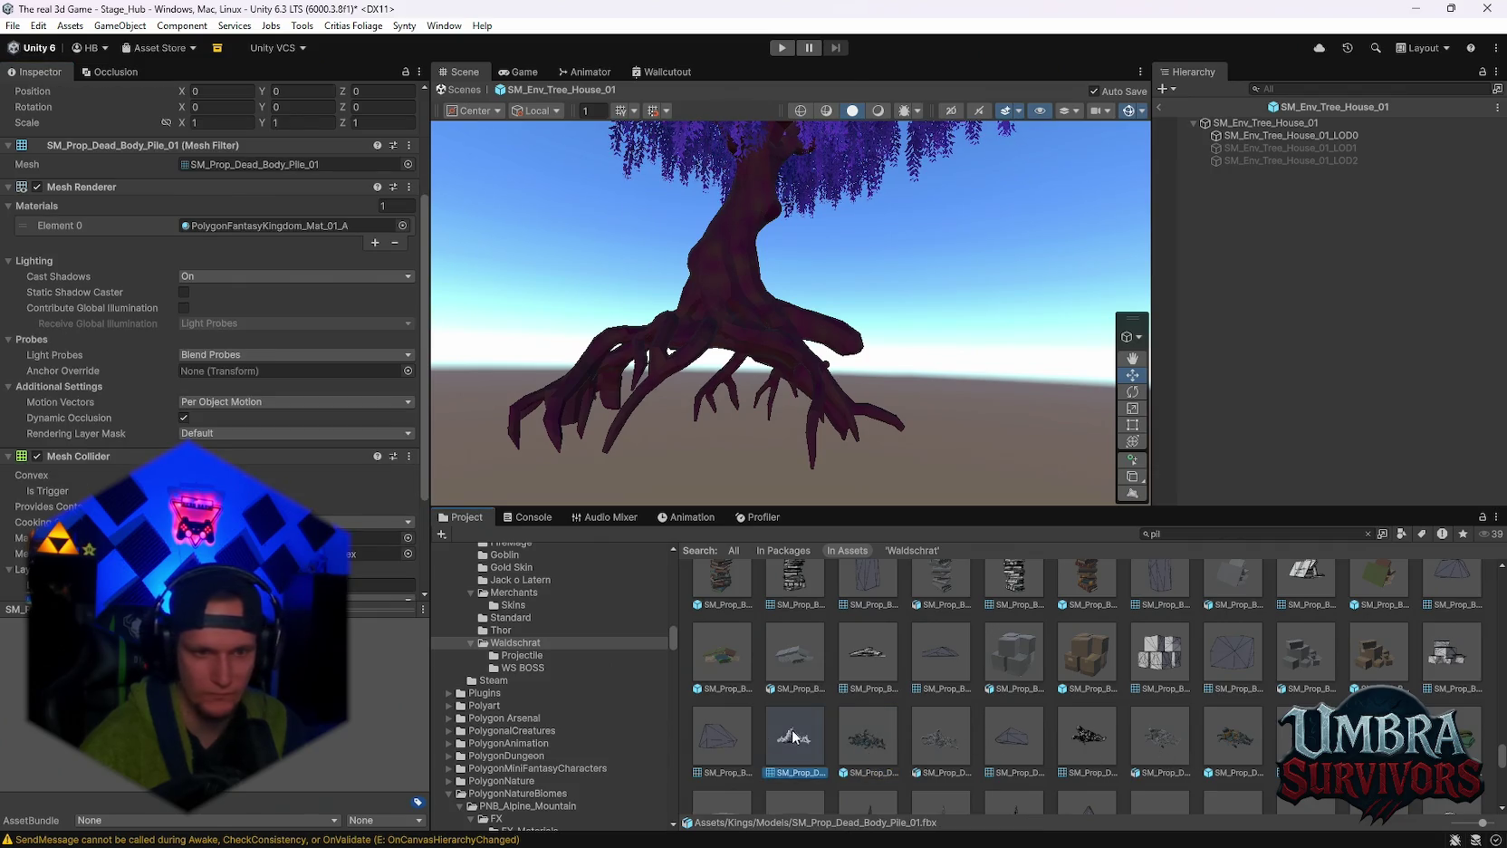
pyautogui.scroll(1, 896, 735)
pyautogui.scroll(4, 942, 745)
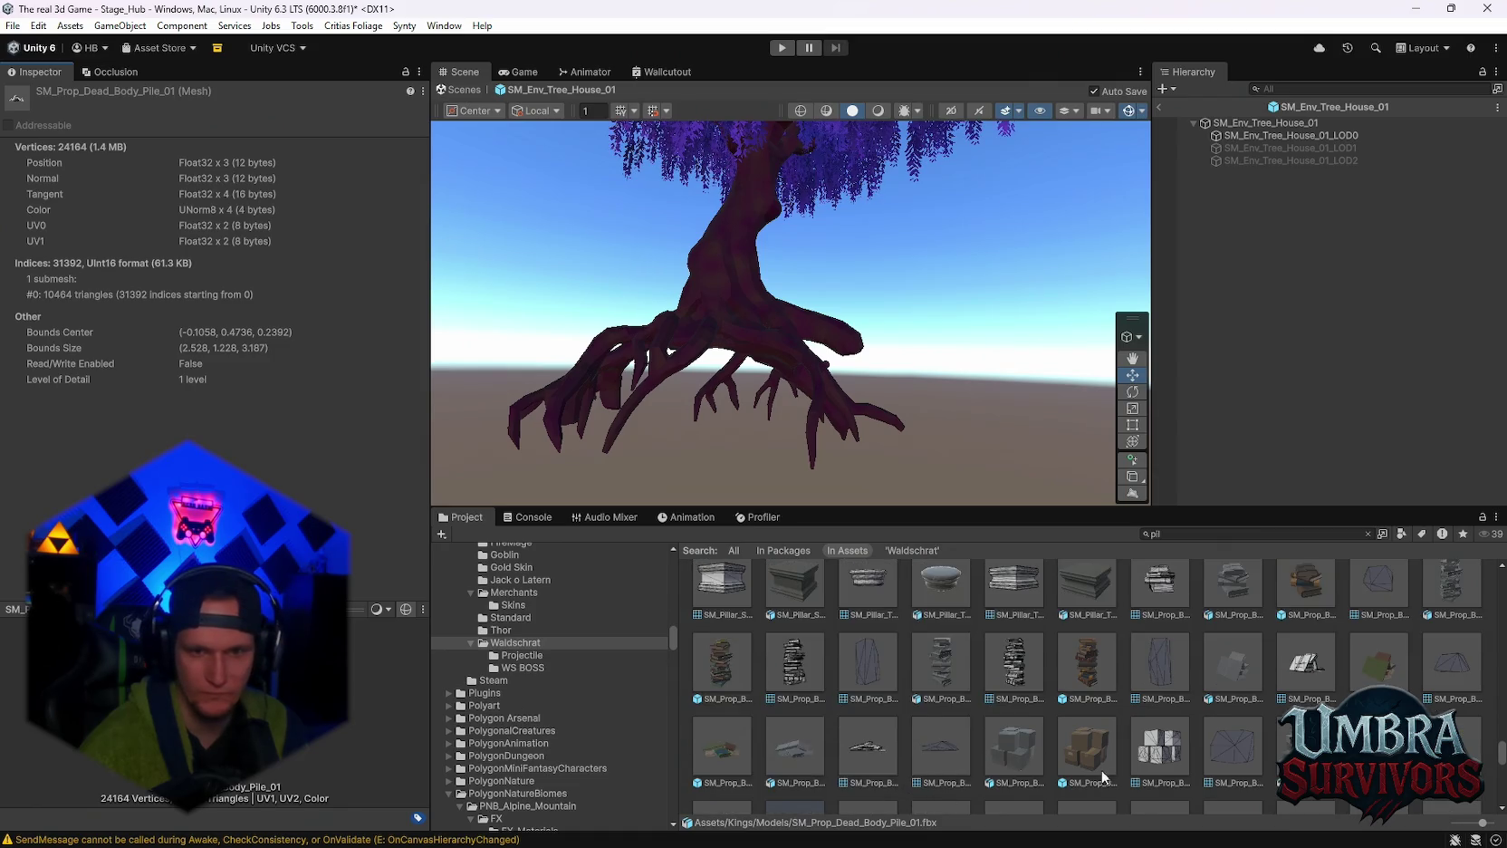
pyautogui.scroll(5, 1072, 729)
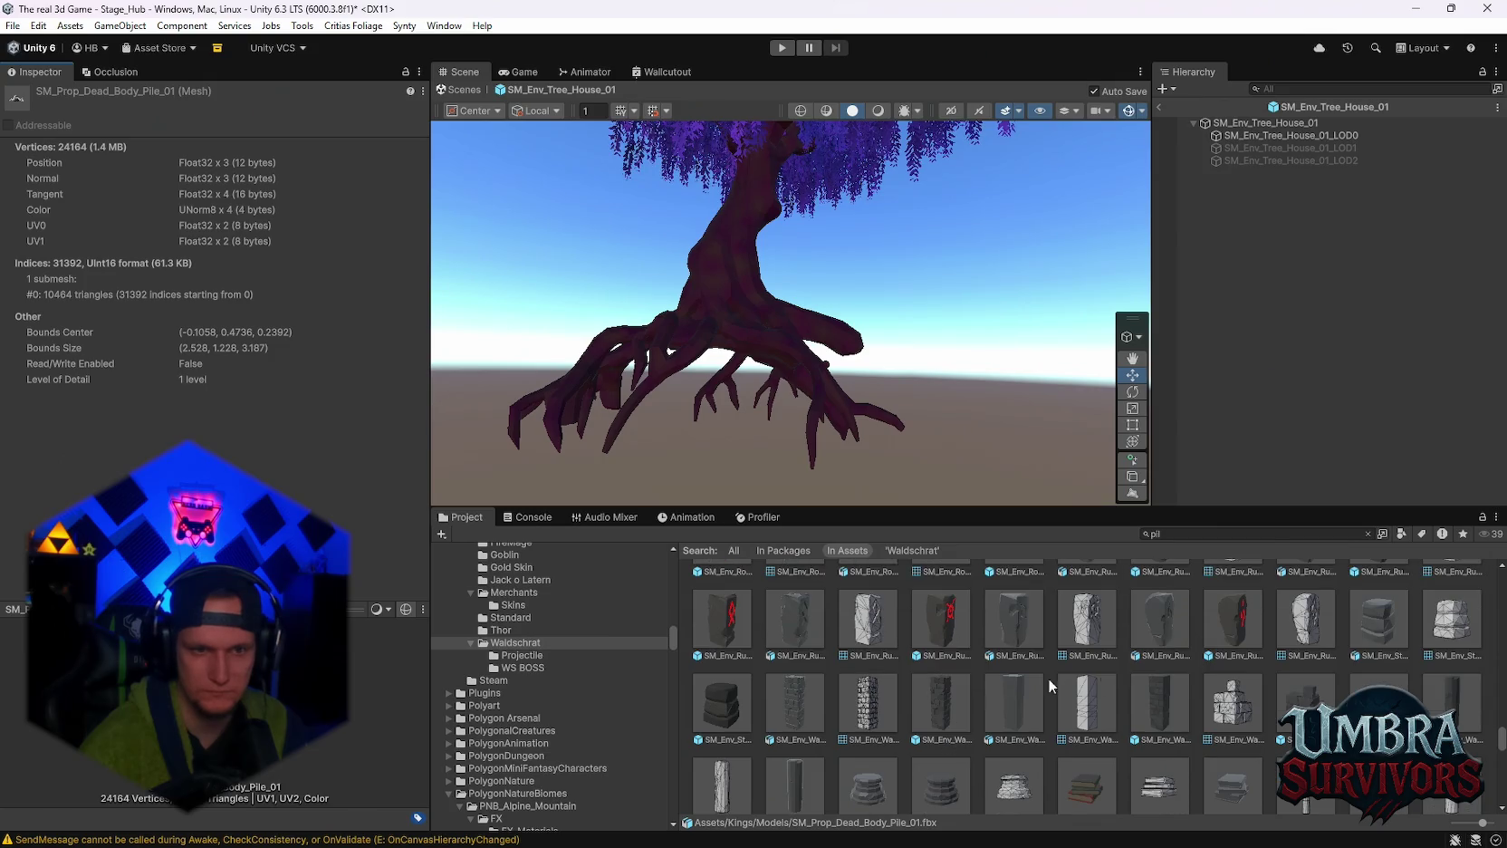
pyautogui.click(714, 634)
# Check the pillar's Dungeon_Material_01, then drag SM_Env_Rune_Pillar_03 into the tree-house prefab.
pyautogui.scroll(4, 1018, 660)
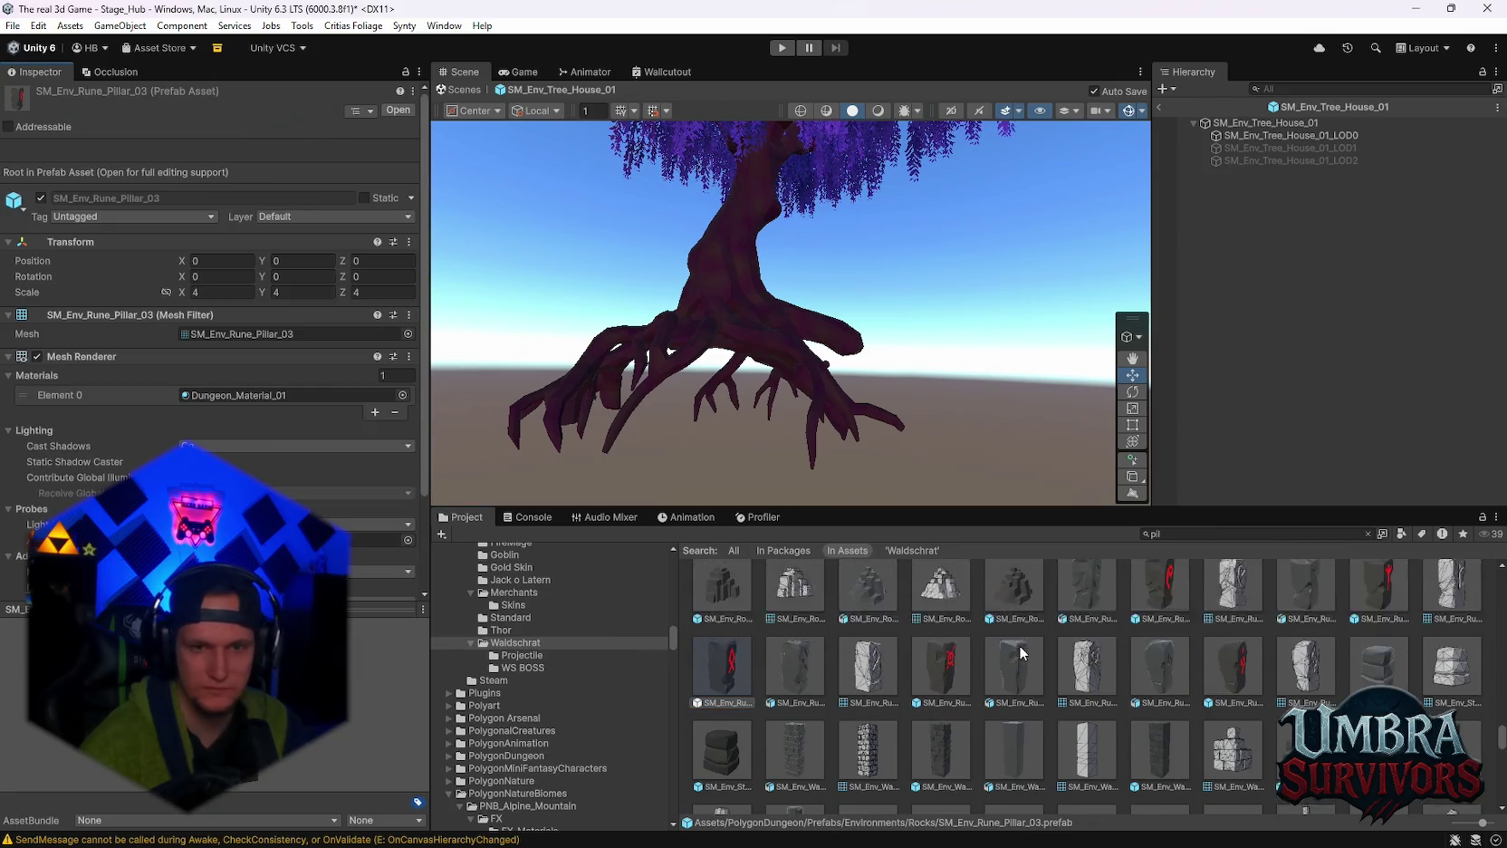
pyautogui.scroll(4, 1101, 725)
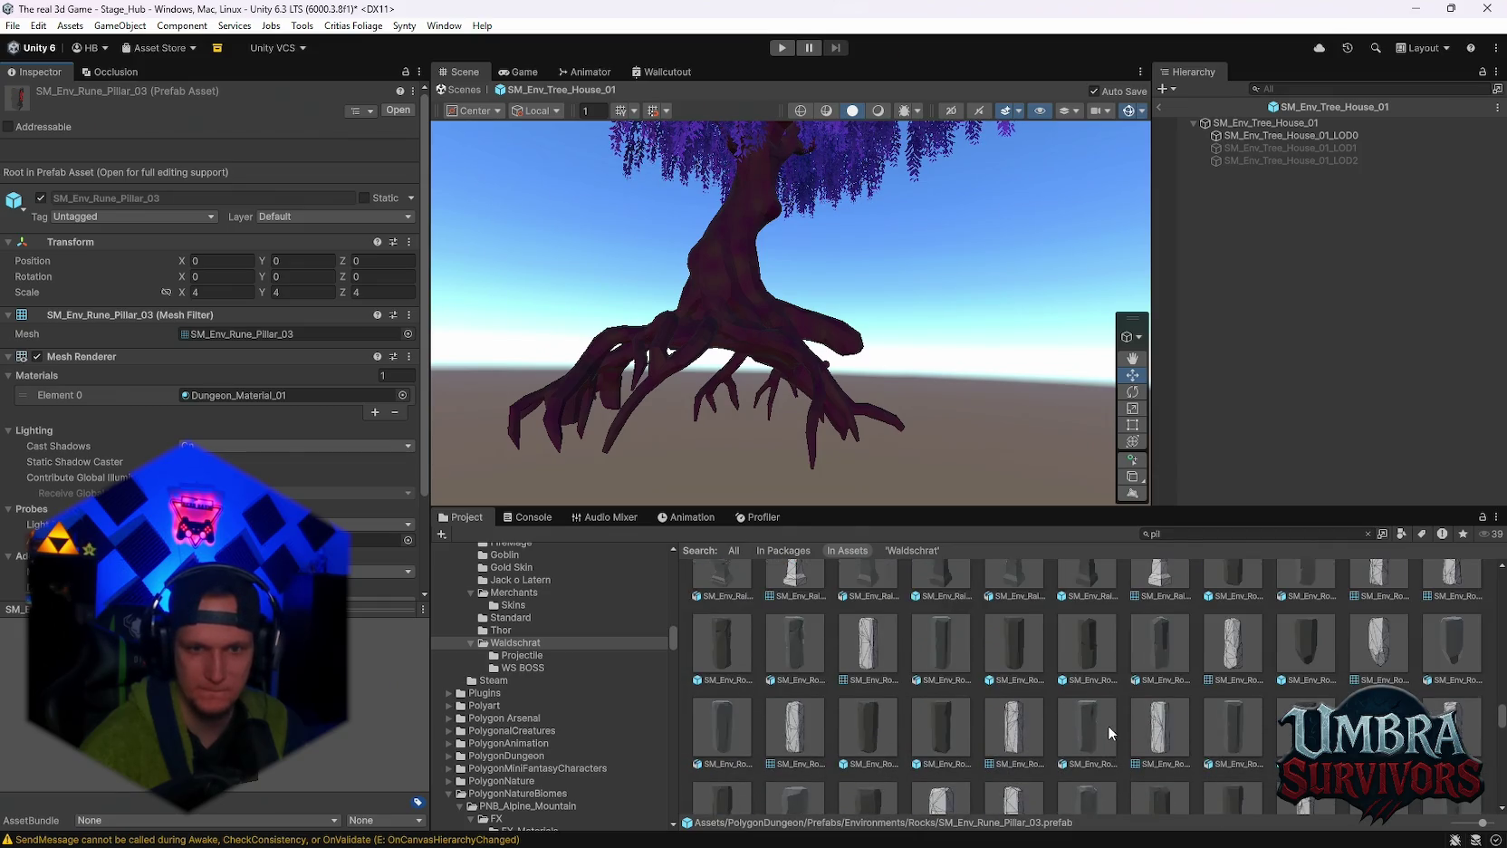
pyautogui.scroll(4, 1108, 725)
pyautogui.scroll(2, 1110, 726)
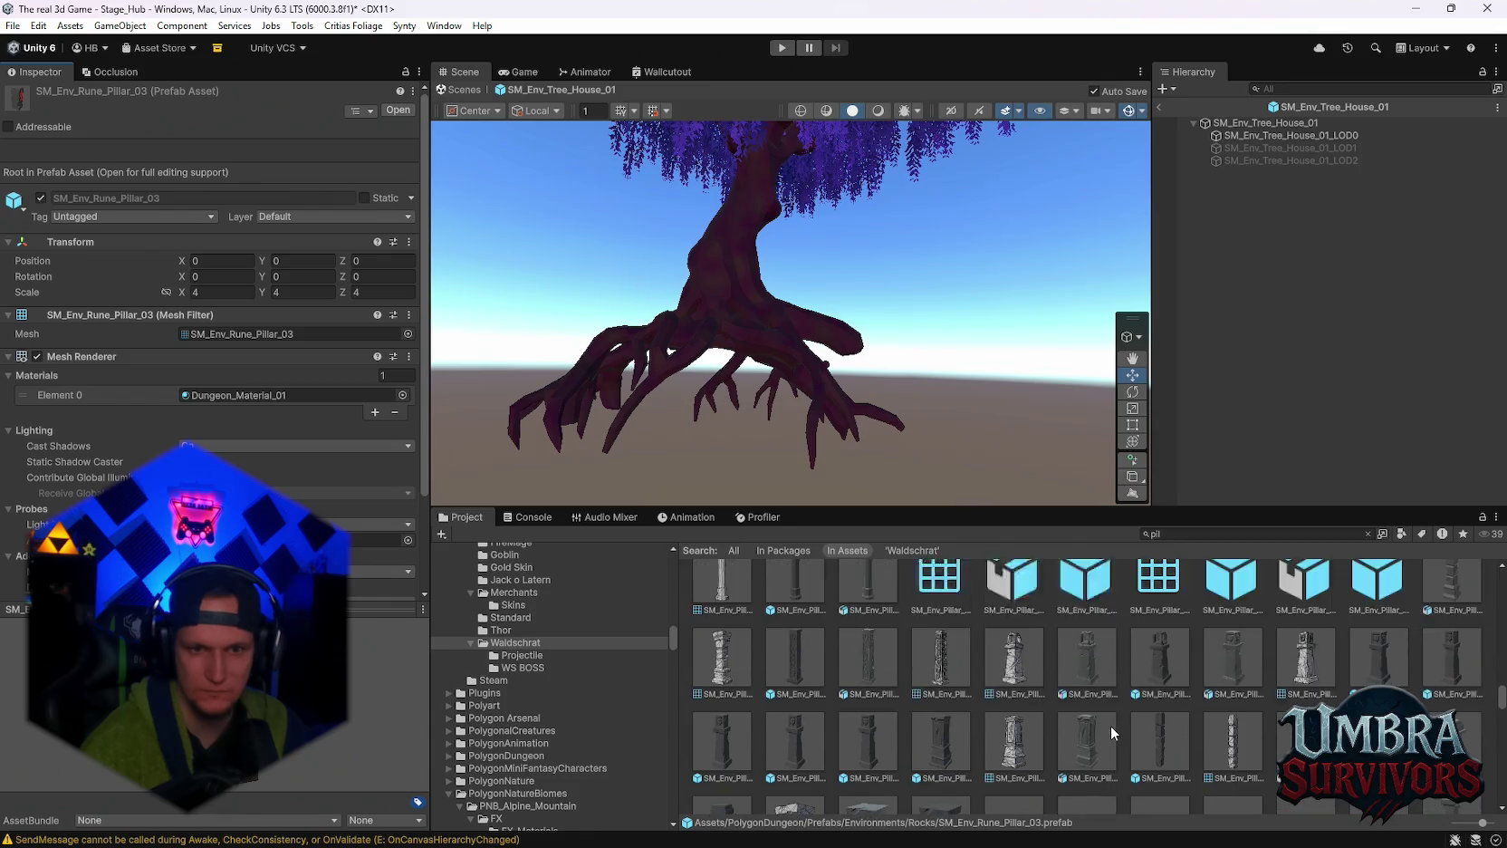
pyautogui.scroll(10, 1112, 724)
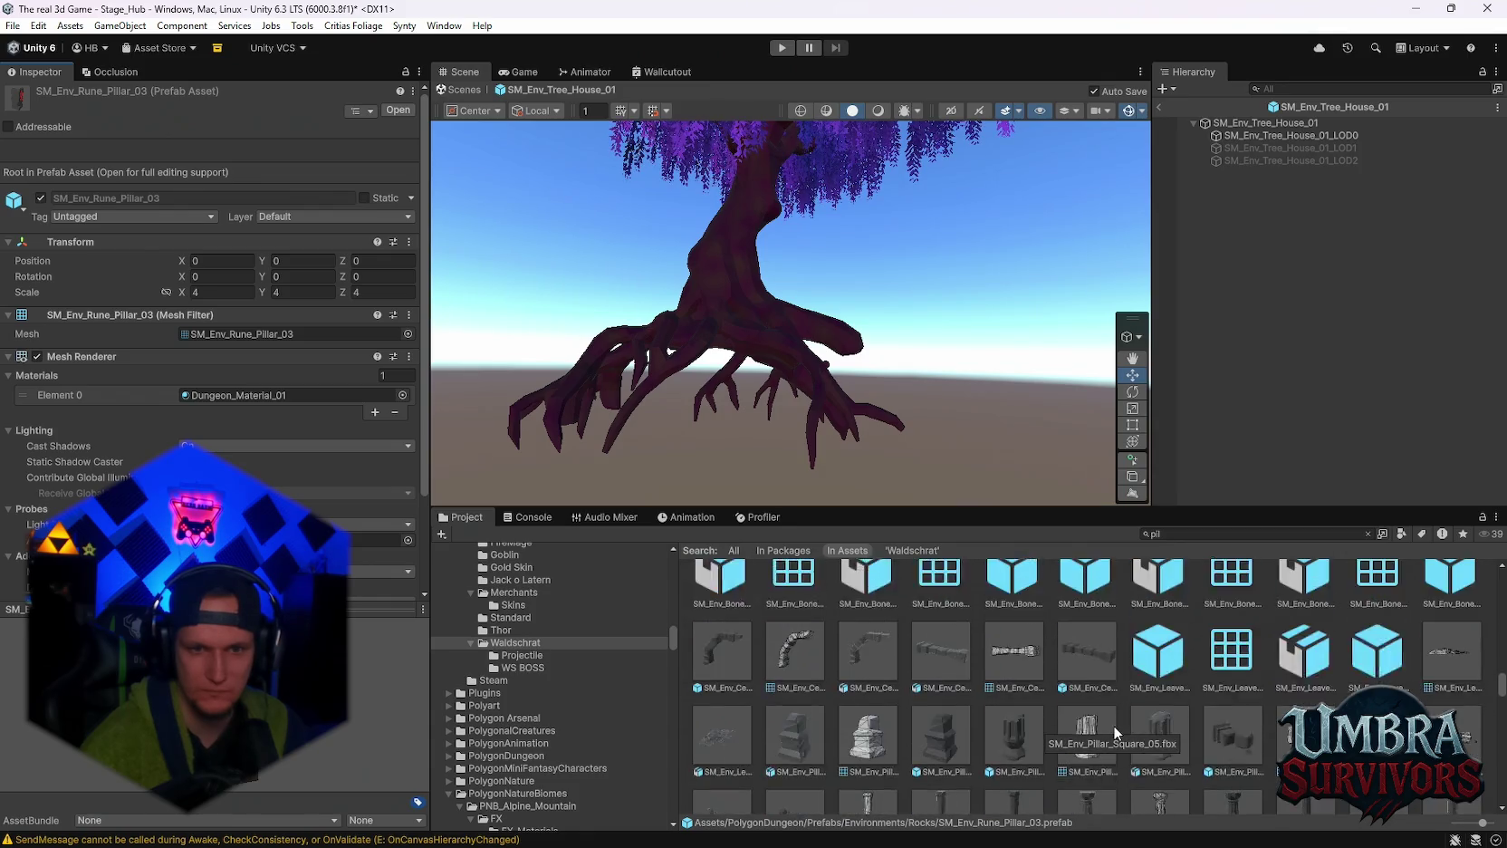
pyautogui.click(239, 393)
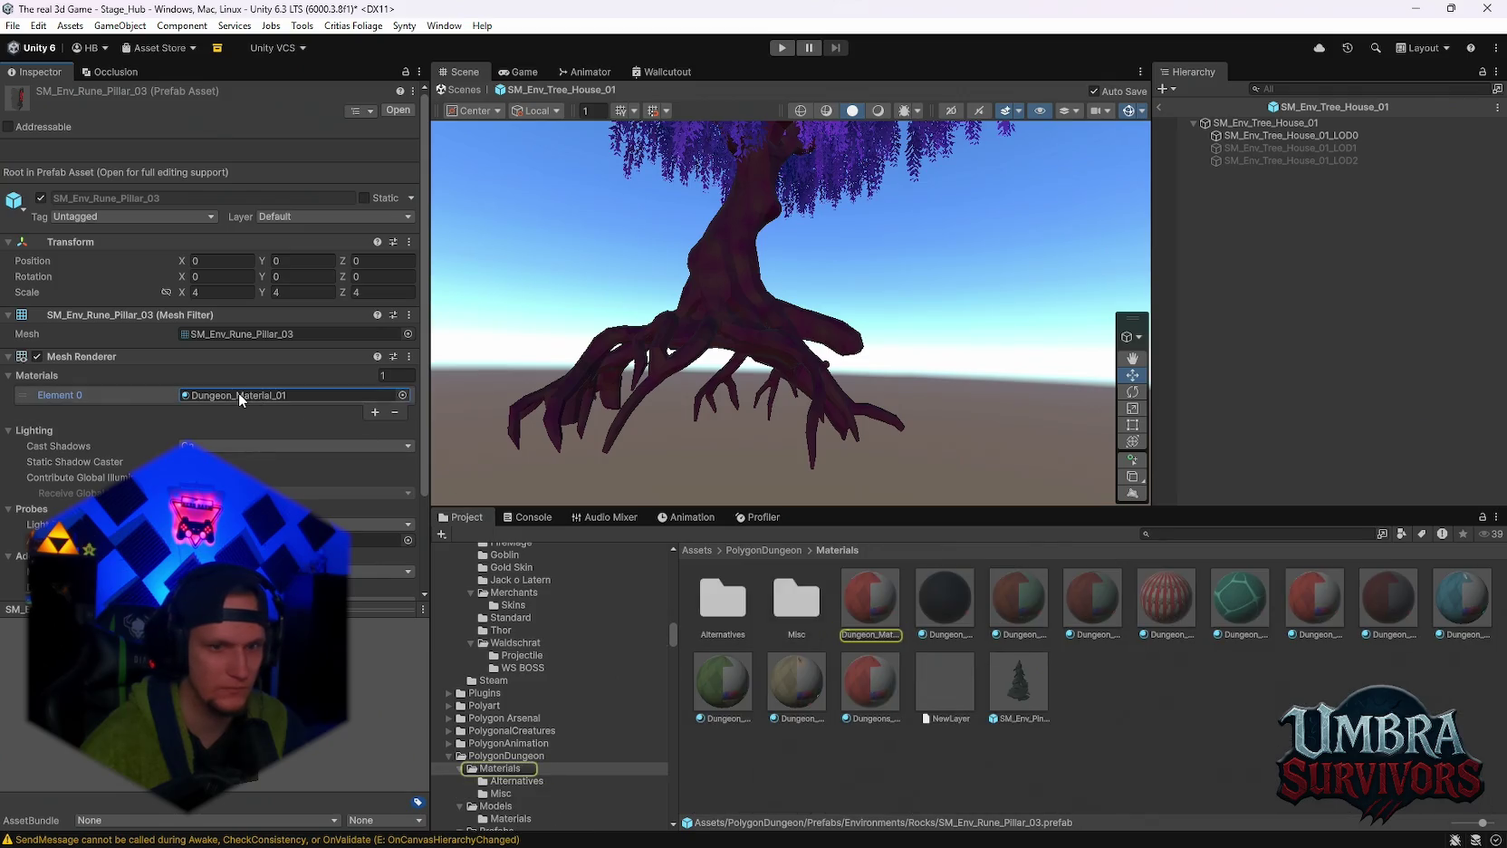
pyautogui.click(877, 608)
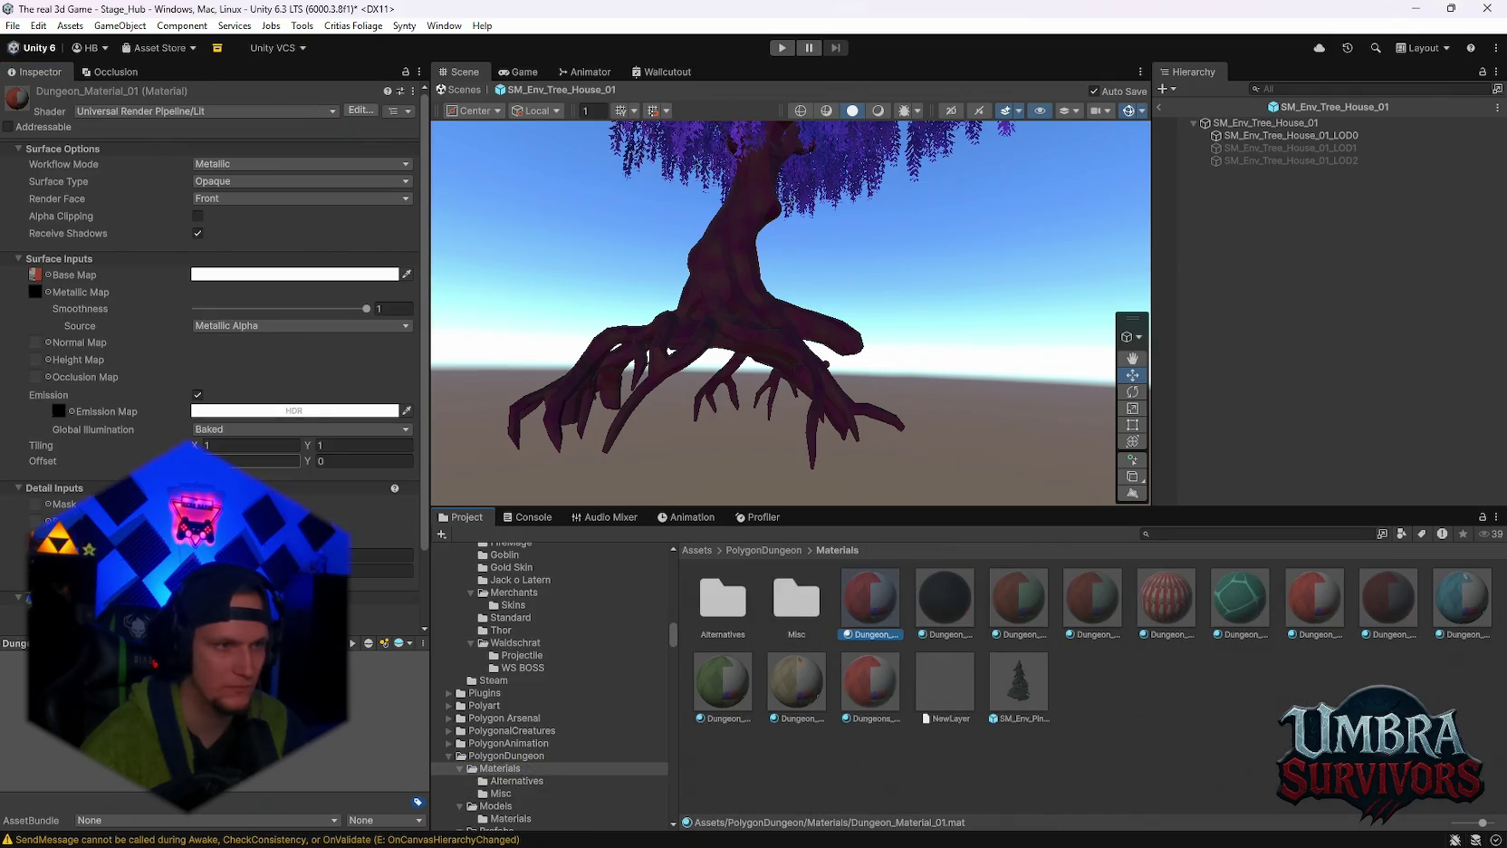
pyautogui.hotkey('ctrl', 'z')
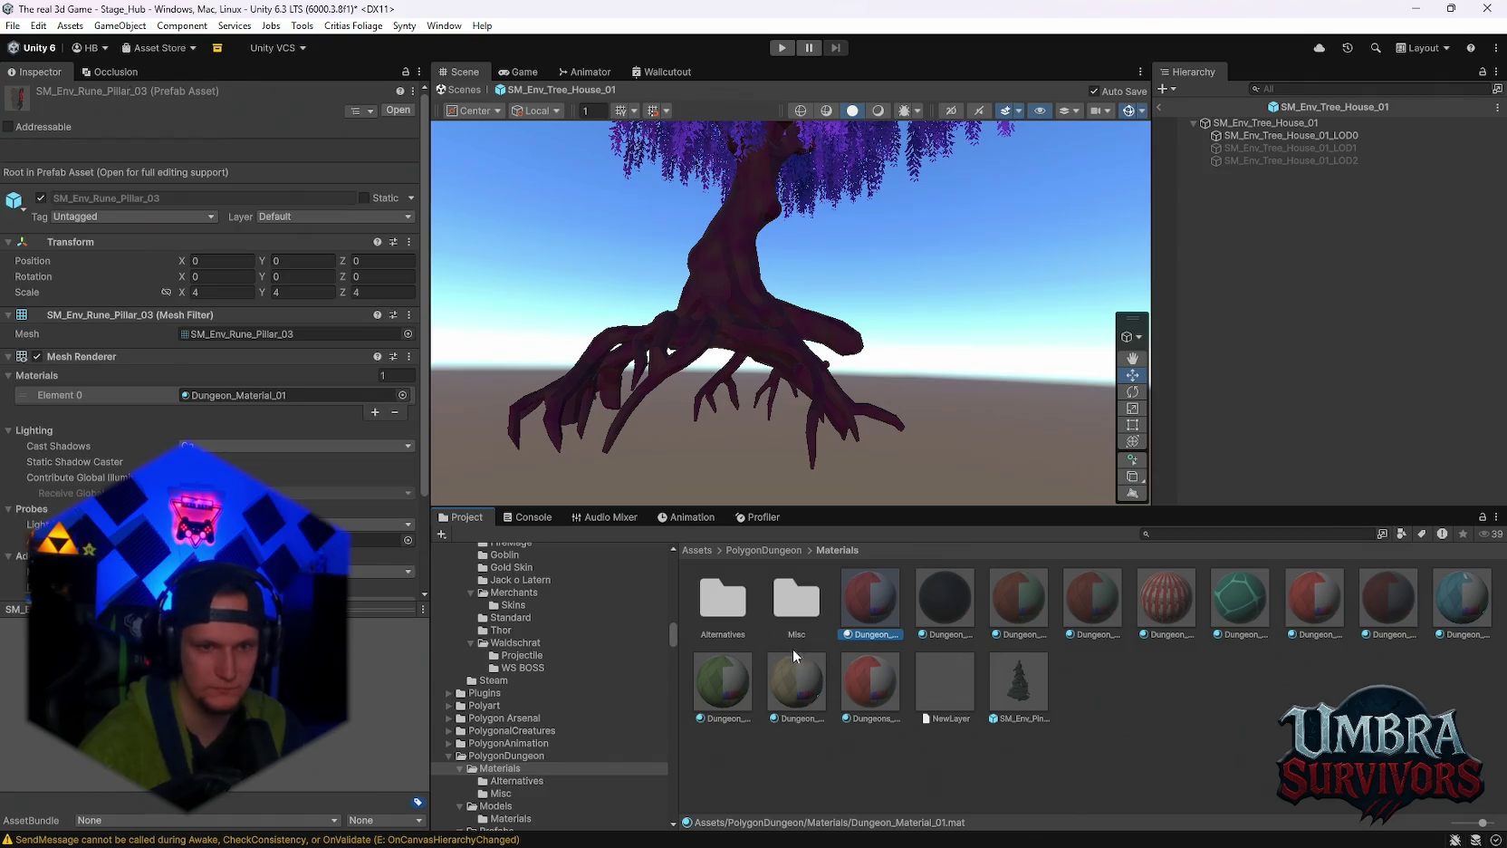
pyautogui.scroll(6, 852, 371)
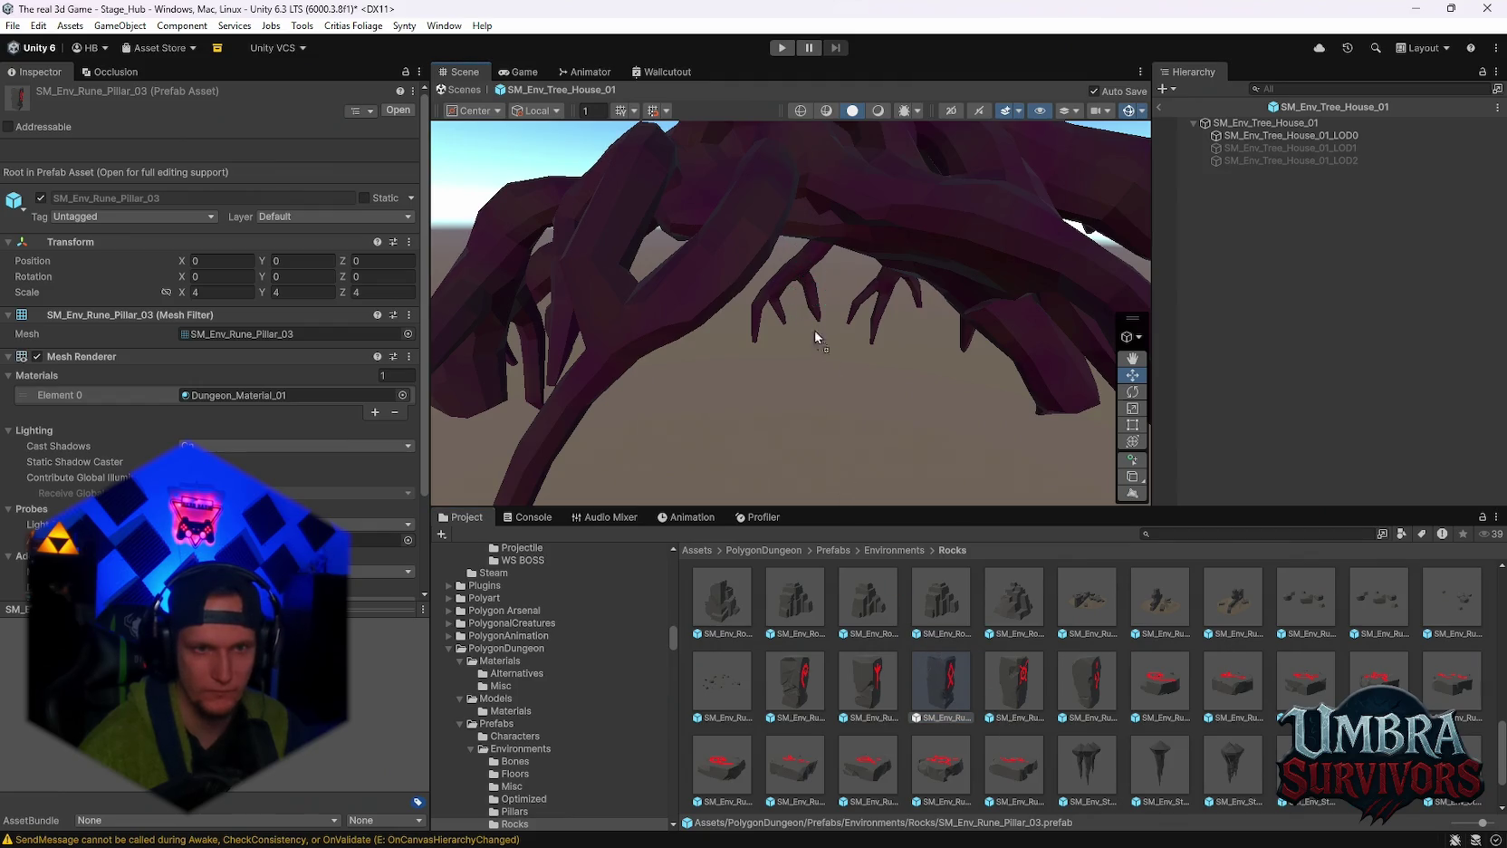
pyautogui.moveTo(821, 401); pyautogui.dragTo(810, 357)
# Shrink the first rune pillar and place it at position 0, 0, 0.
pyautogui.press('f')
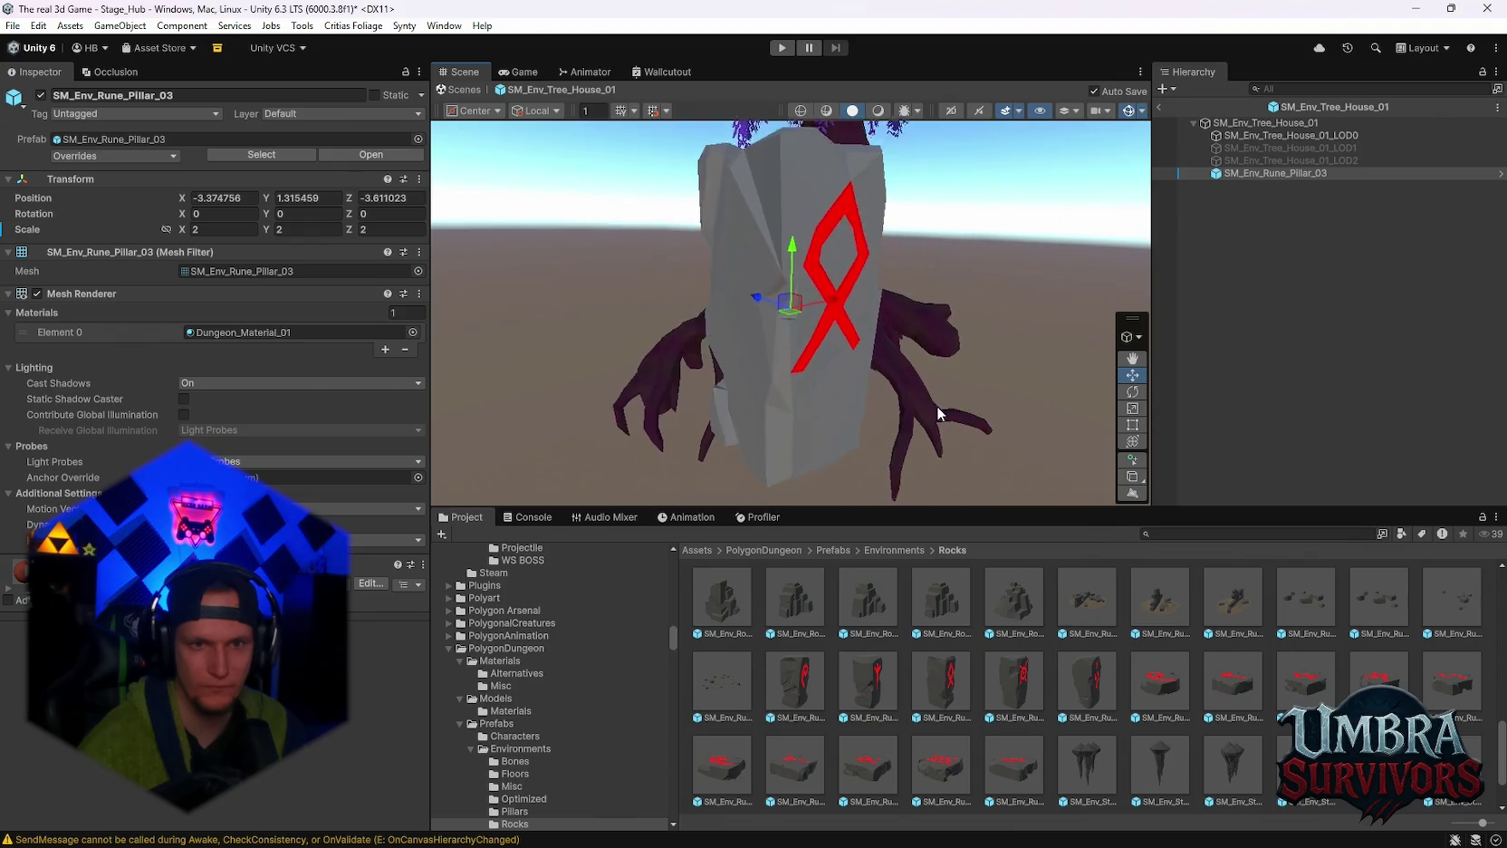
pyautogui.click(1132, 441)
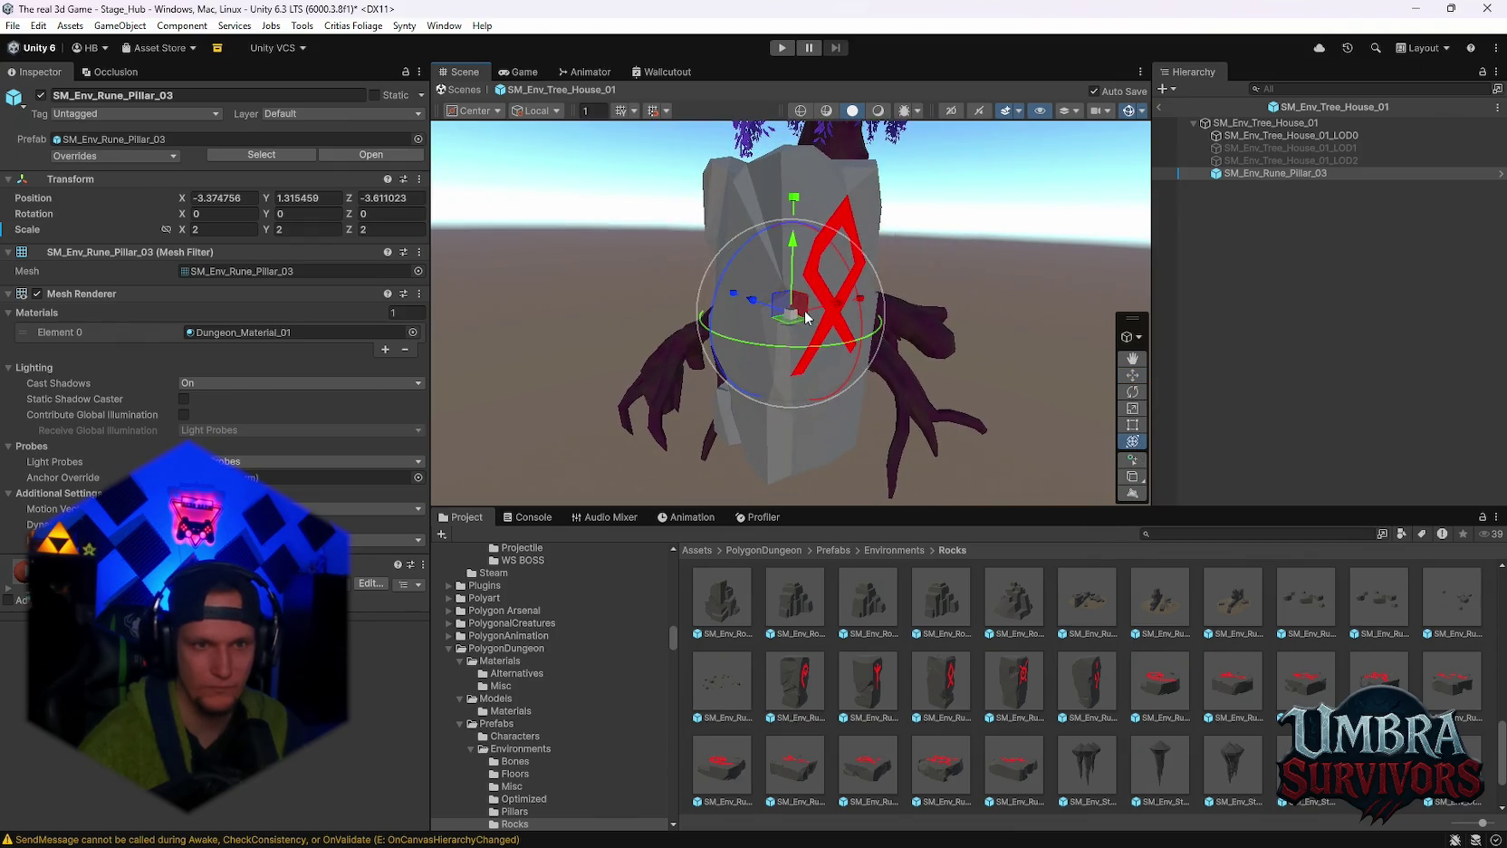
pyautogui.moveTo(790, 310); pyautogui.dragTo(806, 317)
pyautogui.scroll(5, 806, 317)
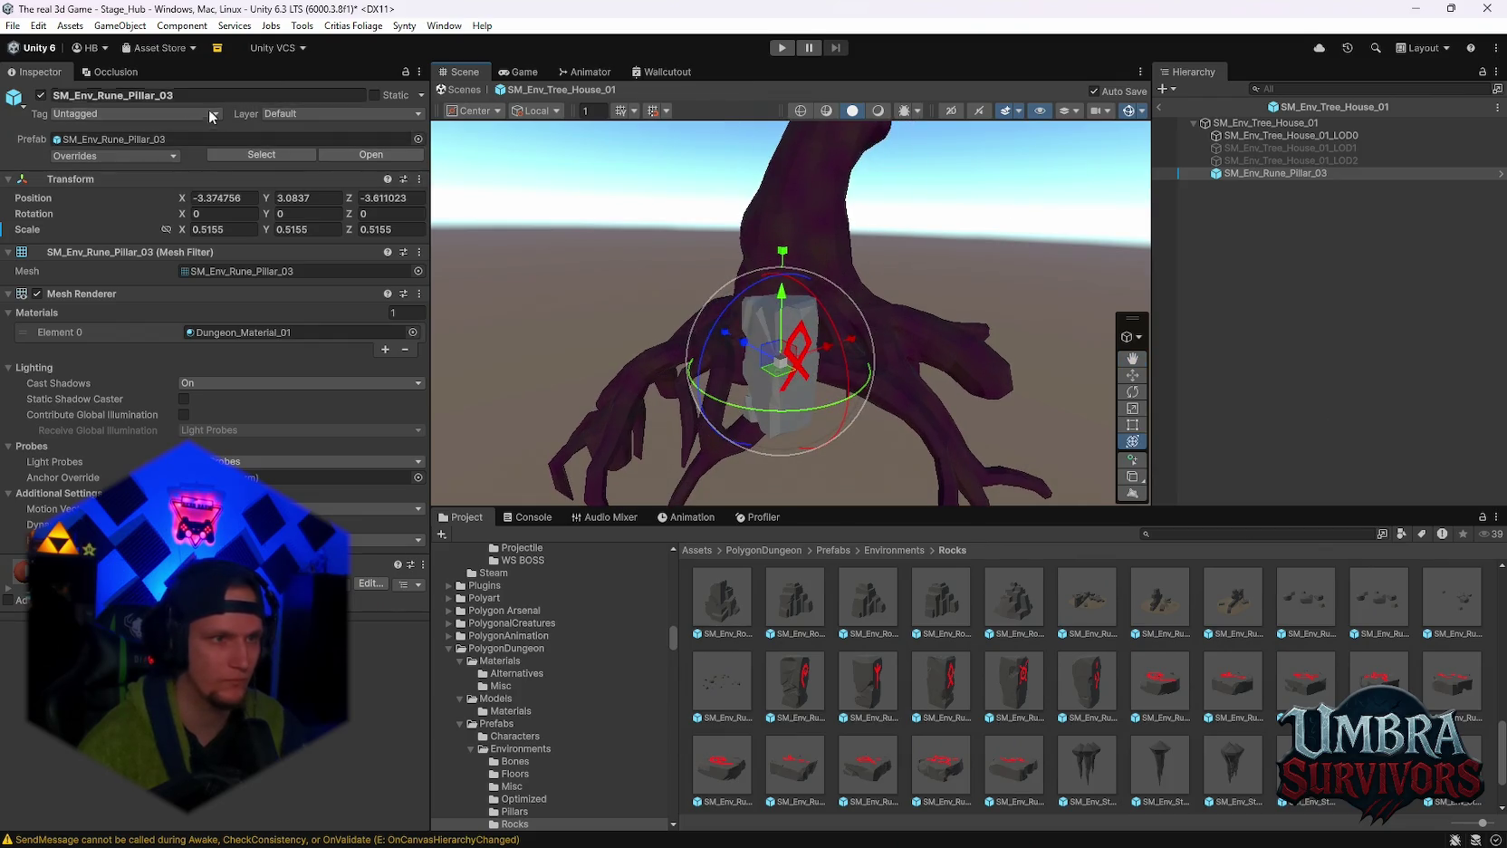
pyautogui.write('0')
pyautogui.press('Tab')
pyautogui.write('0')
pyautogui.press('Tab')
pyautogui.write('0')
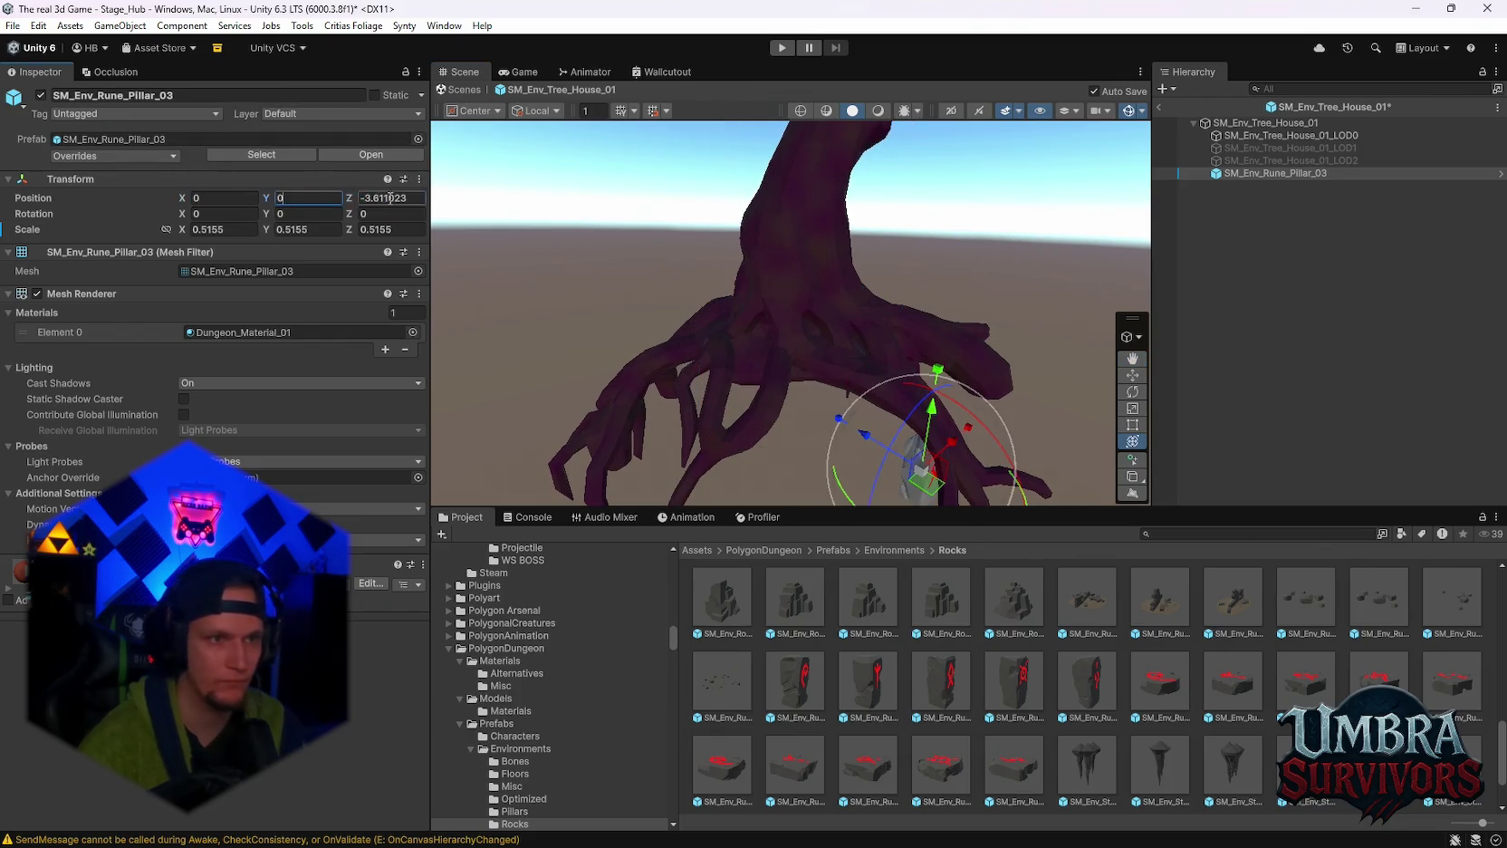
pyautogui.press('Return')
pyautogui.press('f')
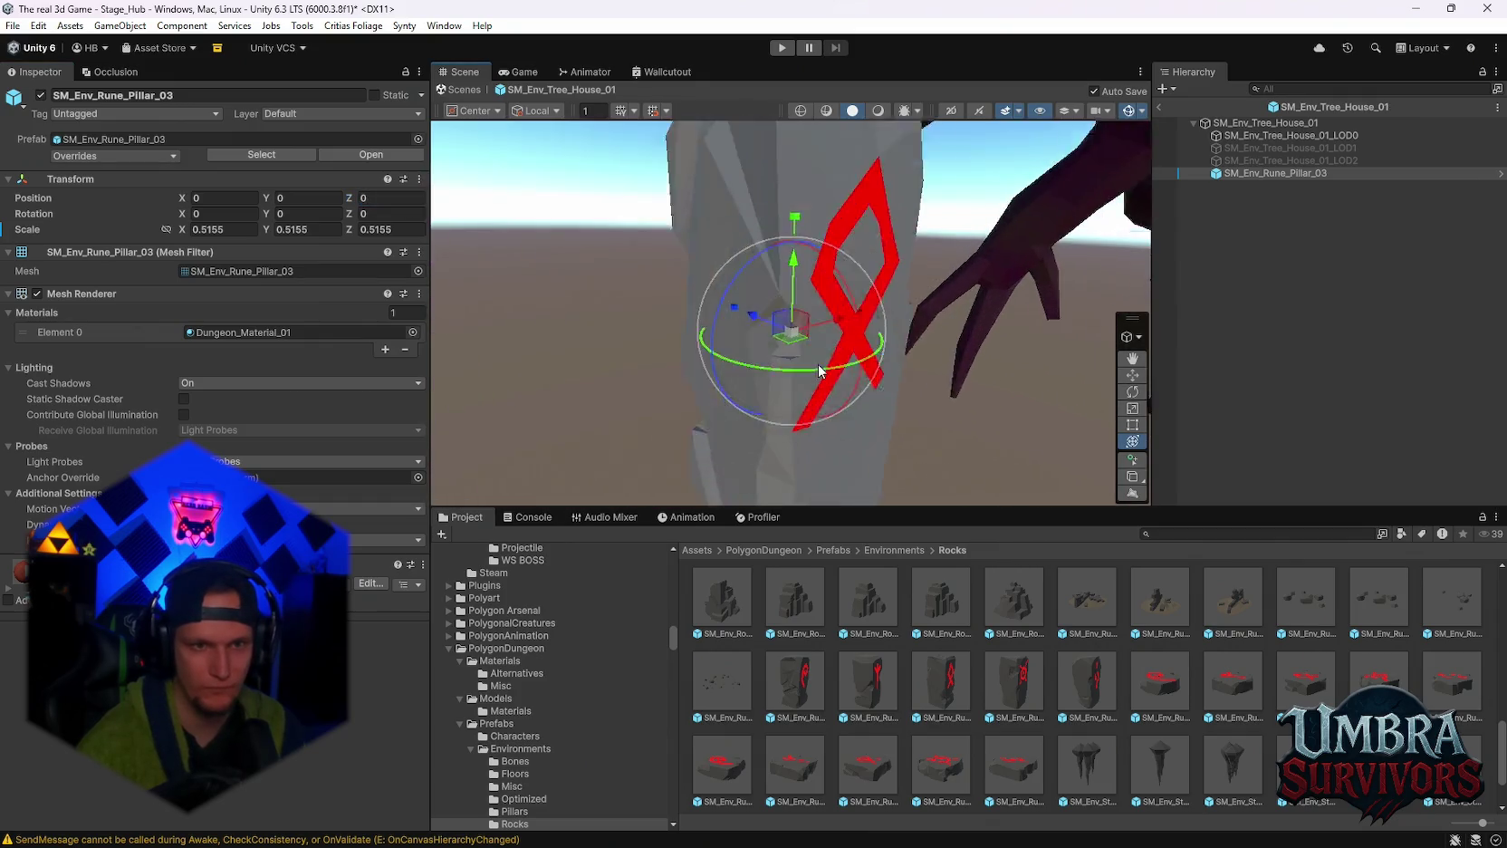
# Rotate the first rune pillar around its vertical axis.
pyautogui.moveTo(827, 356)
pyautogui.mouseDown()
pyautogui.moveTo(796, 388)
pyautogui.moveTo(830, 280)
pyautogui.moveTo(875, 302)
pyautogui.moveTo(815, 362)
pyautogui.moveTo(782, 382)
pyautogui.moveTo(703, 386)
pyautogui.mouseUp()
pyautogui.scroll(5, 704, 386)
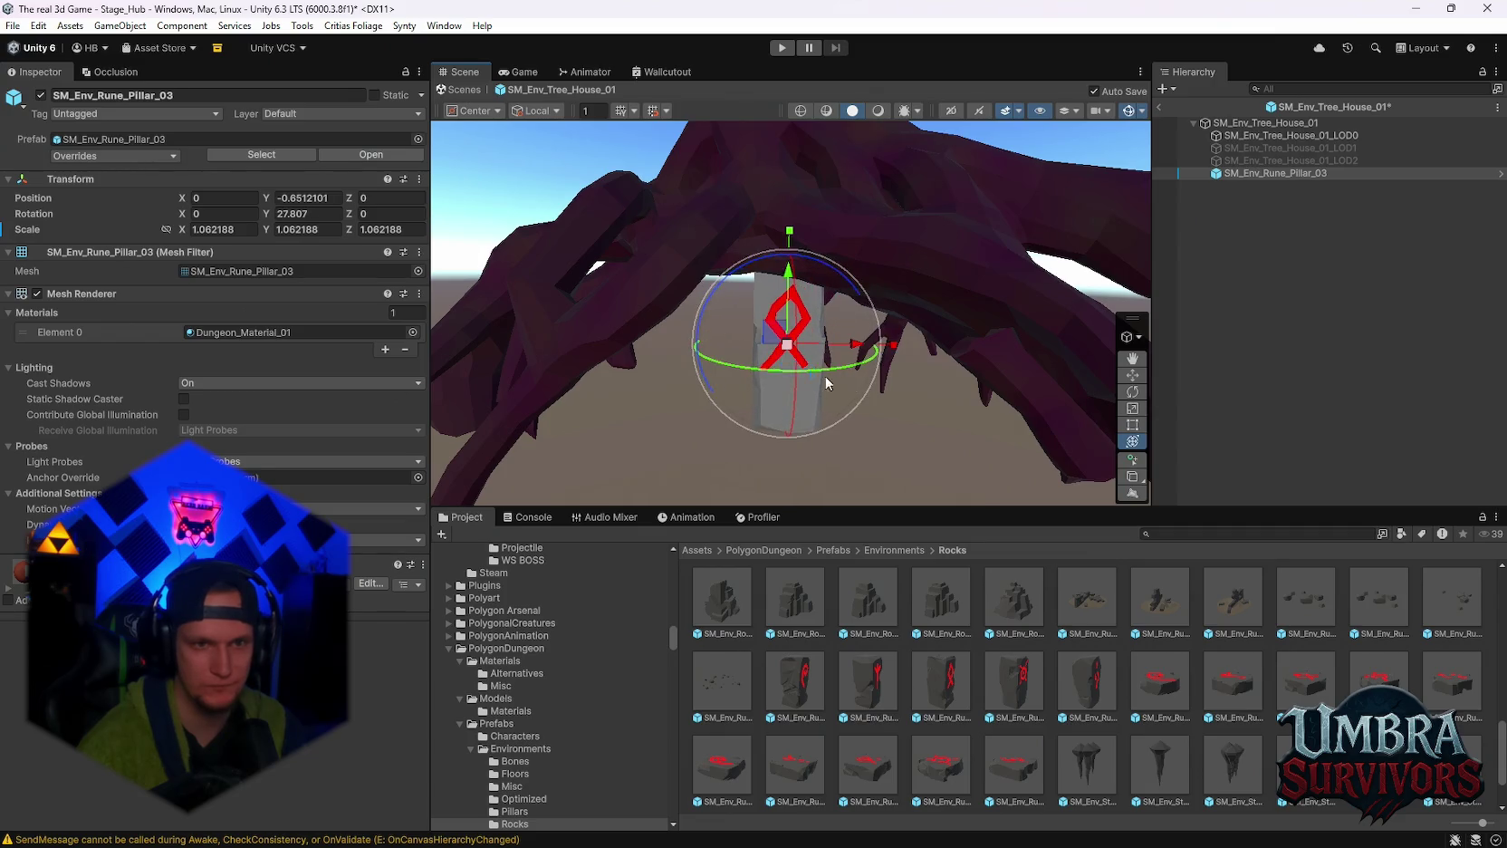
pyautogui.middleClick(822, 415)
pyautogui.moveTo(822, 427); pyautogui.dragTo(913, 615)
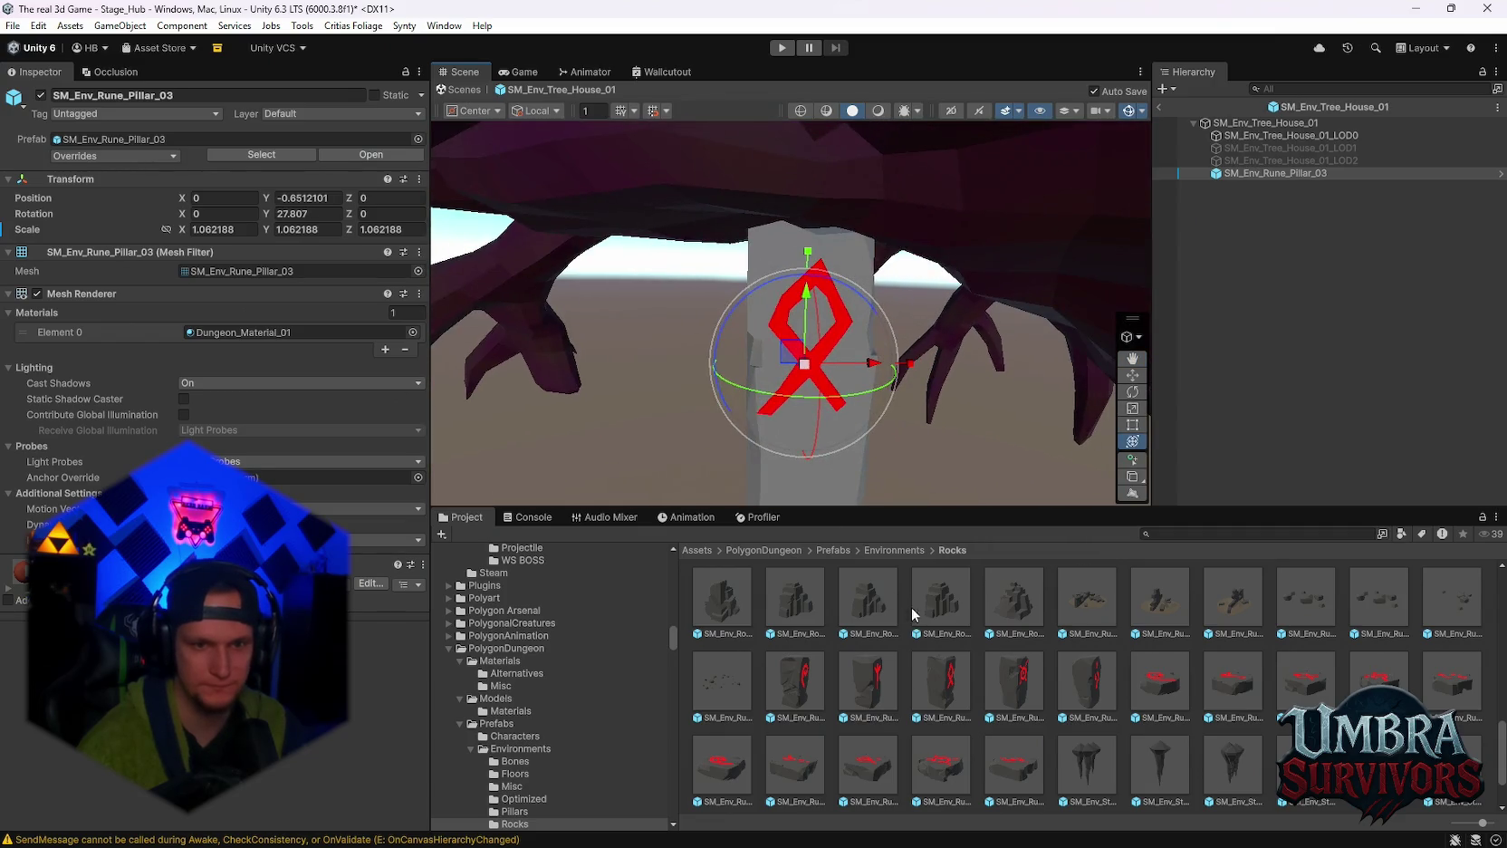
# Add SM_Env_Rune_Pillar_04 under the tree house and compare it with the first pillar's transform.
pyautogui.moveTo(1066, 562); pyautogui.dragTo(1209, 230)
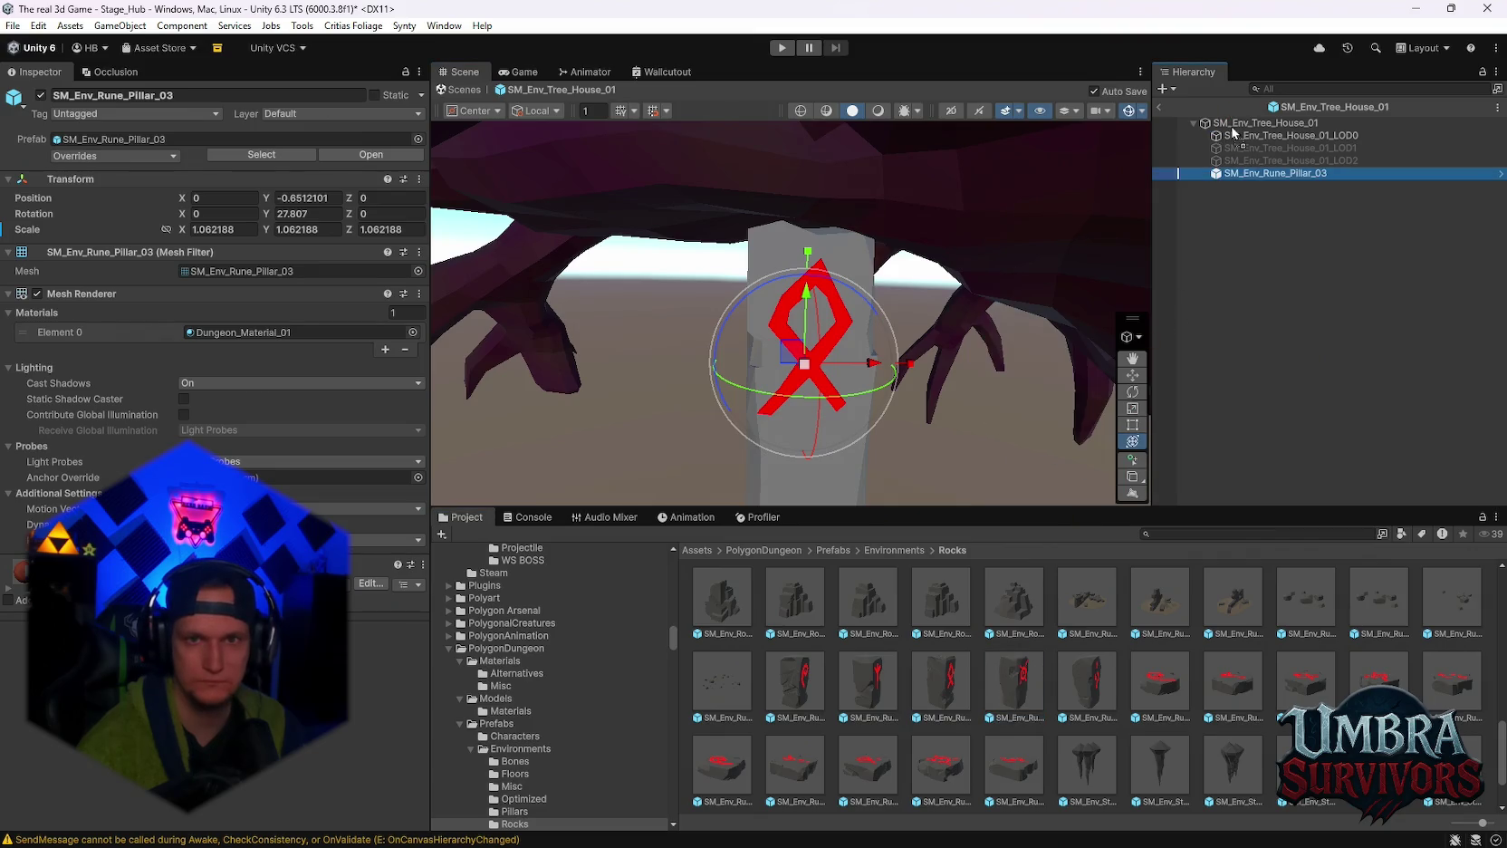
pyautogui.moveTo(1232, 132); pyautogui.dragTo(1232, 132)
pyautogui.scroll(-3, 836, 274)
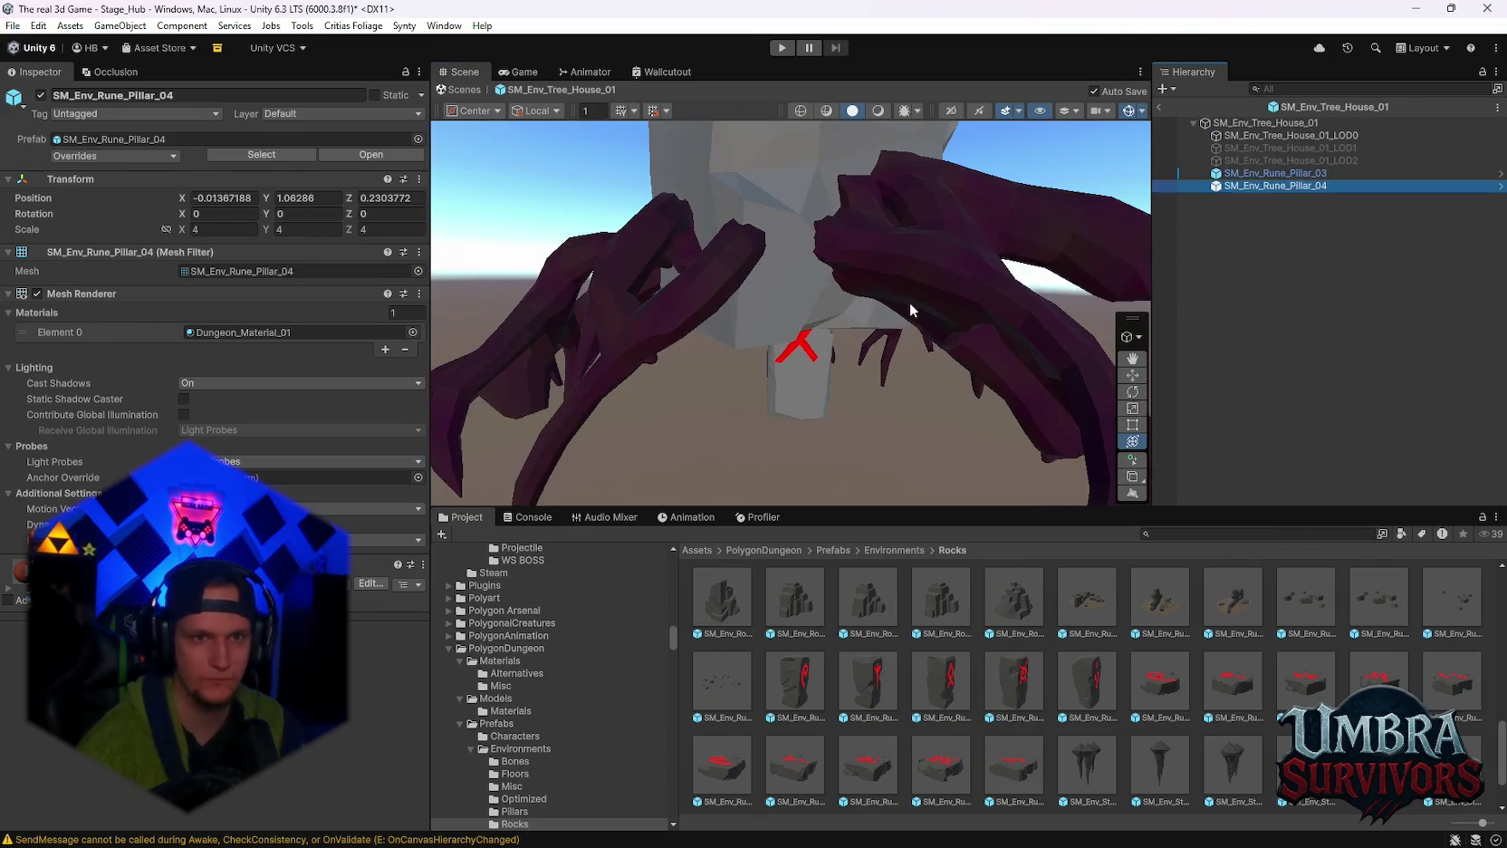
pyautogui.moveTo(910, 302)
pyautogui.mouseDown()
pyautogui.moveTo(701, 351)
pyautogui.moveTo(759, 381)
pyautogui.mouseUp()
pyautogui.click(1250, 173)
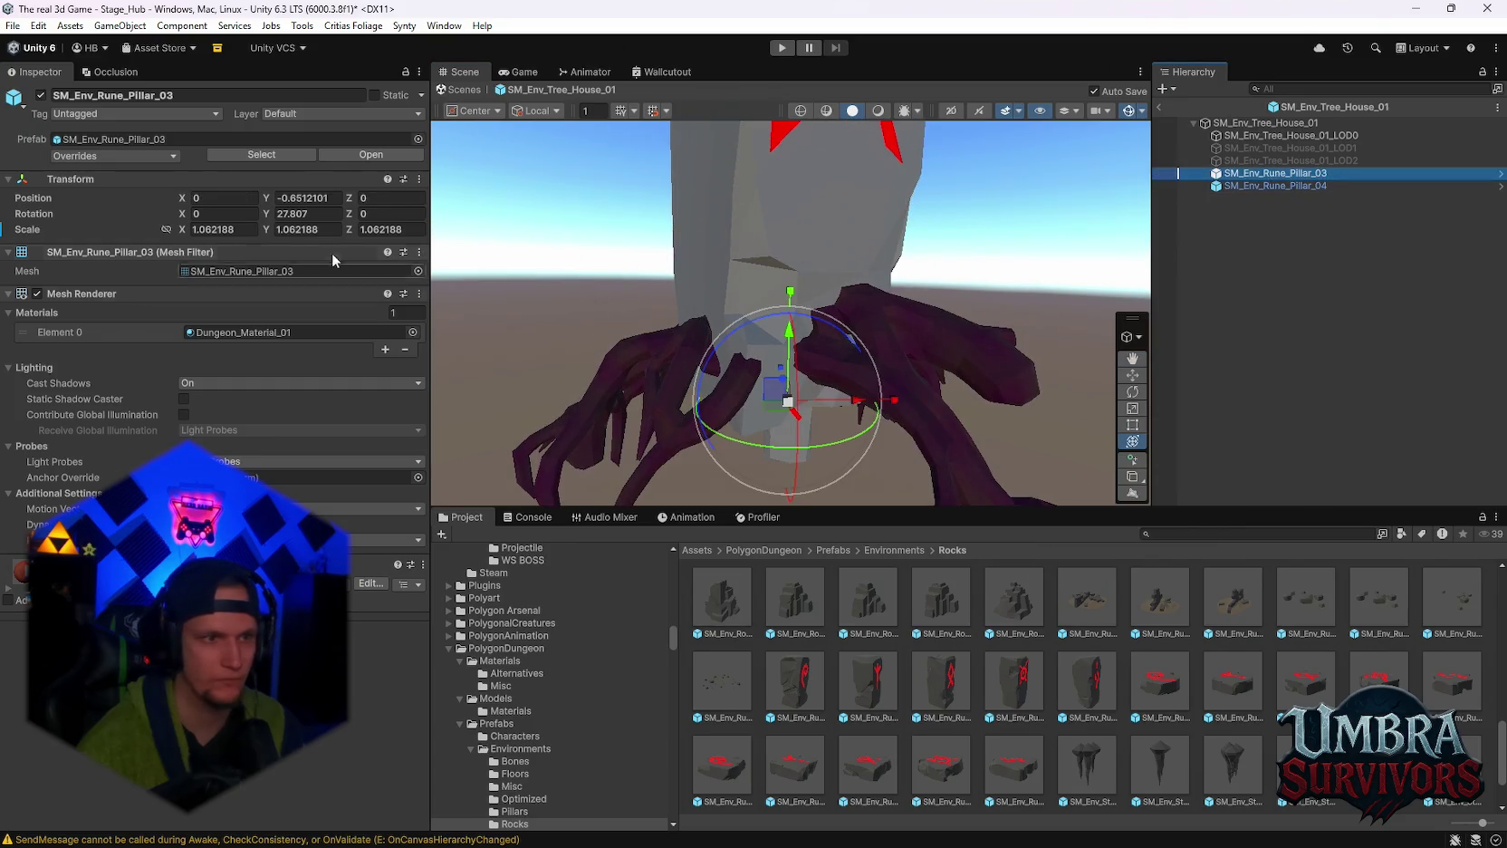
pyautogui.click(1306, 187)
# Give SM_Env_Rune_Pillar_04 scale 1.062188 and X and Z position 0.
pyautogui.write('1.062188')
pyautogui.press('Tab')
pyautogui.write('1.062188')
pyautogui.press('Tab')
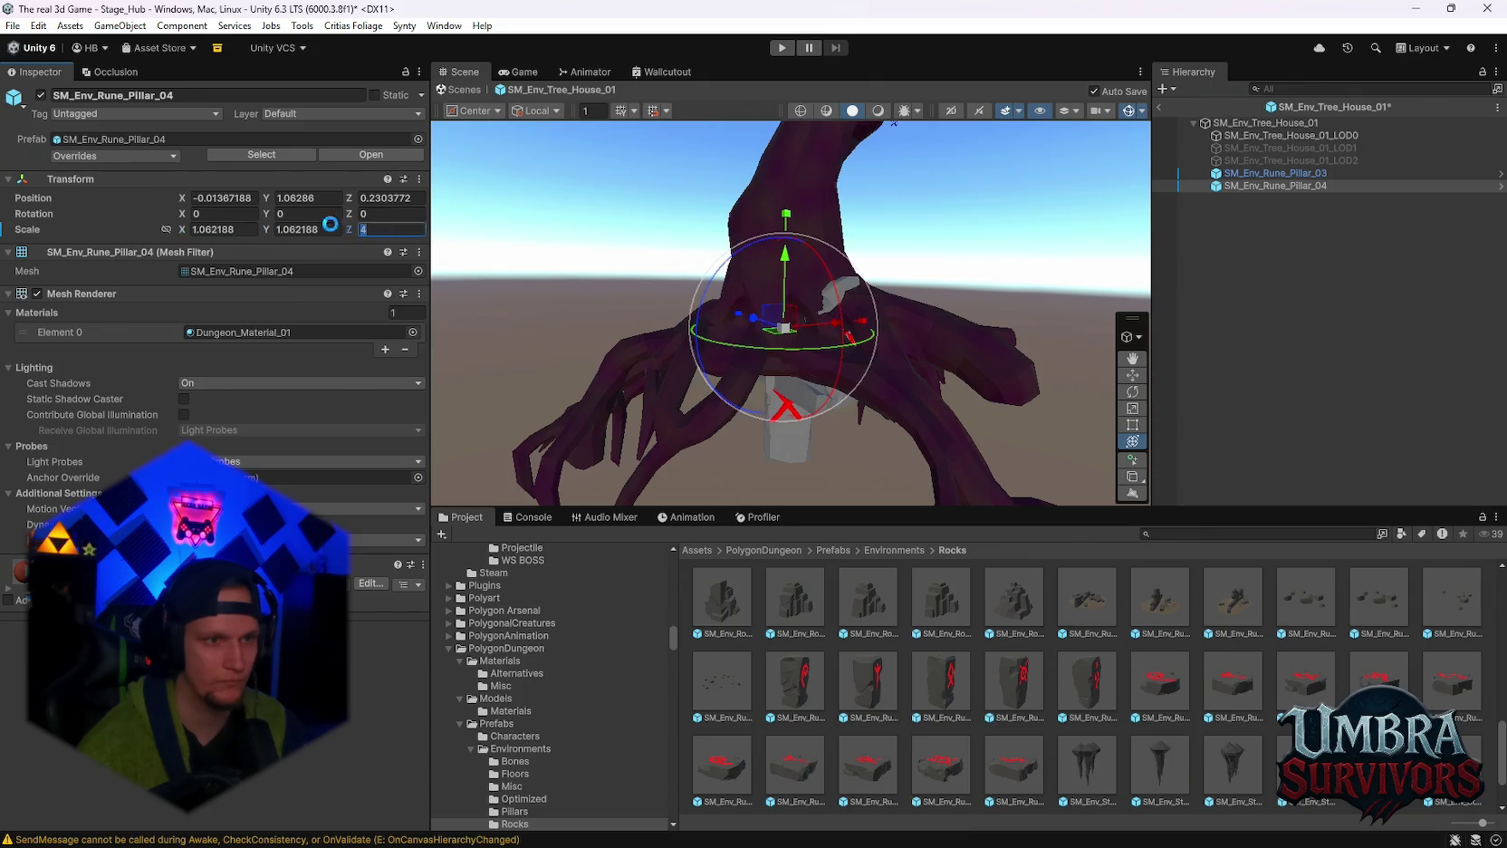
pyautogui.click(225, 198)
pyautogui.write('0')
pyautogui.press('Tab')
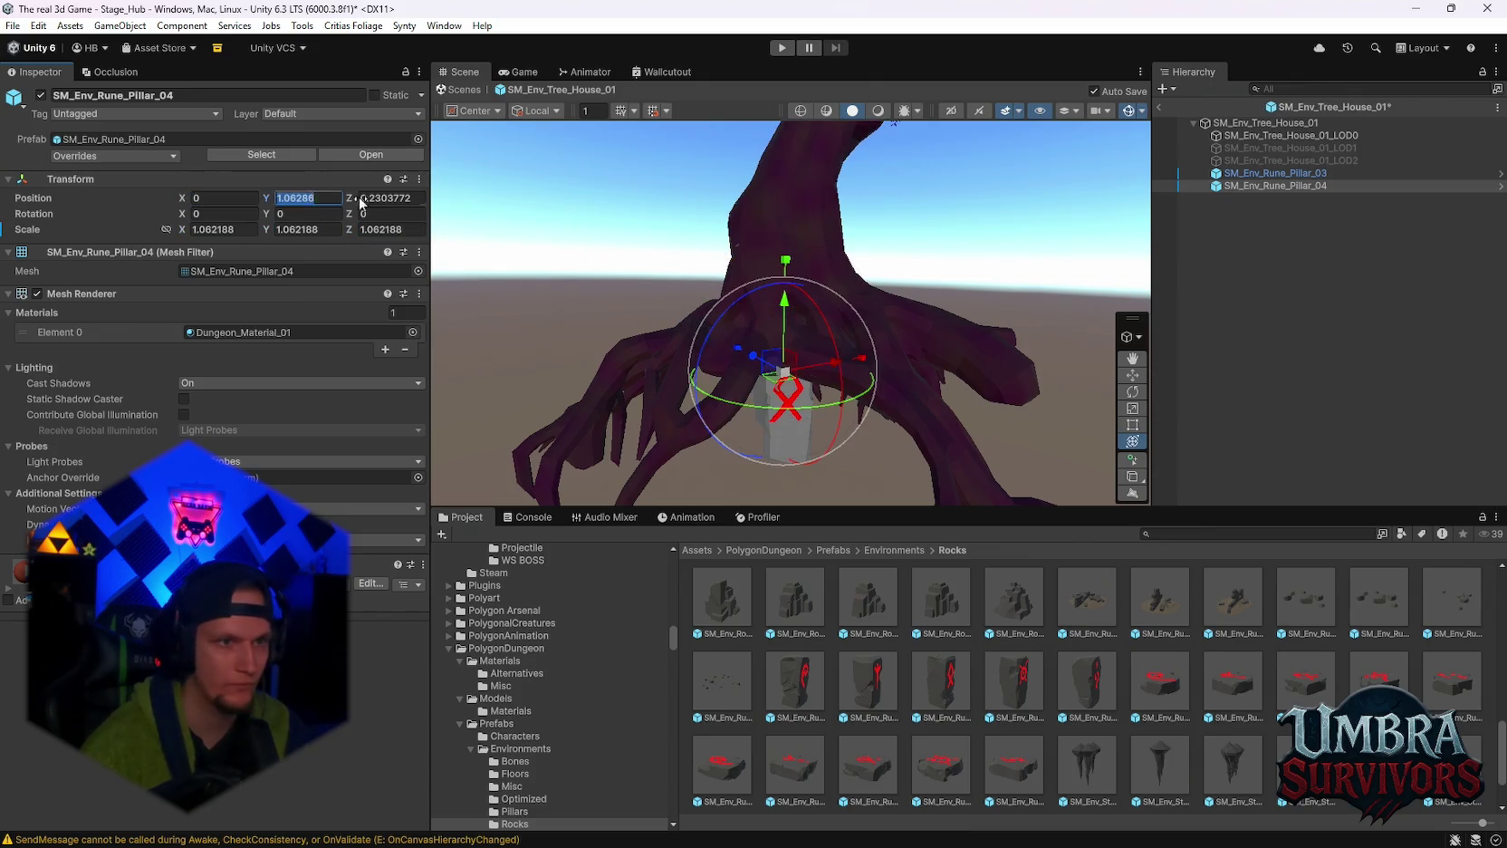
pyautogui.write('0')
pyautogui.press('Return')
pyautogui.press('f')
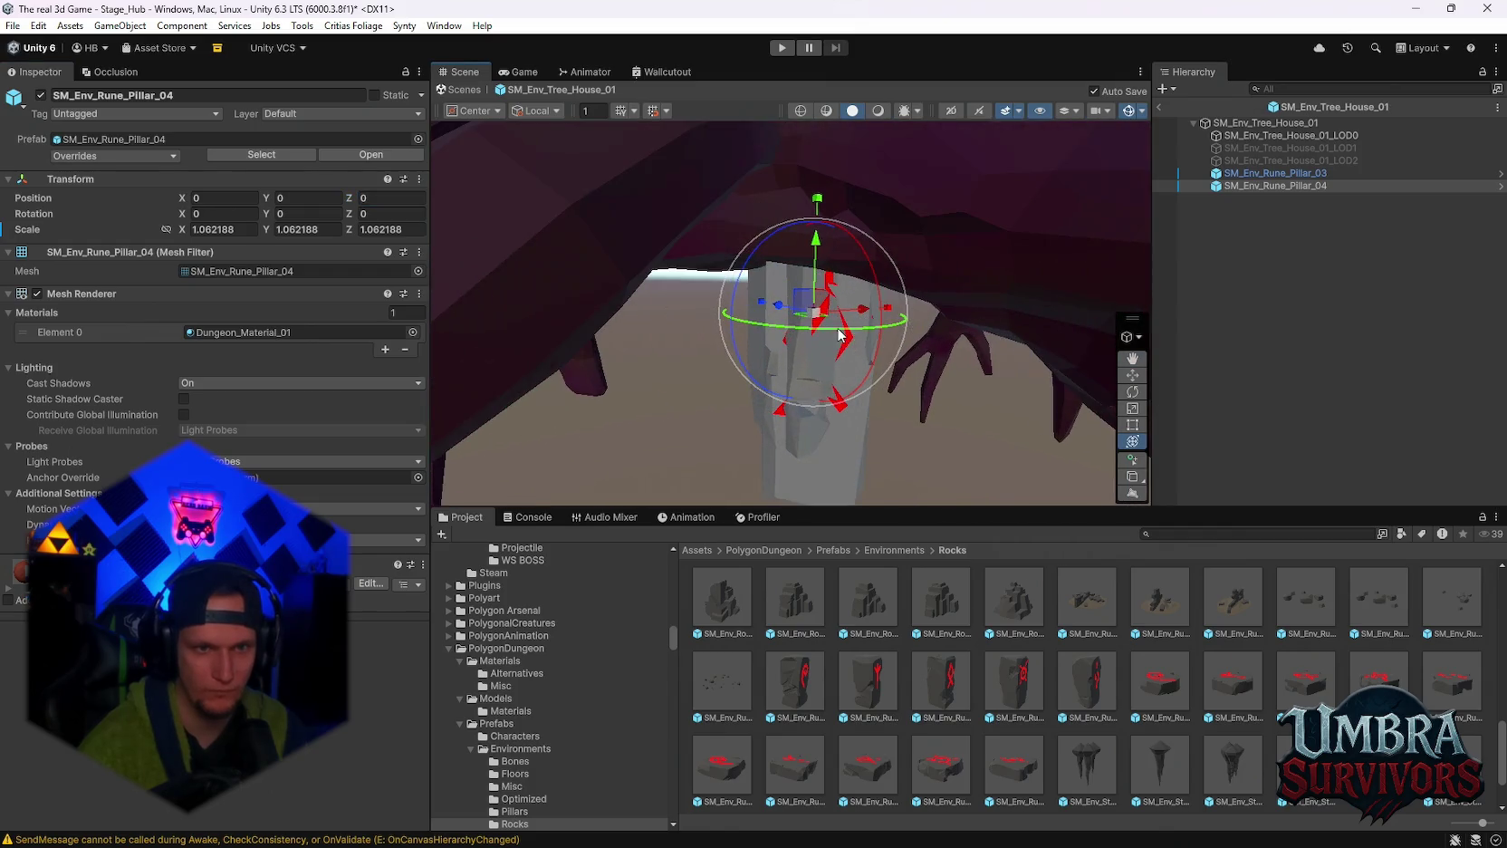
# Lower the second pillar to Y -0.6512101, turn it to about 212°, and slide it along X.
pyautogui.moveTo(822, 333)
pyautogui.mouseDown()
pyautogui.moveTo(594, 297)
pyautogui.moveTo(673, 296)
pyautogui.mouseUp()
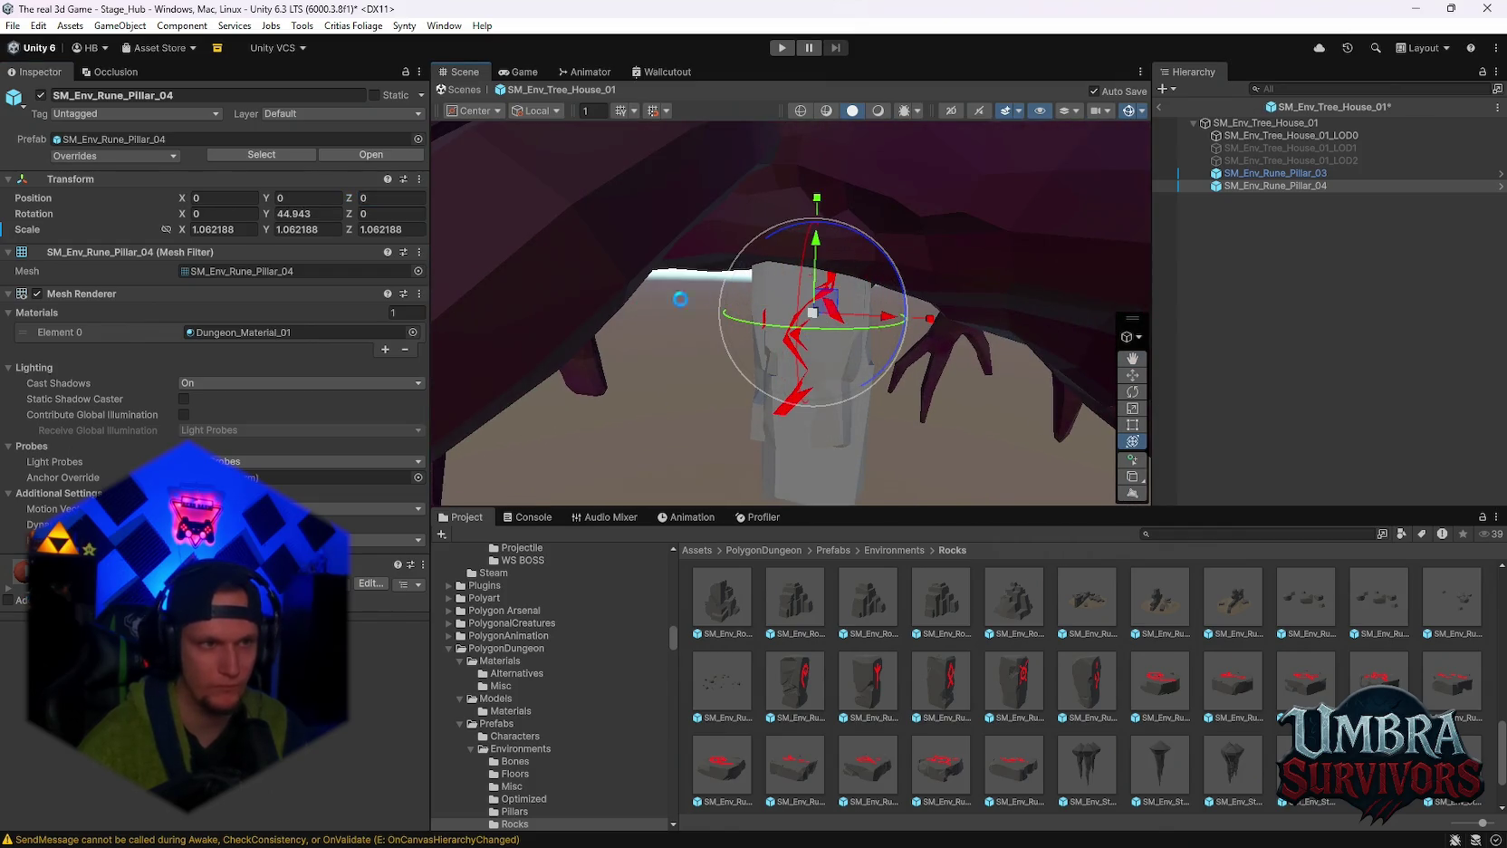
pyautogui.click(1260, 175)
pyautogui.click(1268, 185)
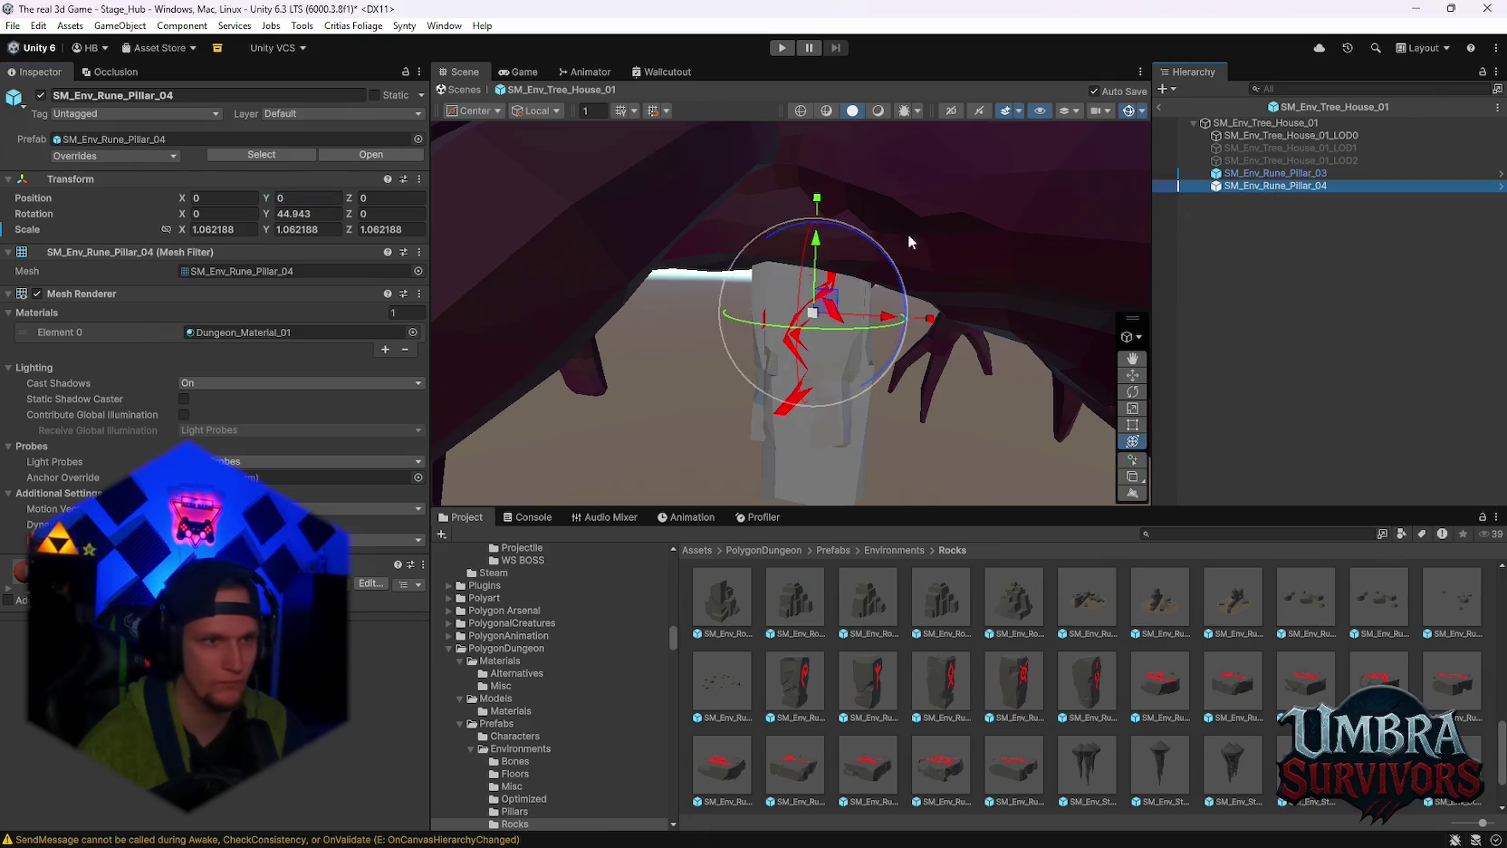
pyautogui.write('-0.6512101')
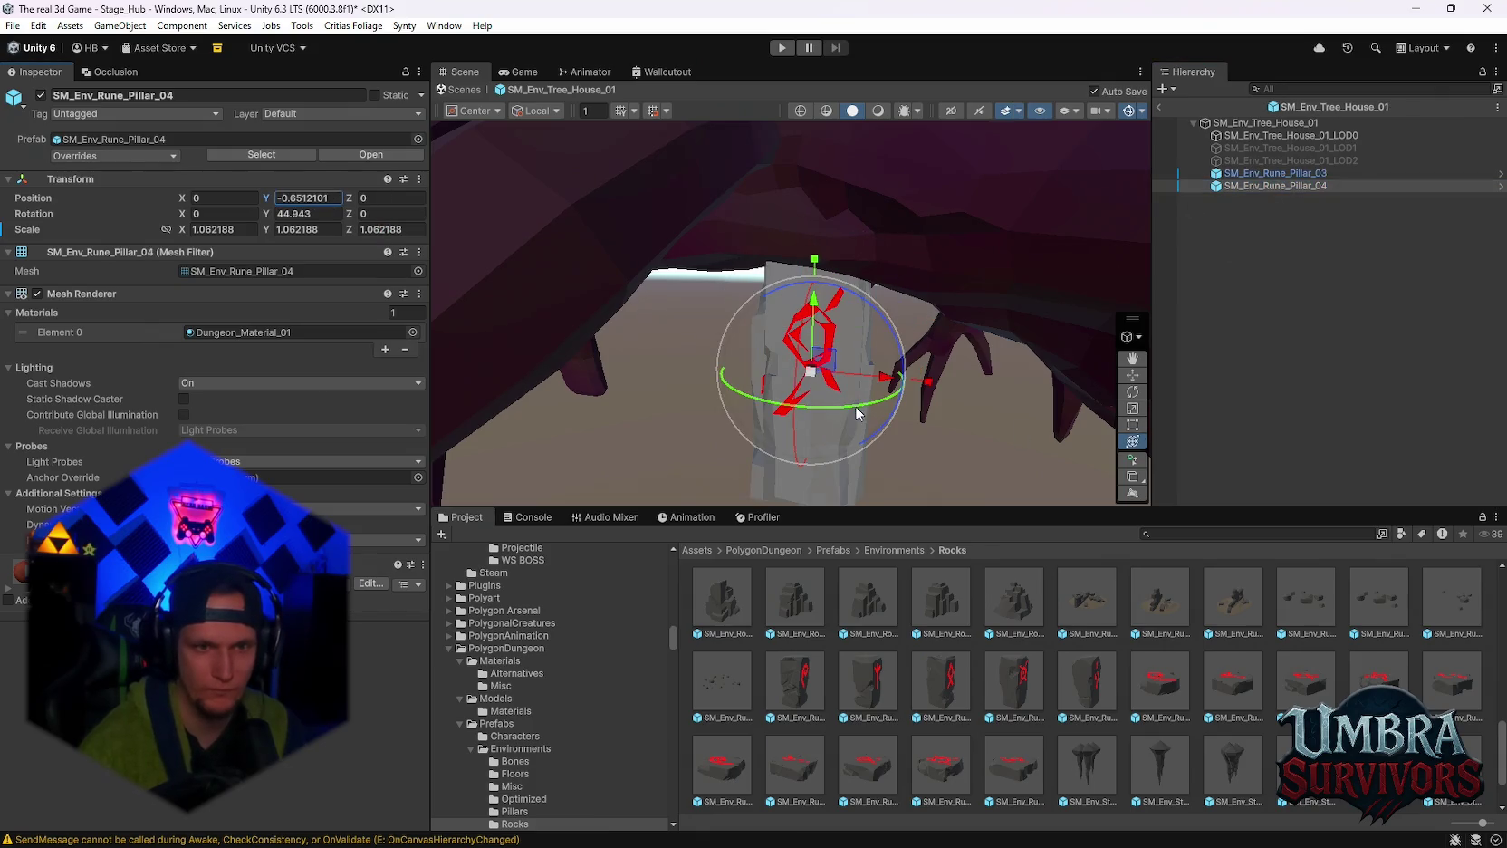
pyautogui.moveTo(857, 413)
pyautogui.mouseDown()
pyautogui.moveTo(665, 417)
pyautogui.moveTo(260, 373)
pyautogui.moveTo(288, 375)
pyautogui.mouseUp()
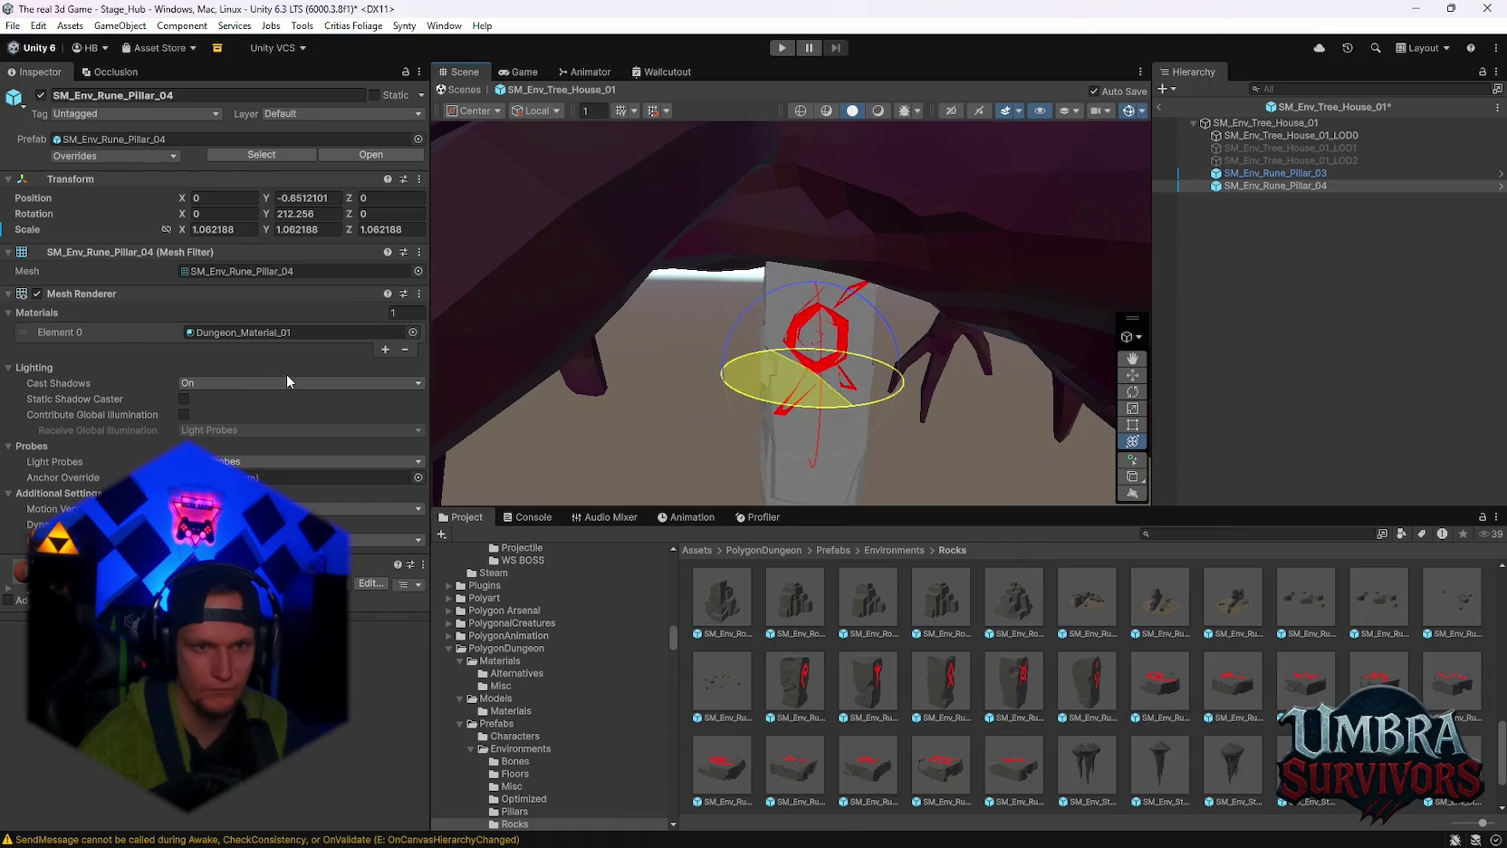
pyautogui.scroll(5, 815, 344)
pyautogui.moveTo(815, 342)
pyautogui.mouseDown()
pyautogui.moveTo(892, 347)
pyautogui.moveTo(901, 381)
pyautogui.moveTo(972, 377)
pyautogui.moveTo(874, 344)
pyautogui.moveTo(1040, 360)
pyautogui.moveTo(892, 353)
pyautogui.moveTo(901, 337)
pyautogui.moveTo(866, 419)
pyautogui.mouseUp()
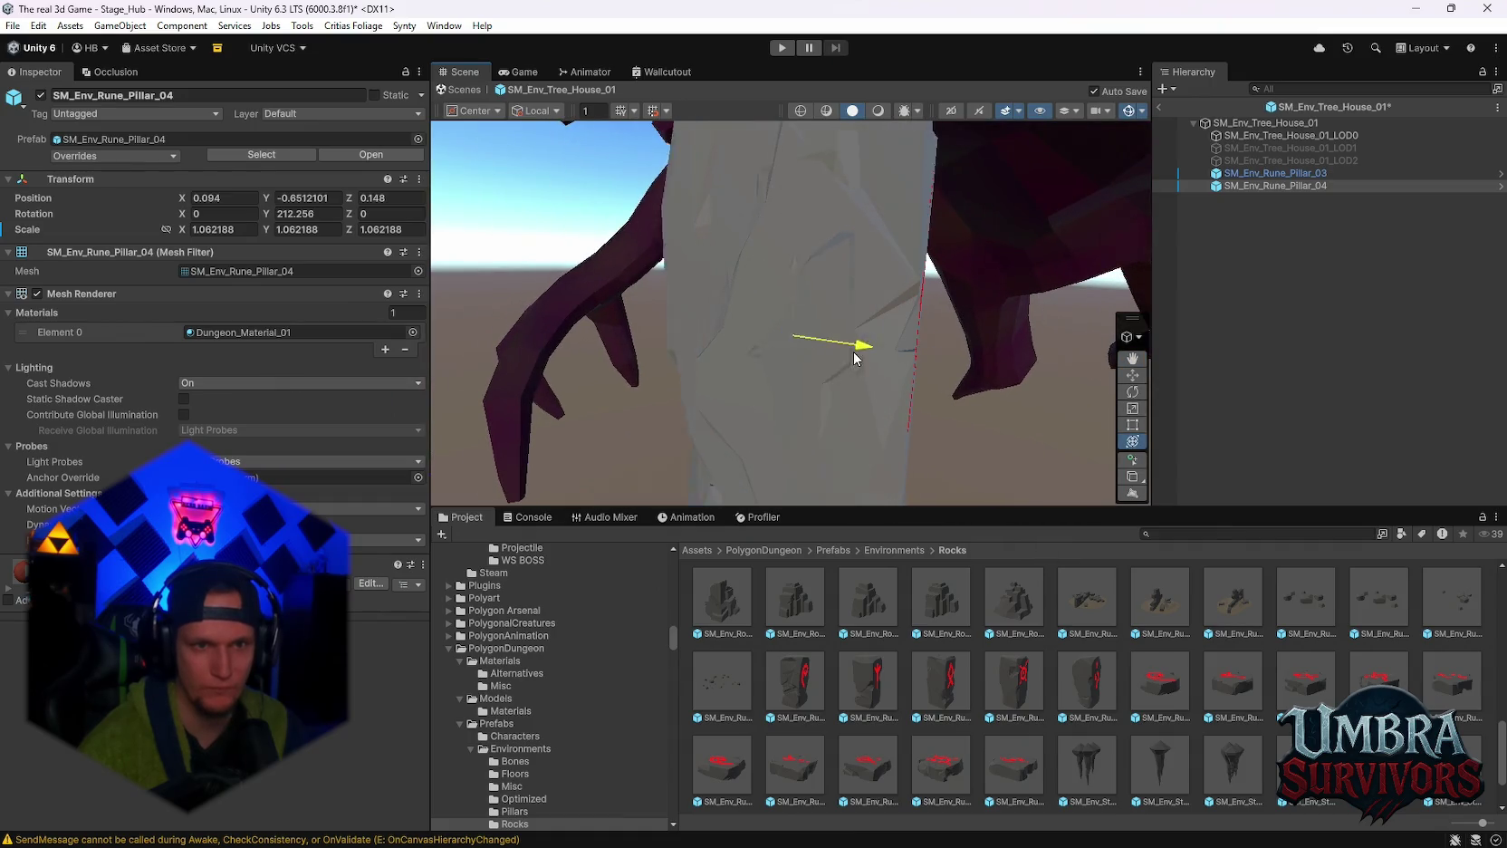
pyautogui.scroll(-3, 891, 347)
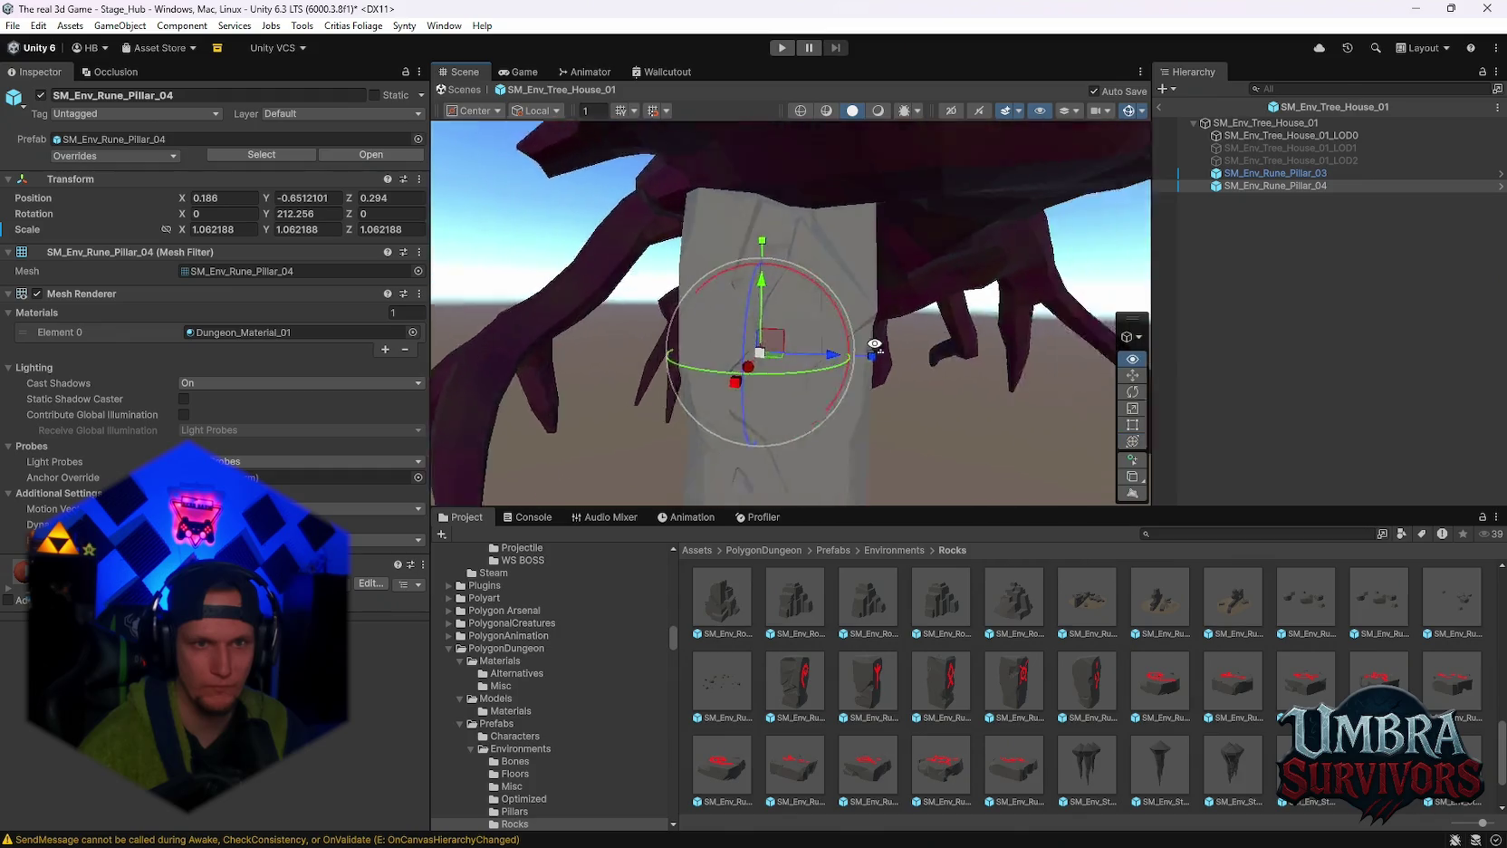
# Duplicate Dungeon_Material_01 and darken the copy's base colour to near-black red.
pyautogui.click(298, 331)
pyautogui.click(862, 616)
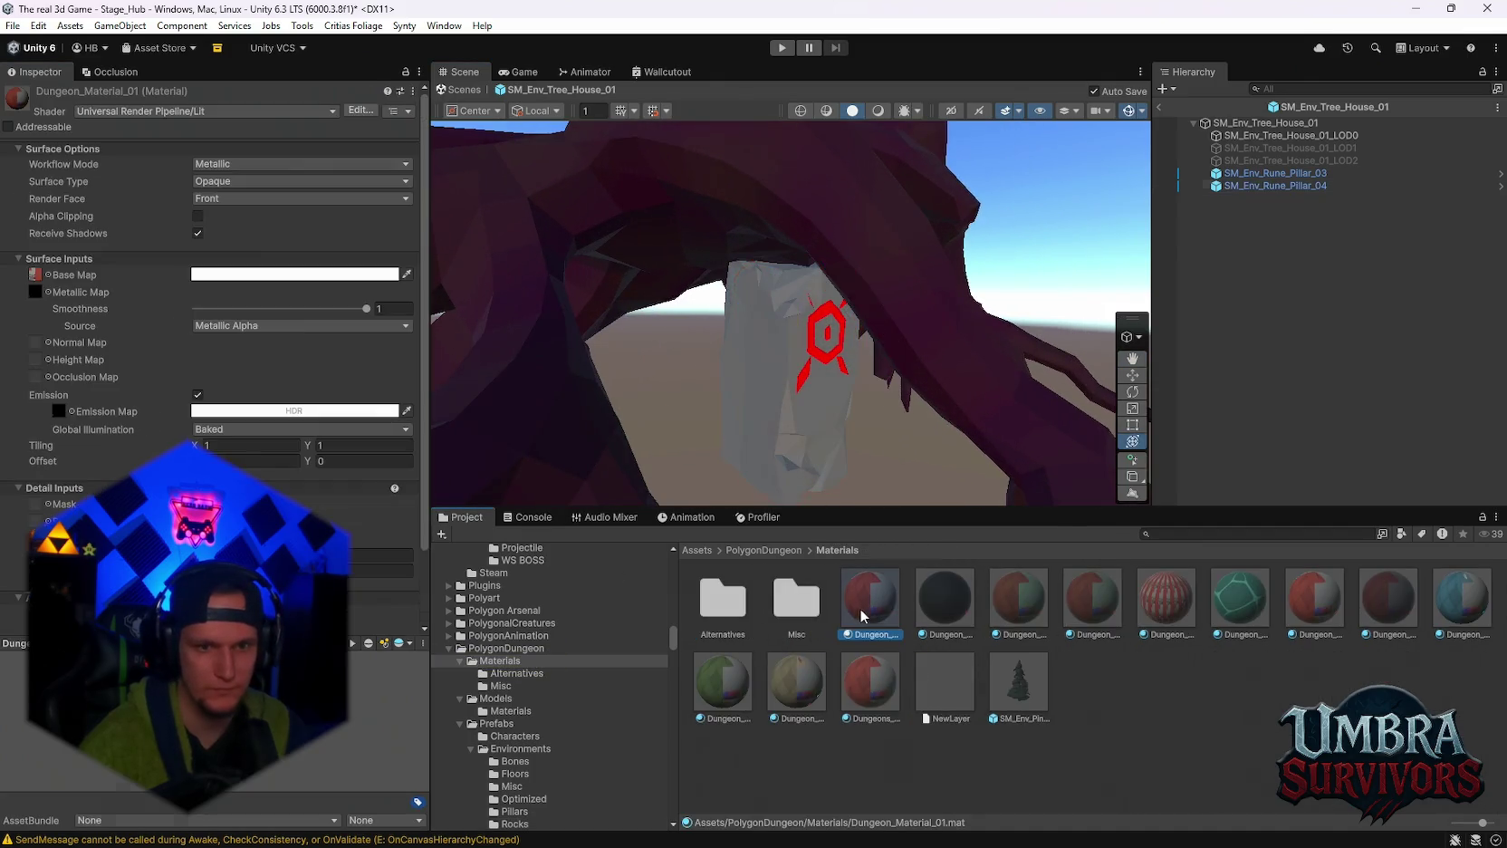
pyautogui.hotkey('ctrl', 'd')
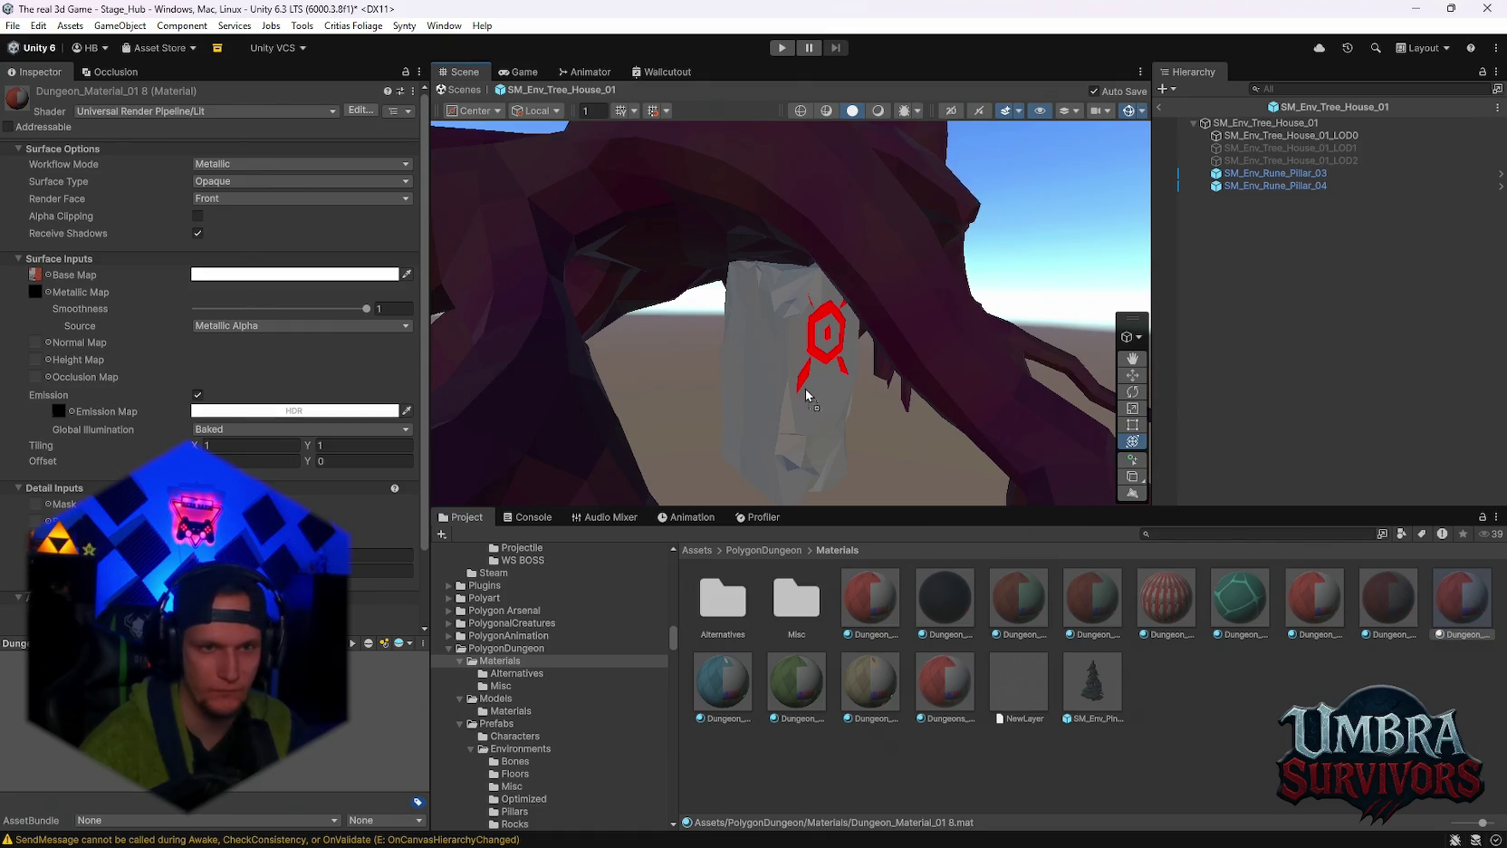
pyautogui.click(217, 273)
pyautogui.moveTo(299, 389); pyautogui.dragTo(340, 438)
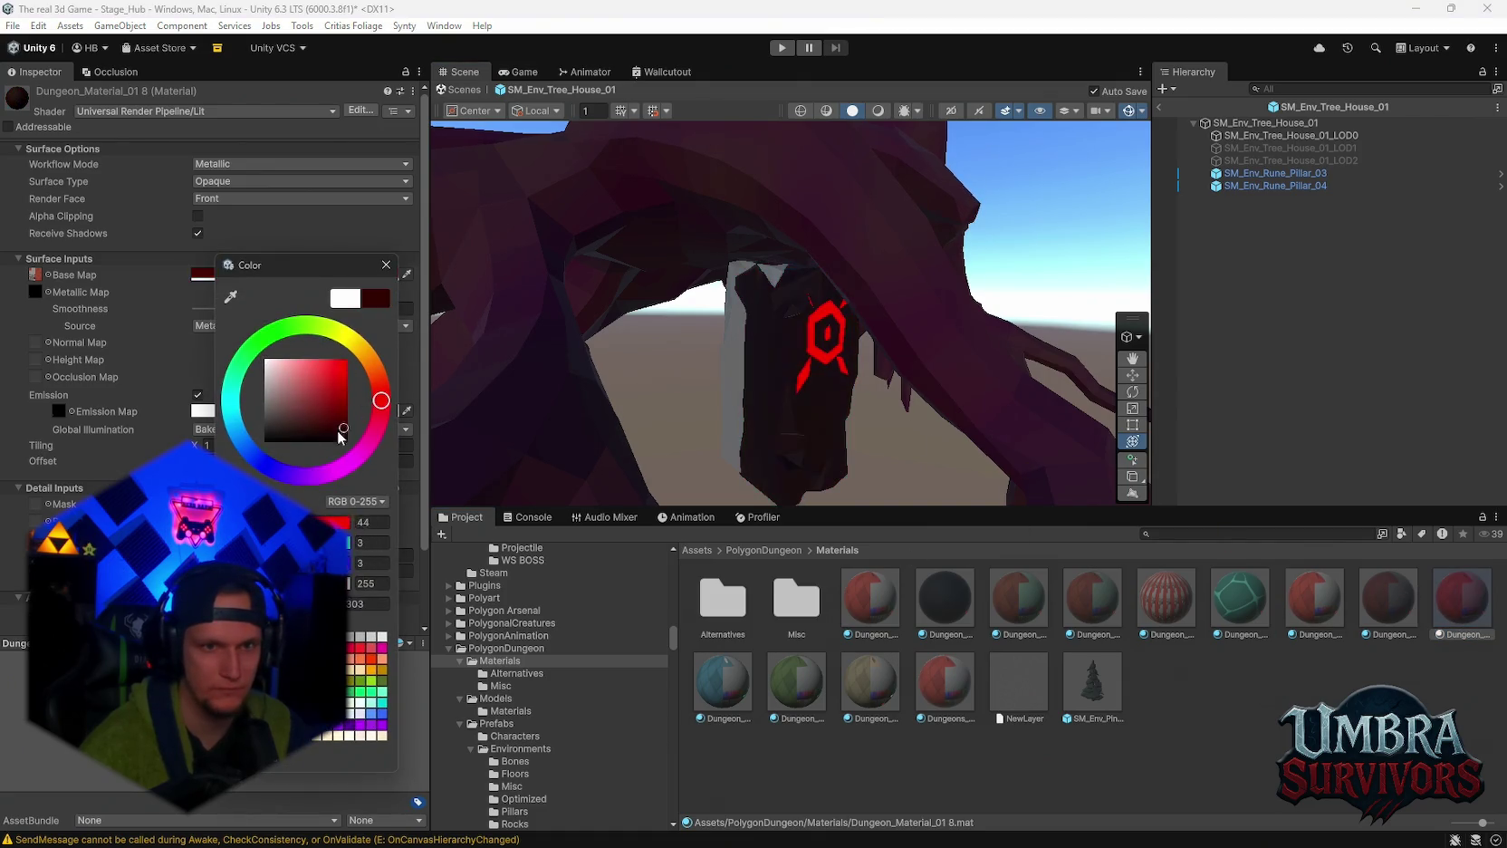
pyautogui.click(382, 260)
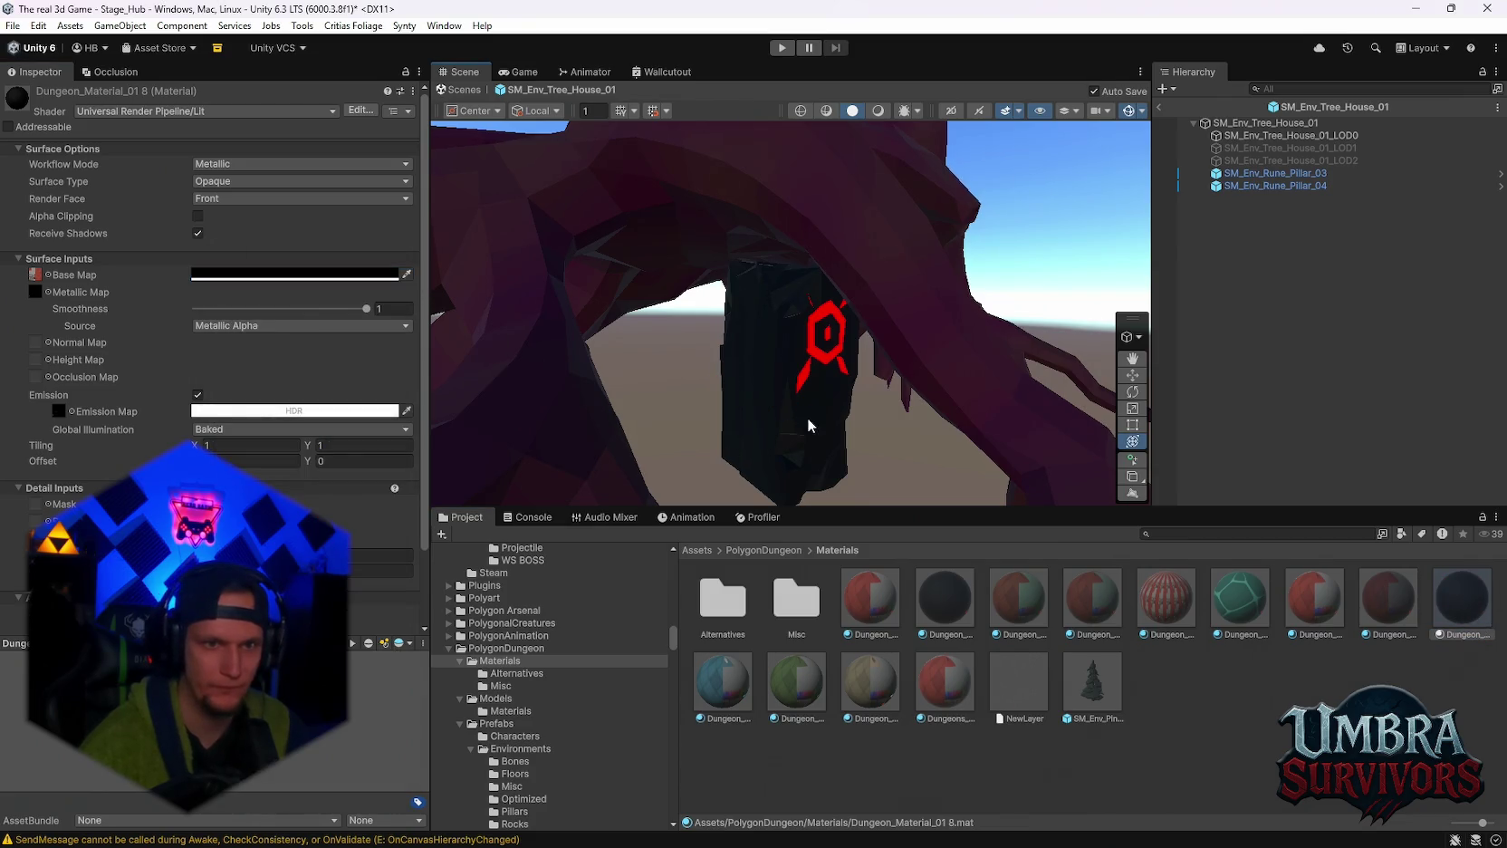
# Set the duplicate material's emission colour to green so the rune glows.
pyautogui.moveTo(809, 425); pyautogui.dragTo(631, 418)
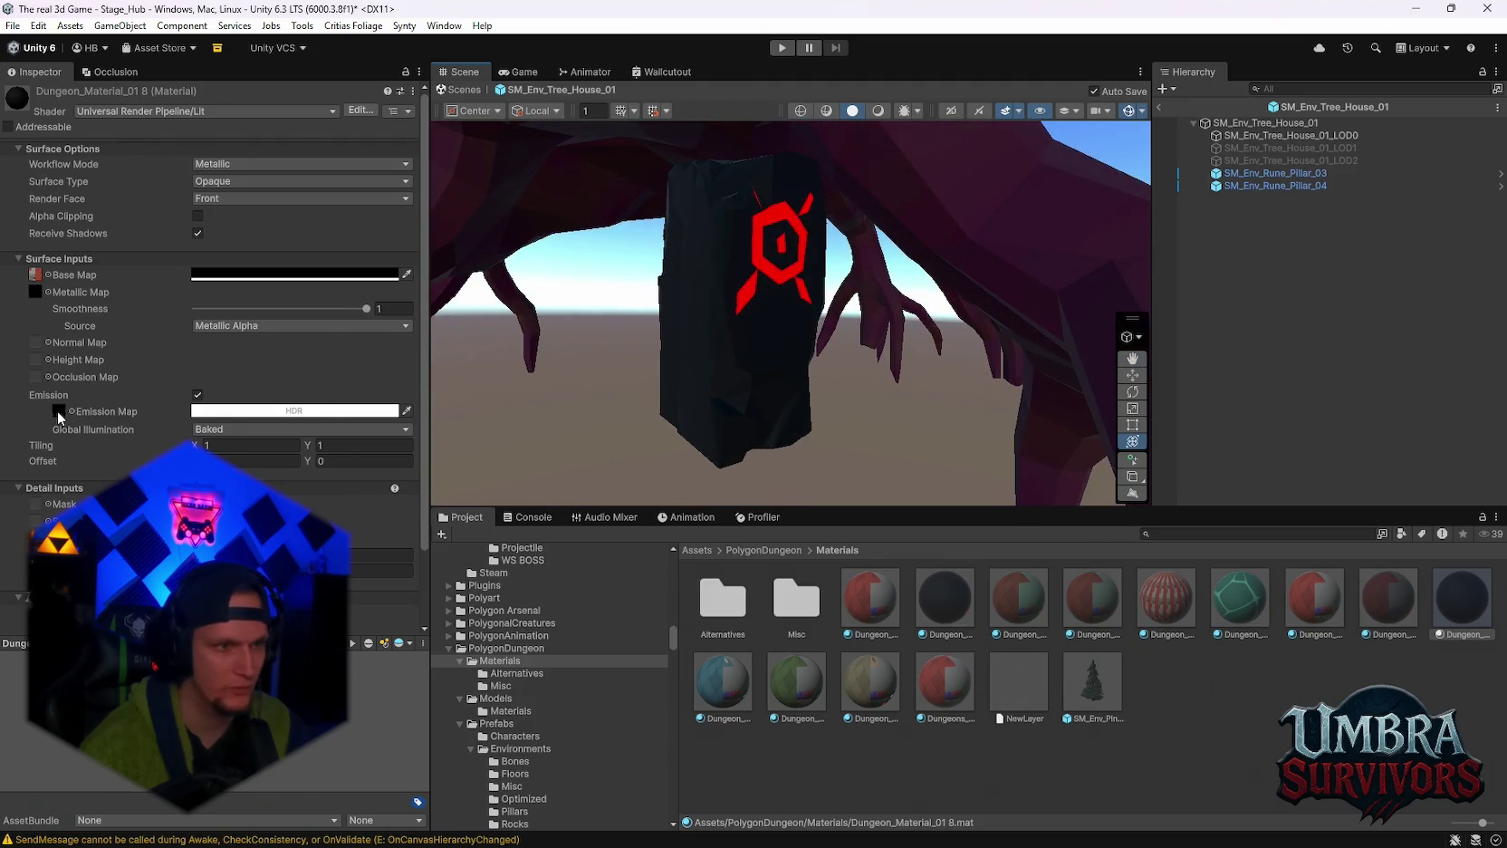
pyautogui.click(294, 410)
pyautogui.moveTo(311, 464)
pyautogui.mouseDown()
pyautogui.moveTo(343, 485)
pyautogui.moveTo(408, 458)
pyautogui.moveTo(342, 365)
pyautogui.moveTo(265, 384)
pyautogui.mouseUp()
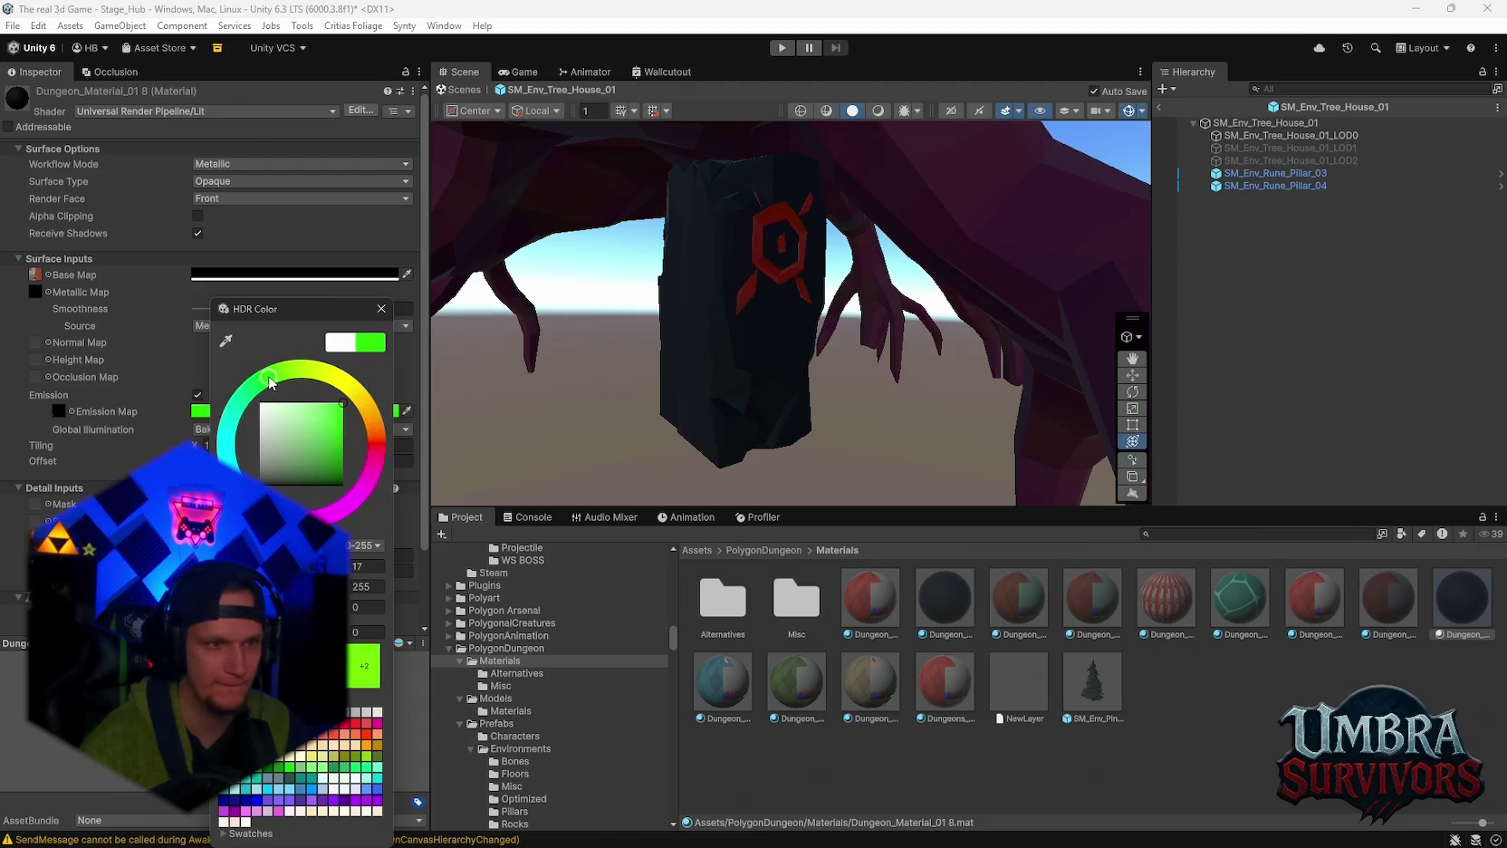
pyautogui.click(118, 427)
pyautogui.click(59, 410)
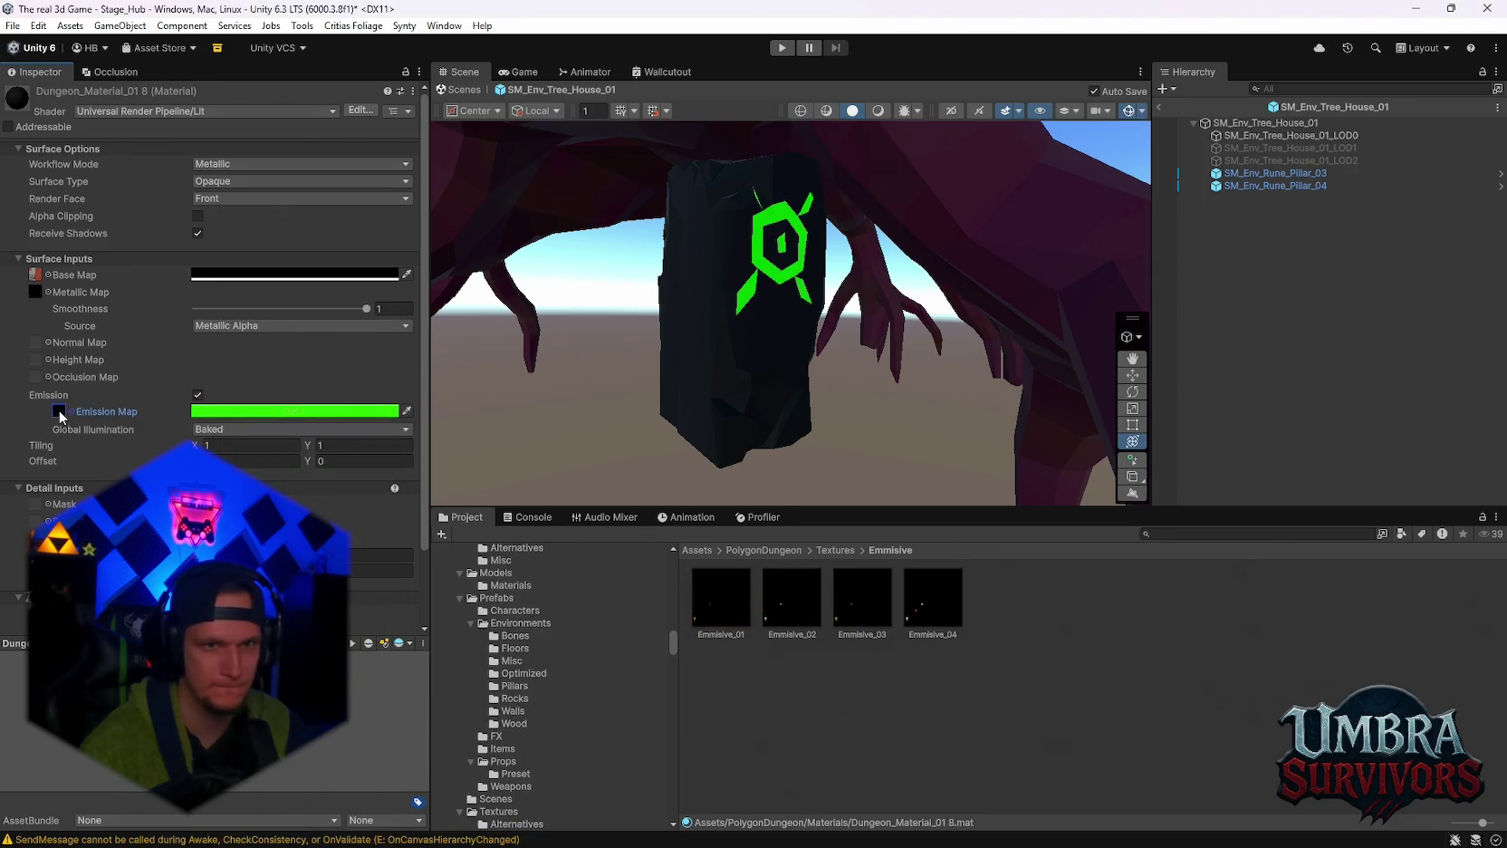
# Duplicate the rune pillar and move the copy beside the original.
pyautogui.moveTo(770, 349)
pyautogui.mouseDown()
pyautogui.moveTo(748, 384)
pyautogui.moveTo(807, 359)
pyautogui.moveTo(750, 374)
pyautogui.moveTo(872, 375)
pyautogui.moveTo(766, 362)
pyautogui.moveTo(766, 462)
pyautogui.moveTo(740, 309)
pyautogui.moveTo(752, 357)
pyautogui.mouseUp()
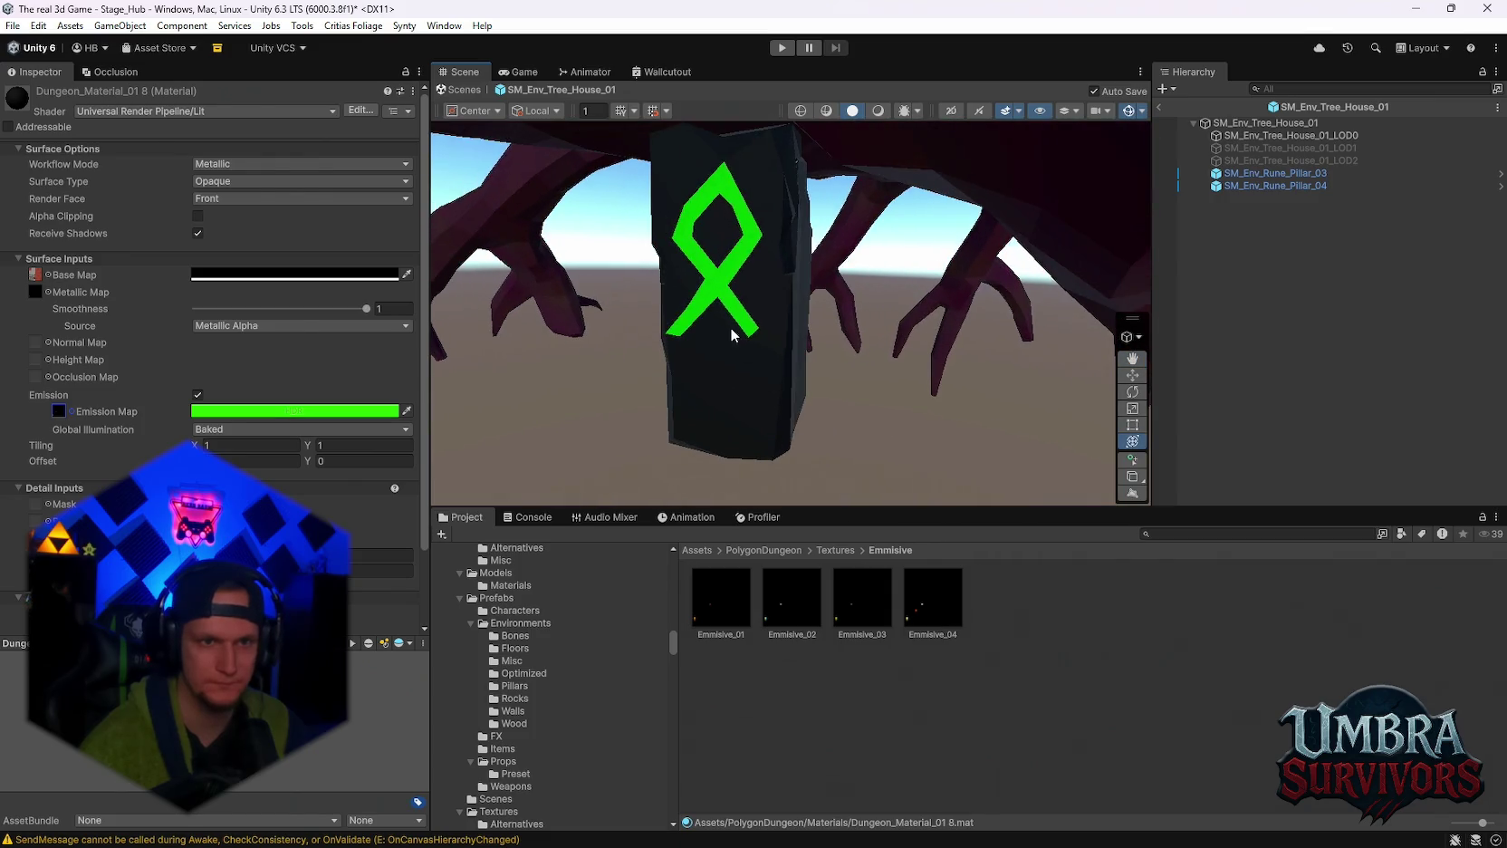
pyautogui.click(759, 368)
pyautogui.moveTo(751, 432)
pyautogui.mouseDown()
pyautogui.moveTo(738, 398)
pyautogui.moveTo(996, 359)
pyautogui.moveTo(992, 372)
pyautogui.moveTo(722, 361)
pyautogui.mouseUp()
pyautogui.hotkey('ctrl', 'd')
pyautogui.moveTo(742, 346)
pyautogui.mouseDown()
pyautogui.moveTo(793, 314)
pyautogui.moveTo(829, 322)
pyautogui.moveTo(721, 404)
pyautogui.moveTo(500, 351)
pyautogui.moveTo(933, 343)
pyautogui.mouseUp()
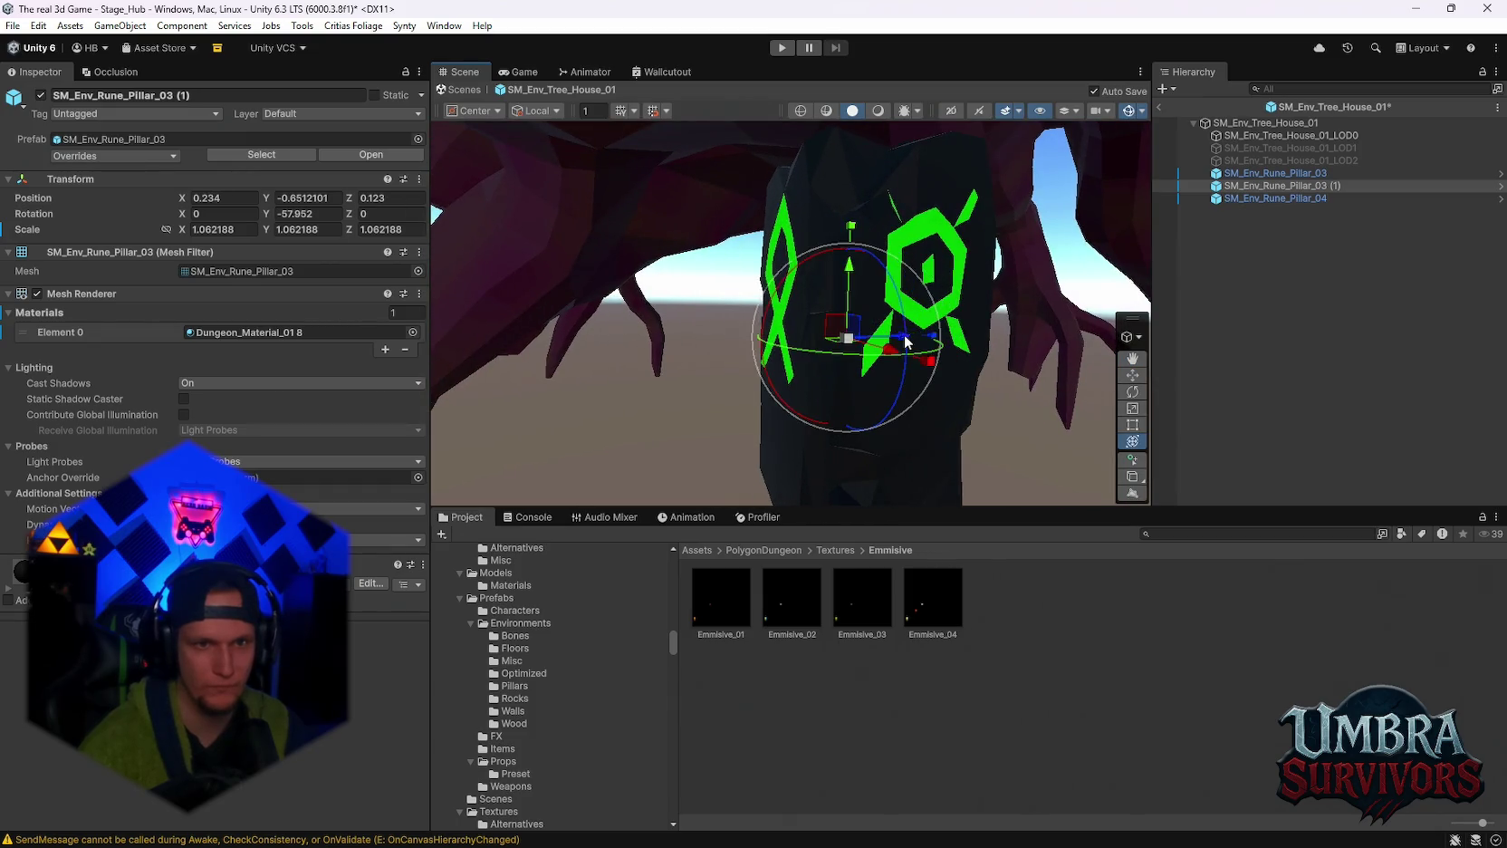
# Add another rune pillar copy on a different side of the tree trunk.
pyautogui.scroll(3, 980, 368)
pyautogui.scroll(-5, 975, 369)
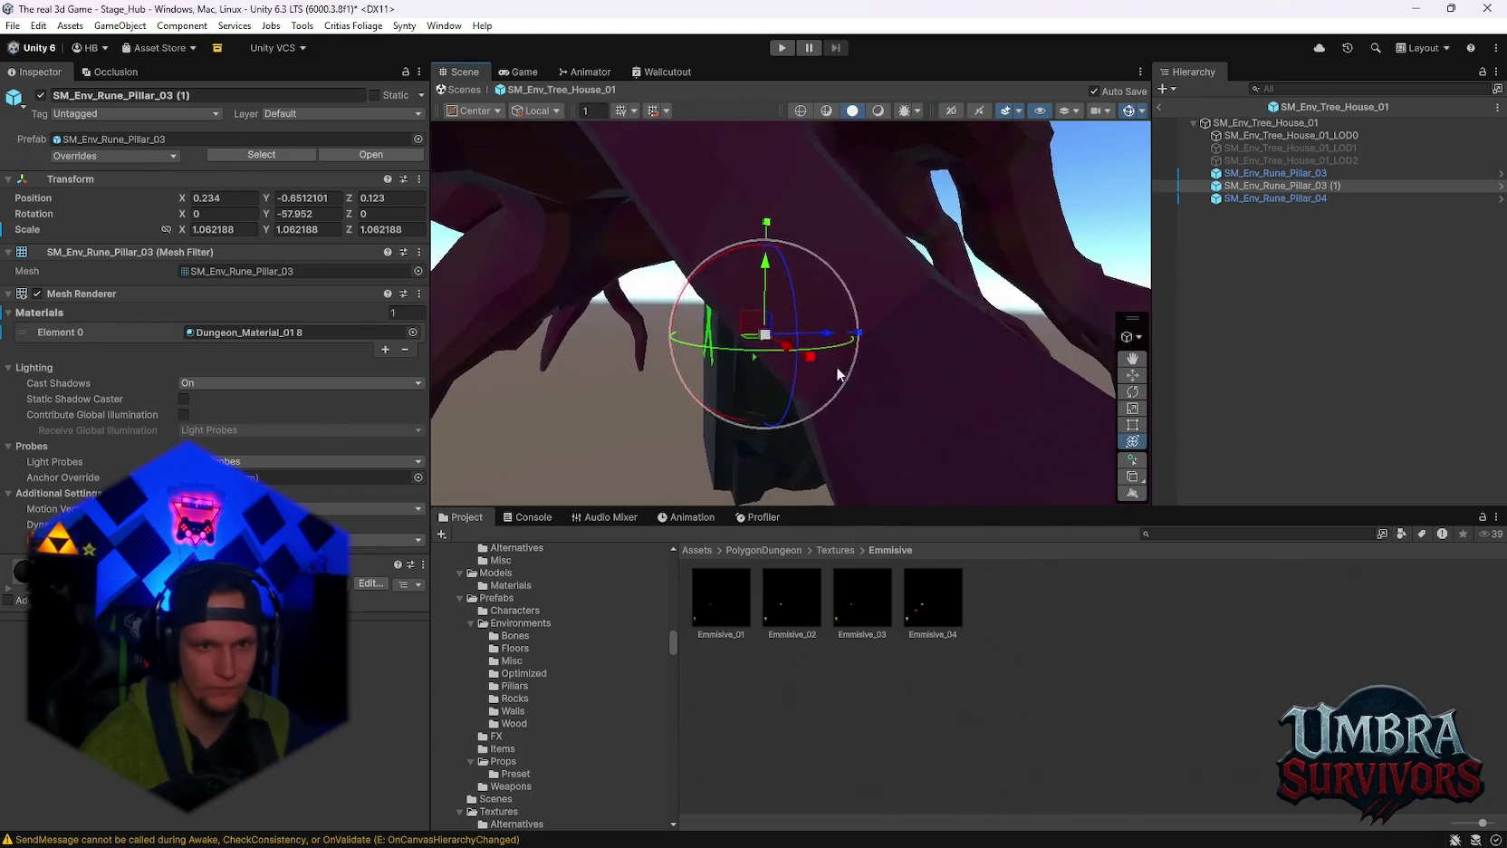
pyautogui.scroll(4, 836, 366)
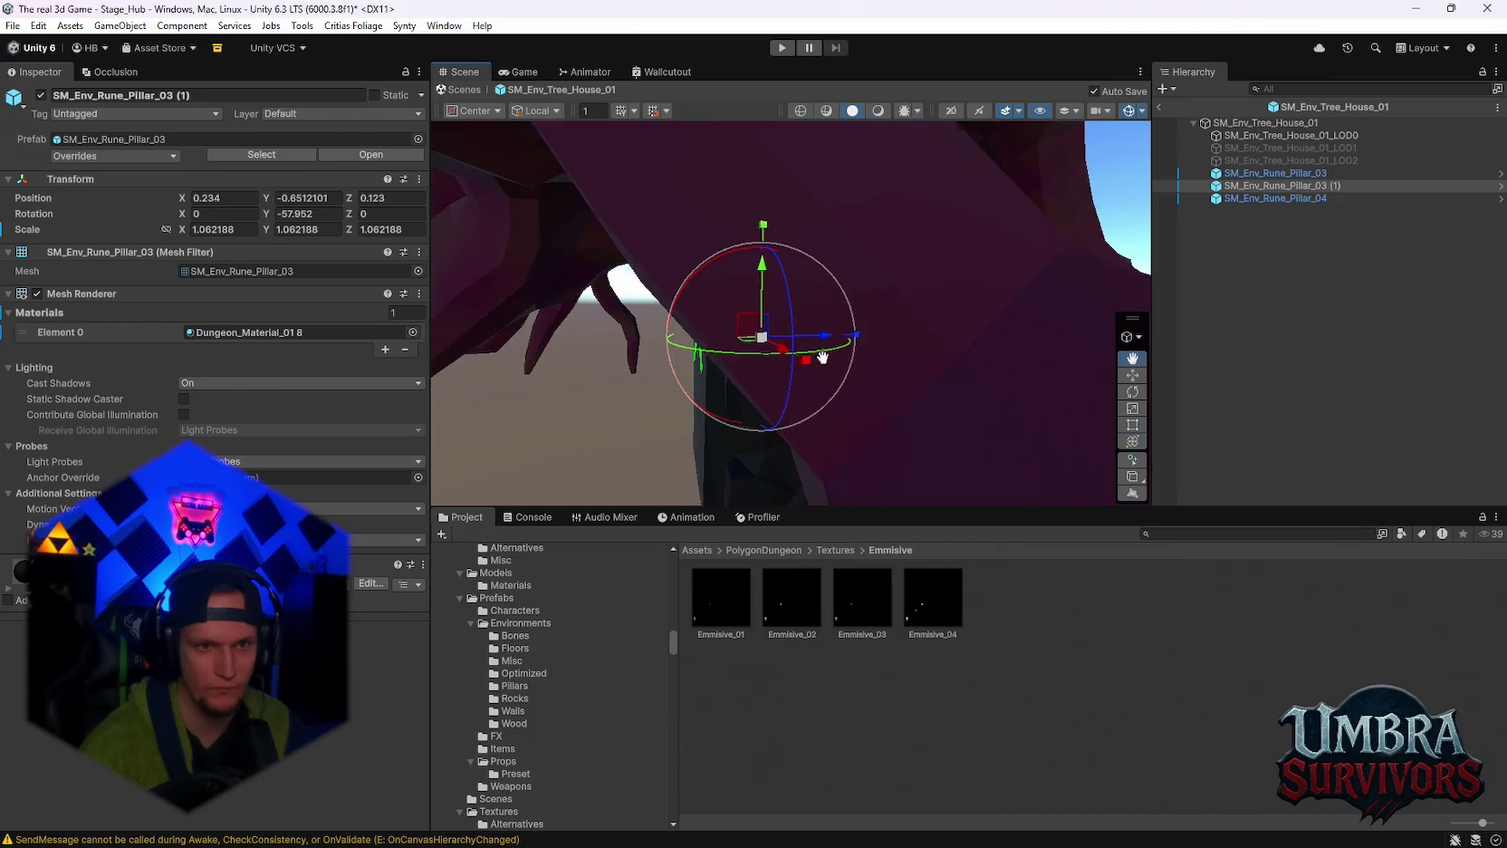
pyautogui.hotkey('ctrl', 'd')
pyautogui.moveTo(714, 371)
pyautogui.mouseDown()
pyautogui.moveTo(1031, 342)
pyautogui.moveTo(937, 318)
pyautogui.moveTo(863, 369)
pyautogui.moveTo(683, 328)
pyautogui.moveTo(825, 361)
pyautogui.moveTo(797, 353)
pyautogui.moveTo(822, 345)
pyautogui.moveTo(562, 385)
pyautogui.moveTo(965, 381)
pyautogui.moveTo(578, 374)
pyautogui.moveTo(652, 389)
pyautogui.moveTo(688, 363)
pyautogui.moveTo(704, 409)
pyautogui.moveTo(625, 398)
pyautogui.mouseUp()
pyautogui.press('f')
# Select all four rune pillars and frame them in the view.
pyautogui.click(1275, 173)
pyautogui.keyDown('shift'); pyautogui.click(1248, 211); pyautogui.keyUp('shift')
pyautogui.press('f')
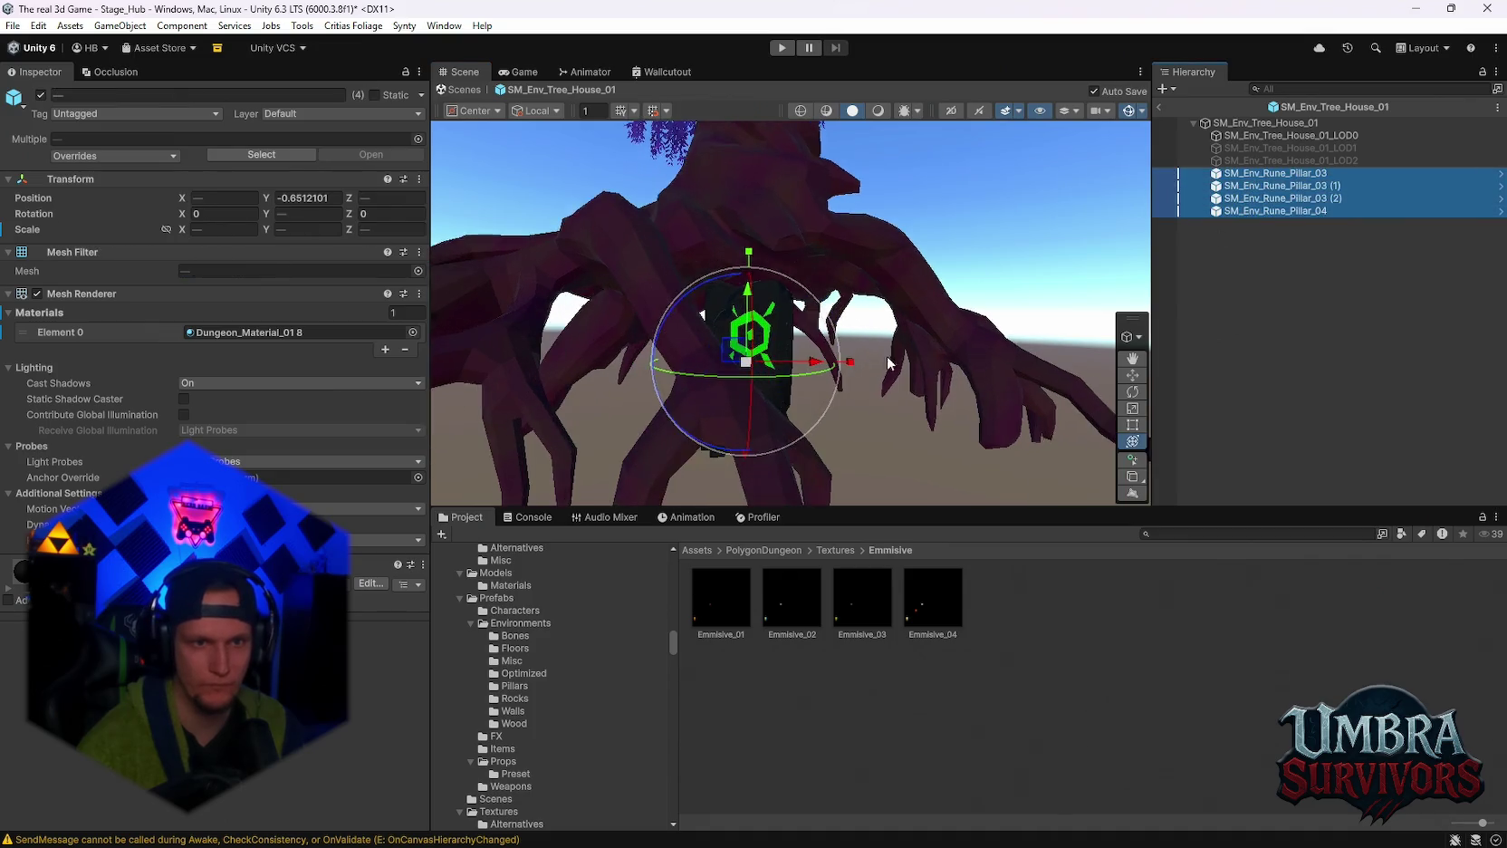
pyautogui.scroll(3, 800, 382)
pyautogui.scroll(-3, 865, 359)
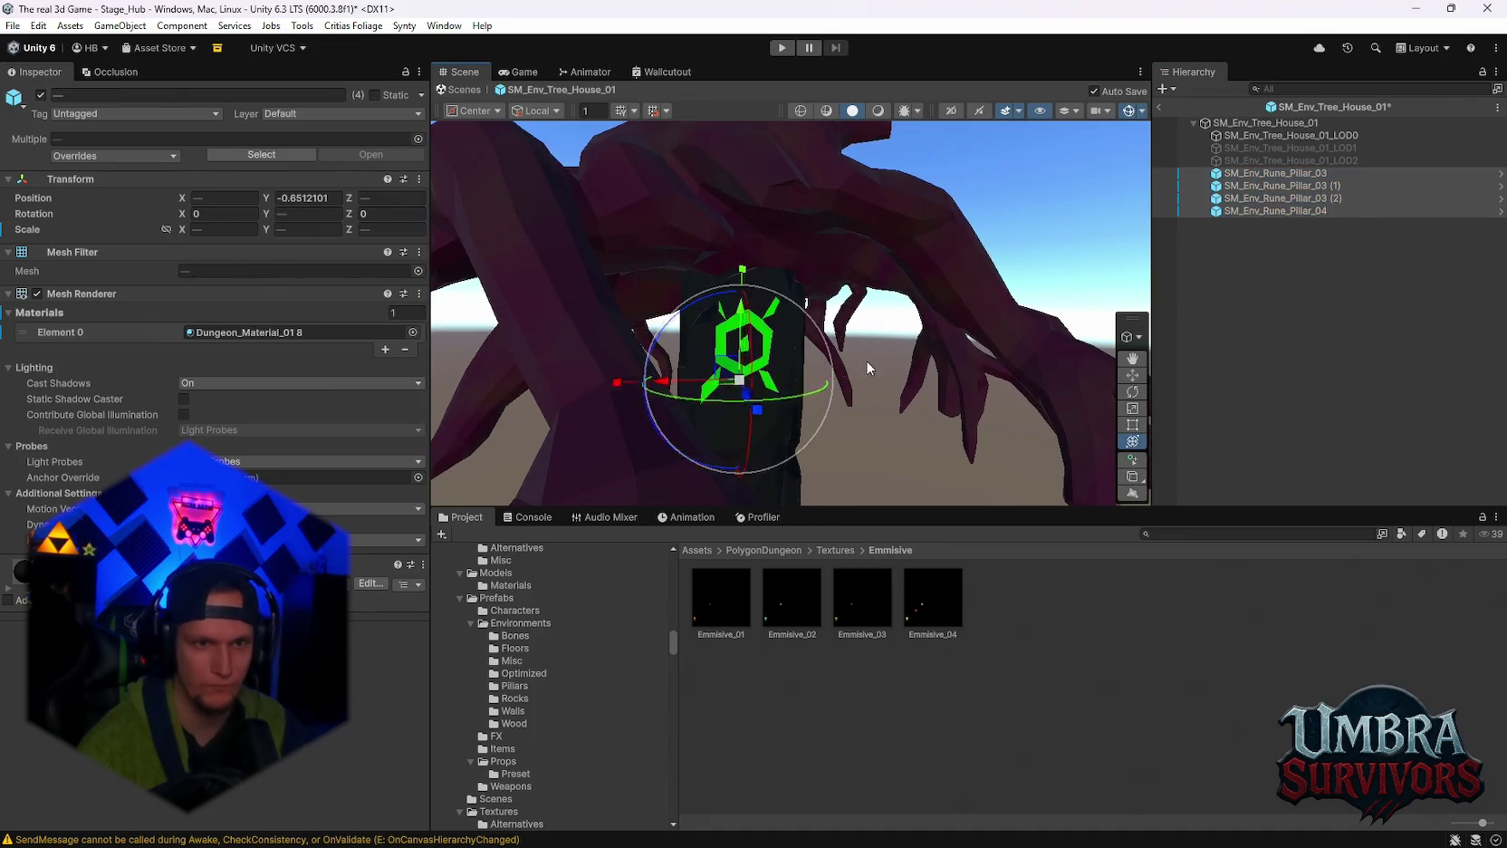
pyautogui.click(992, 362)
pyautogui.keyDown('shift'); pyautogui.click(1240, 212); pyautogui.keyUp('shift')
pyautogui.press('f')
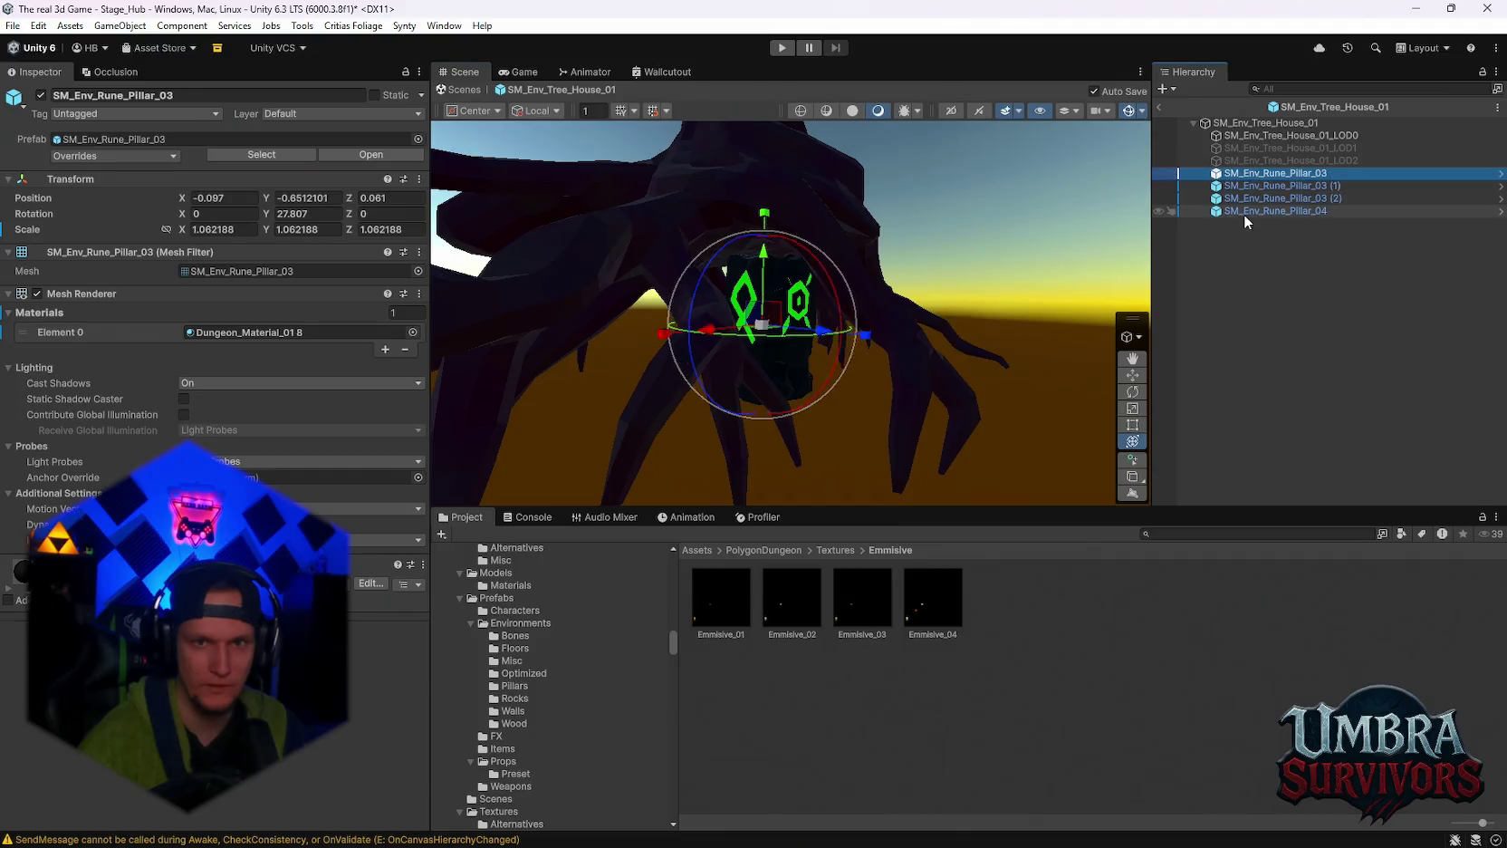
# Raise Dungeon_Material_01 8's green emission intensity to 3.2, then return to the hub scene.
pyautogui.click(243, 332)
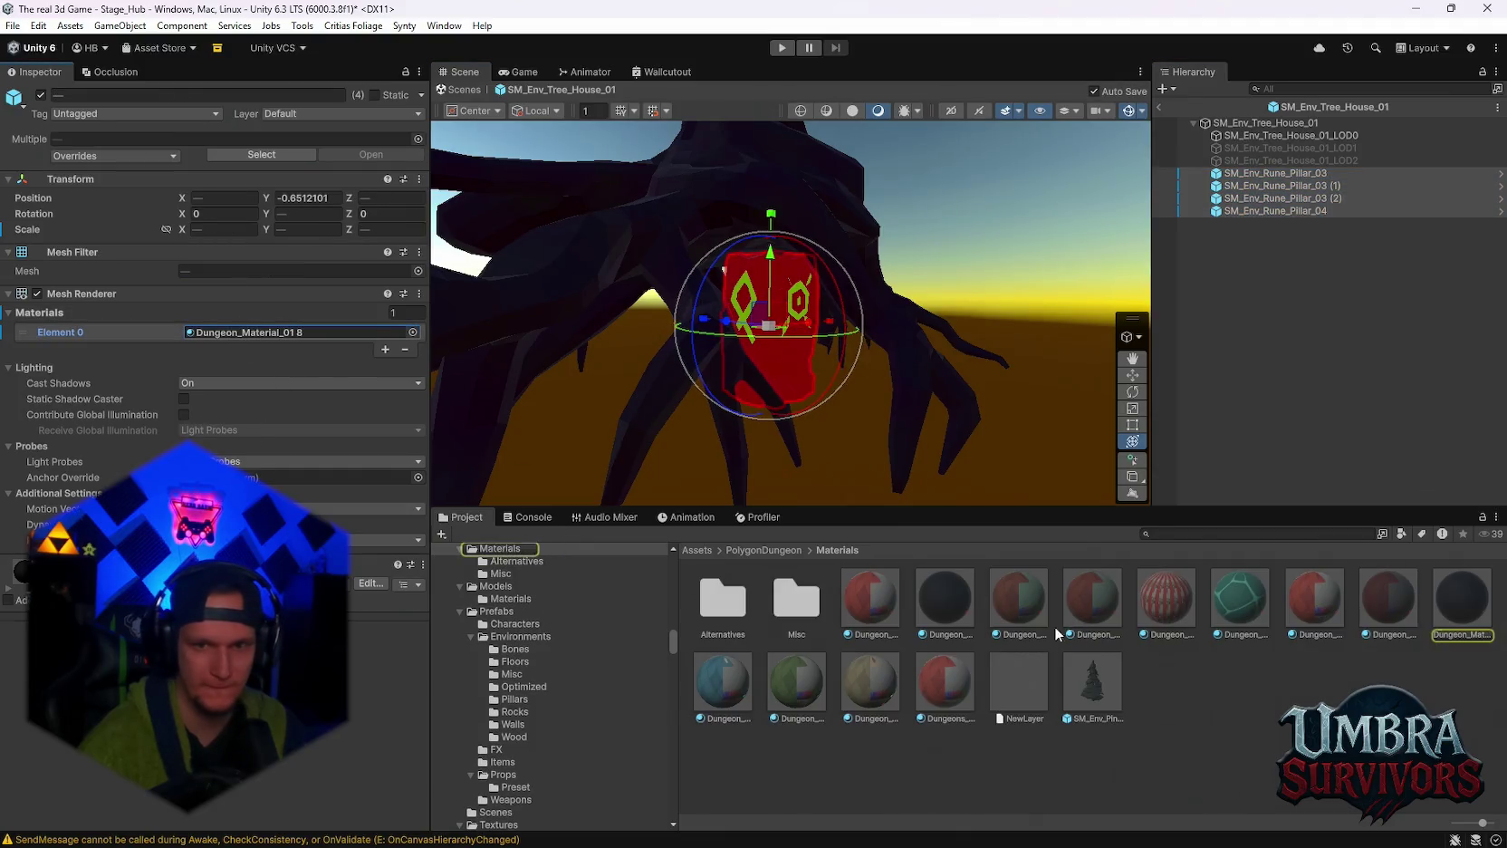
pyautogui.doubleClick(242, 331)
pyautogui.click(232, 411)
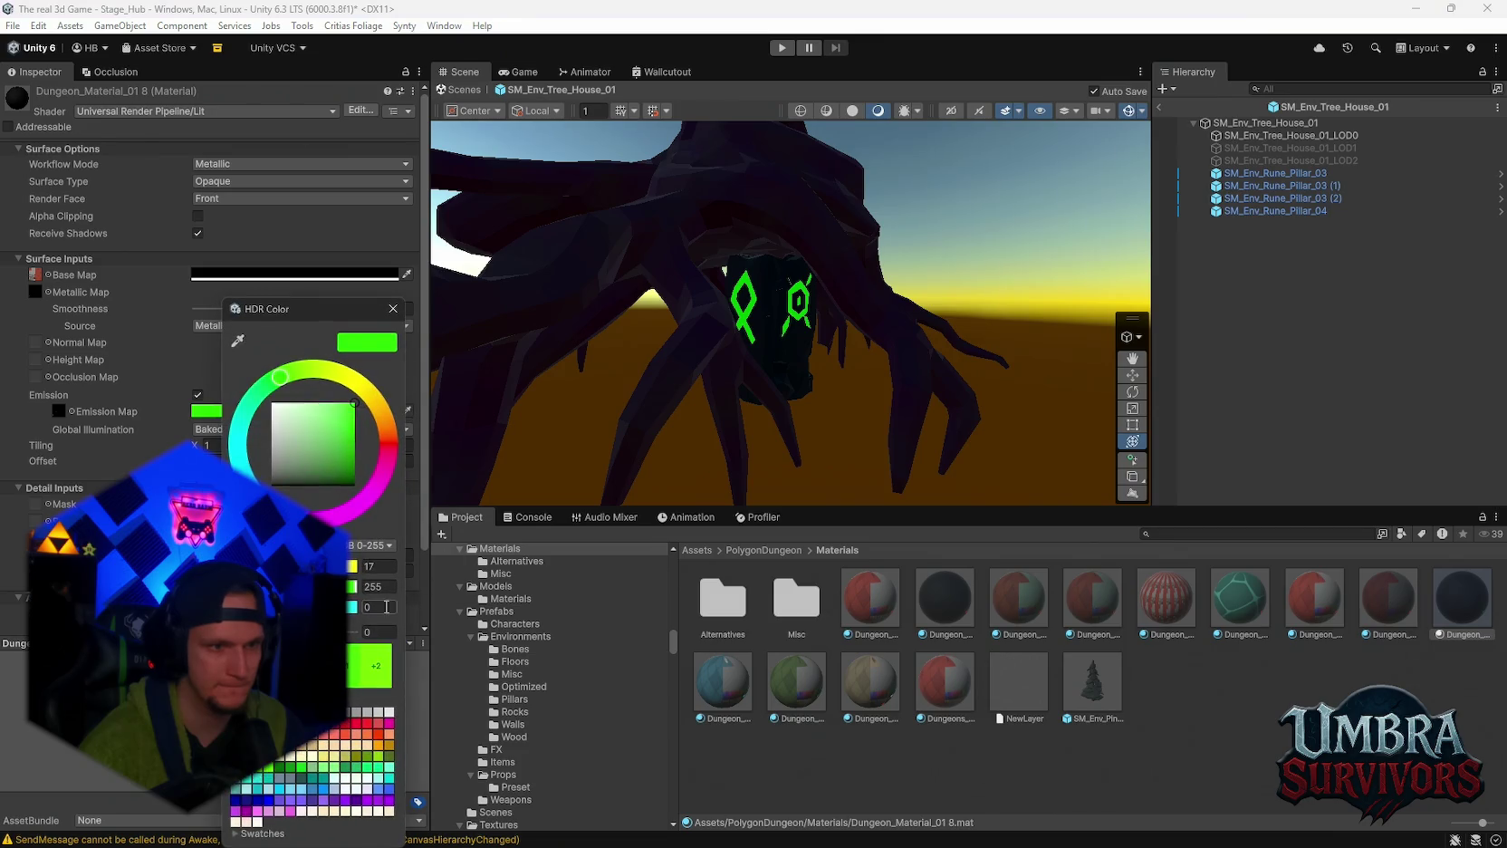
pyautogui.write('3.2')
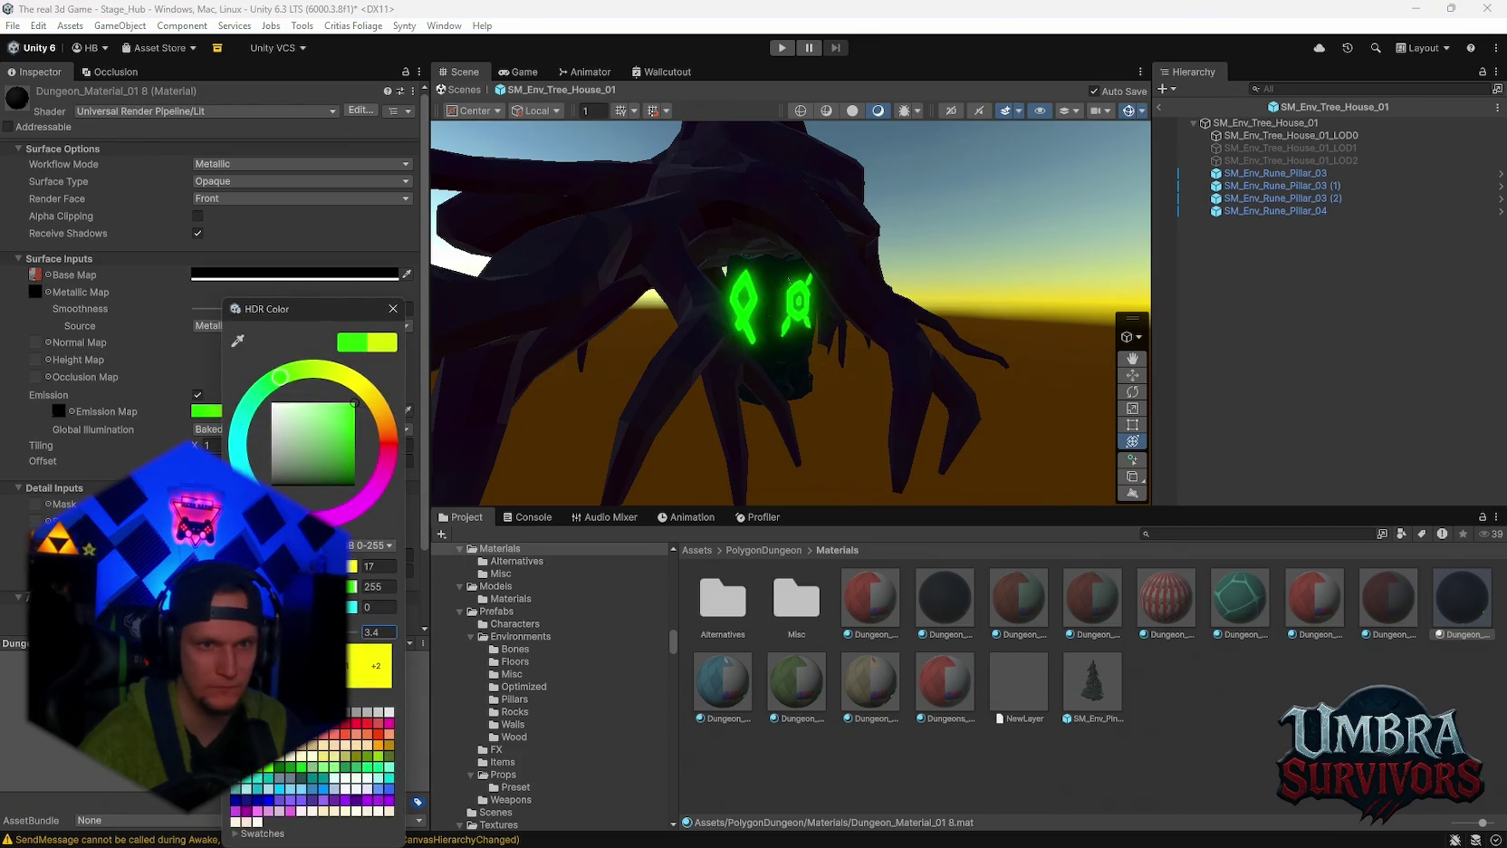
pyautogui.scroll(-10, 856, 383)
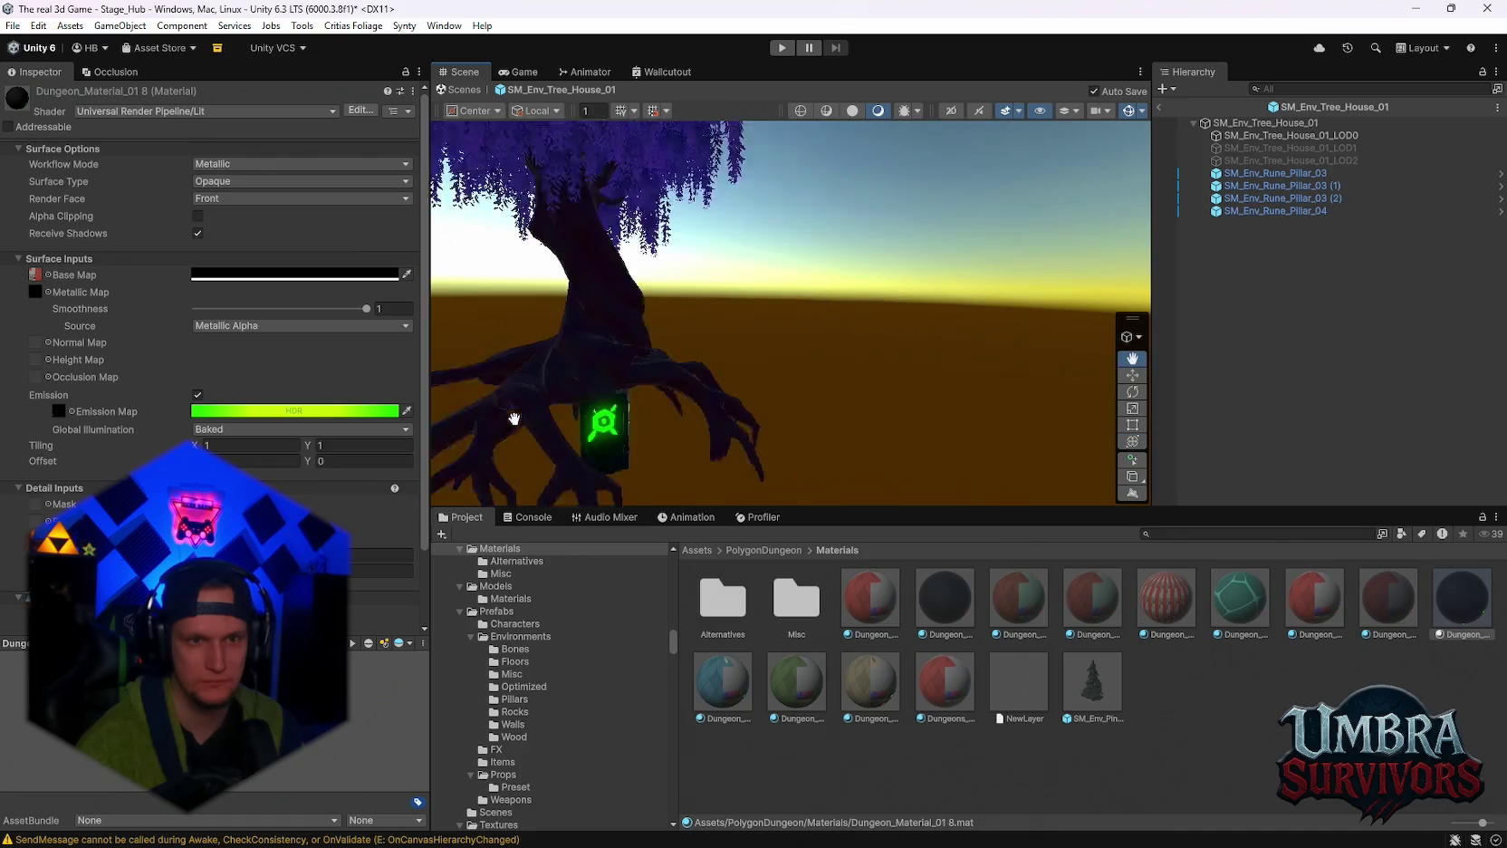
pyautogui.moveTo(856, 382)
pyautogui.mouseDown()
pyautogui.moveTo(657, 317)
pyautogui.moveTo(724, 308)
pyautogui.moveTo(729, 226)
pyautogui.moveTo(717, 260)
pyautogui.mouseUp()
pyautogui.click(1160, 107)
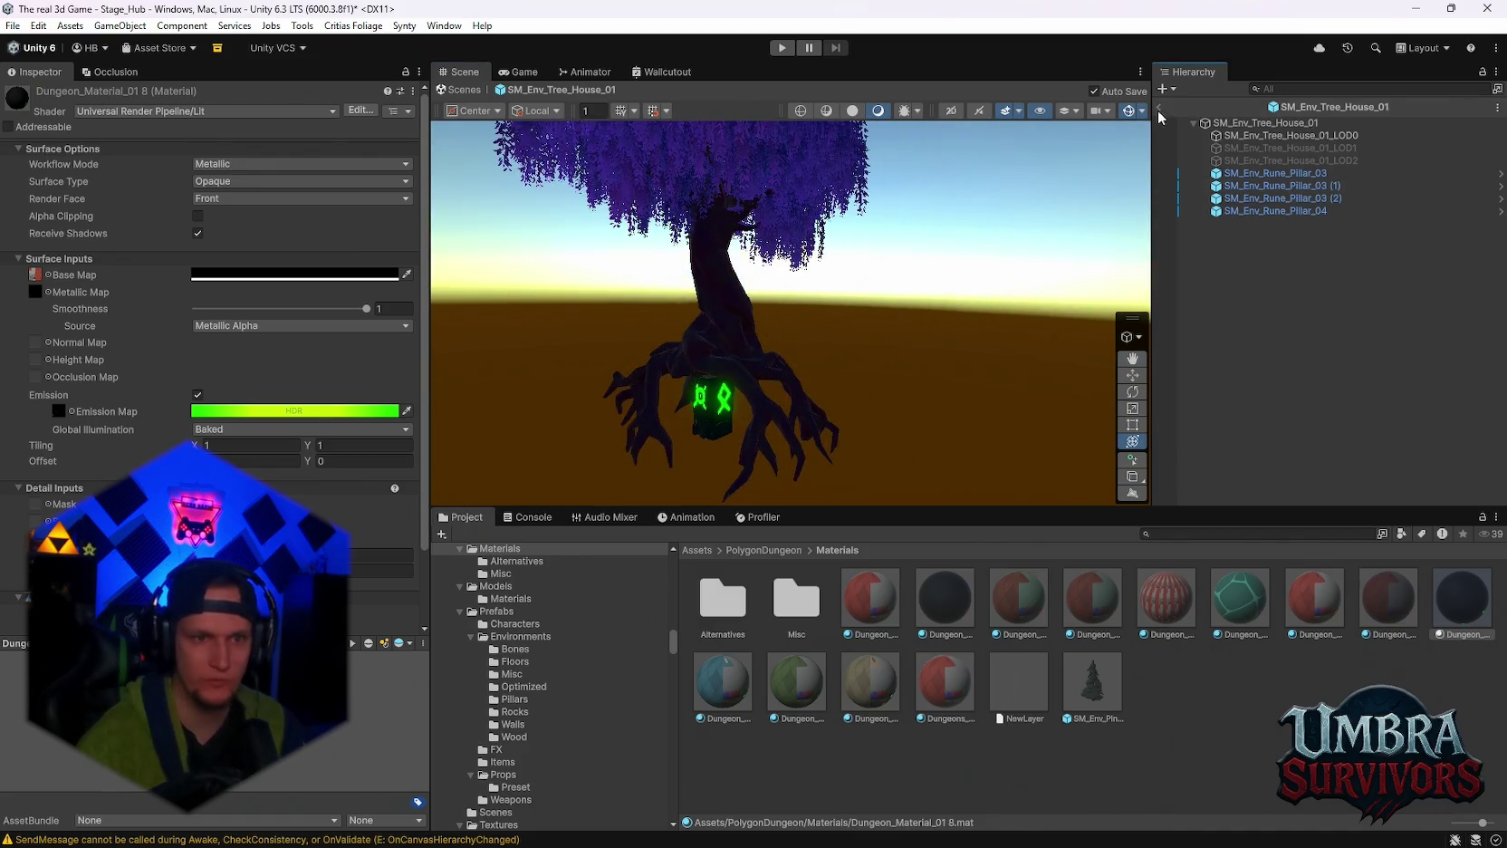
pyautogui.moveTo(988, 301); pyautogui.dragTo(703, 262)
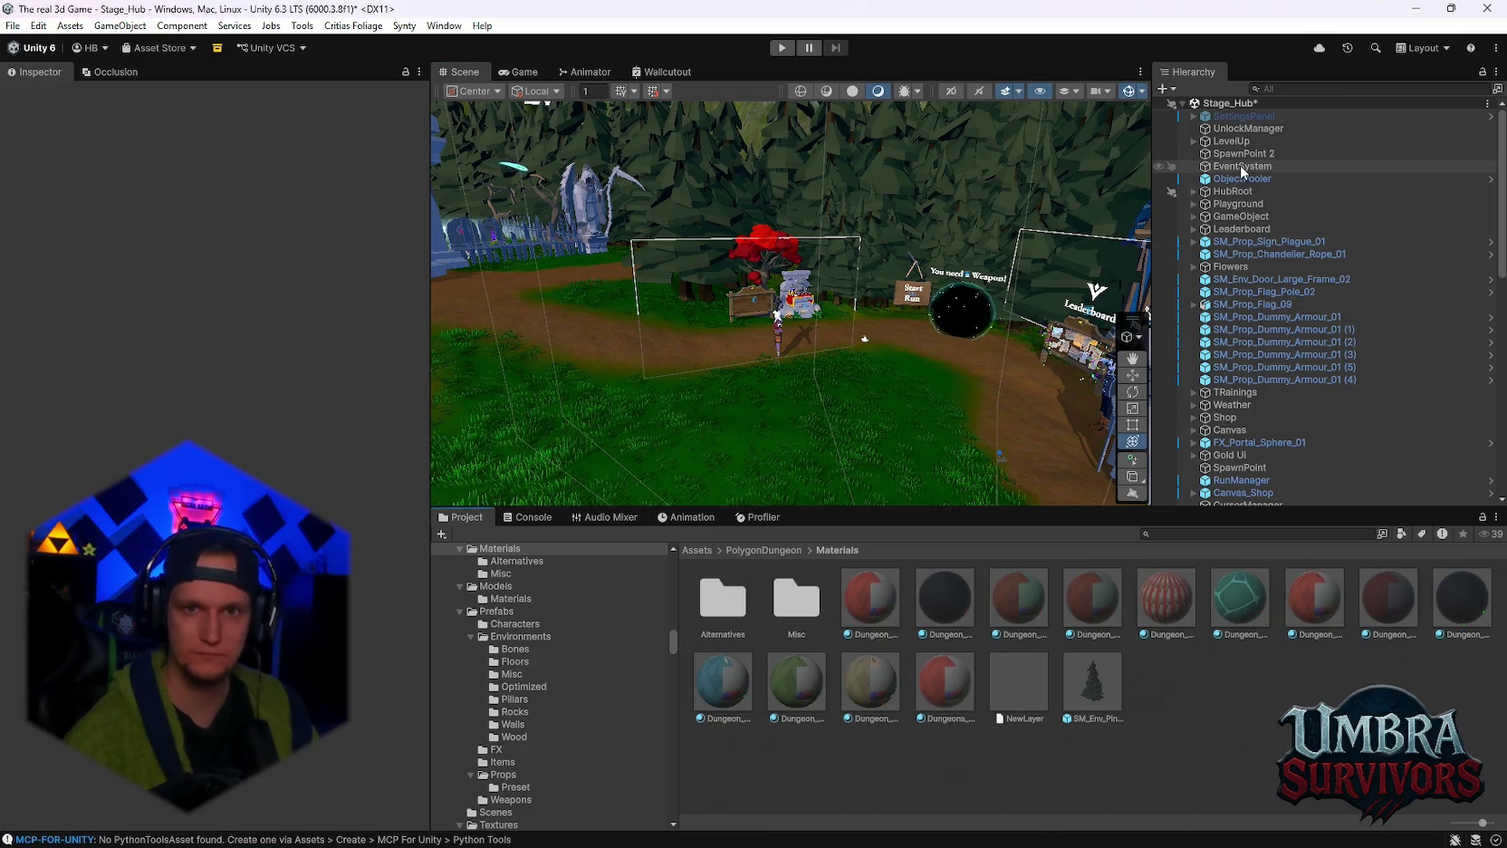
# Select UnlockManager and tick its Debug Log checkbox in the Inspector.
pyautogui.click(1248, 127)
pyautogui.scroll(-15, 131, 447)
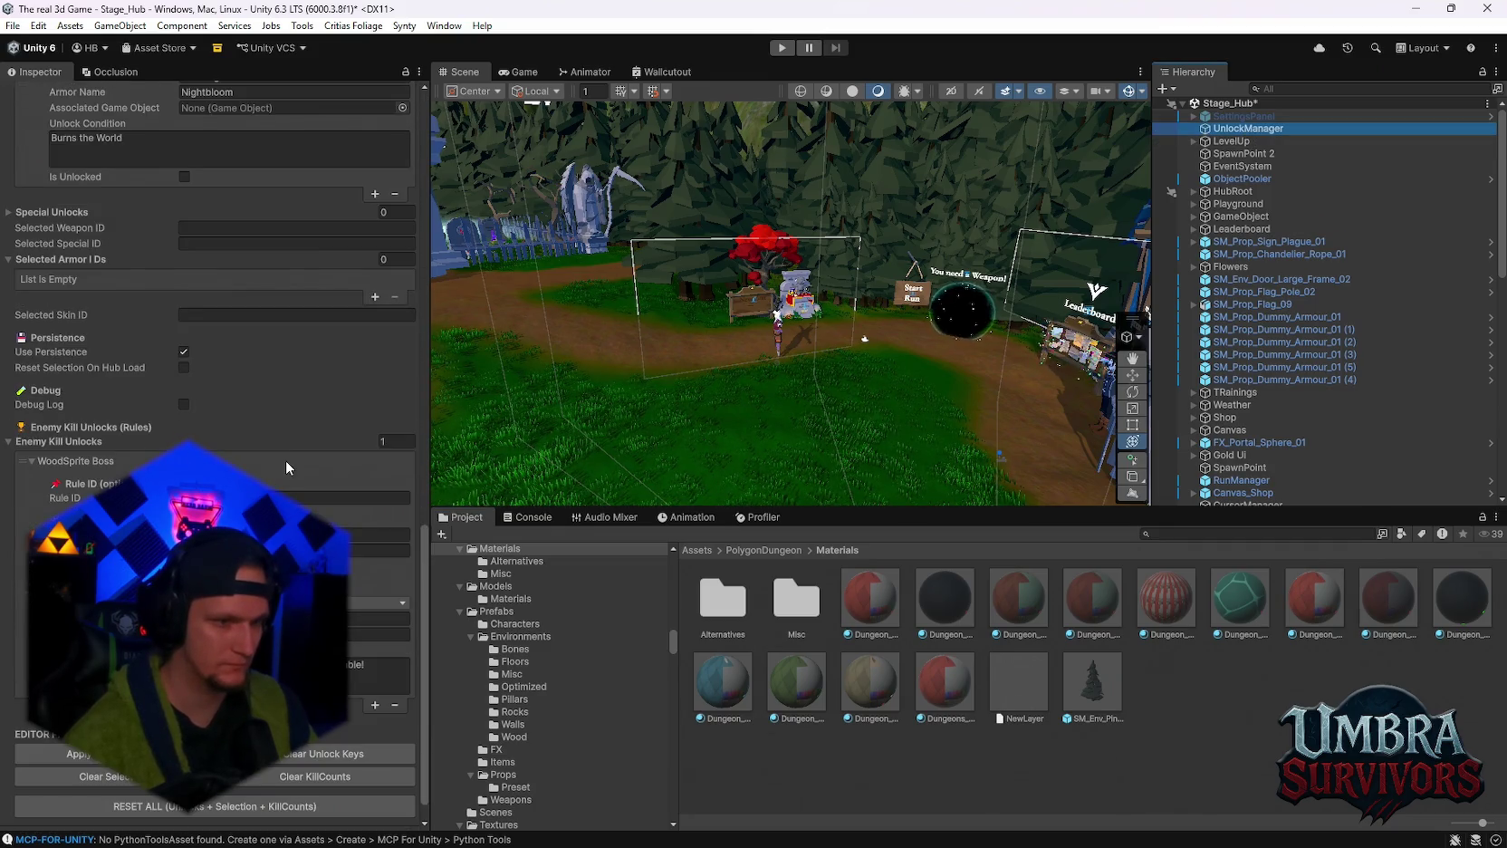
pyautogui.scroll(2, 259, 458)
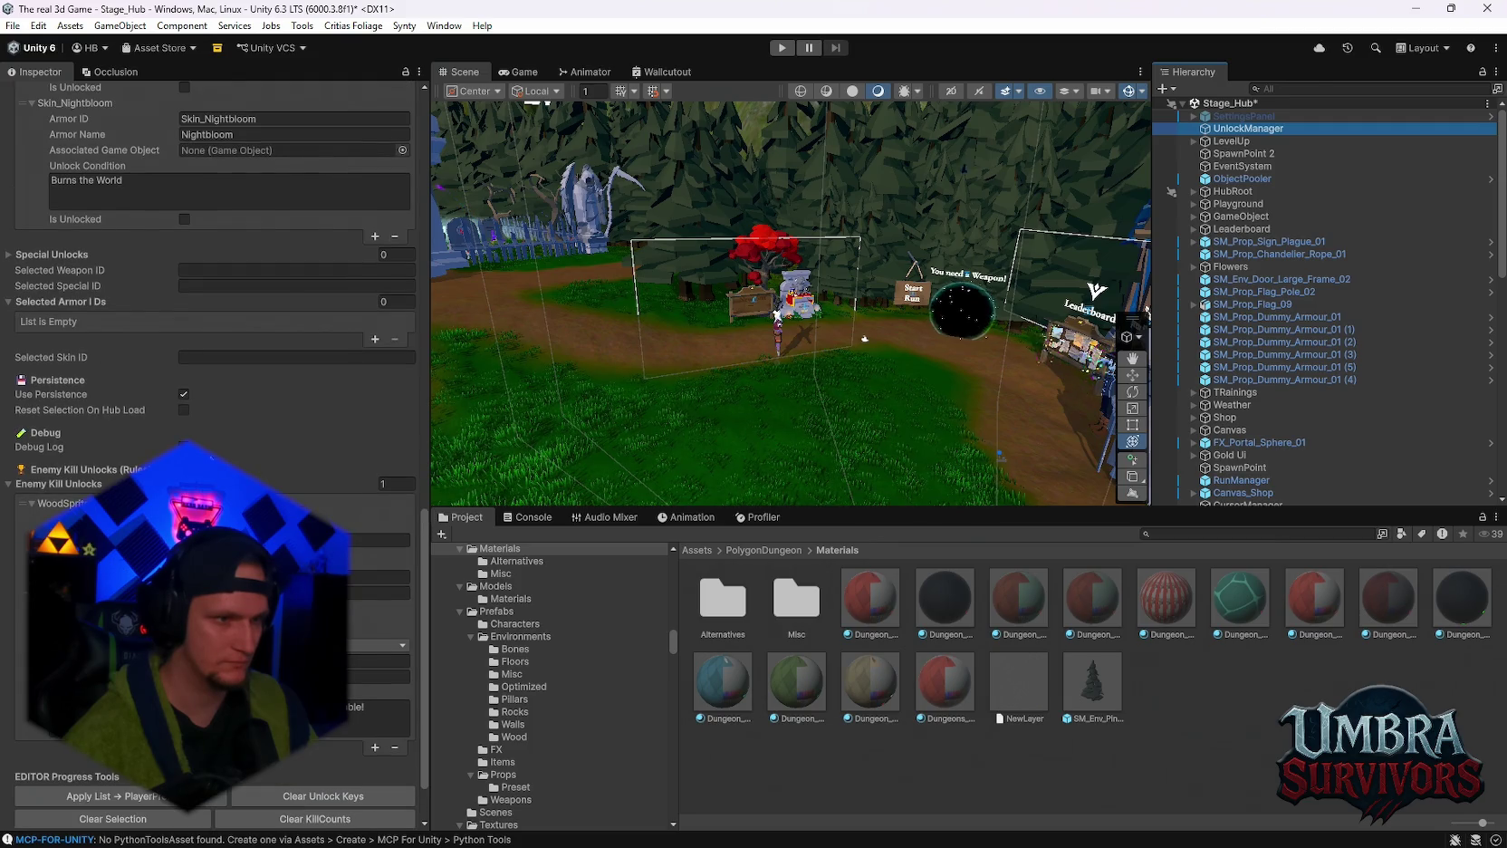
pyautogui.click(184, 447)
pyautogui.scroll(-3, 306, 423)
pyautogui.scroll(4, 299, 434)
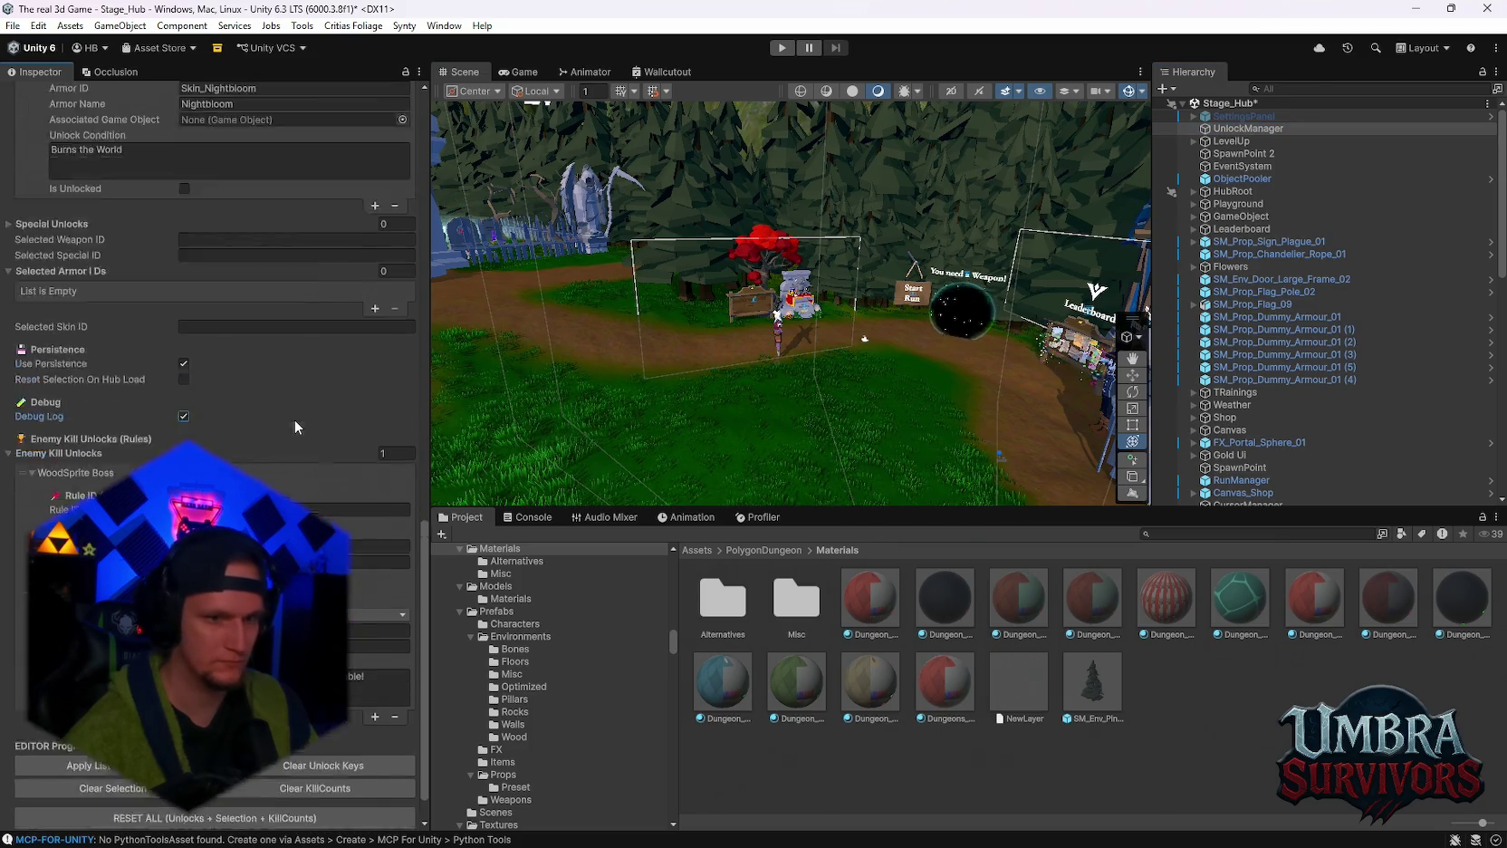
# Save the project from the File menu.
pyautogui.click(13, 26)
pyautogui.click(12, 26)
pyautogui.click(13, 26)
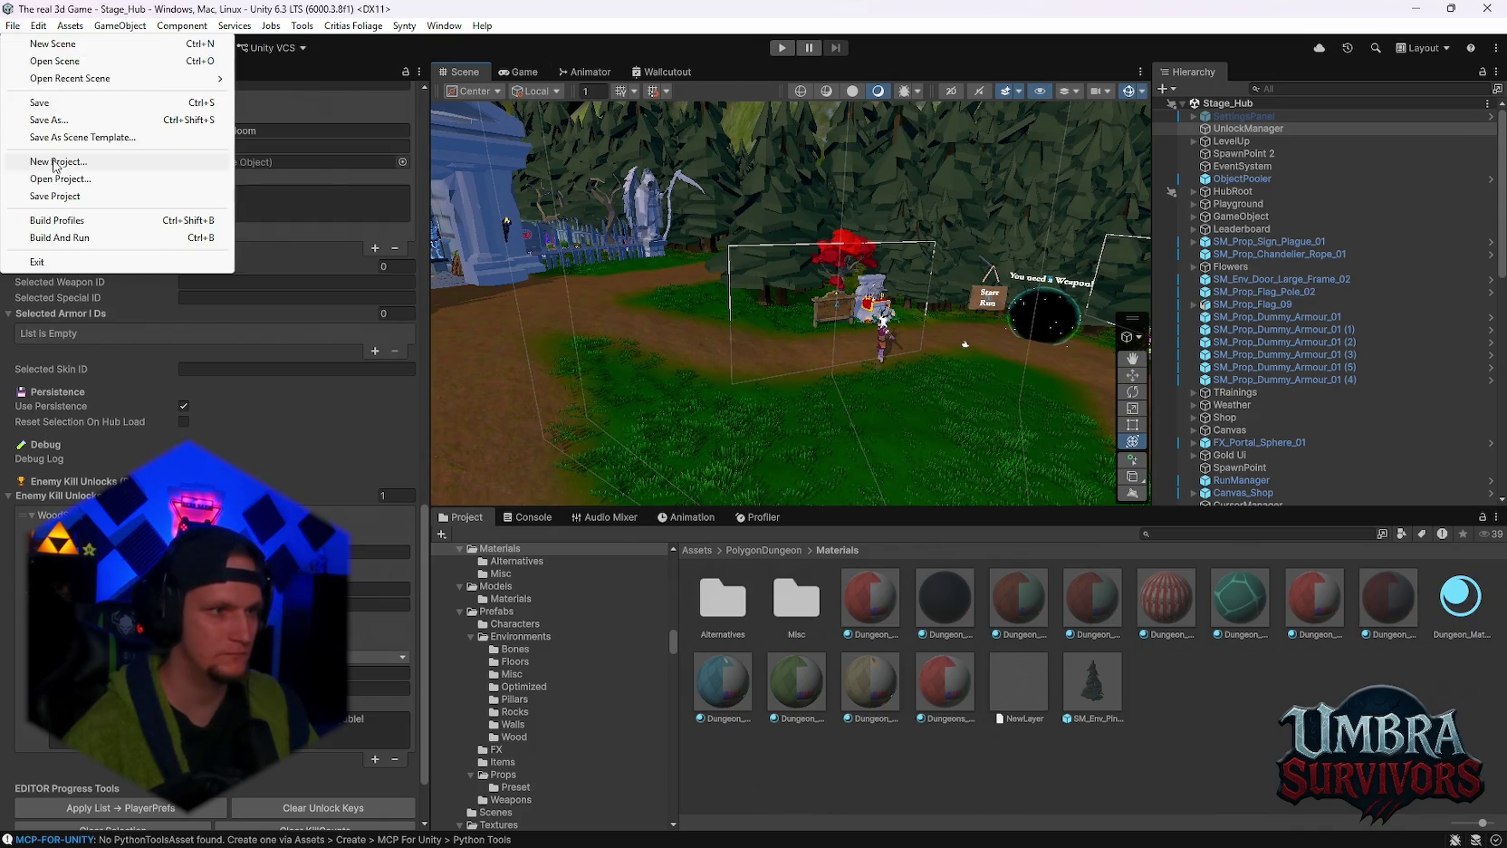
pyautogui.click(40, 195)
# Enter Play mode and walk the character to the weapon book.
pyautogui.hotkey('ctrl', 'p')
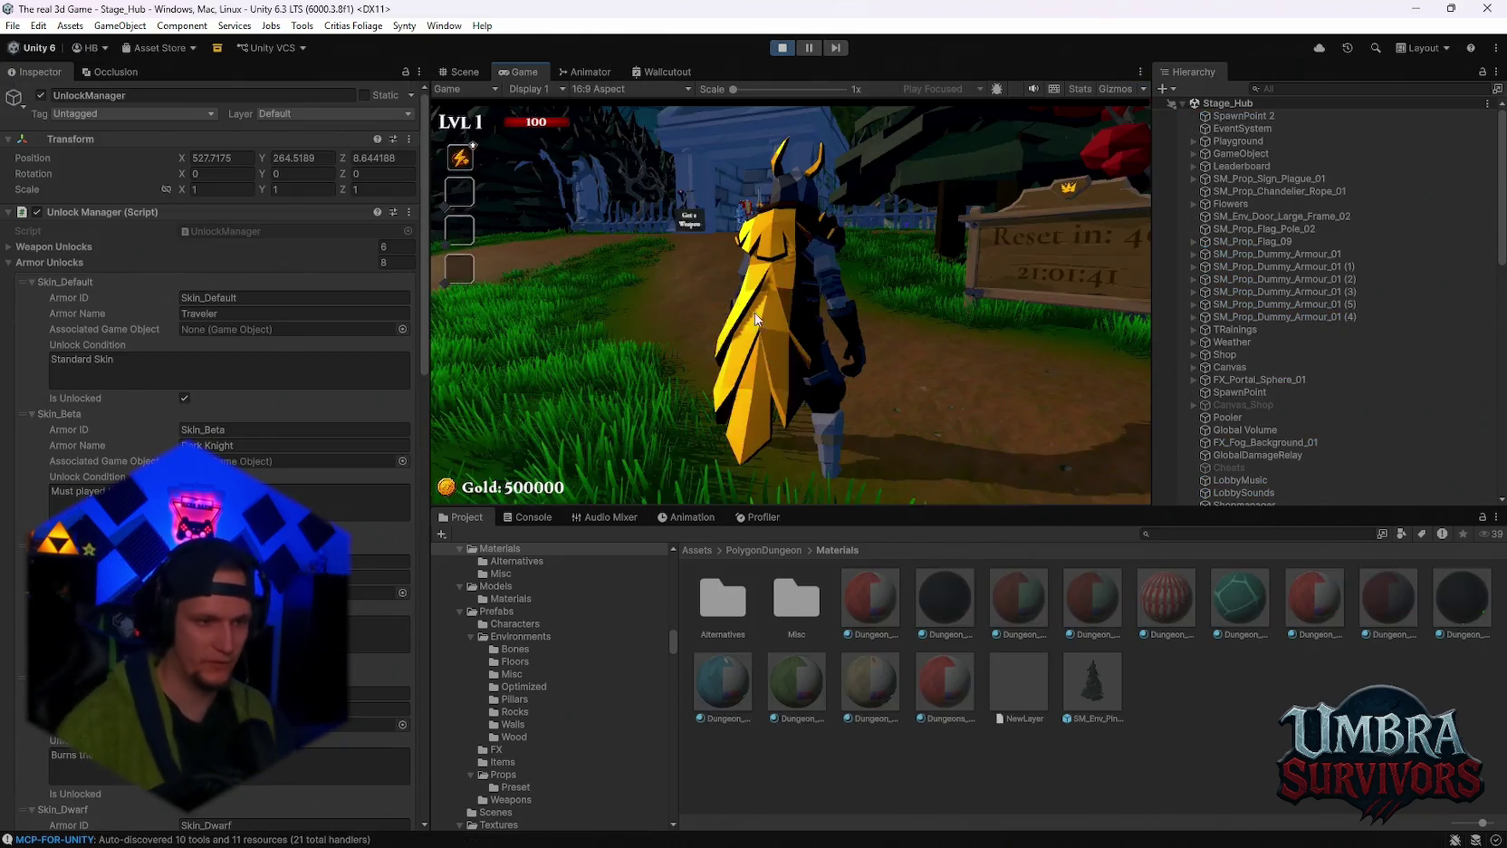
pyautogui.press('w')
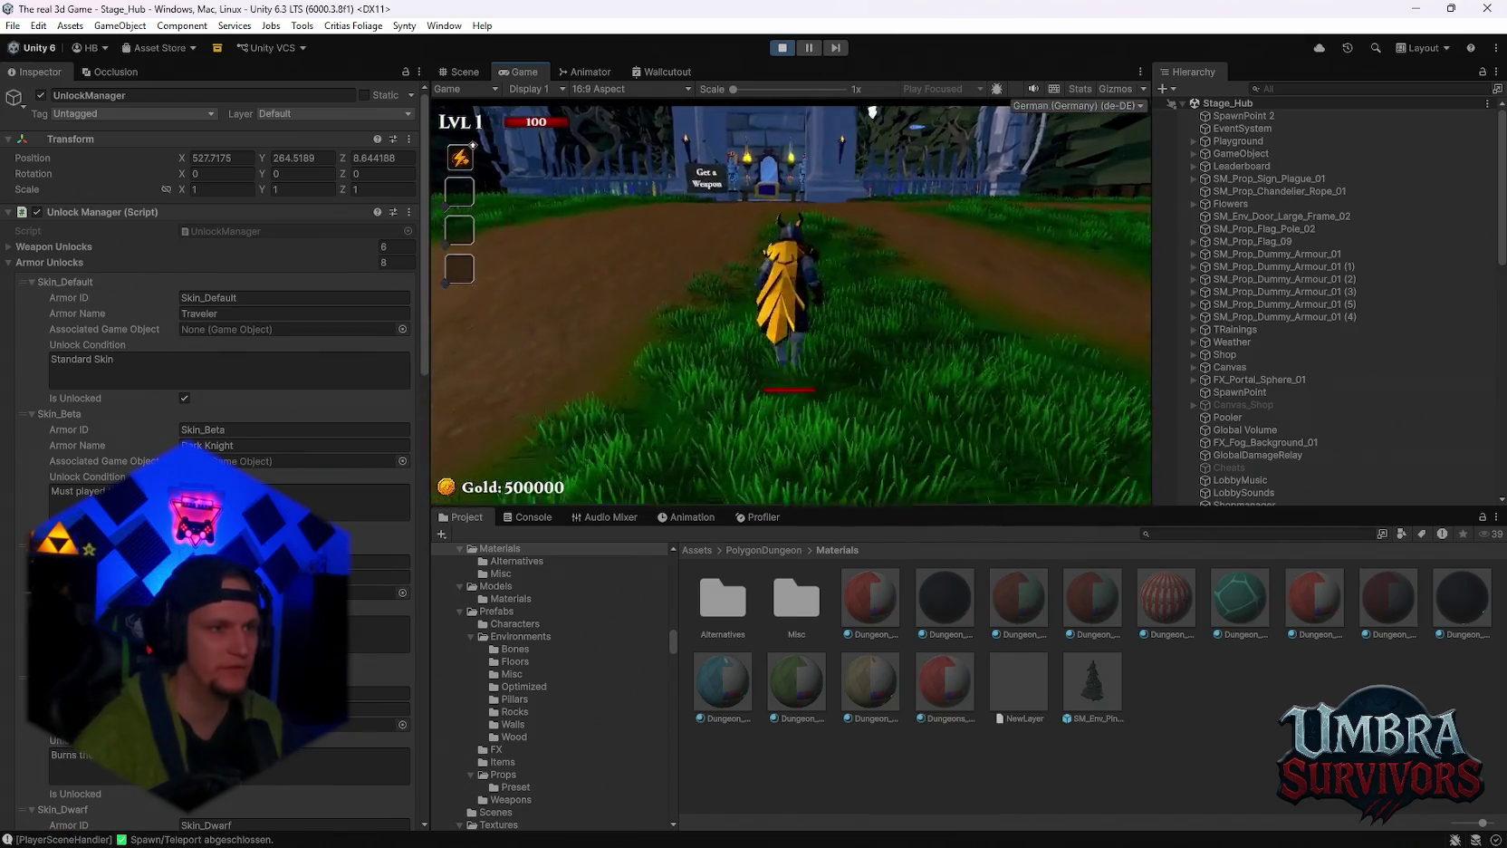
pyautogui.press('w')
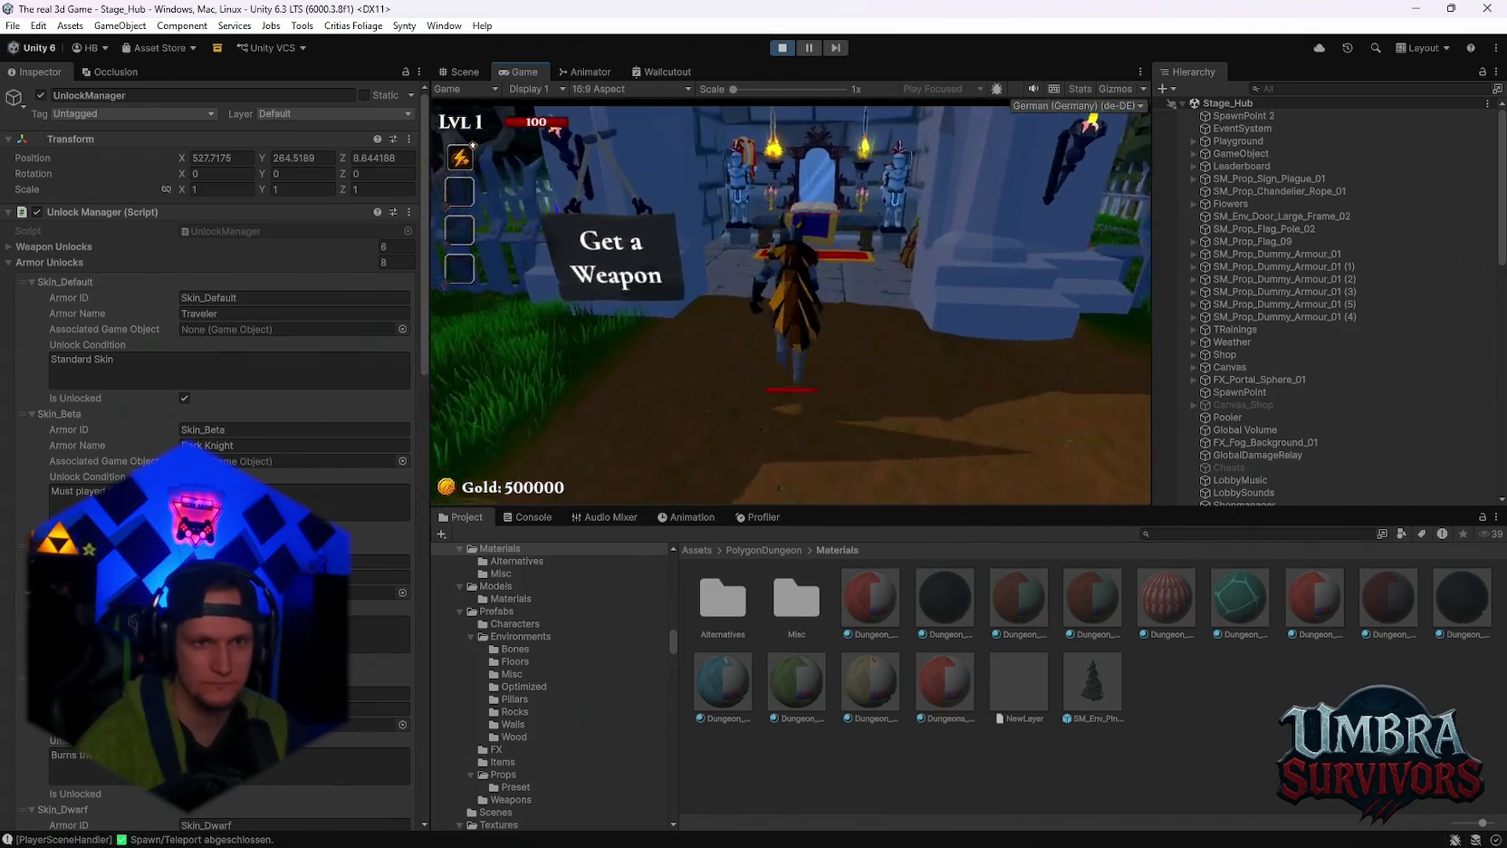
# Choose the Elder Wand in the weapon book, then start a run at the Start Run sign.
pyautogui.click(590, 339)
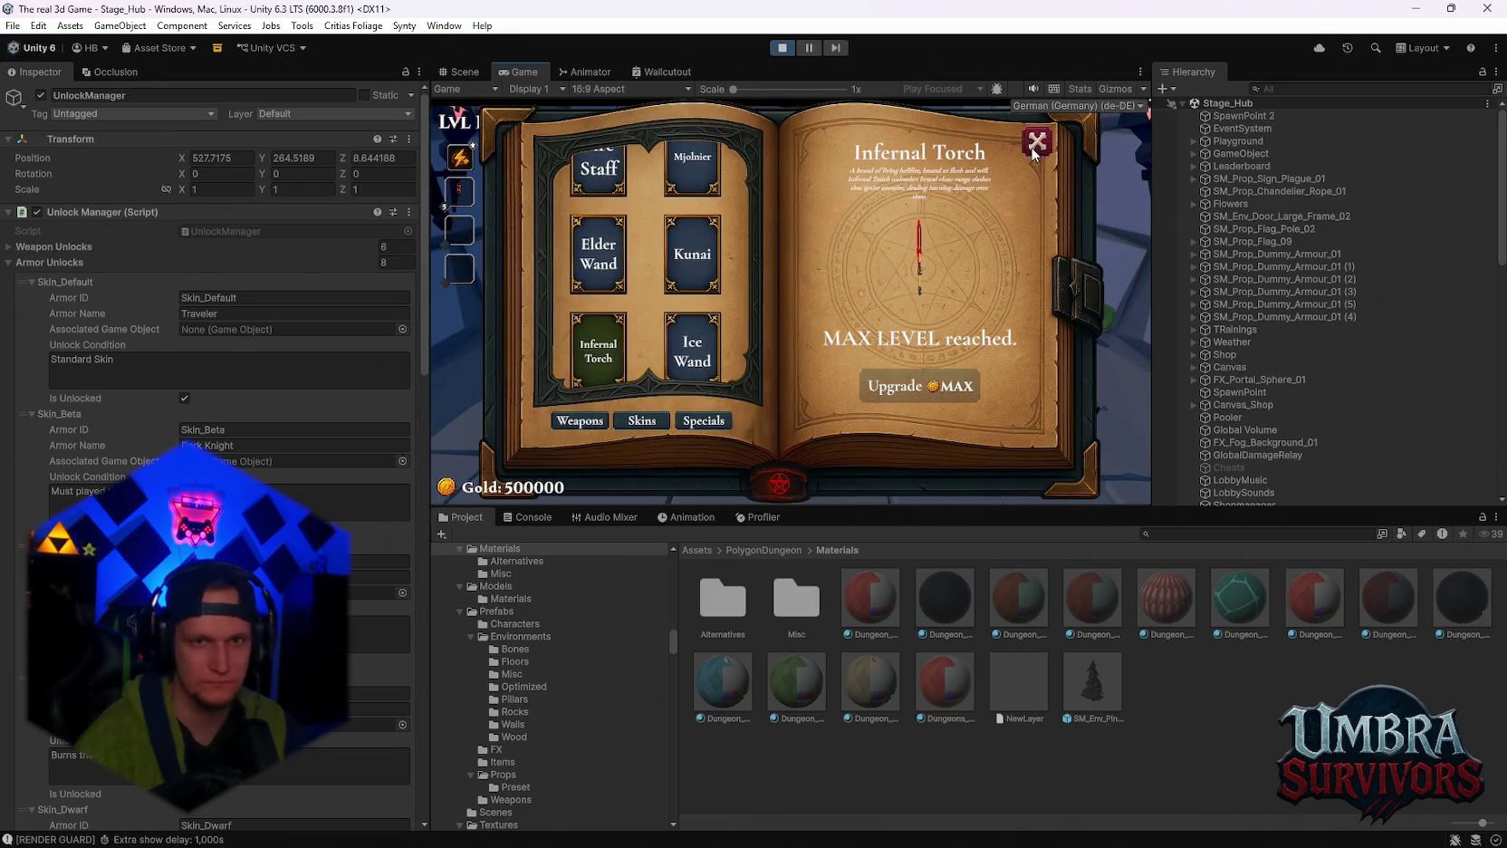
pyautogui.click(788, 301)
pyautogui.scroll(1, 598, 254)
pyautogui.click(597, 287)
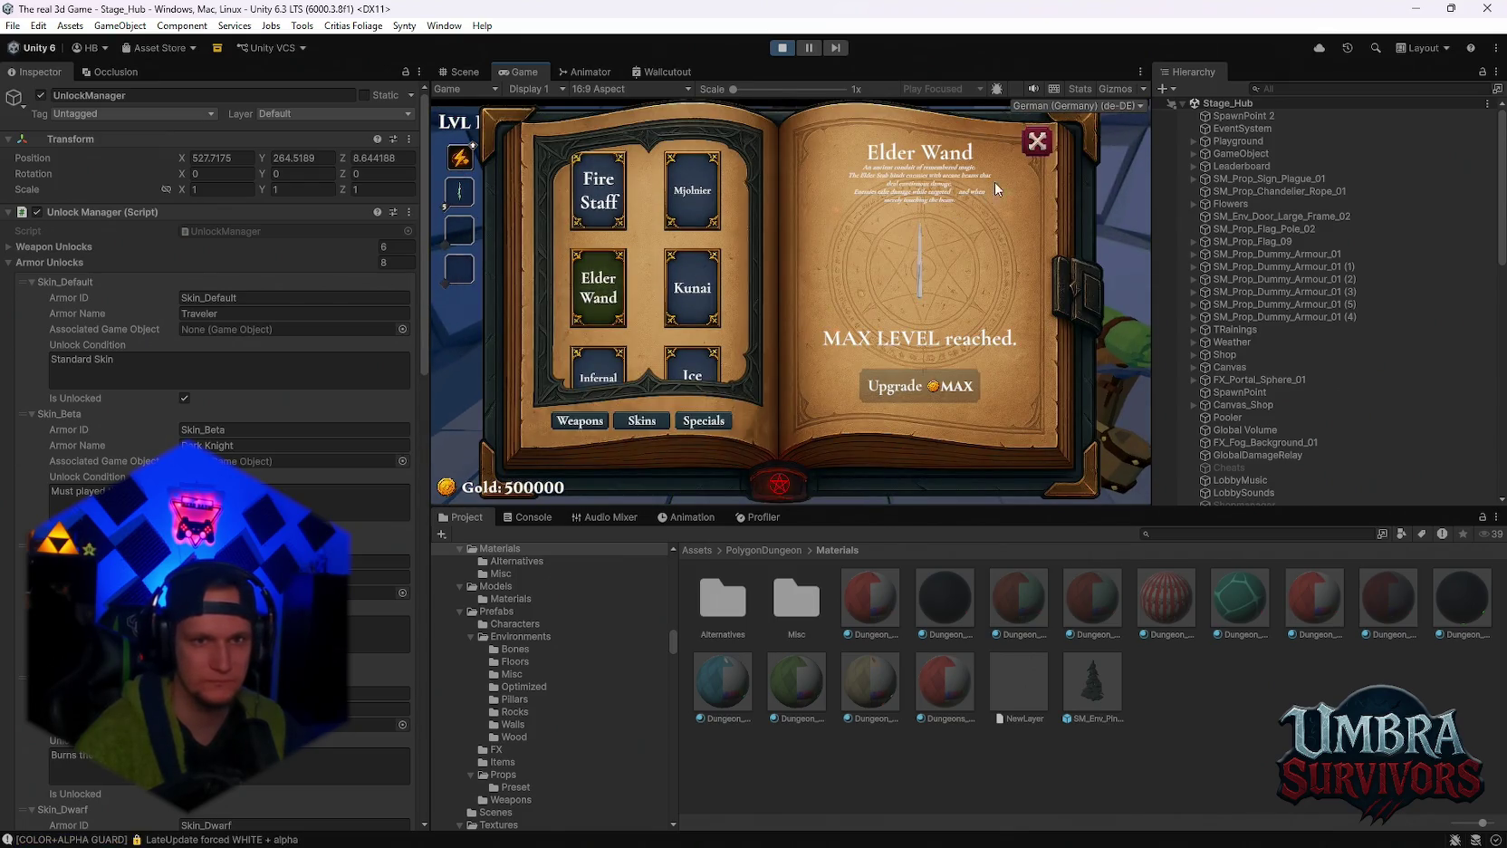
pyautogui.click(1037, 140)
pyautogui.press('w')
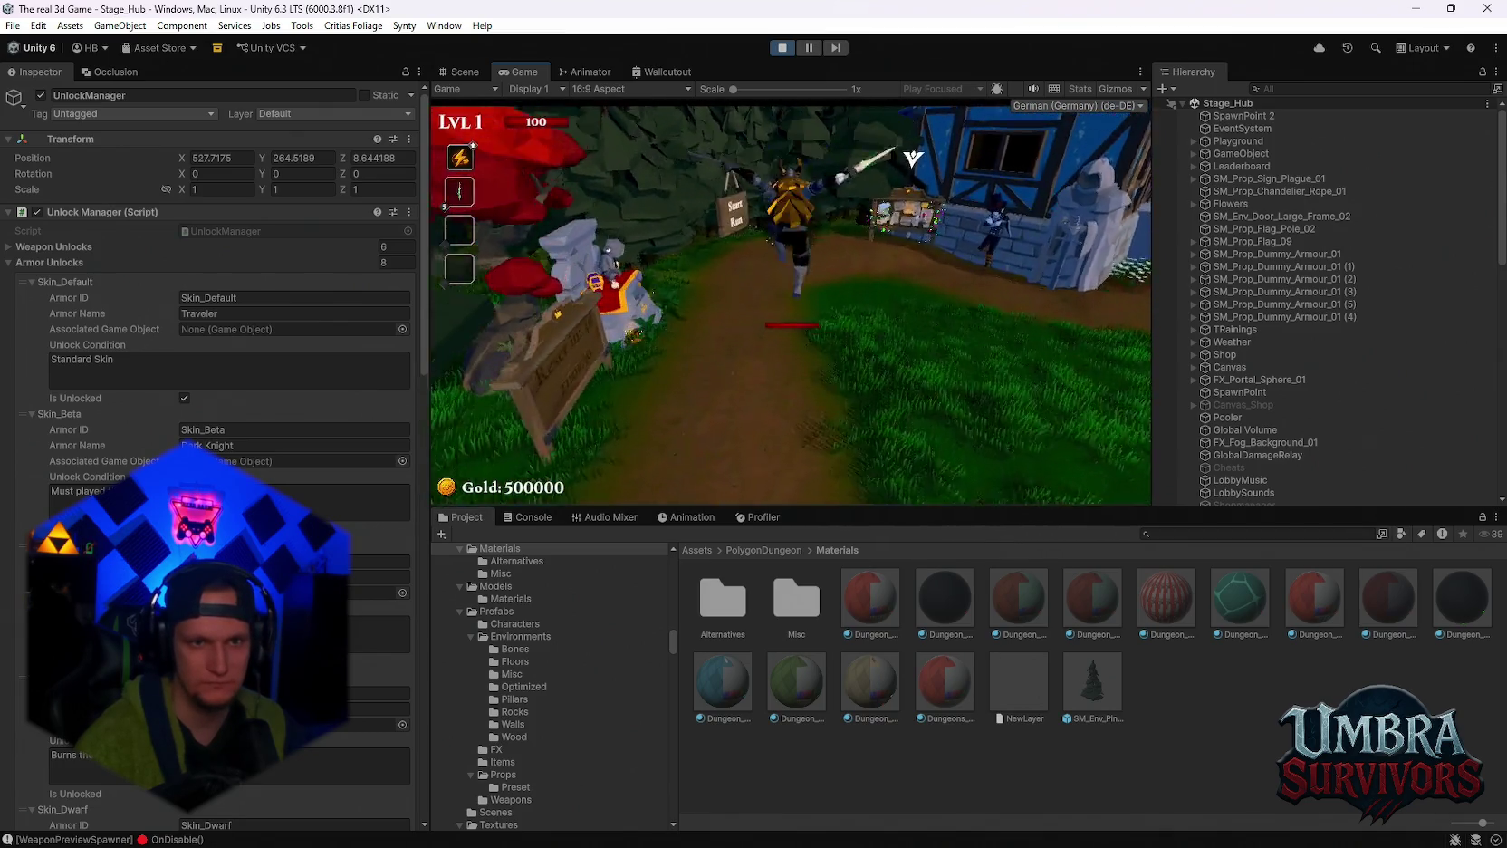
pyautogui.press('e')
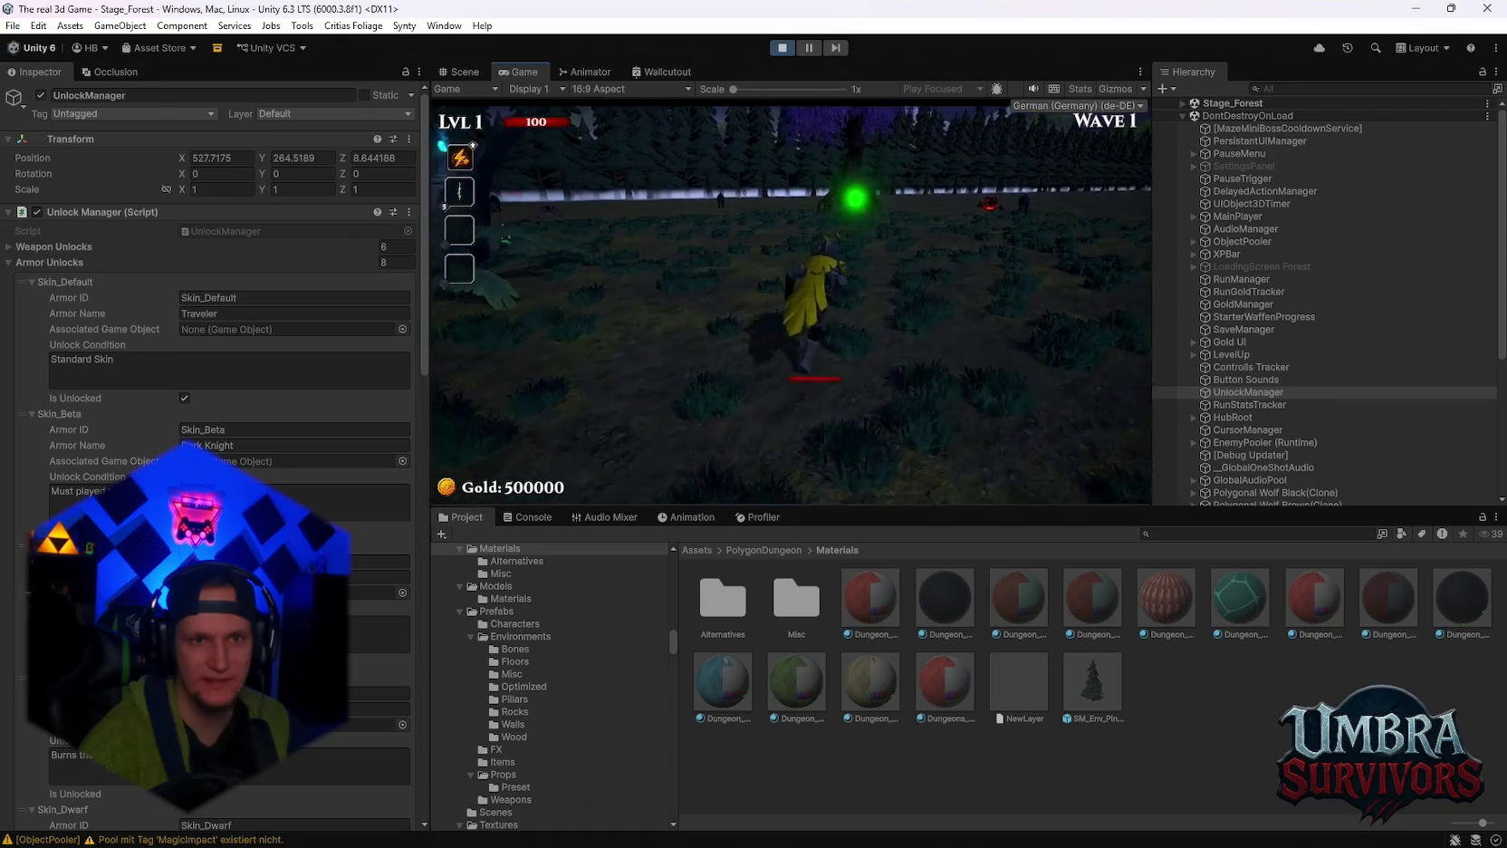
# Pause the forest run with Escape.
pyautogui.press('Escape')
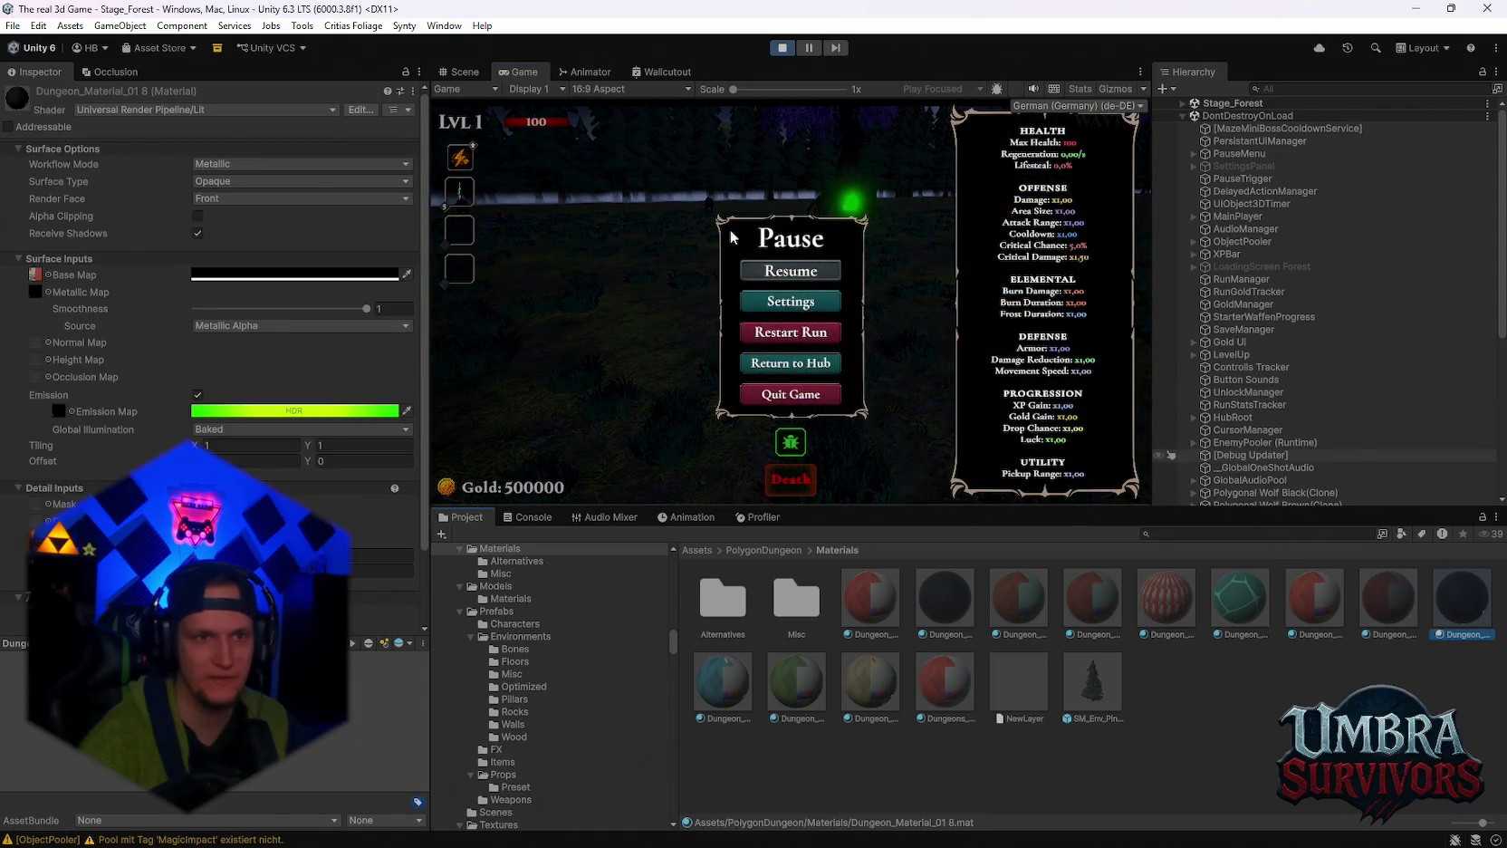
# Adjust Dungeon_Material_01 8's emission intensity and set Global Illumination to Realtime.
pyautogui.click(216, 413)
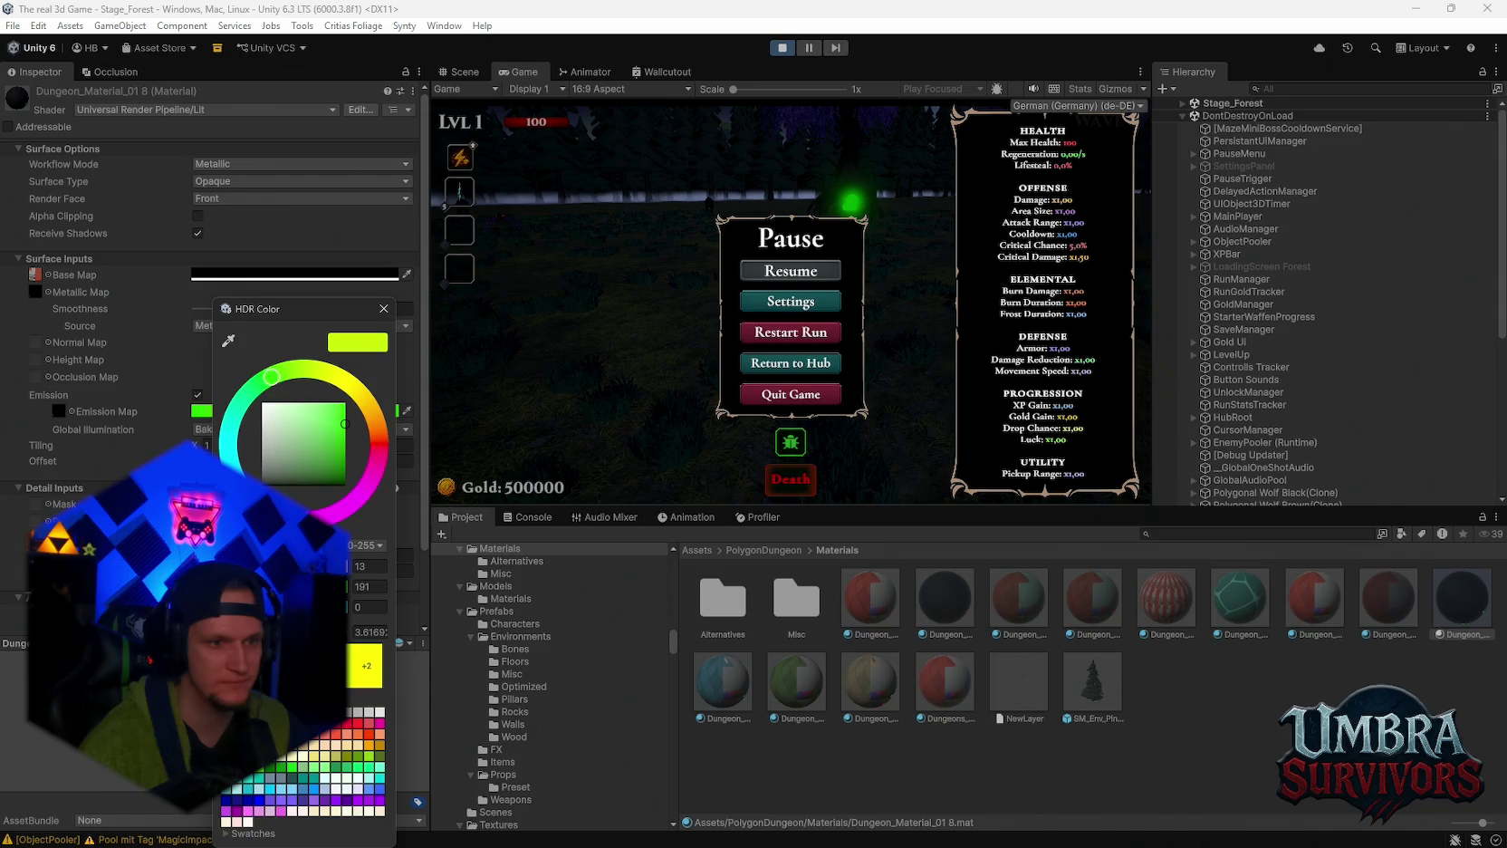
pyautogui.doubleClick(369, 632)
pyautogui.write('-1.1')
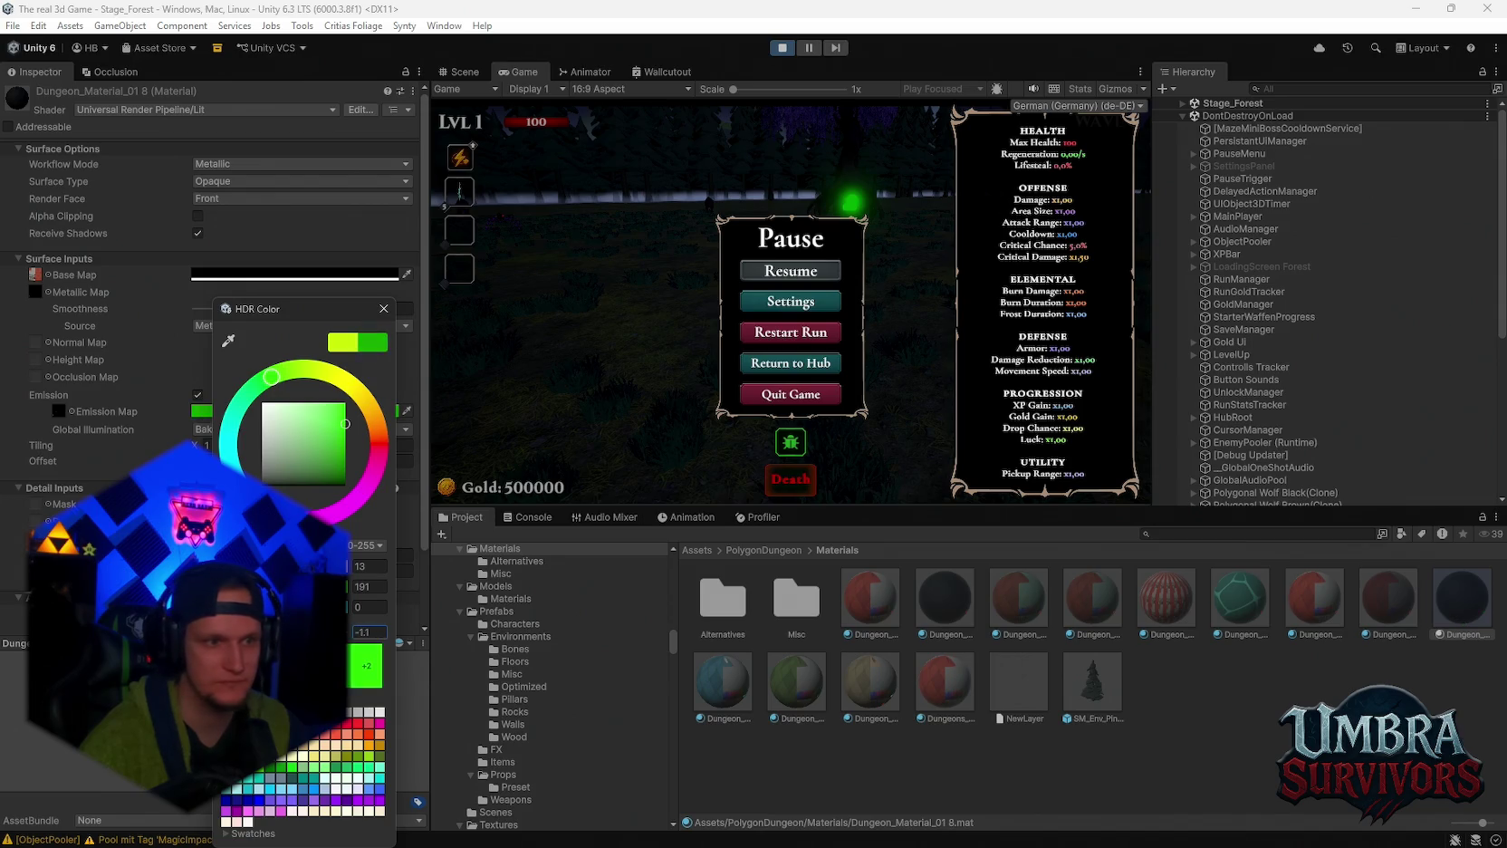
pyautogui.press('BackSpace')
pyautogui.press('BackSpace')
pyautogui.press('BackSpace')
pyautogui.write('1.6')
pyautogui.click(389, 308)
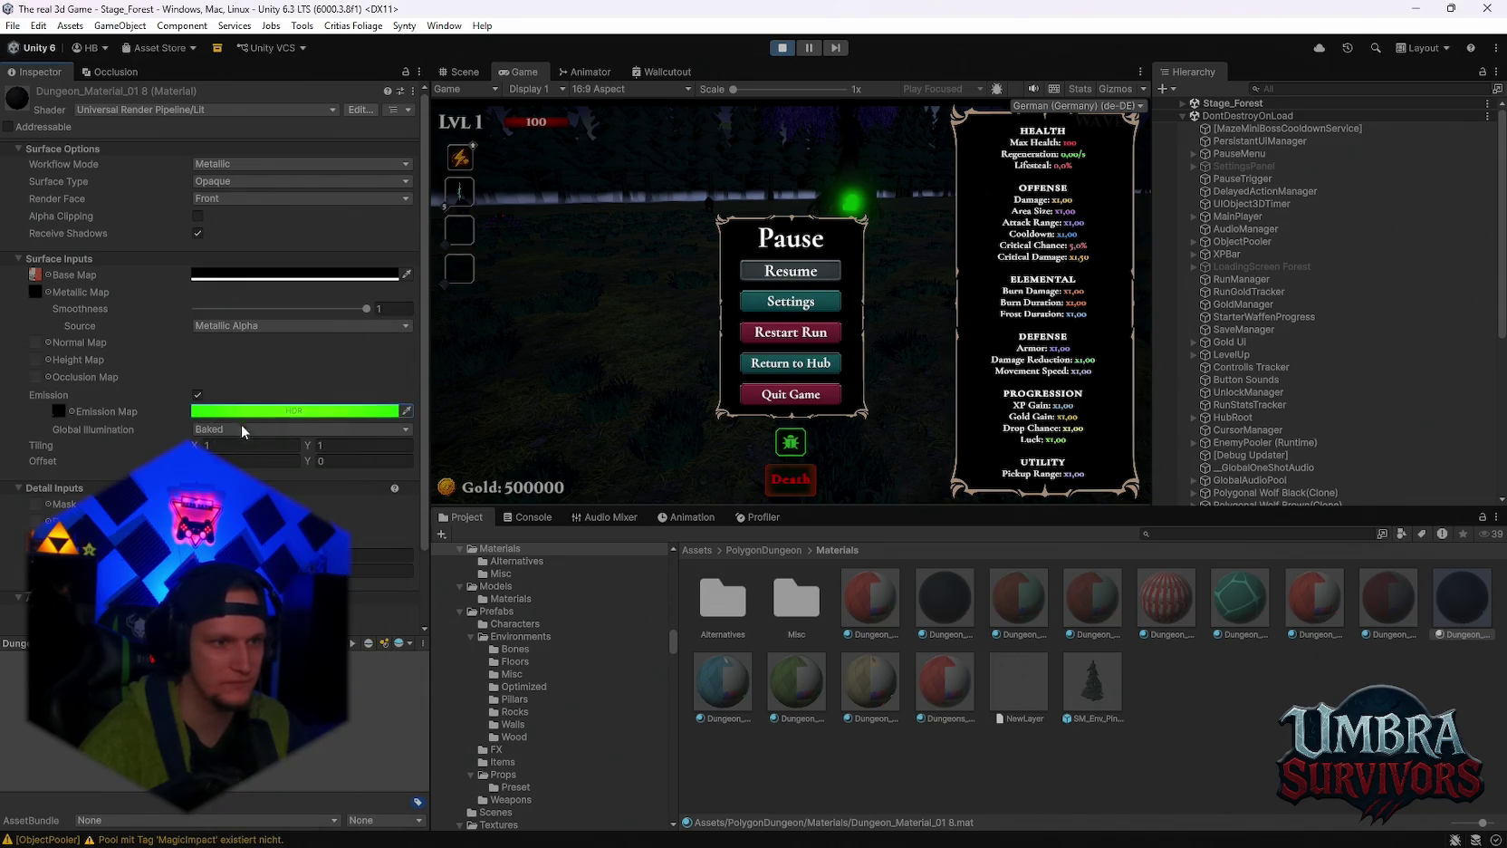
pyautogui.click(271, 429)
pyautogui.click(235, 447)
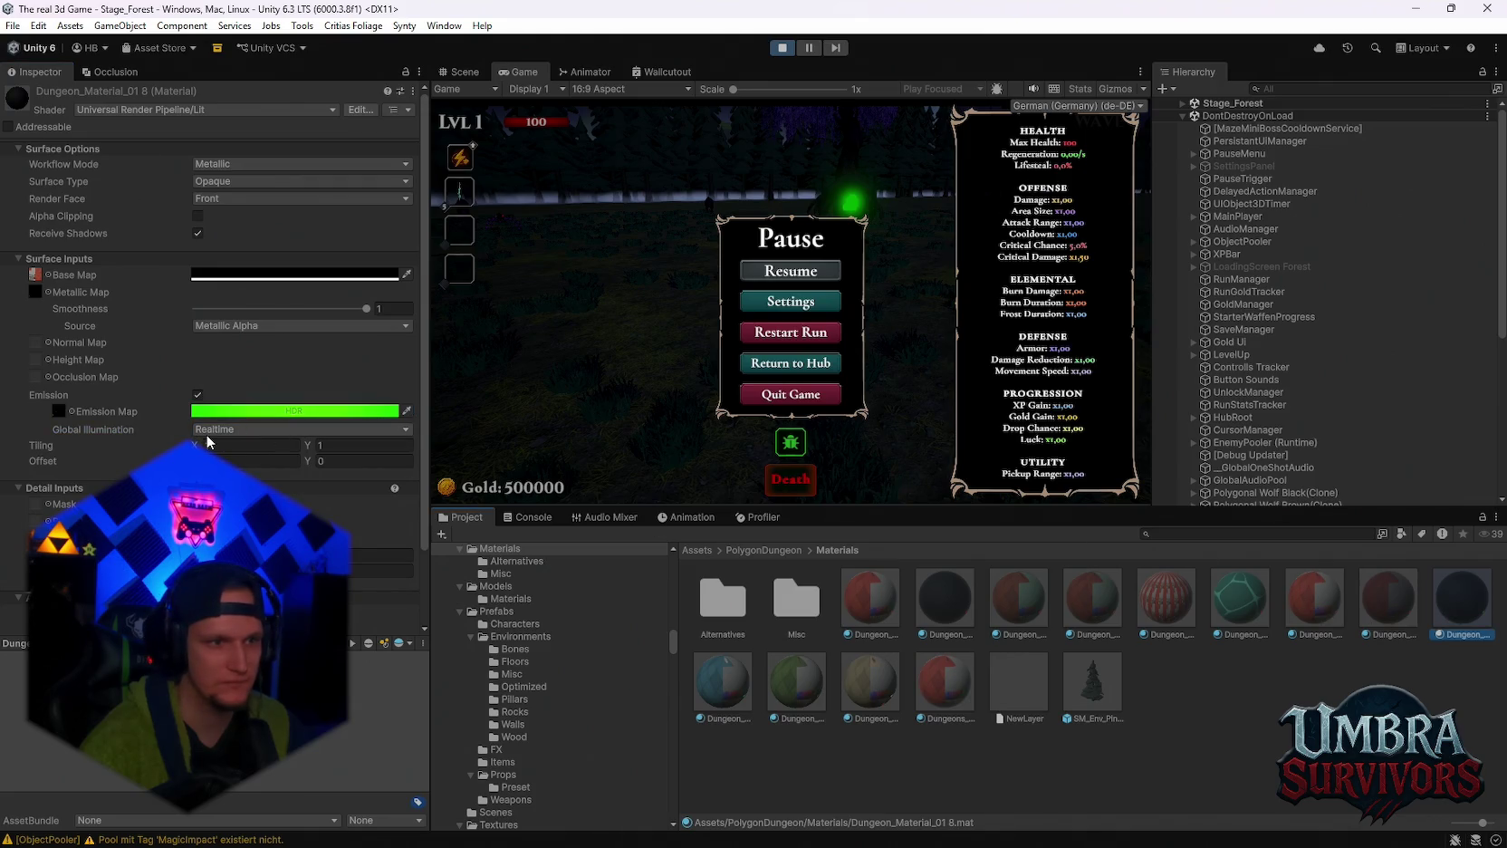
# Set the emission intensity to 1.4 and resume the paused game.
pyautogui.click(294, 411)
pyautogui.moveTo(355, 632); pyautogui.dragTo(272, 631)
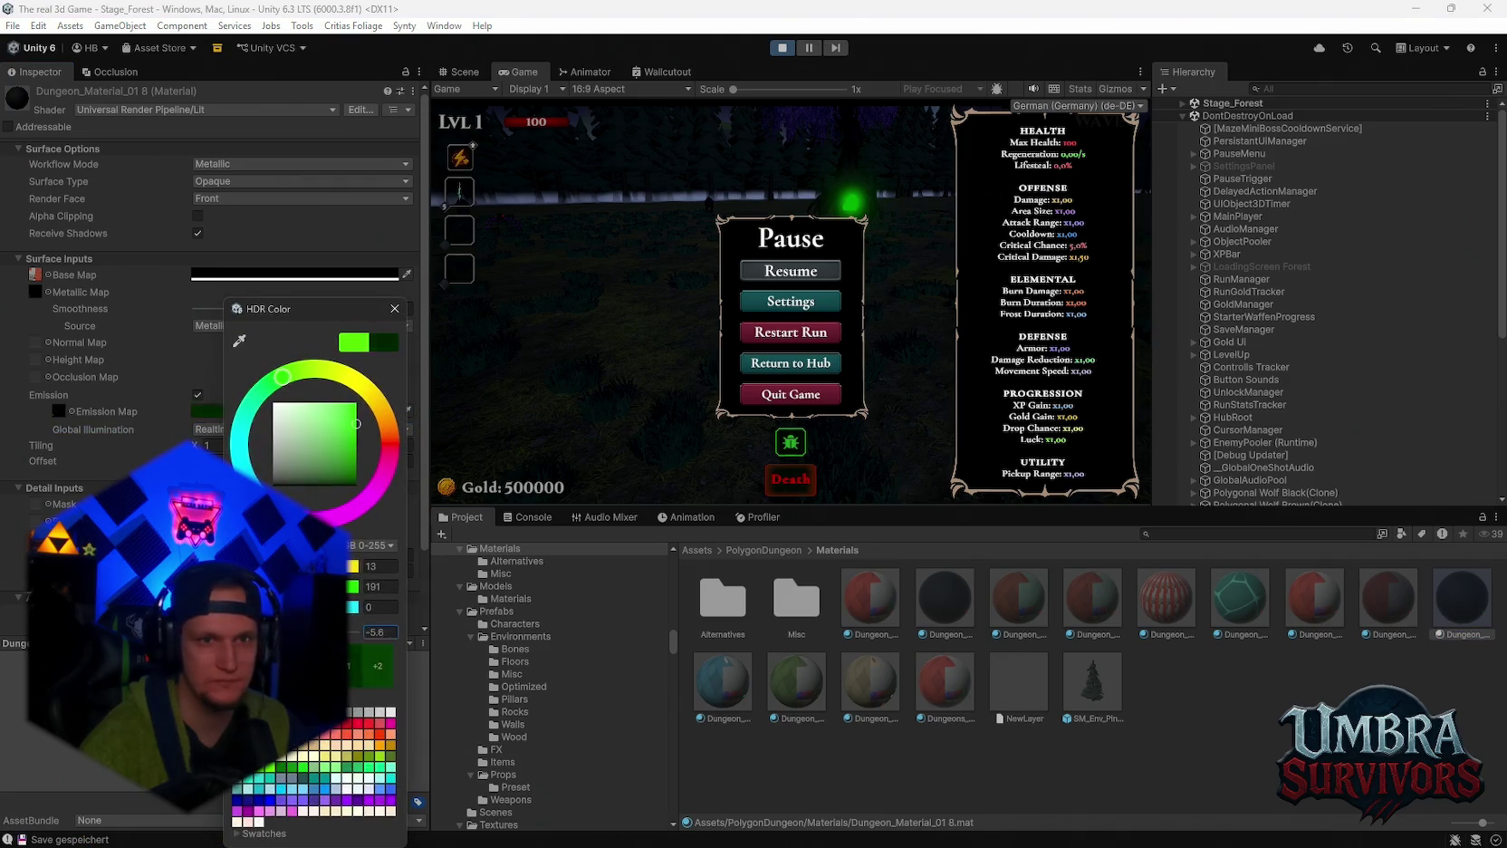
pyautogui.write('1.4')
pyautogui.click(395, 309)
pyautogui.click(791, 270)
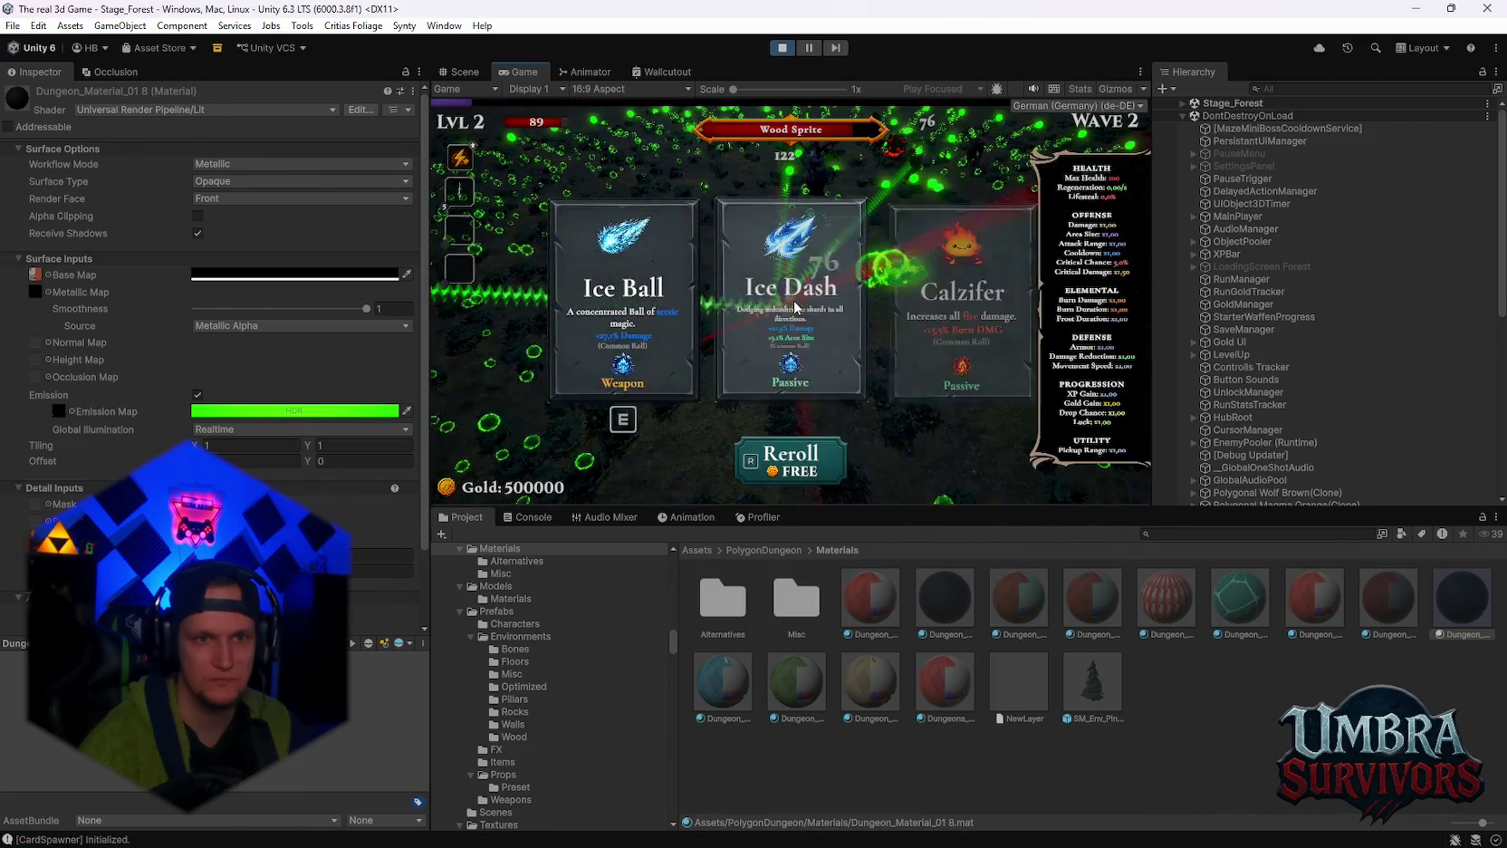
# Take Ice Dash, Ice Blade, a fire upgrade, Vampire Orb and a passive at successive level-ups.
pyautogui.press('Return')
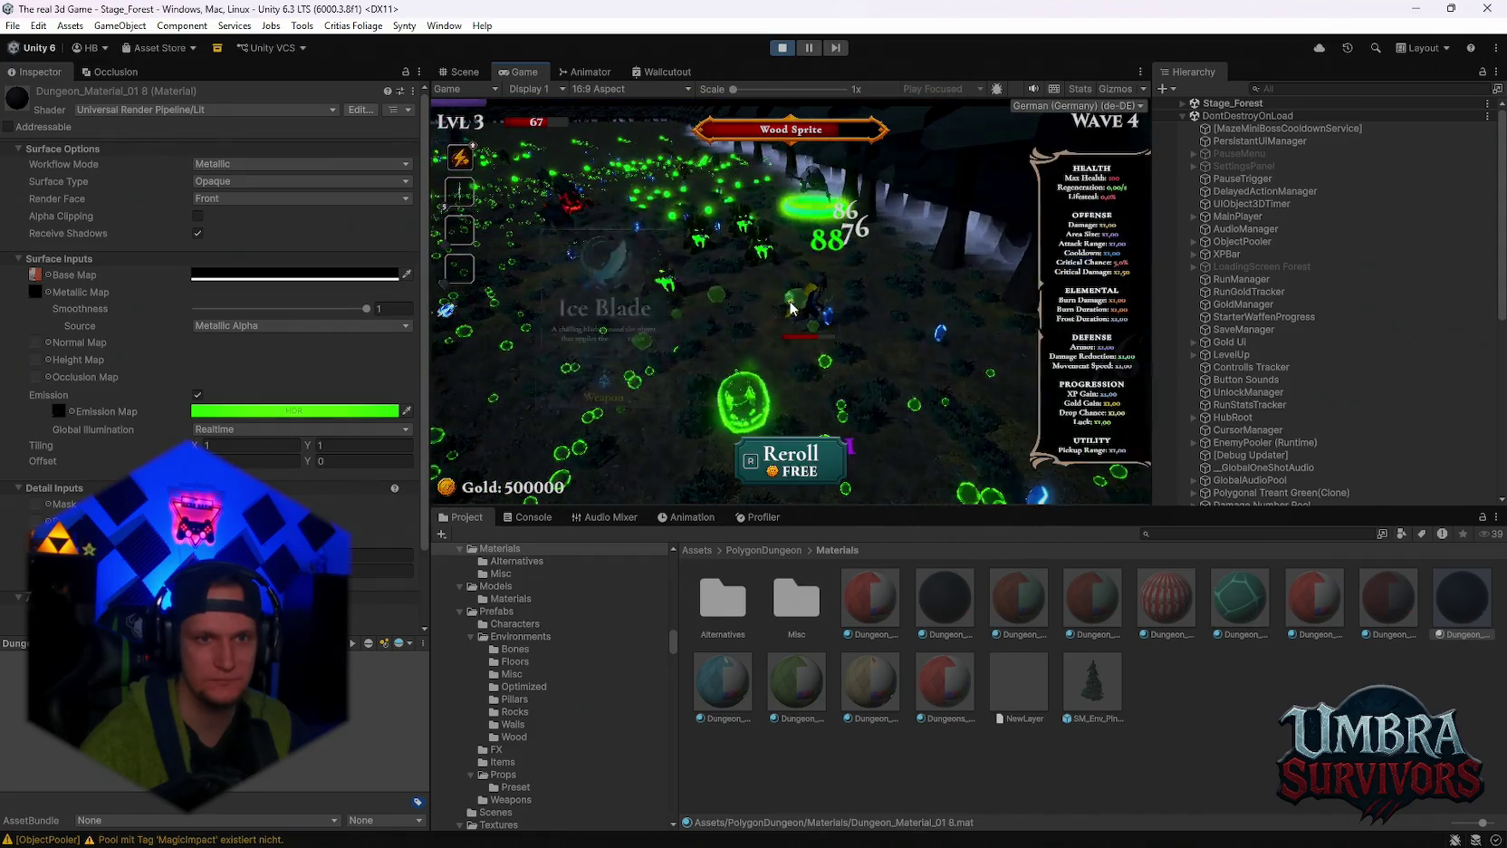
pyautogui.click(676, 323)
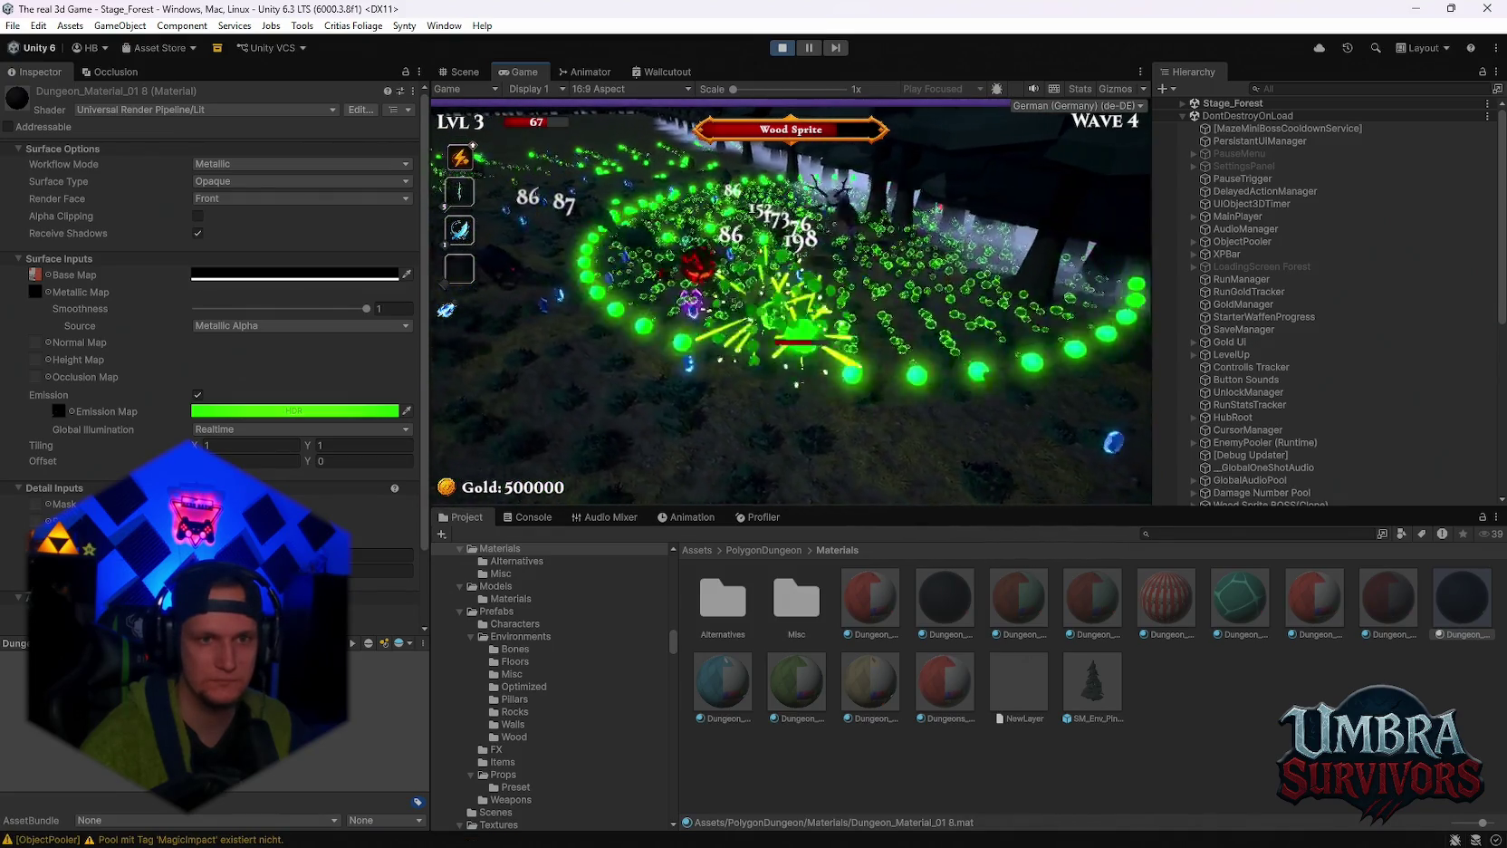
pyautogui.click(794, 299)
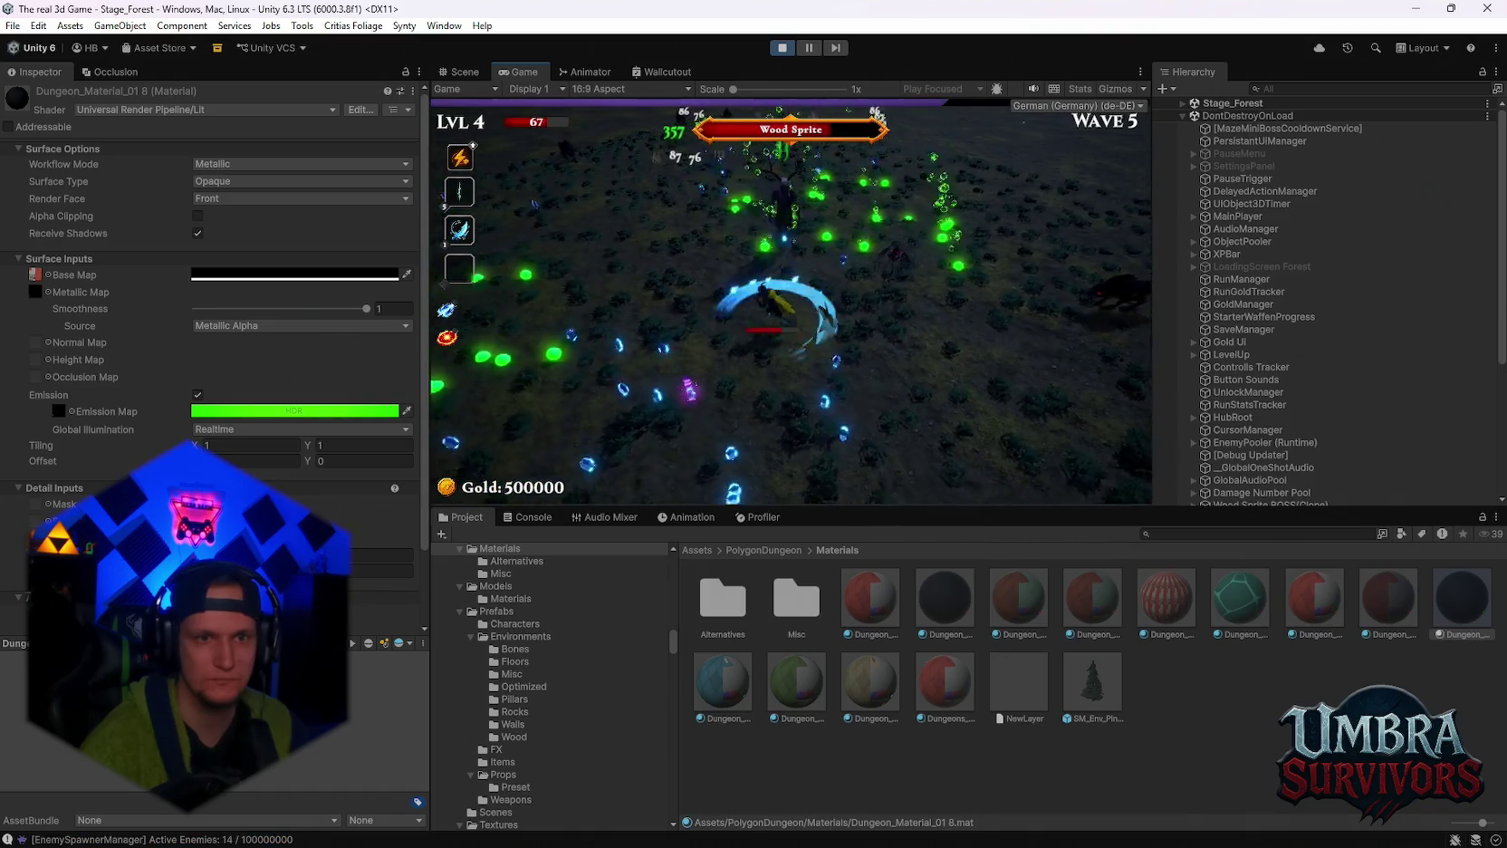
pyautogui.click(819, 322)
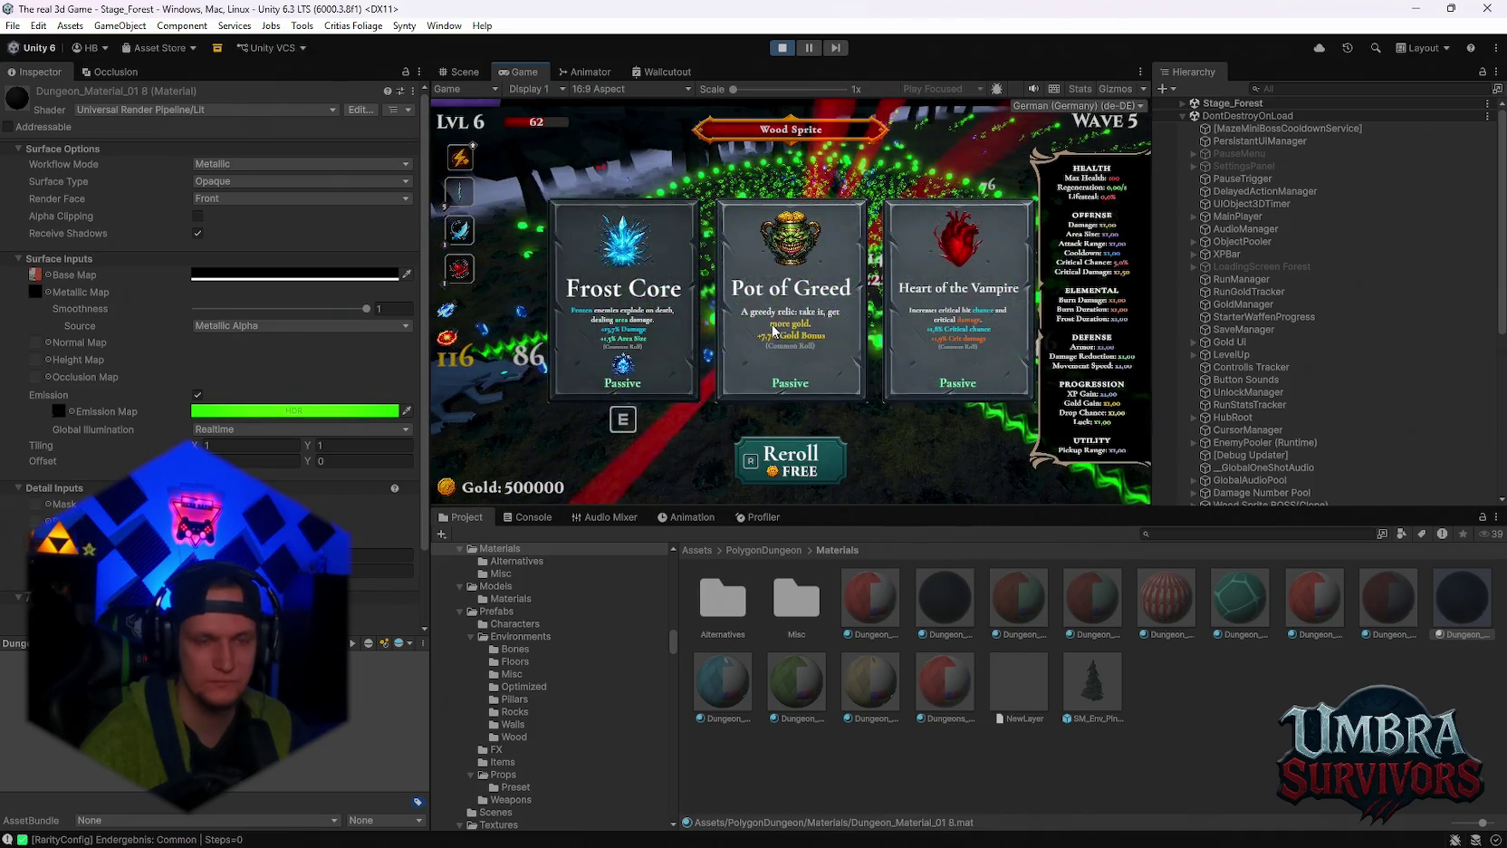
pyautogui.click(806, 306)
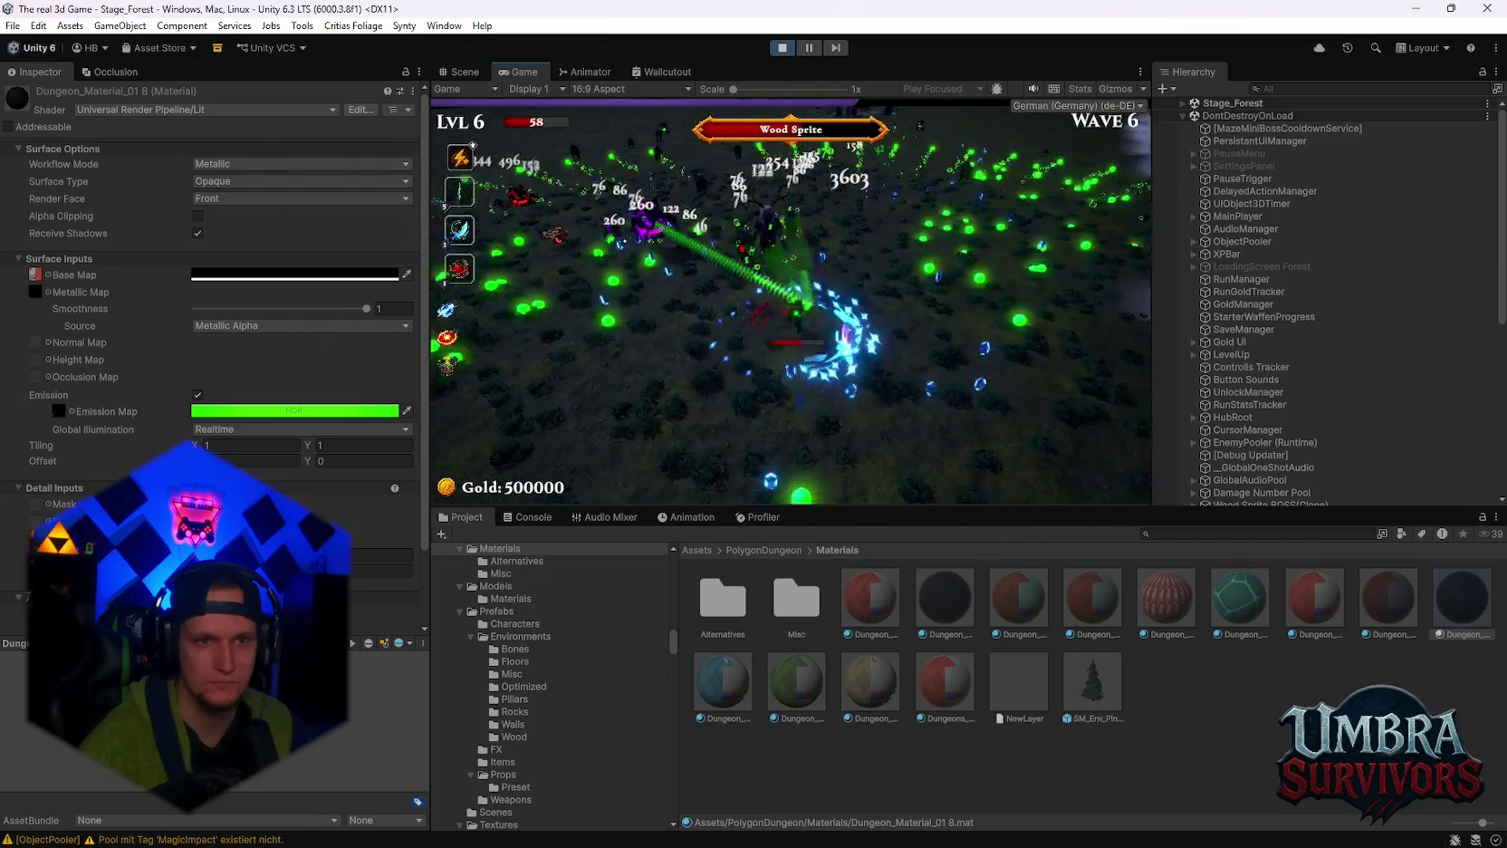
# Take Vampire Orb, Glacial Sigil, Fire Cobra and Frozen Heart, then reroll and pick Composter.
pyautogui.click(654, 311)
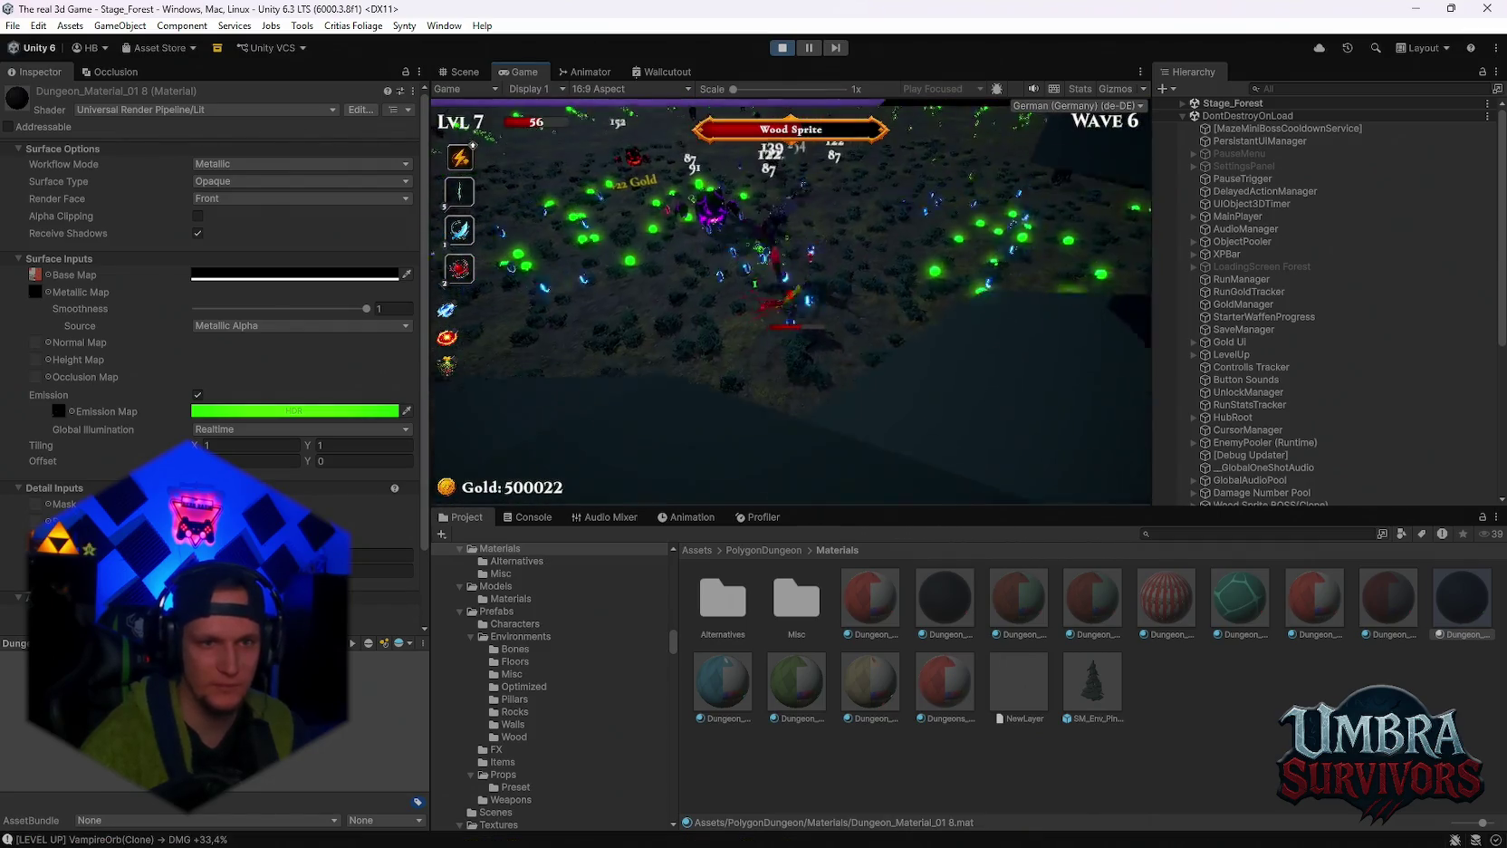
pyautogui.click(654, 312)
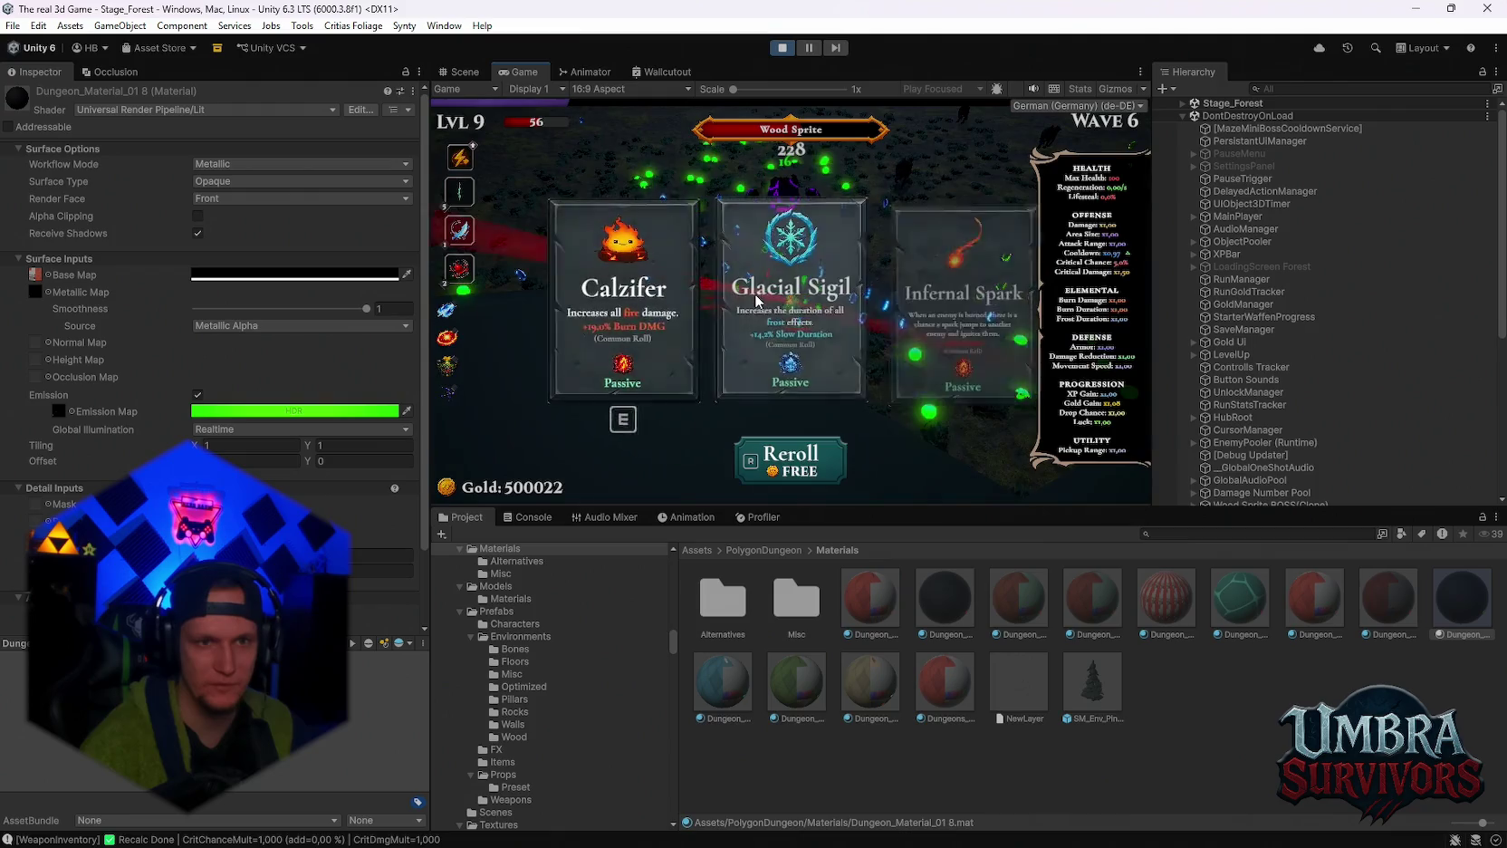
pyautogui.click(781, 308)
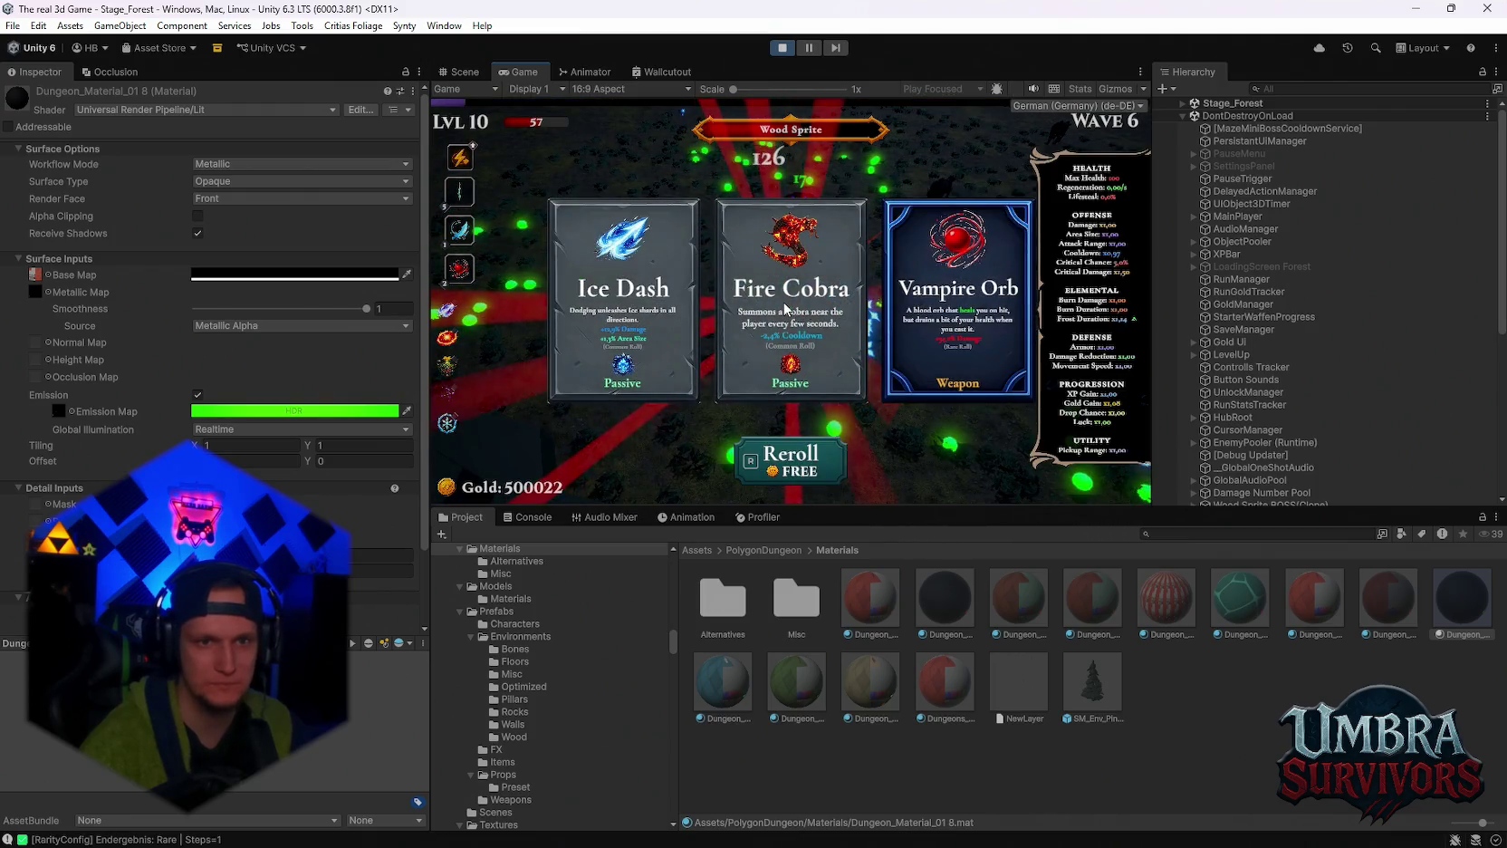
pyautogui.click(778, 308)
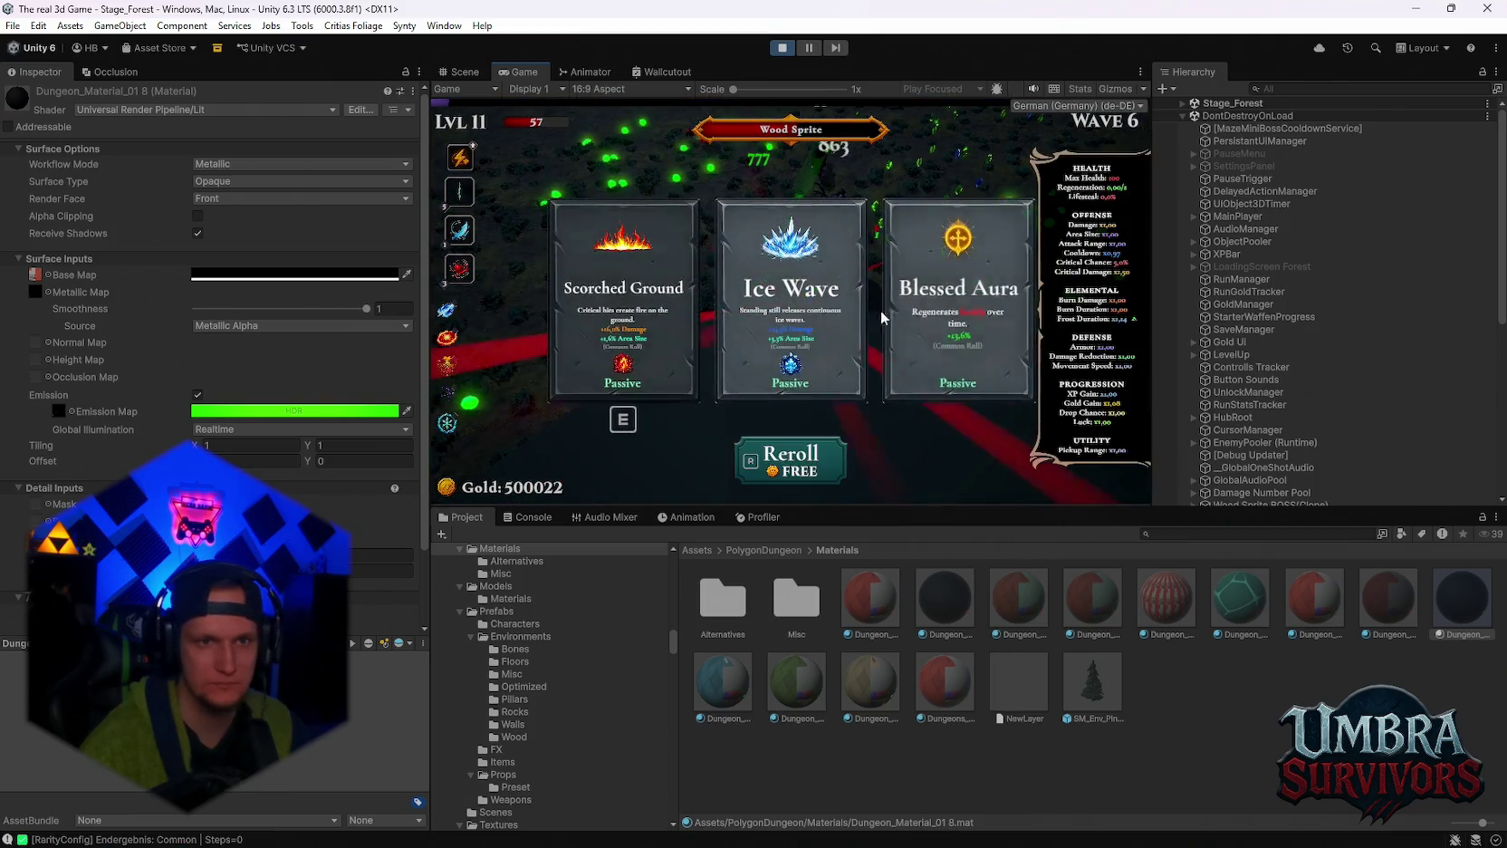
pyautogui.click(860, 309)
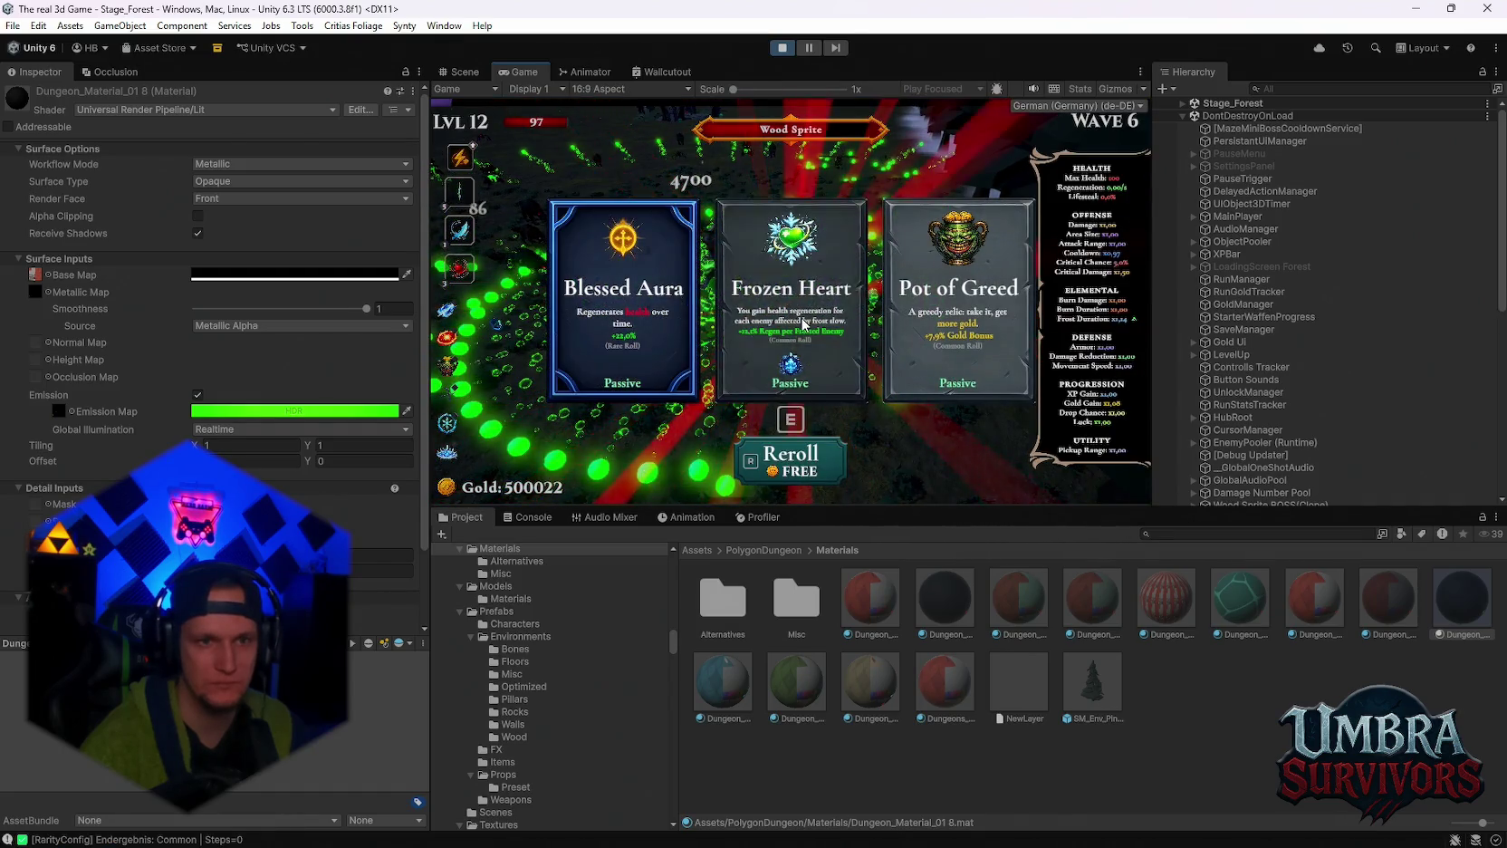
pyautogui.click(763, 317)
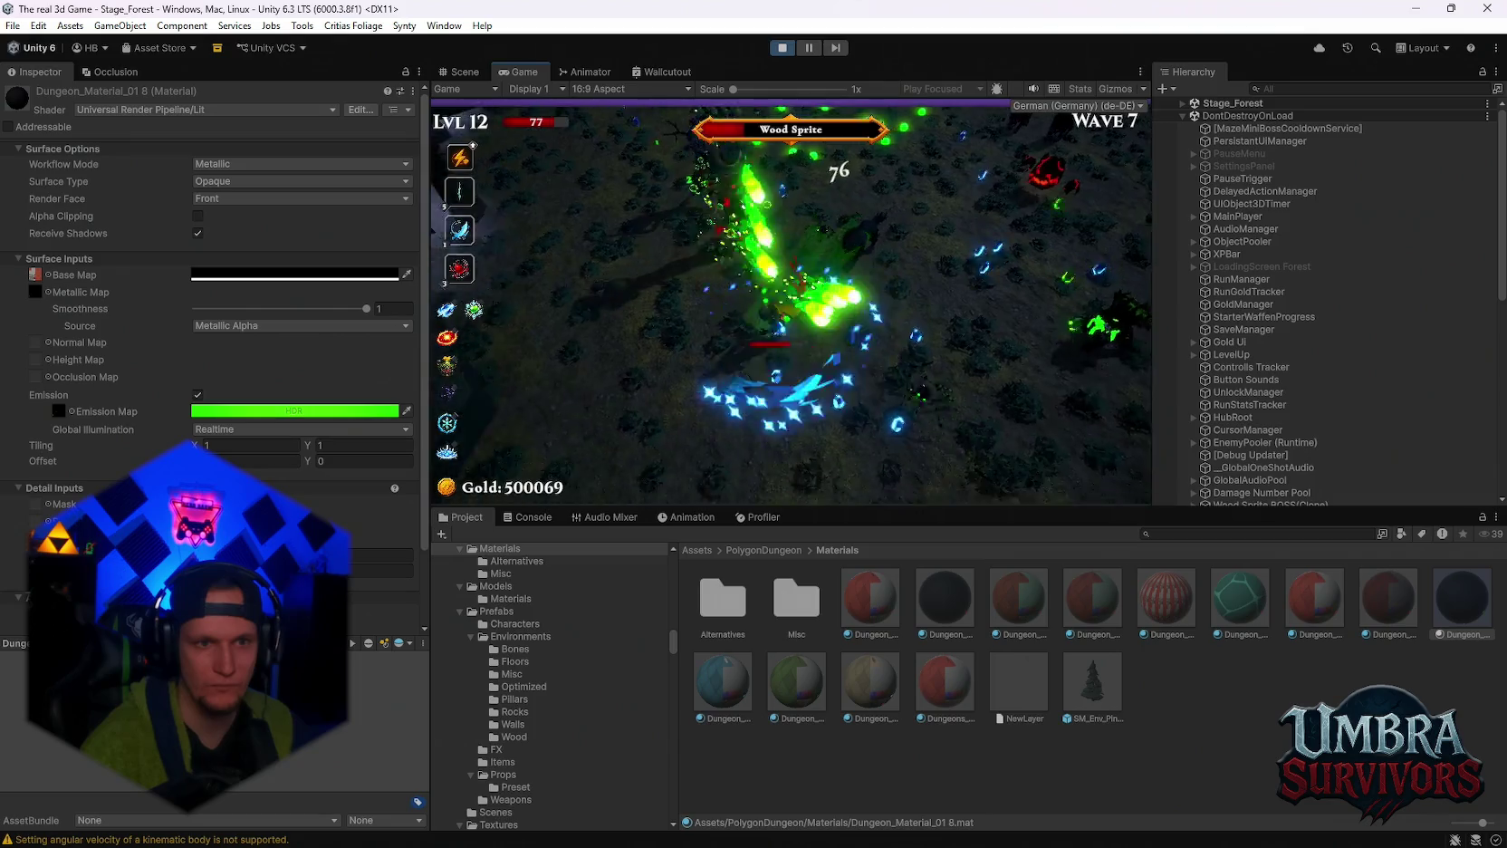
pyautogui.click(789, 453)
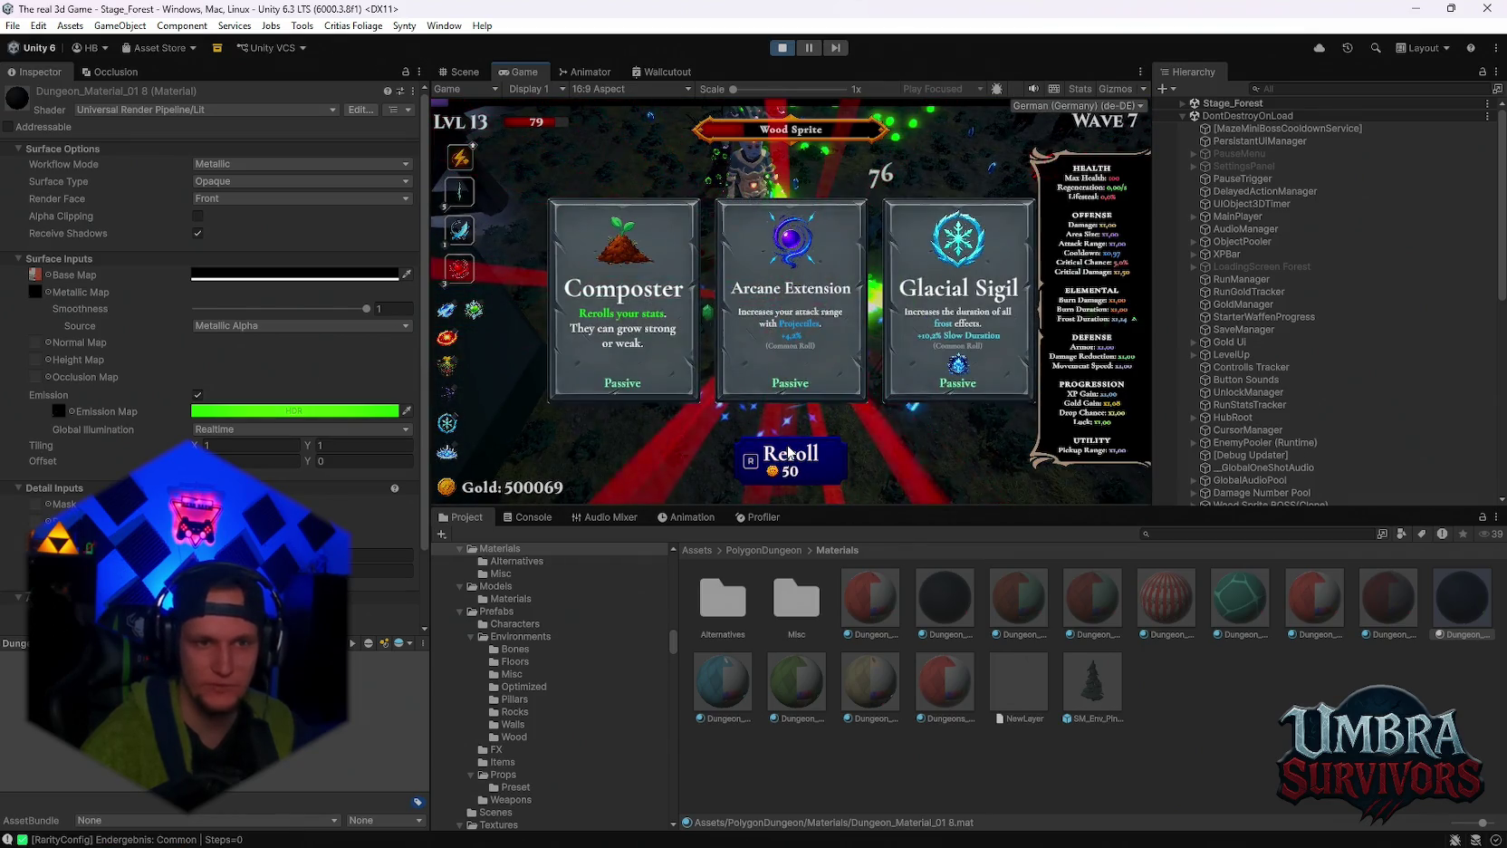
pyautogui.click(623, 308)
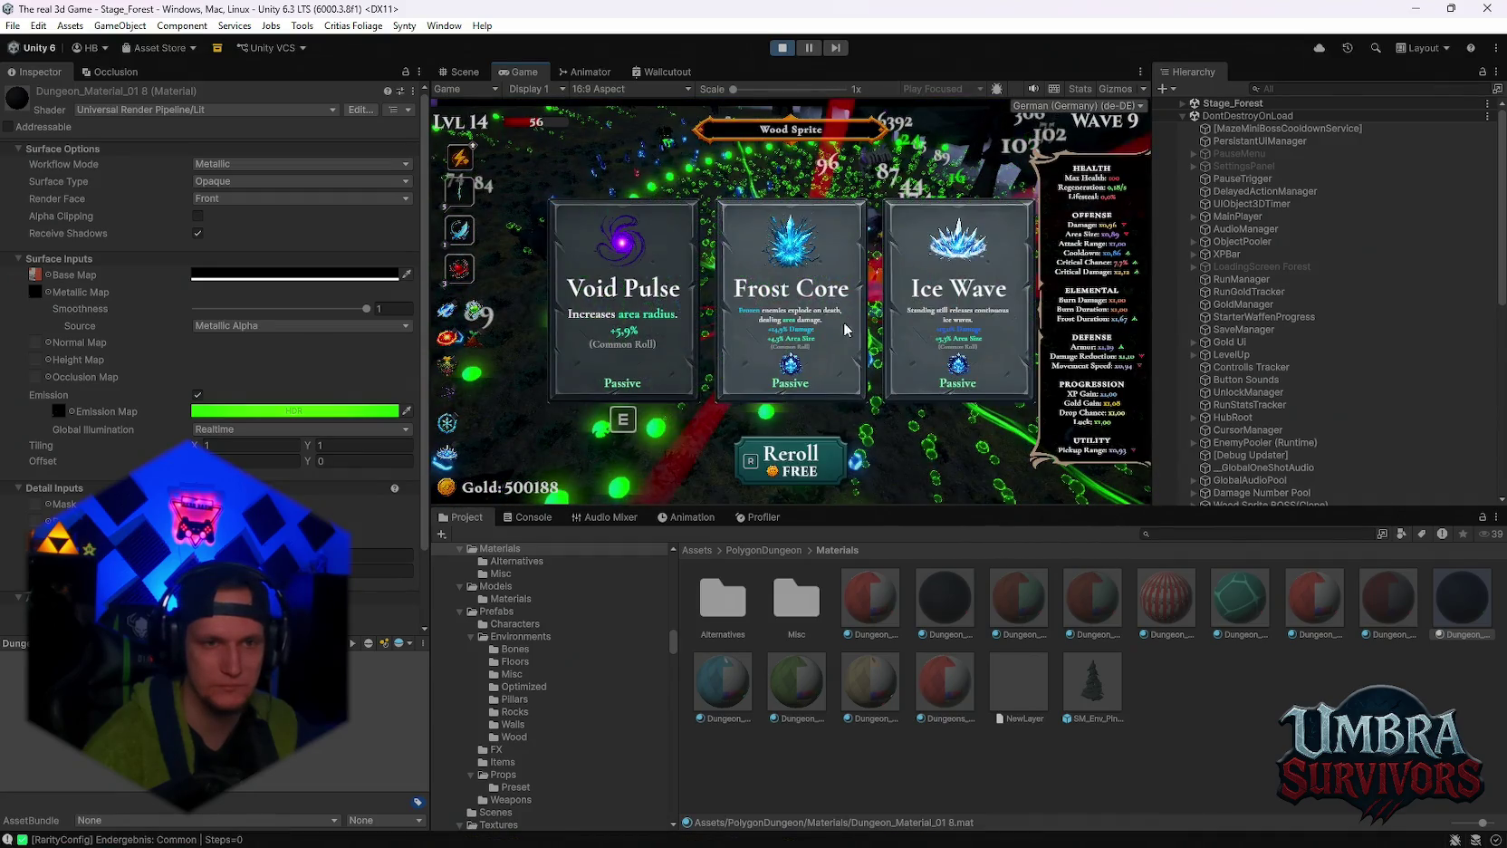
# Pick two more level-up upgrades, then pause and view the Console's warnings.
pyautogui.click(930, 371)
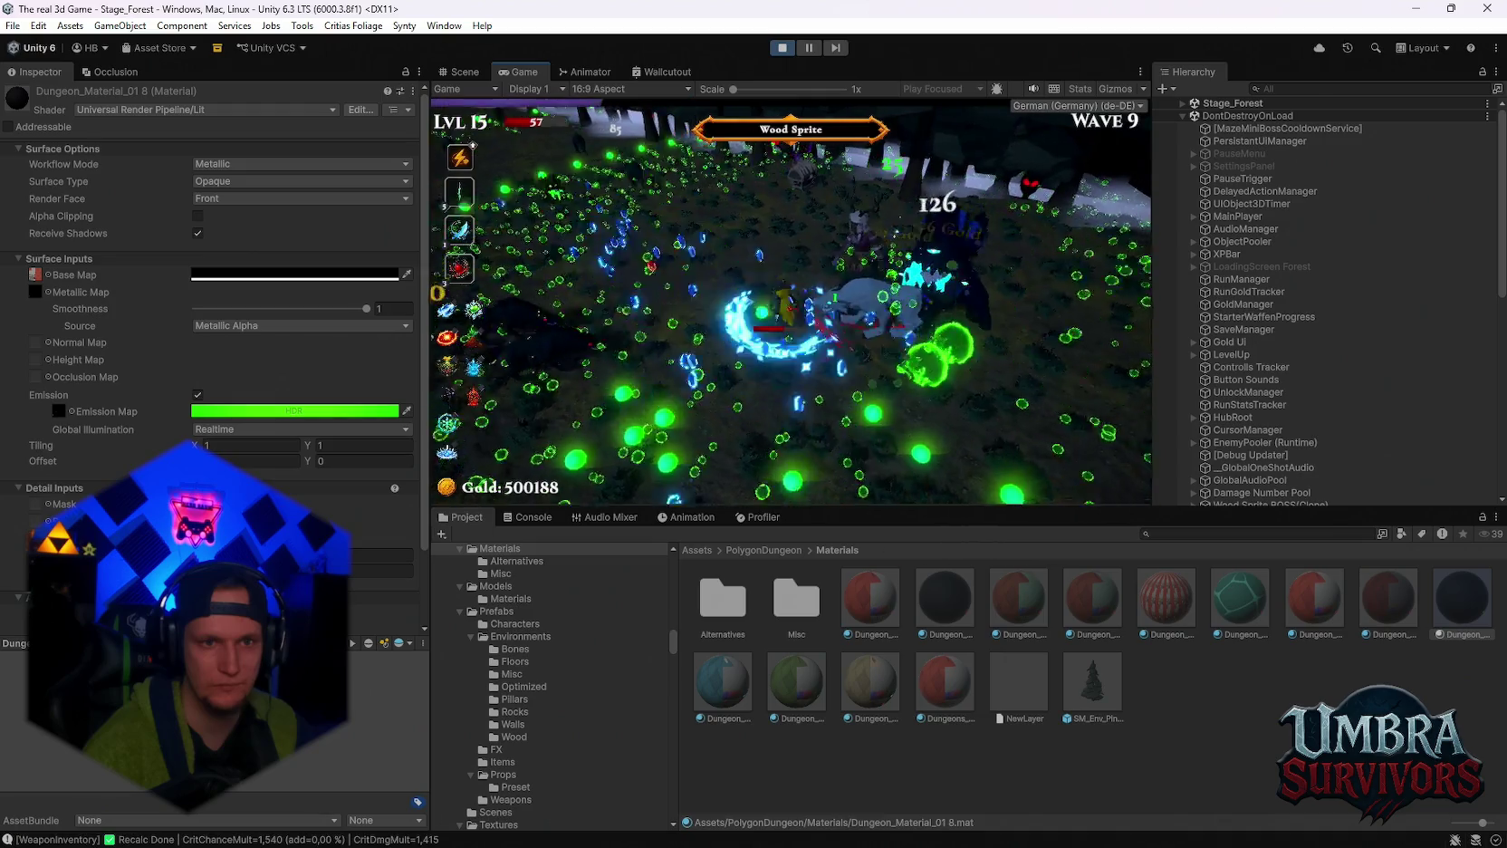
pyautogui.click(687, 301)
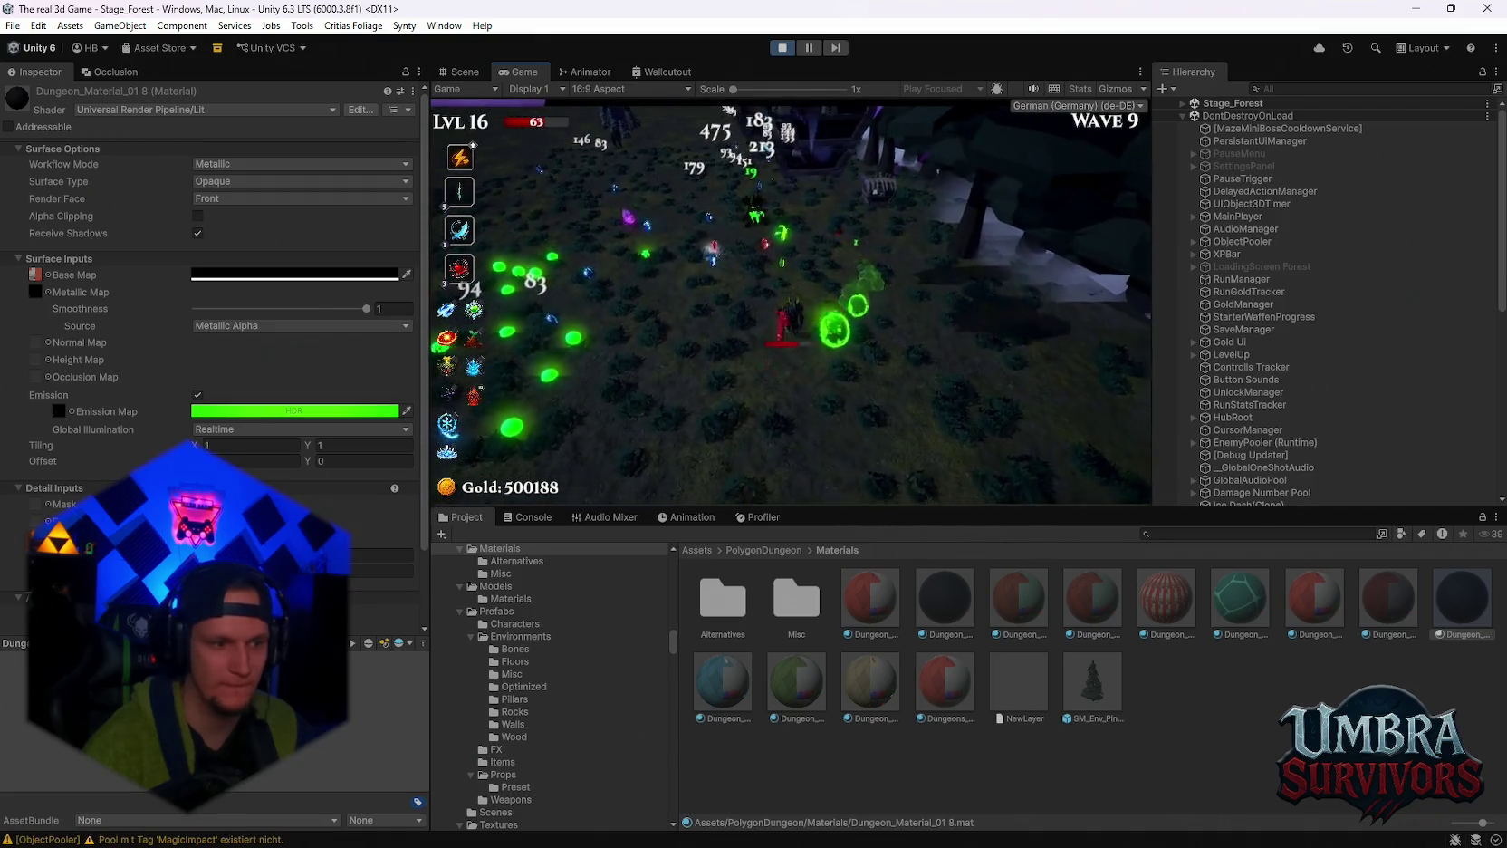
pyautogui.press('Escape')
pyautogui.click(525, 516)
pyautogui.scroll(5, 662, 628)
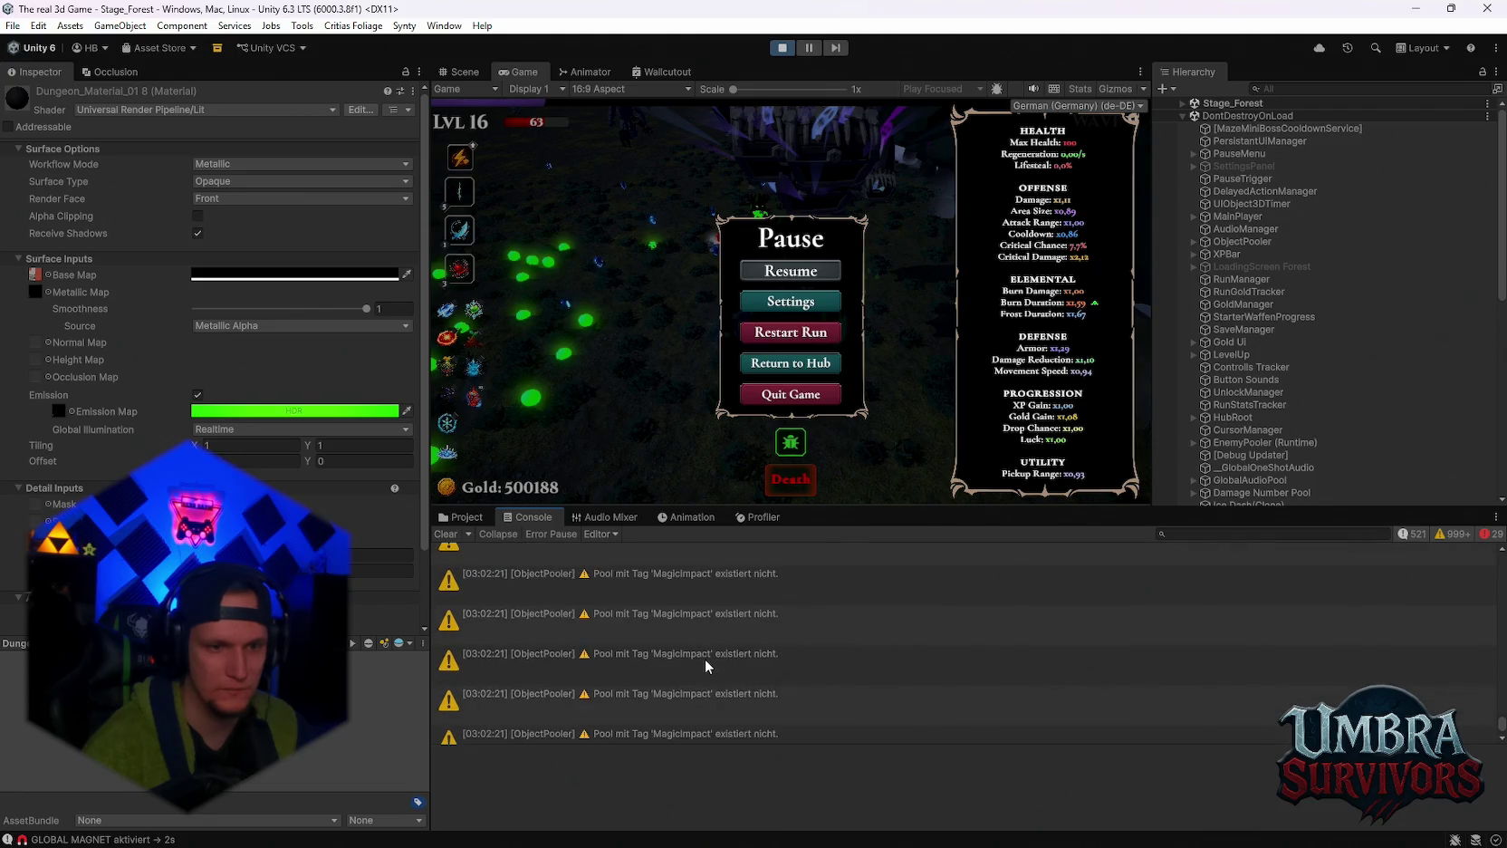
# Filter the Hierarchy for 'unlo' and review UnlockManager's unlock settings.
pyautogui.scroll(3, 713, 676)
pyautogui.scroll(3, 714, 674)
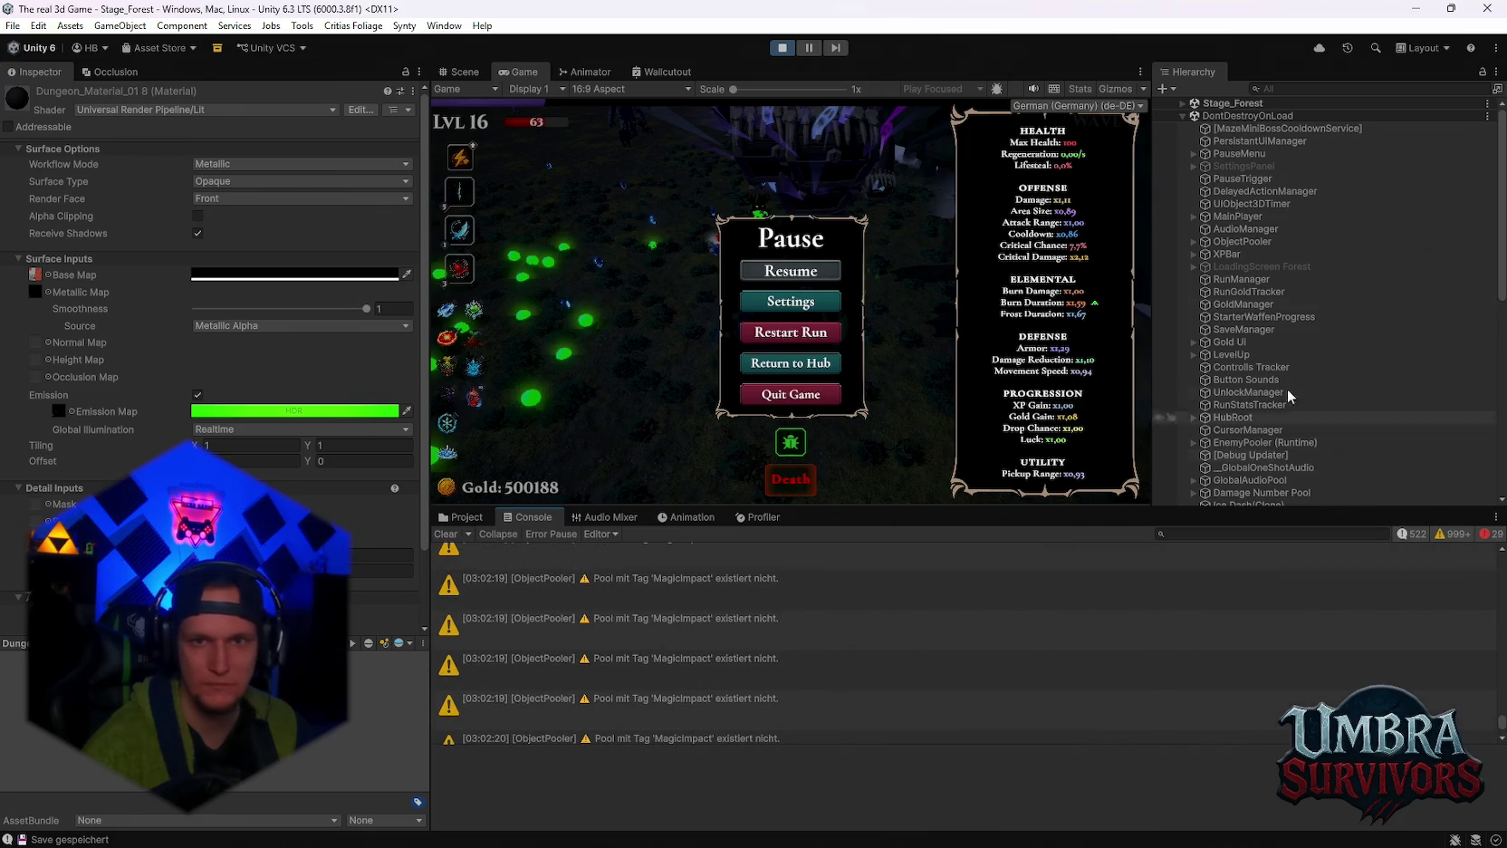
pyautogui.scroll(-3, 1274, 230)
pyautogui.scroll(3, 1274, 233)
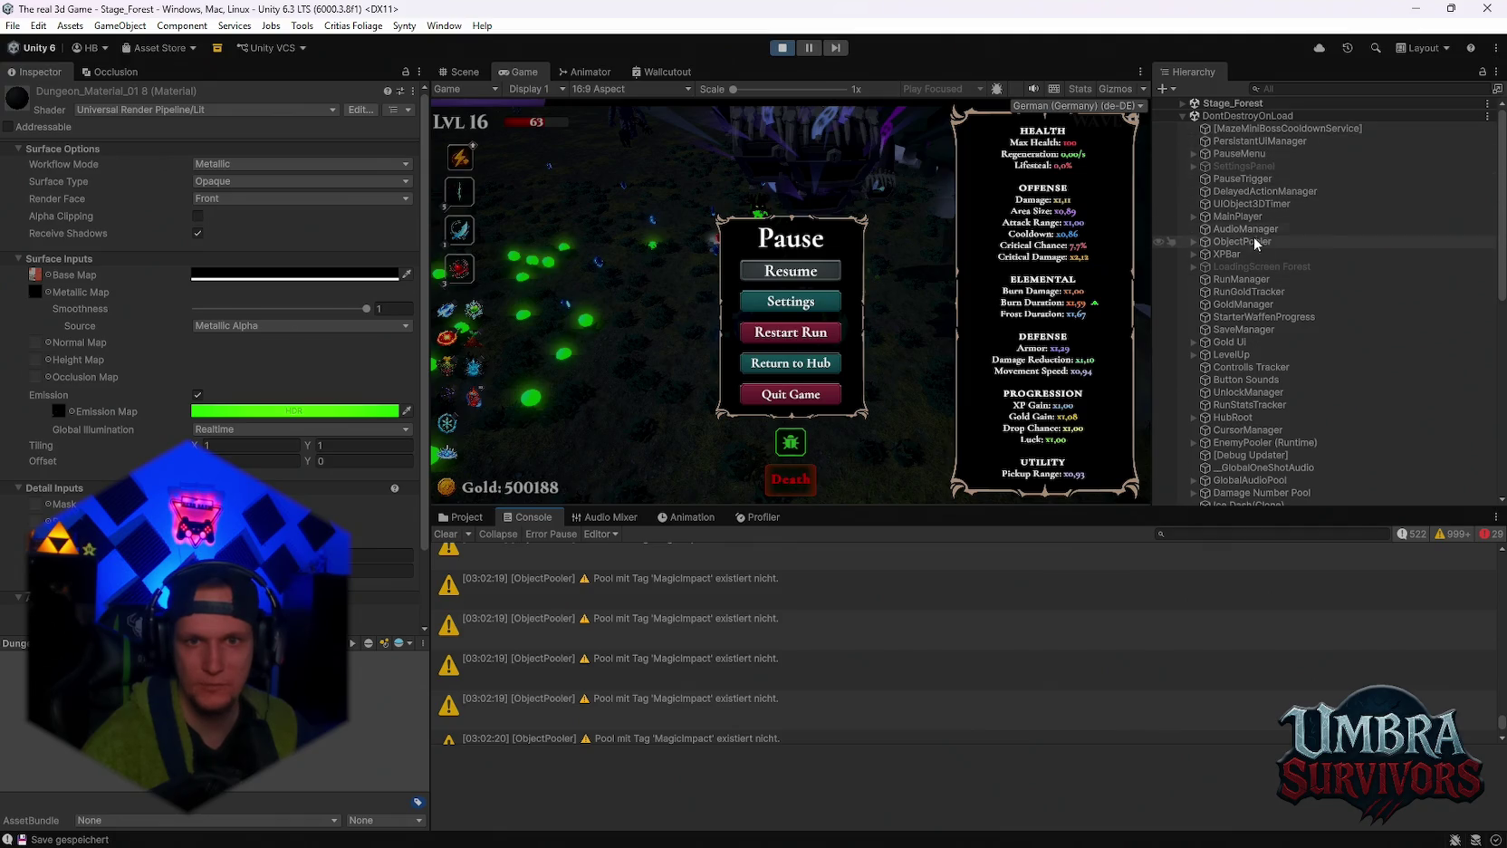
pyautogui.click(1311, 90)
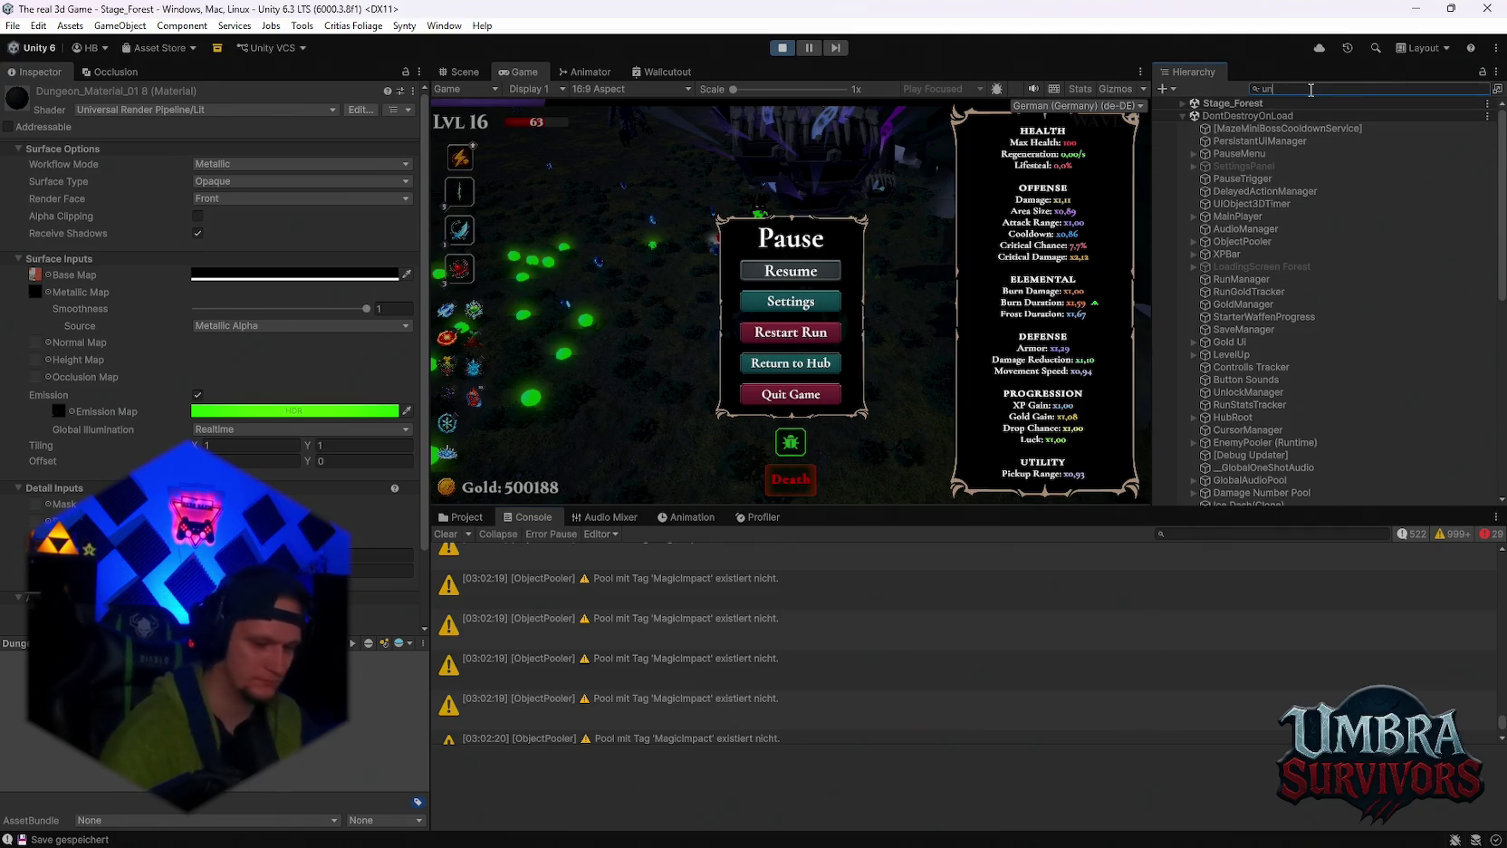
pyautogui.write('unlo')
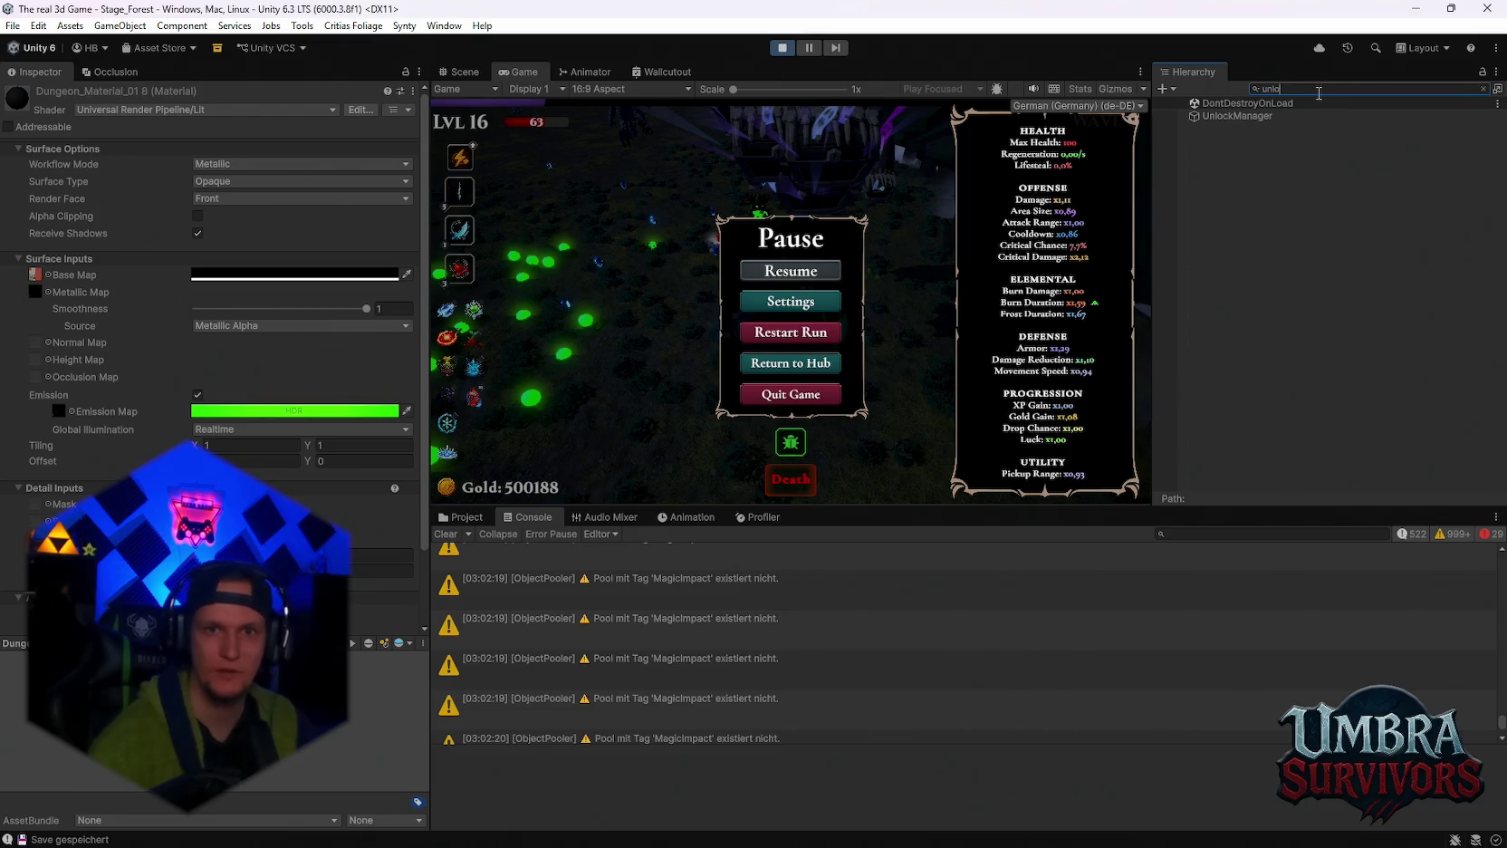
pyautogui.click(1224, 113)
pyautogui.scroll(-15, 217, 362)
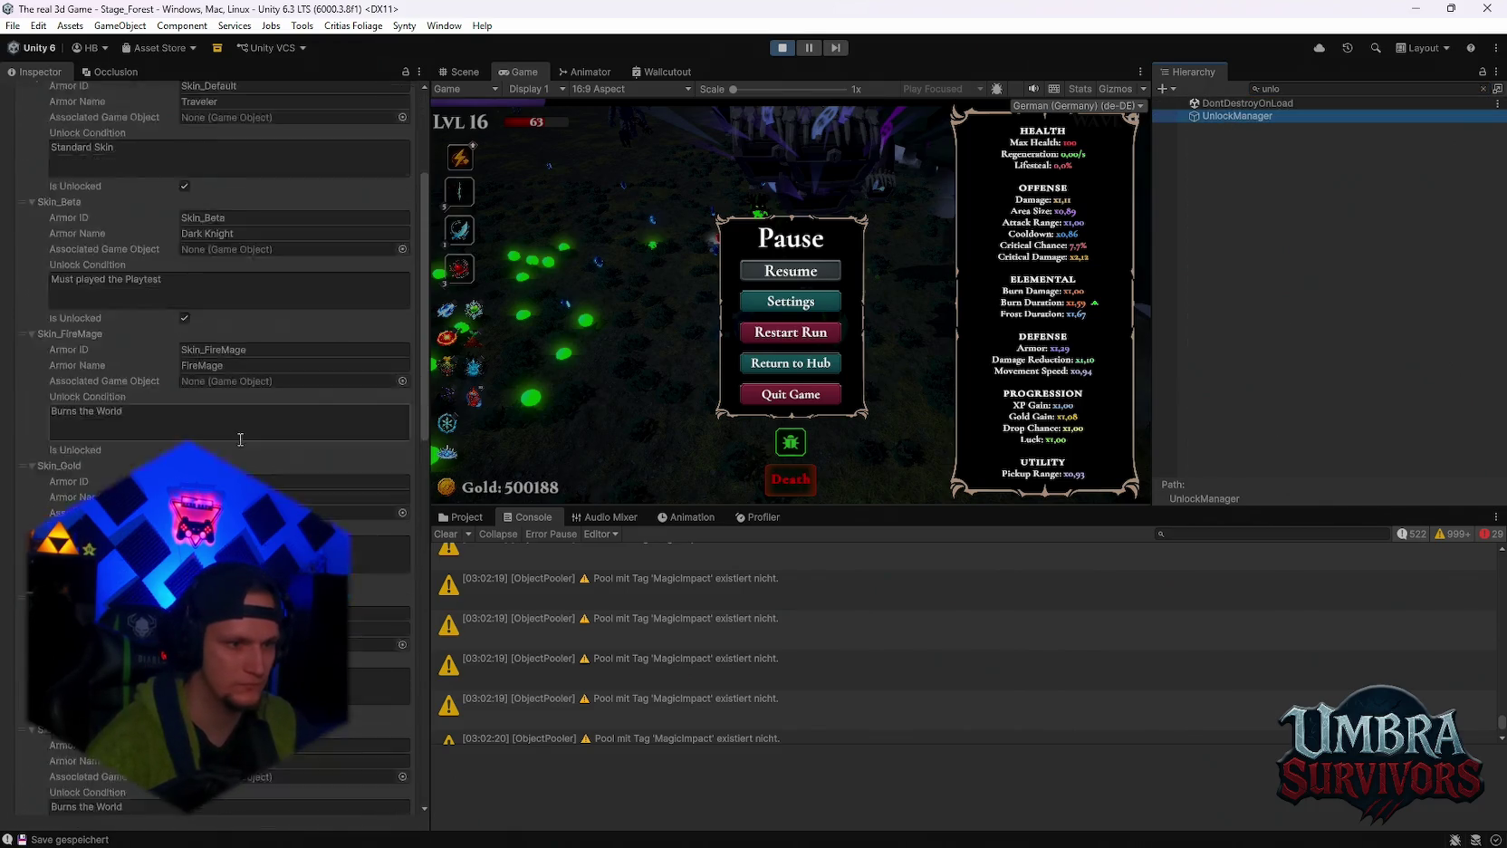
pyautogui.scroll(-4, 347, 589)
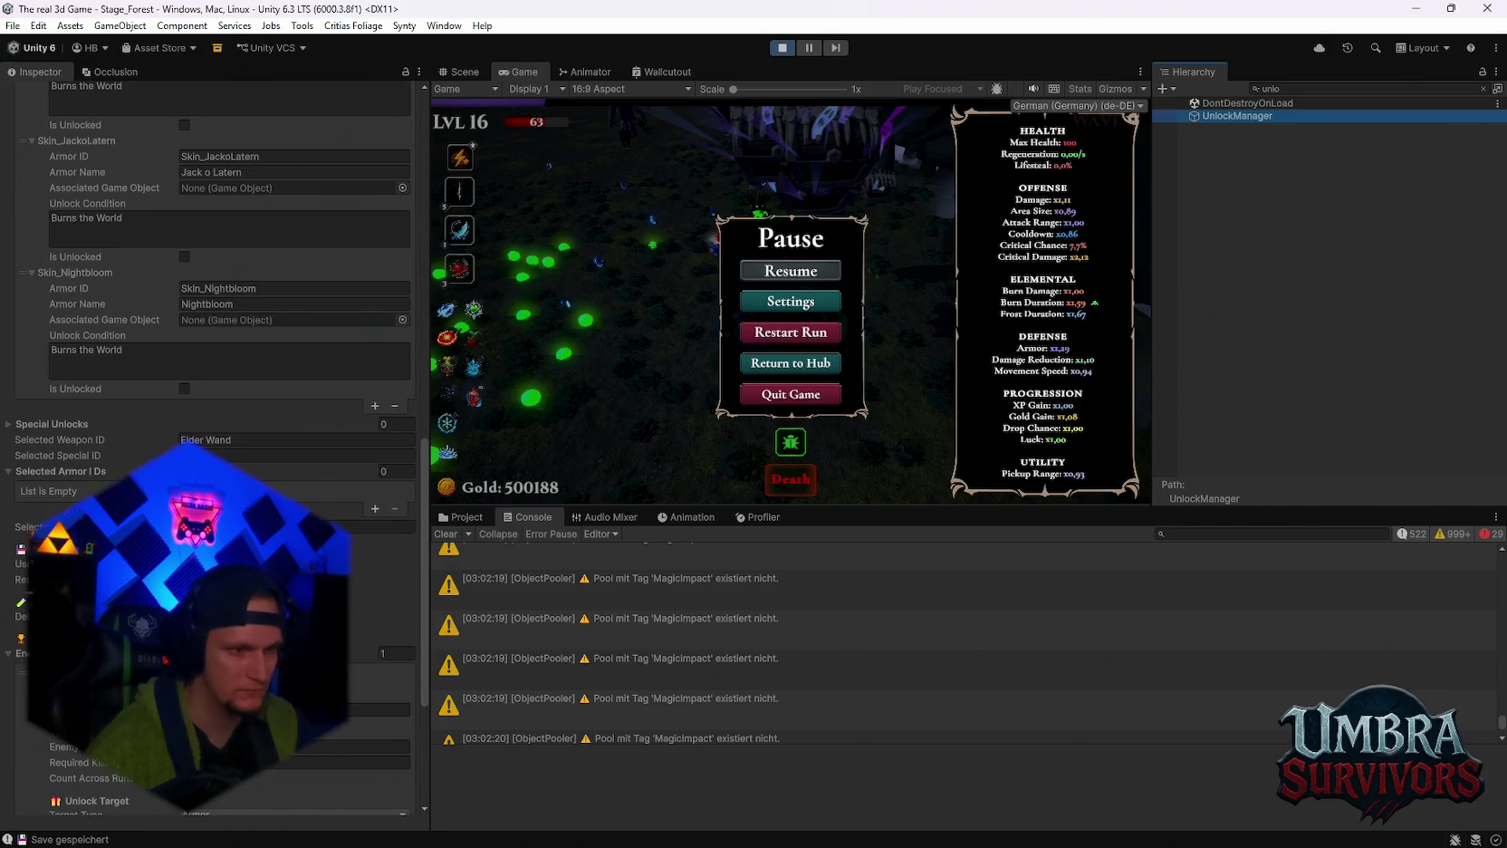
pyautogui.scroll(-3, 217, 407)
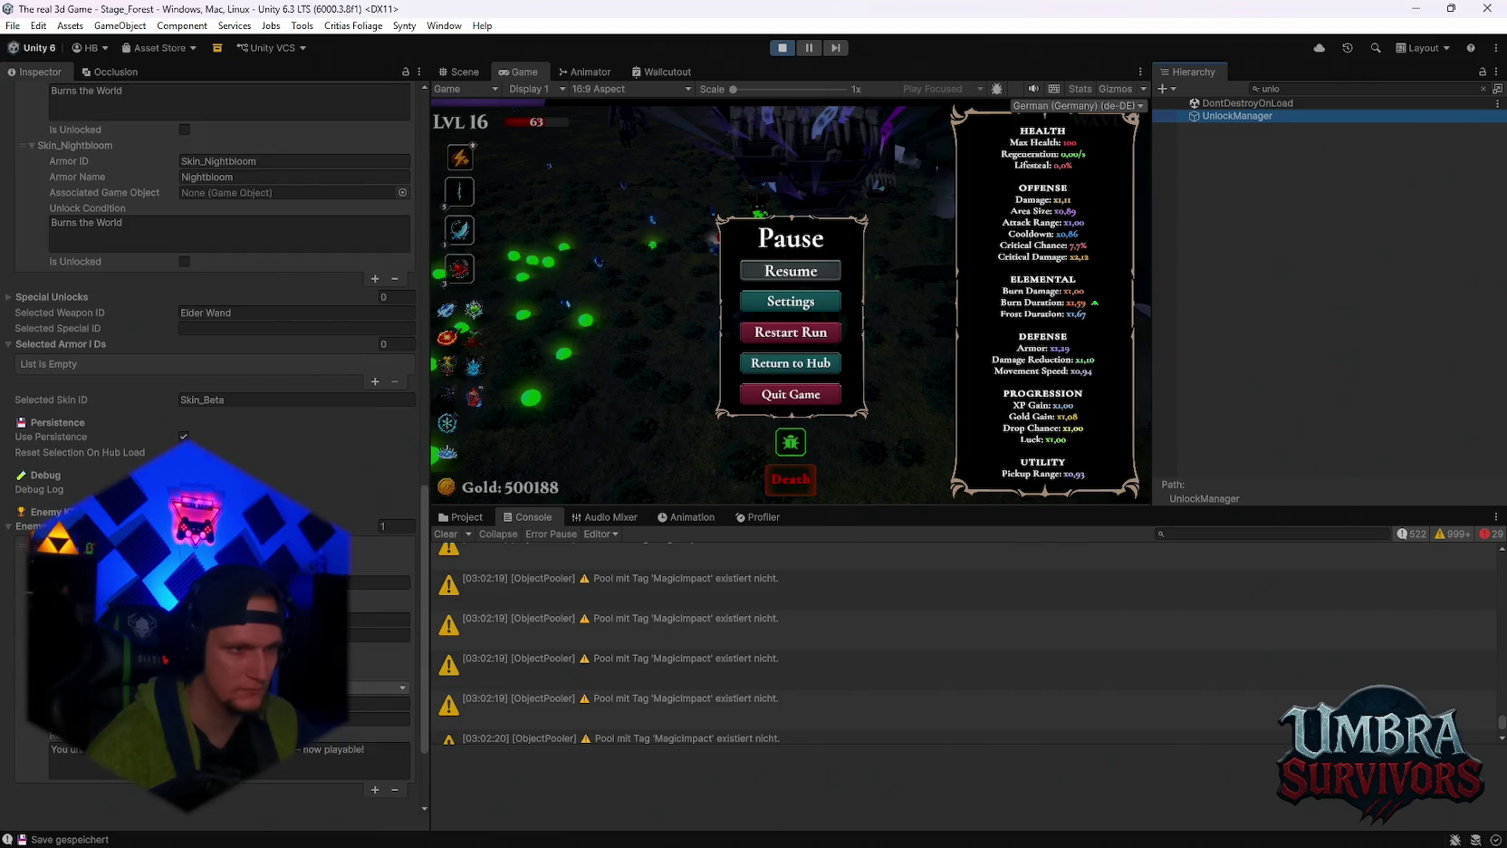
pyautogui.scroll(-4, 217, 453)
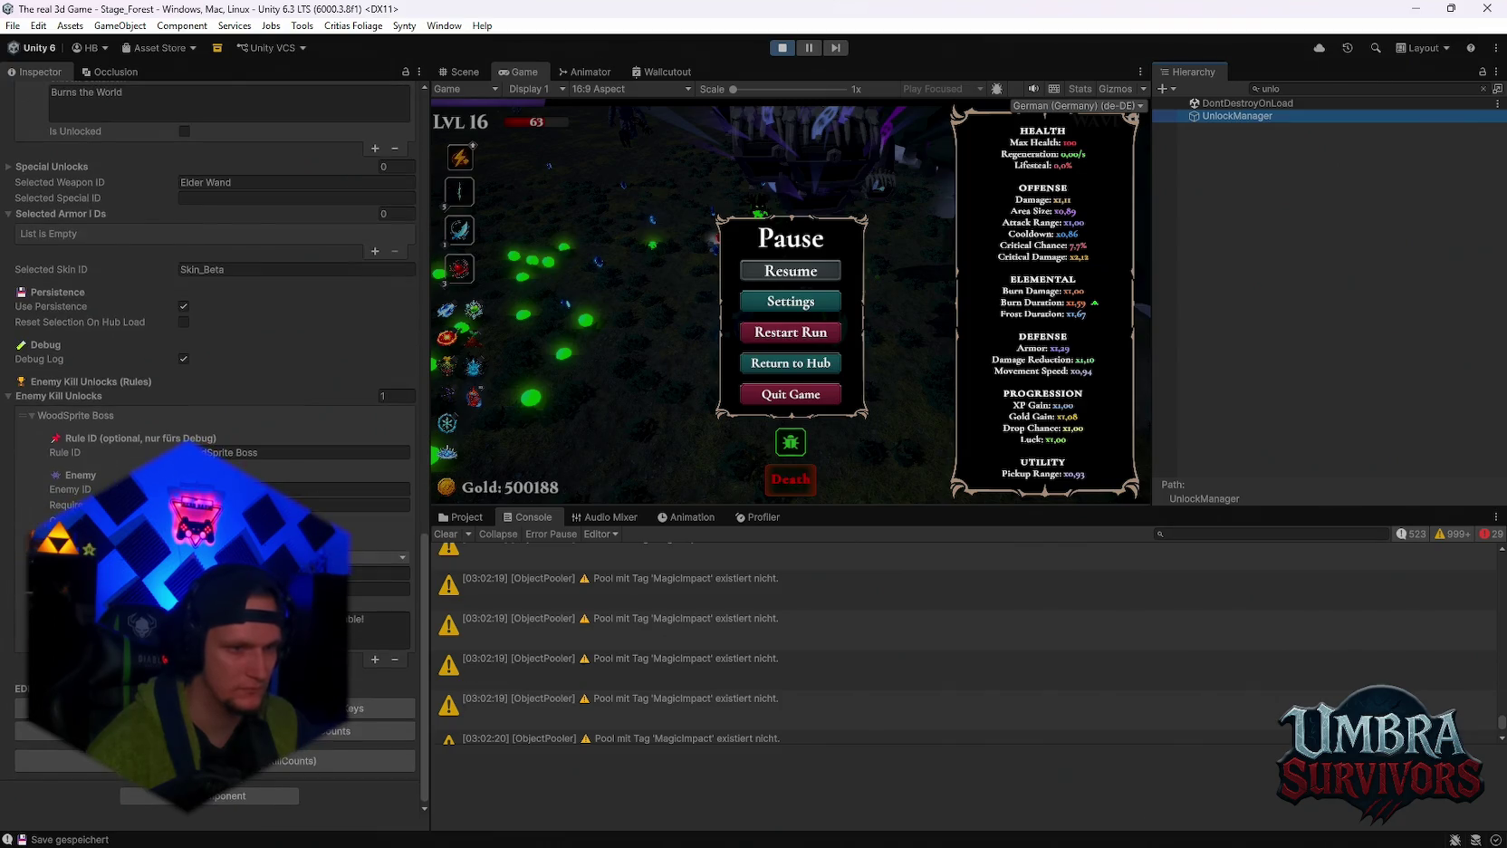
pyautogui.scroll(4, 218, 453)
# Resume and re-pause the run, then clear the Hierarchy search filter.
pyautogui.click(789, 271)
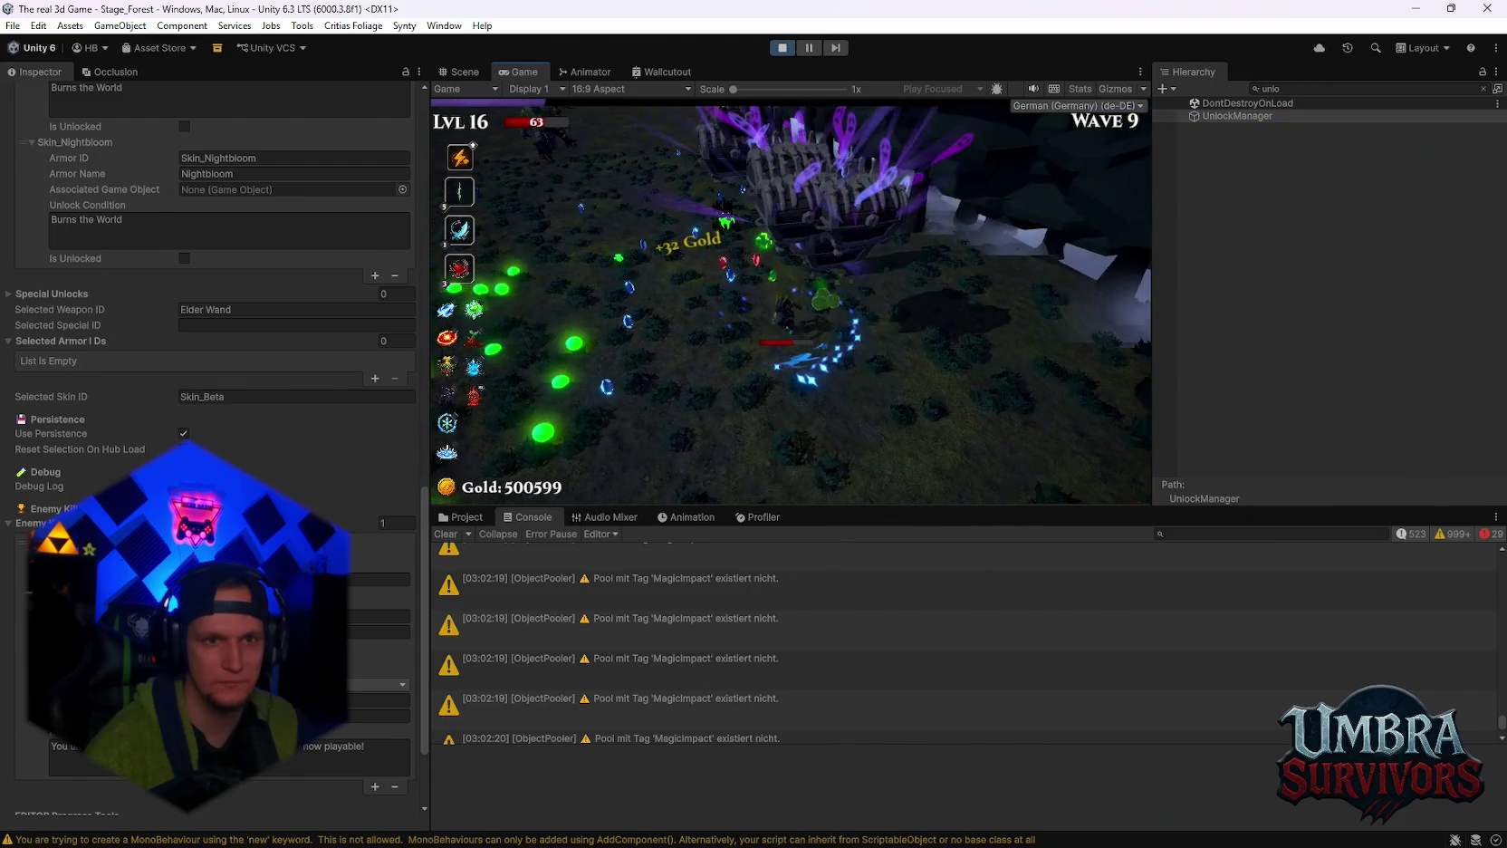
pyautogui.press('Escape')
pyautogui.click(1483, 89)
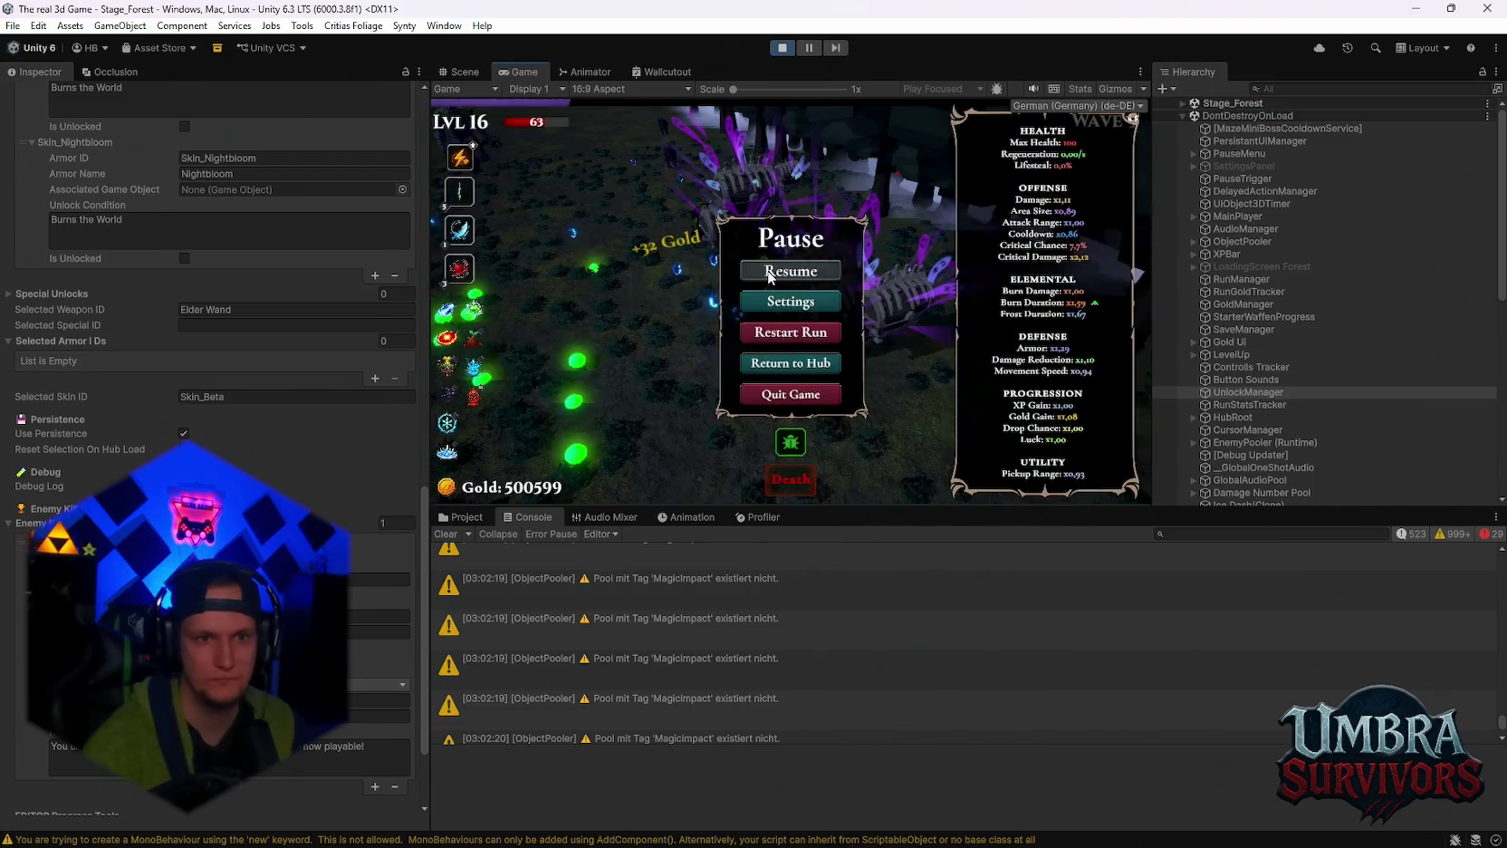
# Resume the forest run and play until the YOU DIED screen shows the wave 9 results.
pyautogui.click(789, 271)
pyautogui.press('w')
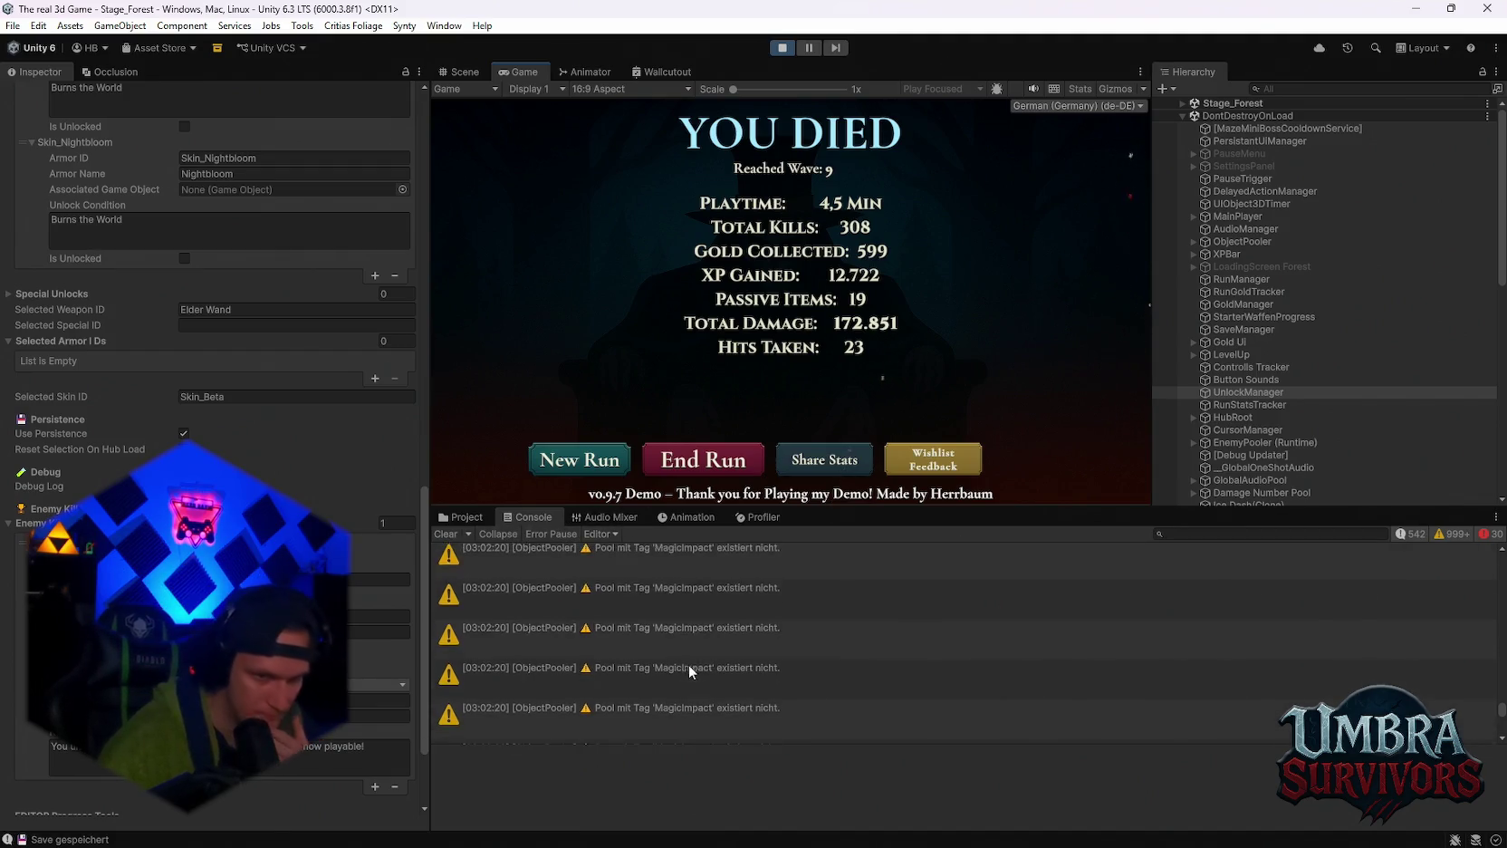
pyautogui.scroll(-5, 909, 682)
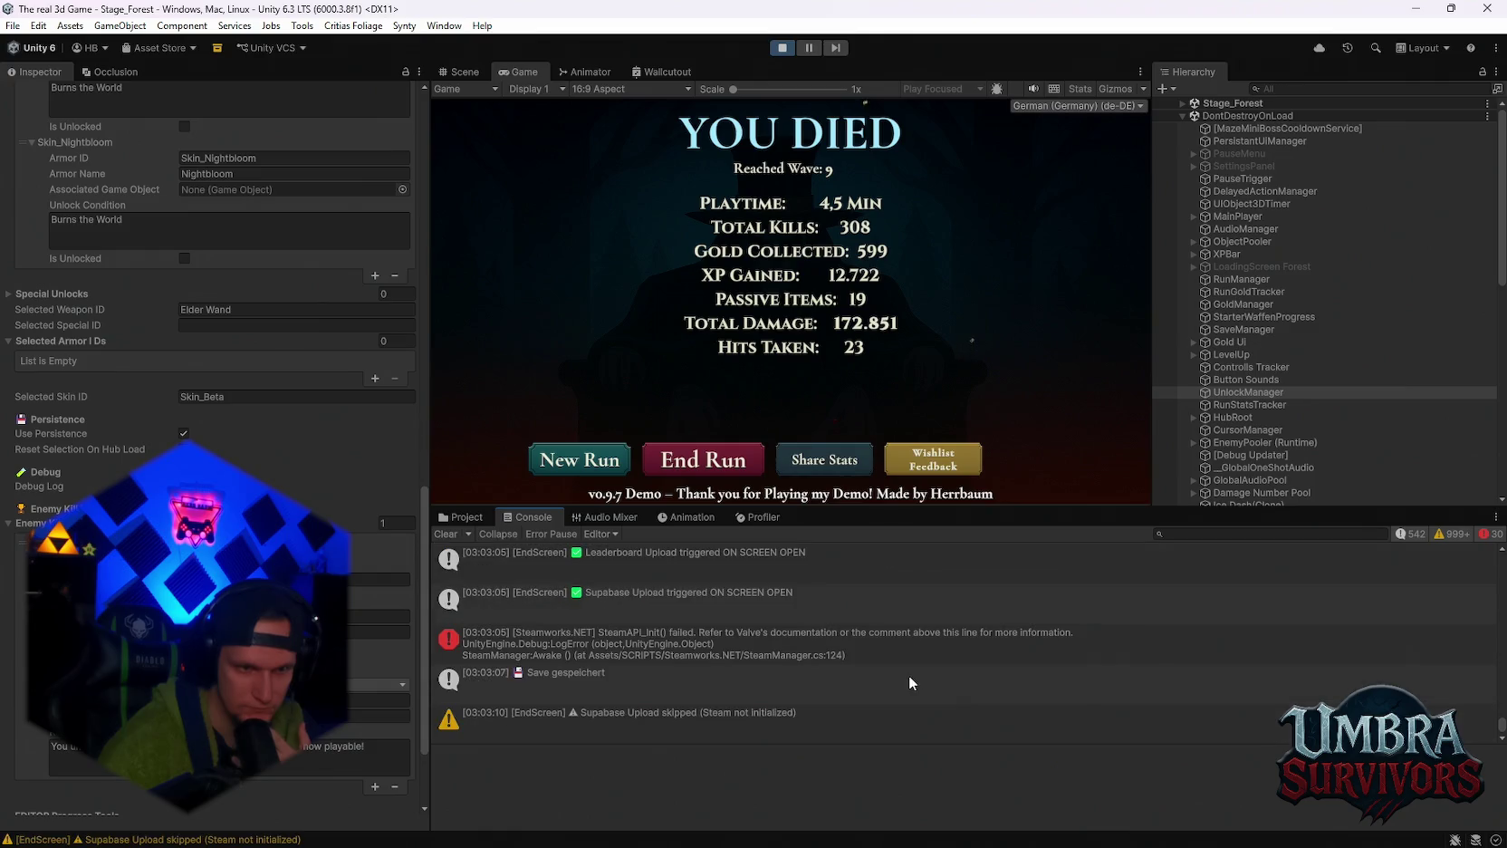
pyautogui.scroll(6, 839, 690)
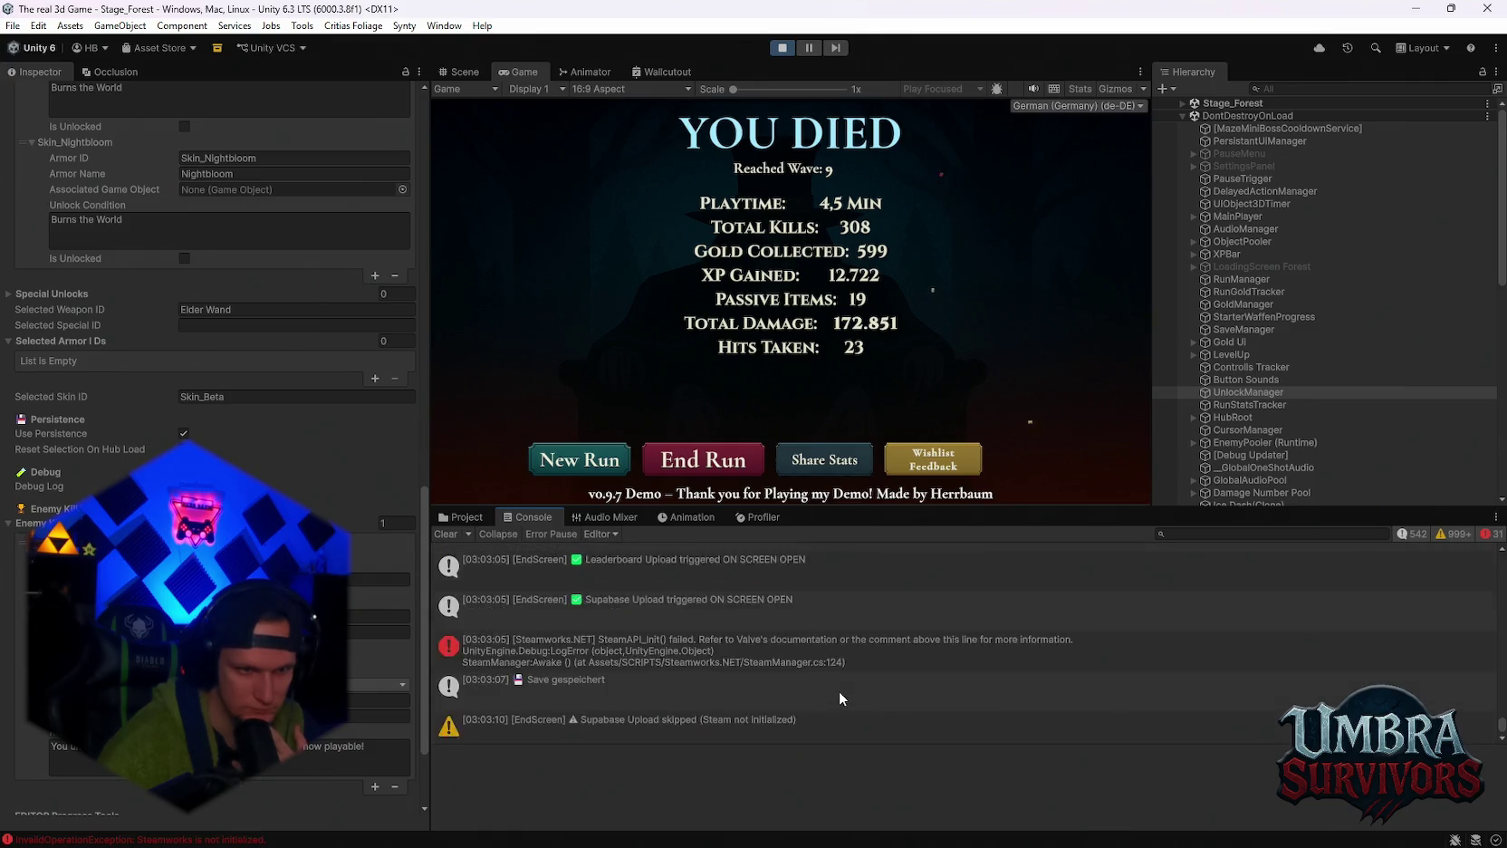
pyautogui.scroll(-6, 839, 690)
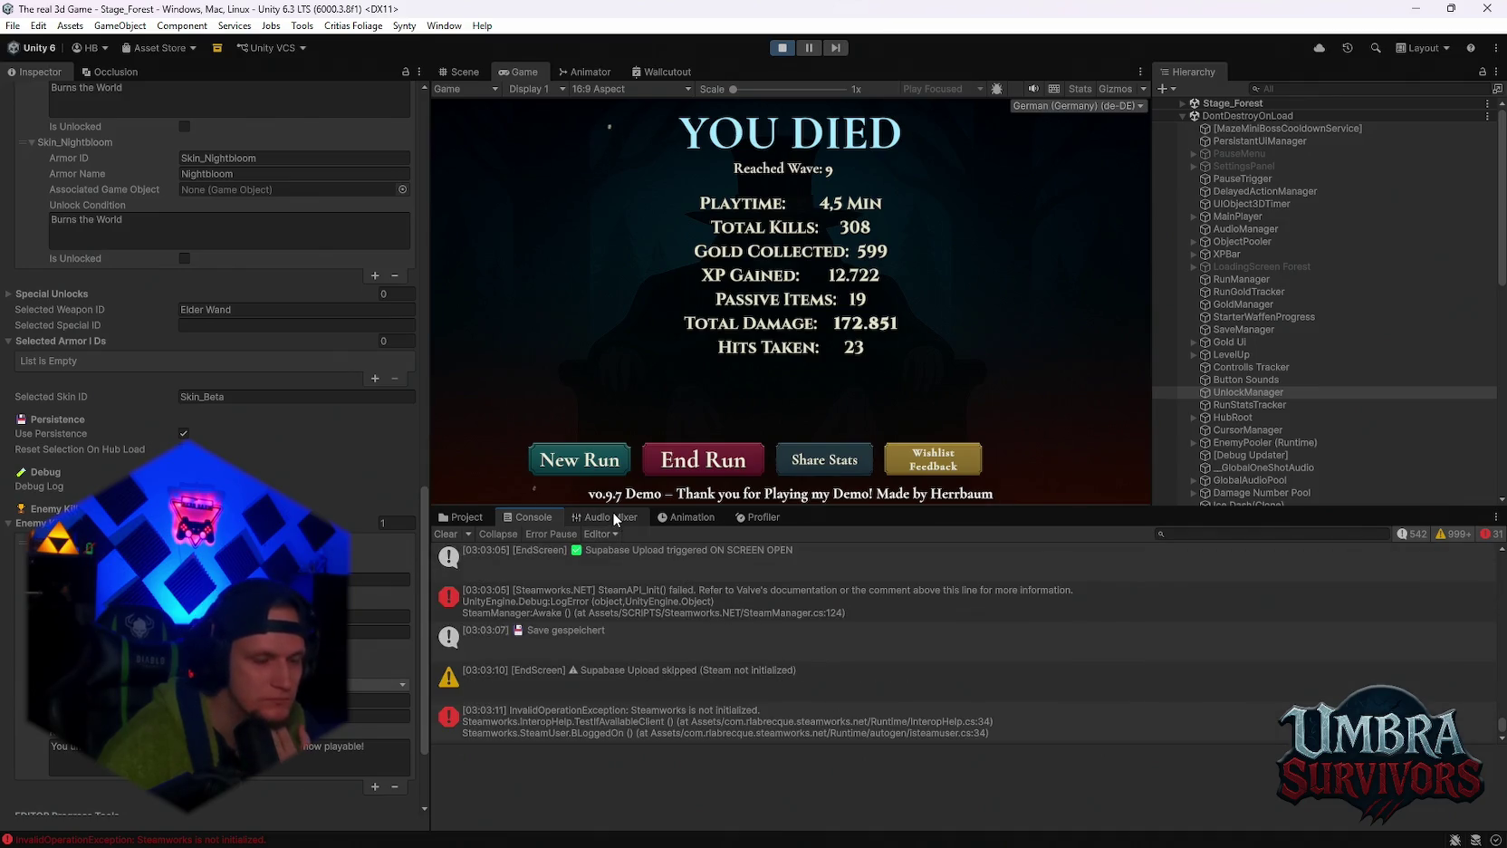
pyautogui.scroll(-3, 217, 362)
pyautogui.scroll(3, 218, 362)
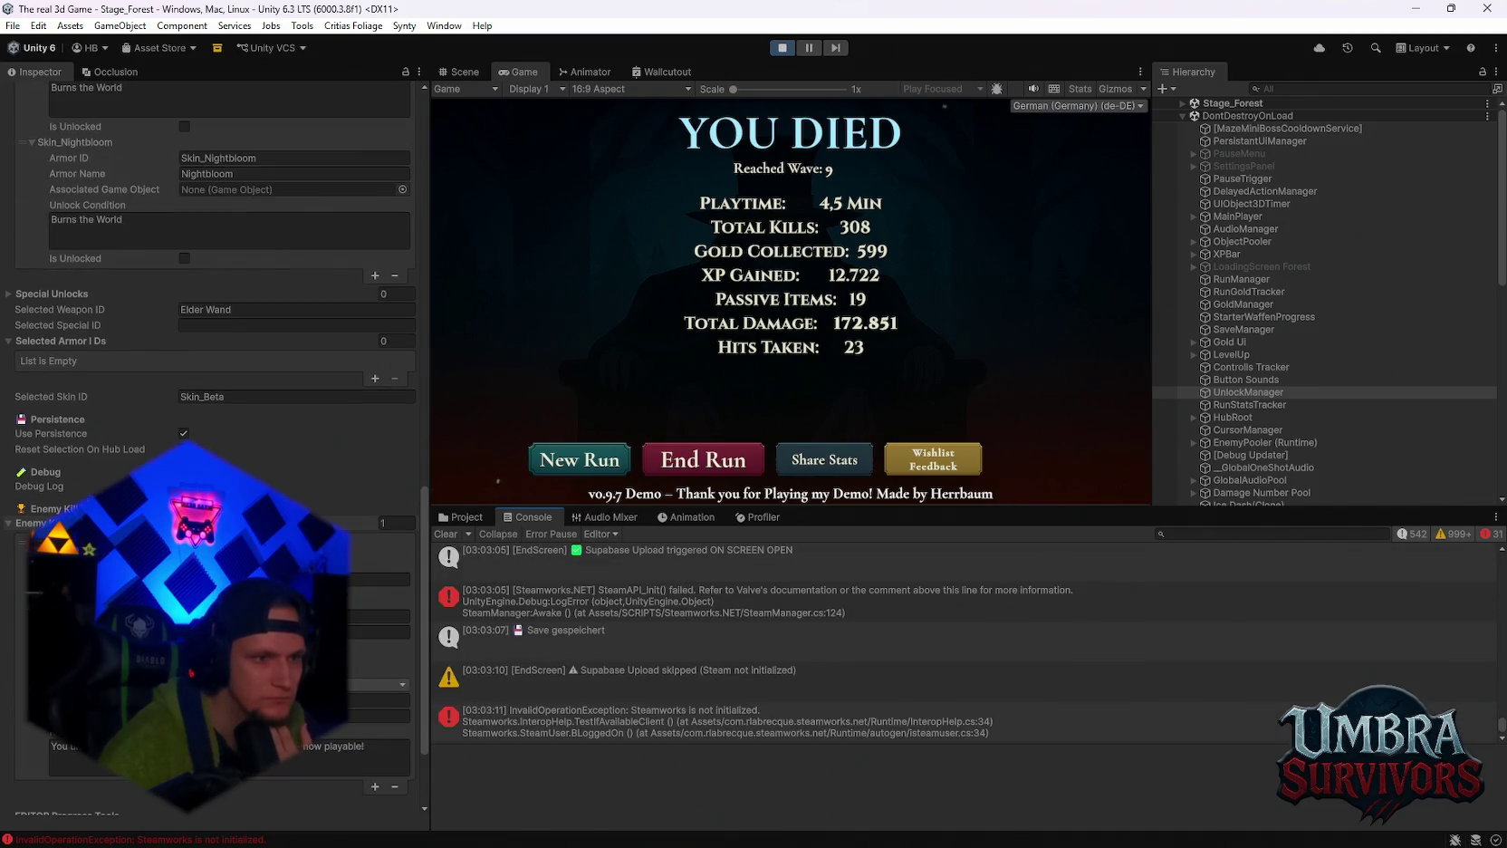
pyautogui.scroll(-1, 217, 362)
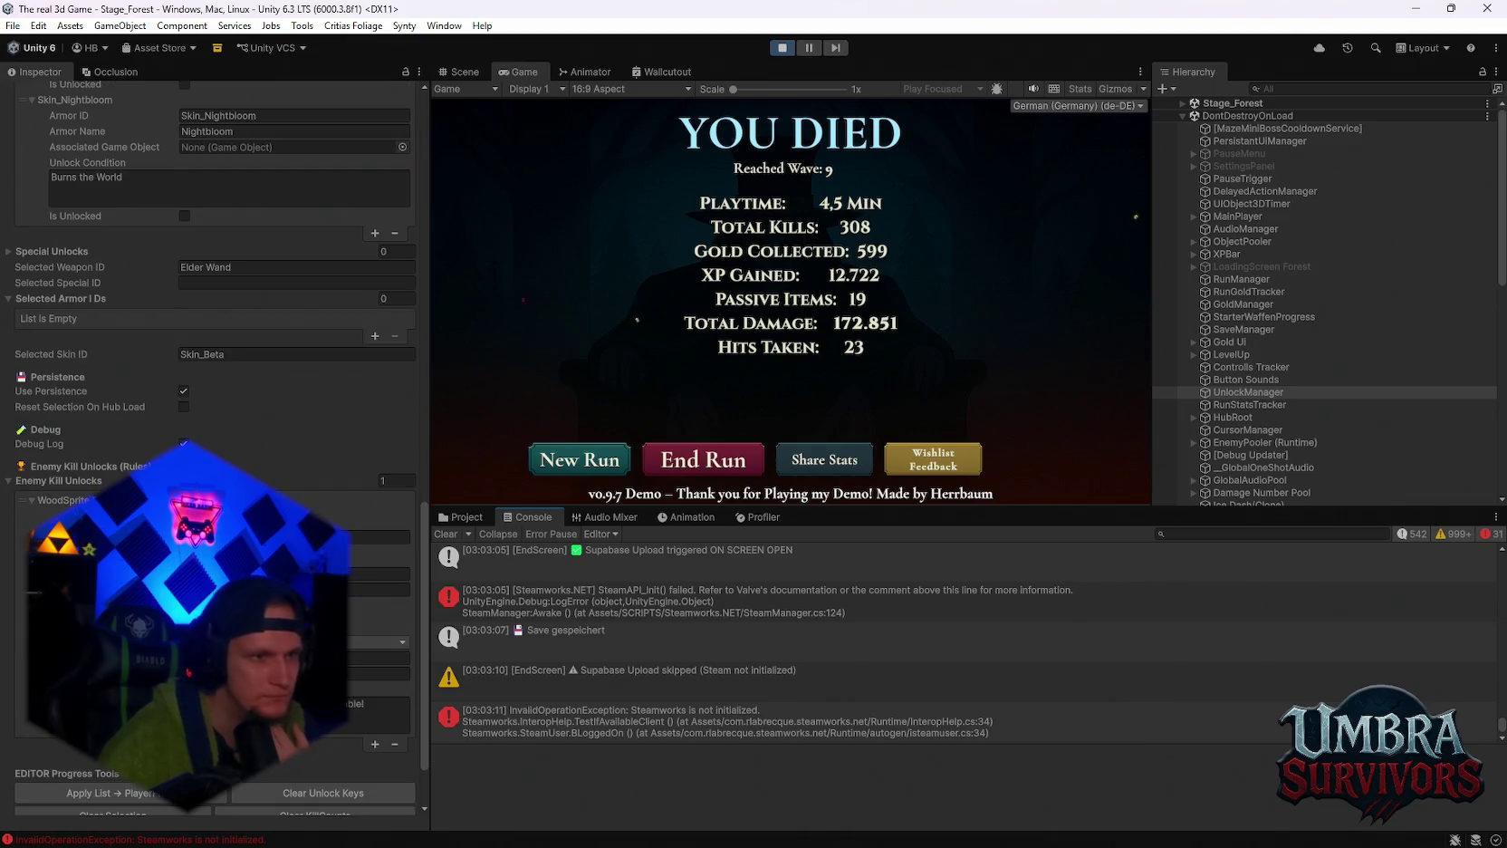
pyautogui.scroll(1, 380, 499)
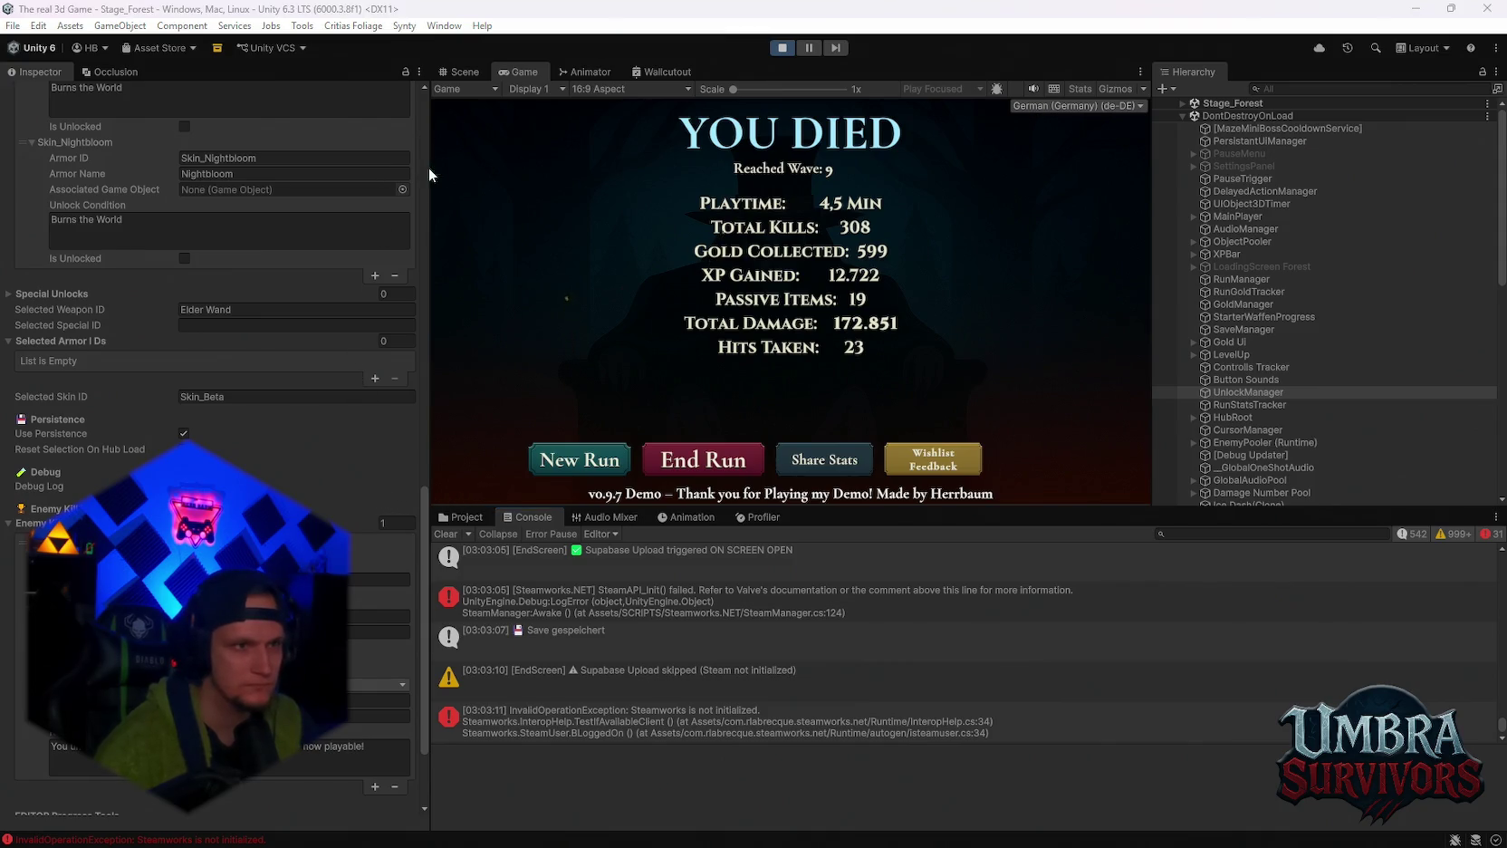
# Snip a screenshot of the YOU DIED run statistics, then stop play mode.
pyautogui.press('super+shift+s')
pyautogui.moveTo(7, 24)
pyautogui.mouseDown()
pyautogui.moveTo(1201, 645)
pyautogui.moveTo(1316, 830)
pyautogui.moveTo(1404, 799)
pyautogui.moveTo(1418, 817)
pyautogui.mouseUp()
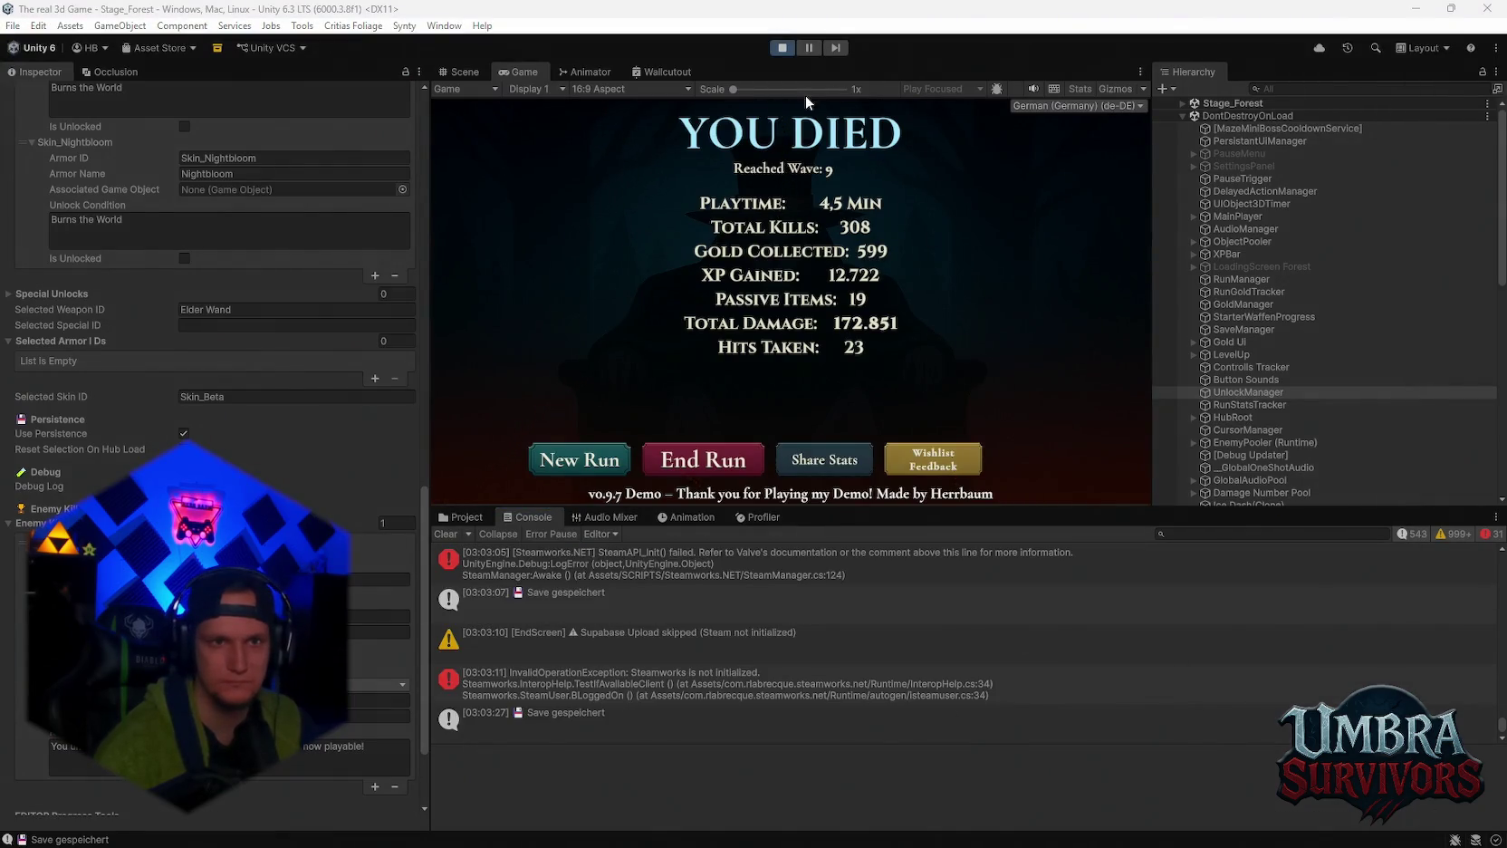
pyautogui.click(782, 47)
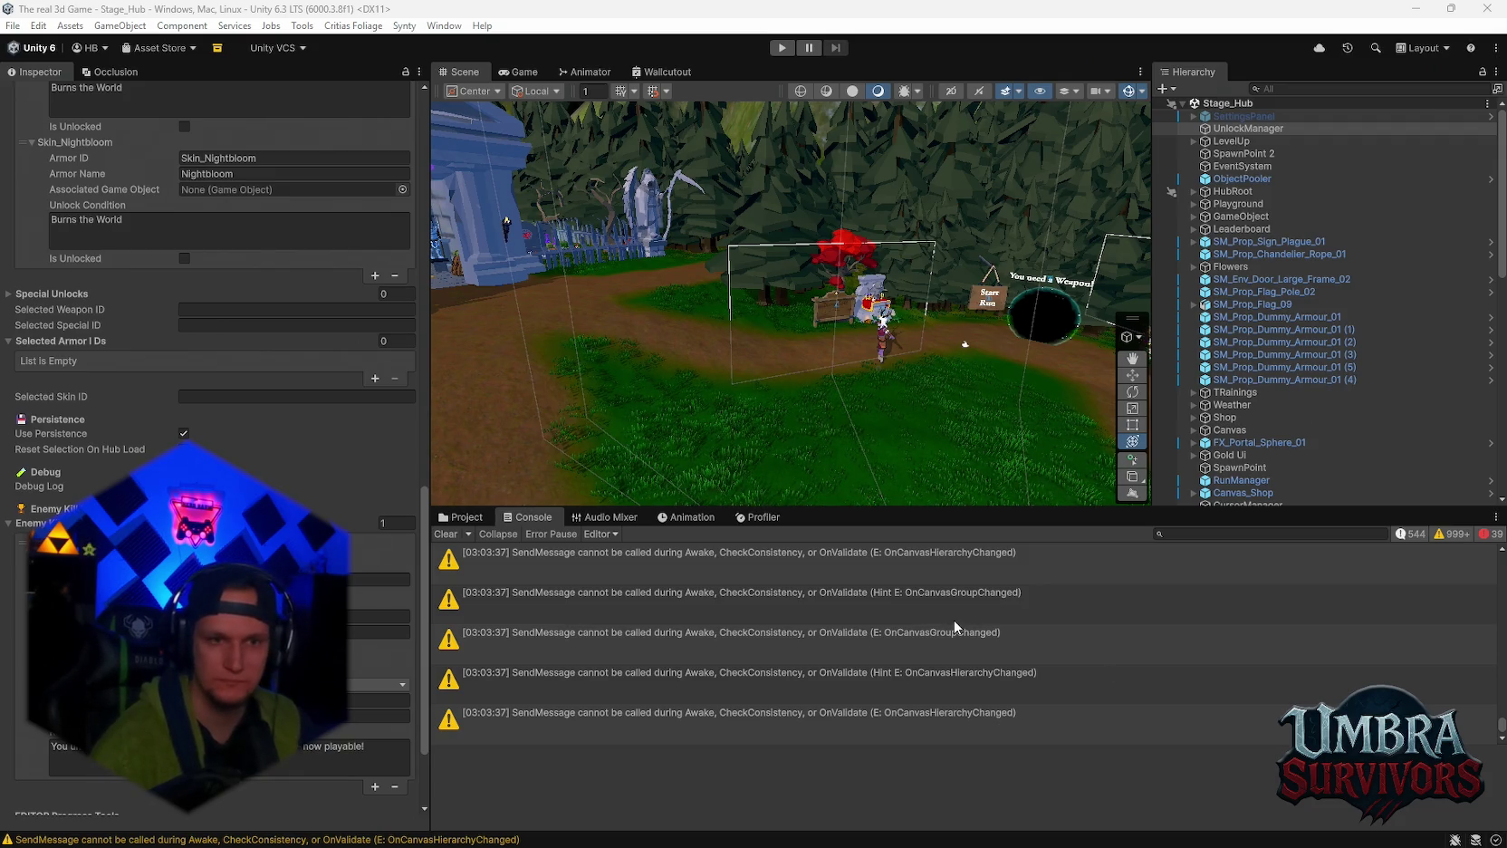
# Bring back the Project window, open on the PolygonDungeon Materials folder.
pyautogui.click(463, 518)
# Search the Project for 'waldsc', open Waldschrat then WS BOSS, and select the Wood Sprite BOSS prefab.
pyautogui.scroll(5, 557, 712)
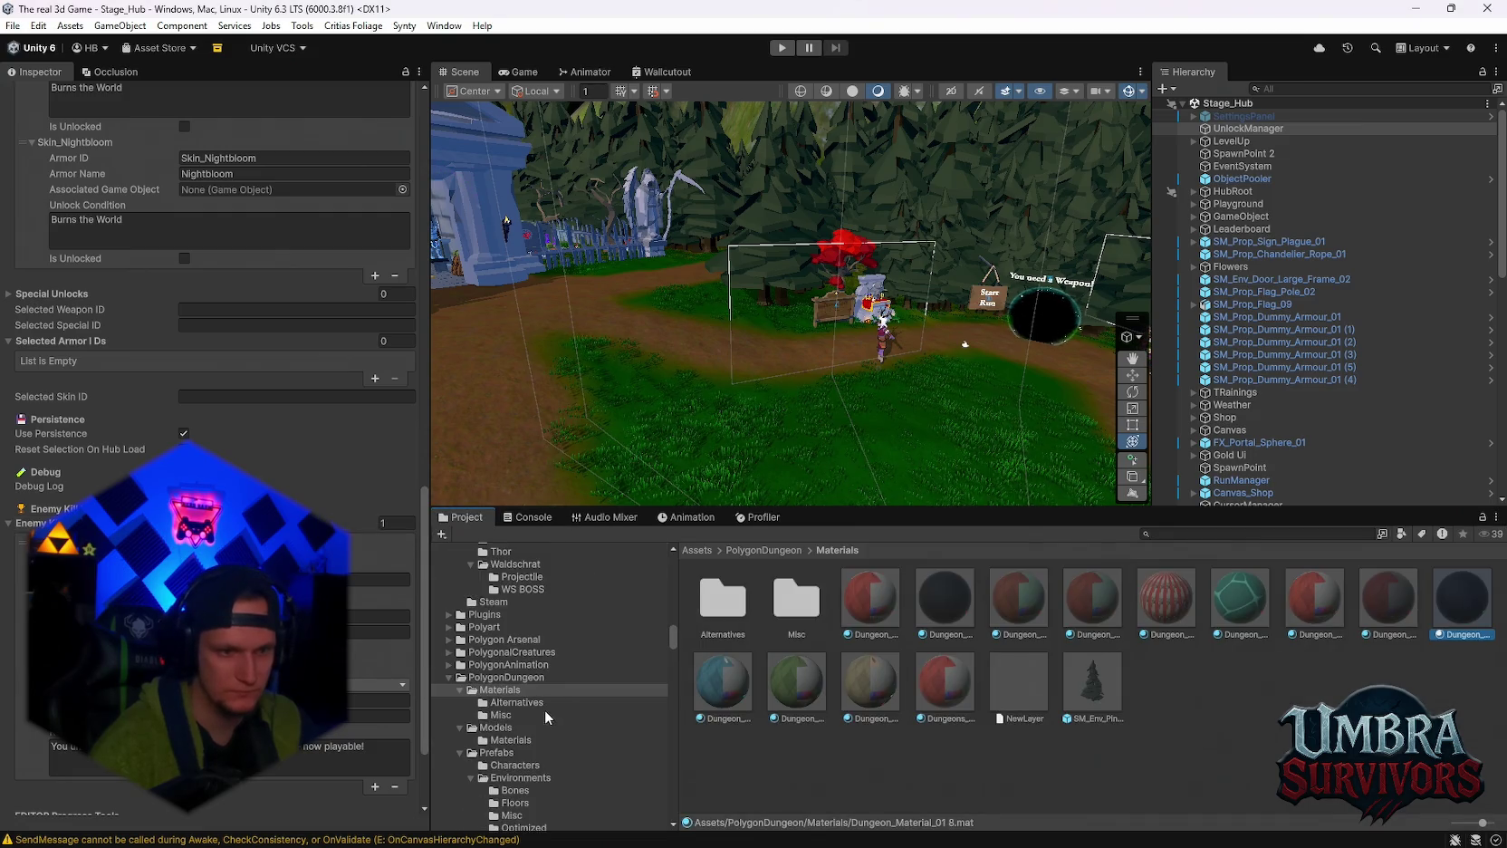
pyautogui.scroll(-10, 548, 742)
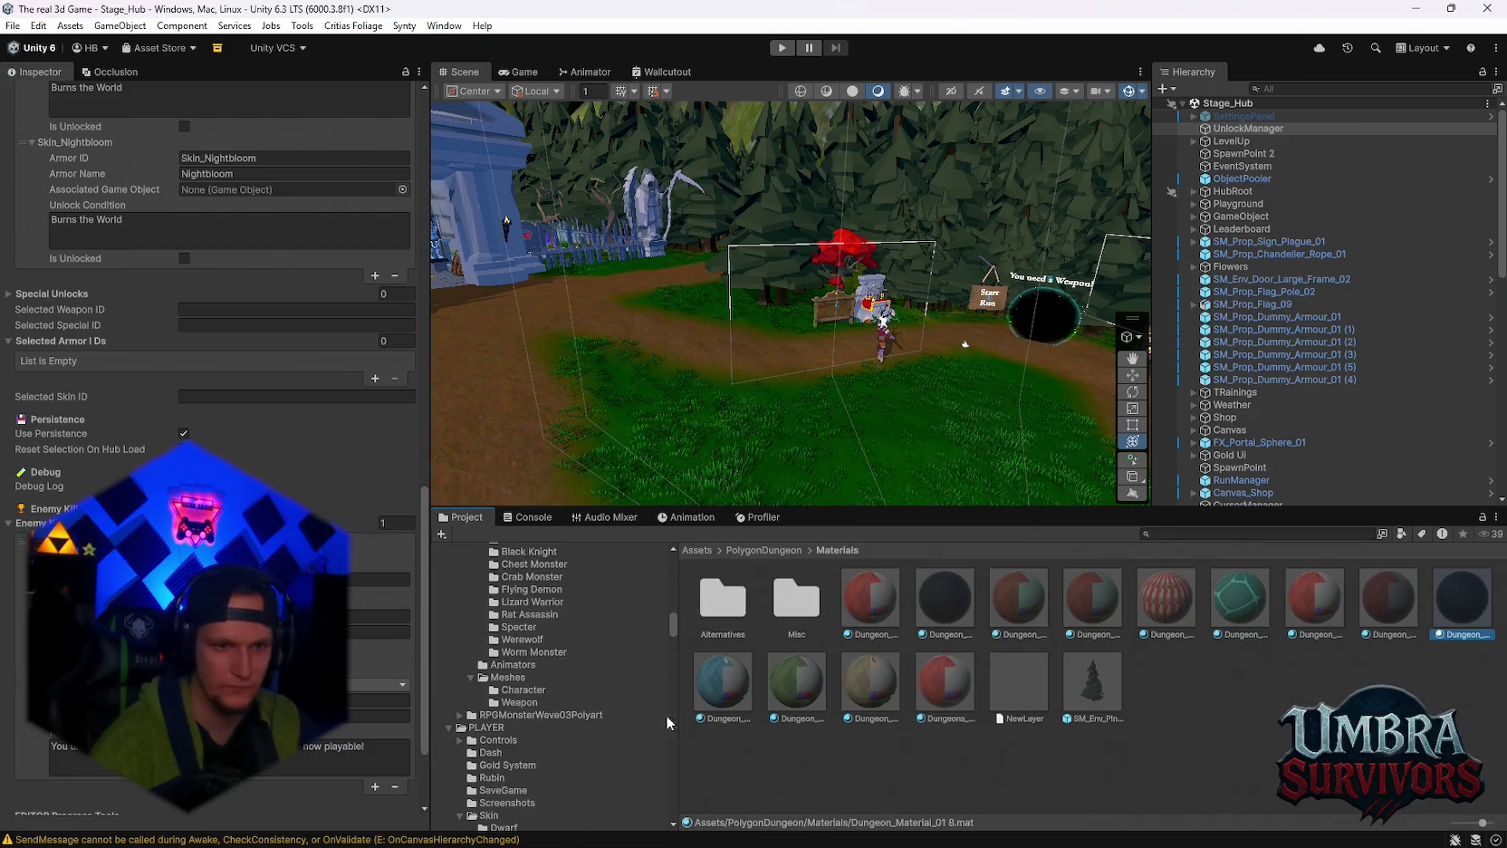
pyautogui.click(1168, 533)
pyautogui.write('waldsc')
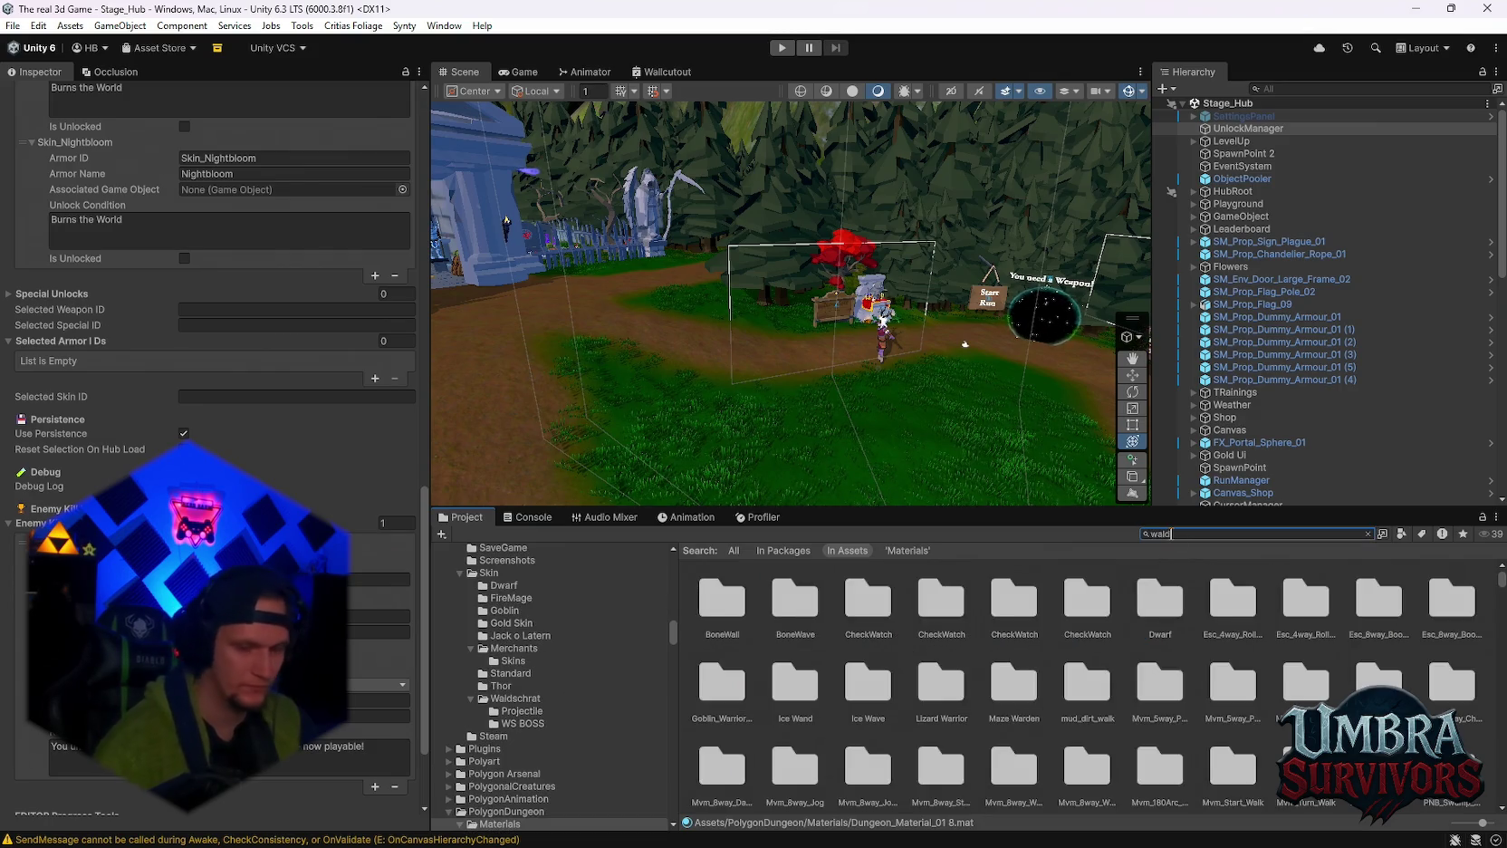
pyautogui.doubleClick(740, 591)
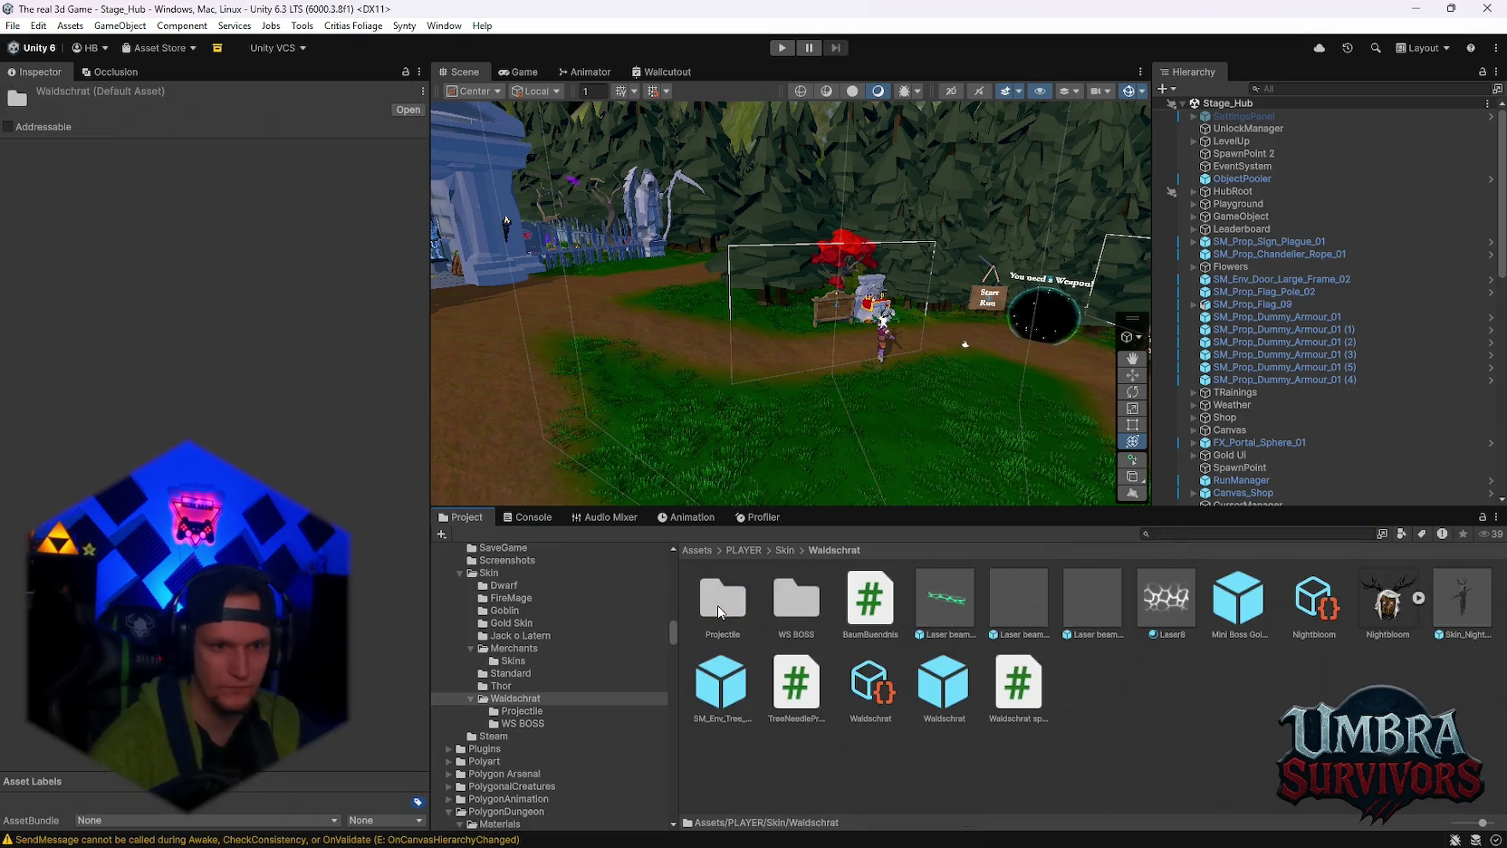
pyautogui.doubleClick(789, 613)
pyautogui.click(796, 686)
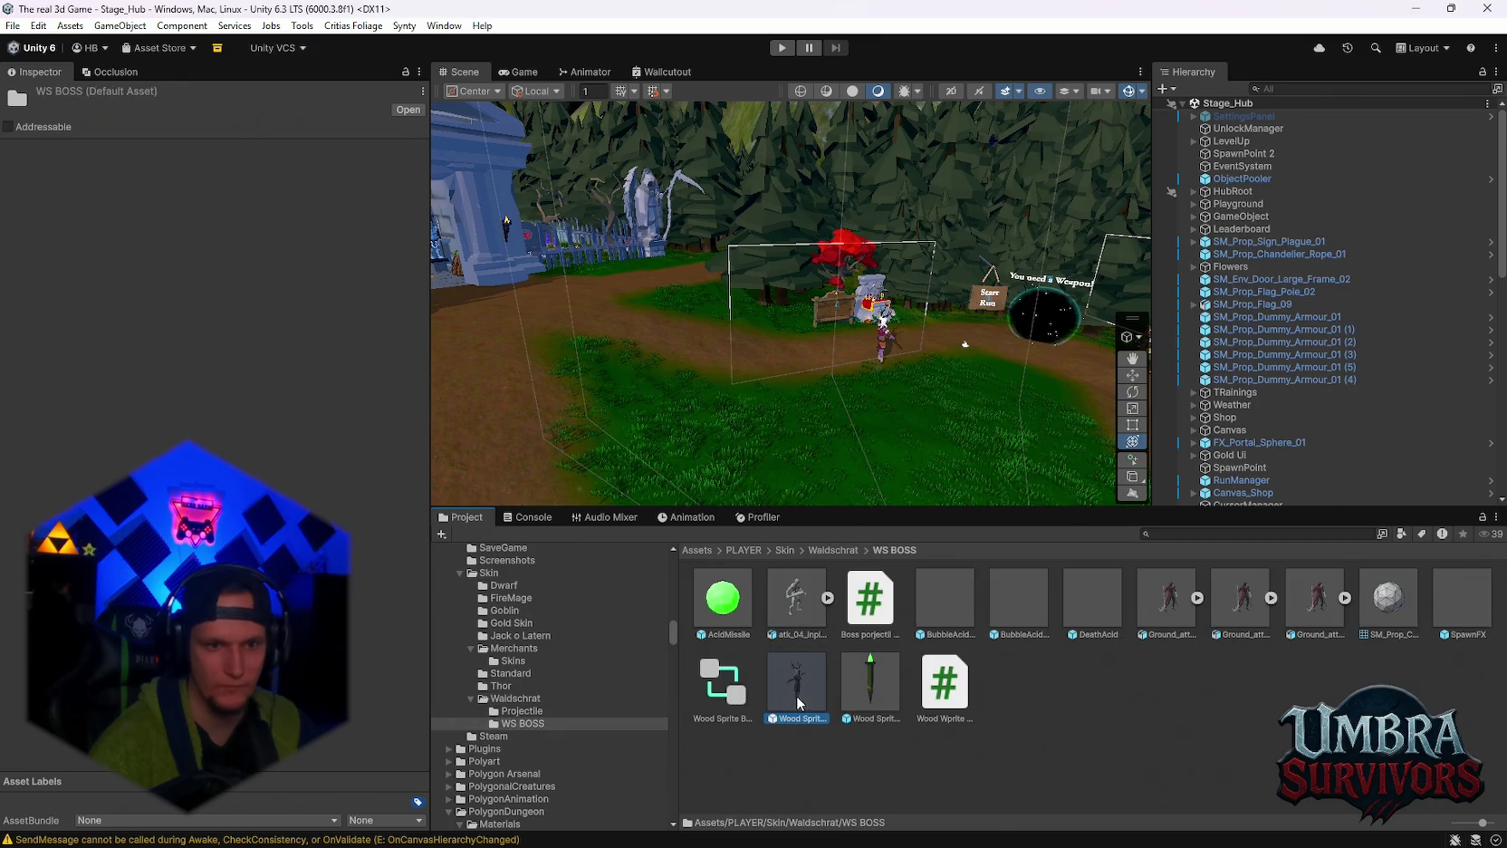
pyautogui.scroll(-1, 149, 395)
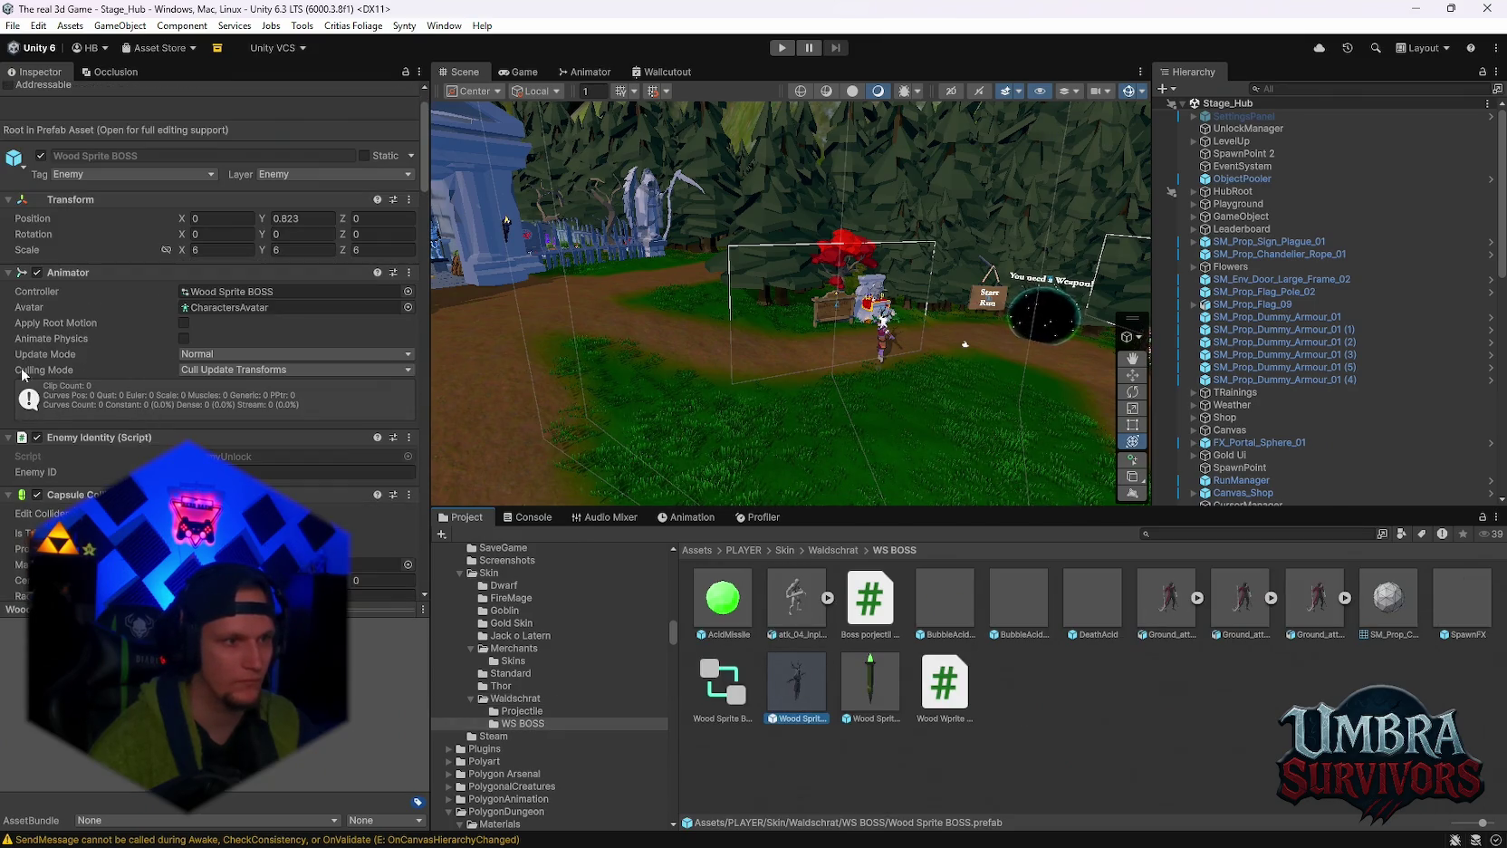
# Collapse the Animator, Transform and Capsule Collider components, leaving Enemy Identity expanded to show its Enemy ID.
pyautogui.click(9, 273)
pyautogui.click(9, 289)
pyautogui.click(9, 199)
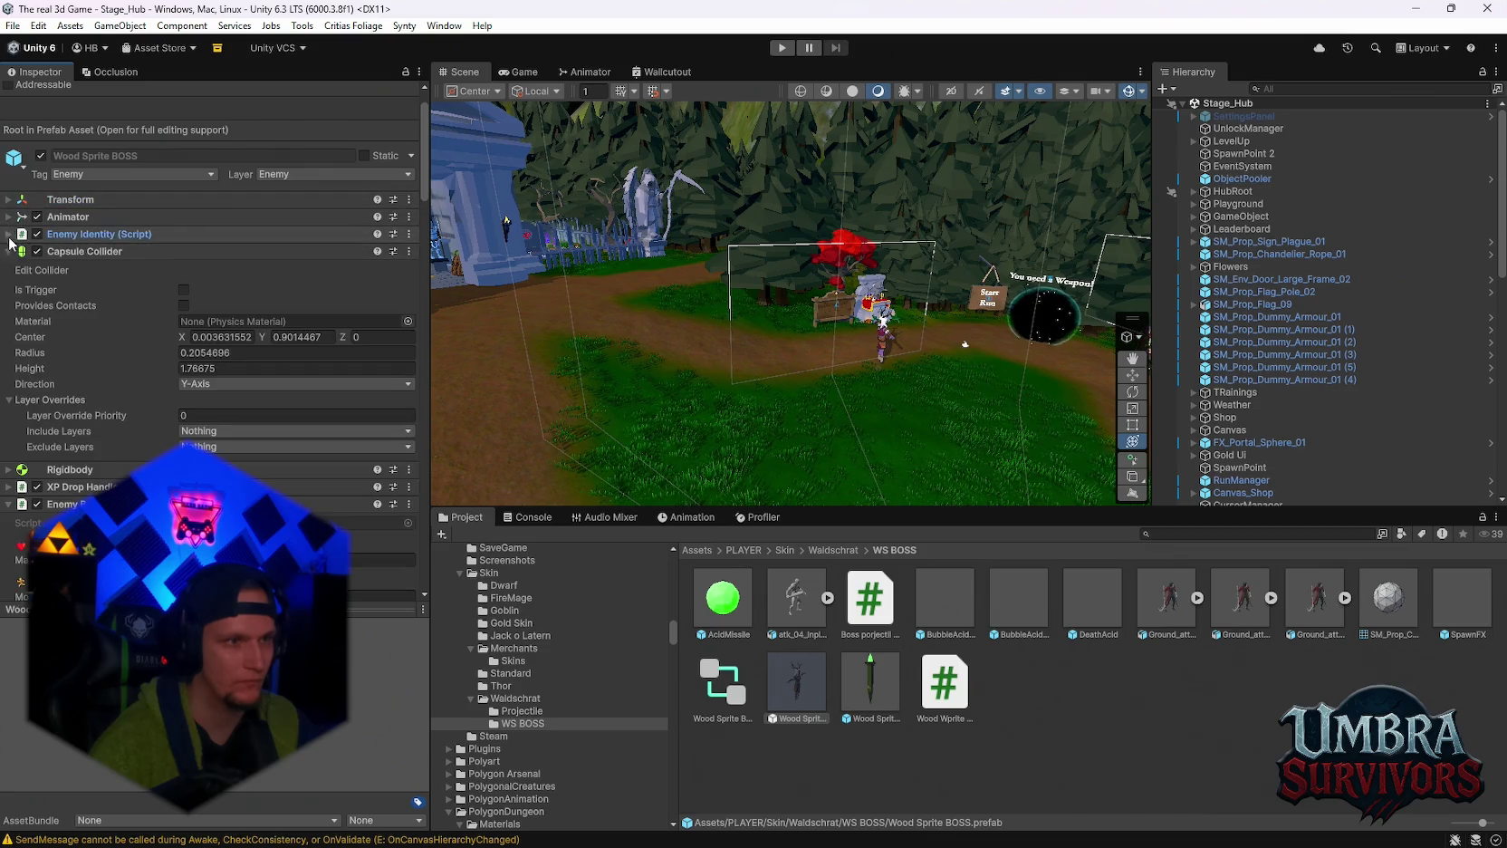
pyautogui.click(9, 234)
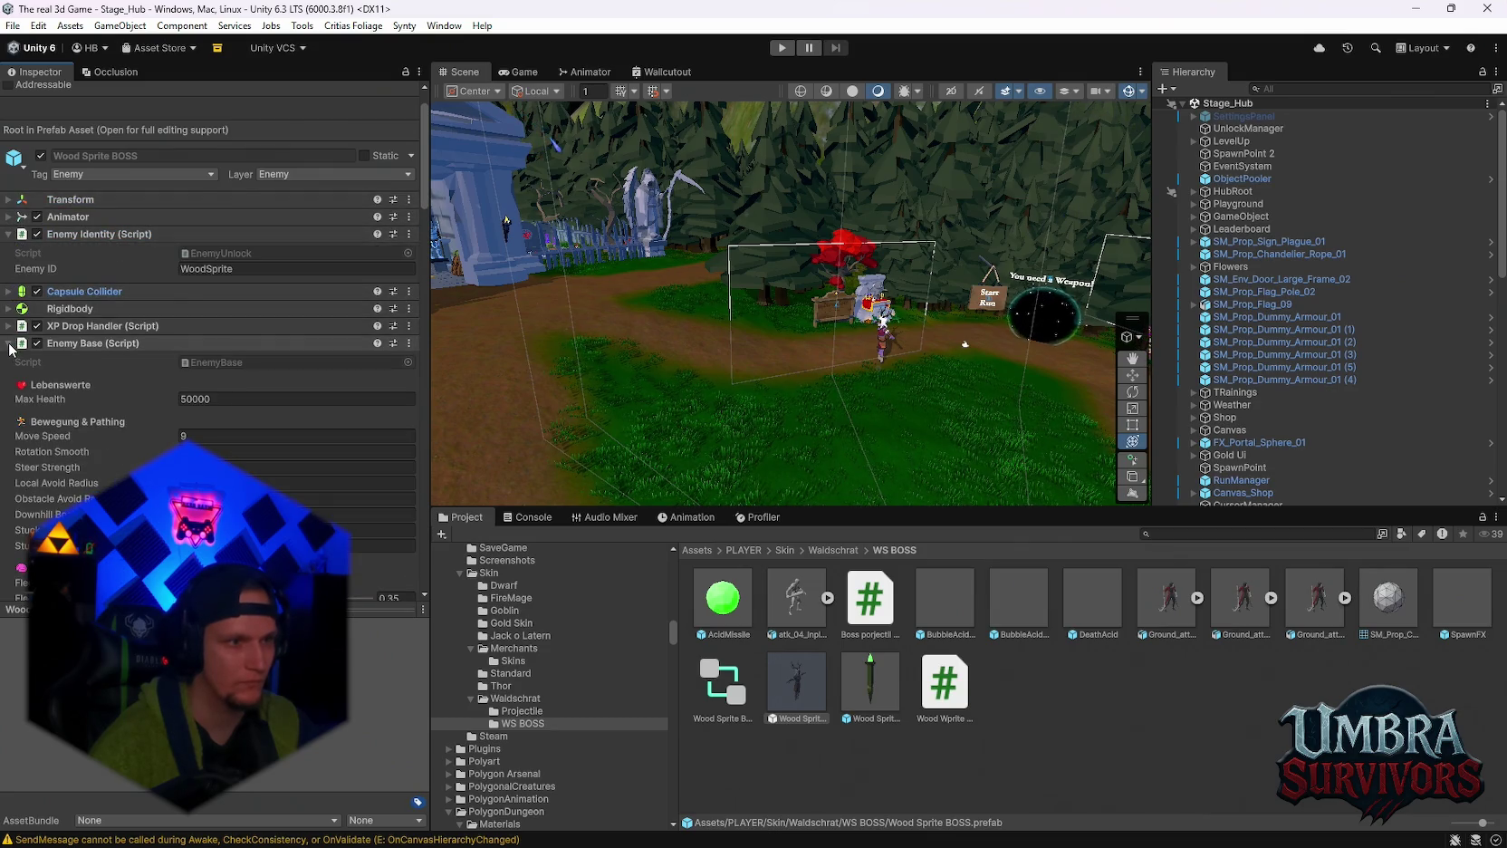
pyautogui.click(283, 291)
# Screenshot the prefab's component list, then show the Wood Wprite BOSS script in the Inspector.
pyautogui.press('super+shift+s')
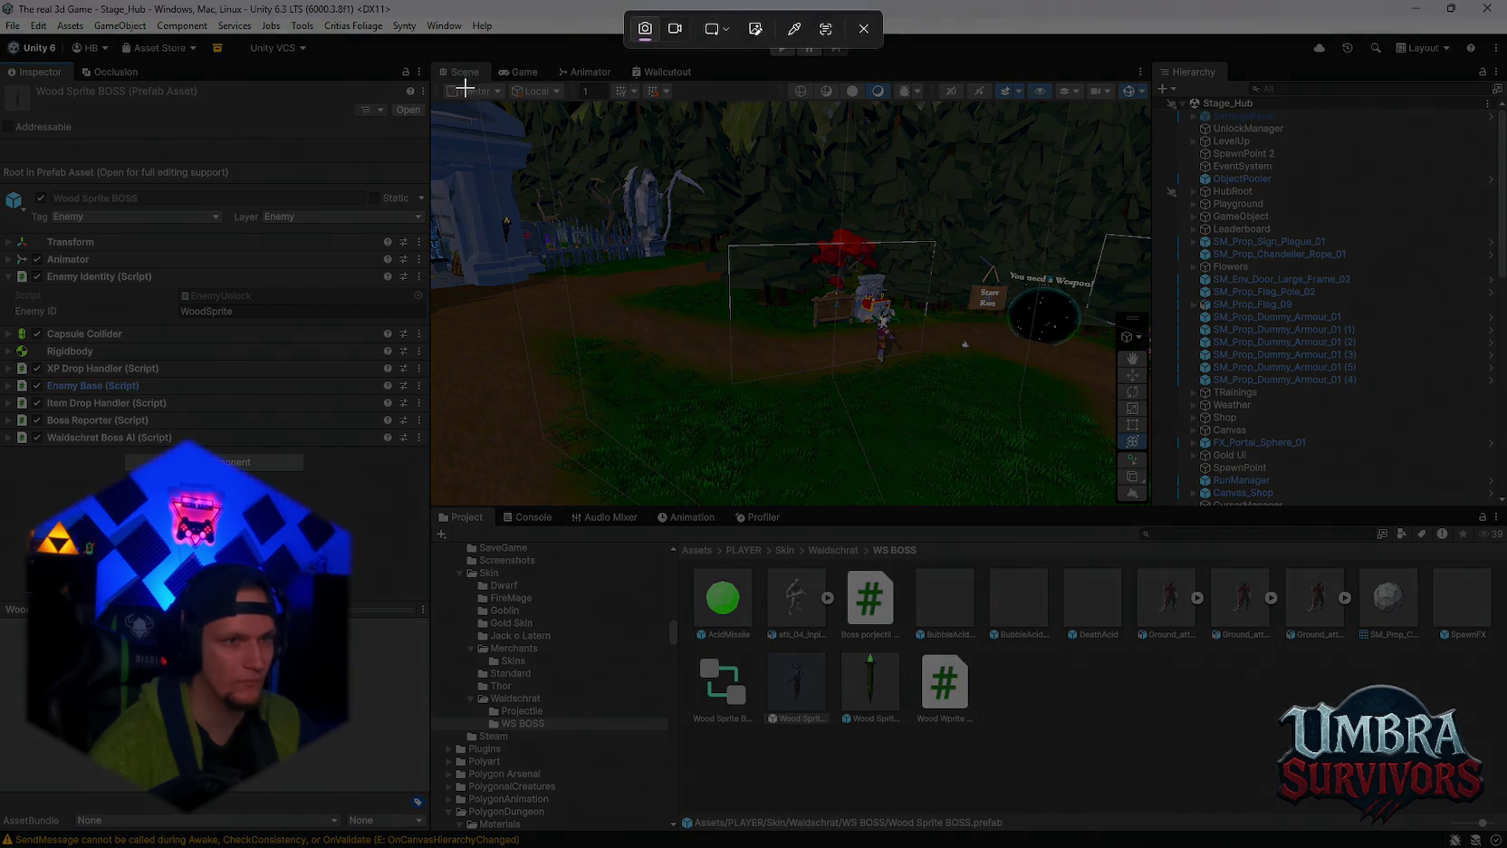
pyautogui.moveTo(469, 75)
pyautogui.mouseDown()
pyautogui.moveTo(2, 786)
pyautogui.moveTo(2, 846)
pyautogui.mouseUp()
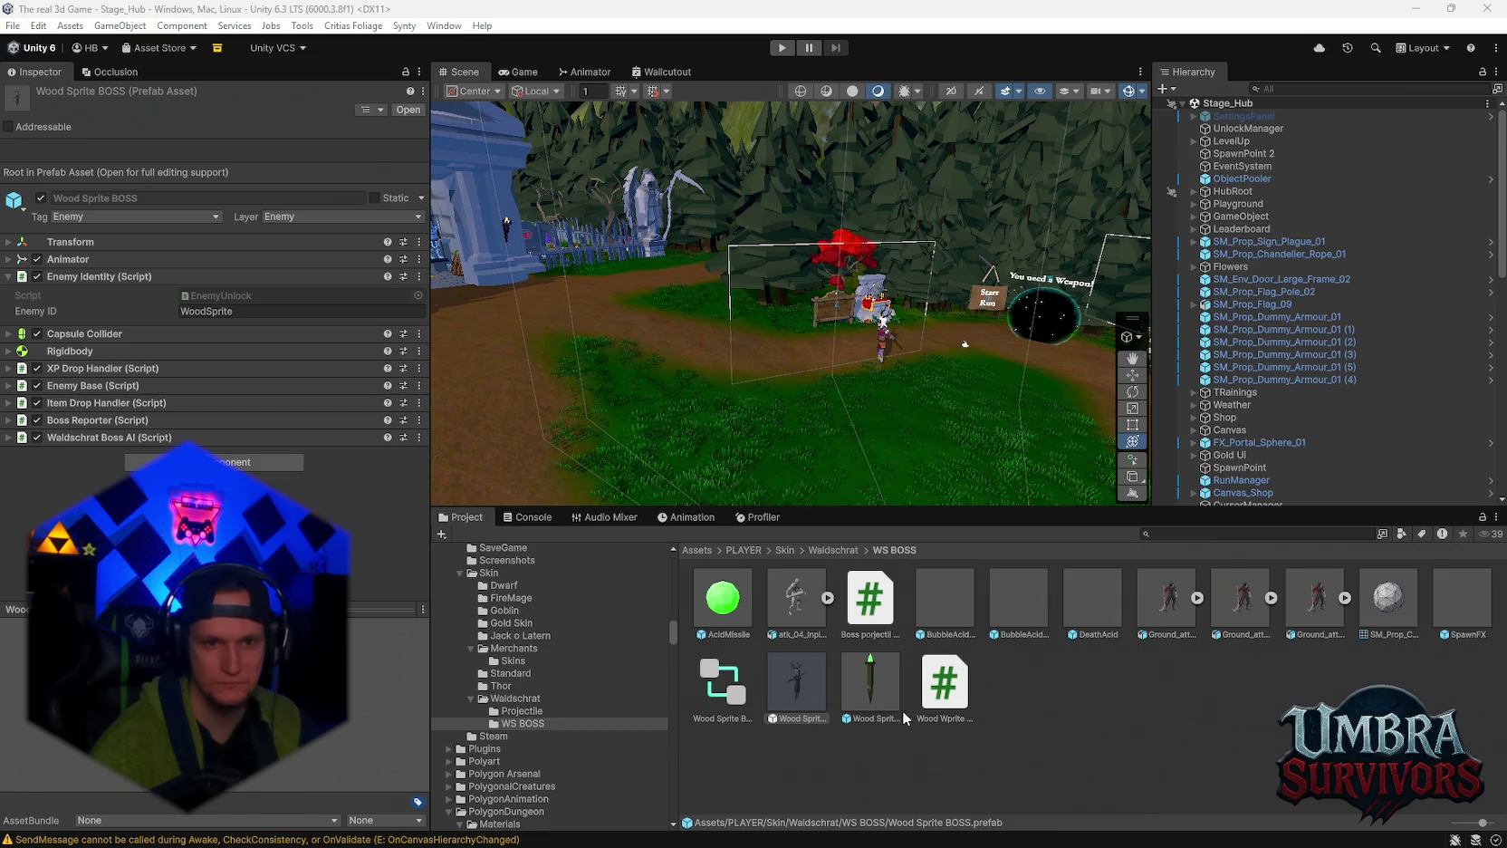
pyautogui.click(940, 689)
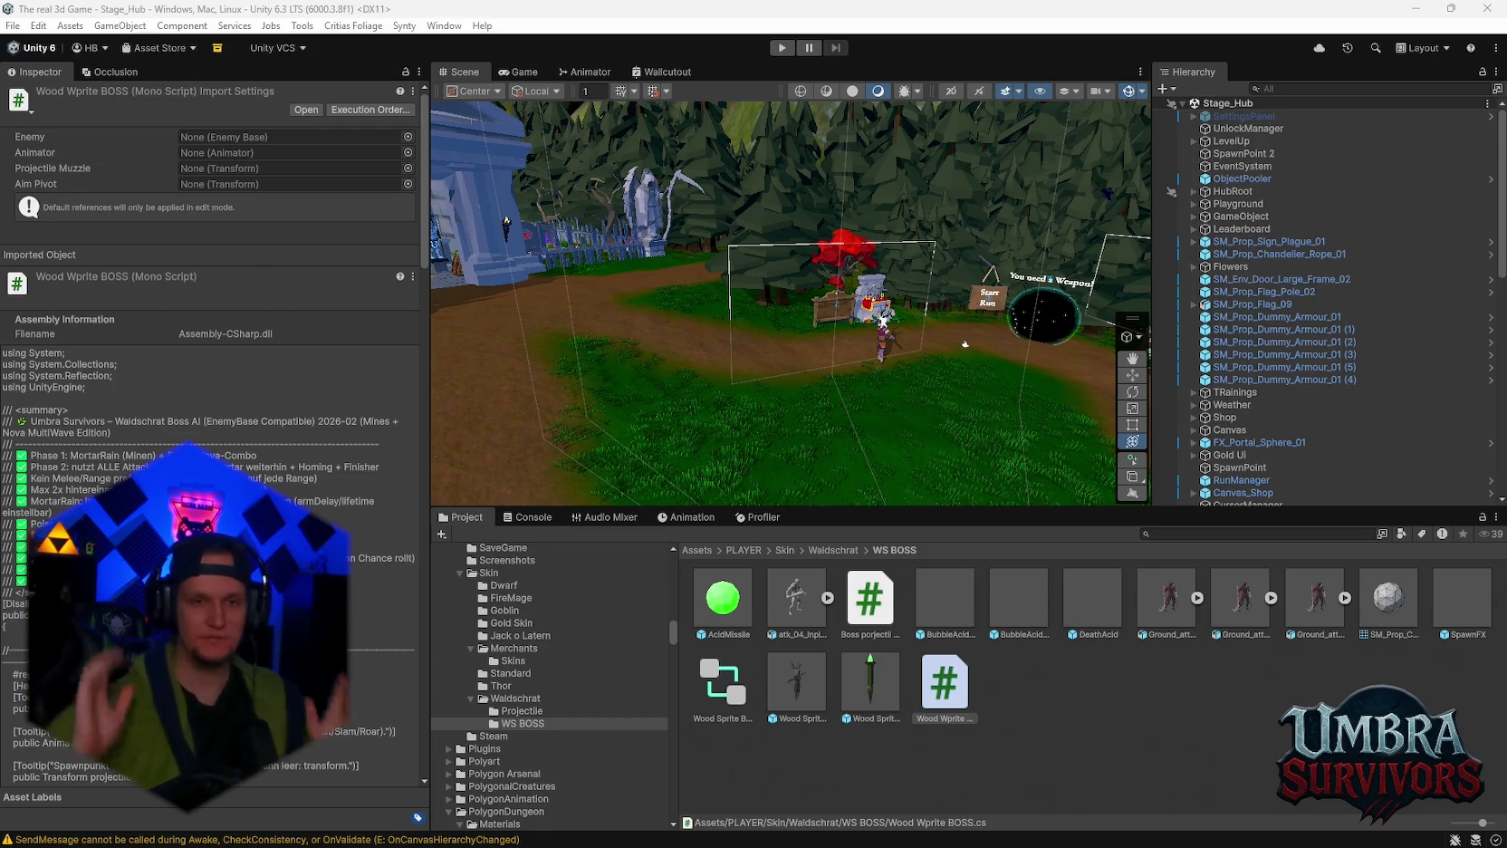
# Deselect Wood Wprite BOSS.cs in the WS BOSS folder so the Inspector is empty.
pyautogui.scroll(2, 652, 412)
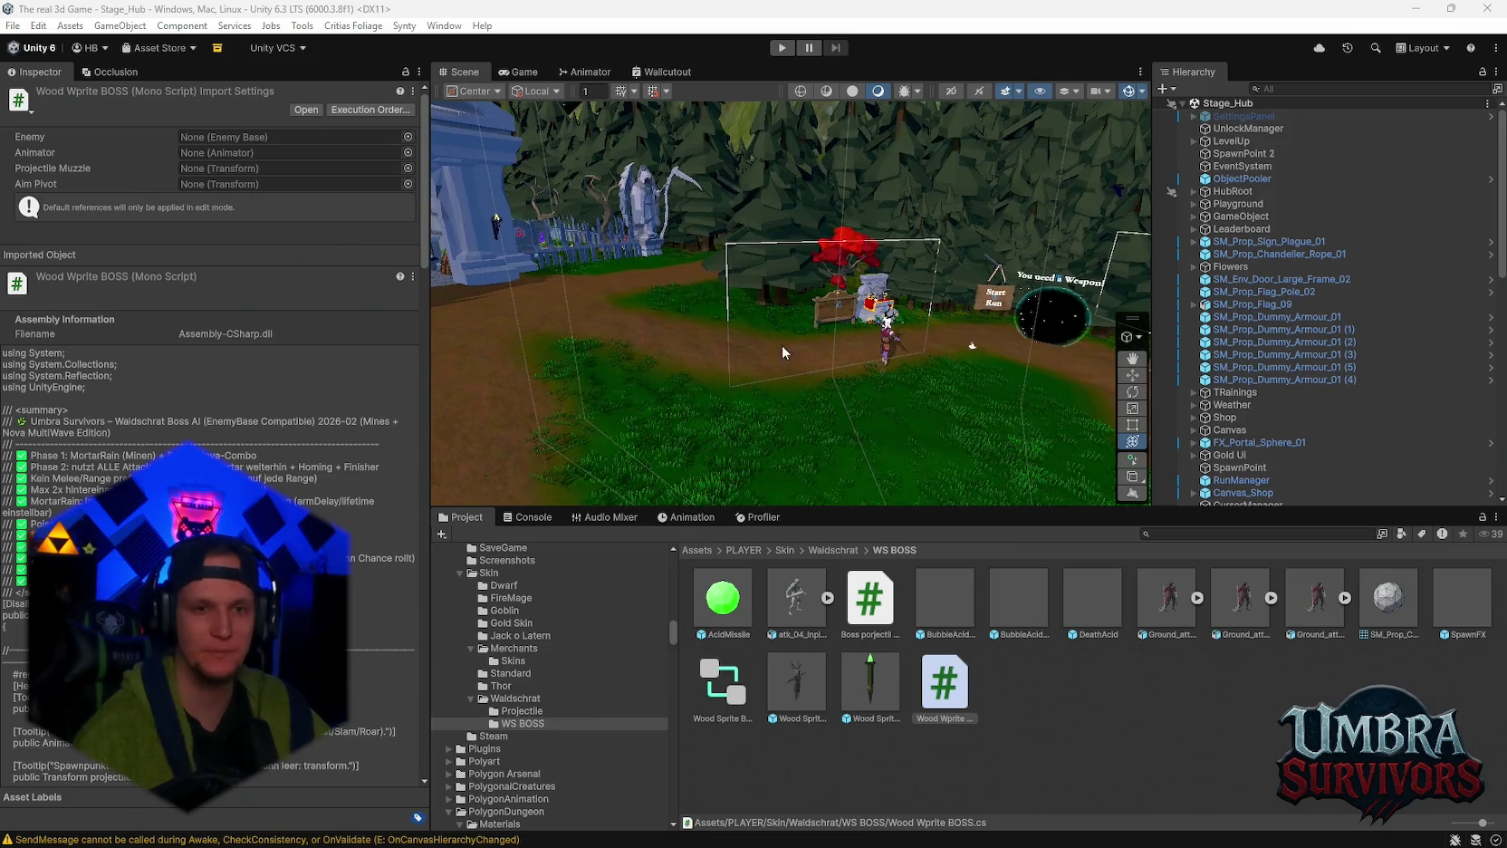
pyautogui.moveTo(913, 263); pyautogui.dragTo(776, 305)
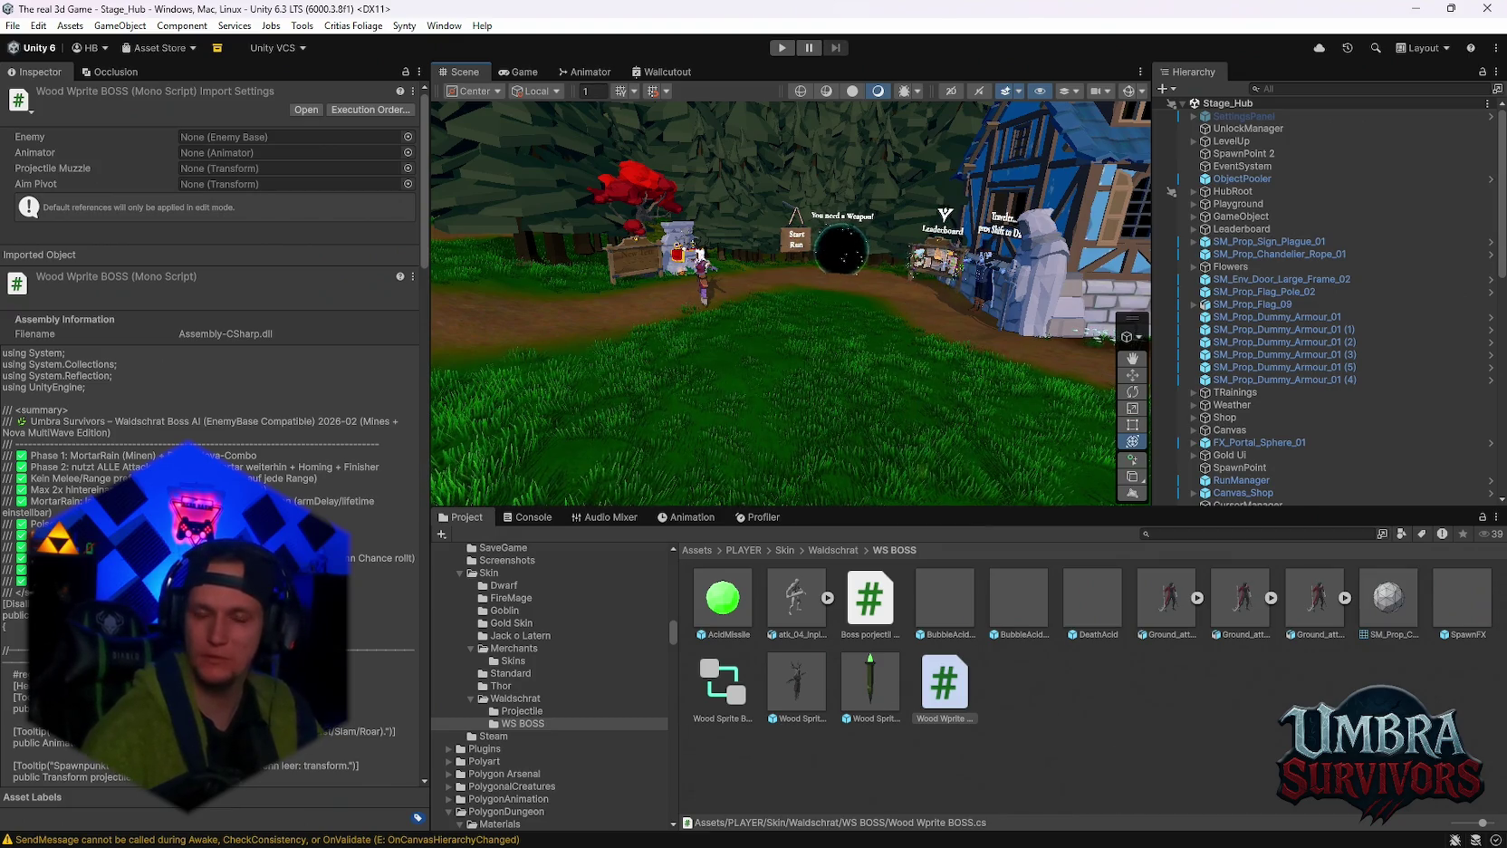
pyautogui.scroll(1, 945, 314)
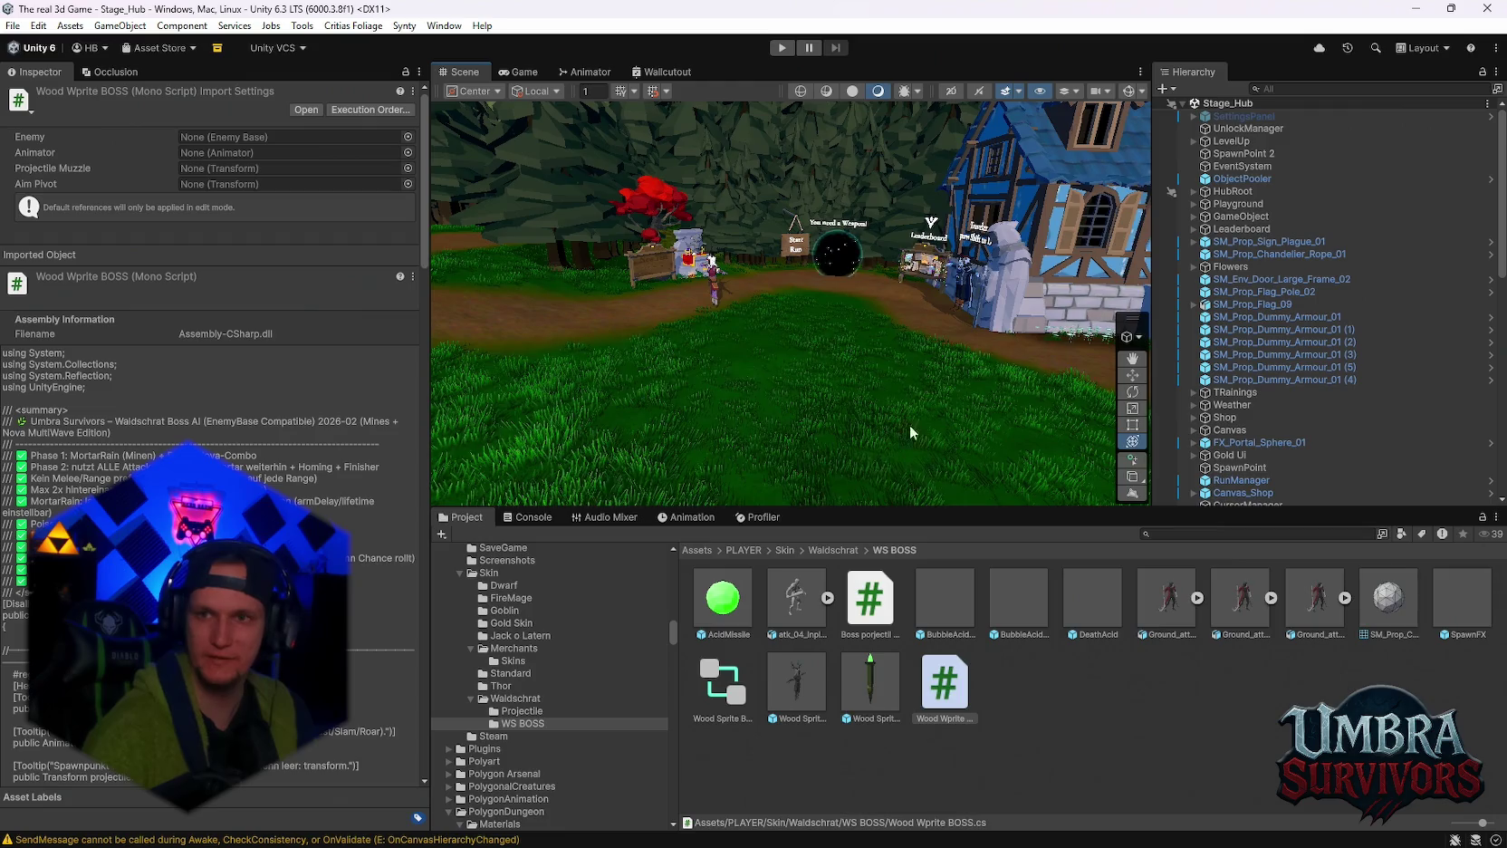
pyautogui.moveTo(911, 433); pyautogui.dragTo(962, 341)
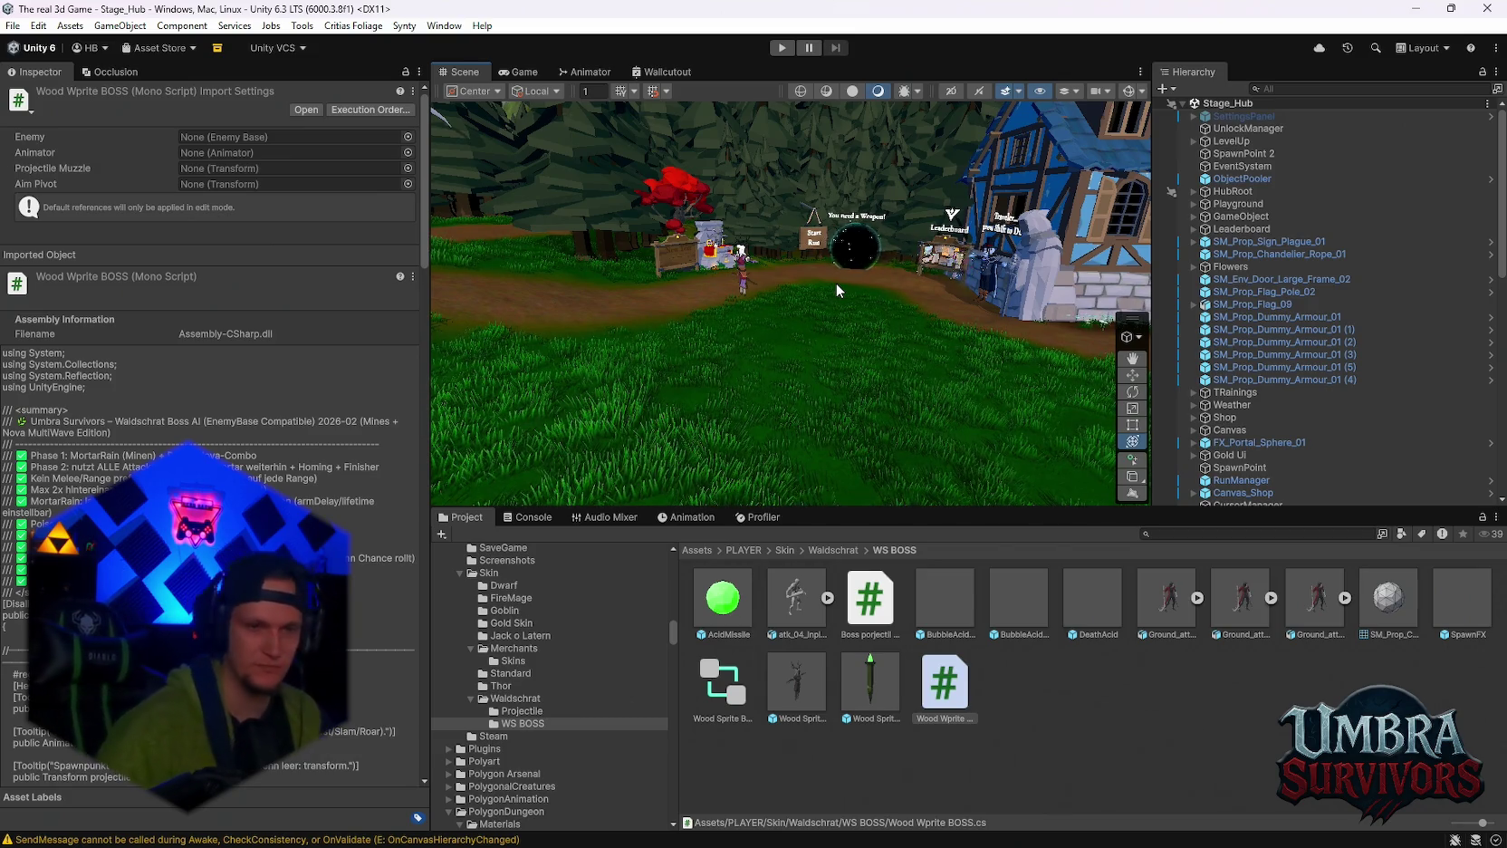
pyautogui.moveTo(840, 283)
pyautogui.mouseDown()
pyautogui.moveTo(859, 298)
pyautogui.moveTo(797, 281)
pyautogui.moveTo(833, 282)
pyautogui.mouseUp()
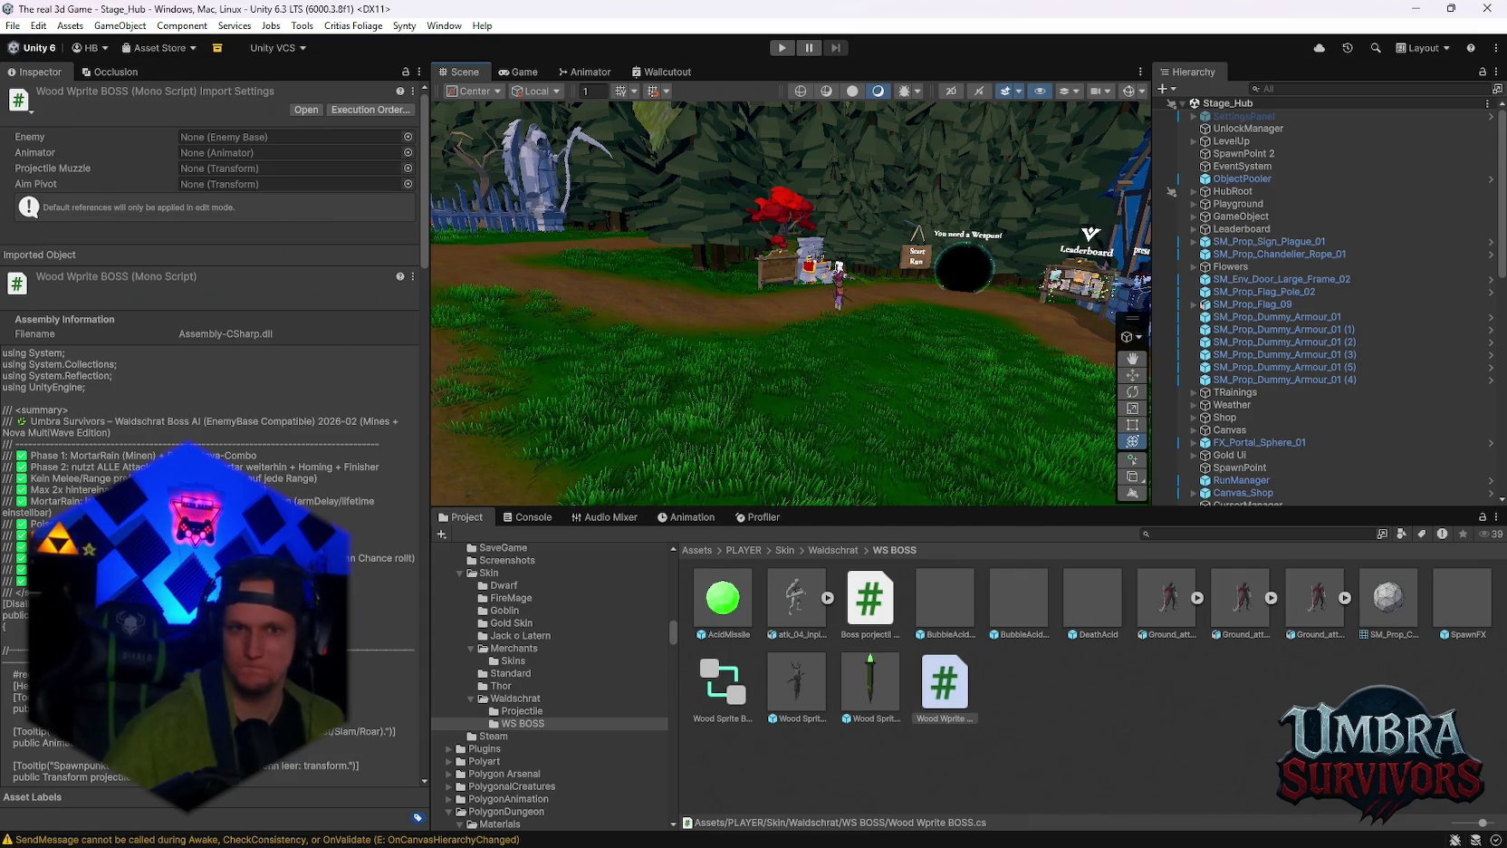
pyautogui.scroll(-2, 213, 452)
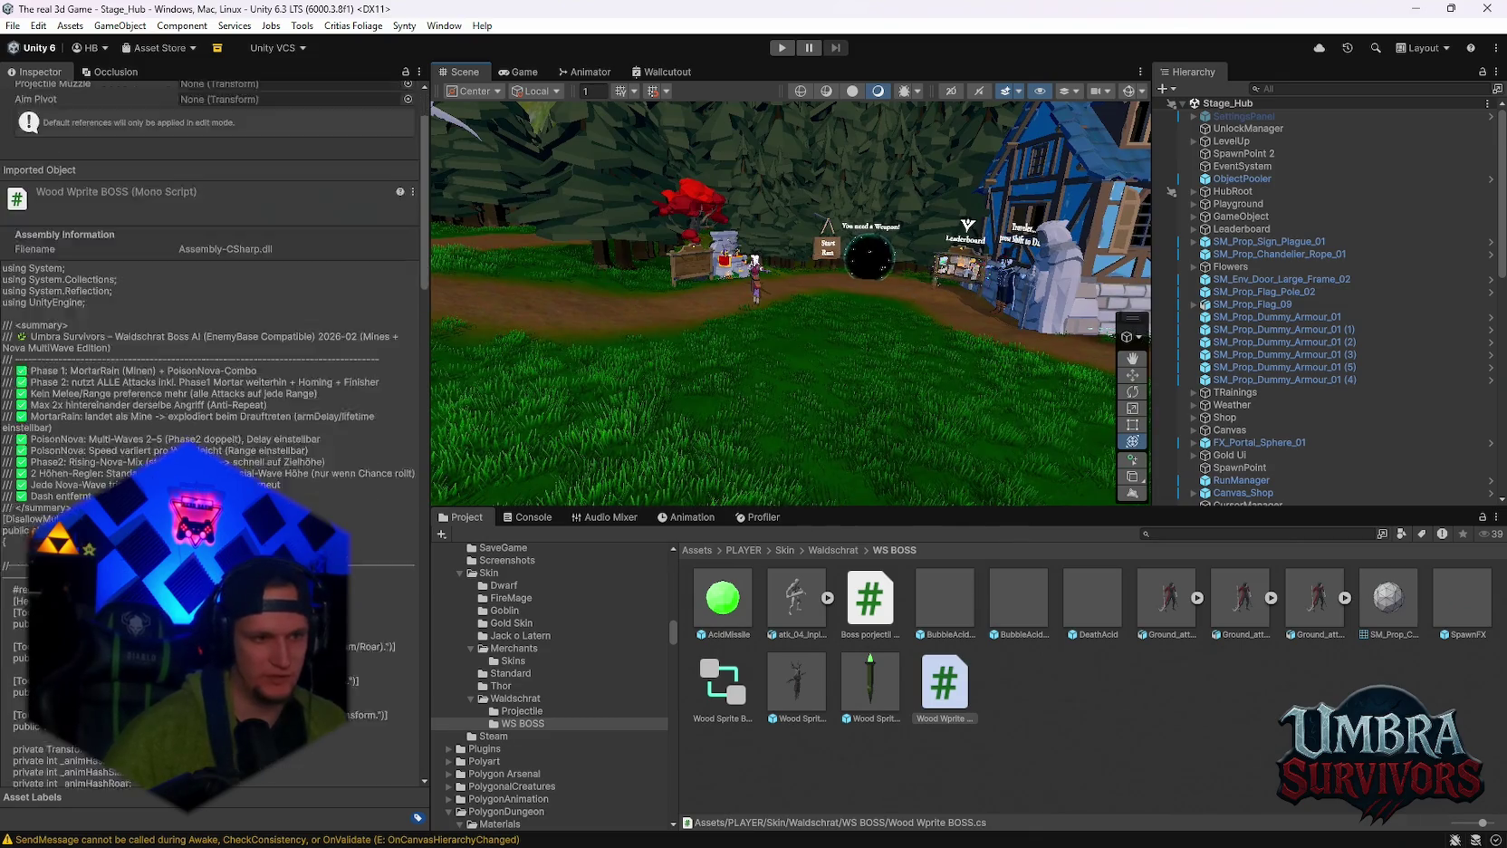
pyautogui.scroll(-10, 389, 504)
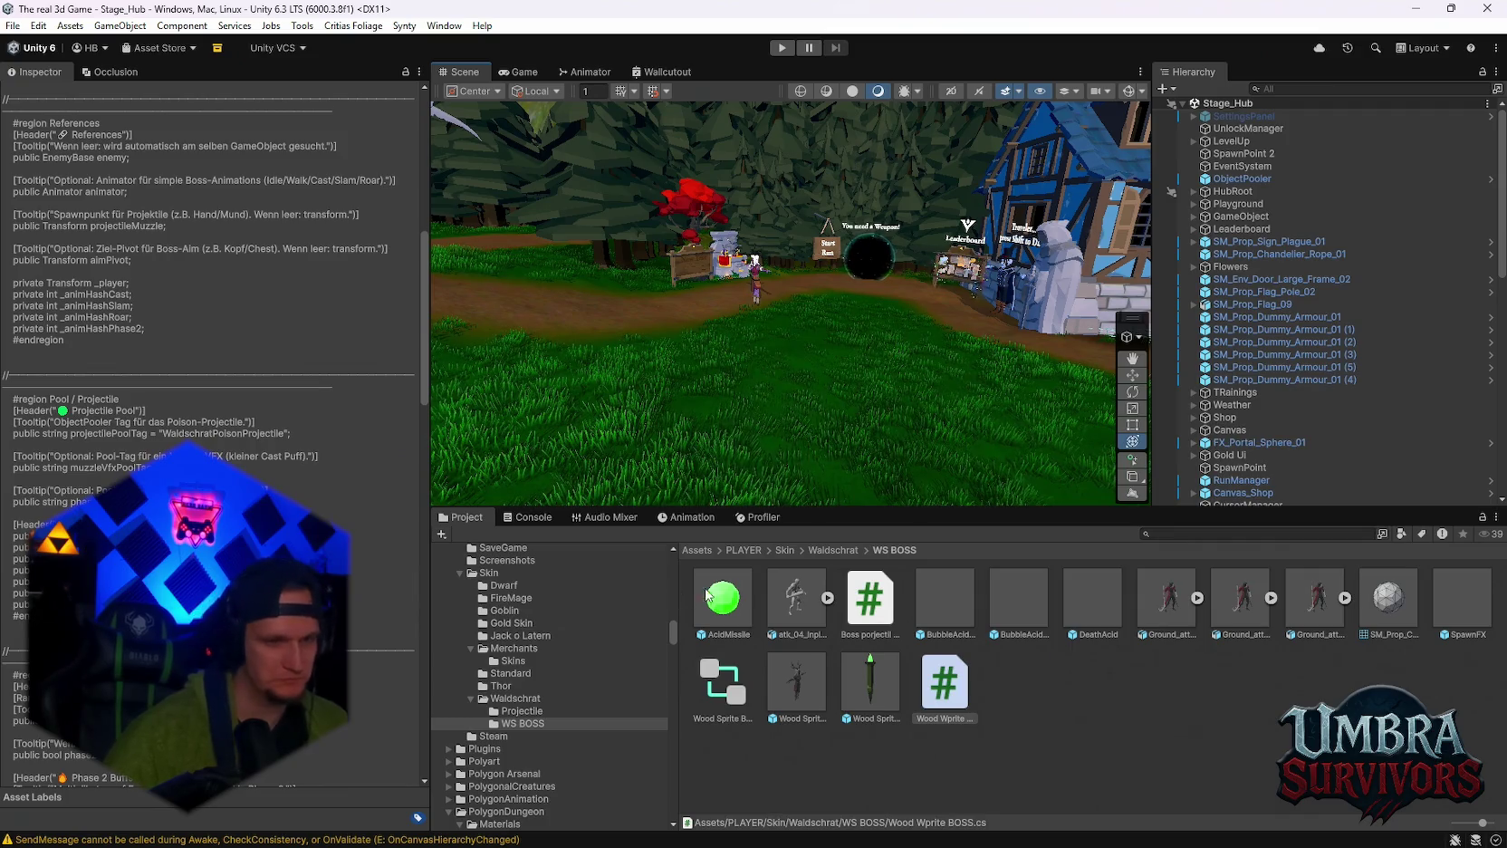
pyautogui.click(1040, 725)
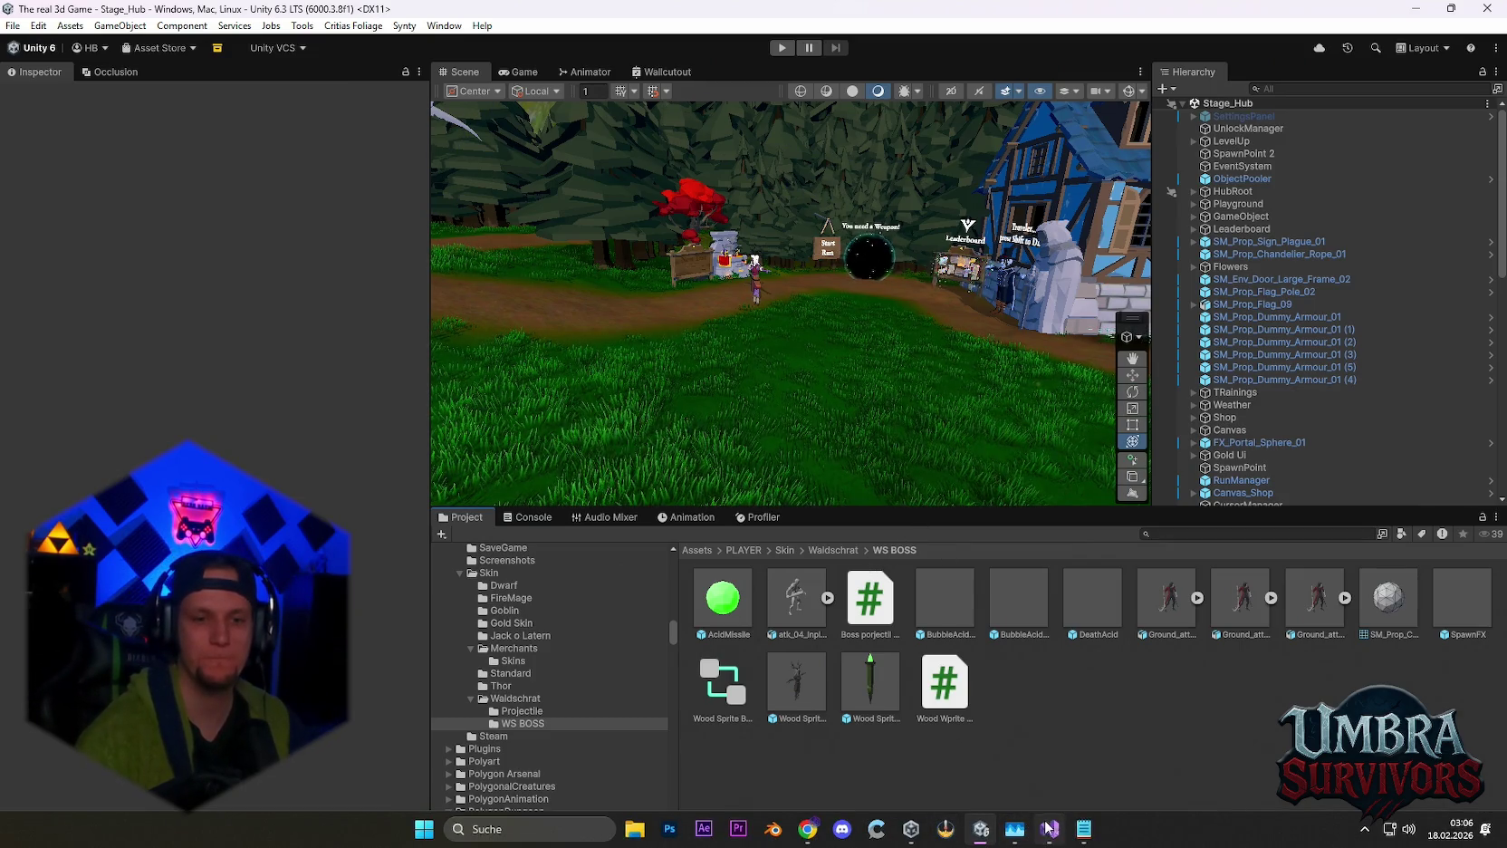
# Swing the Scene view toward the forest path and enter Play mode in the Stage_Hub scene.
pyautogui.moveTo(1049, 828)
pyautogui.moveTo(895, 393)
pyautogui.mouseDown()
pyautogui.moveTo(759, 371)
pyautogui.moveTo(701, 382)
pyautogui.moveTo(777, 328)
pyautogui.mouseUp()
pyautogui.scroll(-3, 777, 329)
pyautogui.click(781, 47)
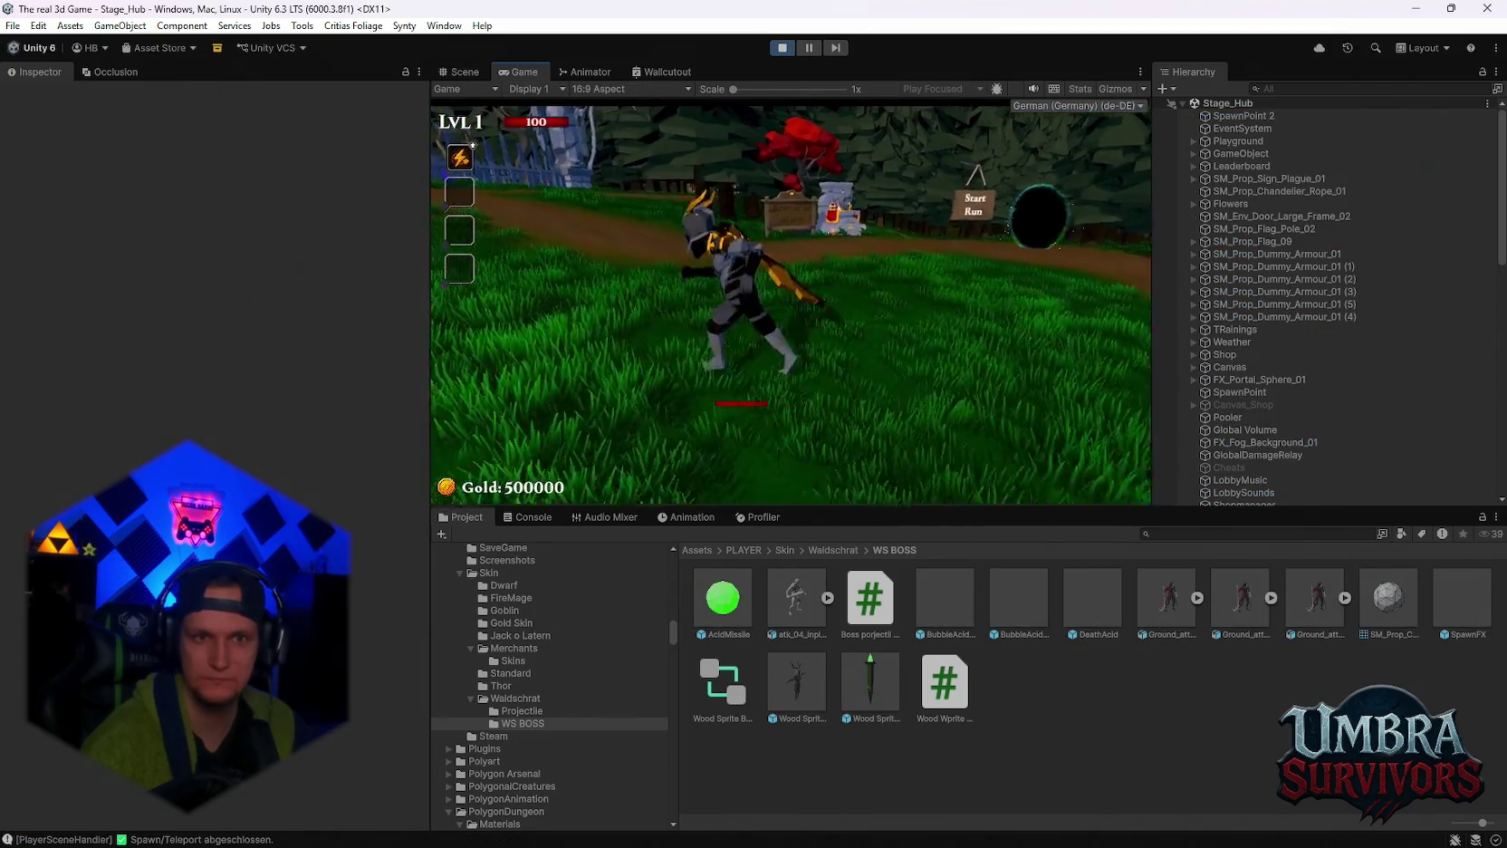
# Walk to the weapon shrine and equip the Elder Wand from the weapon book.
pyautogui.press('w')
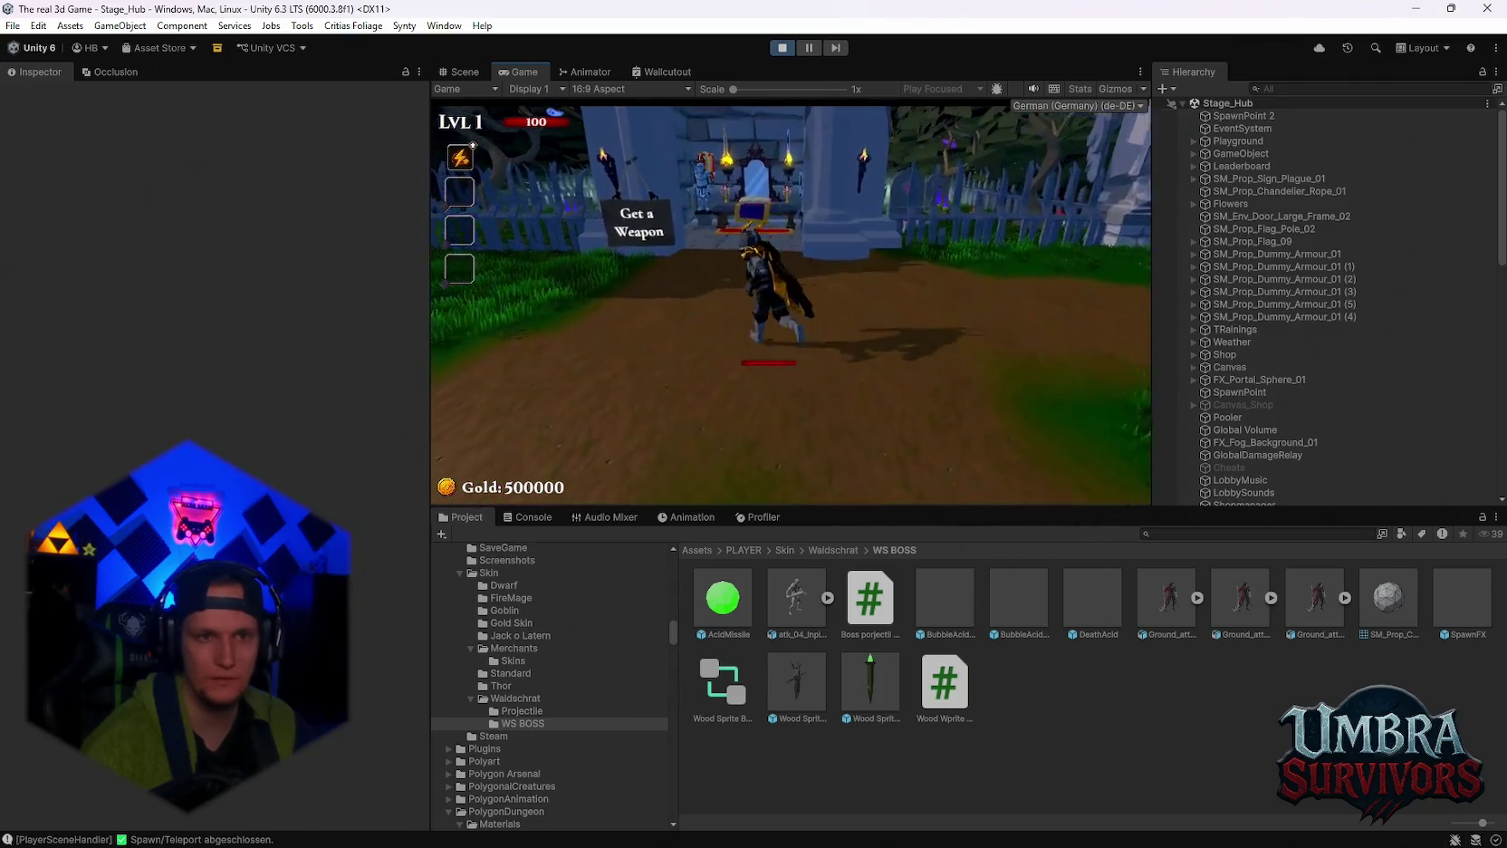
pyautogui.press('w')
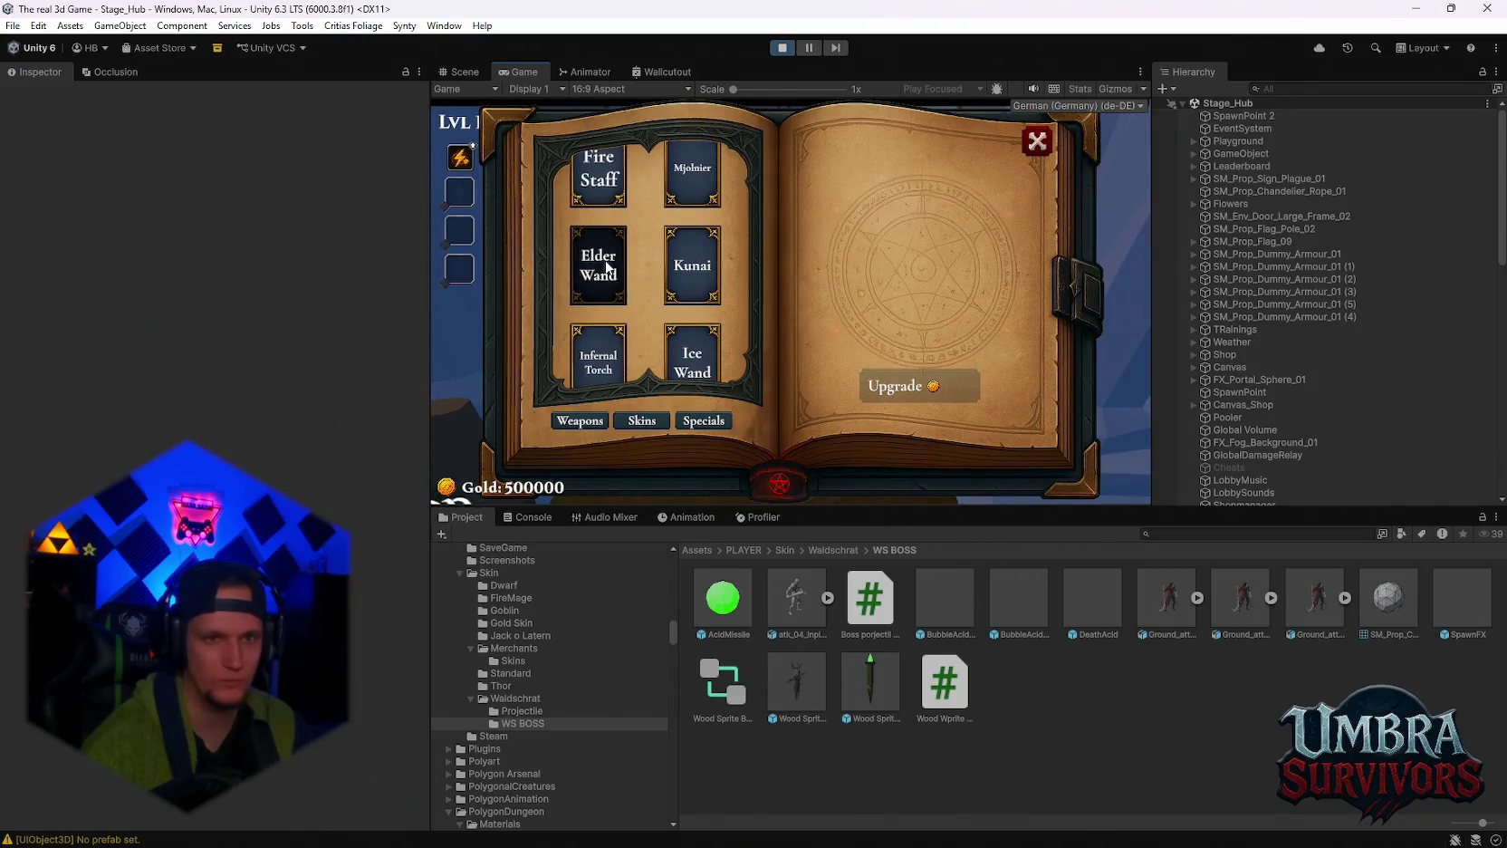
pyautogui.click(606, 268)
pyautogui.click(1035, 143)
# Walk to the training yard and blast the dummies with green beams, damage reaching 10148.
pyautogui.press('w')
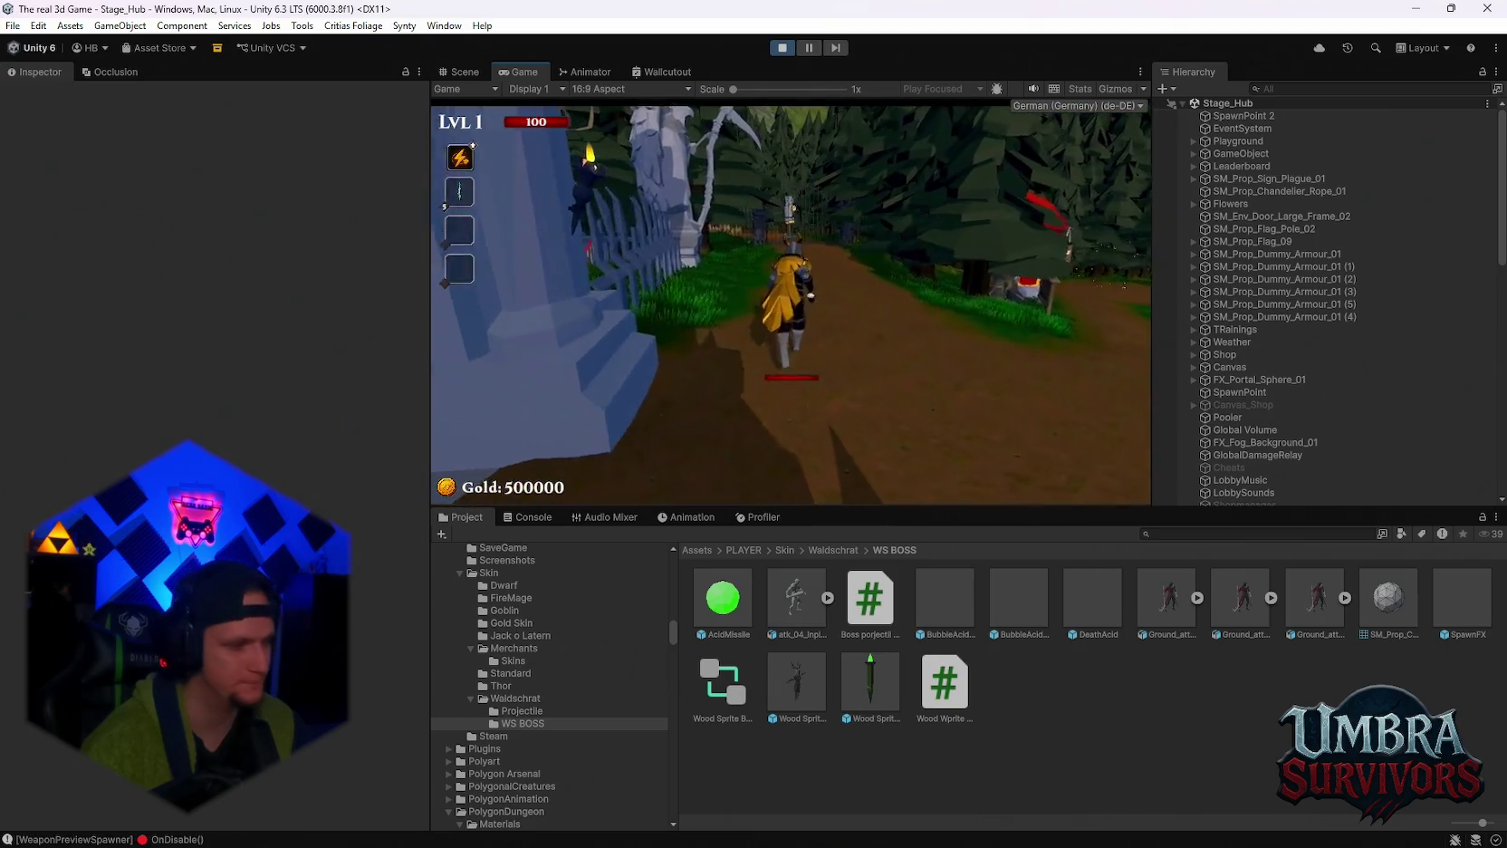
pyautogui.press('w')
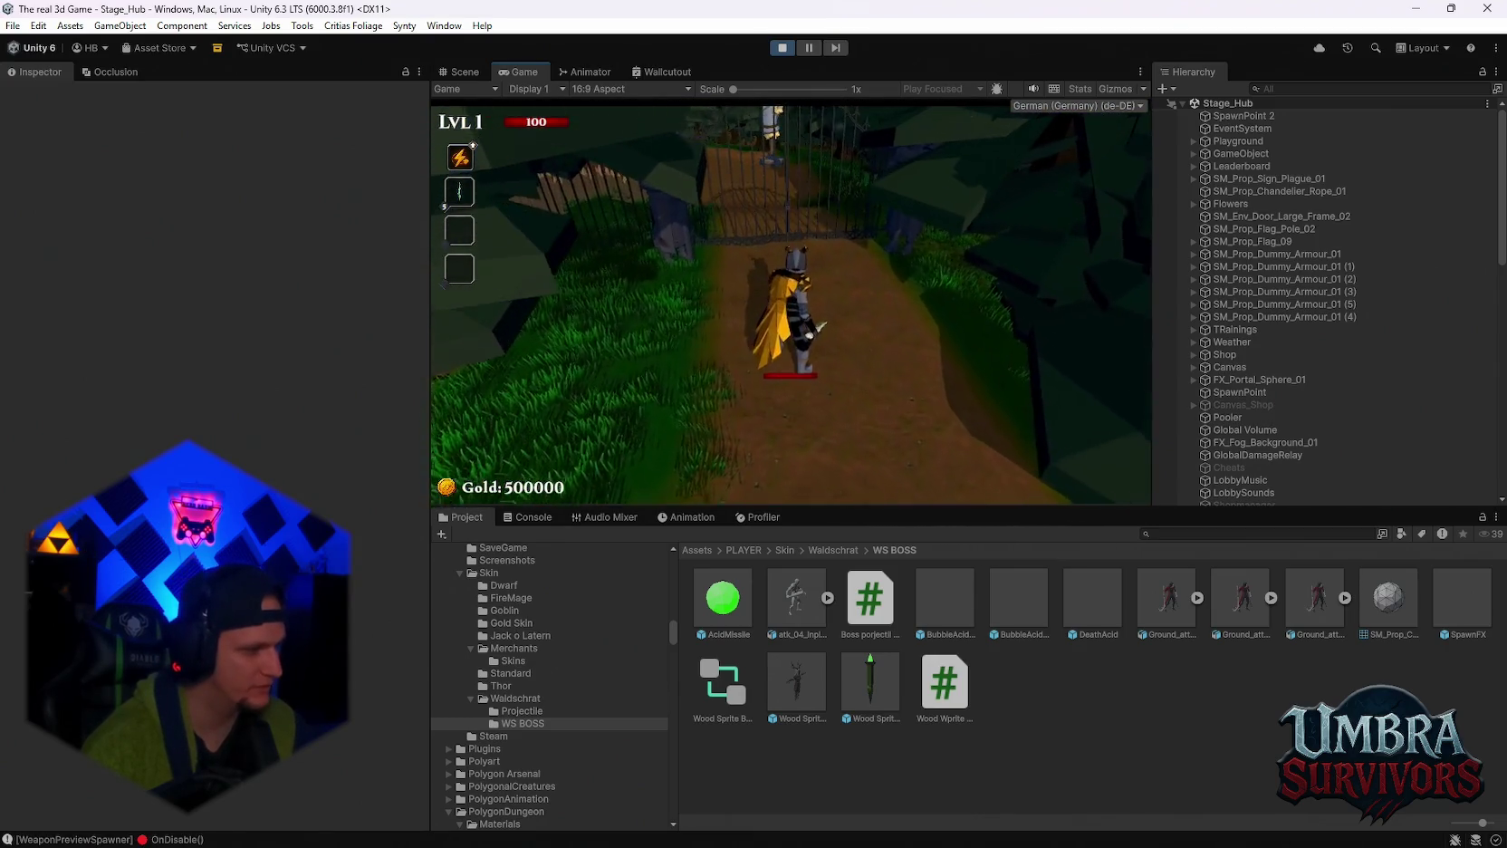
pyautogui.press('w')
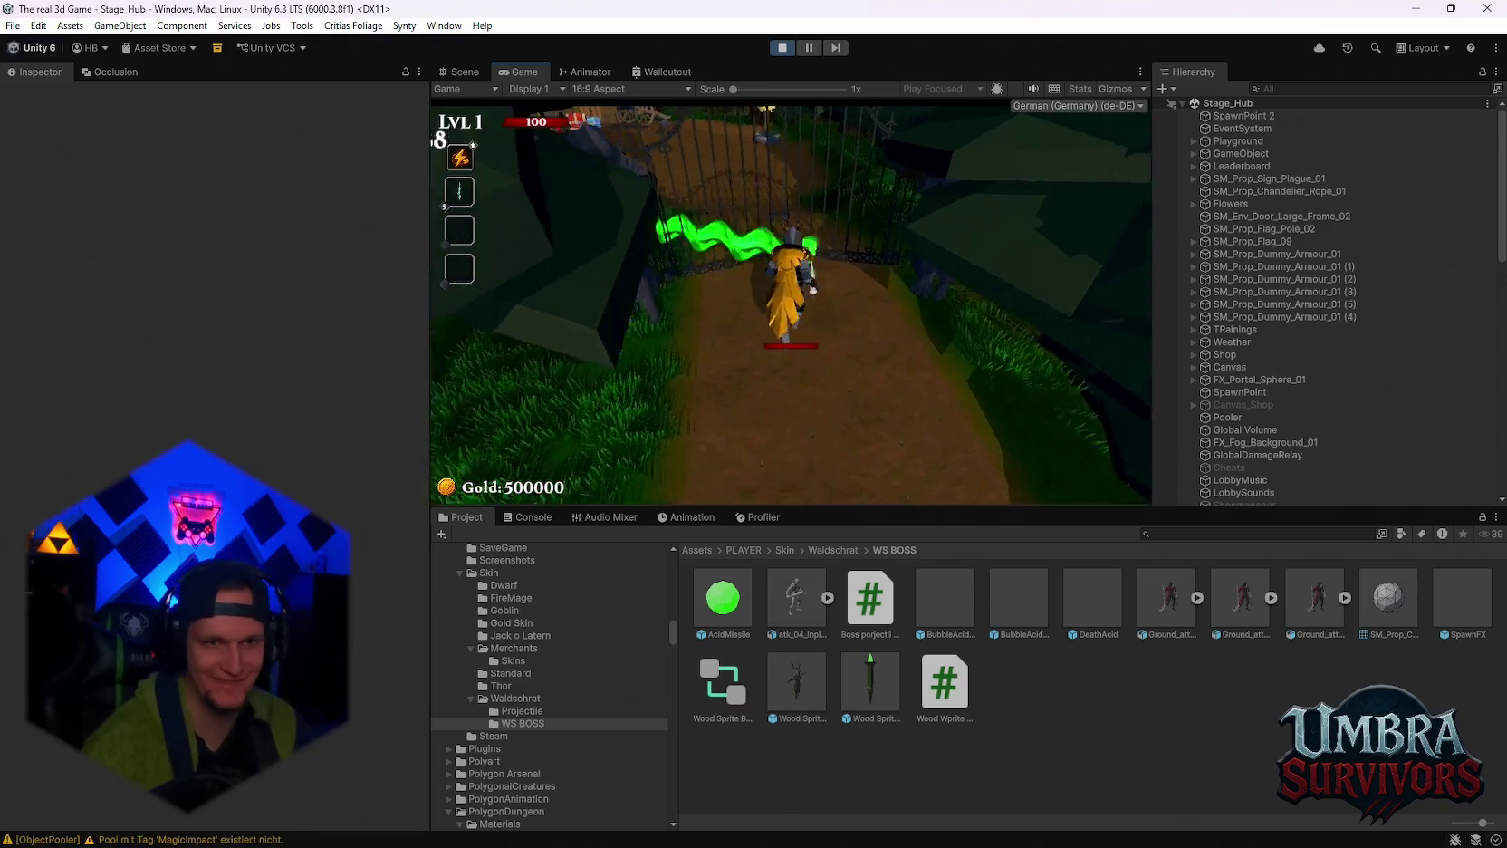
pyautogui.press('a')
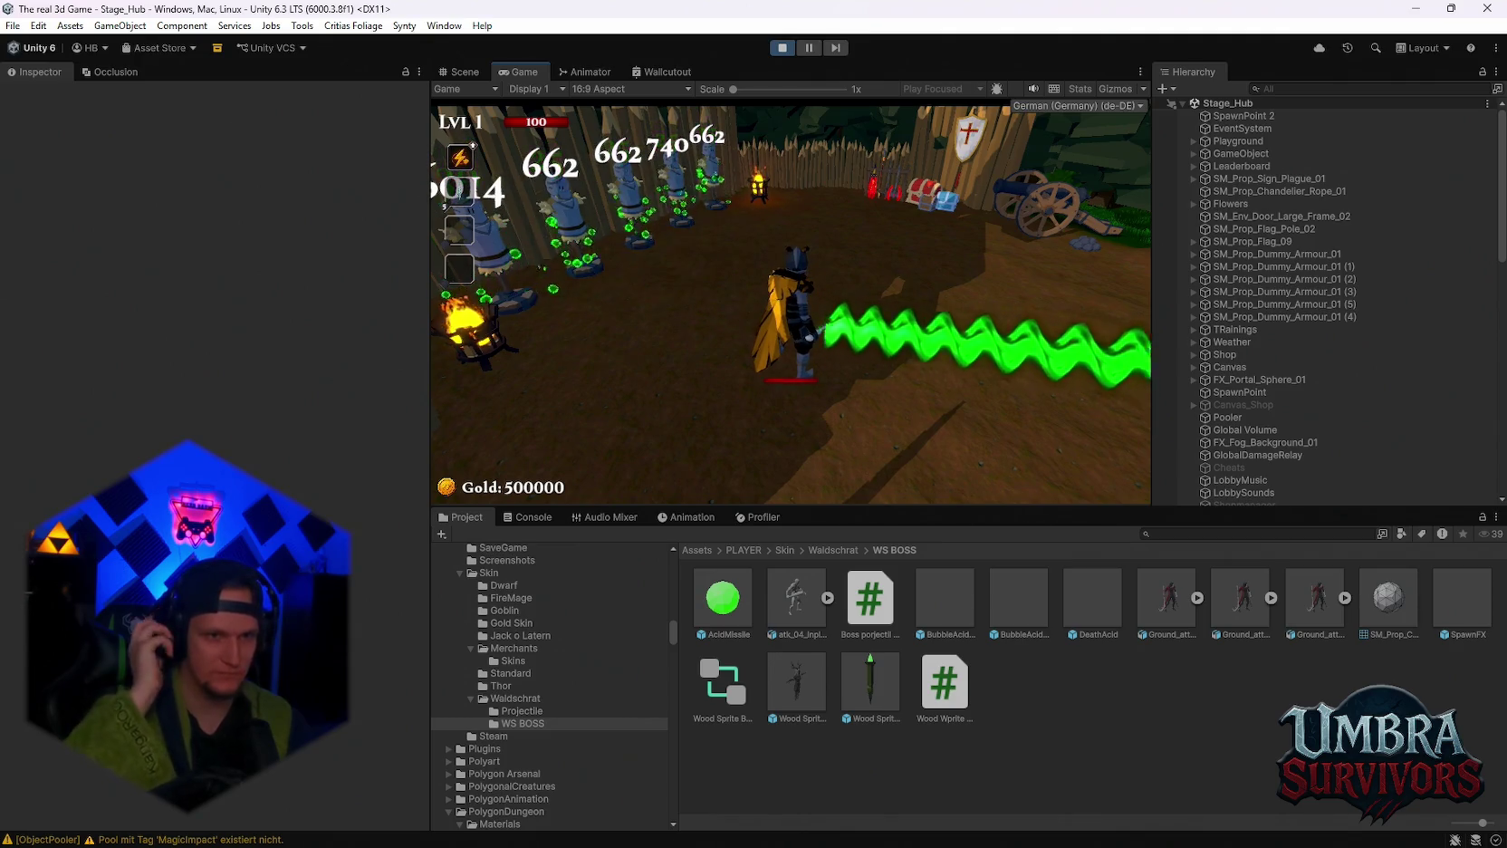
pyautogui.press('w')
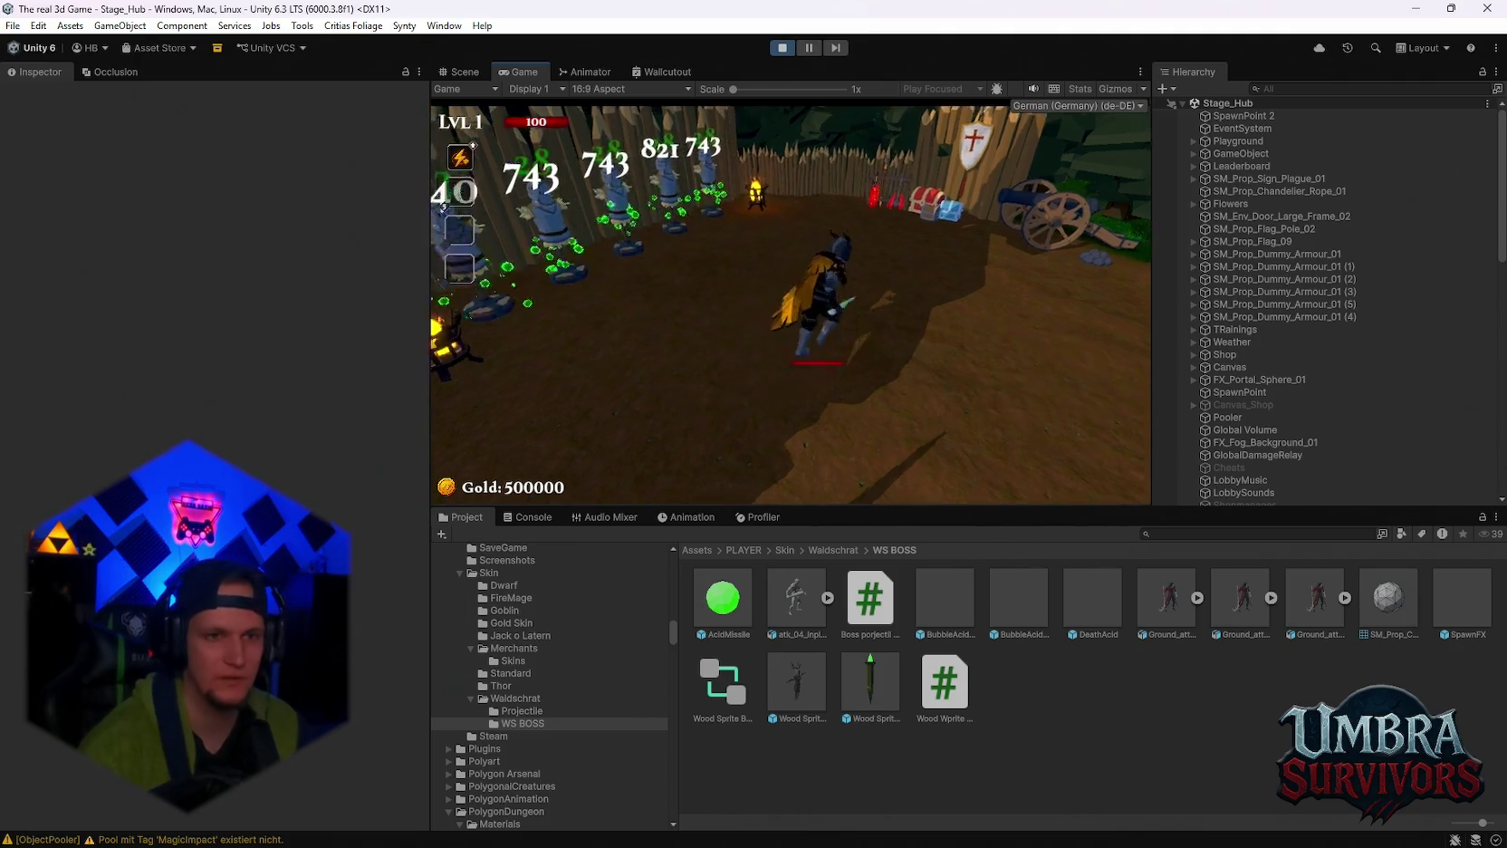
pyautogui.press('w')
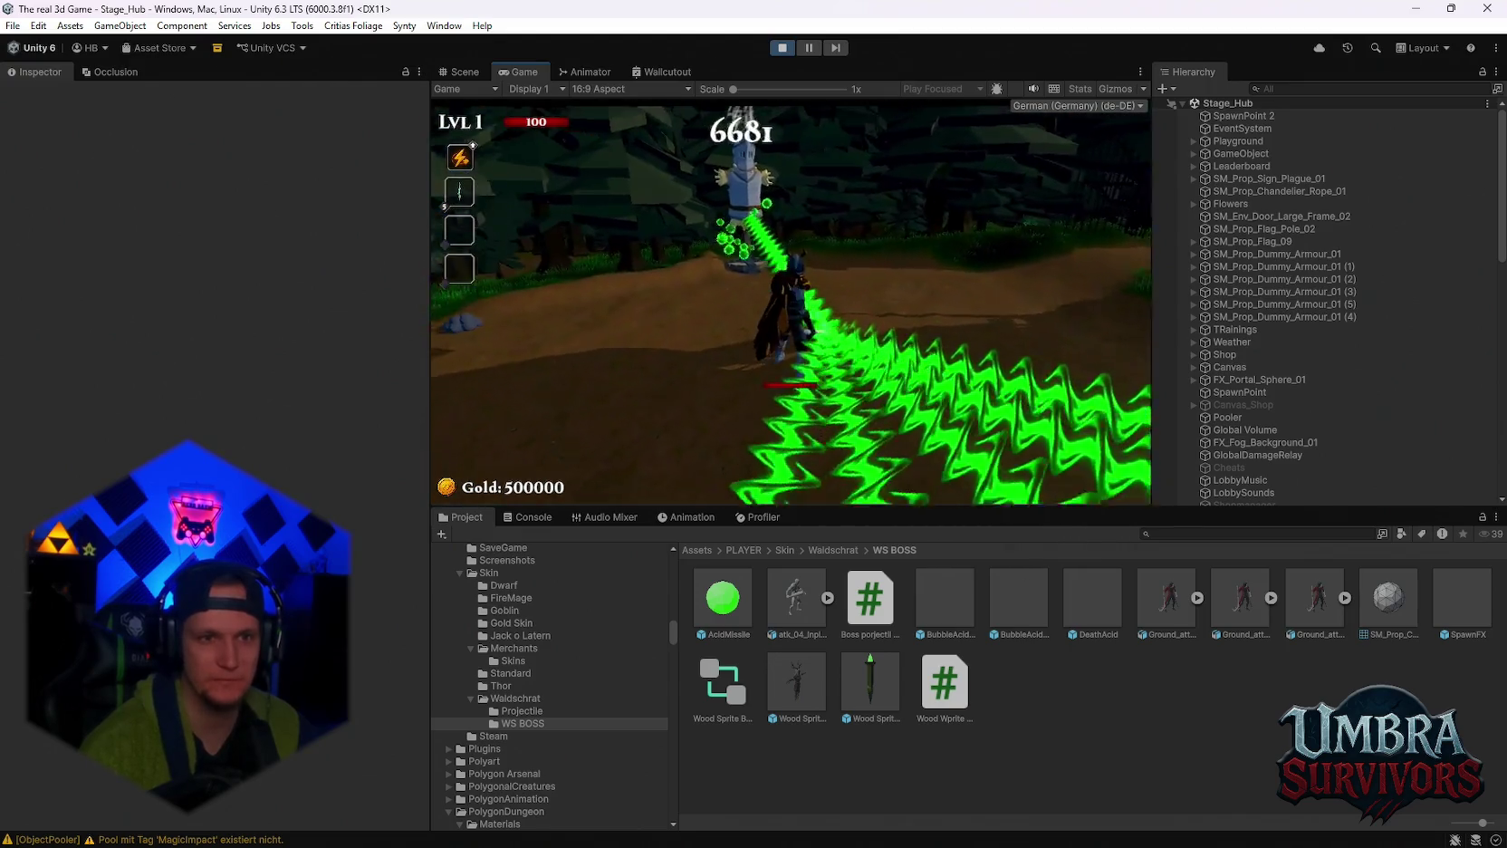
pyautogui.press('s')
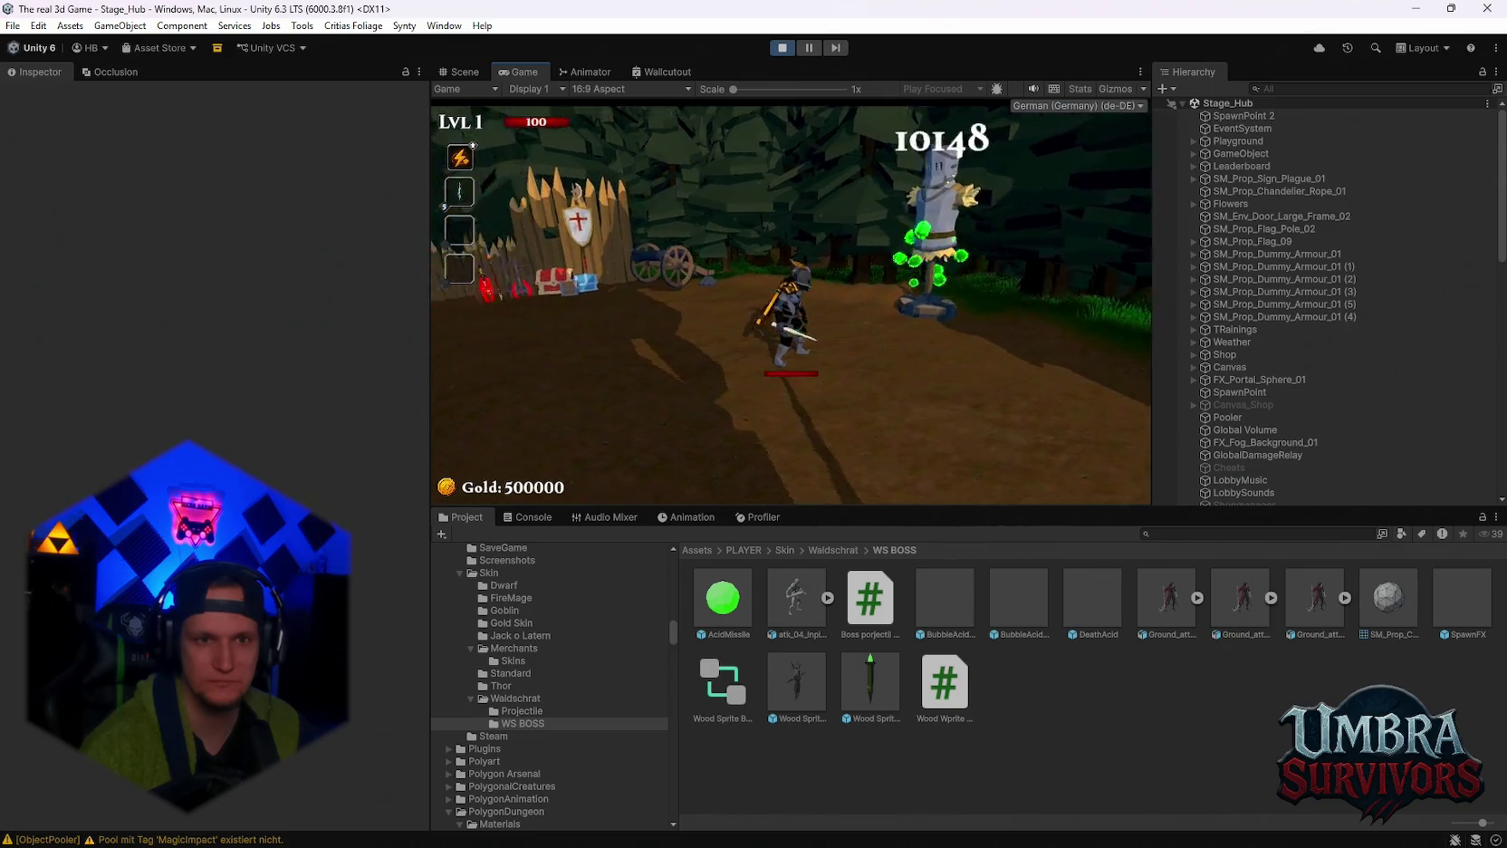
pyautogui.press('s')
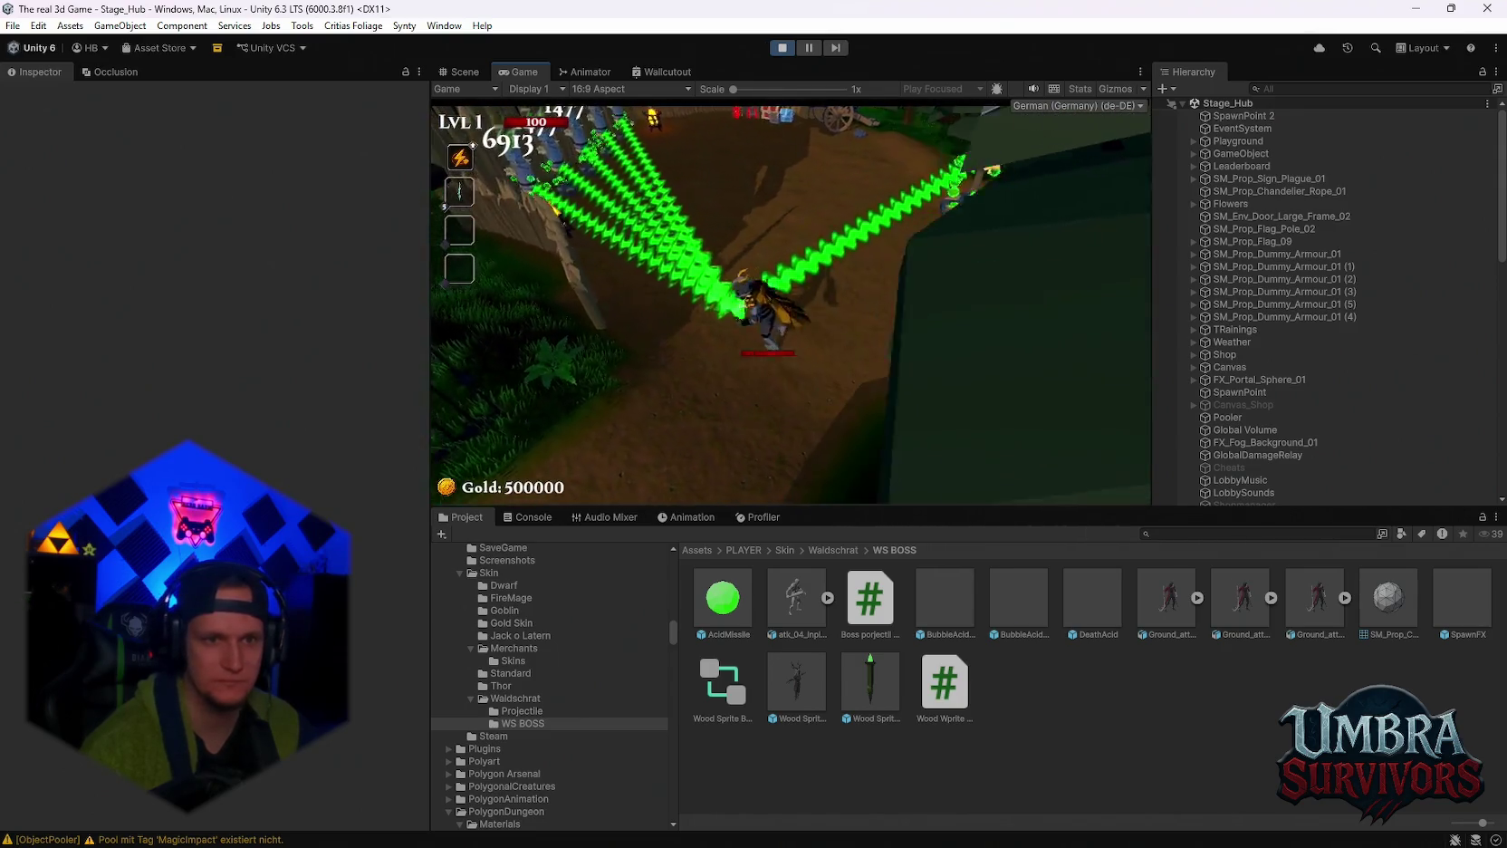
pyautogui.scroll(-10, 1295, 324)
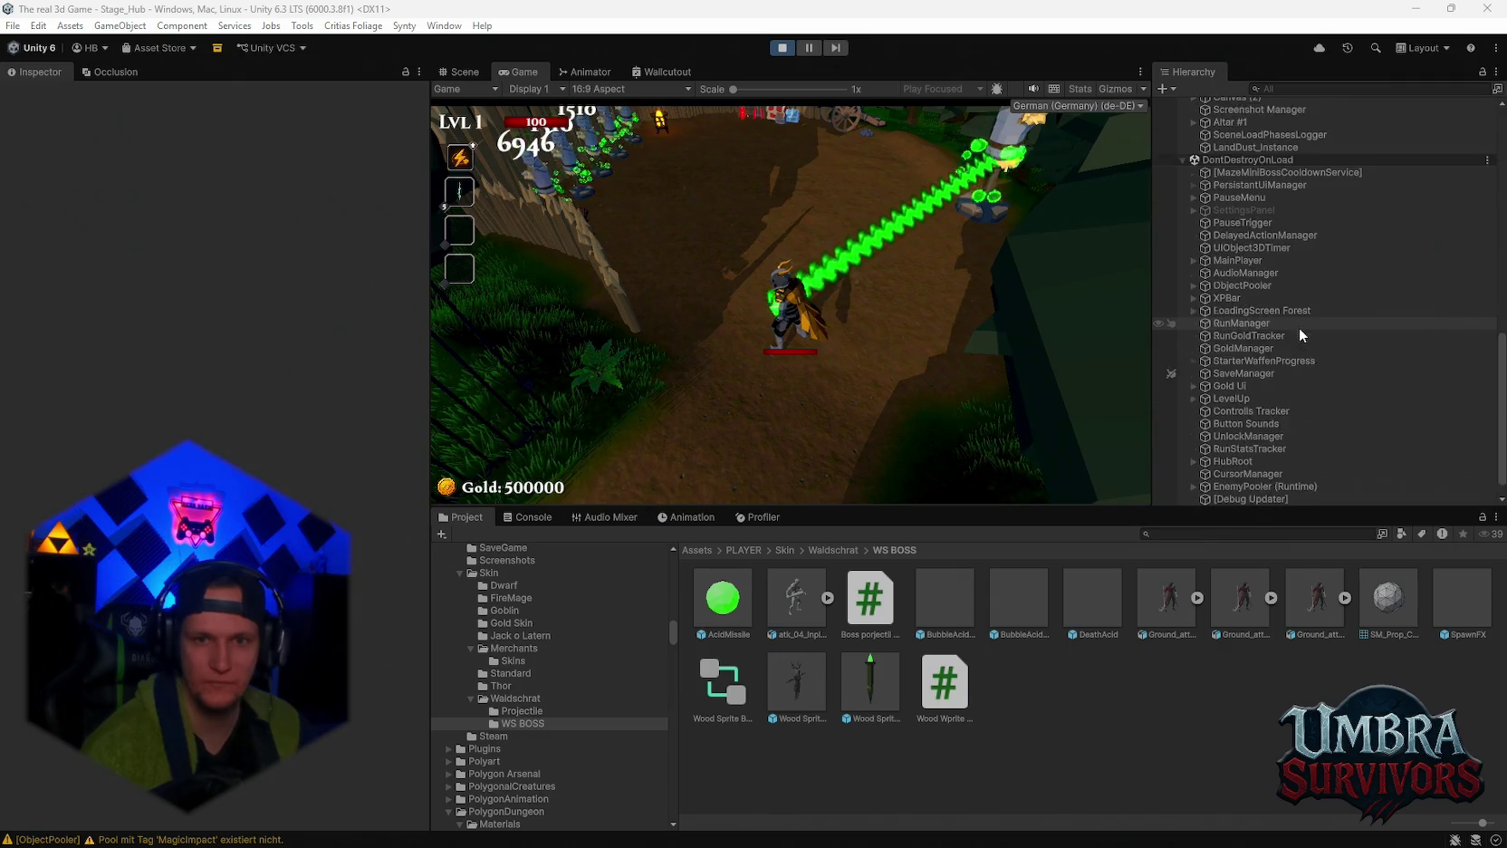
pyautogui.scroll(3, 1239, 272)
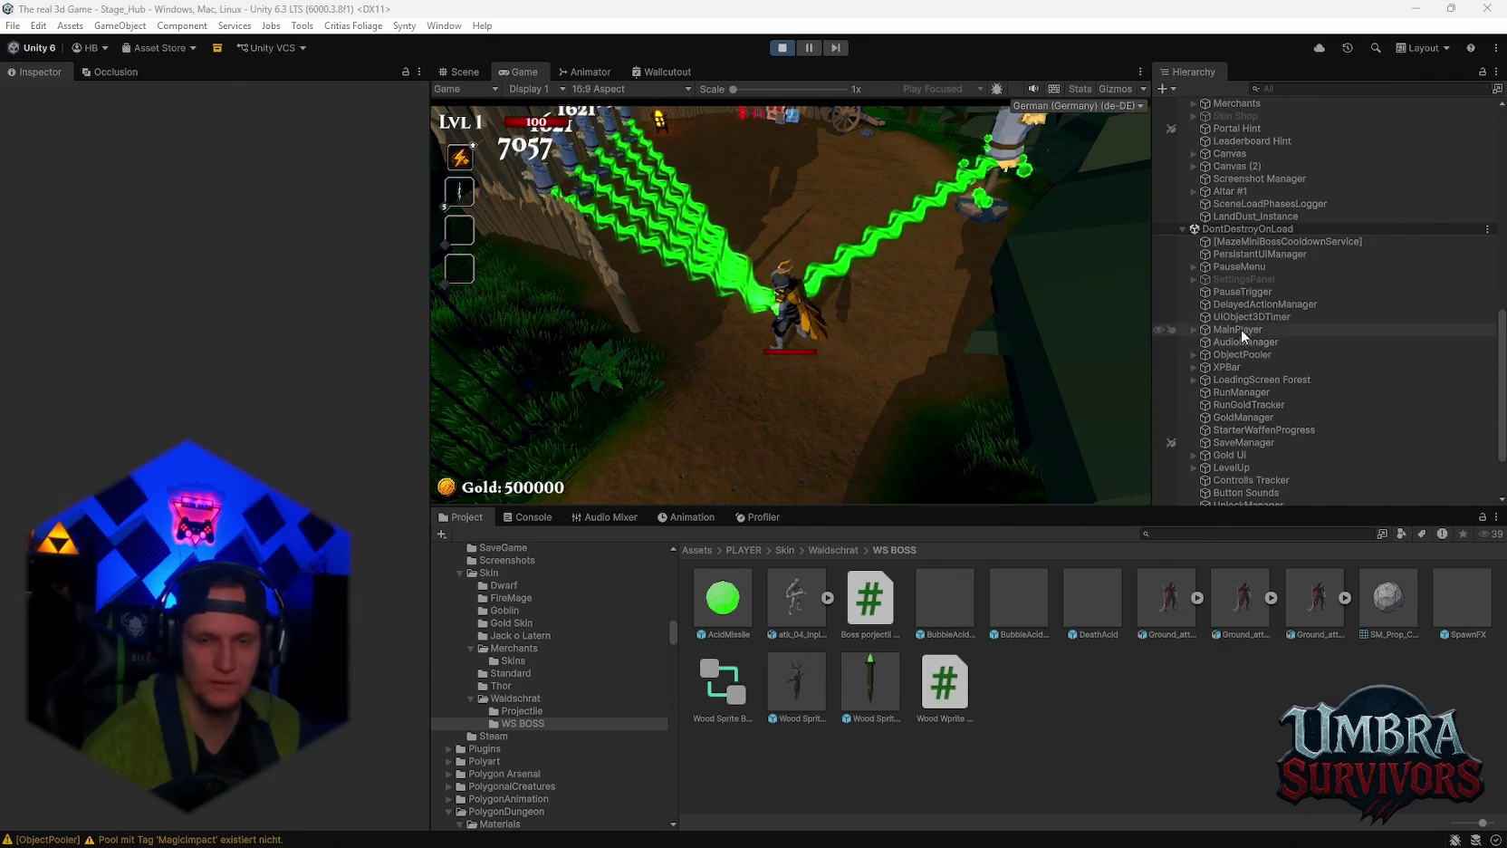
pyautogui.click(1192, 277)
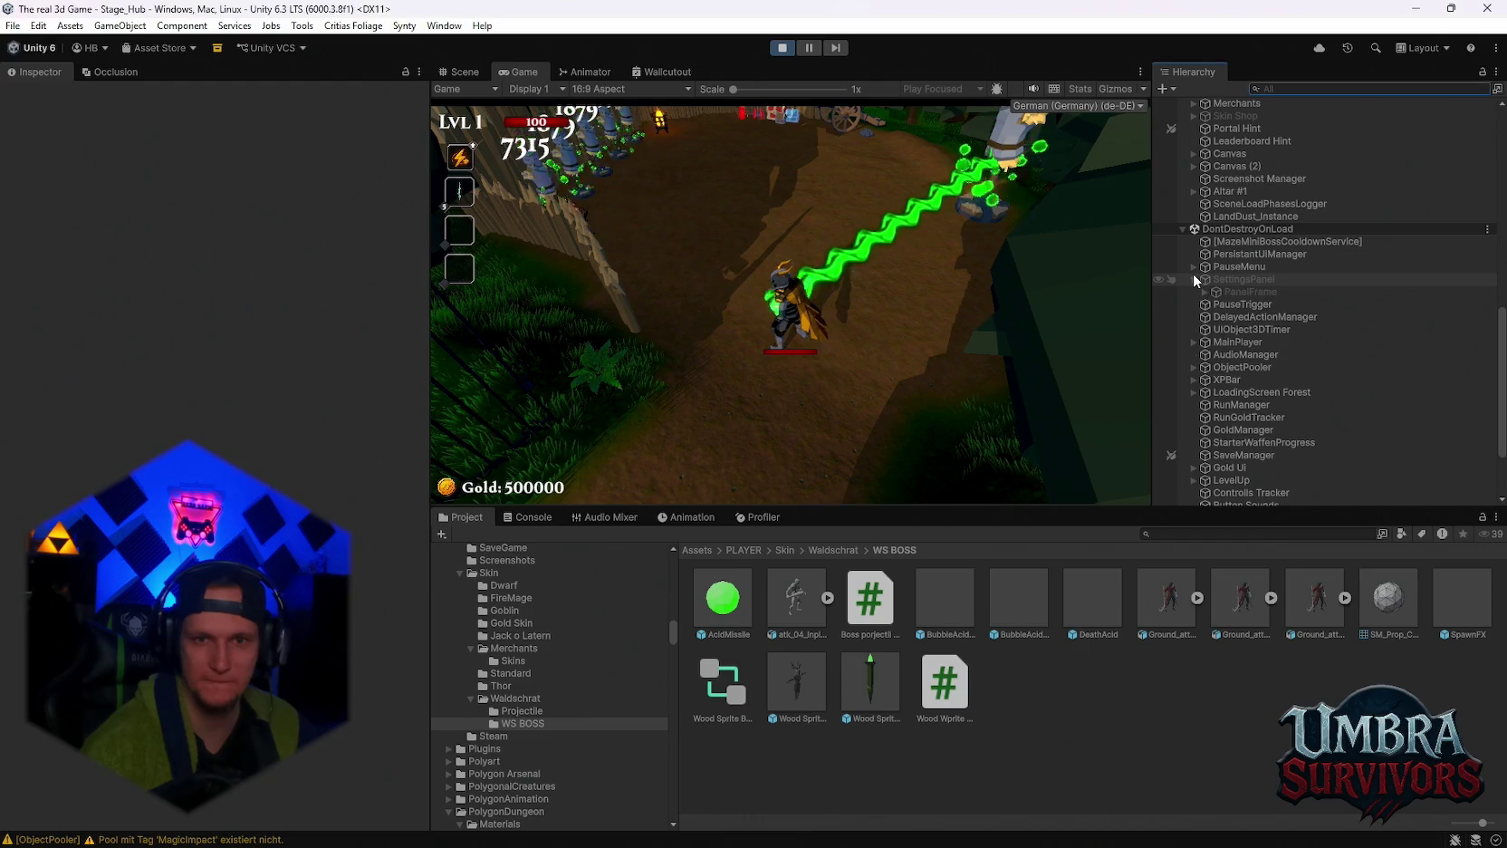
pyautogui.click(1192, 279)
pyautogui.scroll(5, 1216, 458)
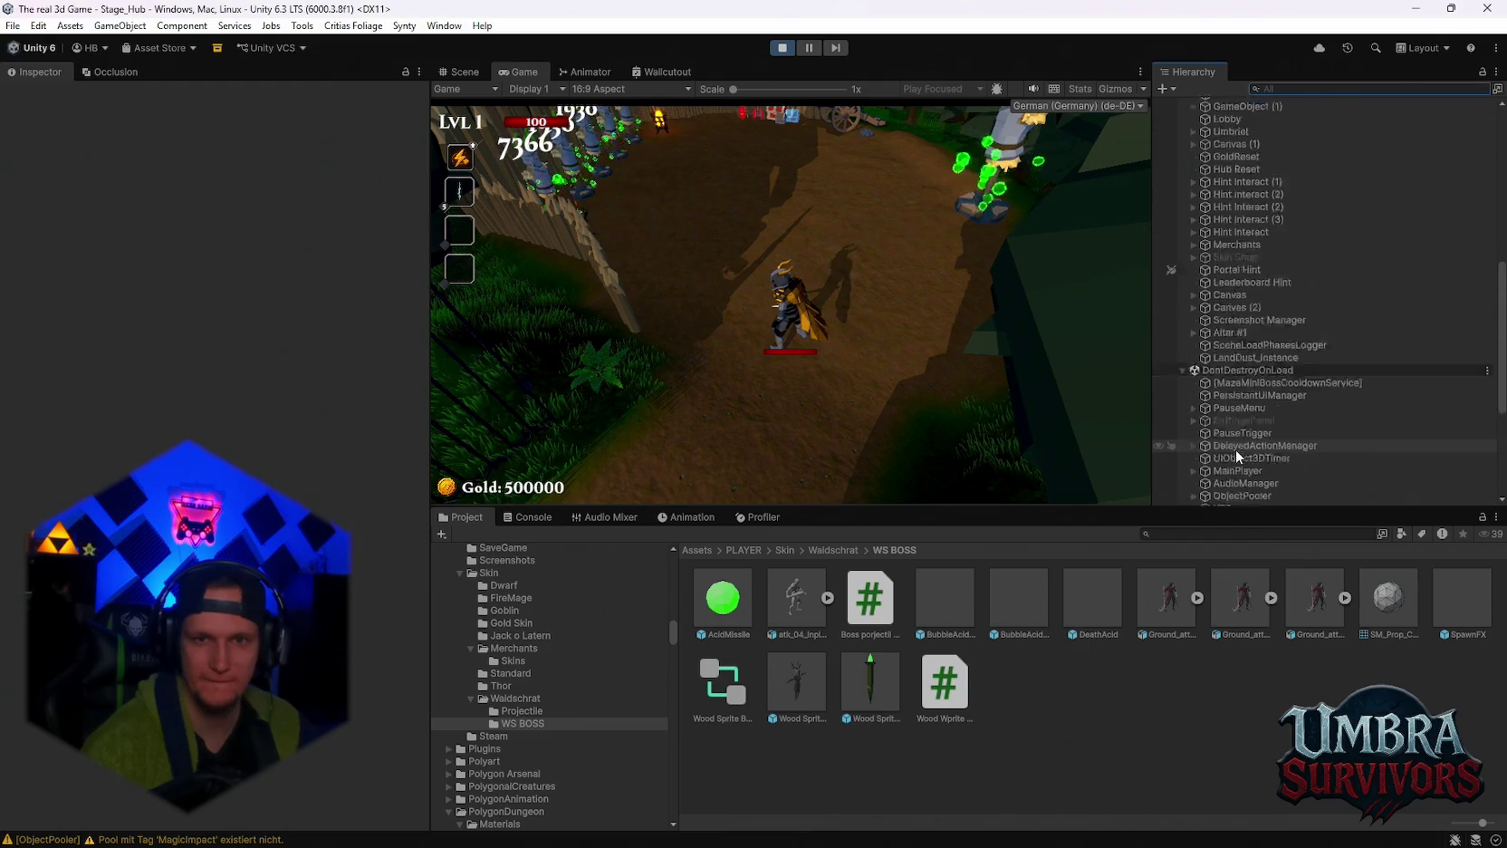
pyautogui.scroll(5, 1241, 362)
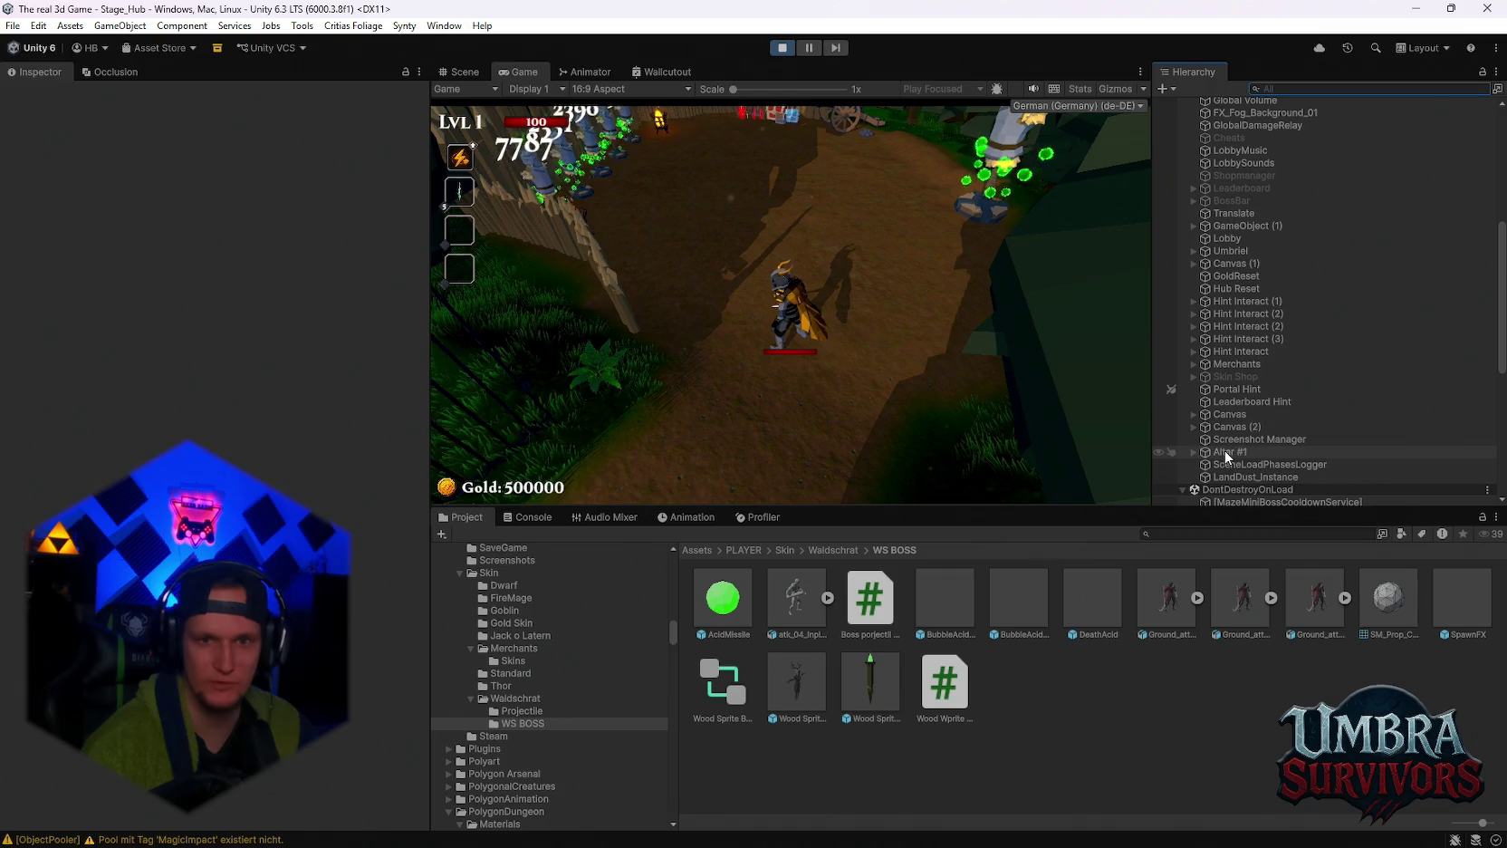
pyautogui.click(1290, 88)
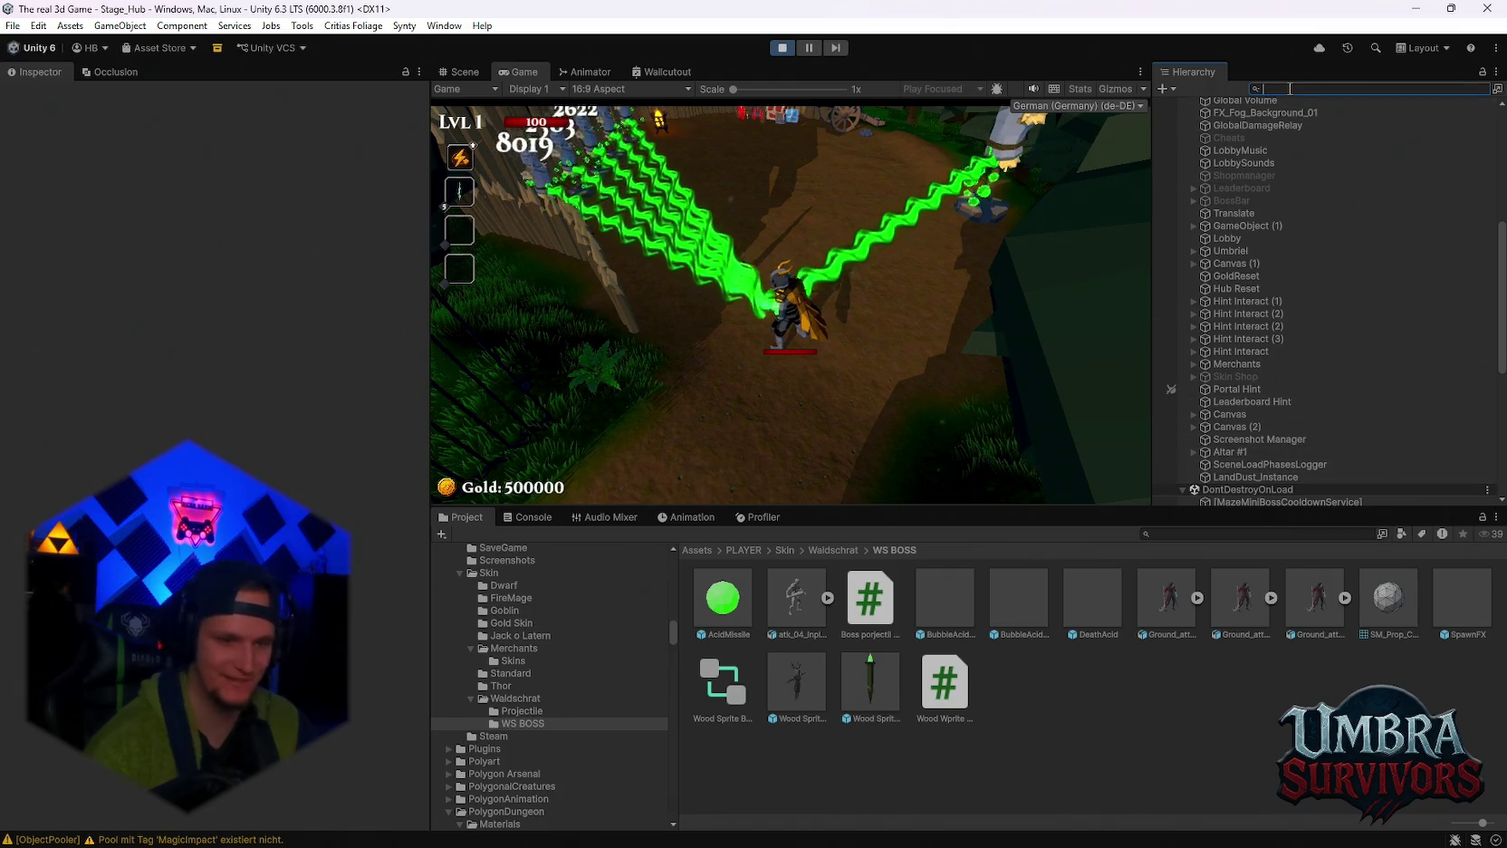
# Filter the Hierarchy for 'beam', select a Laser beam 1(Clone), and pause the game.
pyautogui.write('beam')
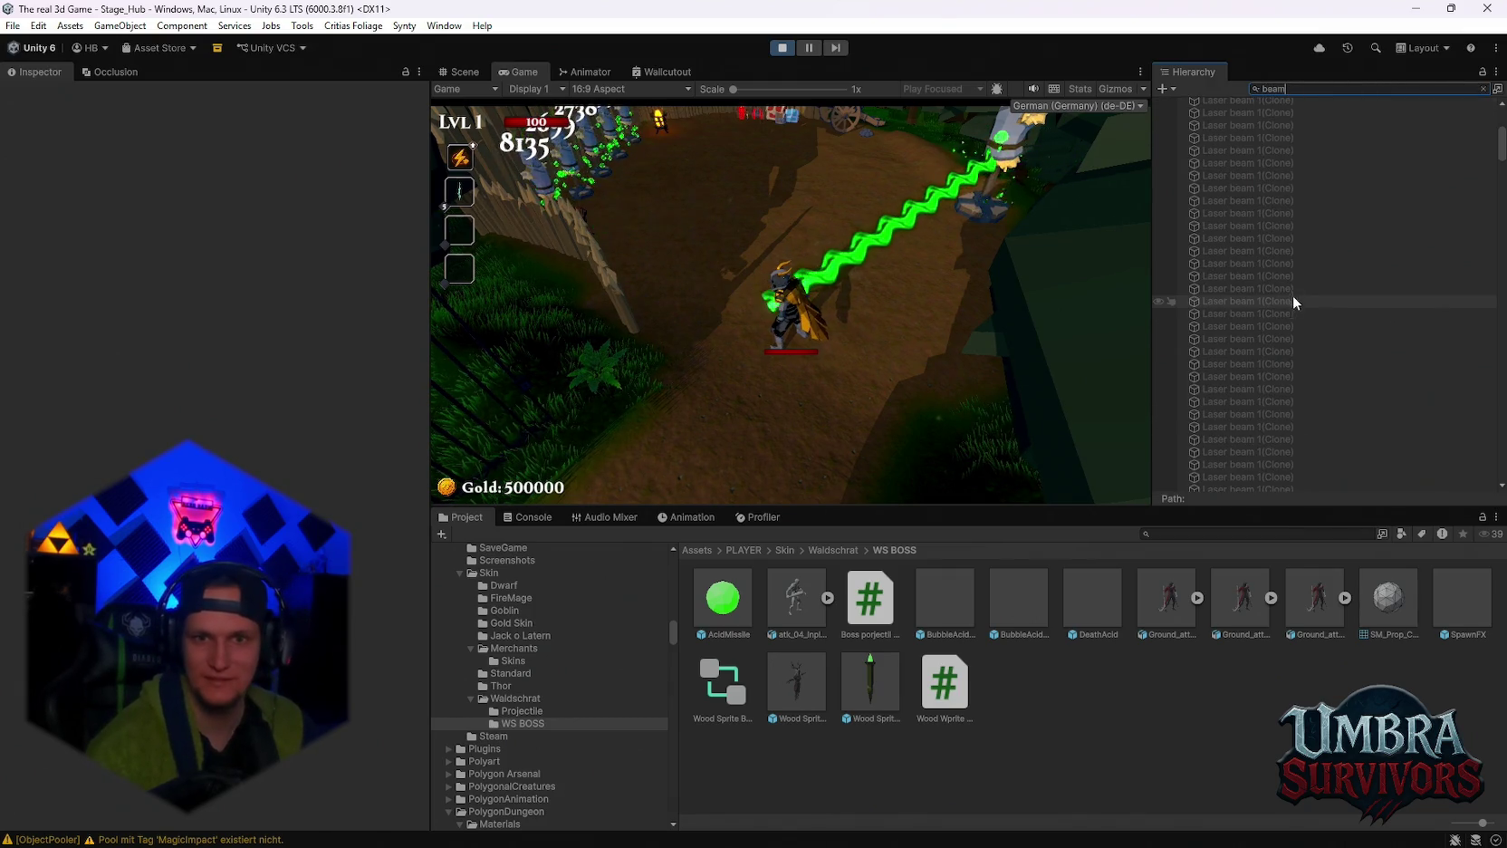
pyautogui.click(1301, 363)
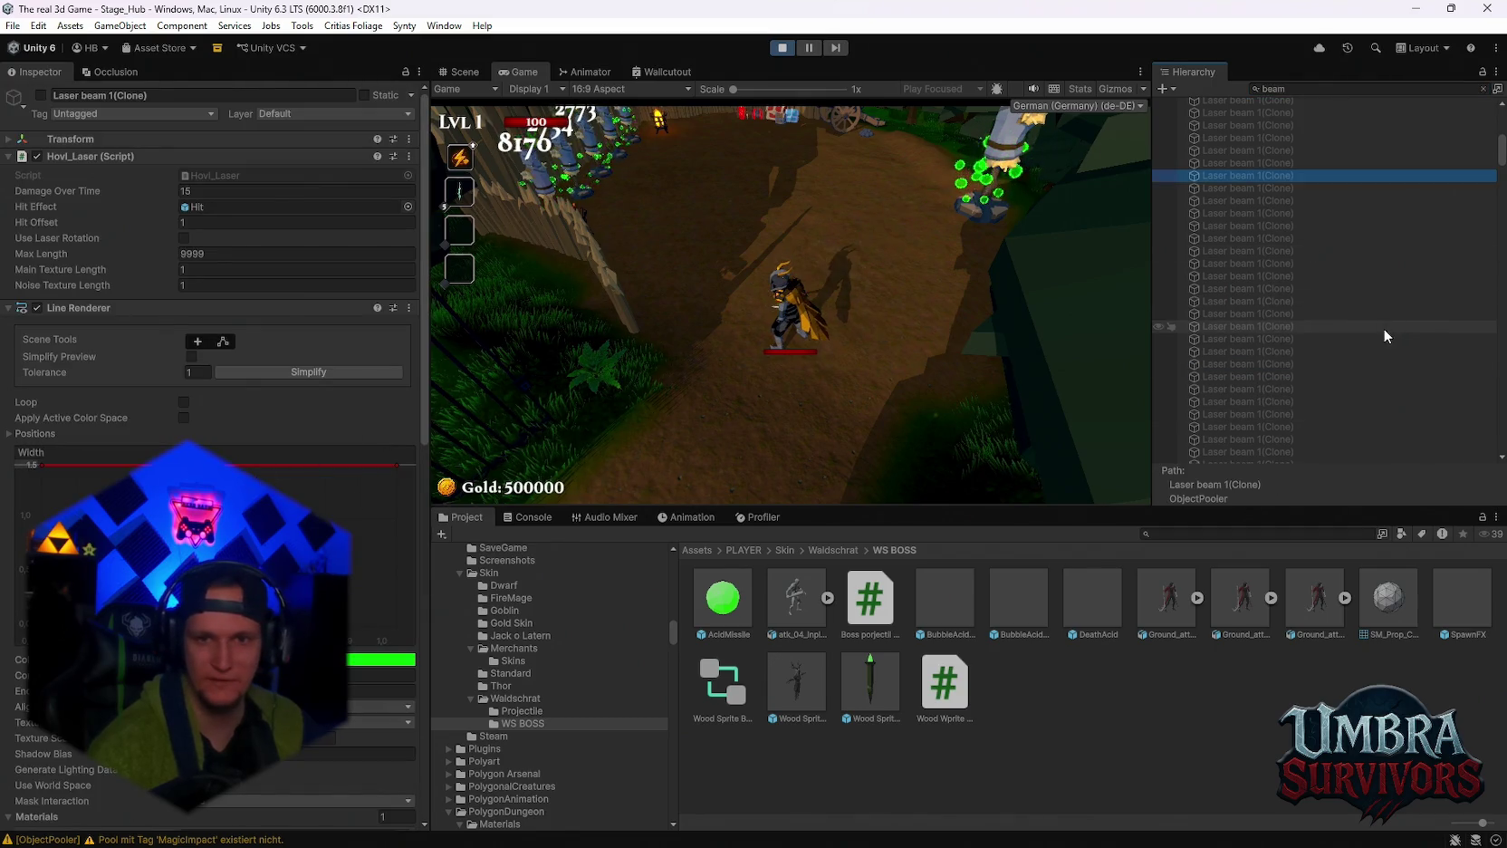
pyautogui.click(808, 52)
# Clear the Hierarchy search and reselect a Laser beam 1(Clone), framing it in the Scene view.
pyautogui.scroll(-3, 1282, 289)
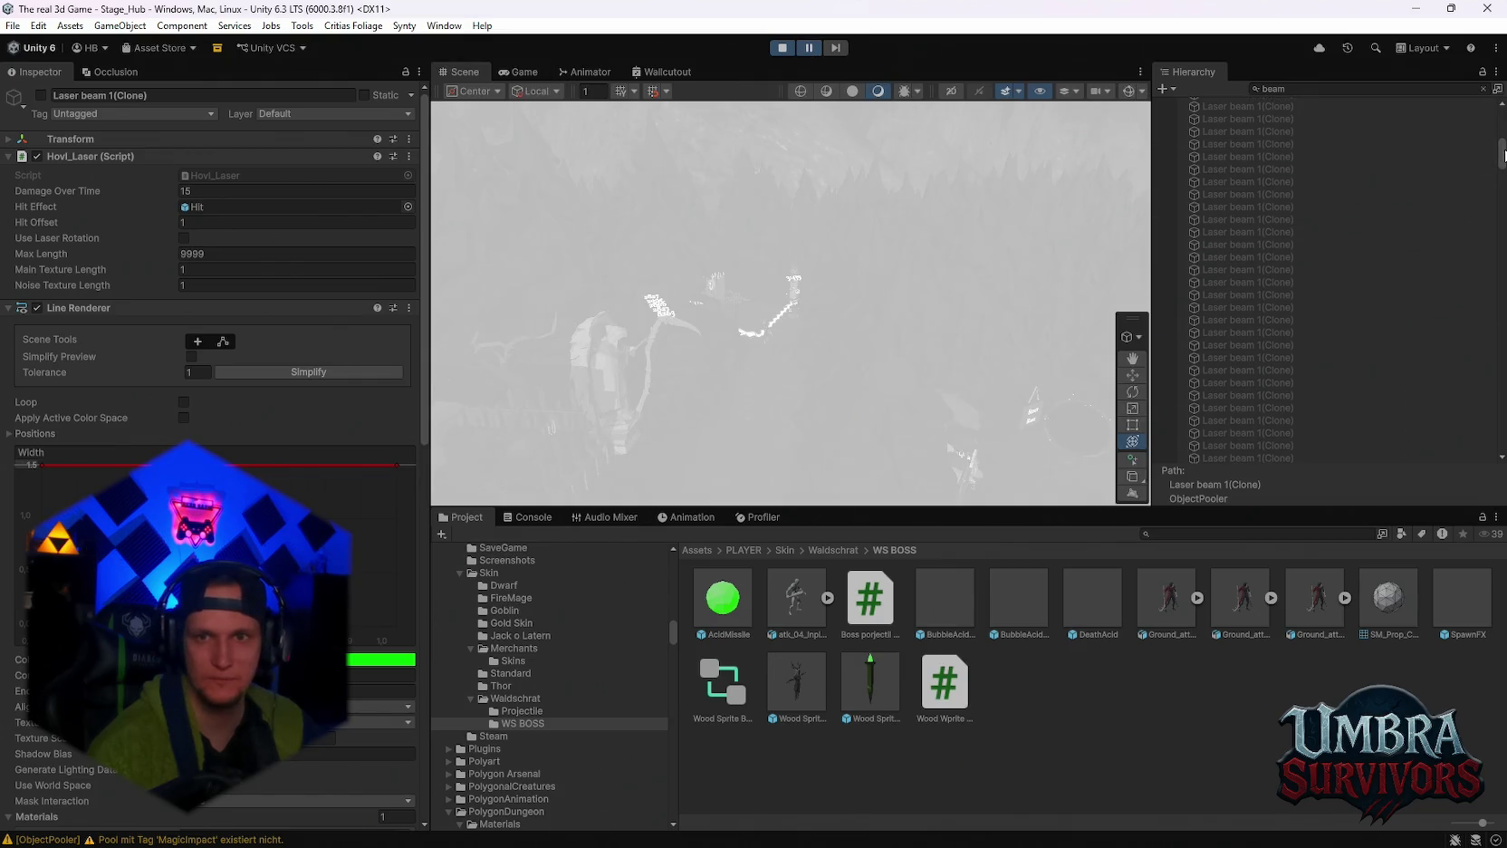
pyautogui.scroll(-10, 1503, 156)
pyautogui.click(1228, 315)
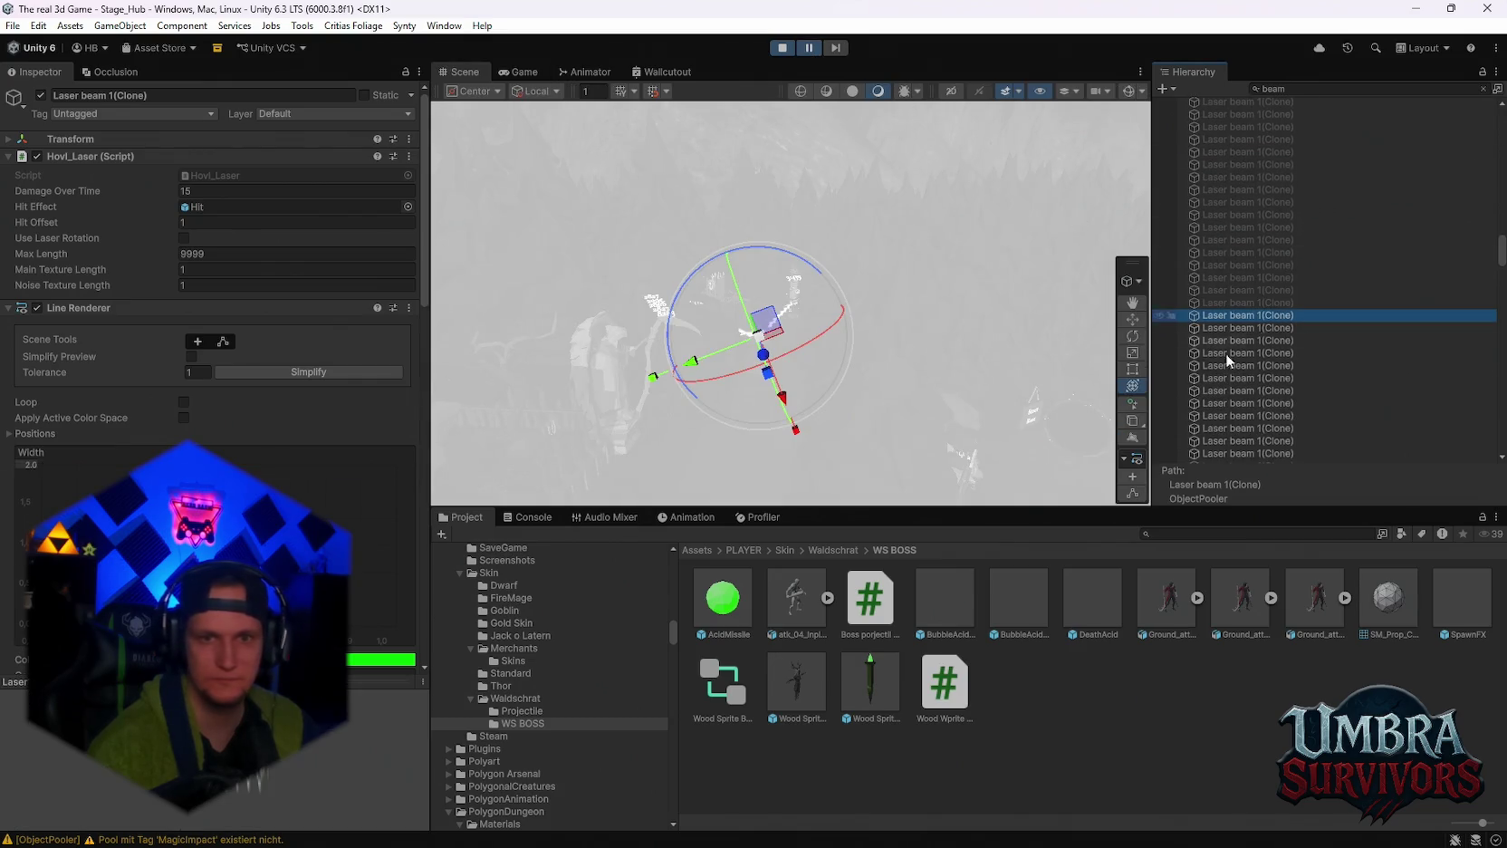
pyautogui.hotkey('ctrl', 'f')
pyautogui.press('BackSpace')
pyautogui.press('BackSpace')
pyautogui.press('BackSpace')
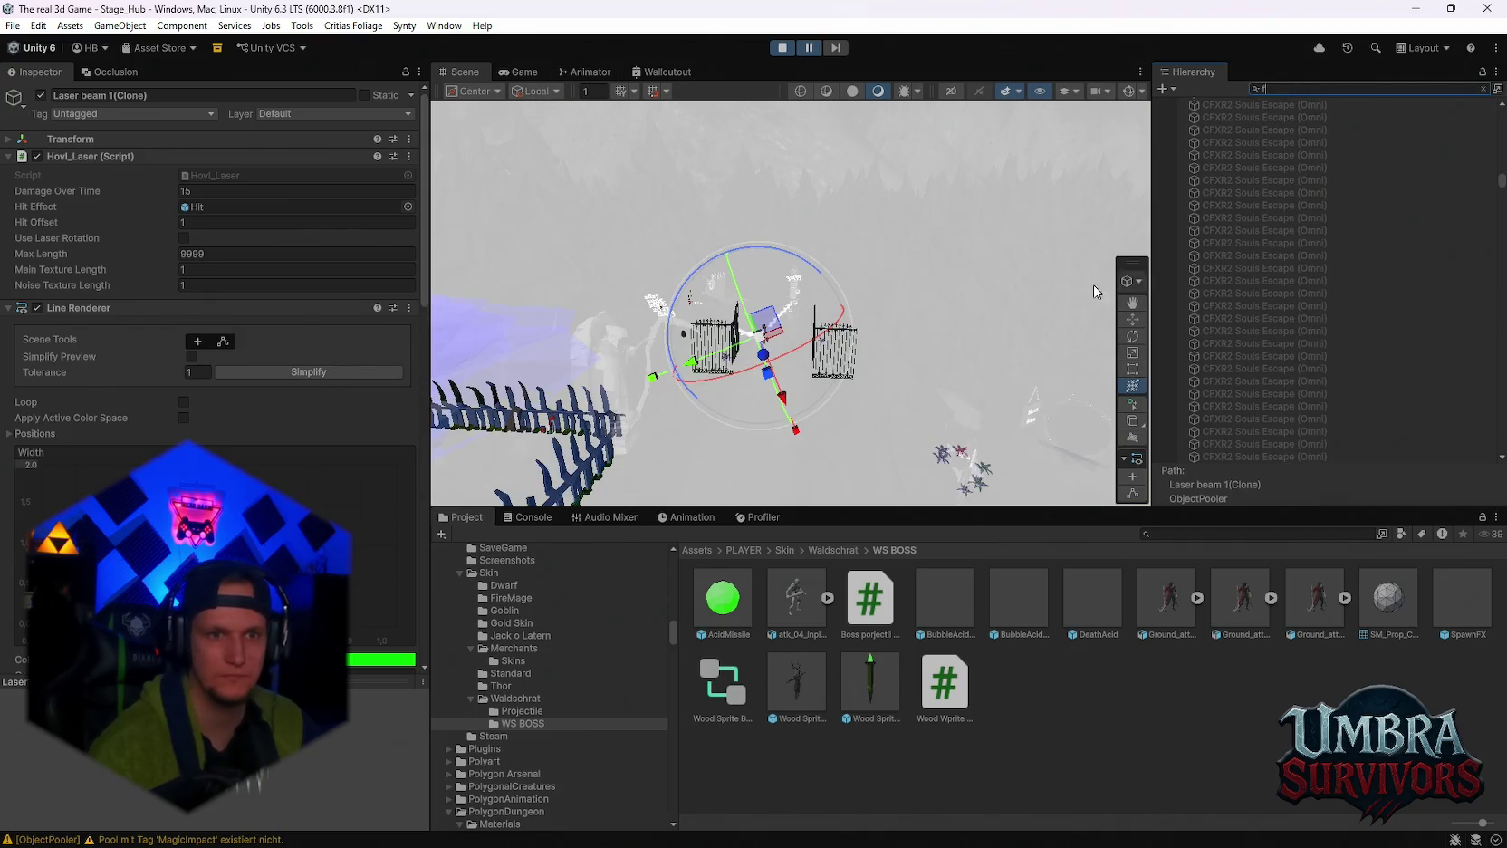
pyautogui.press('BackSpace')
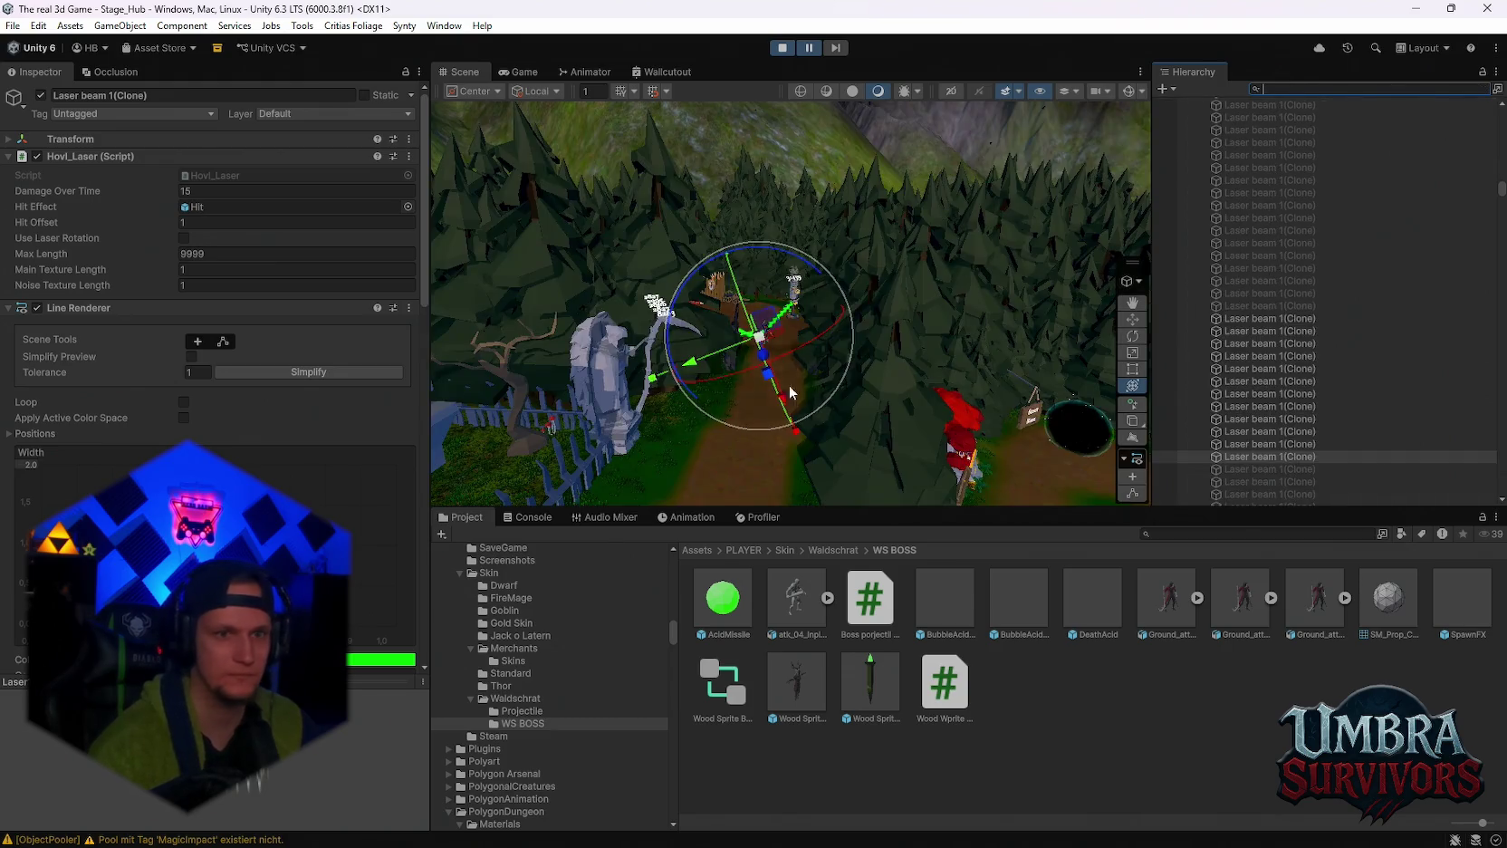
pyautogui.click(1248, 457)
pyautogui.doubleClick(1248, 456)
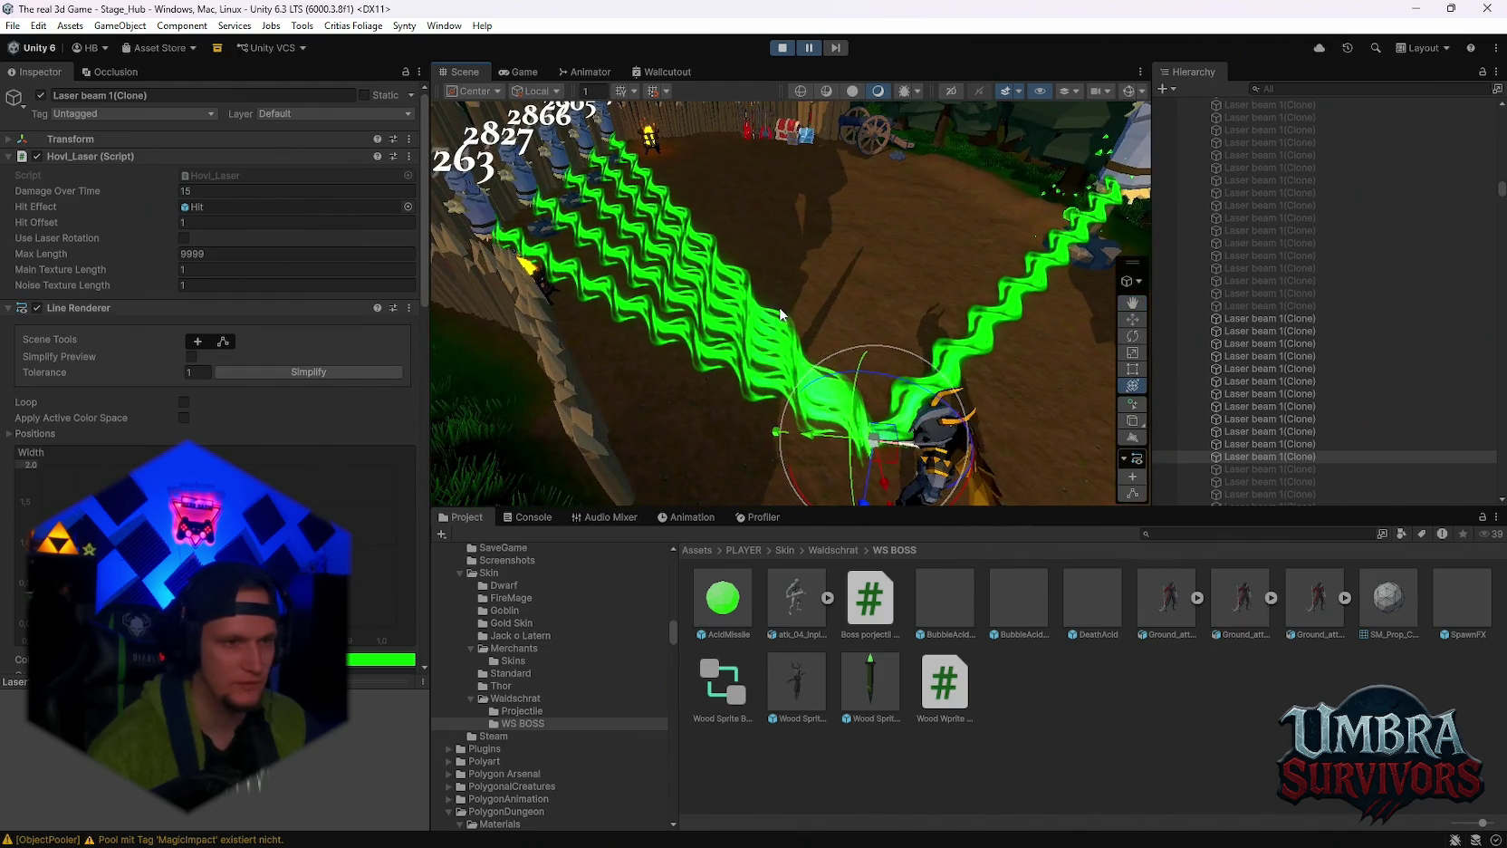
# Toggle Loop on the clone's Line Renderer on and off to compare the beam.
pyautogui.scroll(-10, 217, 417)
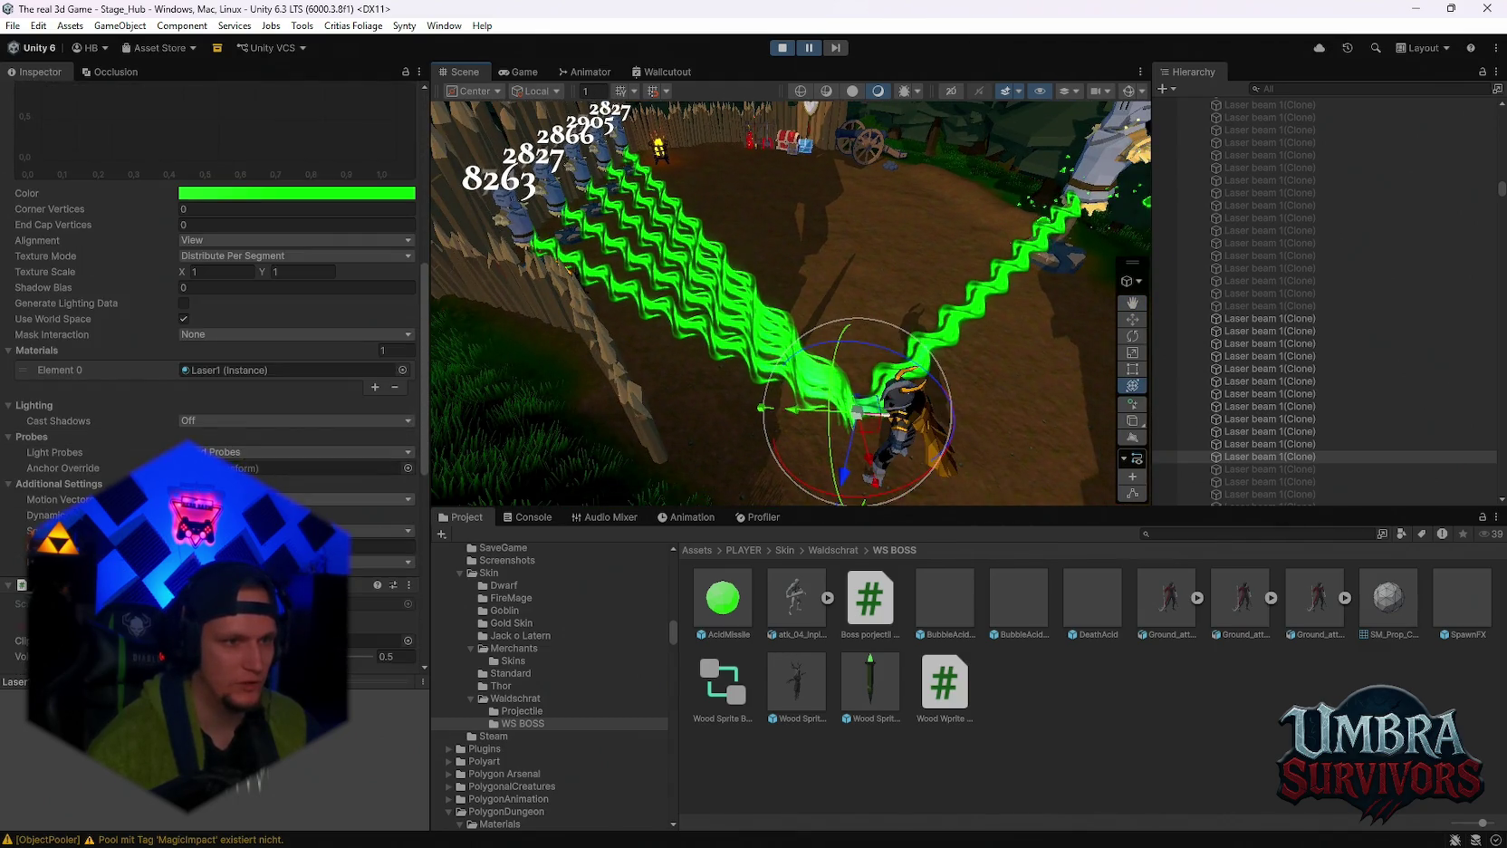
pyautogui.scroll(3, 240, 457)
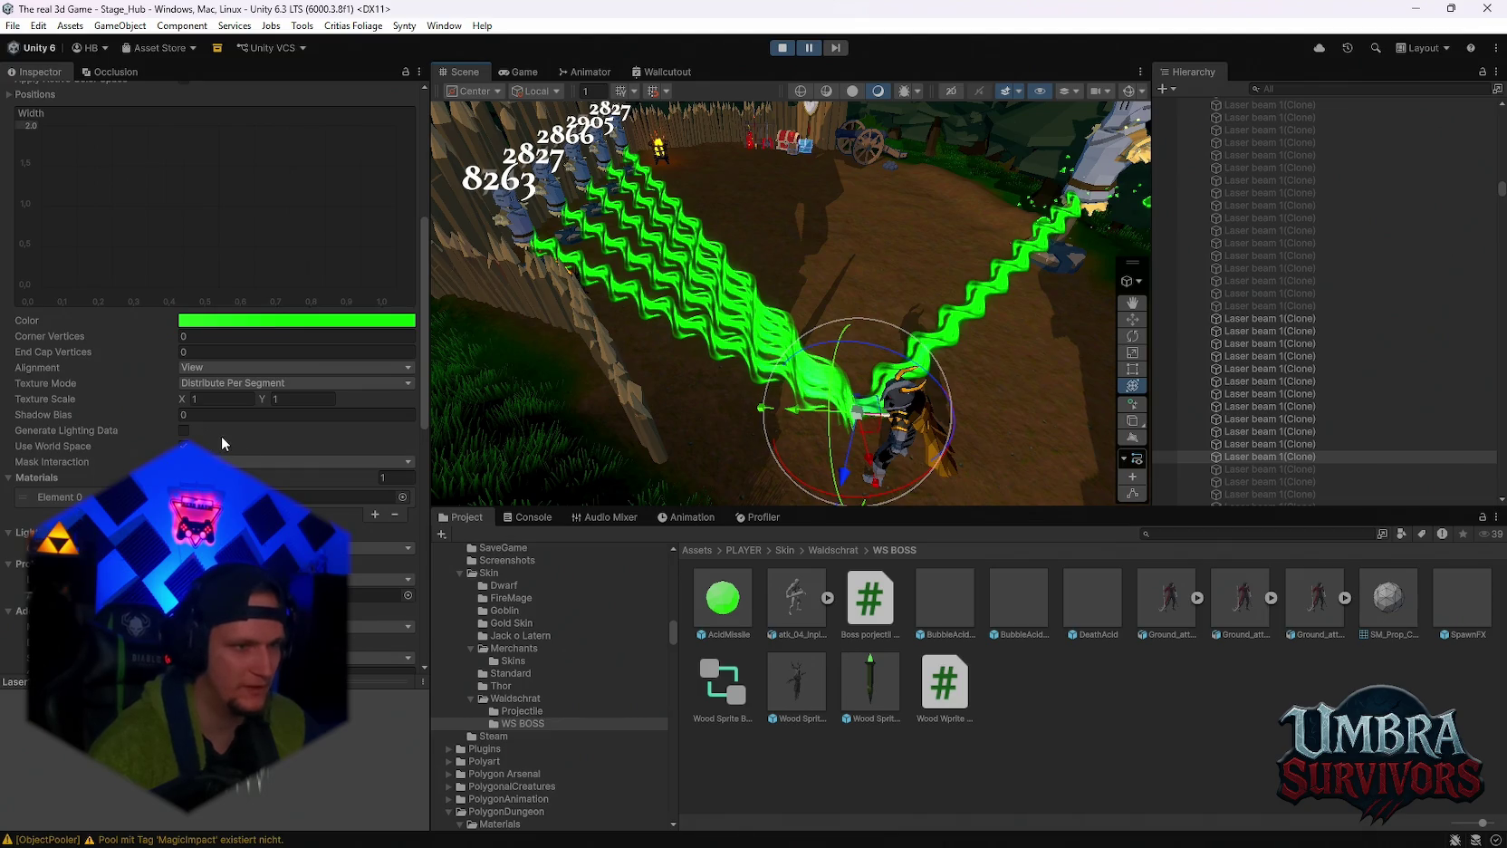
pyautogui.scroll(8, 231, 435)
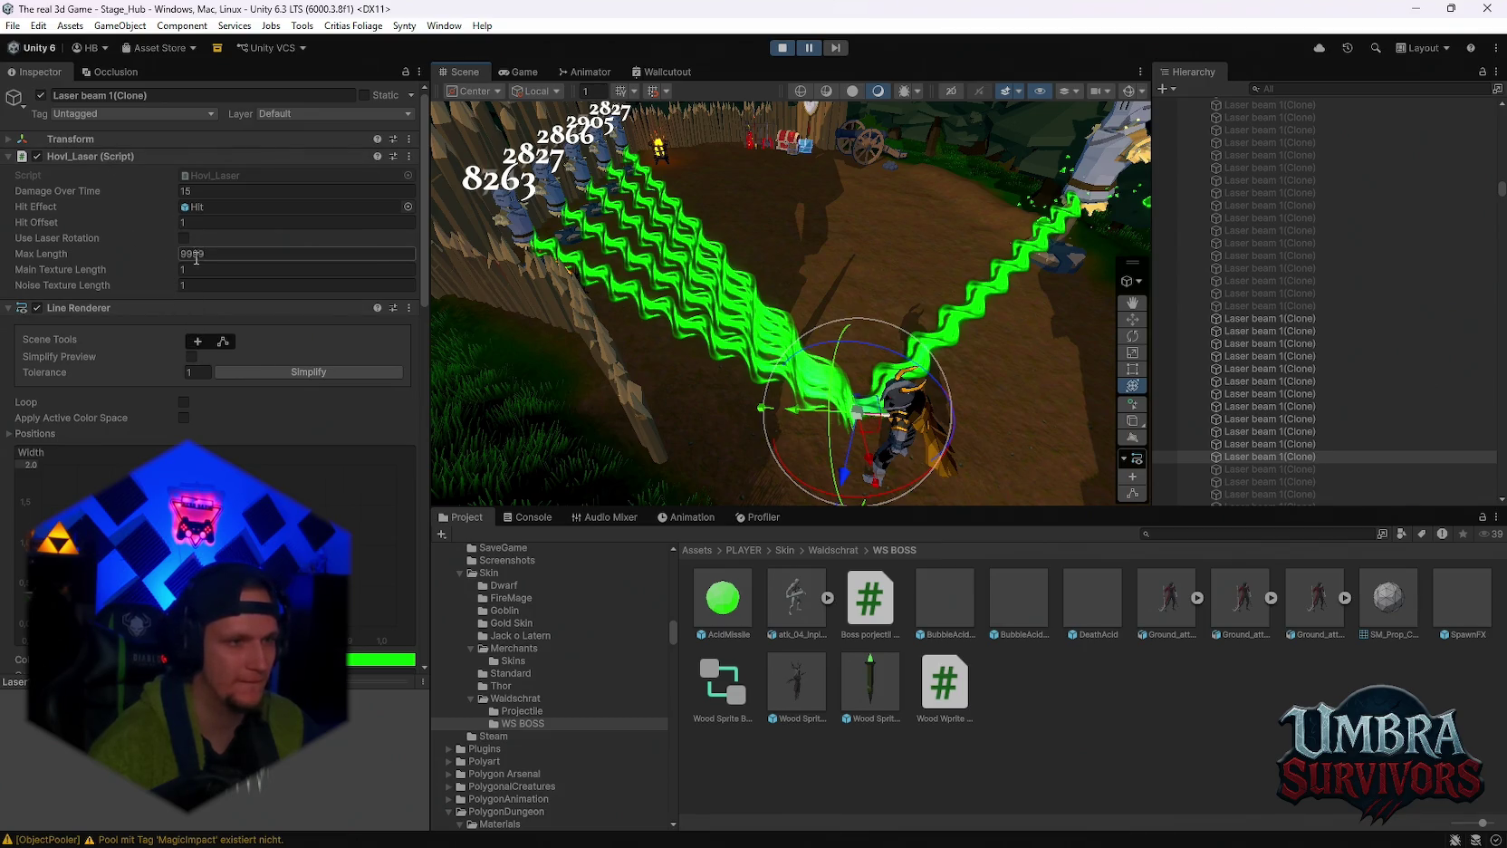
pyautogui.click(186, 401)
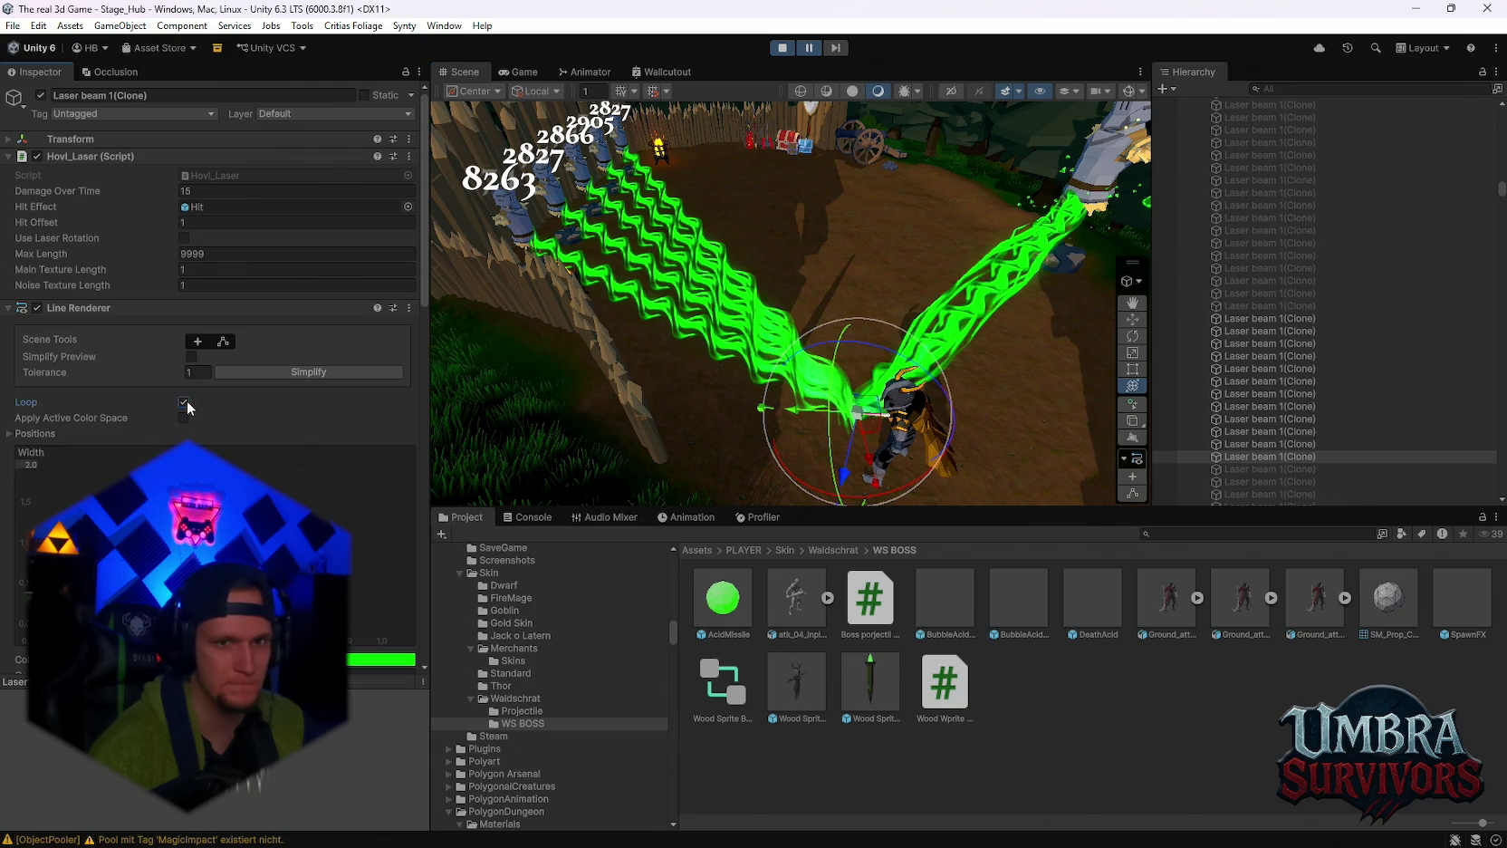
pyautogui.click(186, 400)
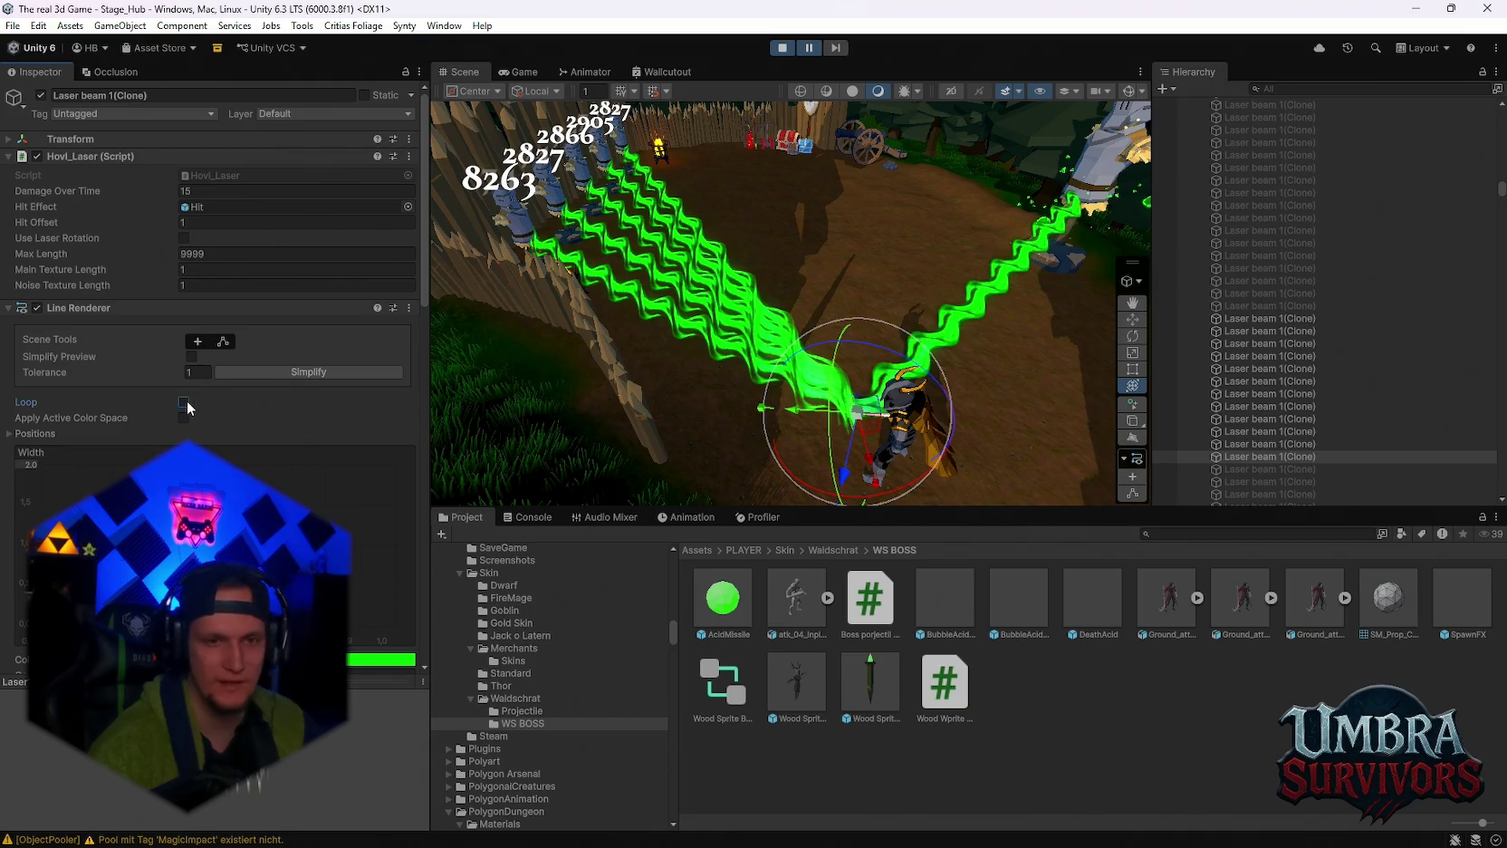
pyautogui.click(185, 400)
pyautogui.click(186, 400)
# Resume the game briefly, pause again, then exit play mode.
pyautogui.scroll(-1, 200, 403)
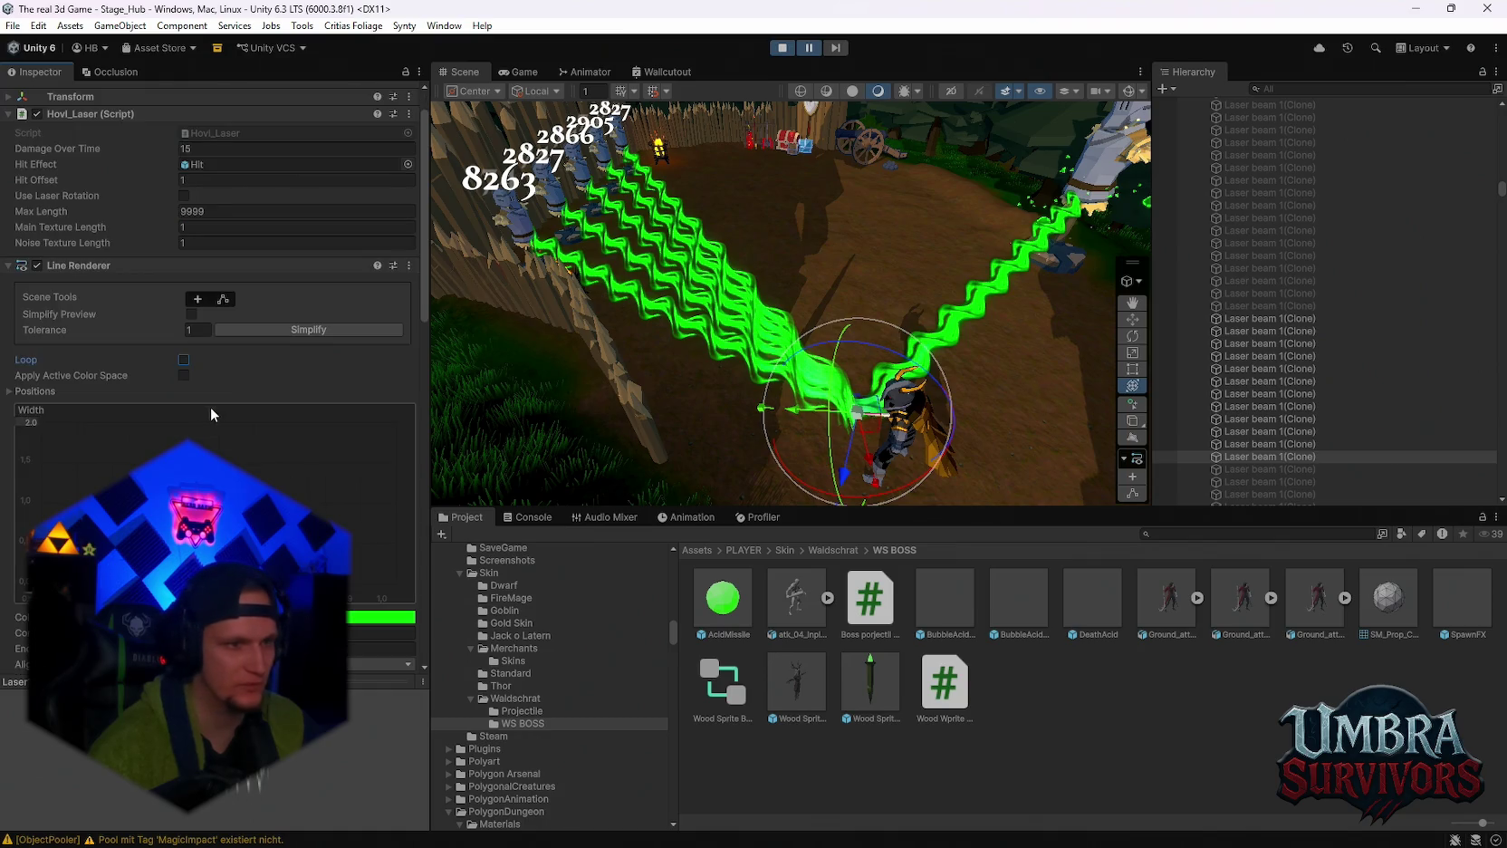
pyautogui.scroll(-1, 219, 402)
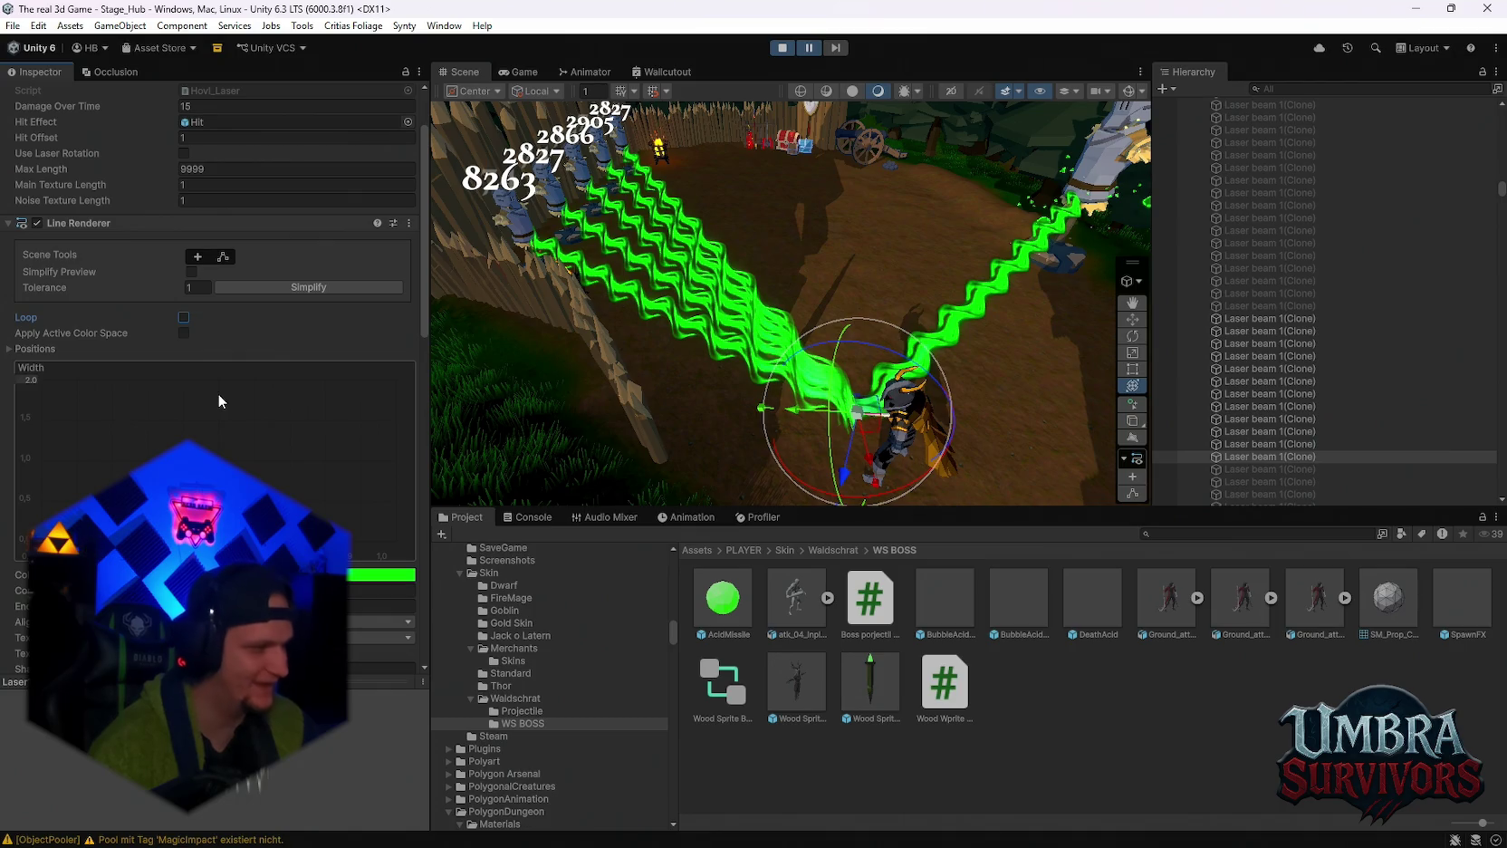
pyautogui.scroll(-5, 254, 399)
pyautogui.press('Escape')
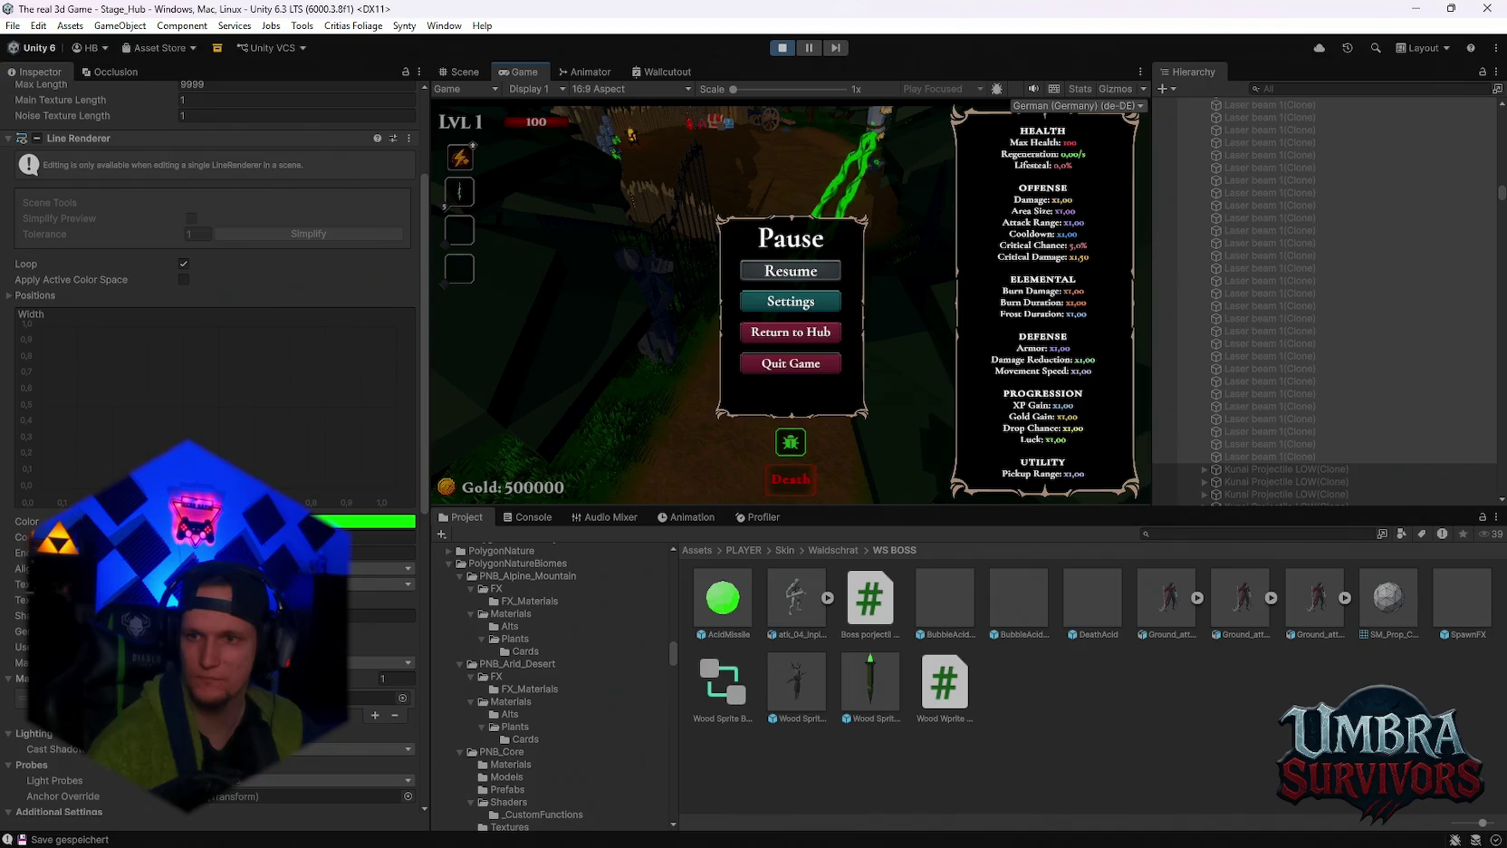
pyautogui.click(775, 278)
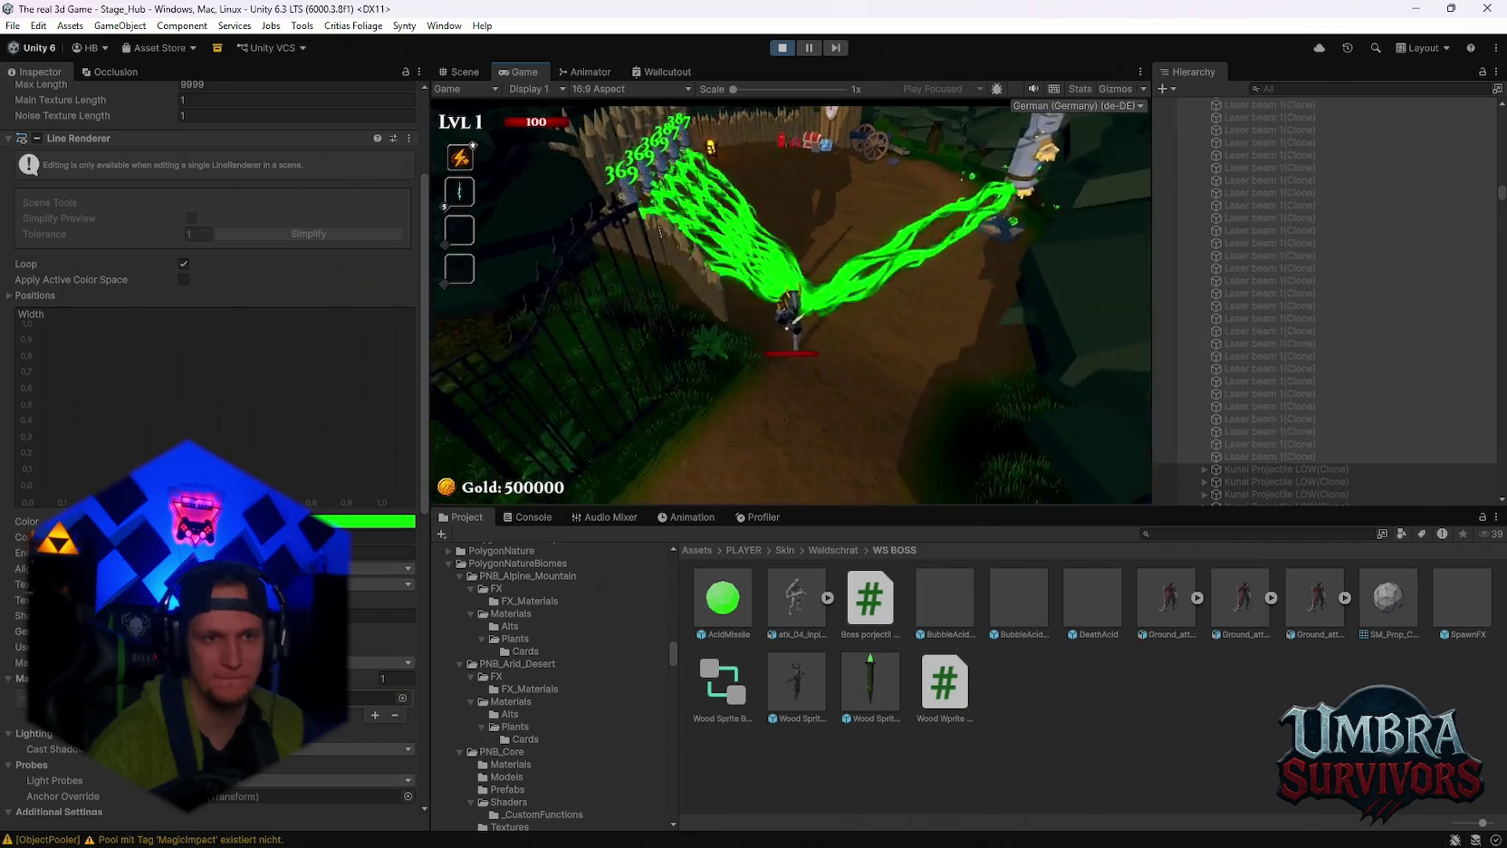
pyautogui.press('Escape')
pyautogui.click(784, 48)
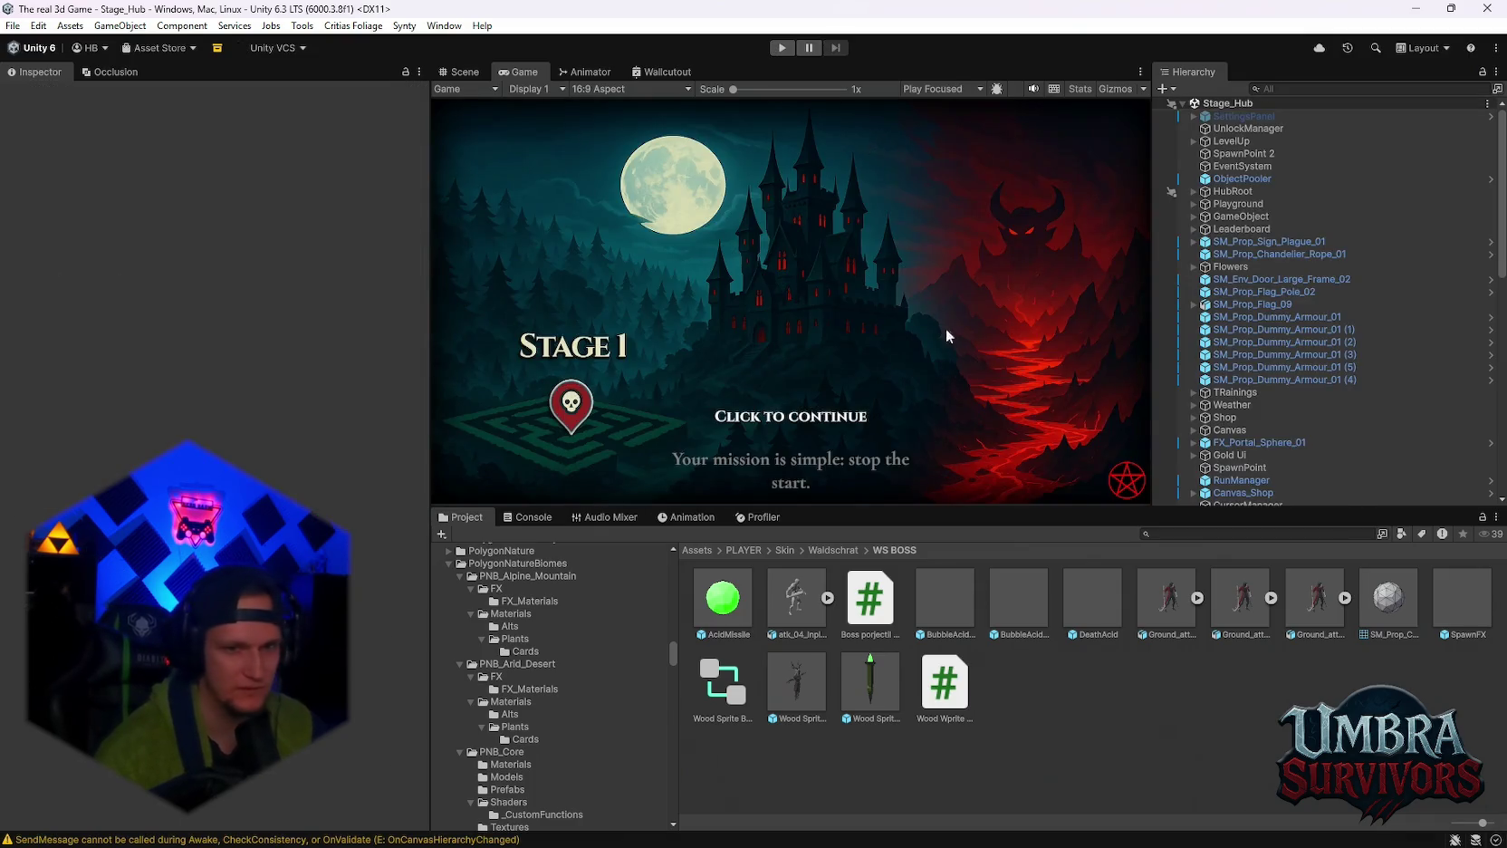
# Search the Project for the Beam prefab and open its Elderstab folder.
pyautogui.scroll(-5, 1247, 459)
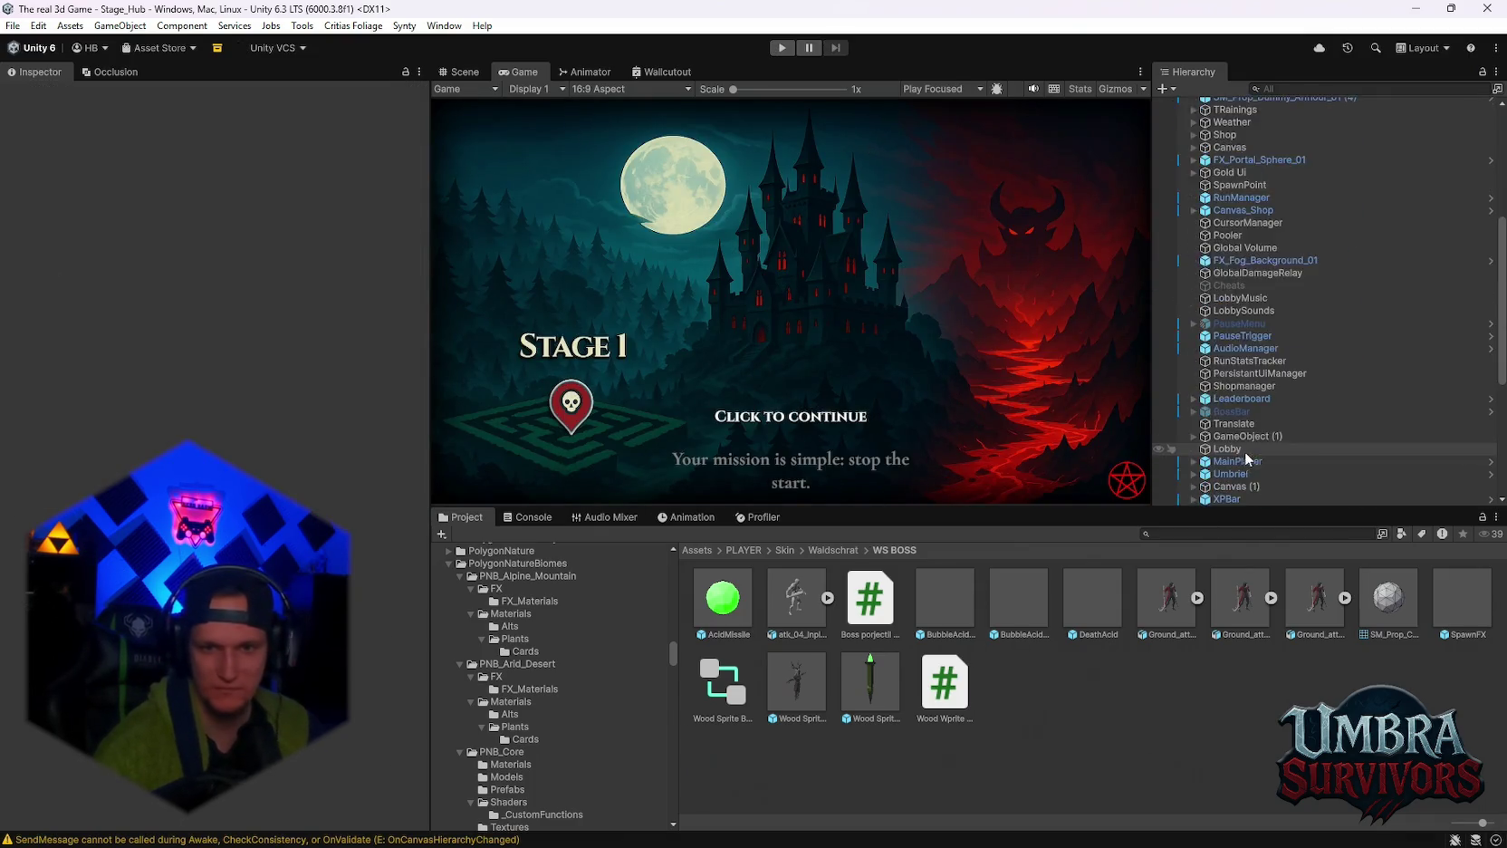
pyautogui.scroll(-3, 1247, 459)
pyautogui.click(1227, 533)
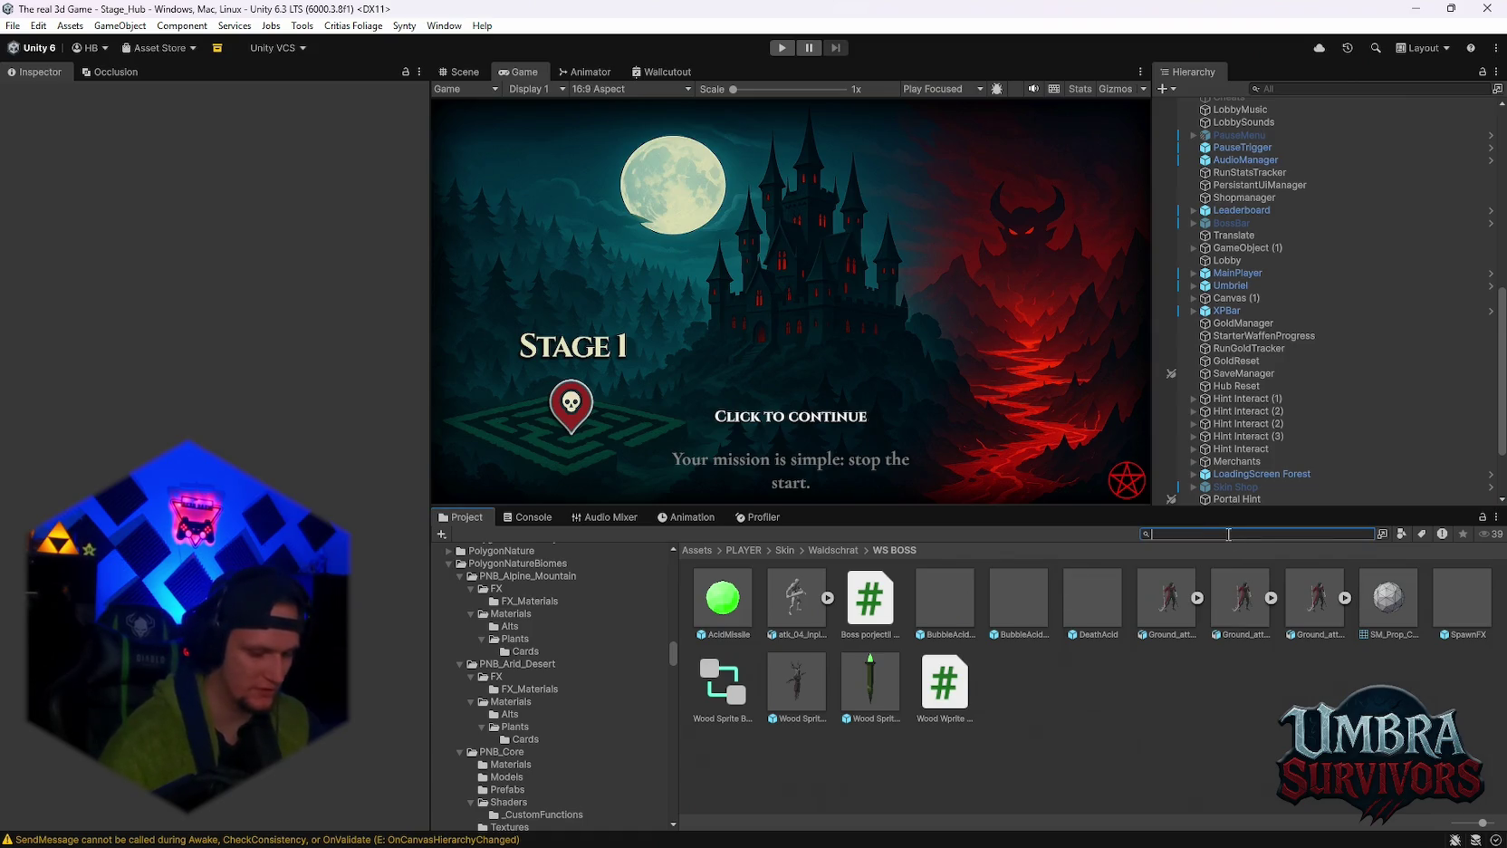
pyautogui.write('bam')
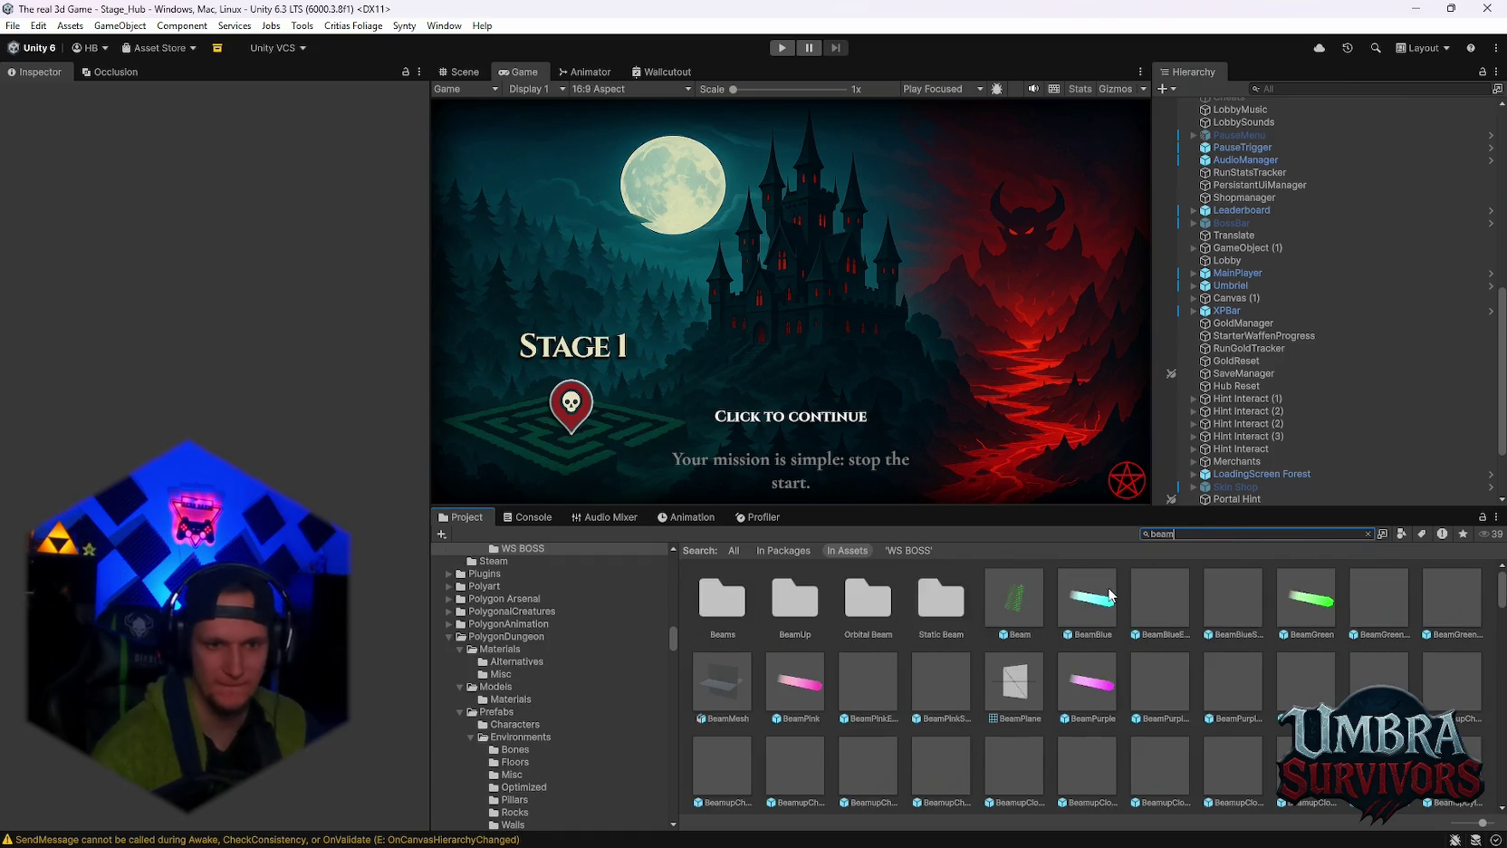
pyautogui.click(1014, 598)
pyautogui.scroll(-5, 385, 462)
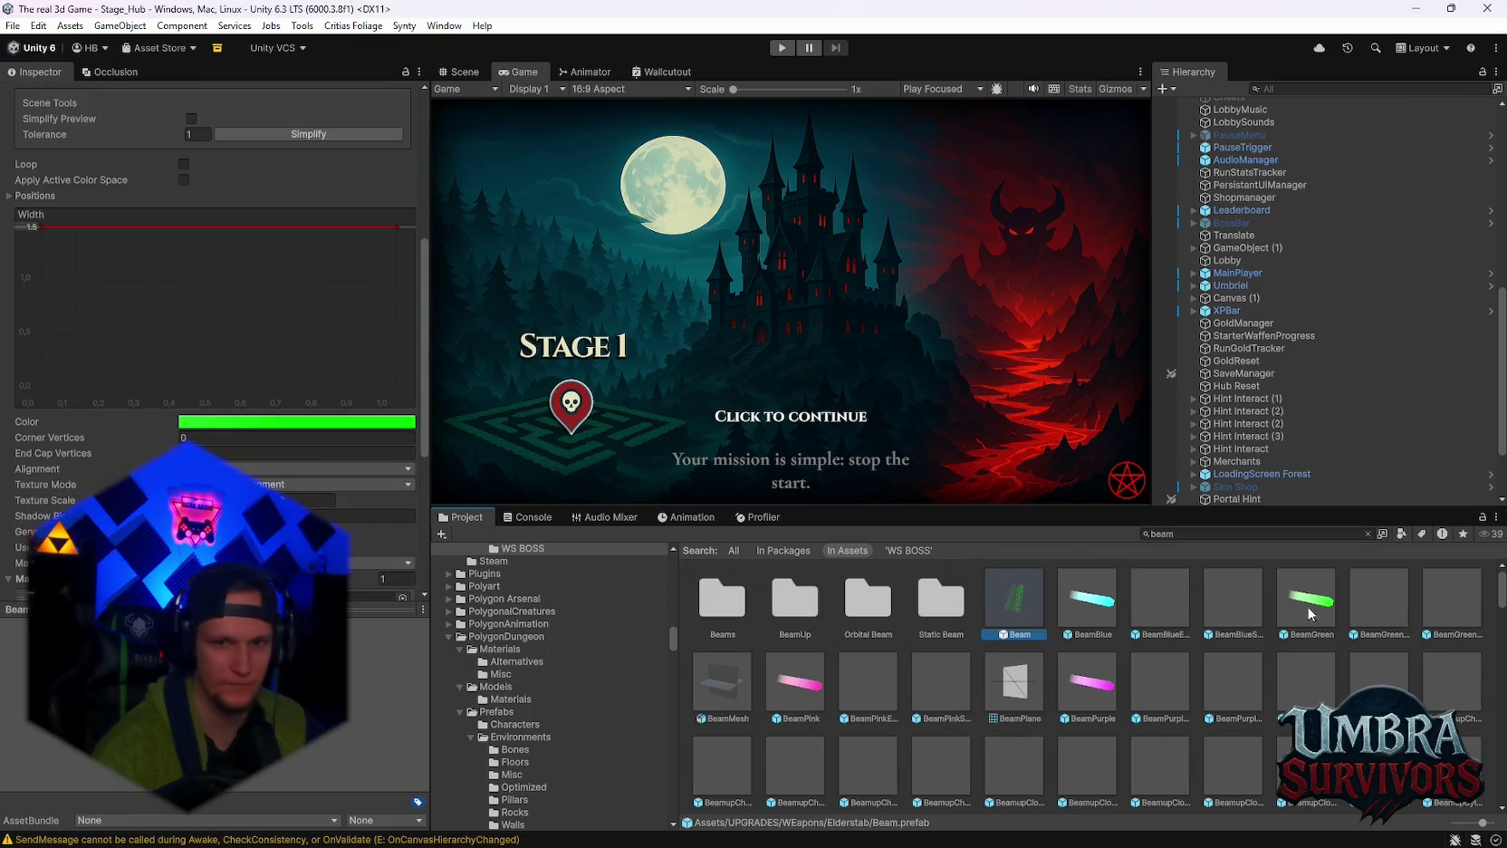
pyautogui.click(1196, 534)
pyautogui.press('BackSpace')
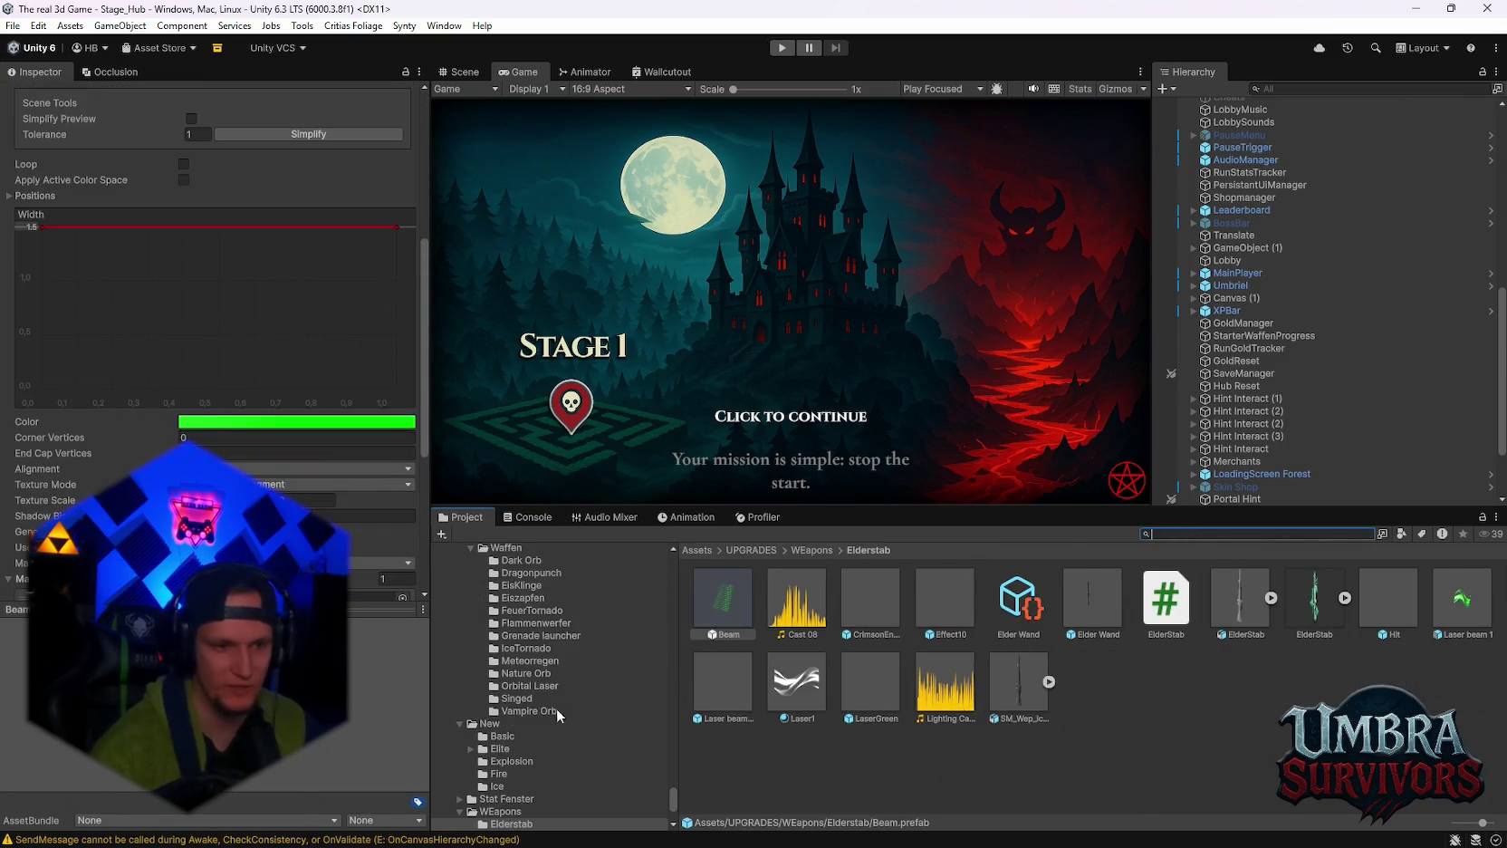
pyautogui.scroll(-1, 539, 783)
pyautogui.click(495, 776)
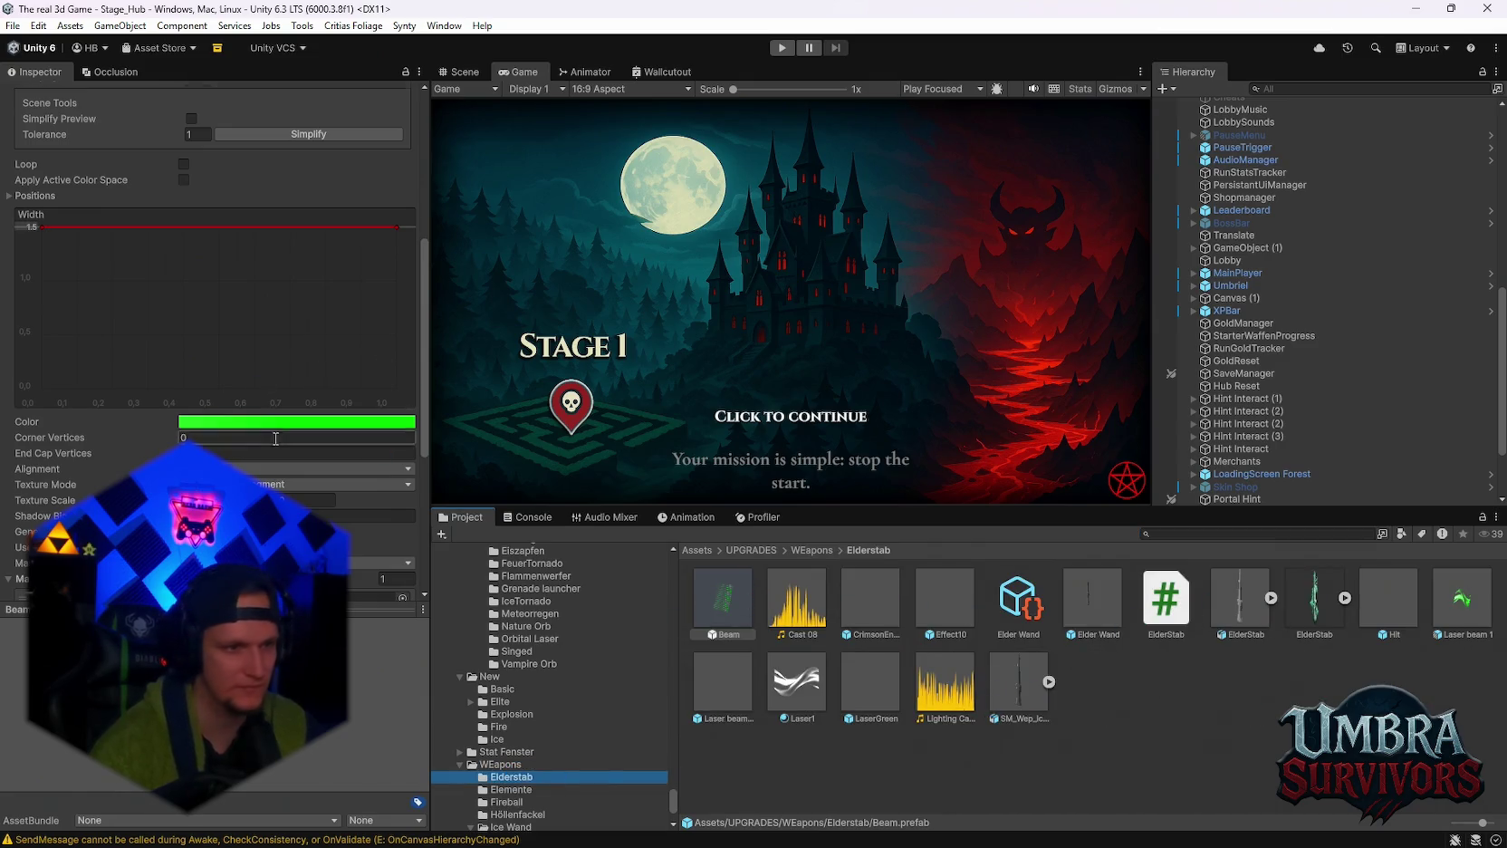
# Tick Loop on the Beam prefab's Line Renderer, check Laser beam 1's Hovl_Laser settings, and start Play mode.
pyautogui.scroll(-3, 252, 407)
pyautogui.scroll(6, 252, 461)
pyautogui.click(183, 334)
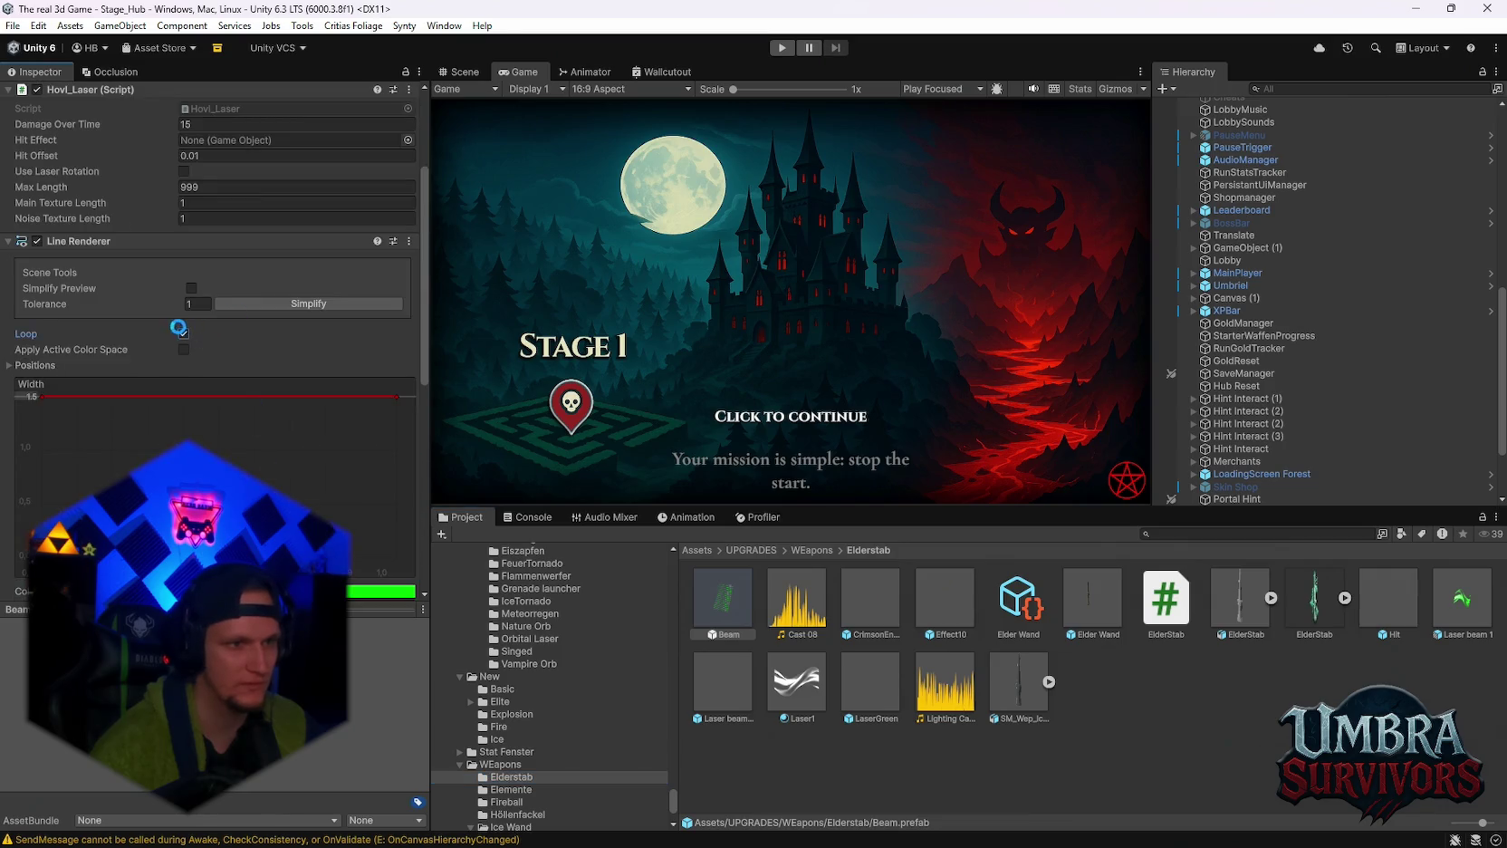
pyautogui.click(1453, 605)
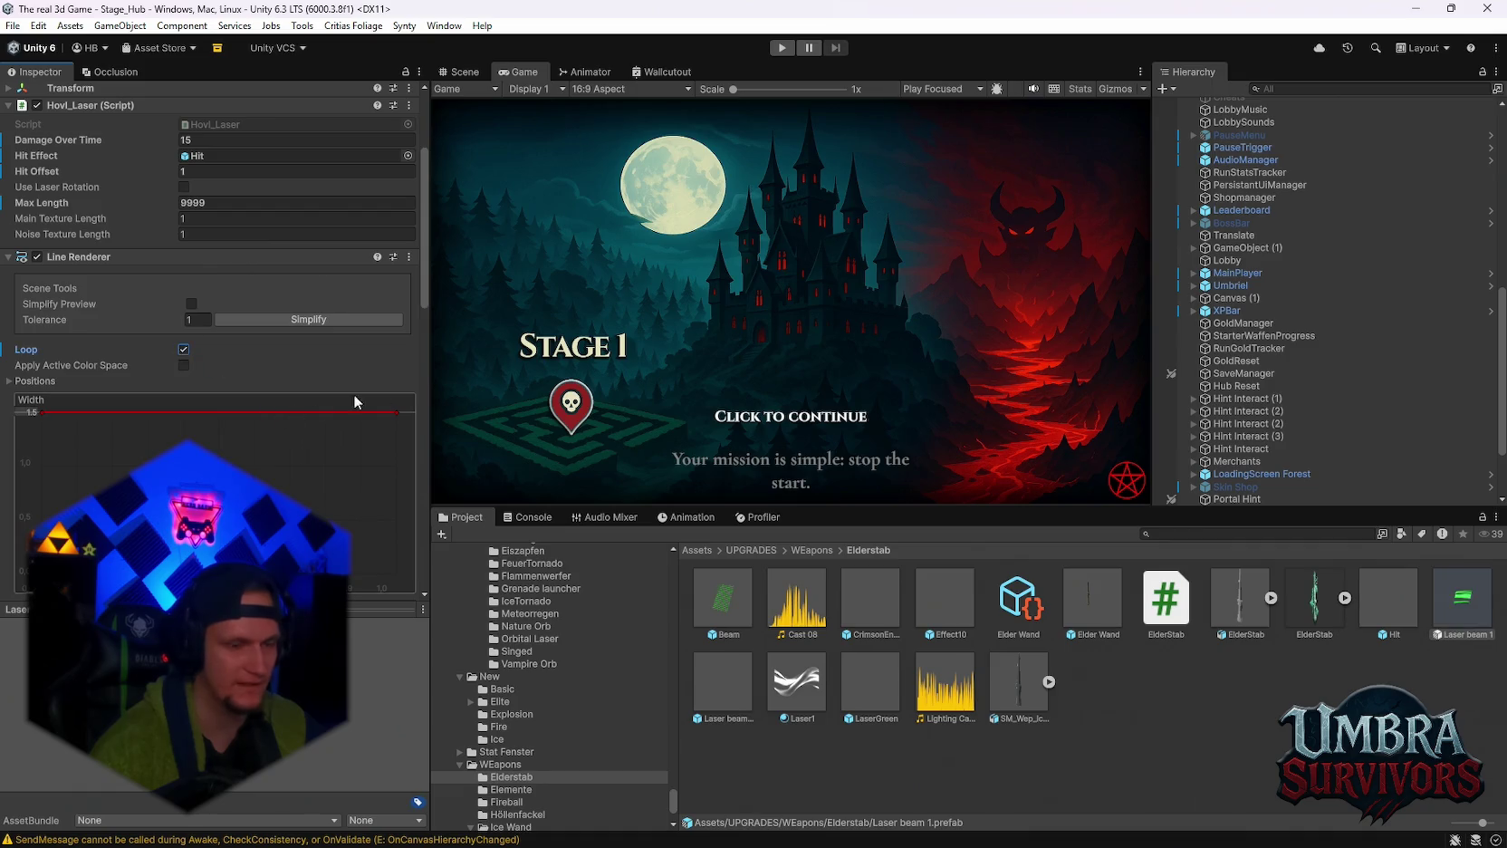
pyautogui.scroll(-5, 366, 538)
pyautogui.scroll(-2, 366, 538)
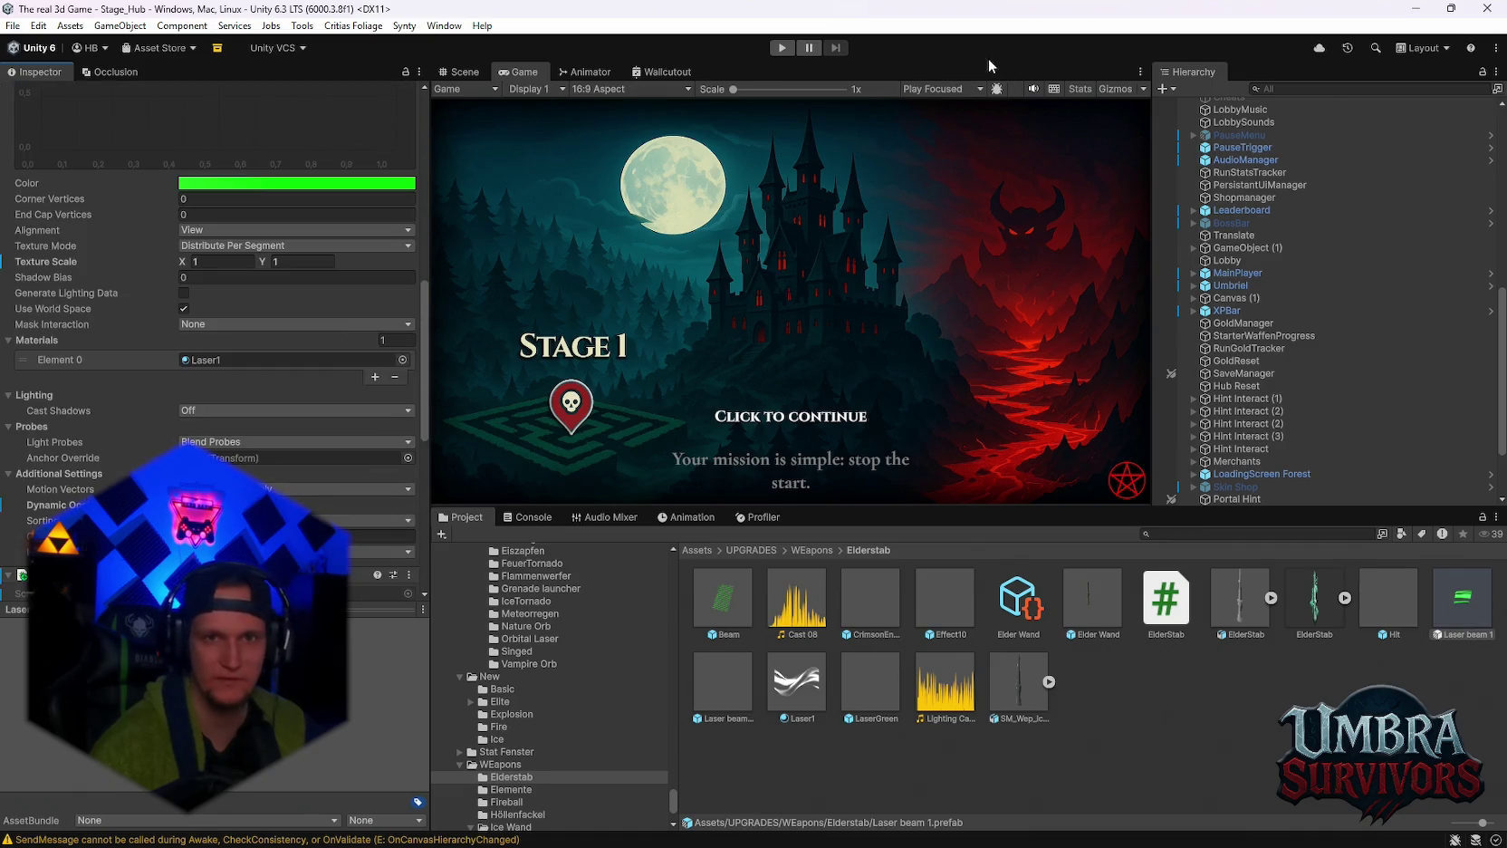
pyautogui.click(461, 72)
pyautogui.hotkey('ctrl', 'p')
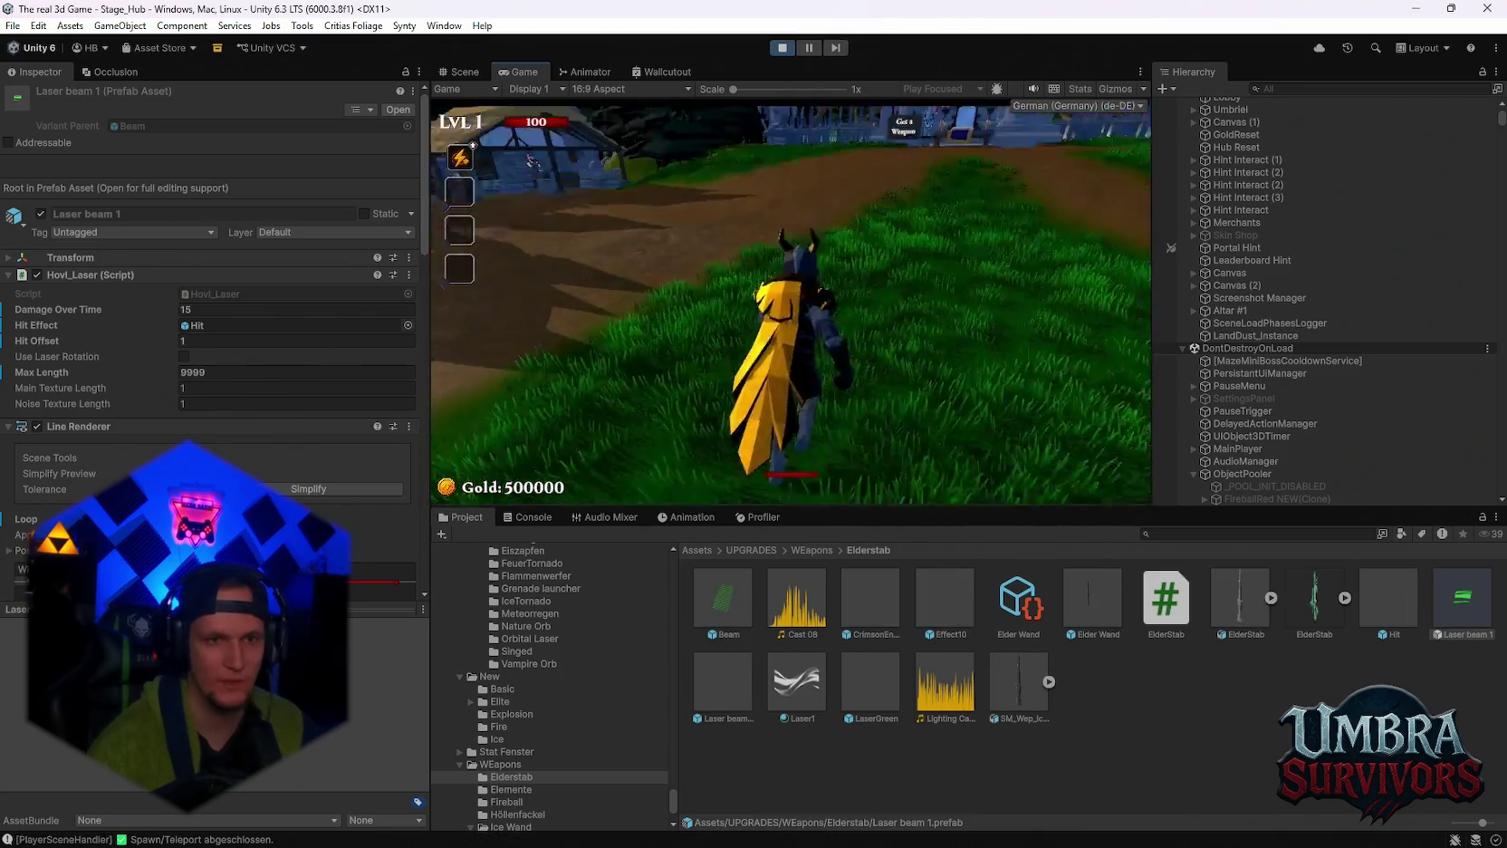
# Walk to the altar and equip the Elder Wand from the weapon book.
pyautogui.press('w')
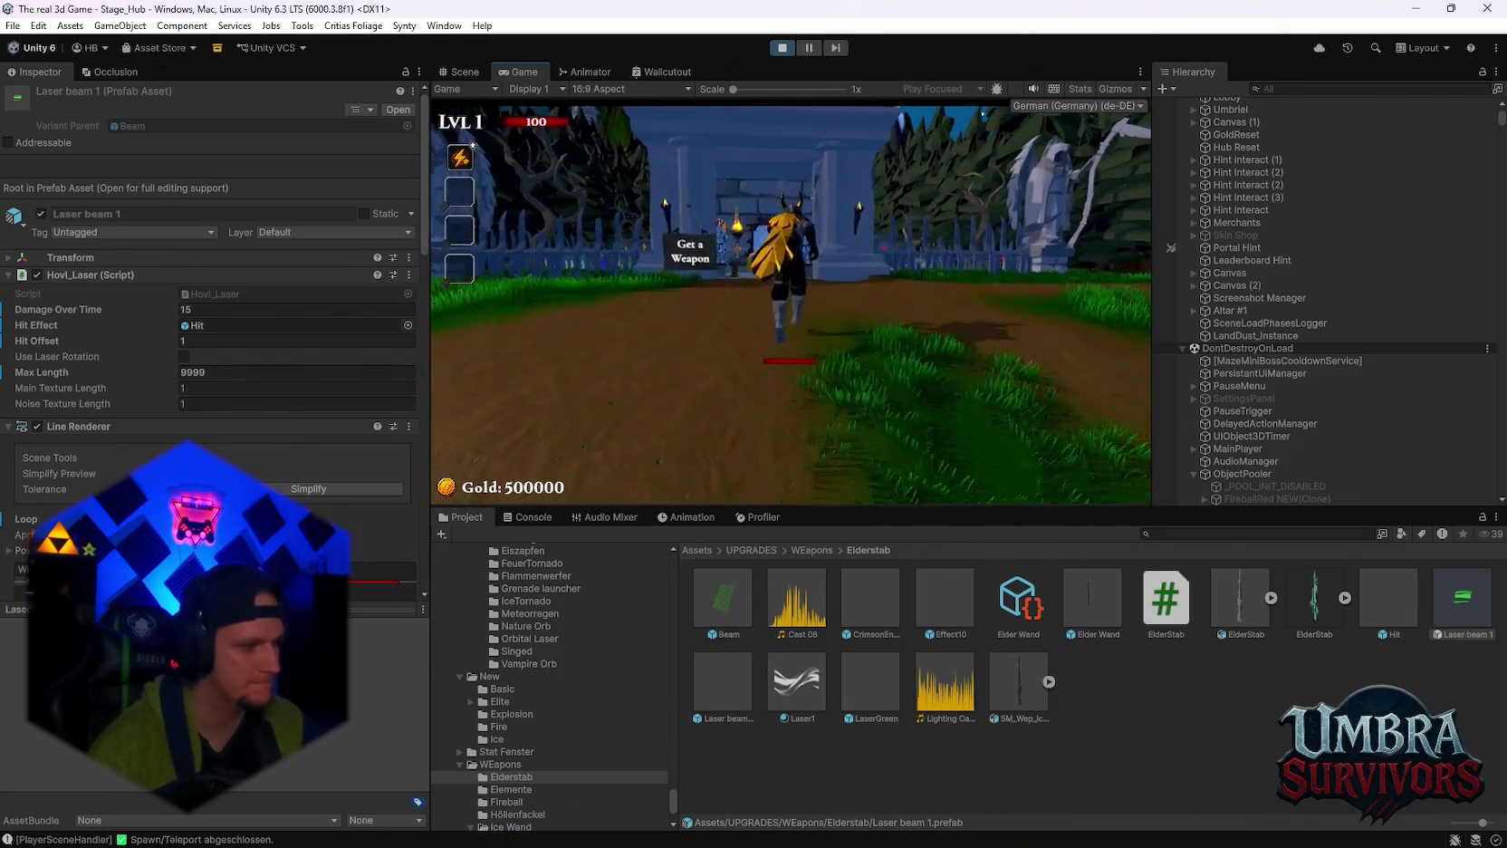
pyautogui.press('e')
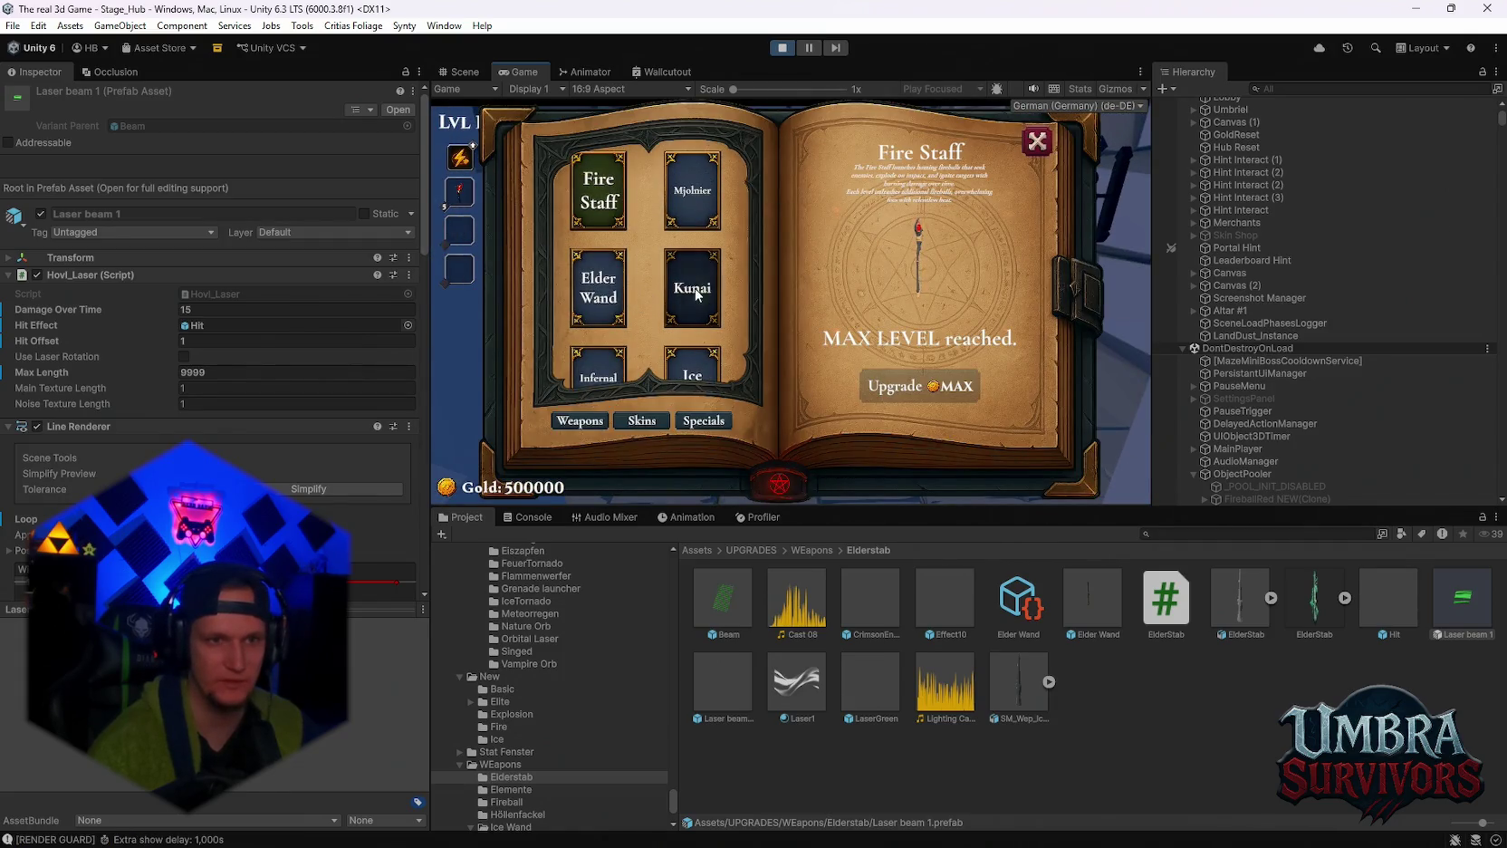
pyautogui.click(640, 280)
pyautogui.press('Escape')
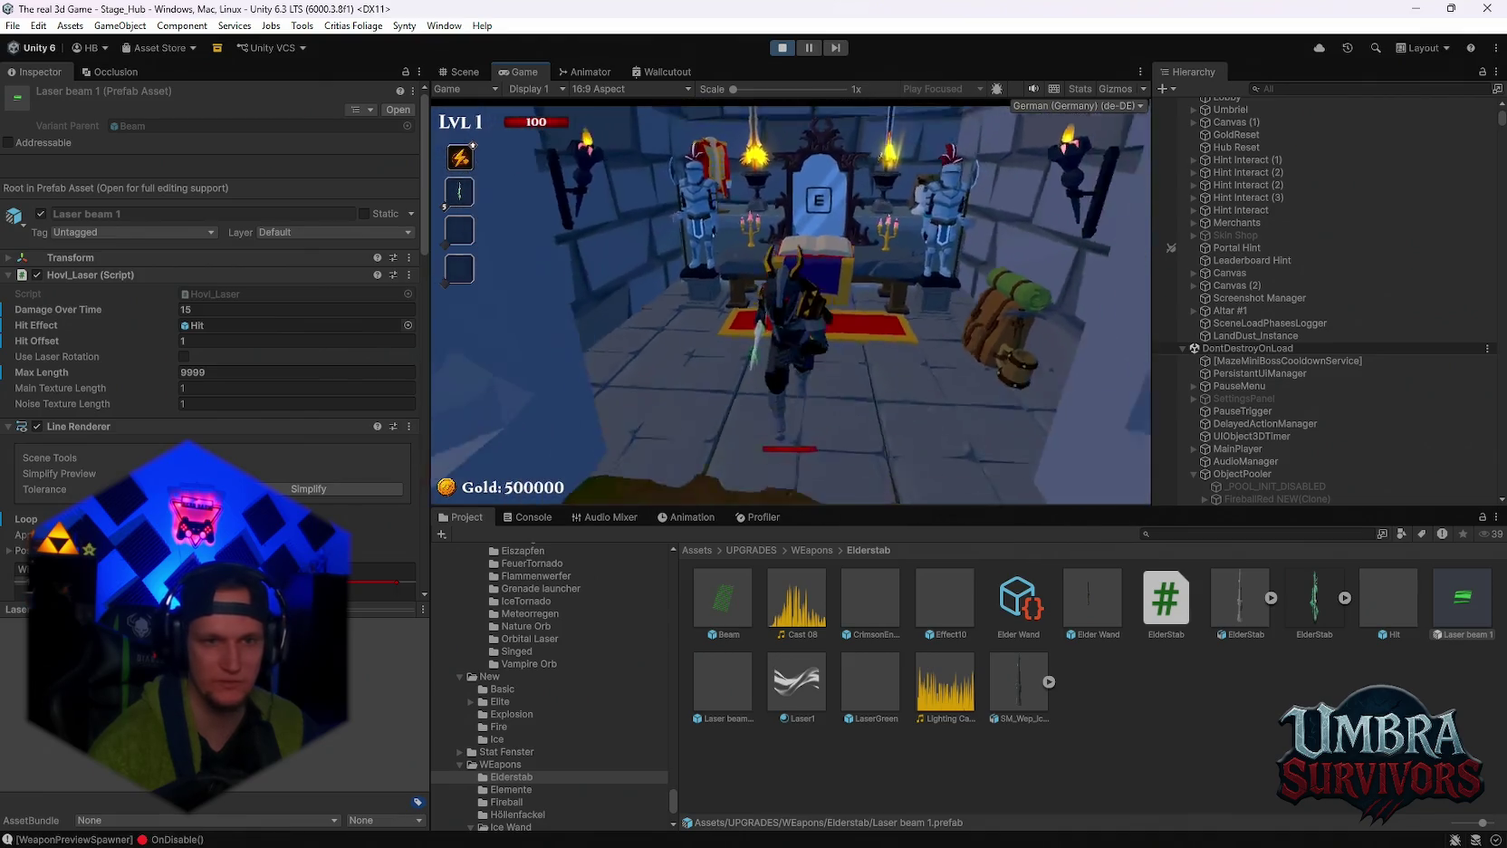
# Run into the arena so the looping green laser hits enemies.
pyautogui.press('w')
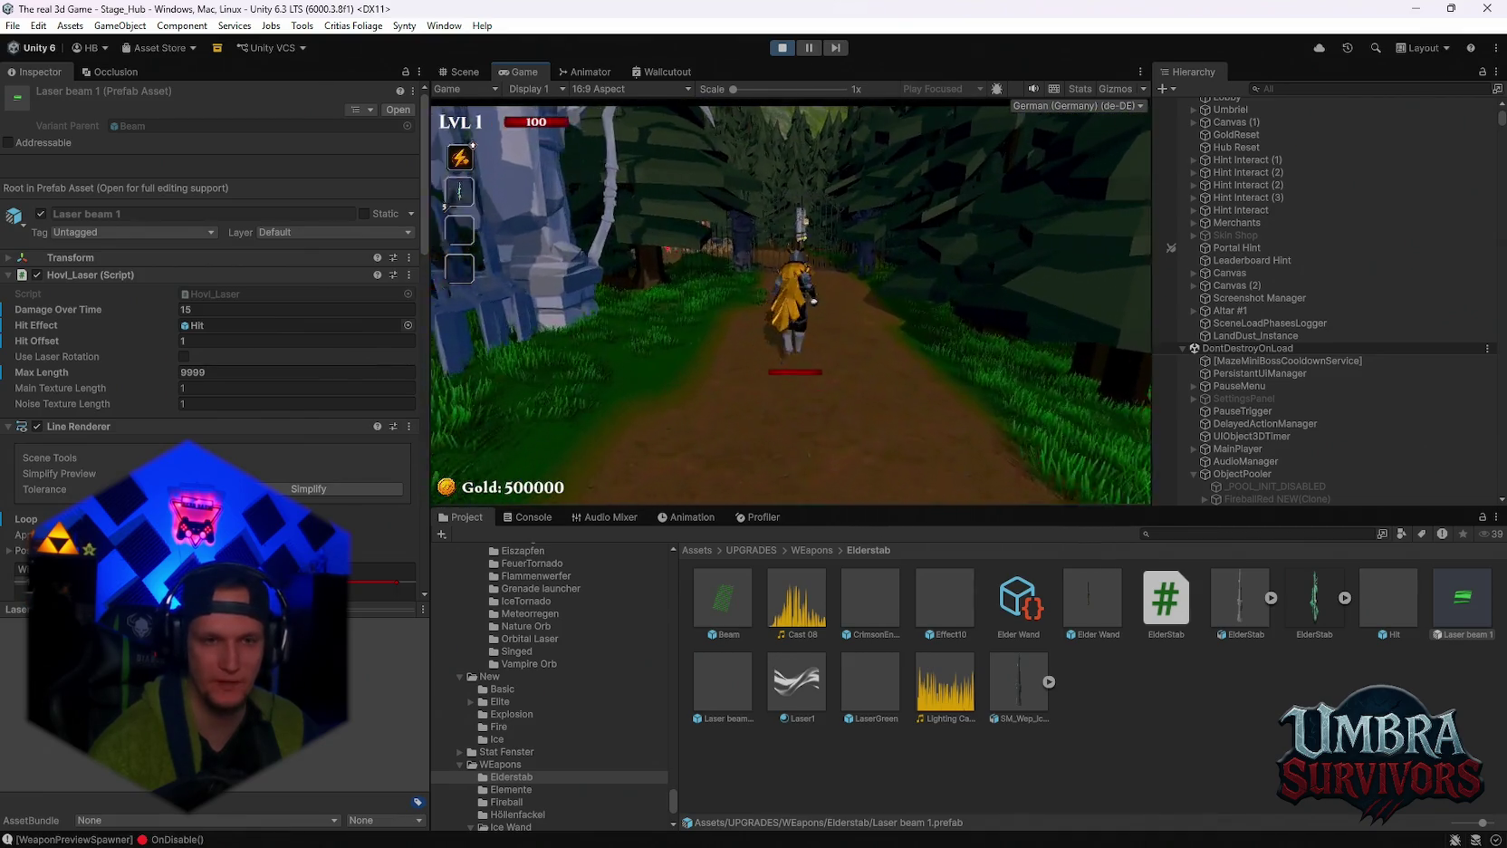
pyautogui.press('w')
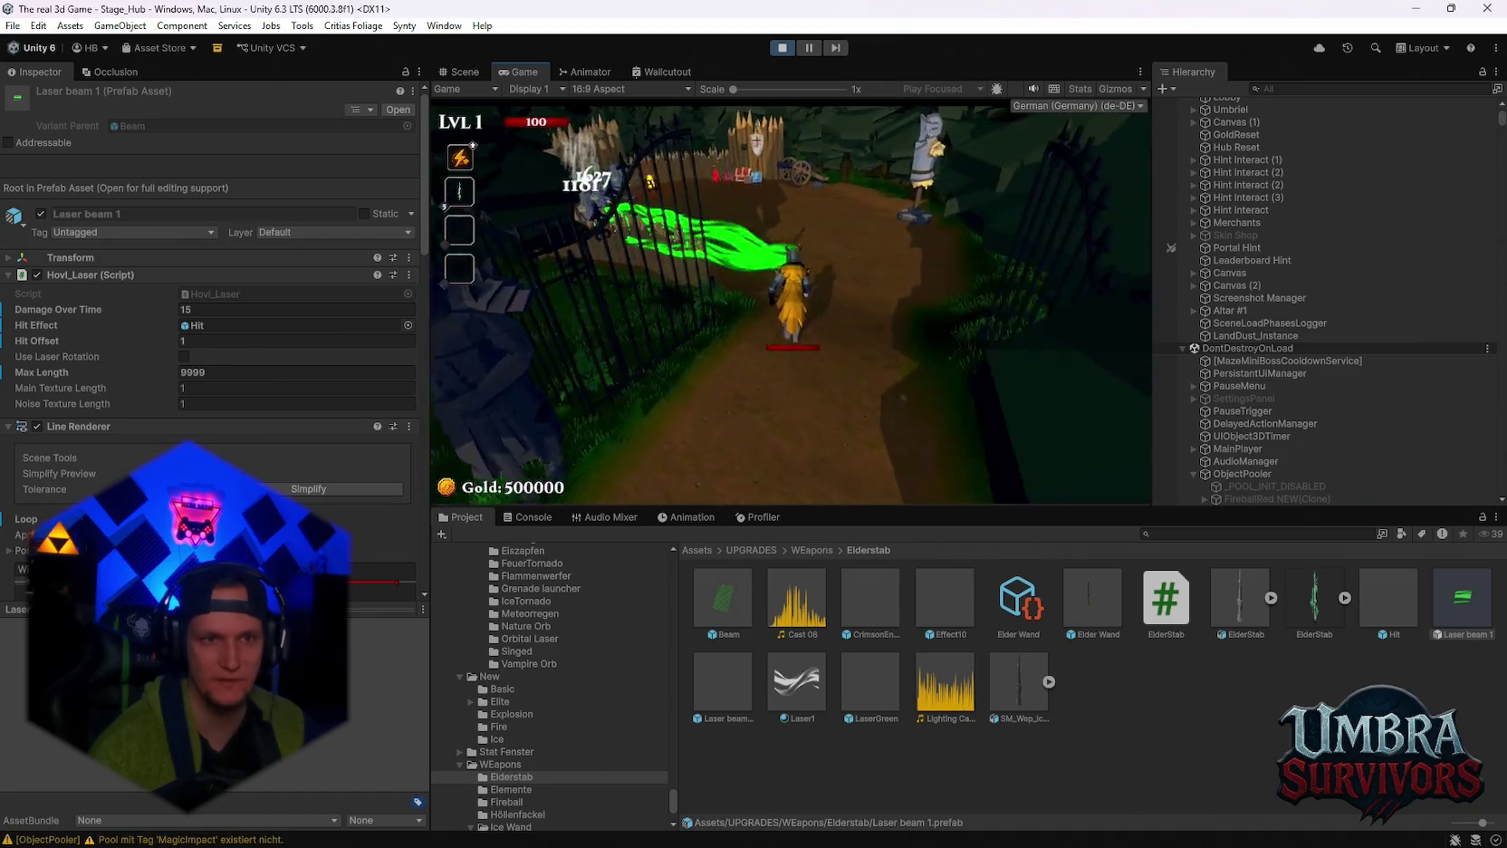
pyautogui.press('w')
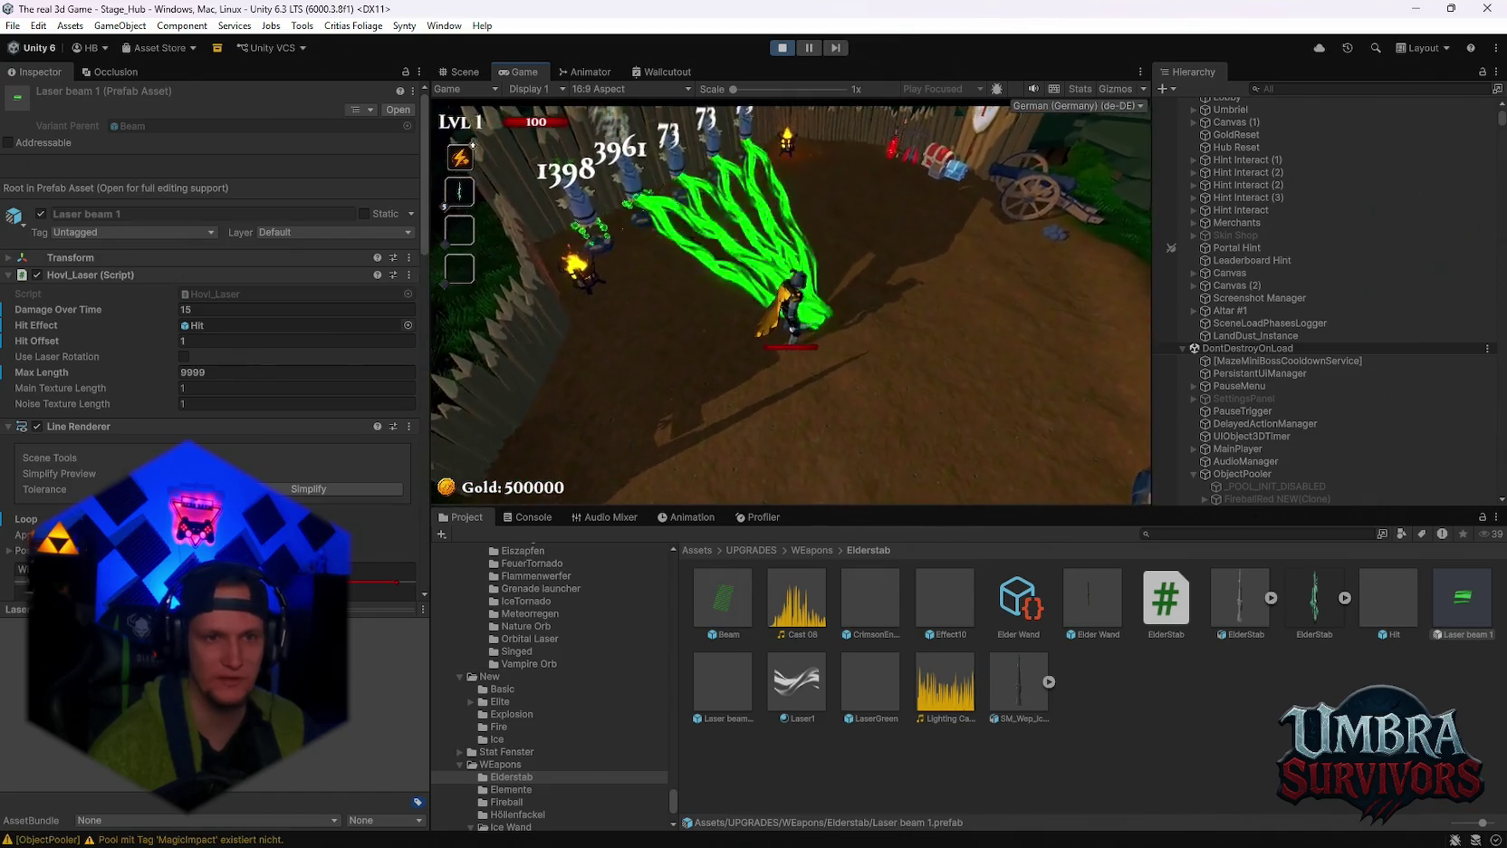
pyautogui.press('w')
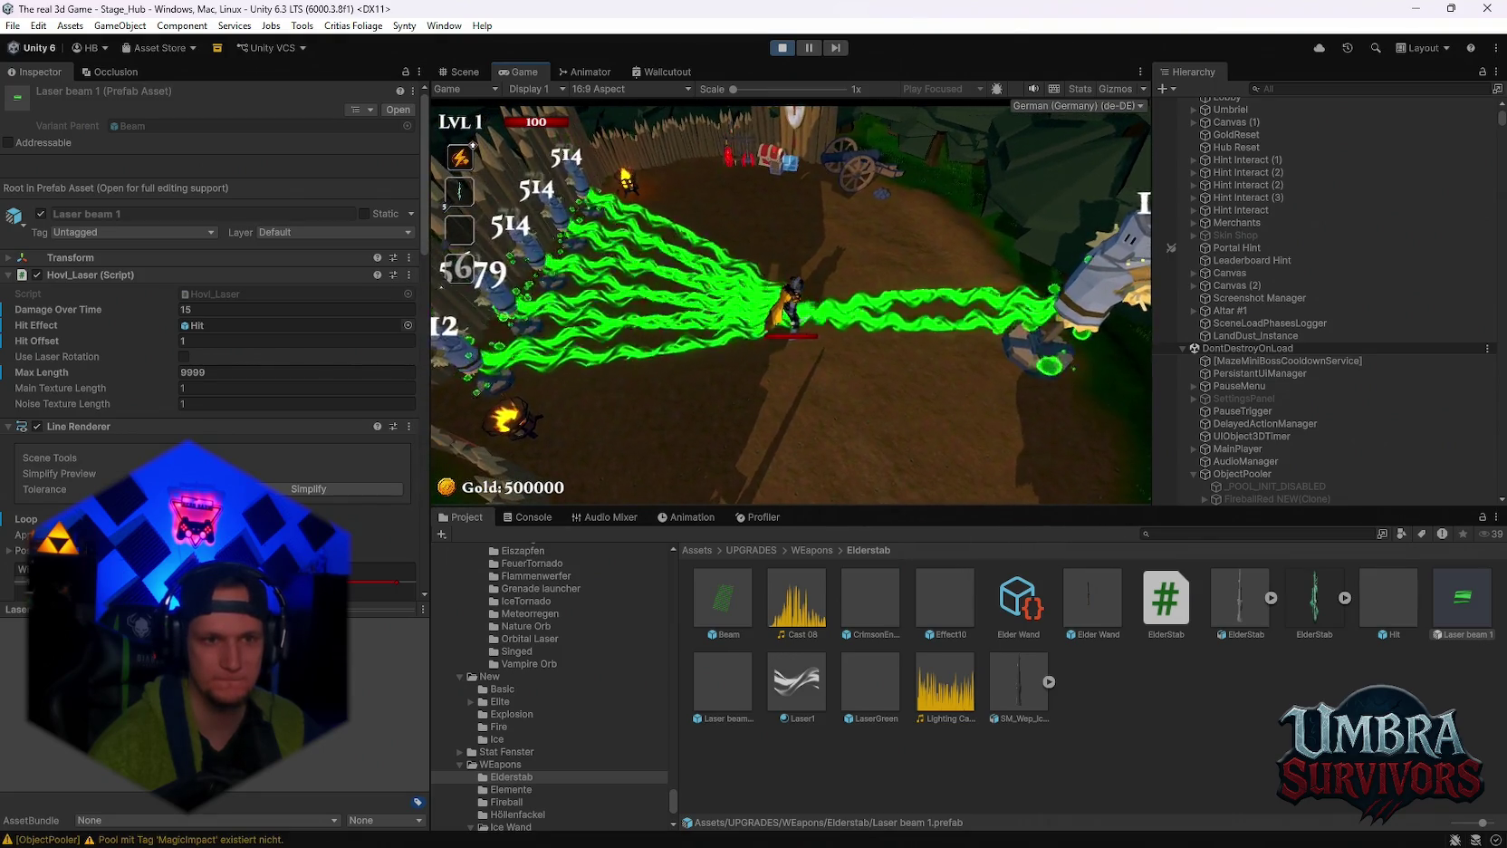
# Head back along the forest path toward the gate and pause the game.
pyautogui.press('d')
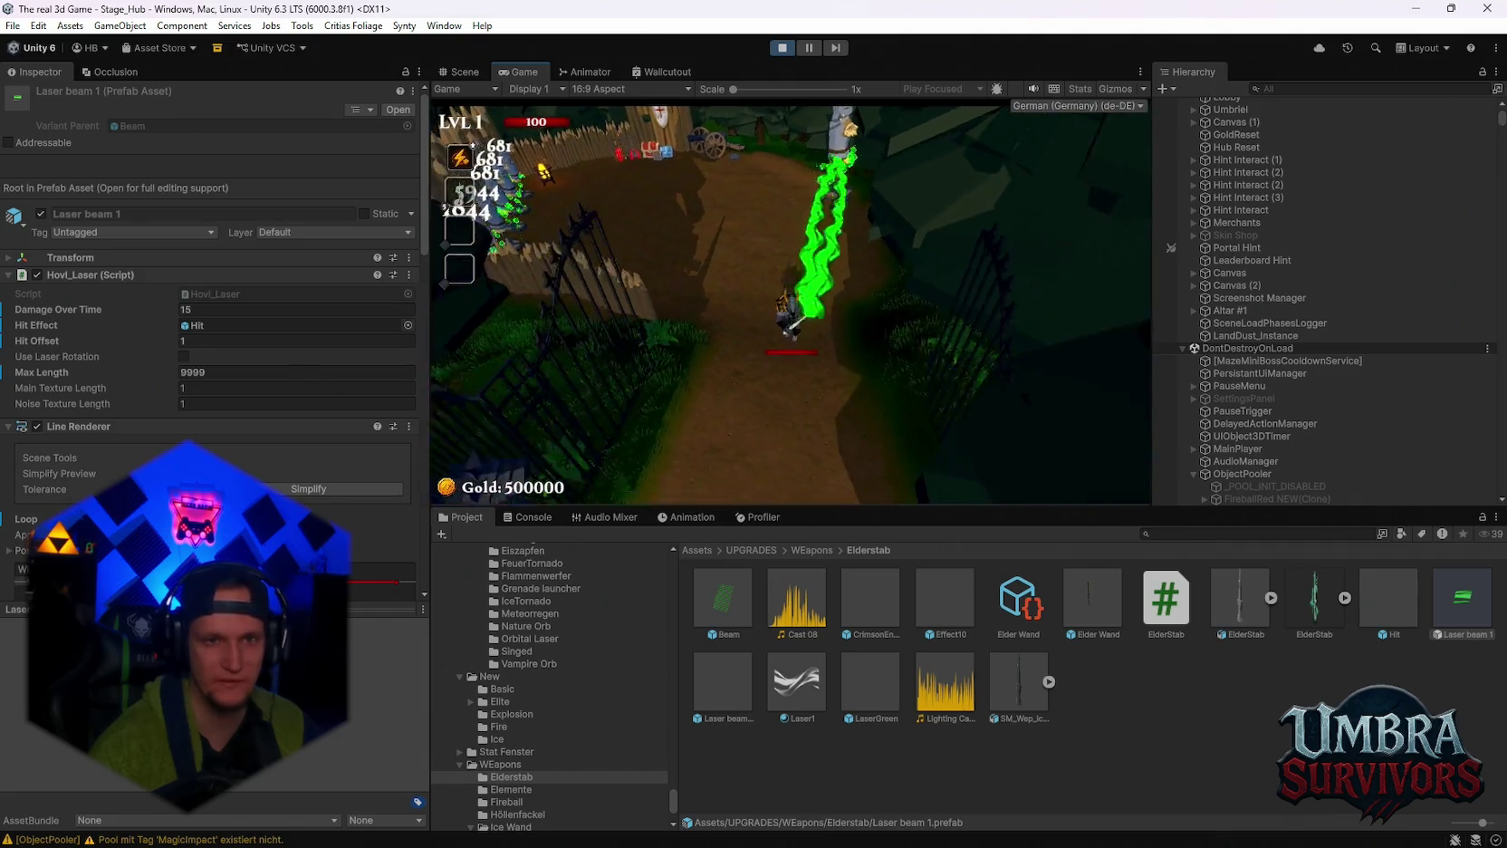
pyautogui.press('w')
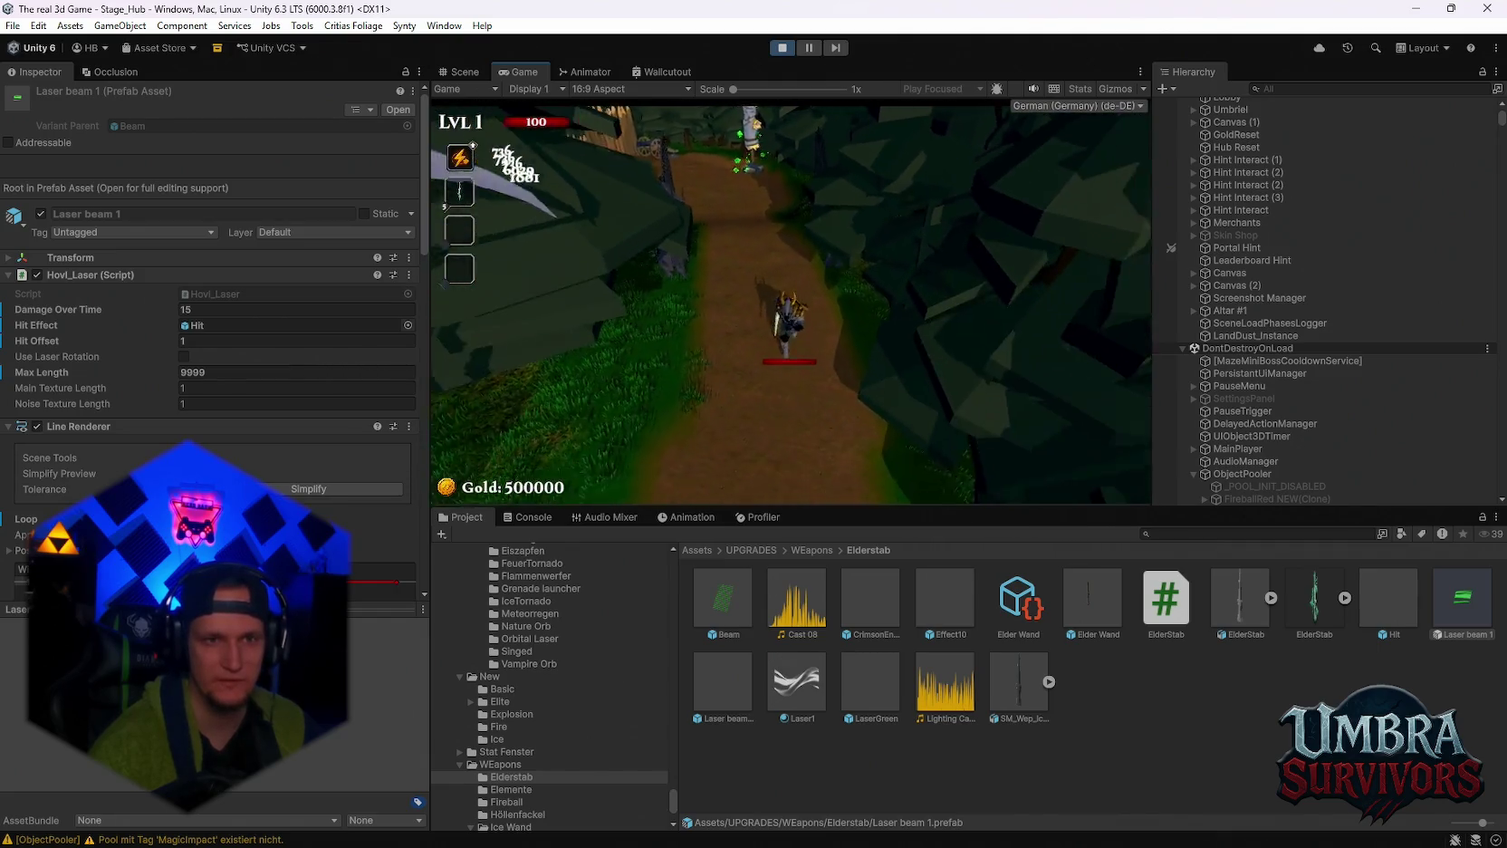
pyautogui.press('s')
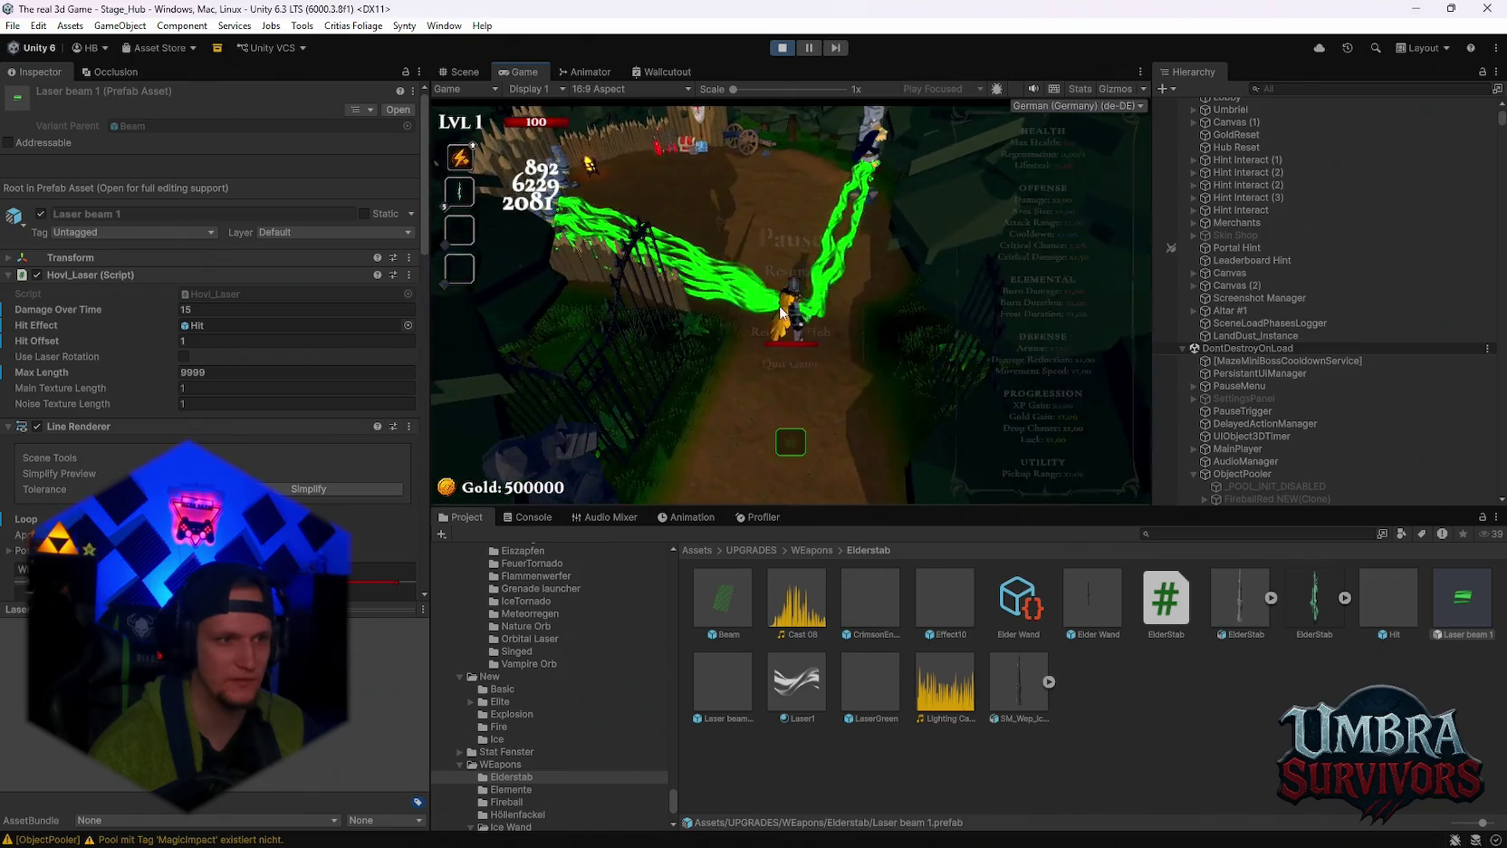
pyautogui.press('Escape')
pyautogui.scroll(-5, 254, 414)
pyautogui.scroll(-4, 255, 414)
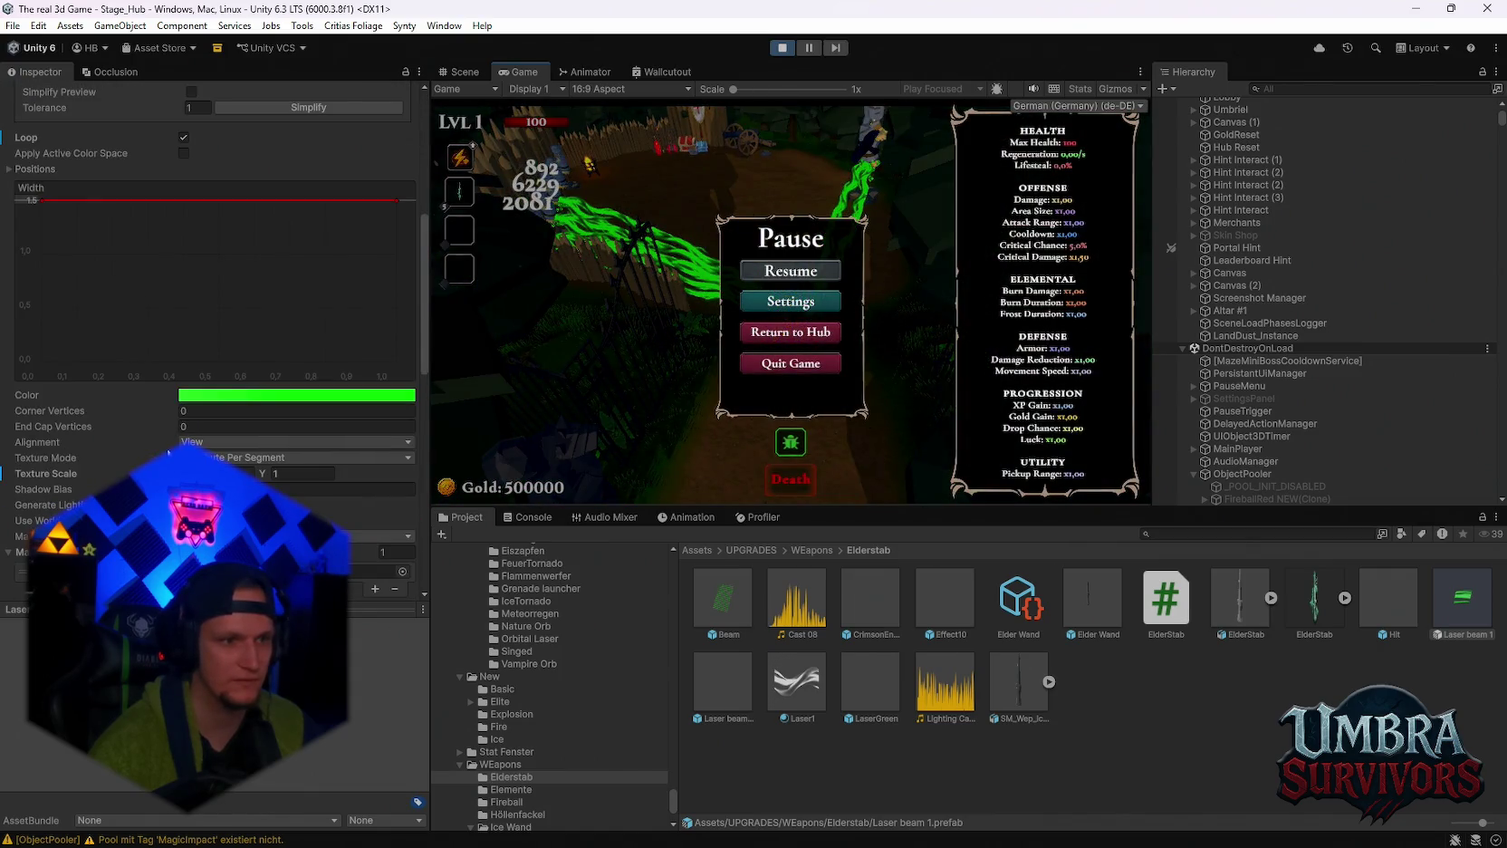
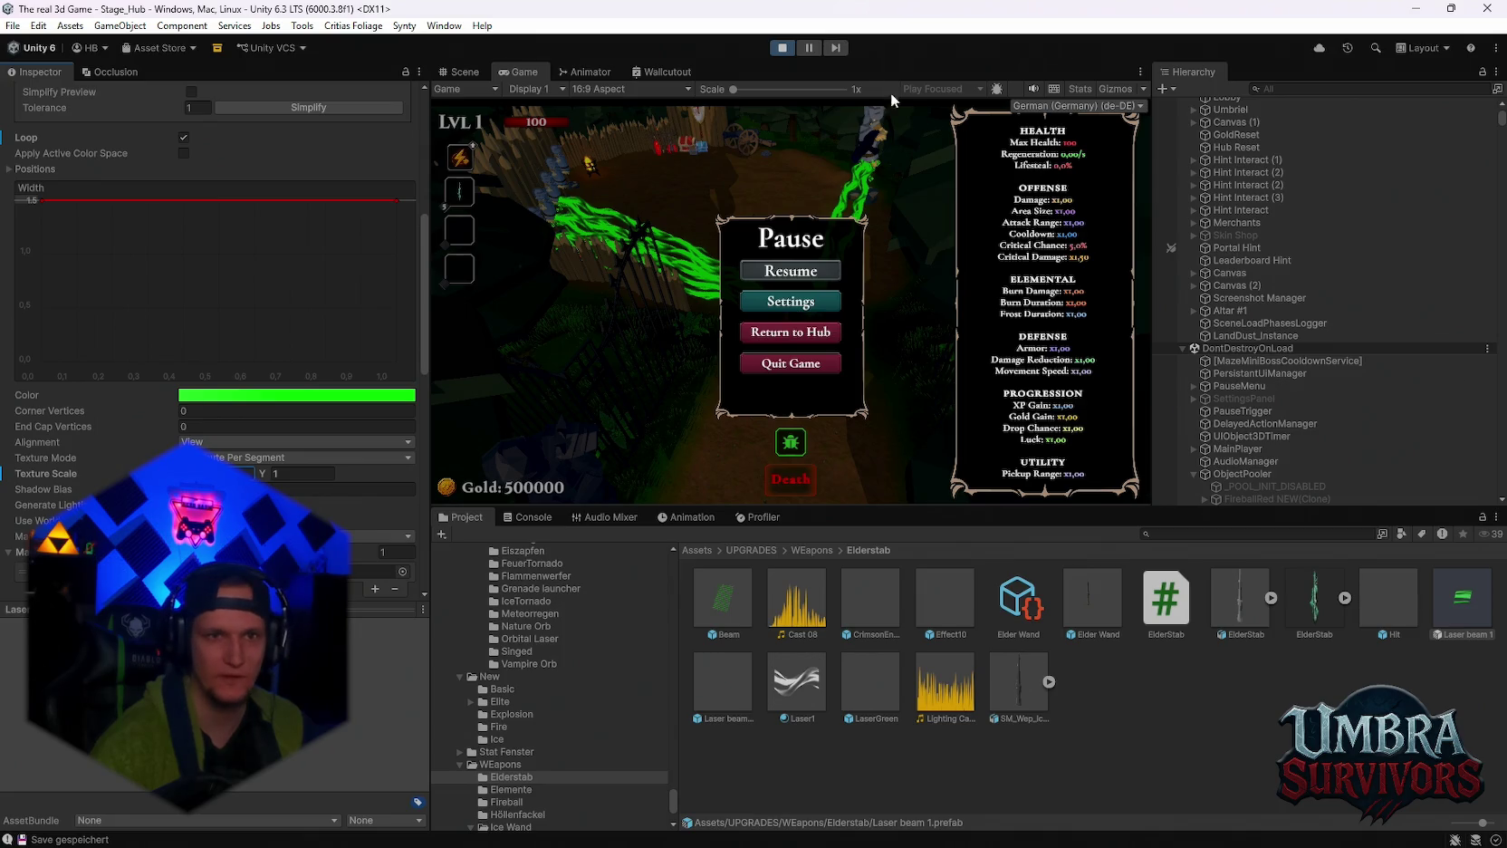
# Exit Play mode, then frame the Laser beam 1 object and remove it from the scene.
pyautogui.click(783, 48)
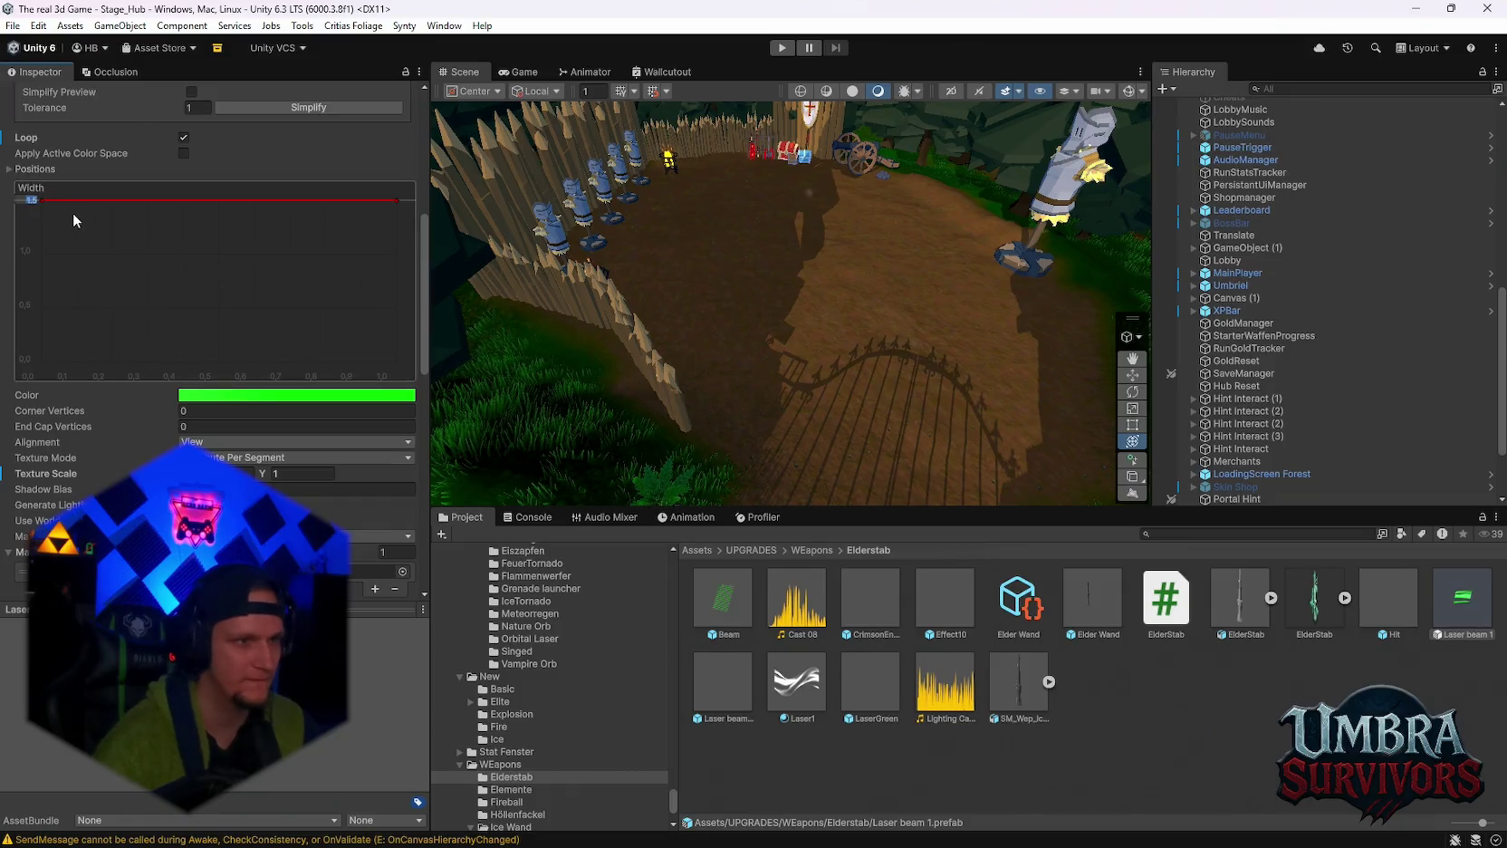
pyautogui.click(859, 385)
pyautogui.moveTo(858, 385)
pyautogui.mouseDown()
pyautogui.moveTo(820, 333)
pyautogui.moveTo(834, 370)
pyautogui.mouseUp()
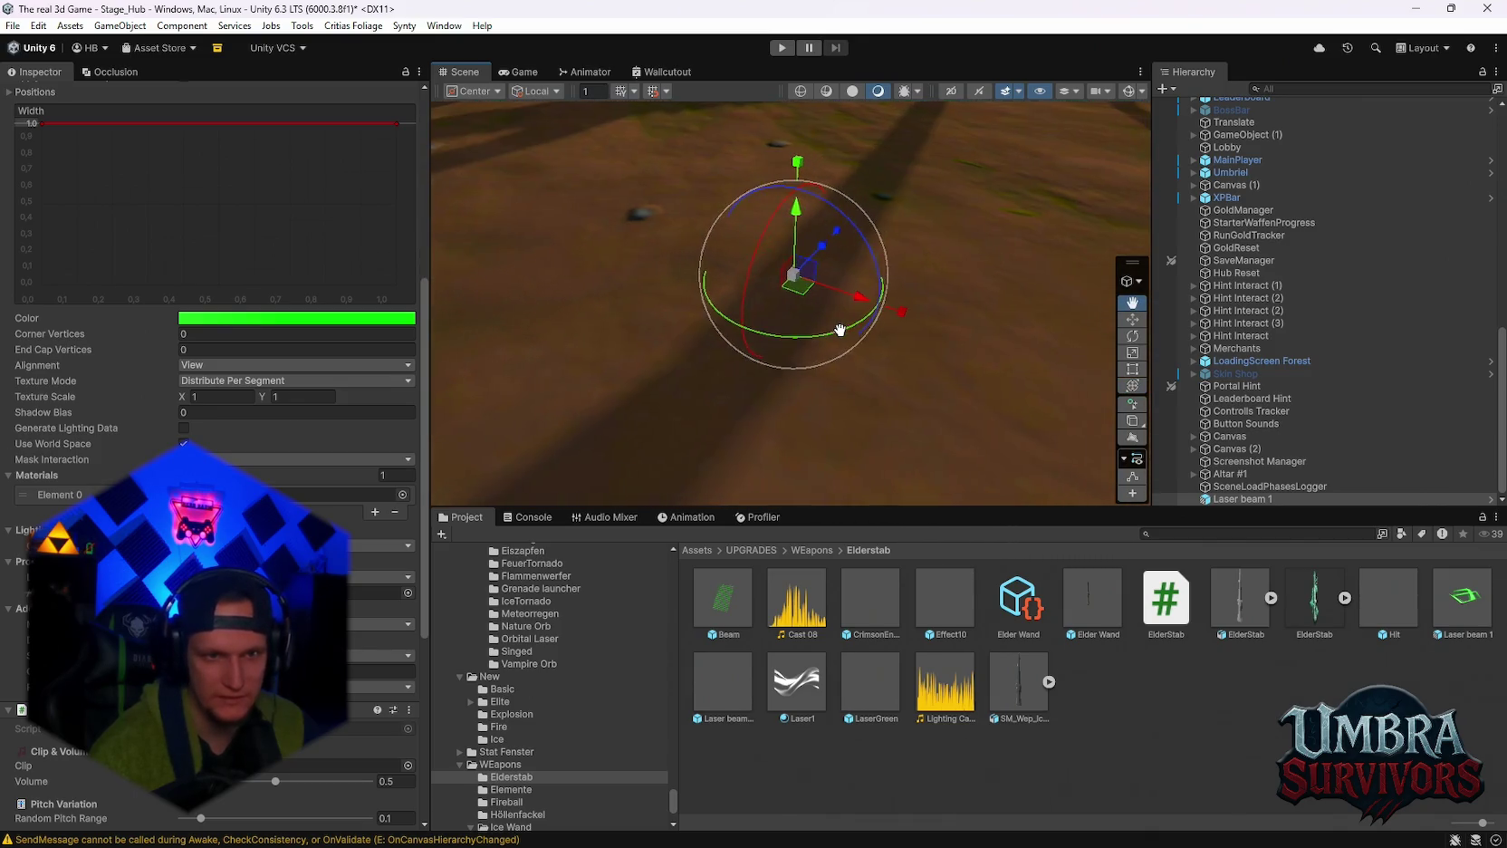
pyautogui.press('f')
pyautogui.moveTo(840, 329)
pyautogui.mouseDown()
pyautogui.moveTo(864, 380)
pyautogui.moveTo(925, 245)
pyautogui.moveTo(998, 266)
pyautogui.moveTo(1089, 346)
pyautogui.moveTo(945, 300)
pyautogui.moveTo(979, 301)
pyautogui.moveTo(814, 297)
pyautogui.moveTo(881, 289)
pyautogui.moveTo(853, 290)
pyautogui.mouseUp()
pyautogui.hotkey('ctrl', 'z')
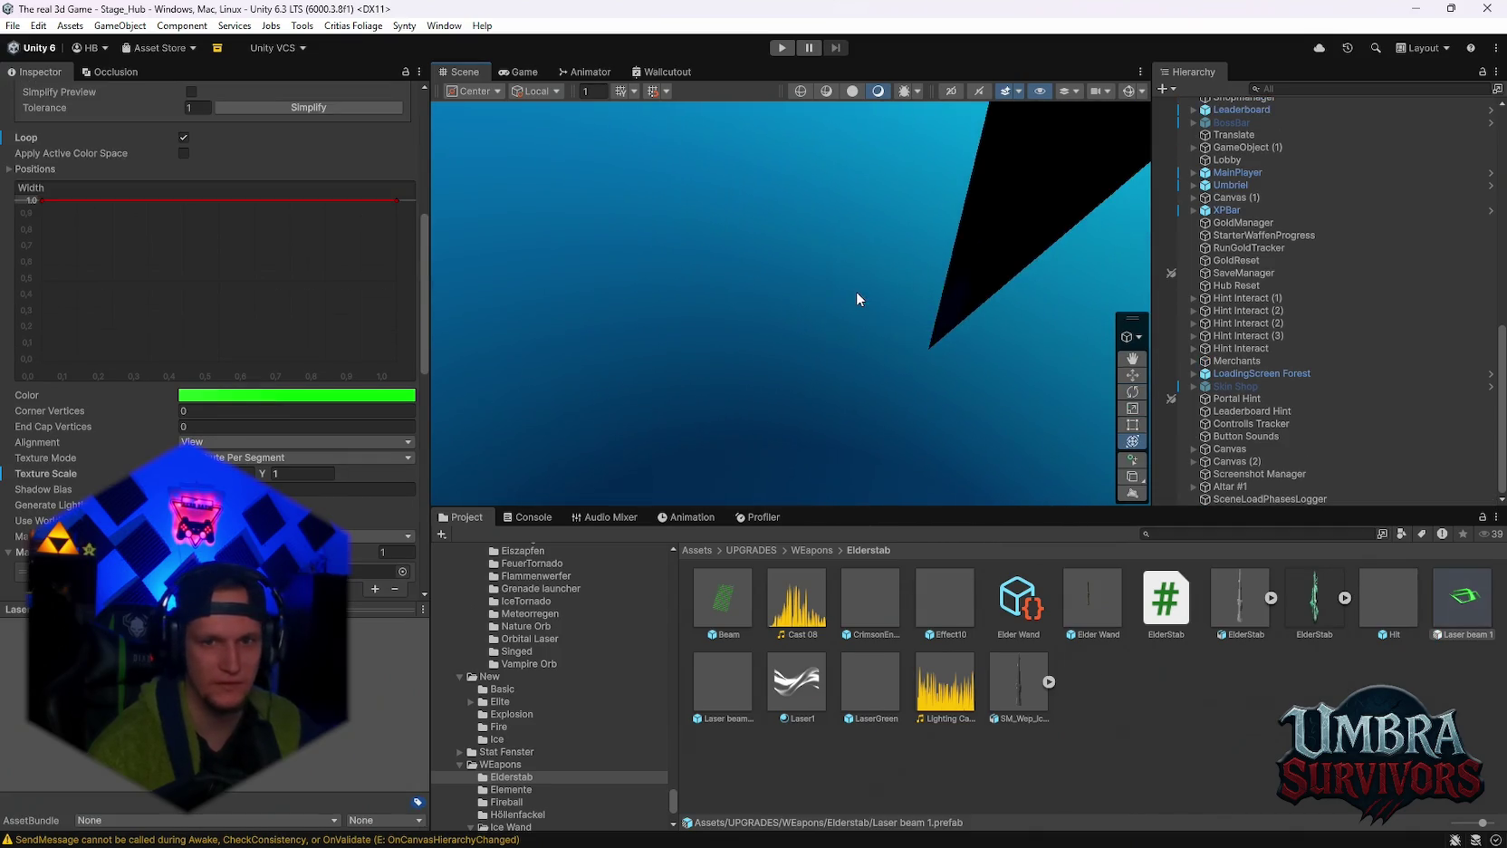
# Frame SpawnPoint 2 in the scene view.
pyautogui.scroll(2, 281, 248)
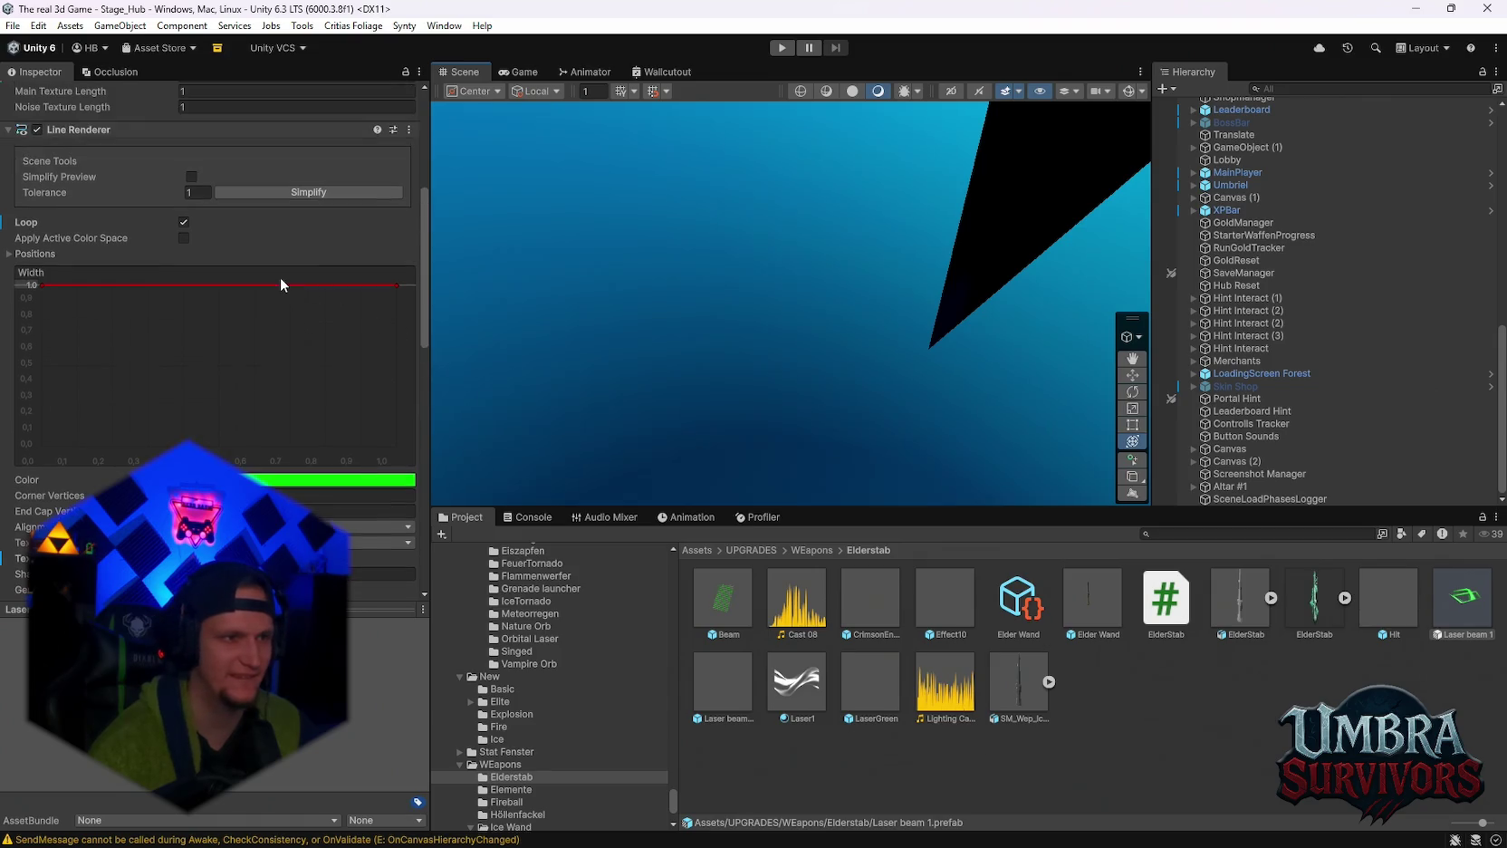
pyautogui.scroll(3, 1264, 166)
pyautogui.scroll(5, 1268, 181)
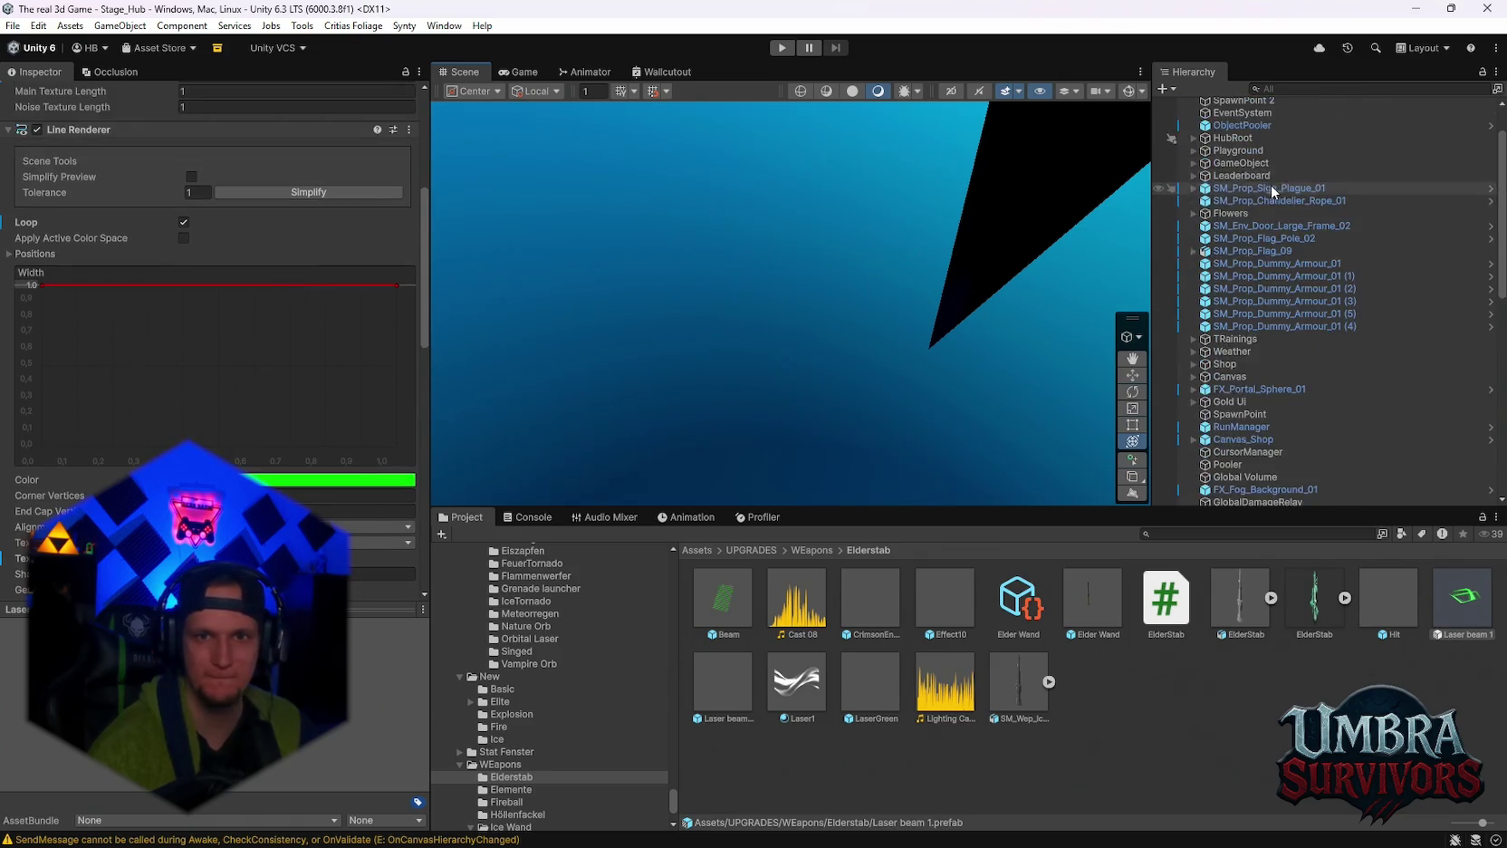
pyautogui.doubleClick(1244, 153)
pyautogui.scroll(-5, 858, 348)
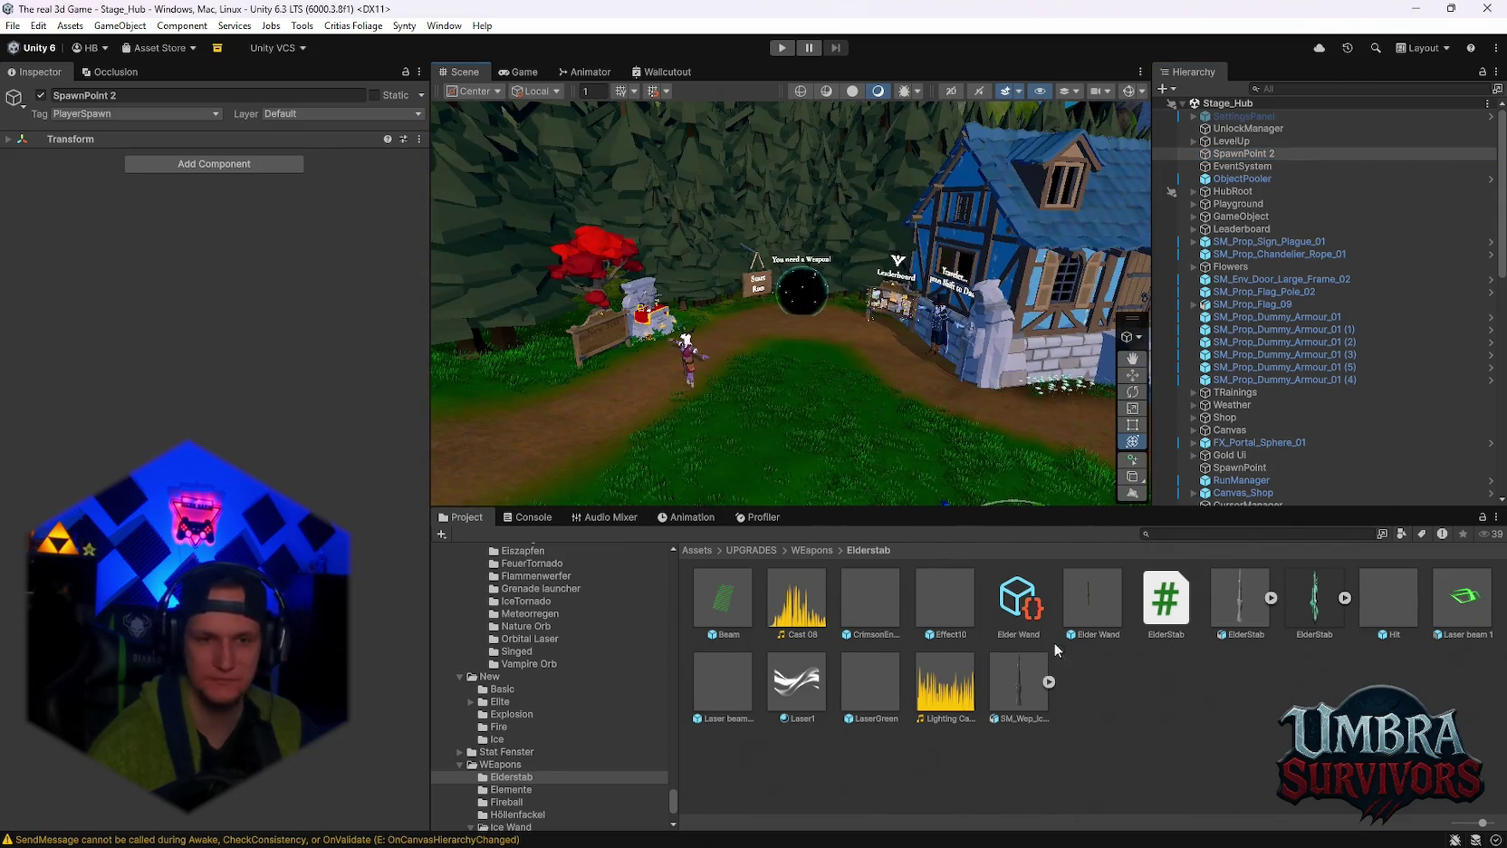
pyautogui.click(1198, 534)
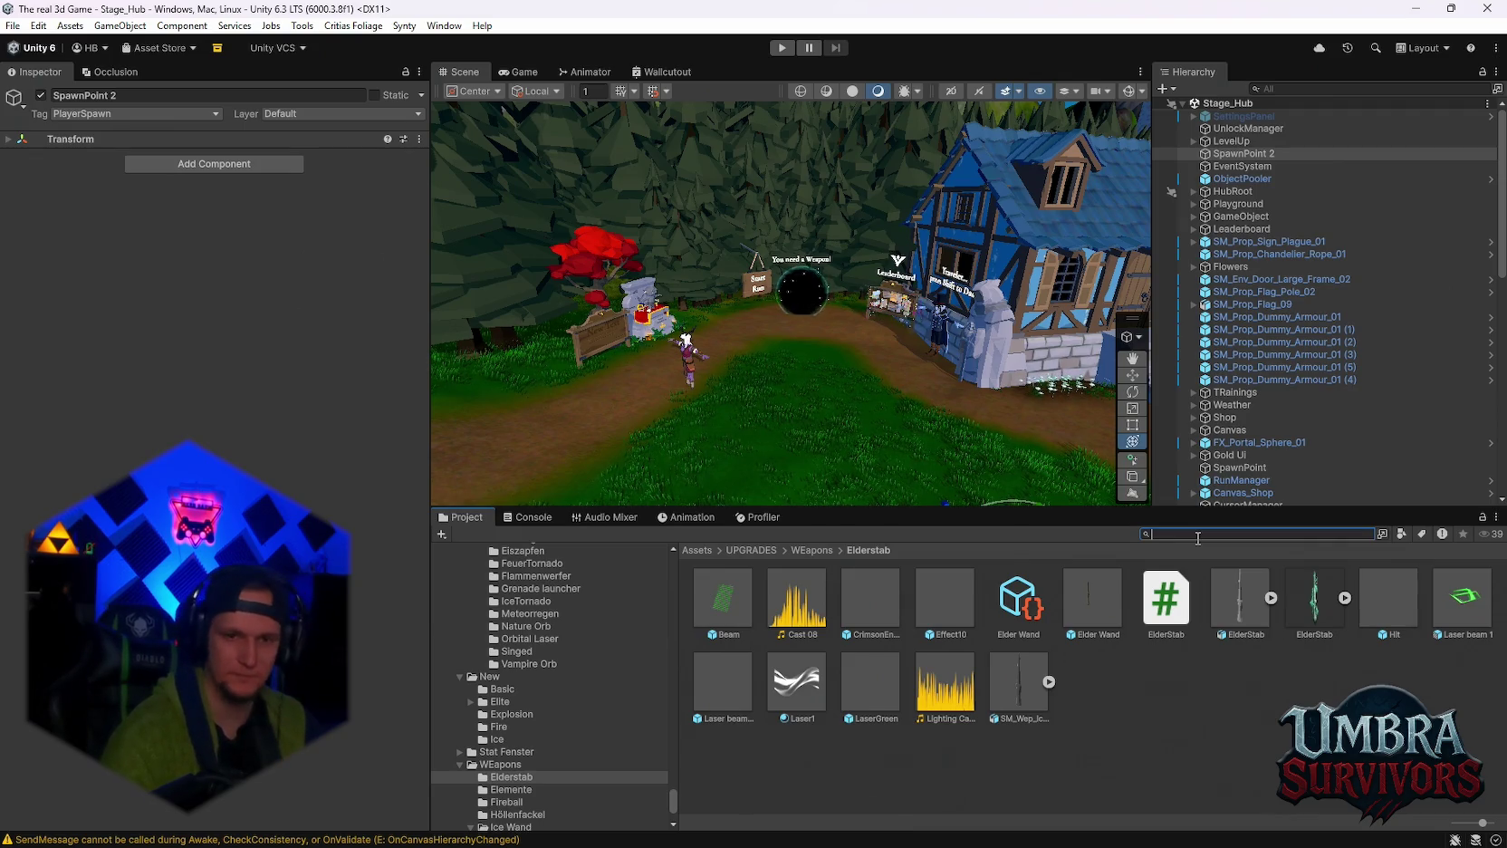
# Search the Project for 'wald' and open the Waldschrat > WS BOSS folder.
pyautogui.write('sps')
pyautogui.press('BackSpace')
pyautogui.write('wald')
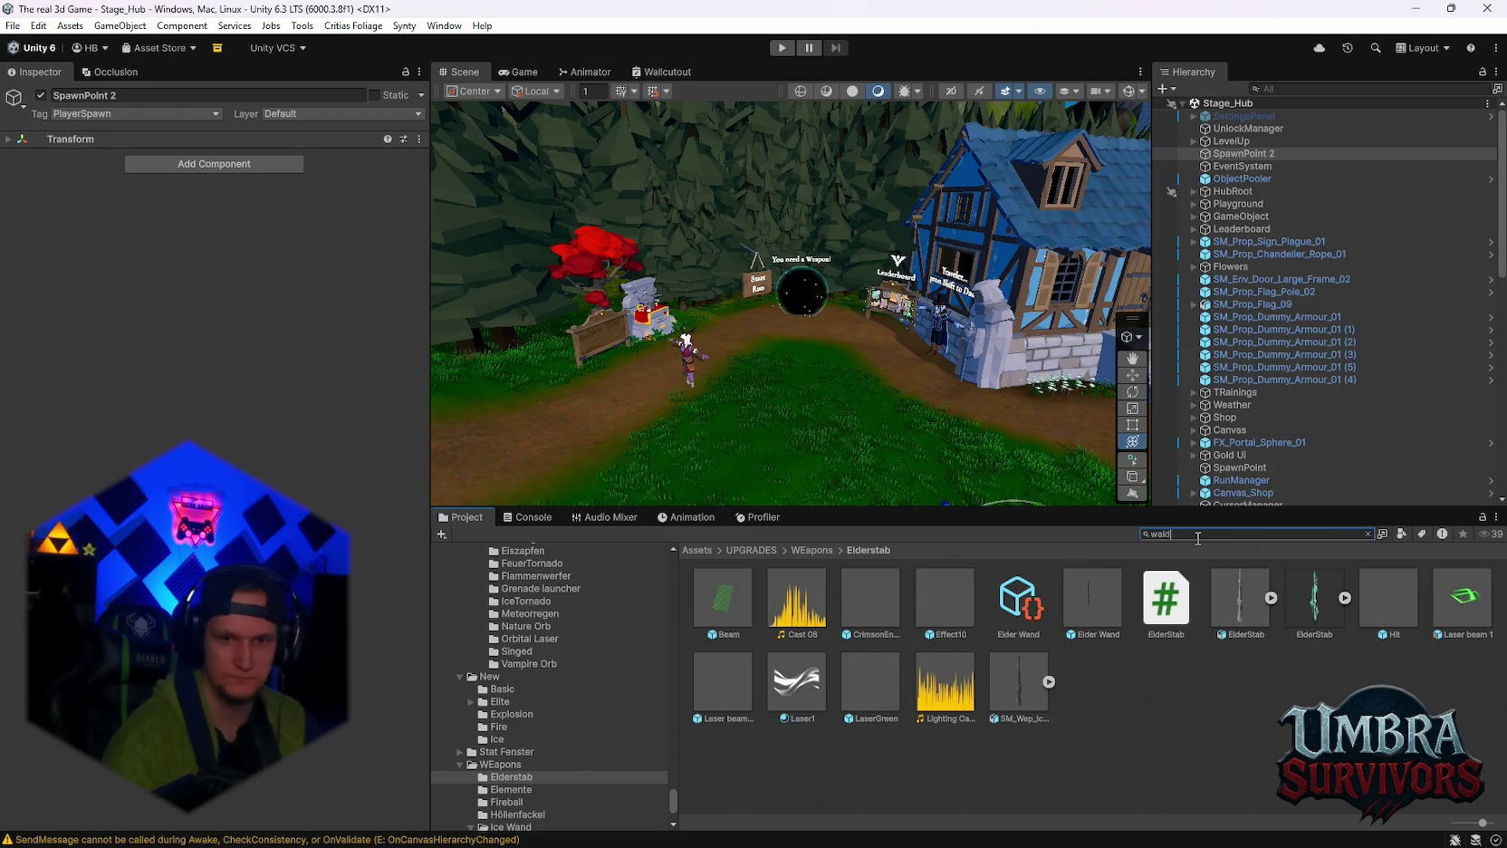
pyautogui.doubleClick(721, 598)
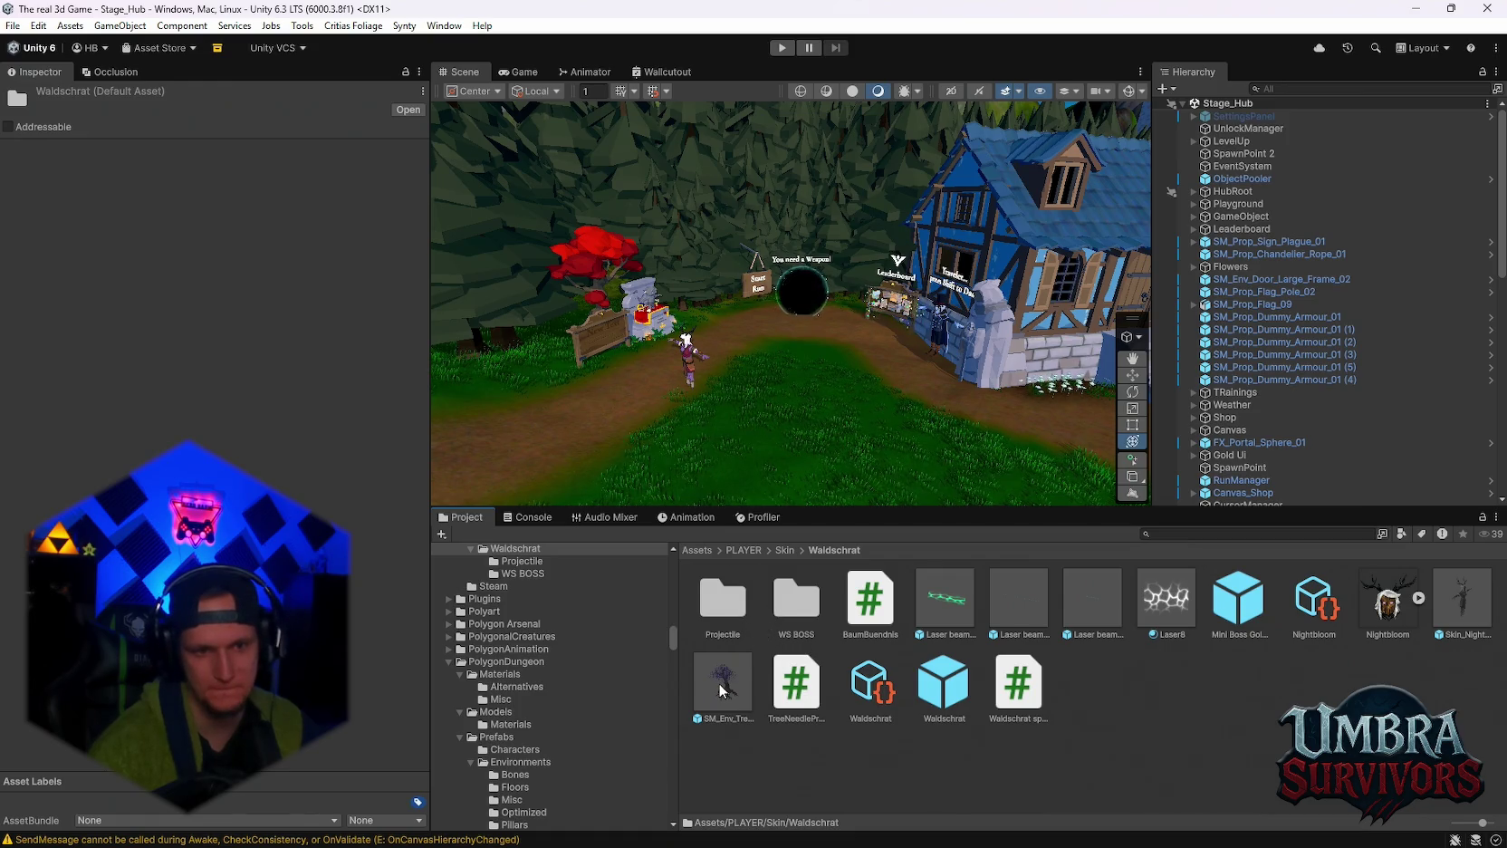
pyautogui.click(793, 613)
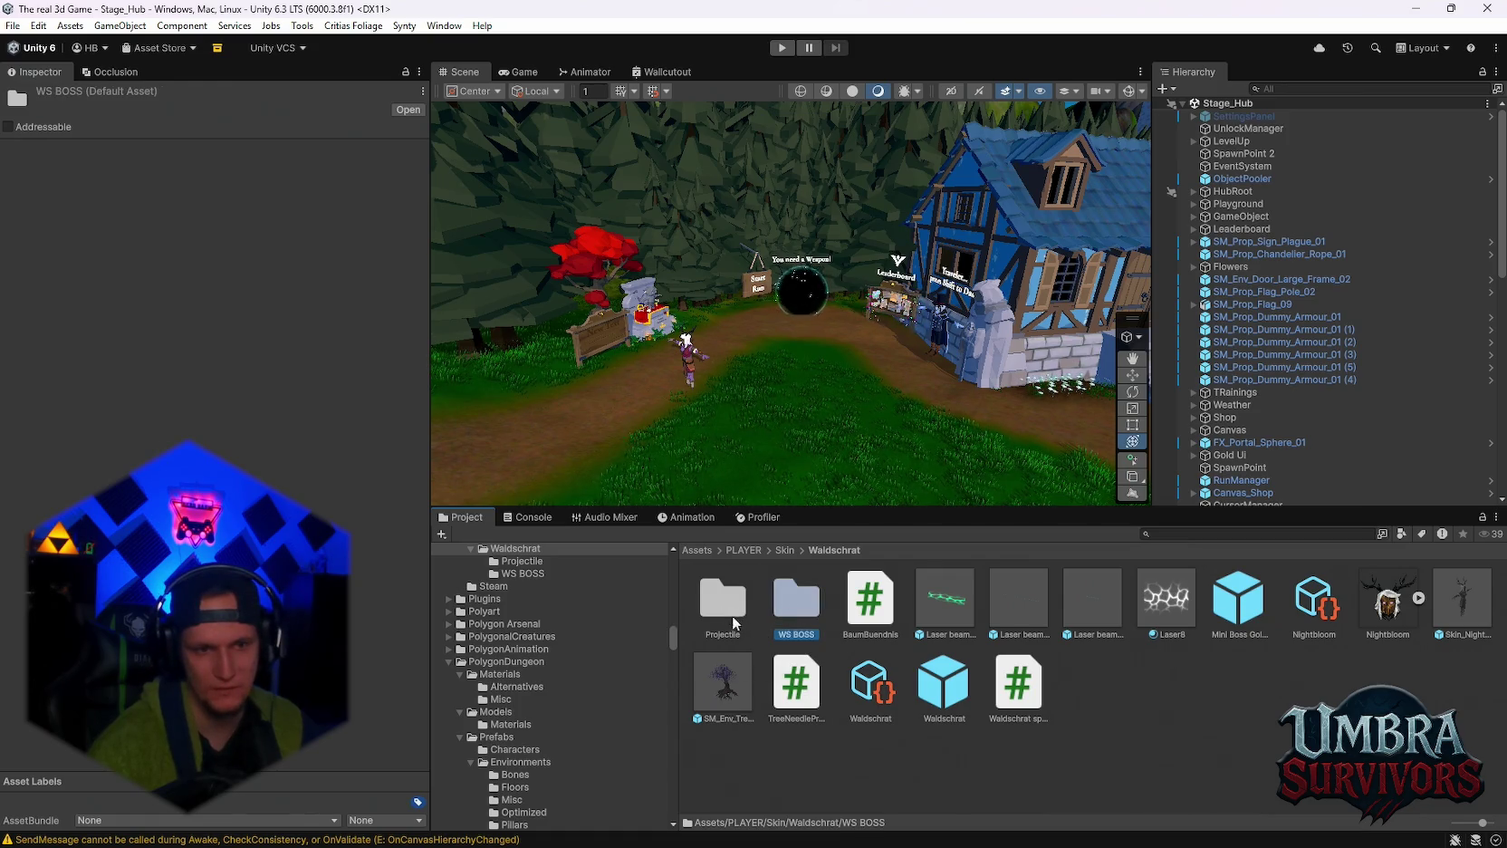
pyautogui.doubleClick(793, 613)
# Create an empty C# script there named 'Unlock reporter'.
pyautogui.rightClick(1005, 781)
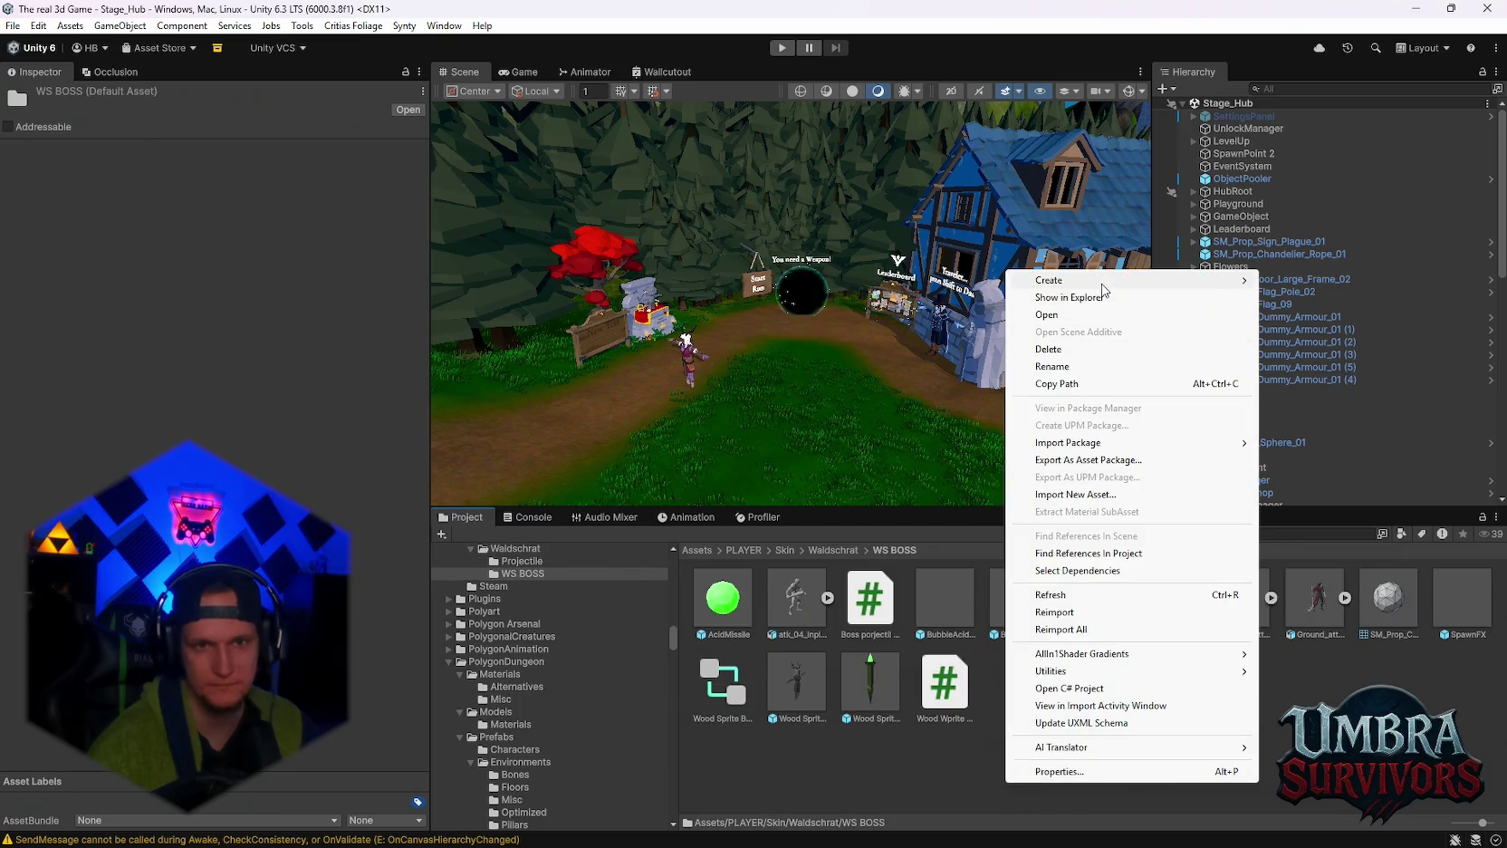
pyautogui.moveTo(1107, 288)
pyautogui.moveTo(1335, 359)
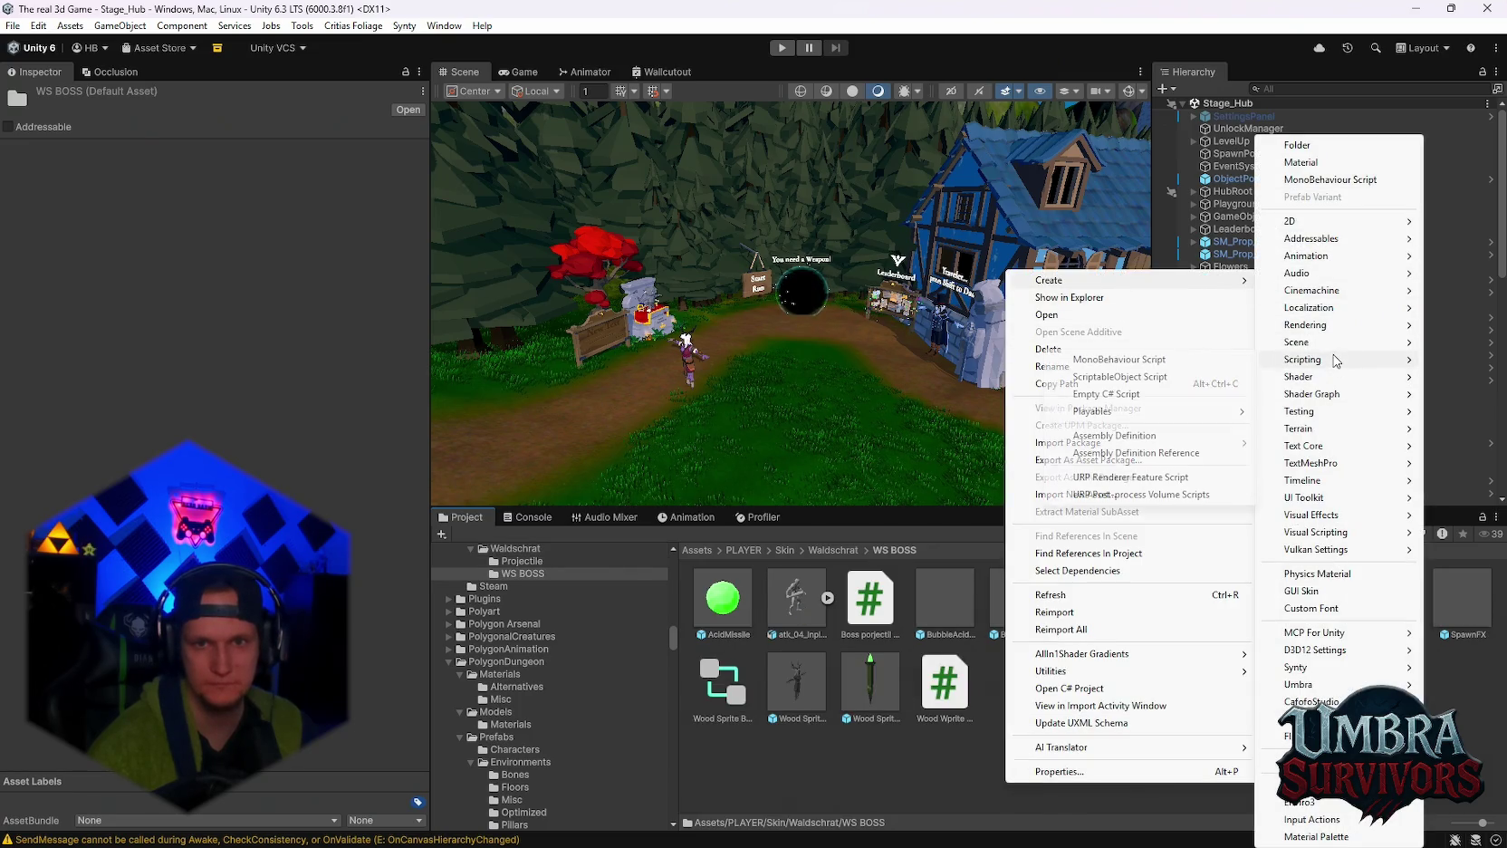
pyautogui.click(1178, 397)
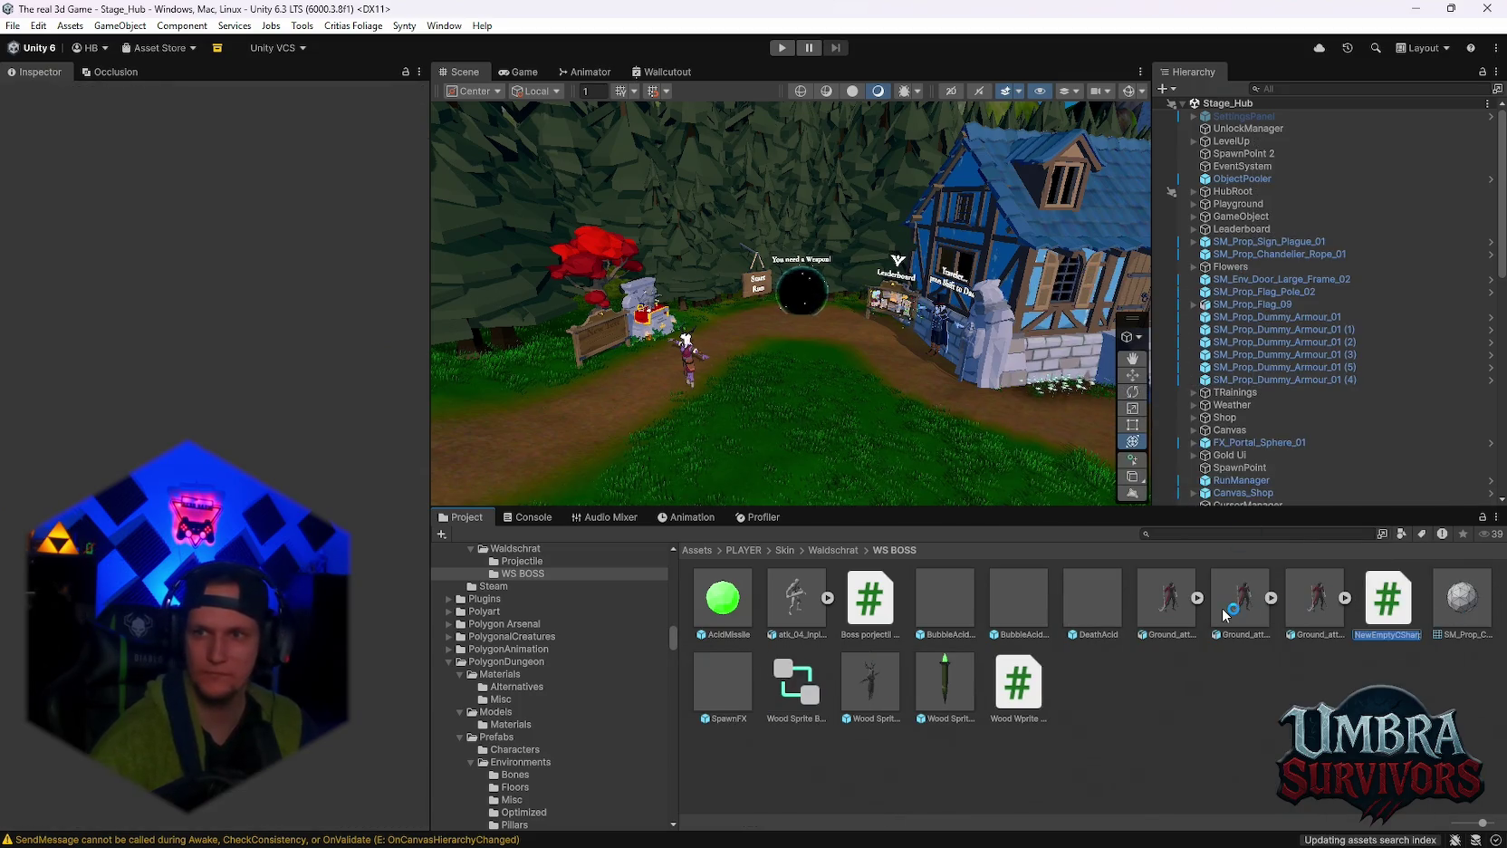
pyautogui.write('Ur')
pyautogui.press('BackSpace')
pyautogui.write('nlock reporter')
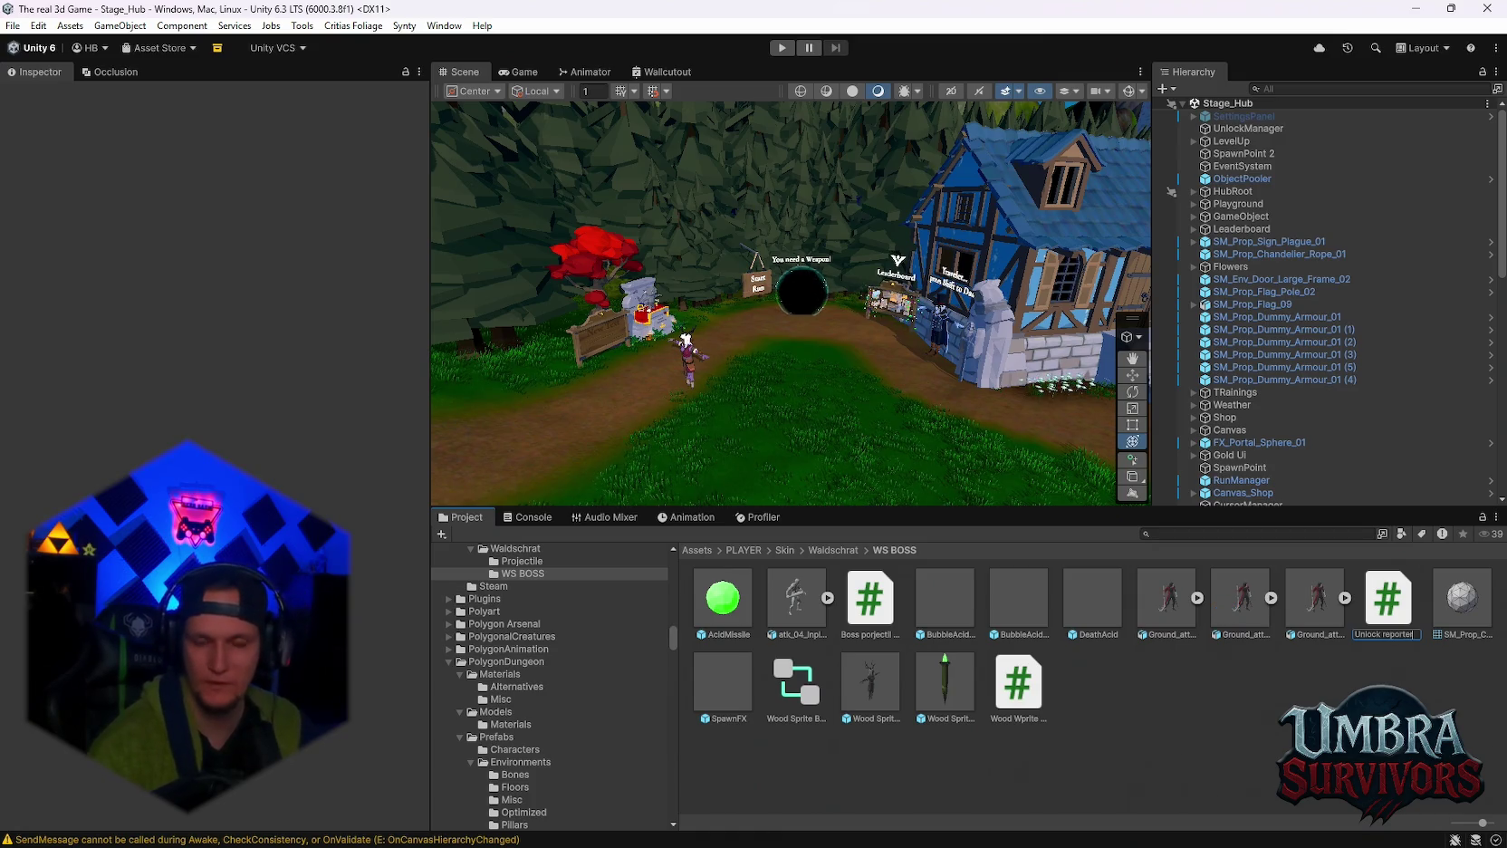
pyautogui.press('Return')
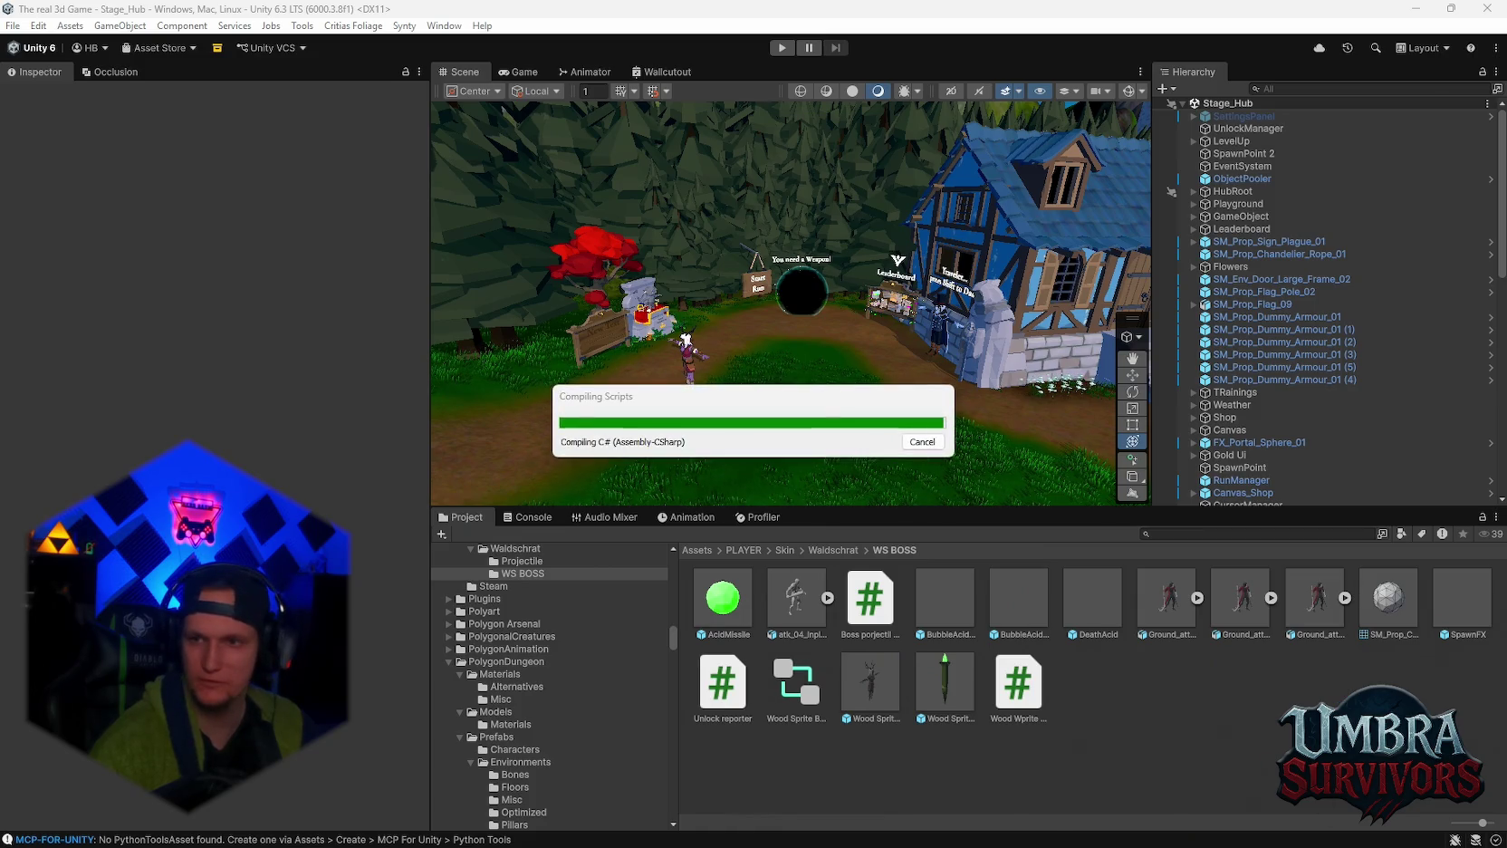
# Clear the Console and read the duplicate EnemyKillUnlockReporter CS0101 and CS0579 errors.
pyautogui.click(528, 516)
pyautogui.click(447, 535)
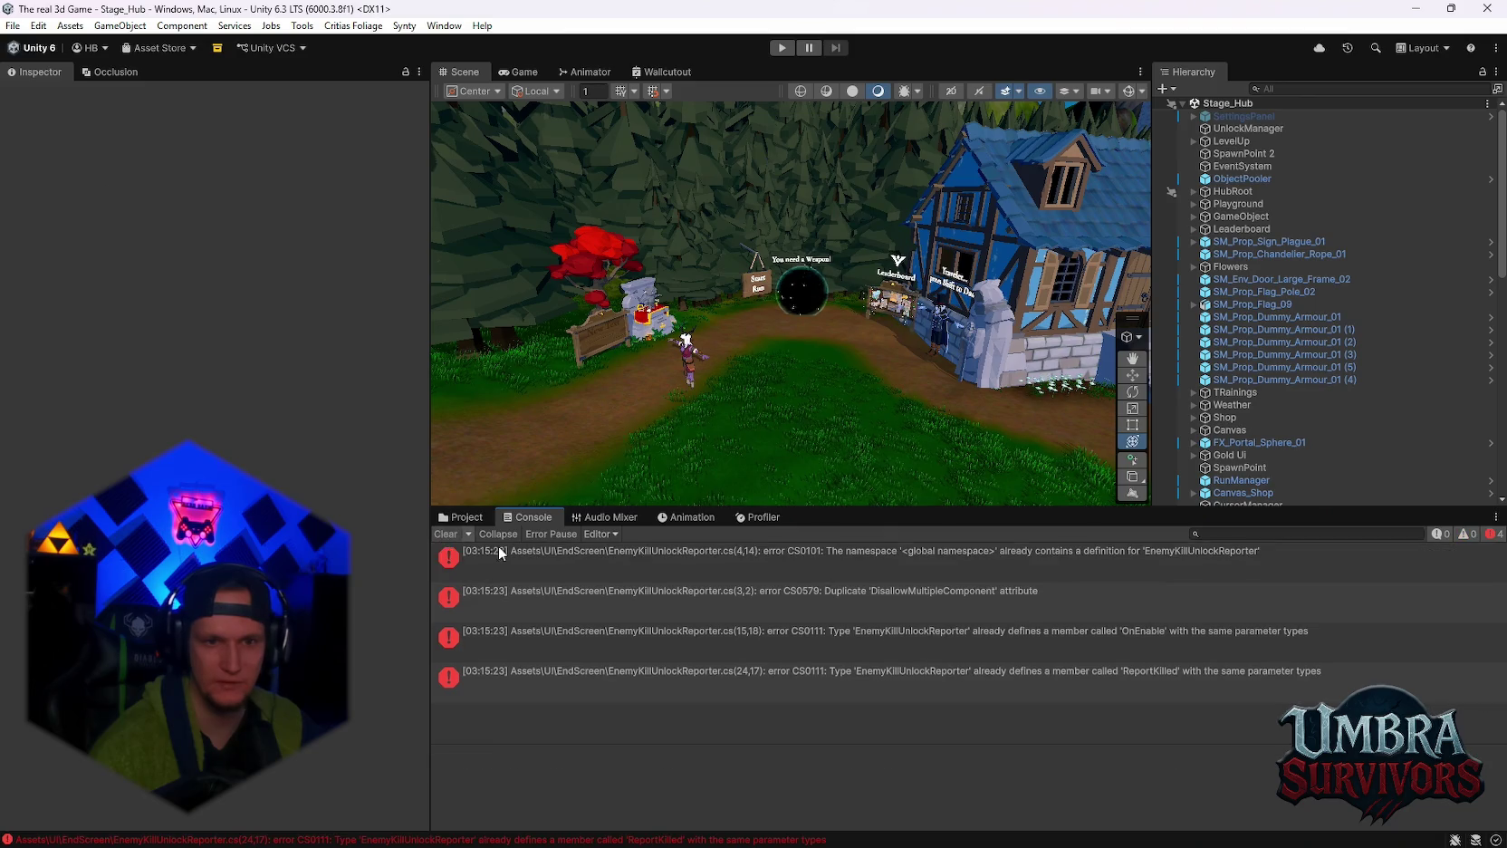
pyautogui.click(841, 561)
pyautogui.keyDown('shift'); pyautogui.click(883, 634); pyautogui.keyUp('shift')
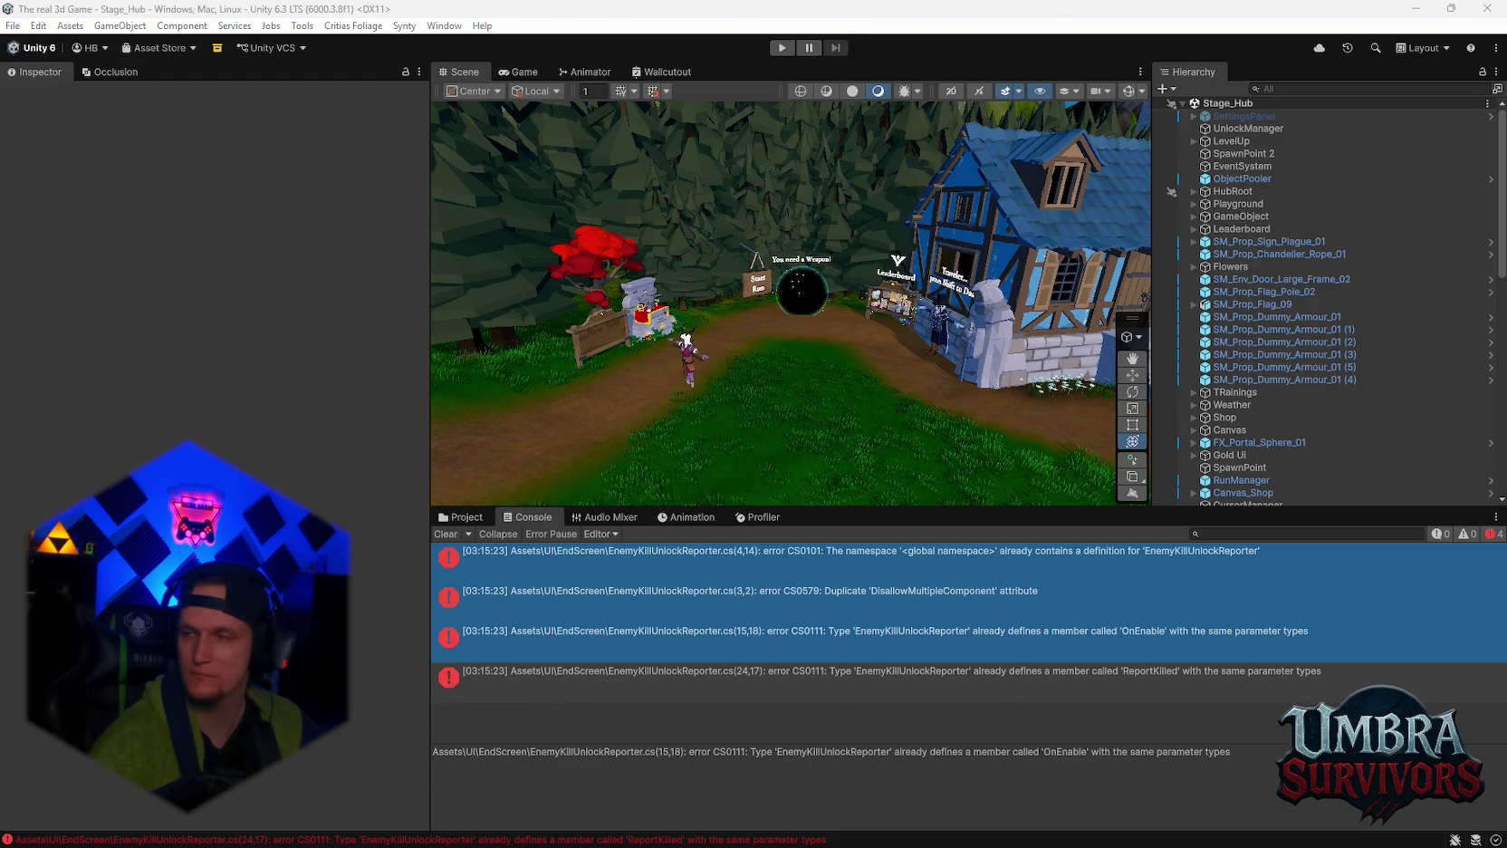
pyautogui.click(774, 593)
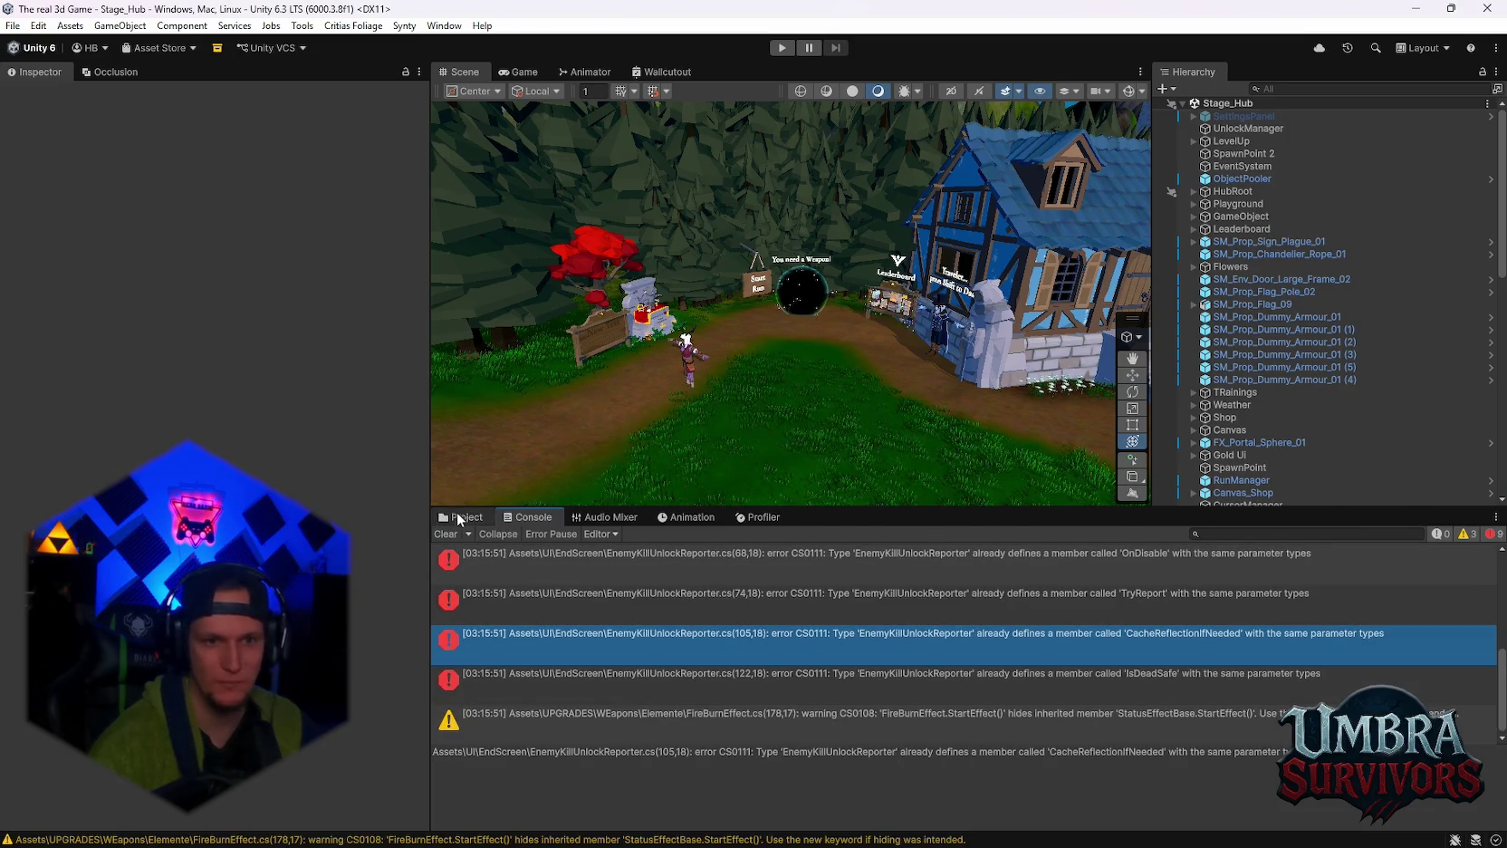
pyautogui.click(456, 515)
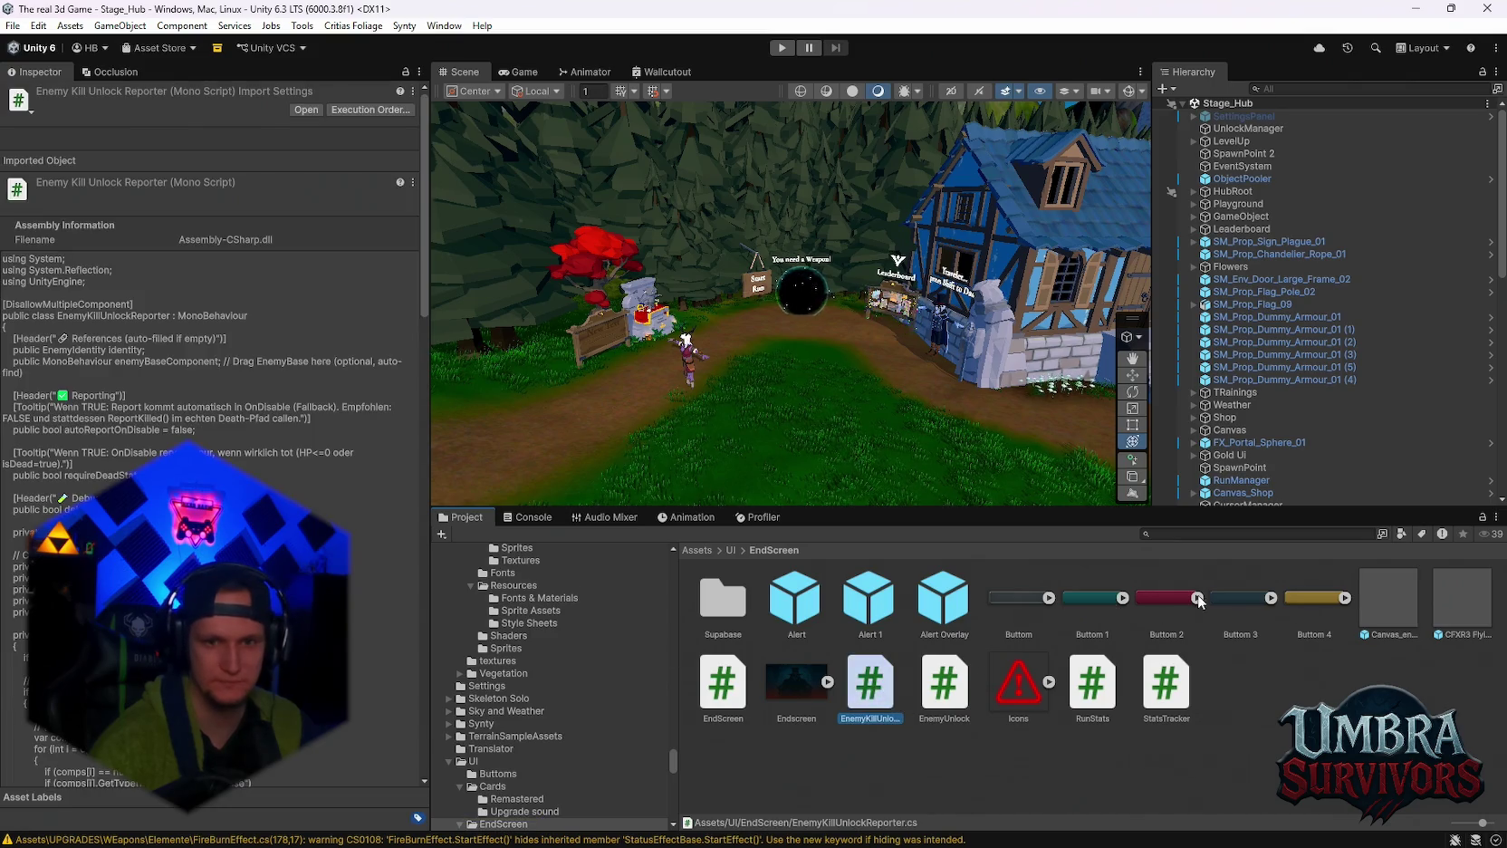
# Search the Project for 'waldsch' and open the Waldschrat > WS BOSS folder.
pyautogui.click(1205, 534)
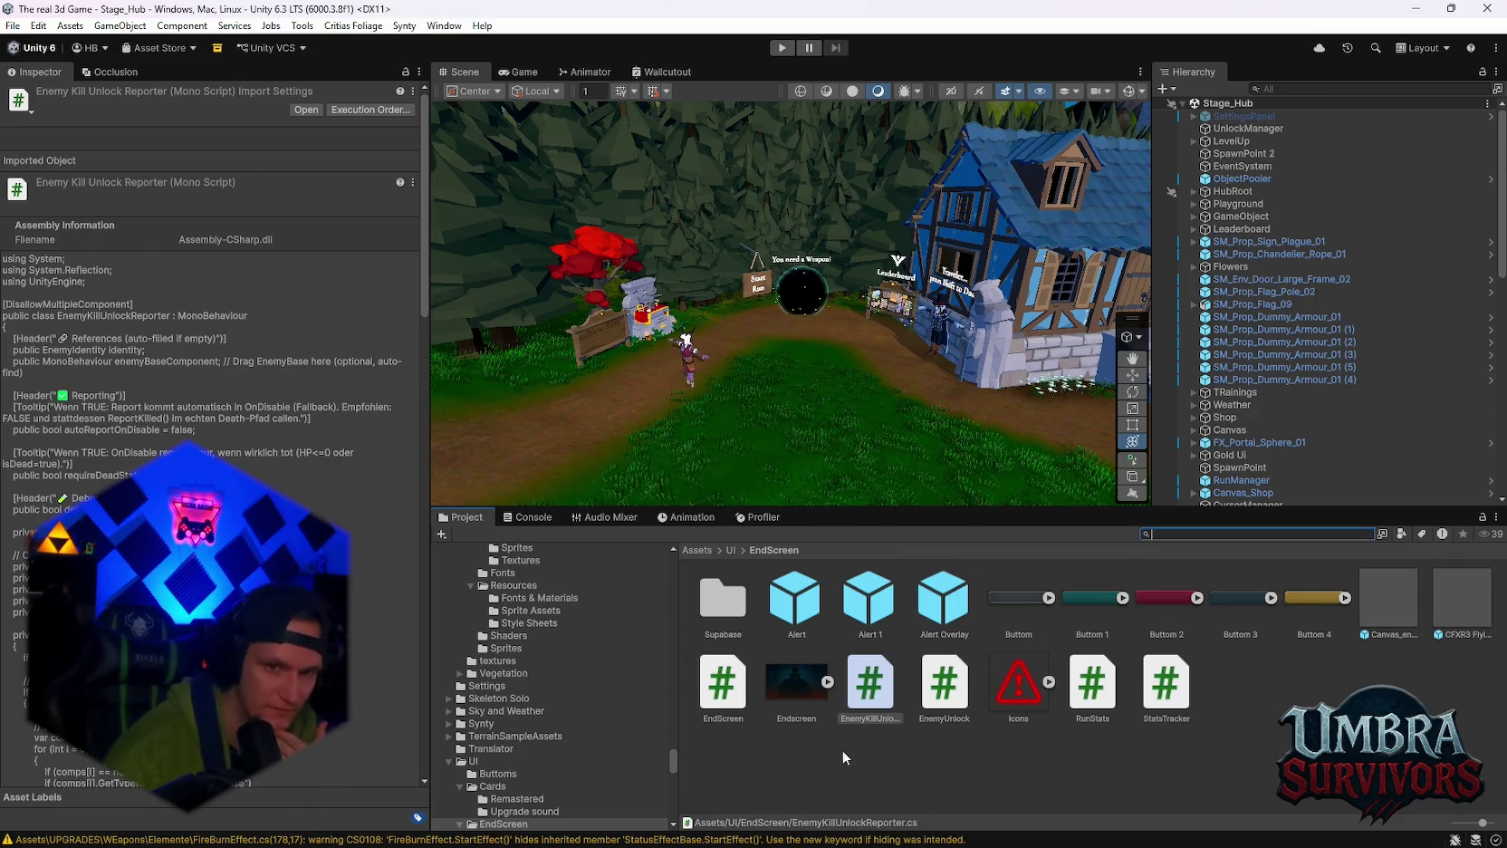
pyautogui.write('waldsch')
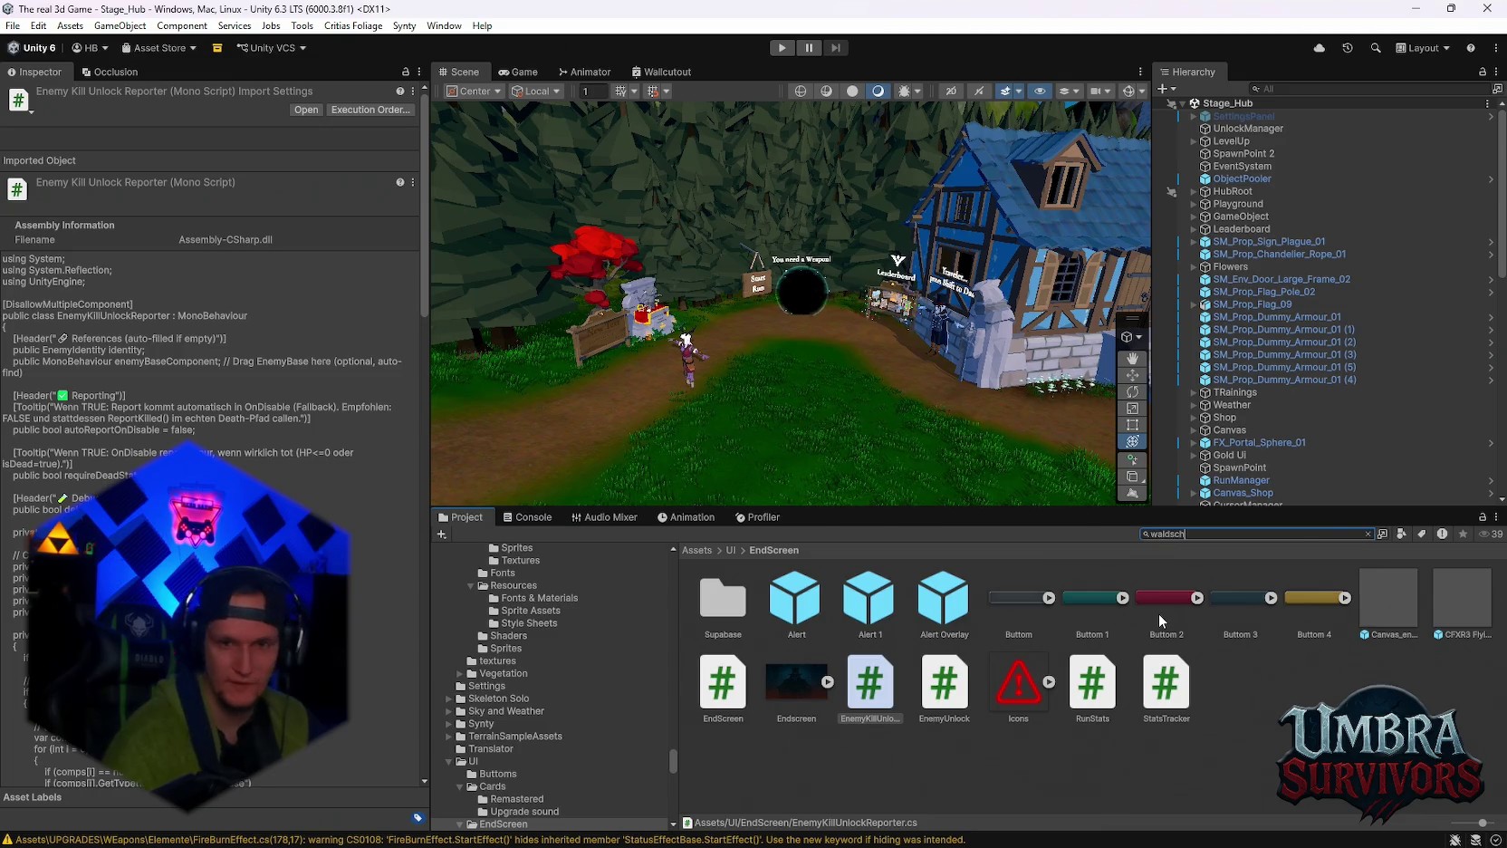
pyautogui.click(726, 624)
pyautogui.doubleClick(726, 624)
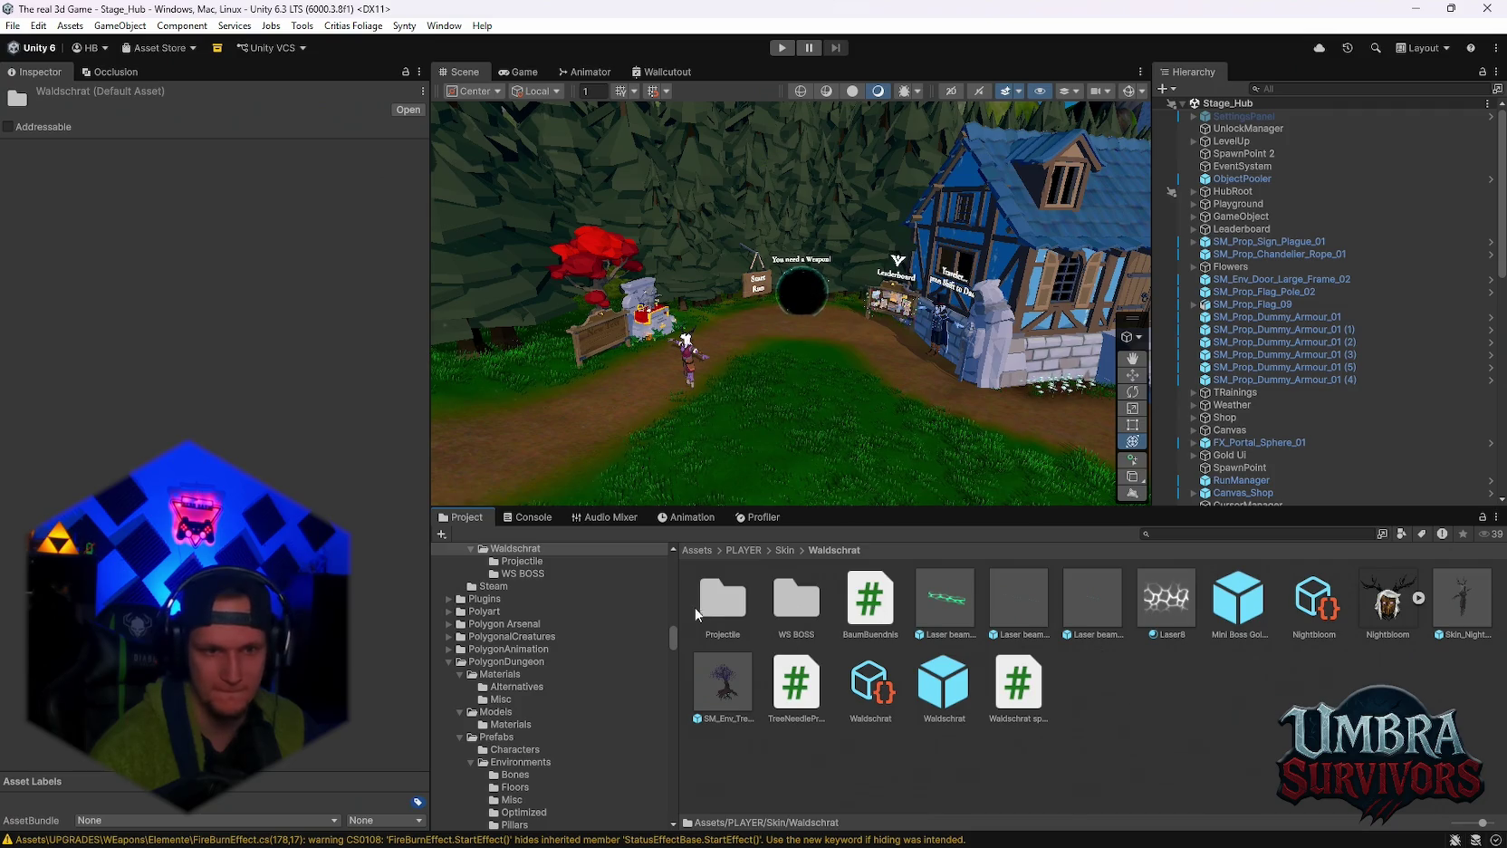
pyautogui.doubleClick(793, 602)
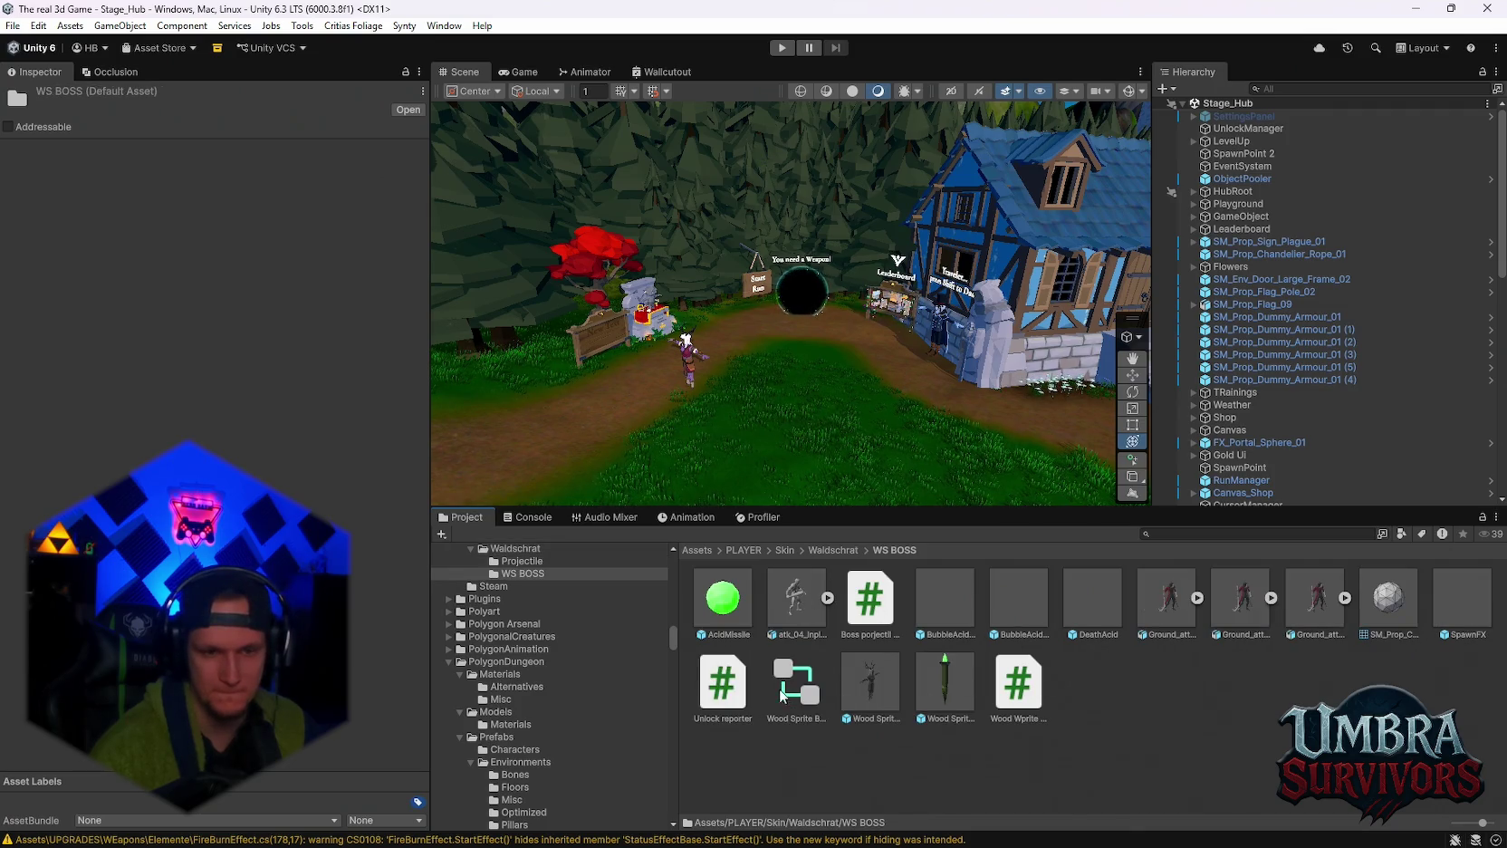
# Delete the Unlock reporter script and check the Console for remaining errors.
pyautogui.click(725, 685)
pyautogui.press('Delete')
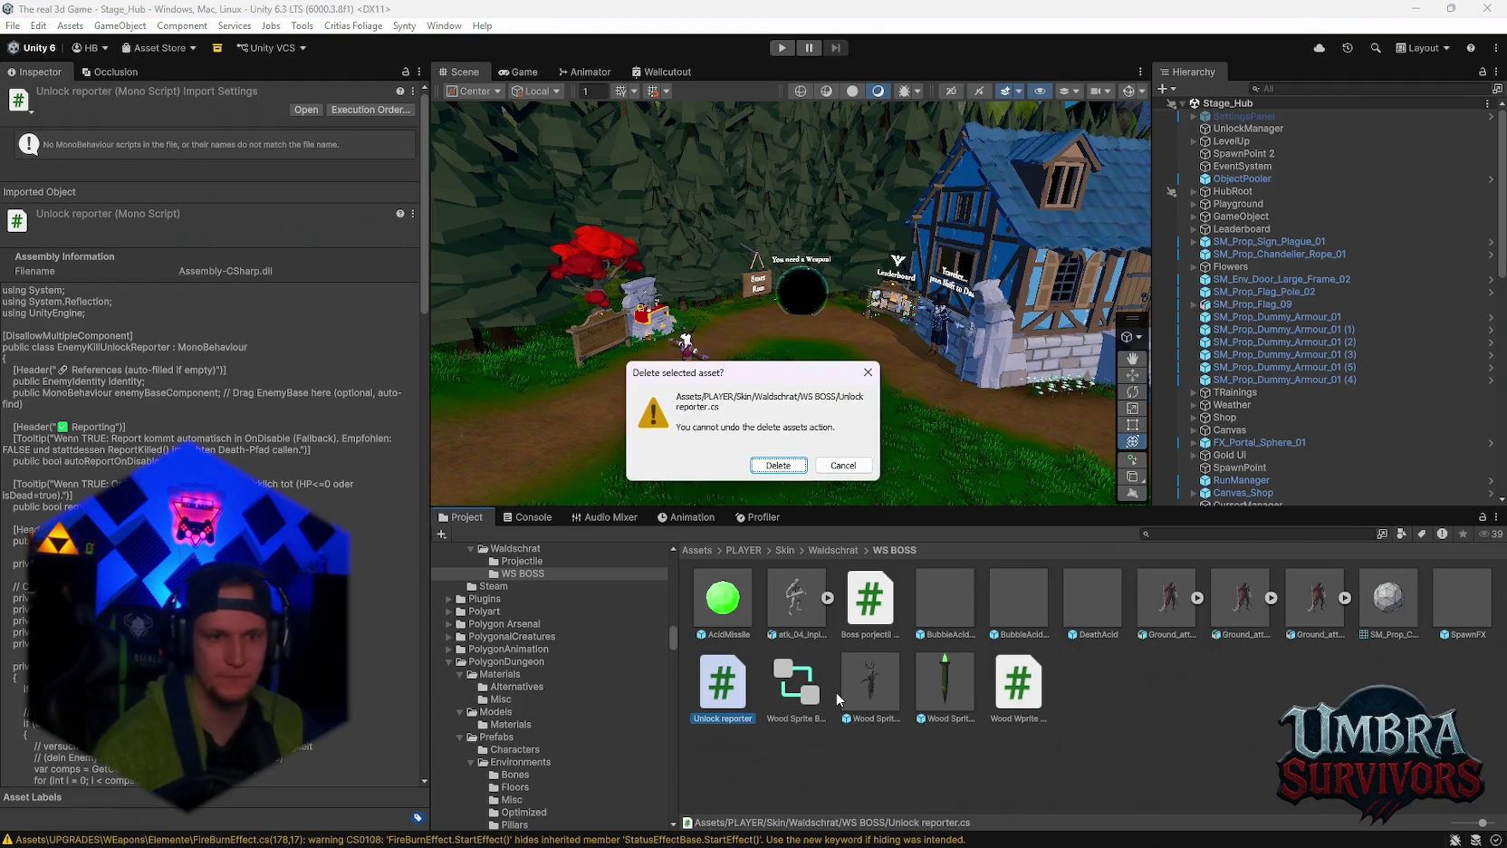
pyautogui.click(759, 466)
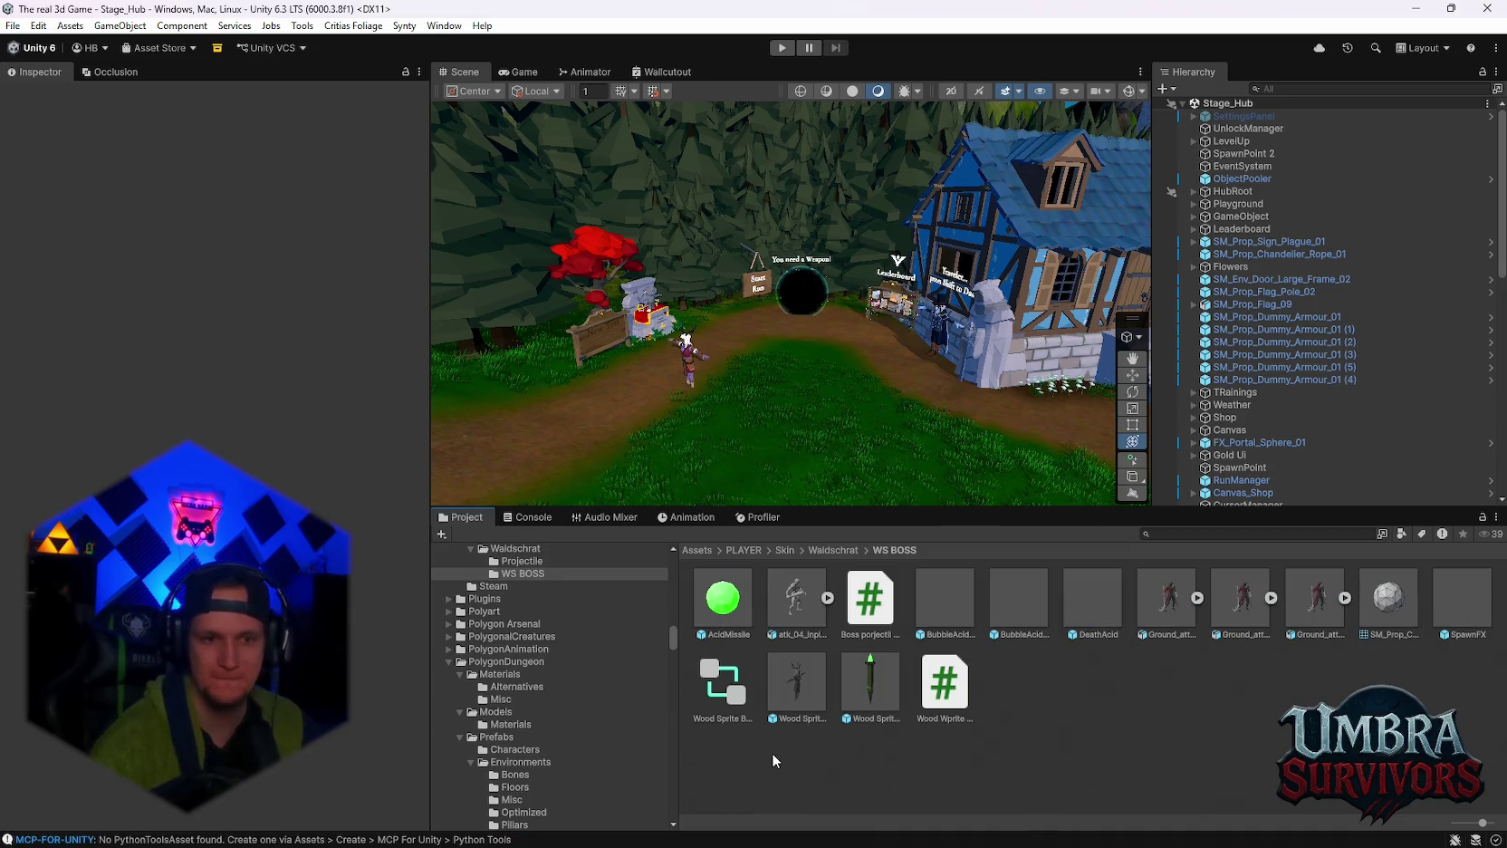
pyautogui.click(532, 517)
# Clear the Console and open the EndScreen folder via an 'ends' search.
pyautogui.click(442, 534)
pyautogui.click(462, 517)
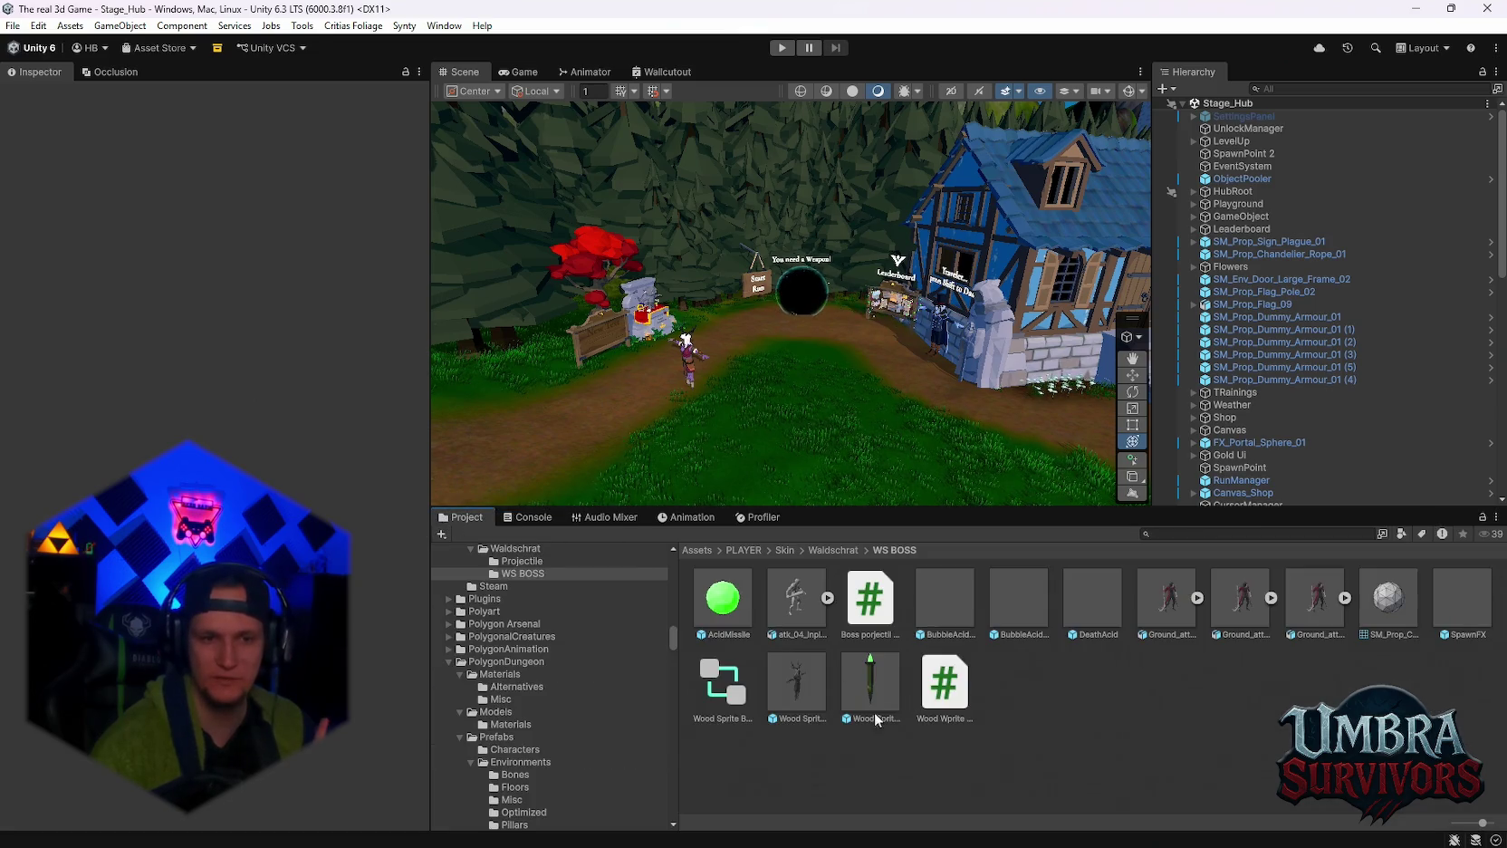
pyautogui.click(796, 684)
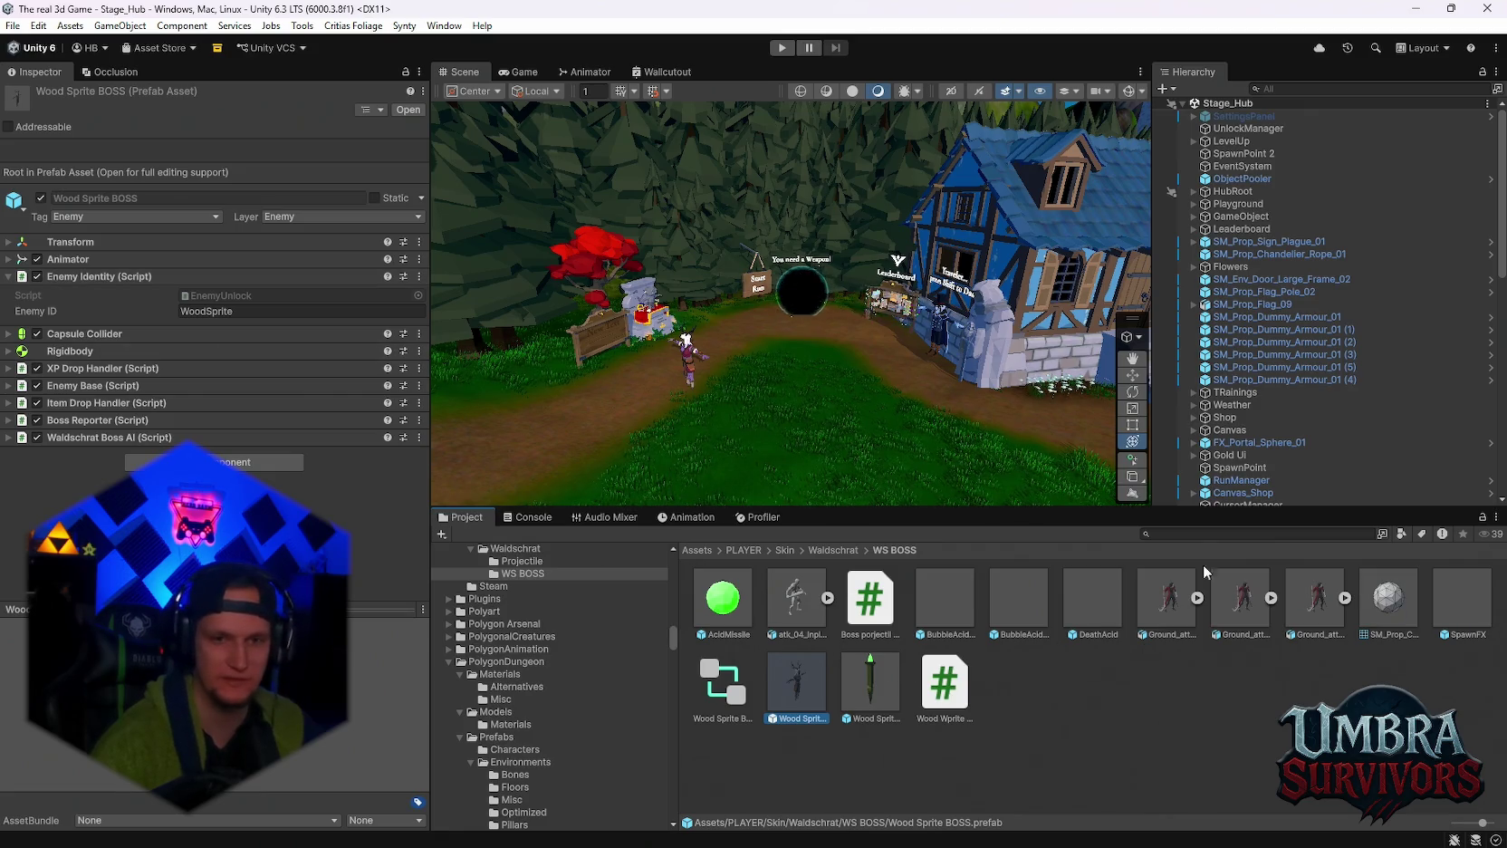
pyautogui.click(1198, 533)
pyautogui.write('ends')
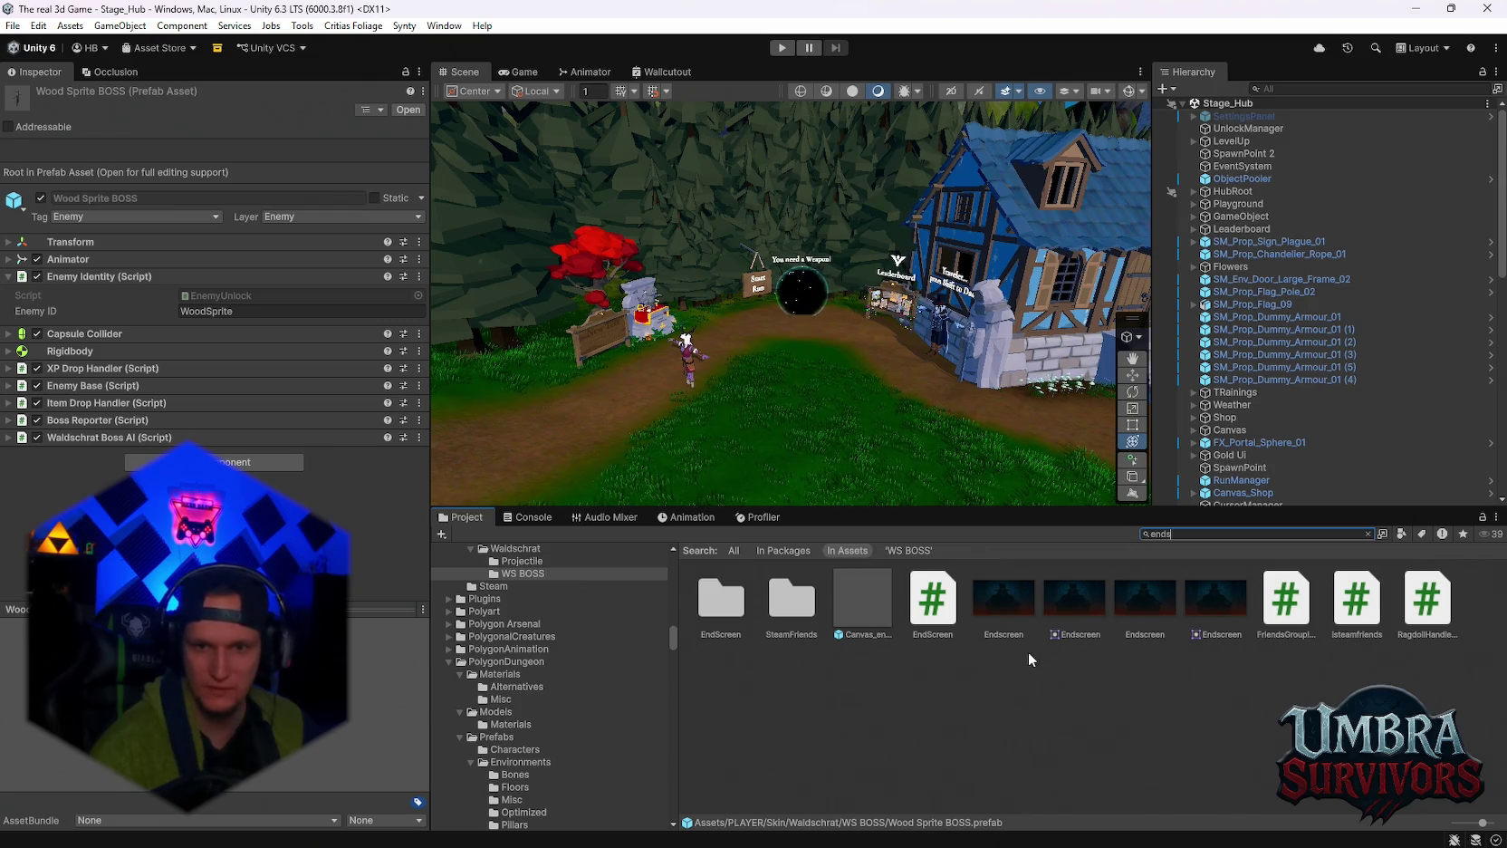
pyautogui.doubleClick(721, 599)
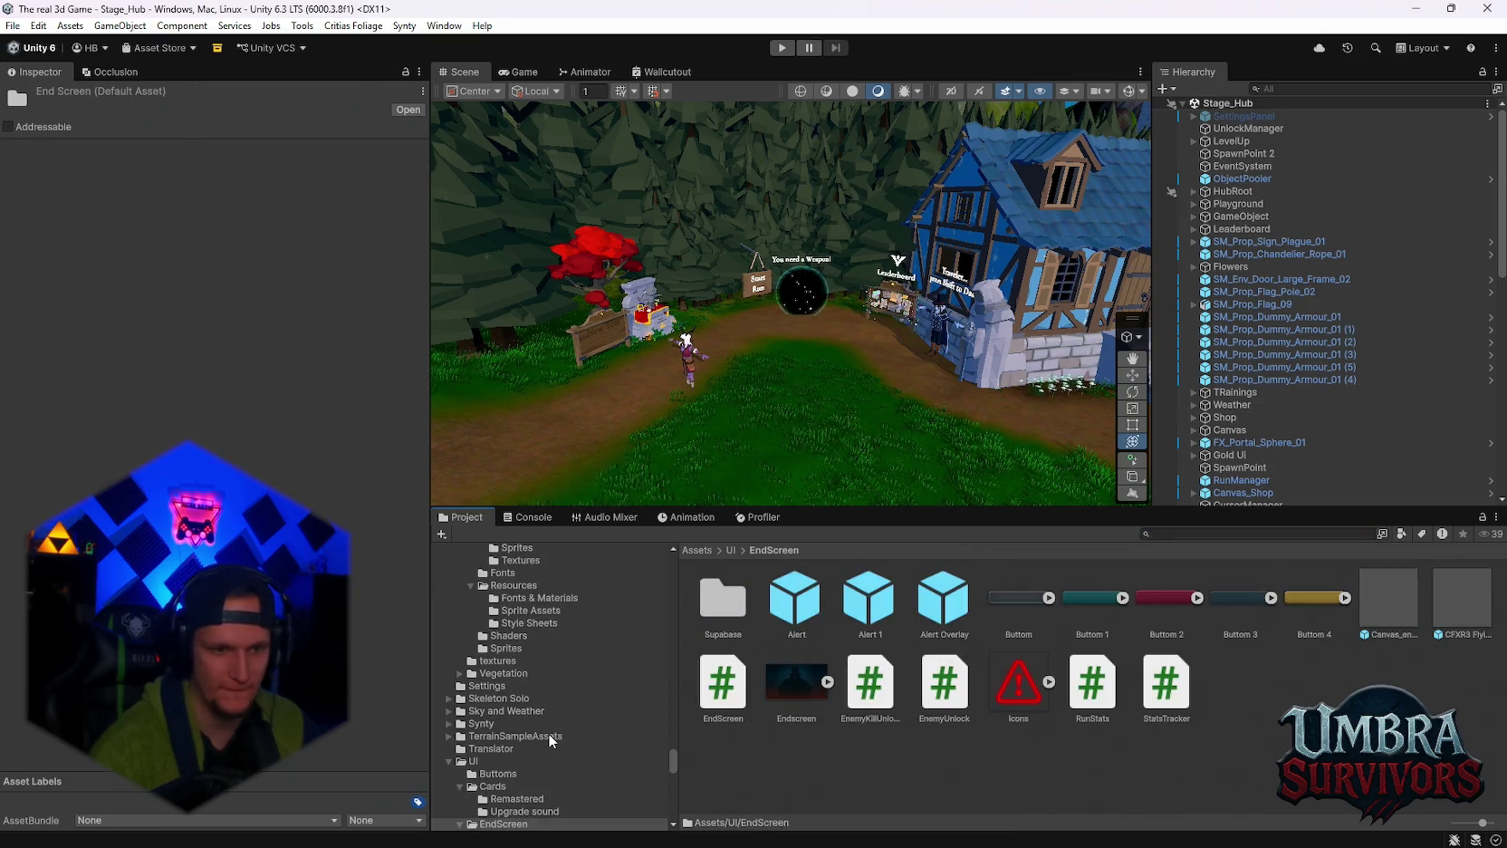
# Collapse ENEMYS and Horror Poly, then move EnemyKillUnlock into the Waldschrat/WS BOSS folder.
pyautogui.scroll(5, 556, 730)
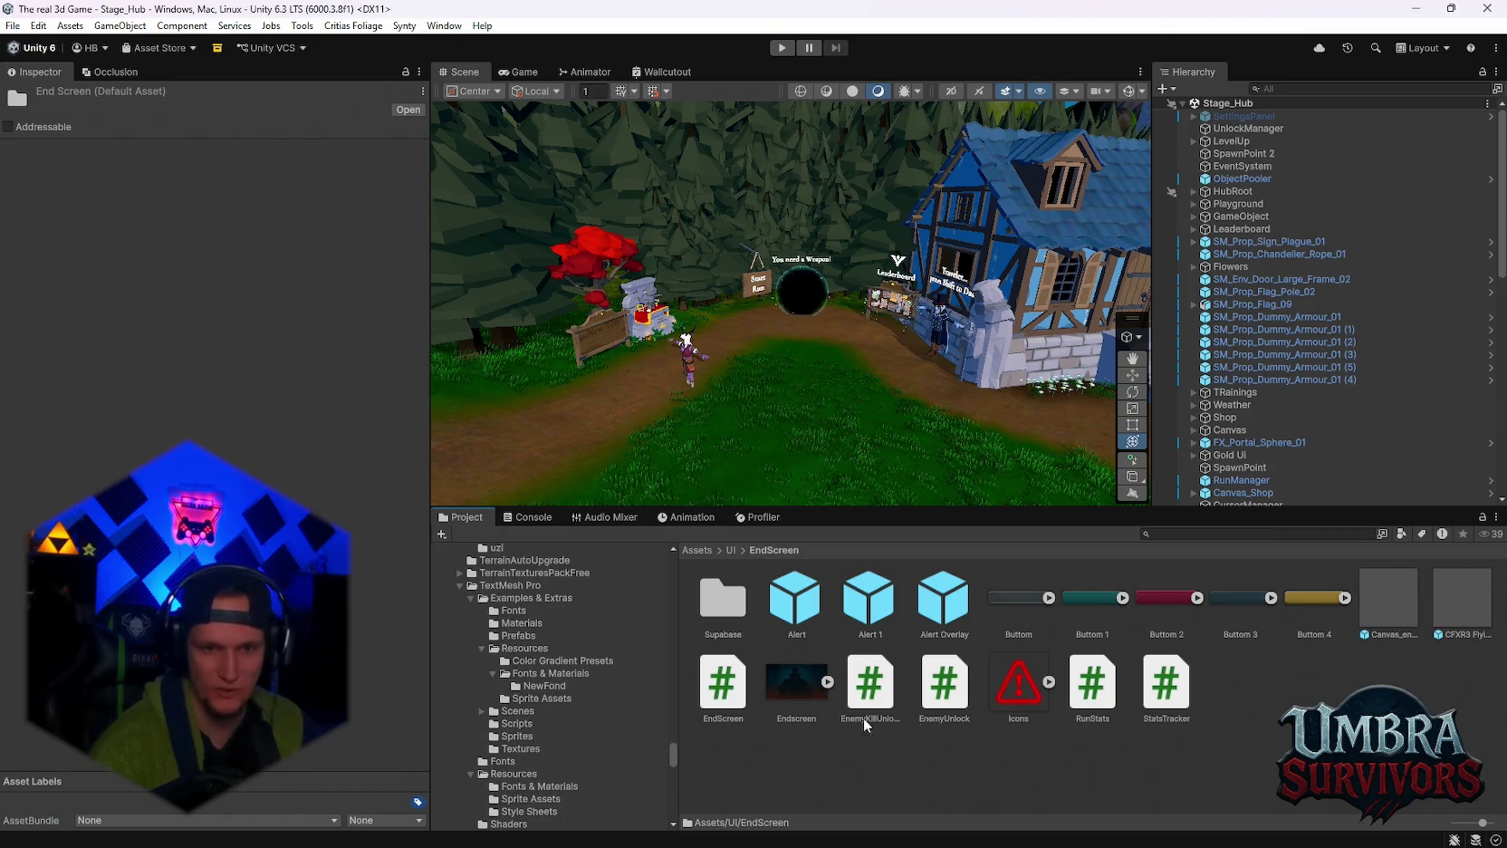
pyautogui.scroll(5, 593, 715)
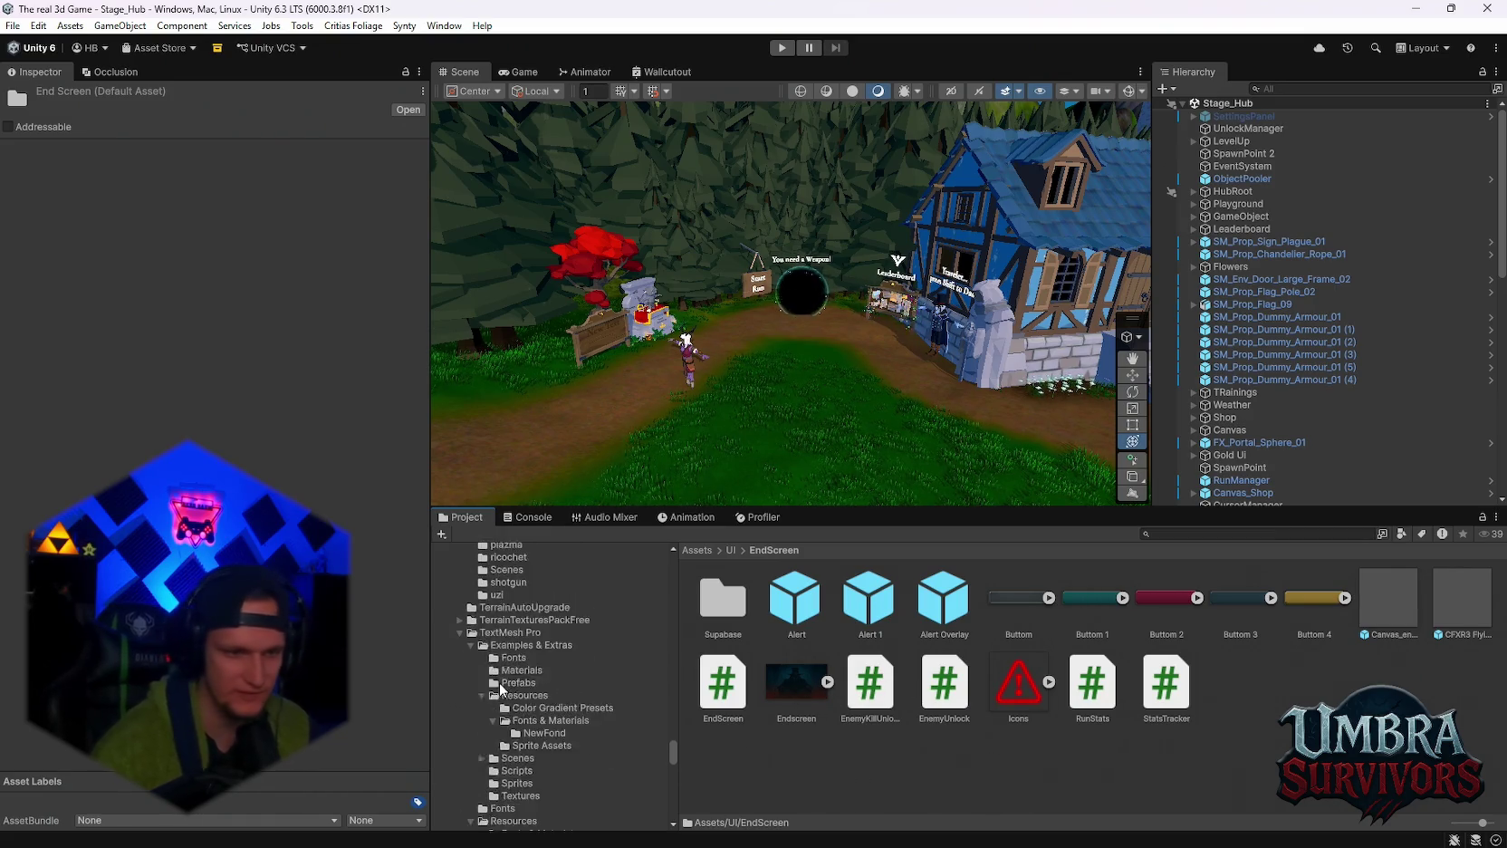
pyautogui.scroll(10, 591, 717)
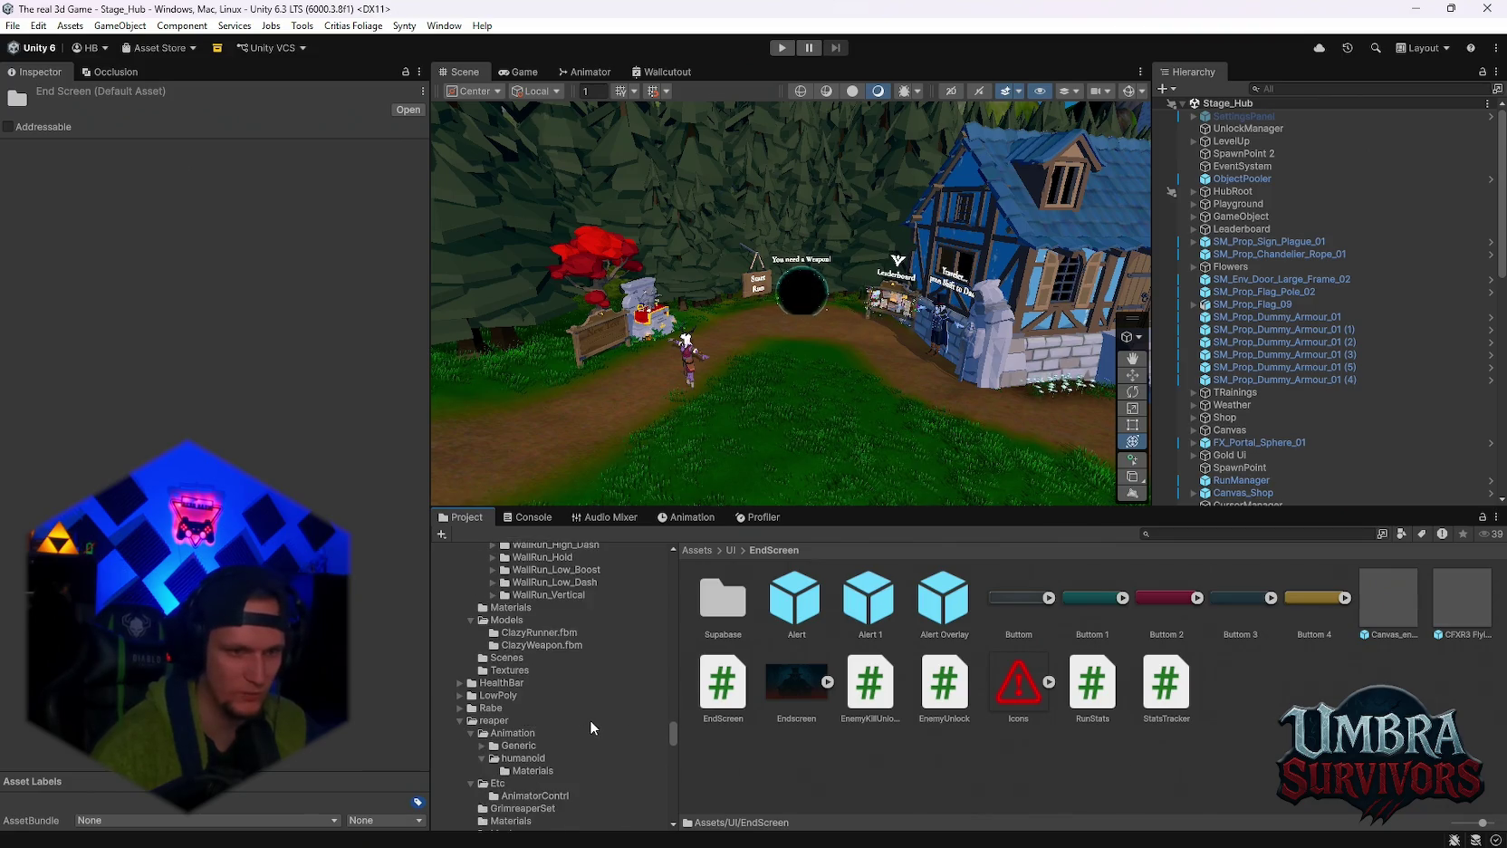
pyautogui.scroll(2, 589, 720)
pyautogui.moveTo(675, 720); pyautogui.dragTo(683, 576)
pyautogui.scroll(-10, 630, 620)
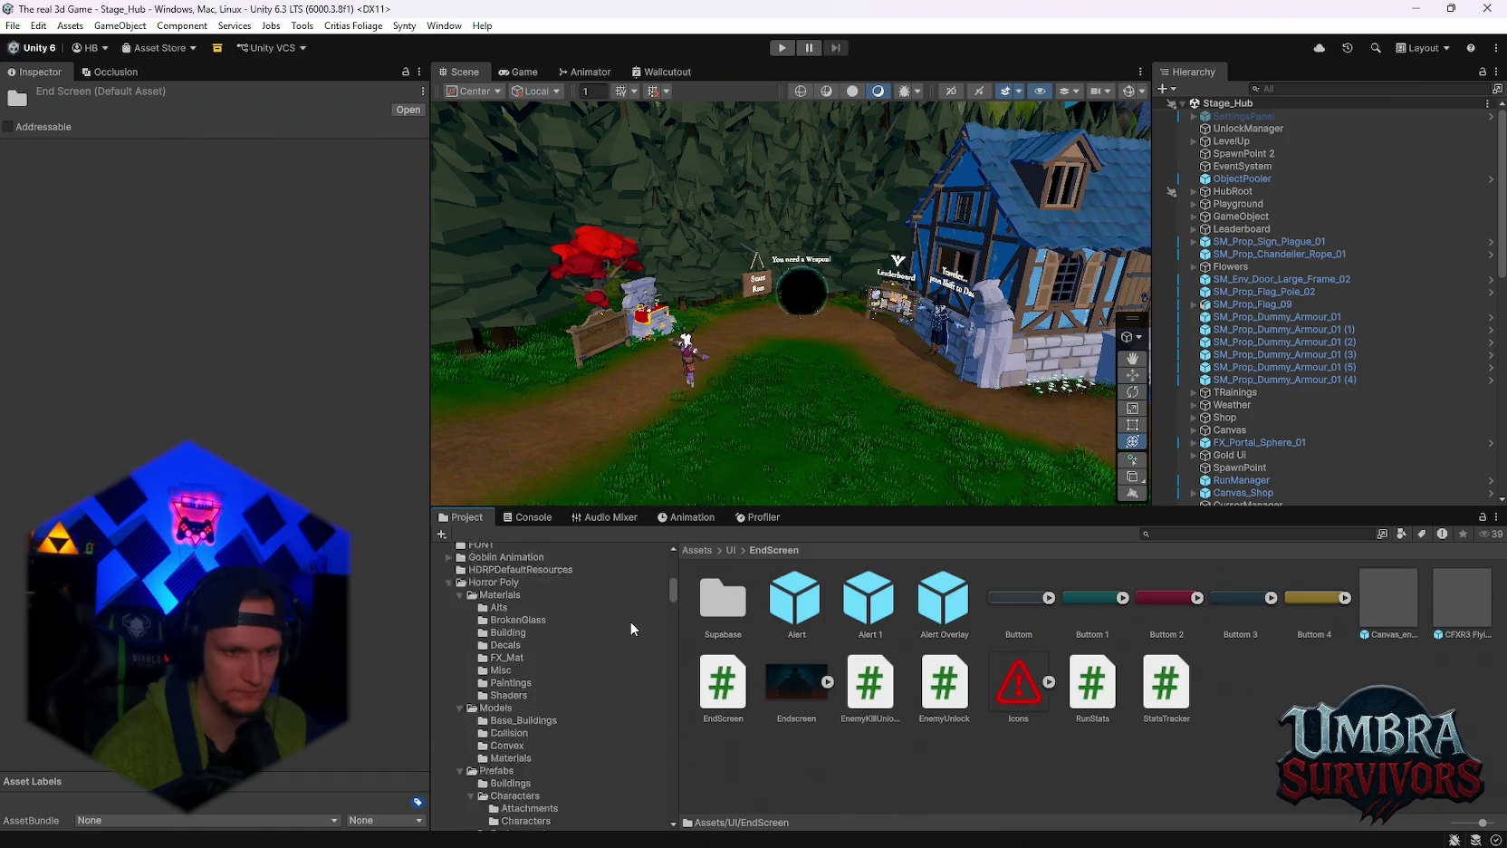
pyautogui.scroll(-8, 631, 621)
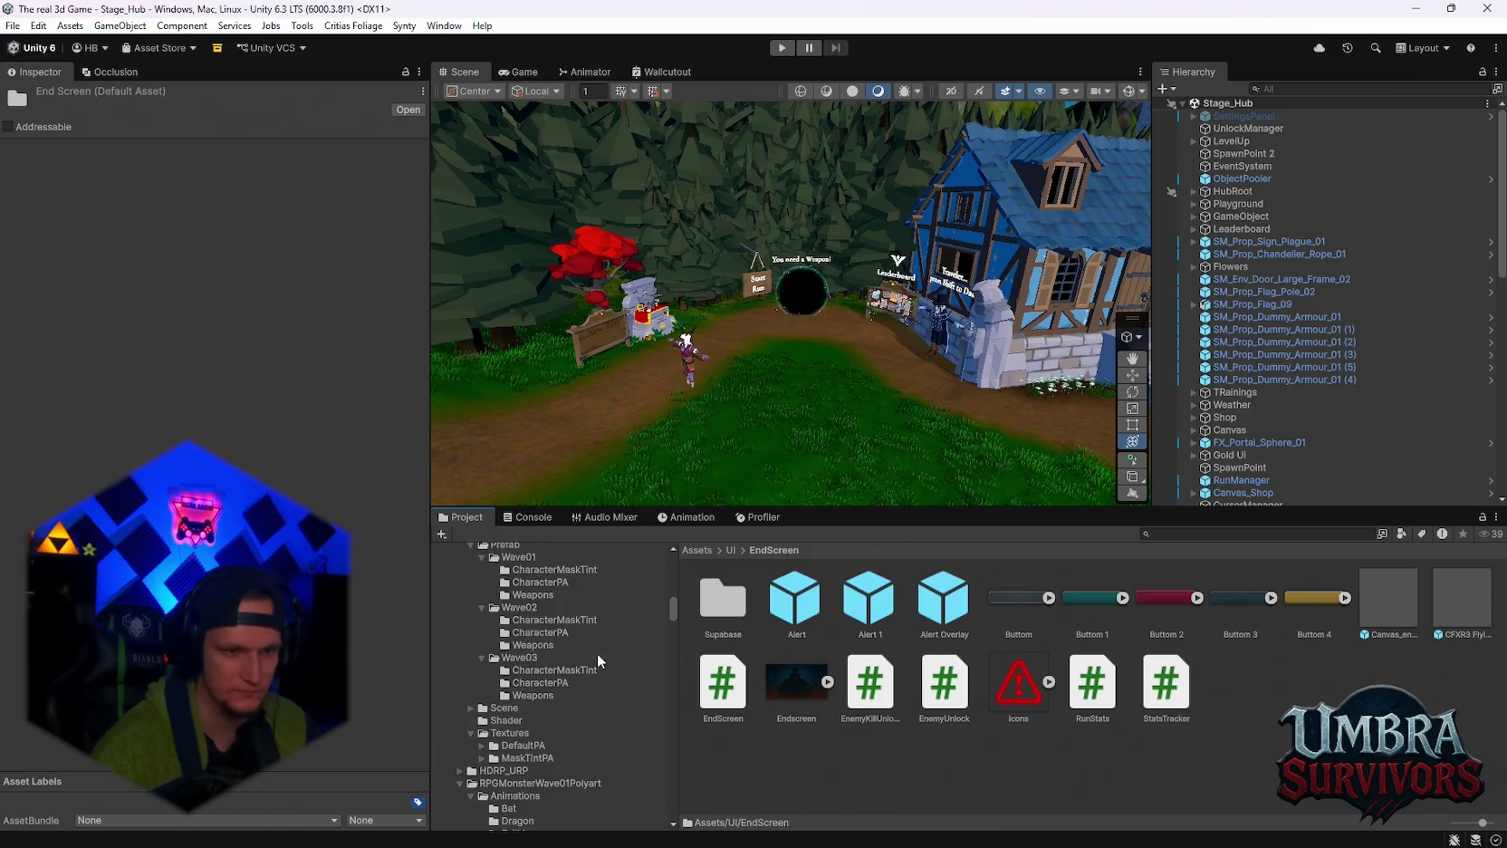
pyautogui.scroll(15, 591, 689)
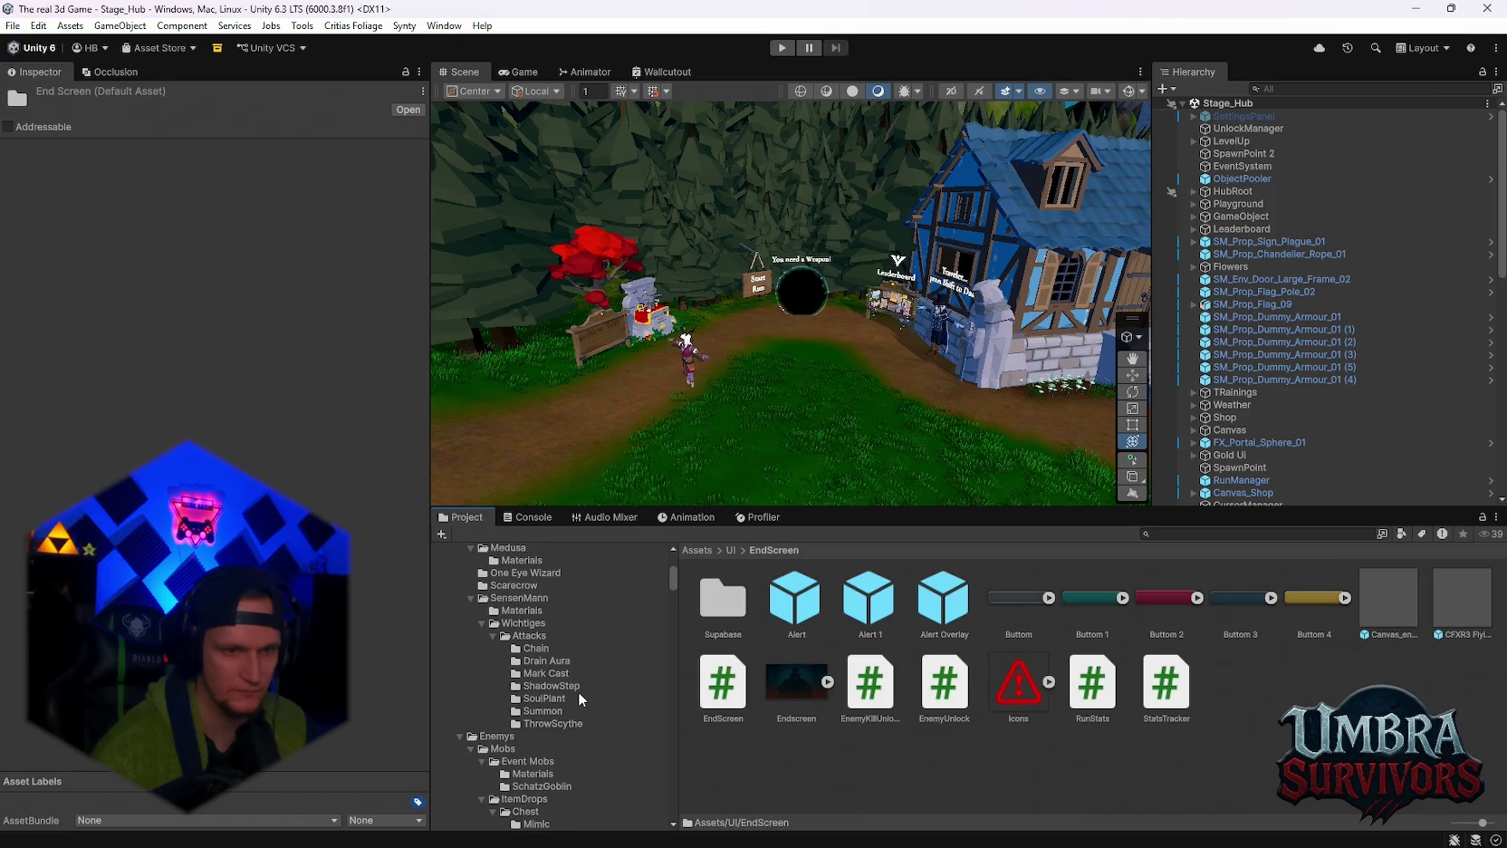
pyautogui.scroll(-3, 570, 698)
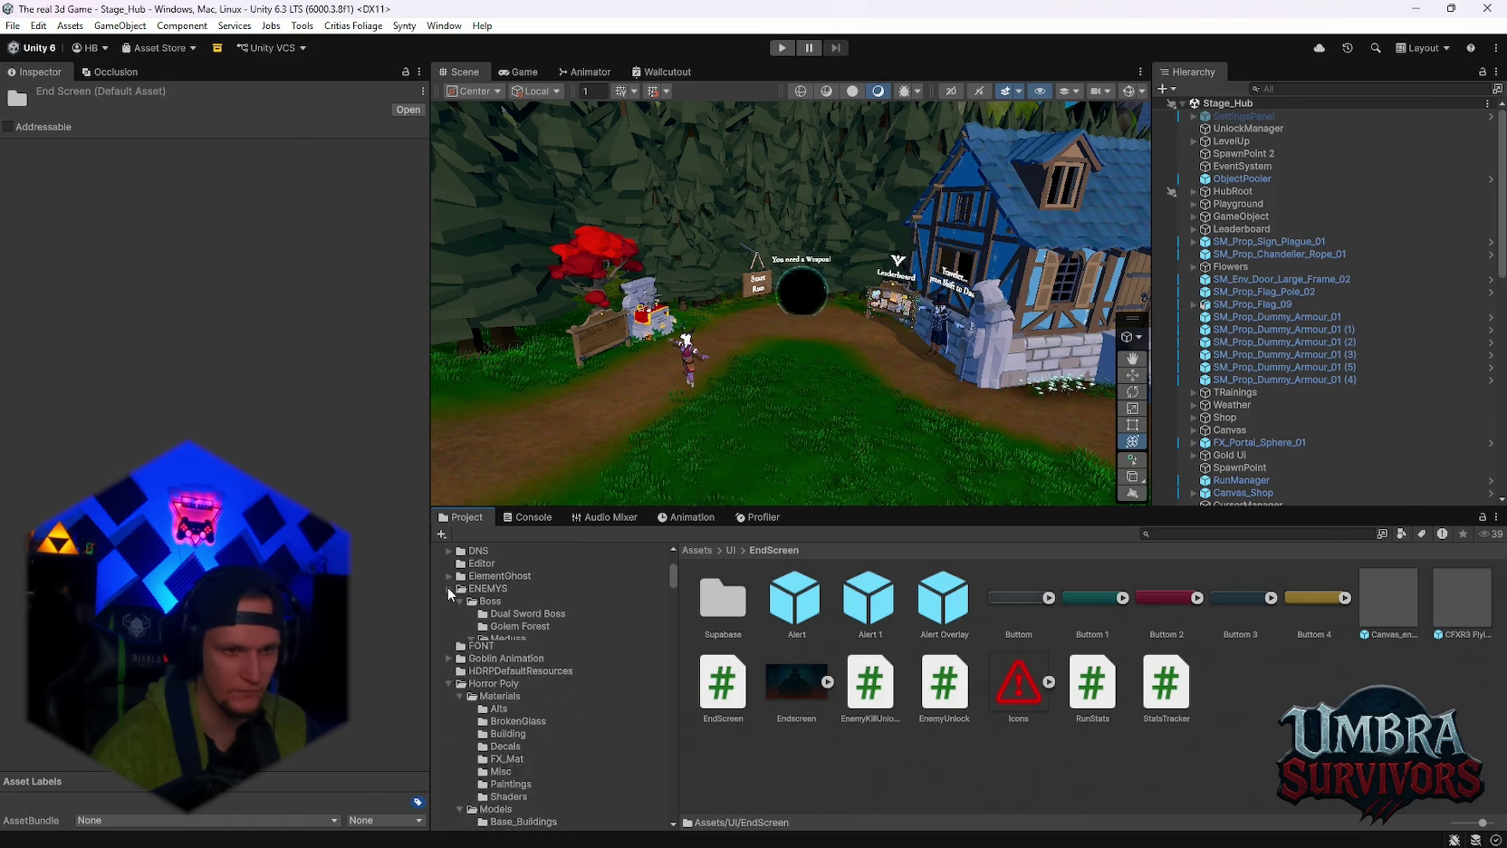
pyautogui.click(447, 587)
pyautogui.click(447, 639)
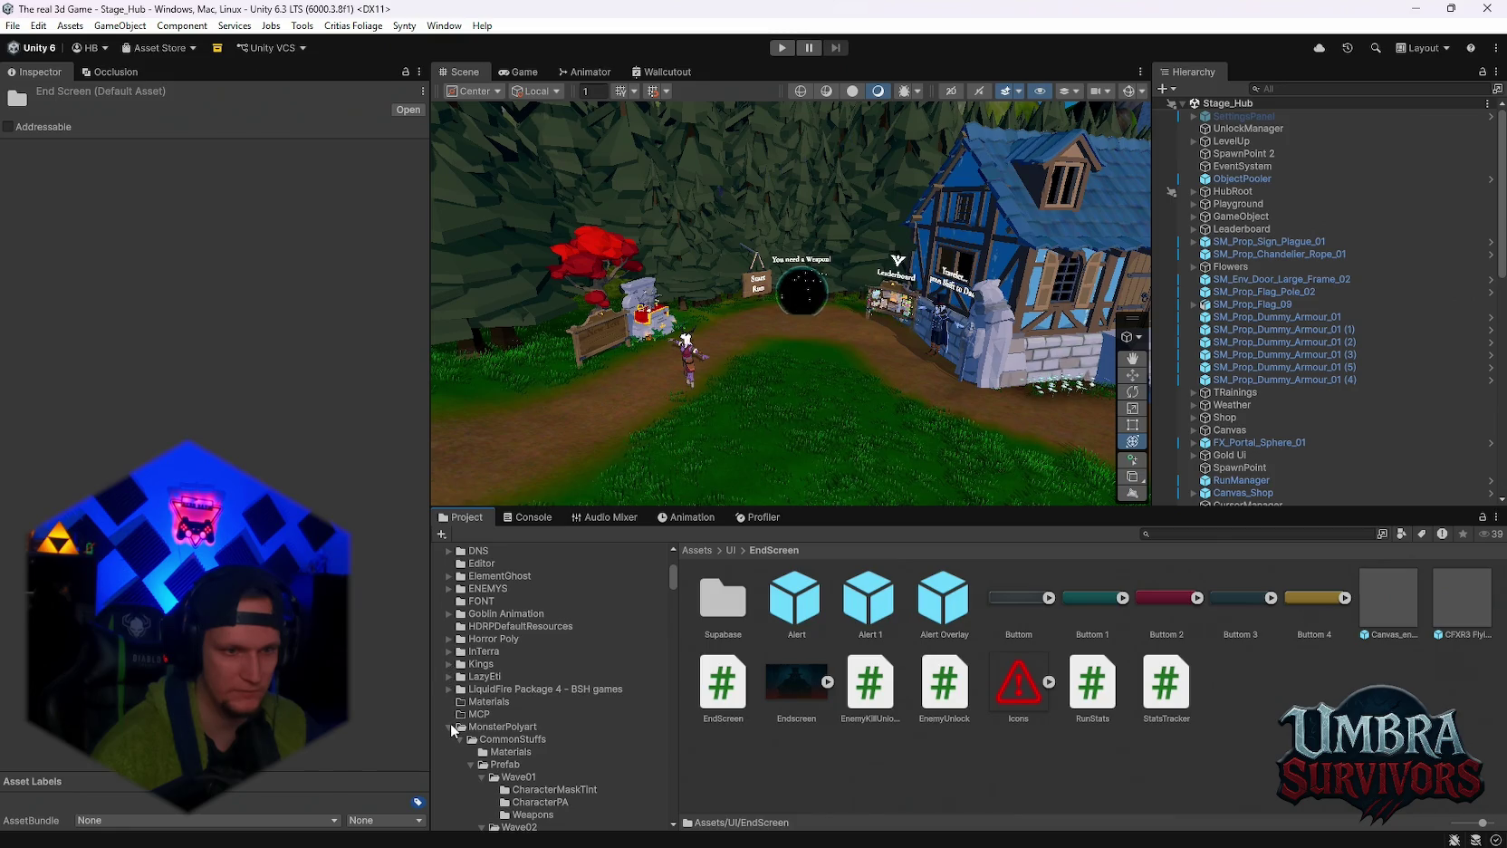
pyautogui.scroll(-10, 544, 706)
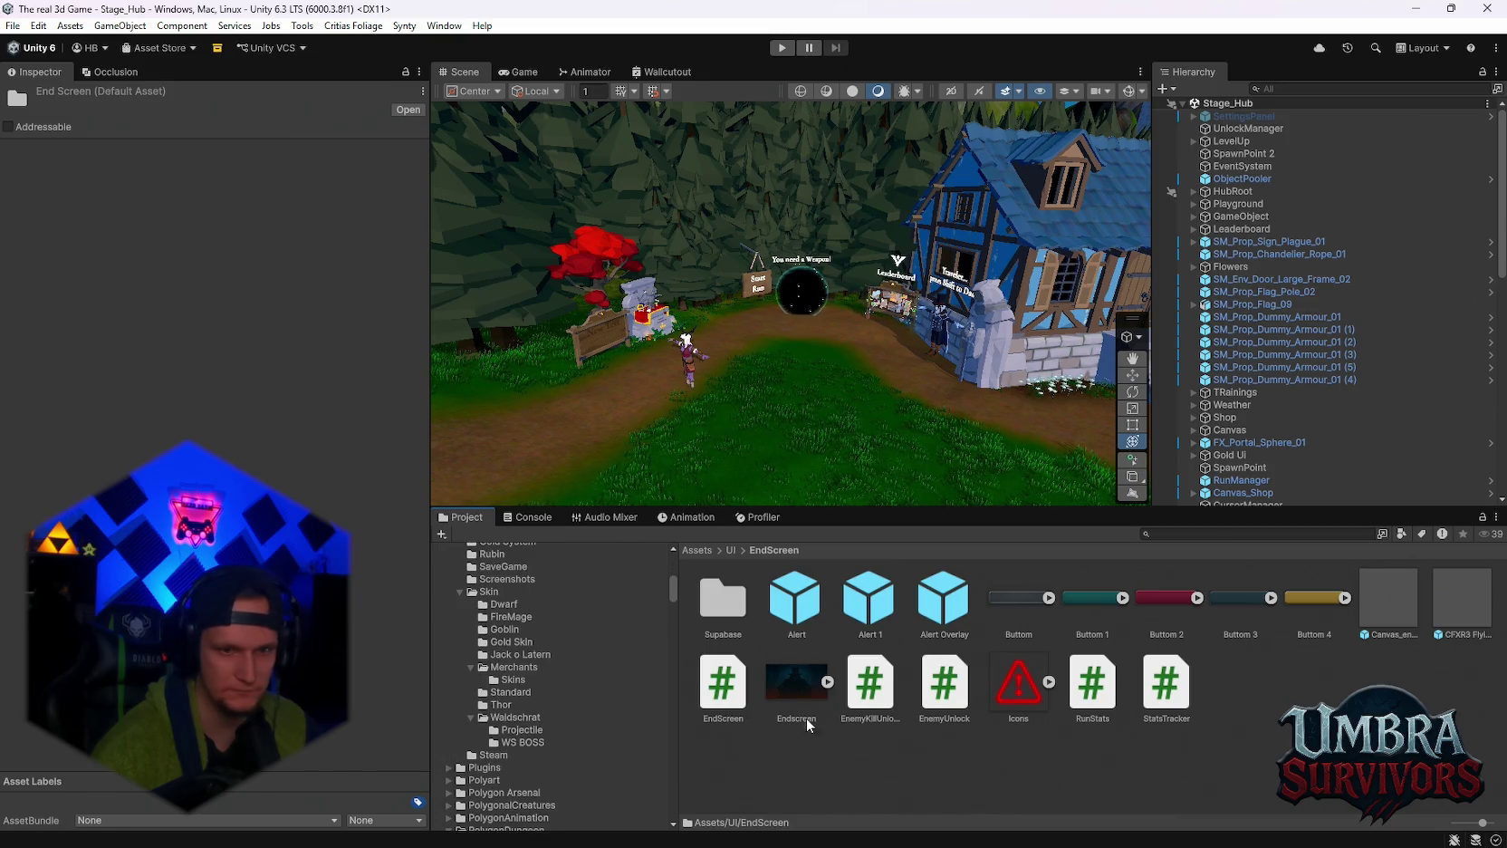
pyautogui.moveTo(876, 694)
pyautogui.mouseDown()
pyautogui.moveTo(579, 750)
pyautogui.moveTo(505, 754)
pyautogui.moveTo(504, 727)
pyautogui.moveTo(528, 727)
pyautogui.moveTo(523, 743)
pyautogui.mouseUp()
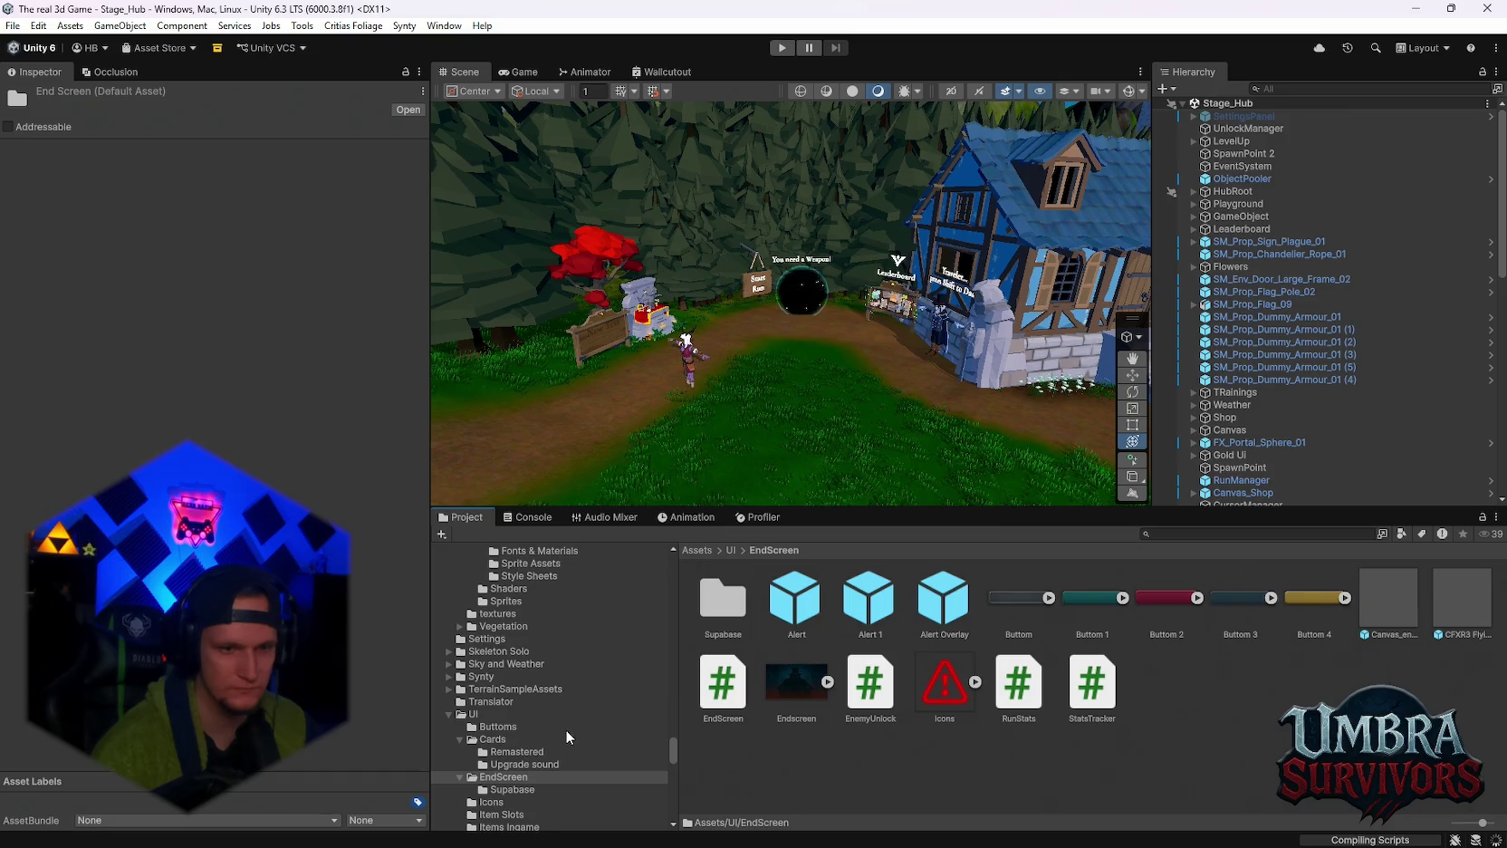
# Search the Project for 'wald' and open Waldschrat > WS BOSS.
pyautogui.scroll(-10, 565, 729)
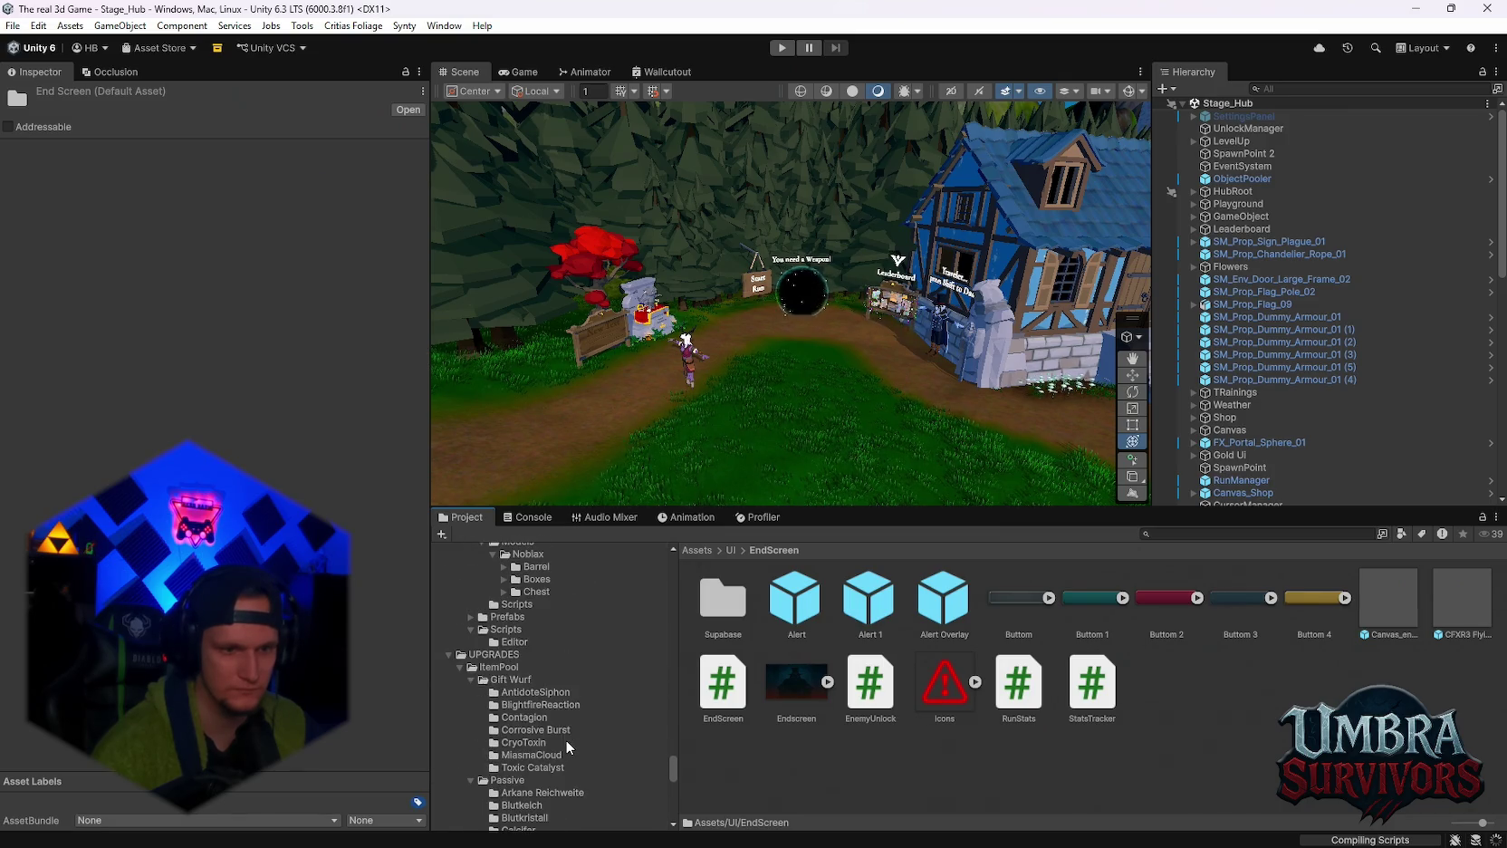
pyautogui.scroll(-2, 565, 739)
pyautogui.click(1175, 539)
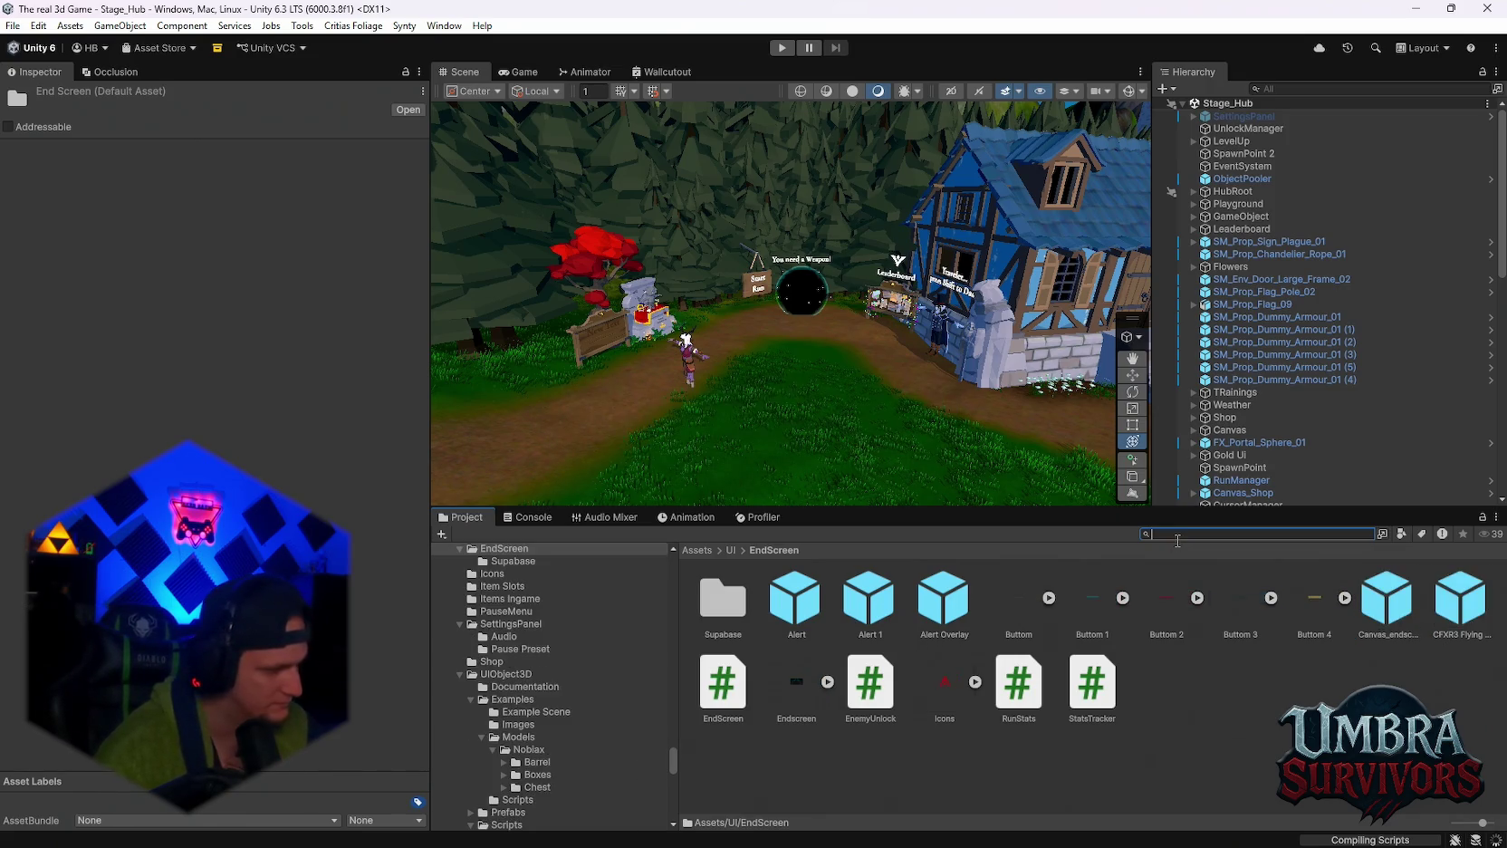
pyautogui.write('wald')
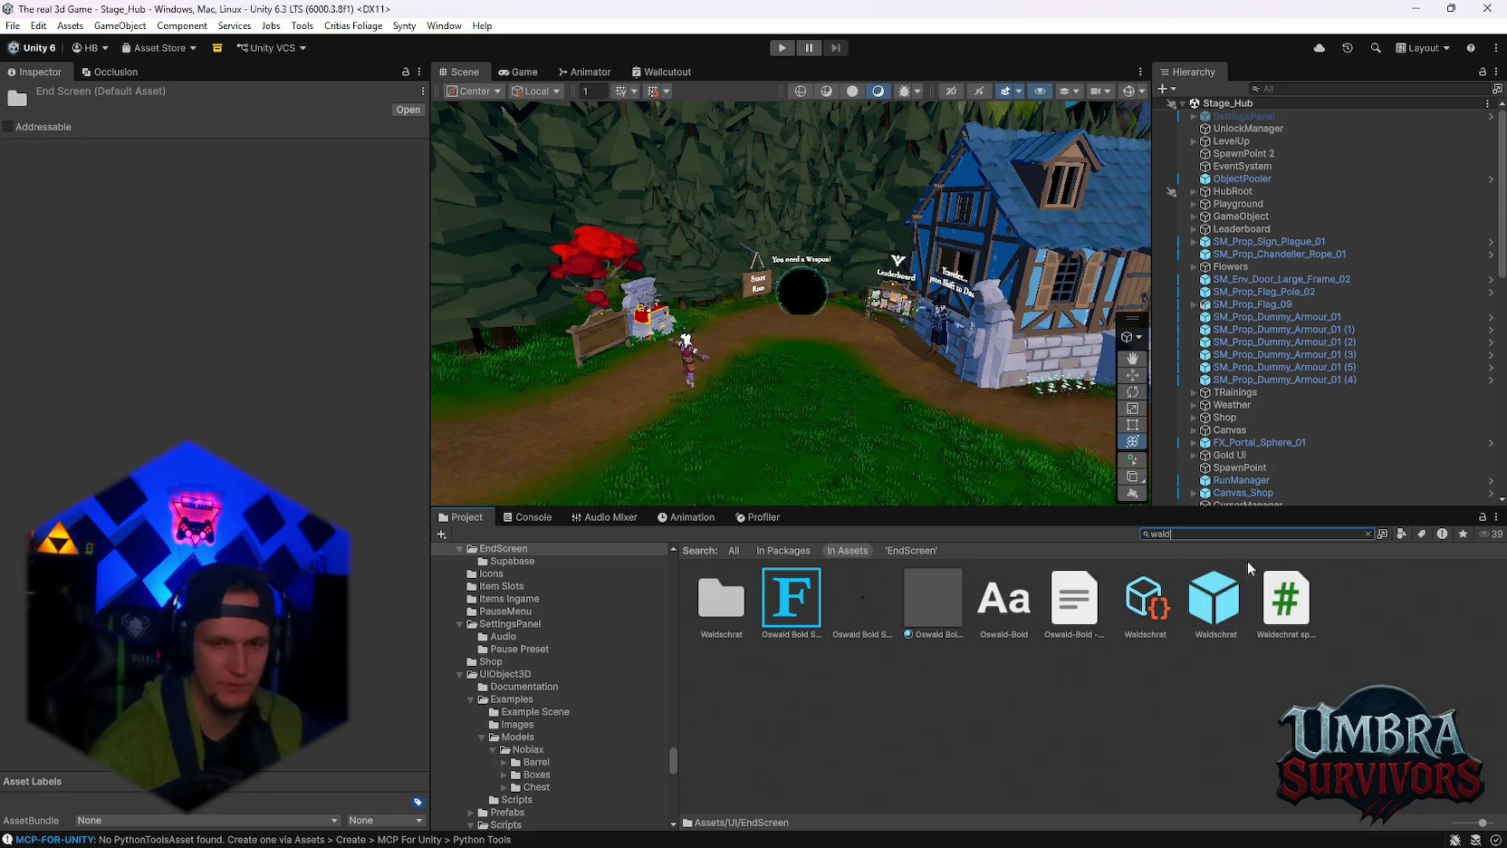
pyautogui.doubleClick(694, 630)
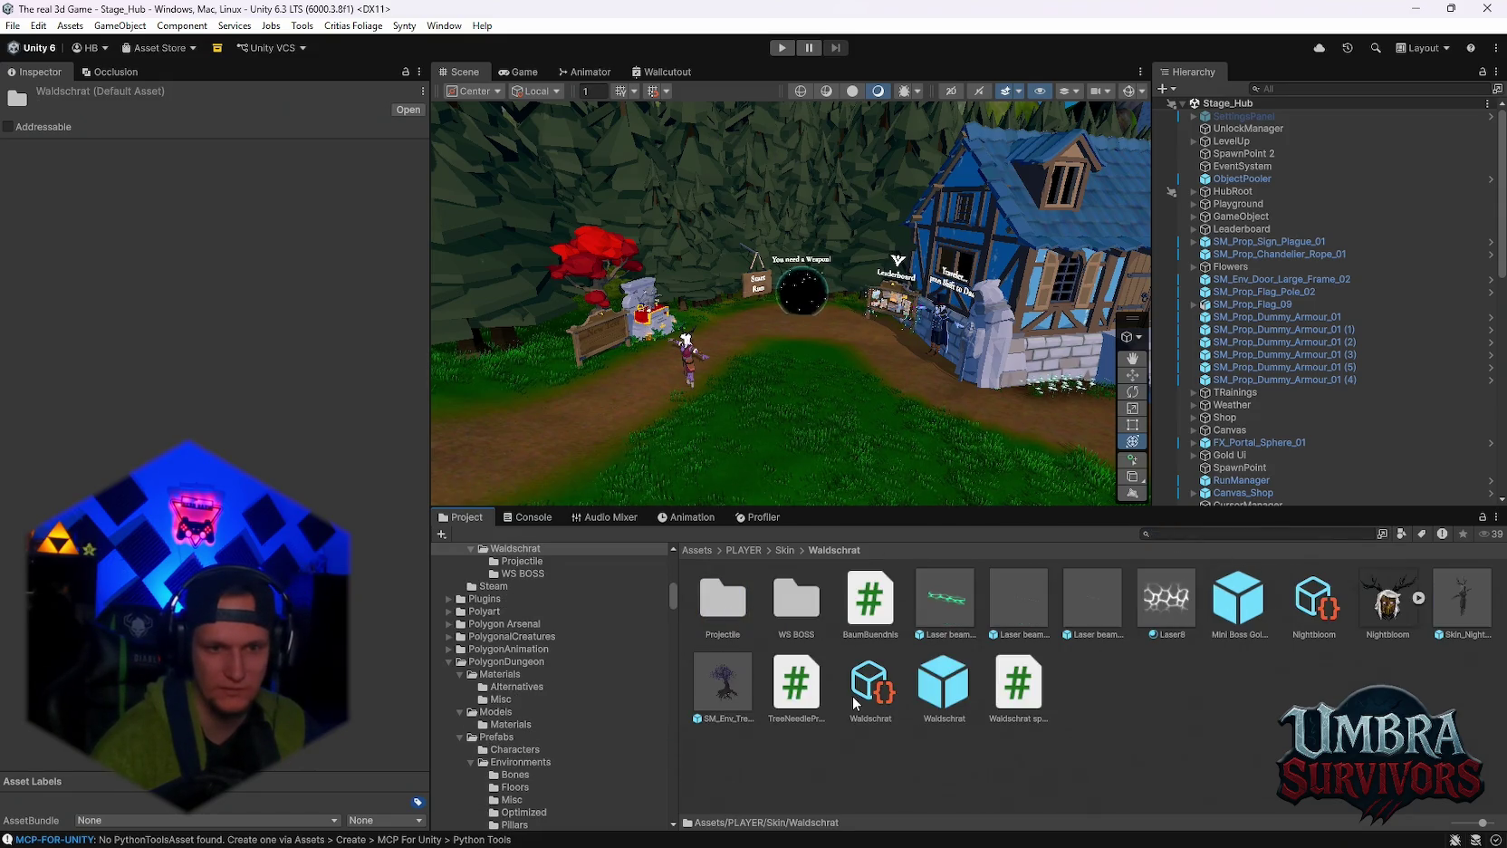
pyautogui.doubleClick(776, 617)
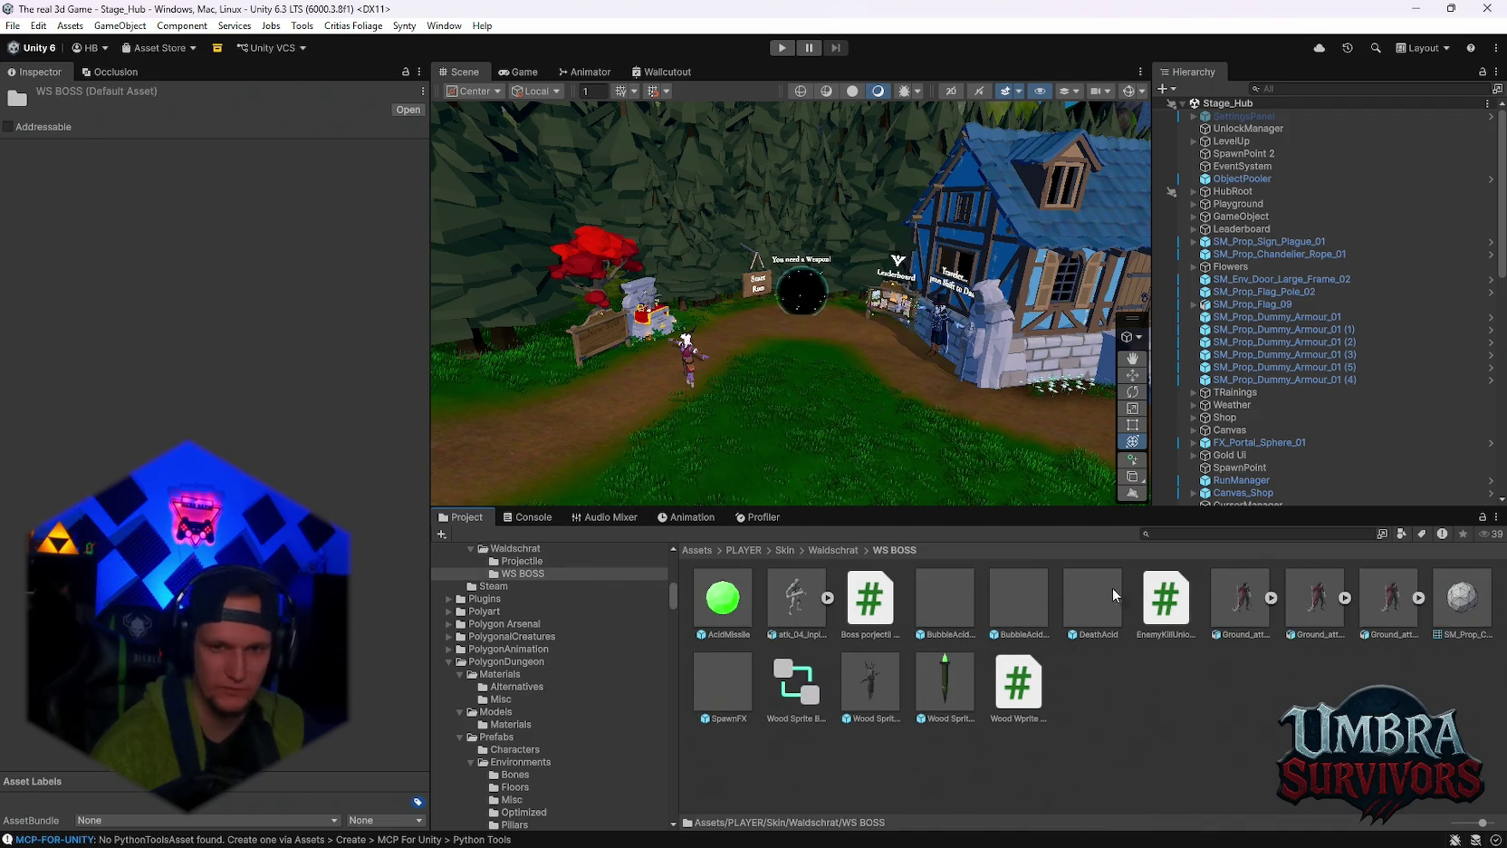
# Select UnlockManager and scroll its Inspector down to the Skin_Nightbloom unlock entry.
pyautogui.click(1190, 536)
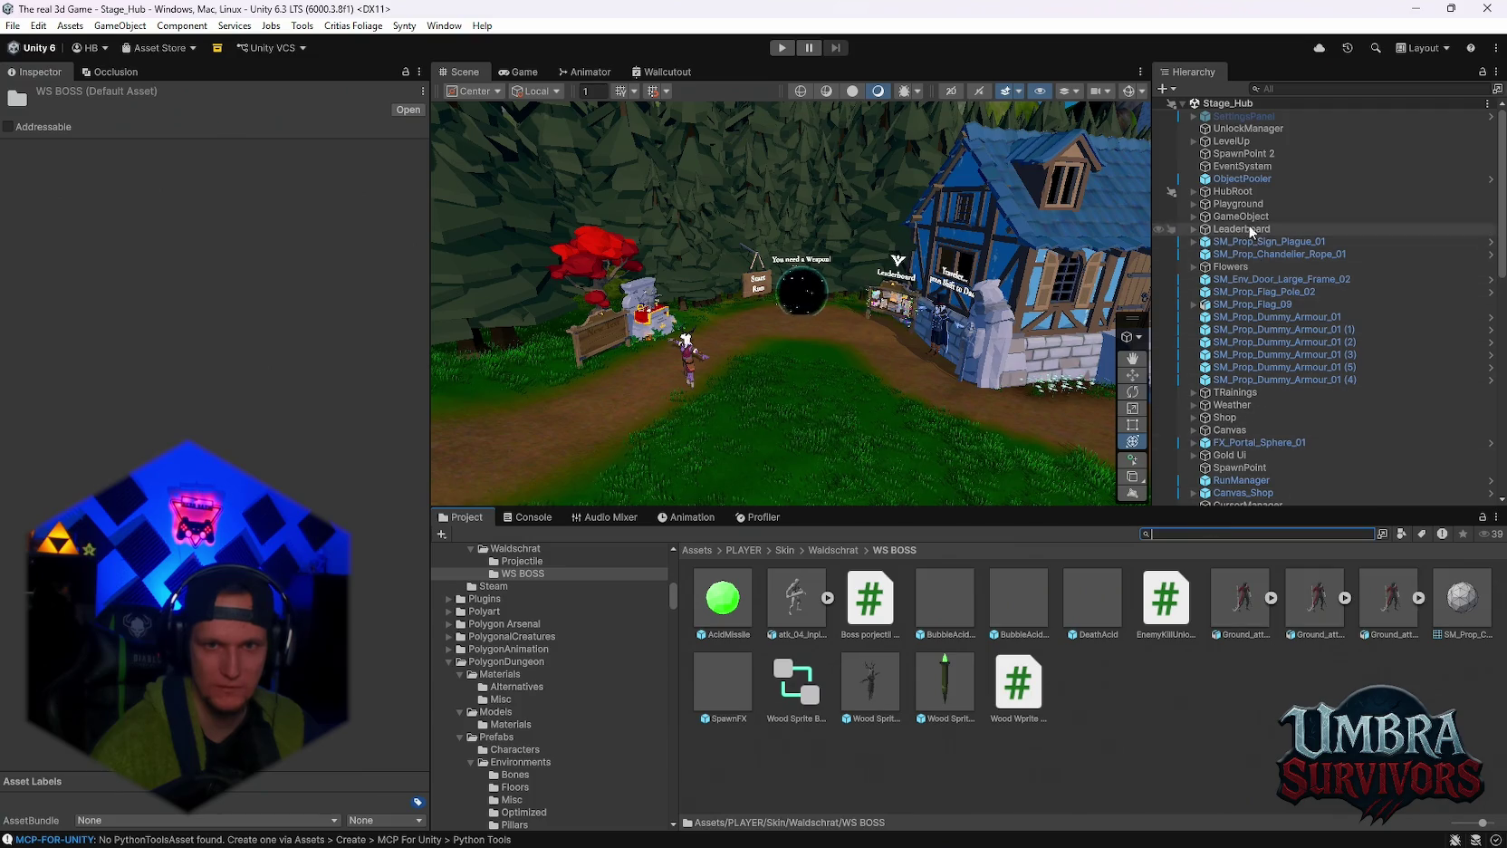
pyautogui.click(1248, 128)
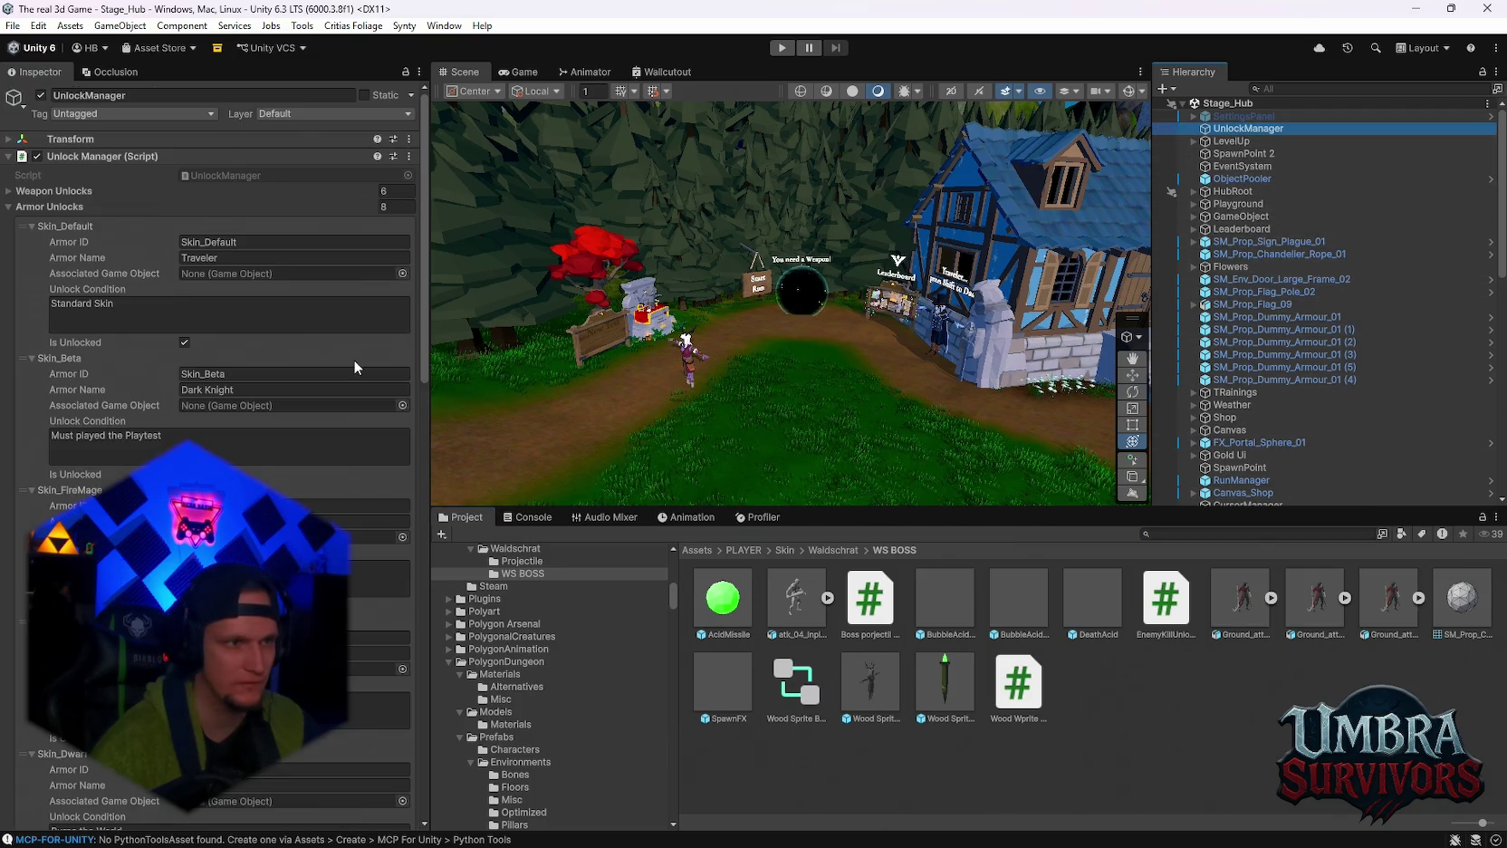
pyautogui.scroll(-15, 261, 365)
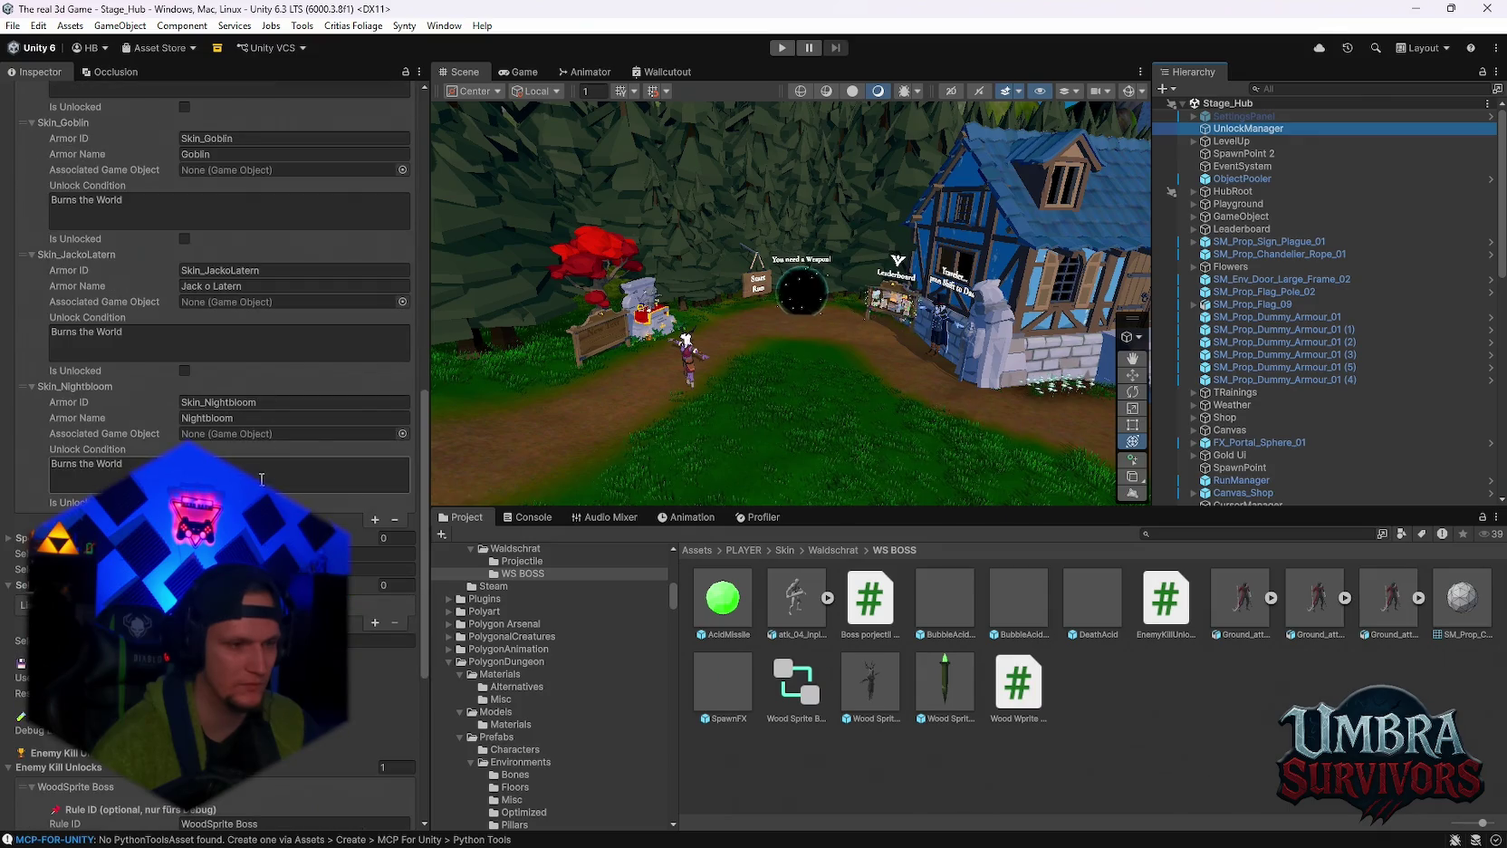
pyautogui.scroll(-8, 262, 479)
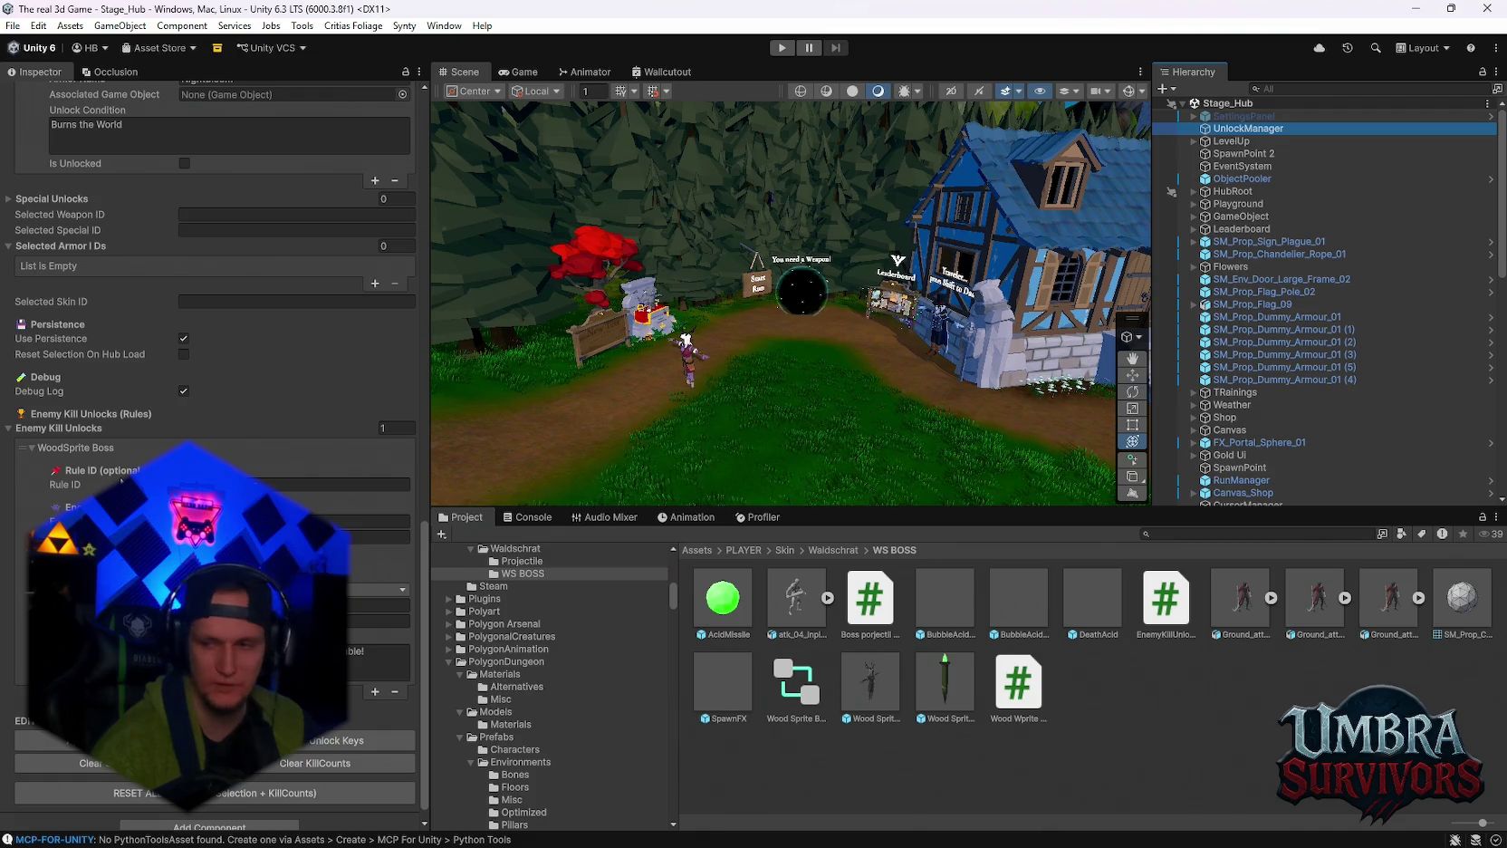
# Check the WS BOSS, Projectile and Waldschrat folders, then reopen WS BOSS in the asset grid.
pyautogui.scroll(5, 539, 673)
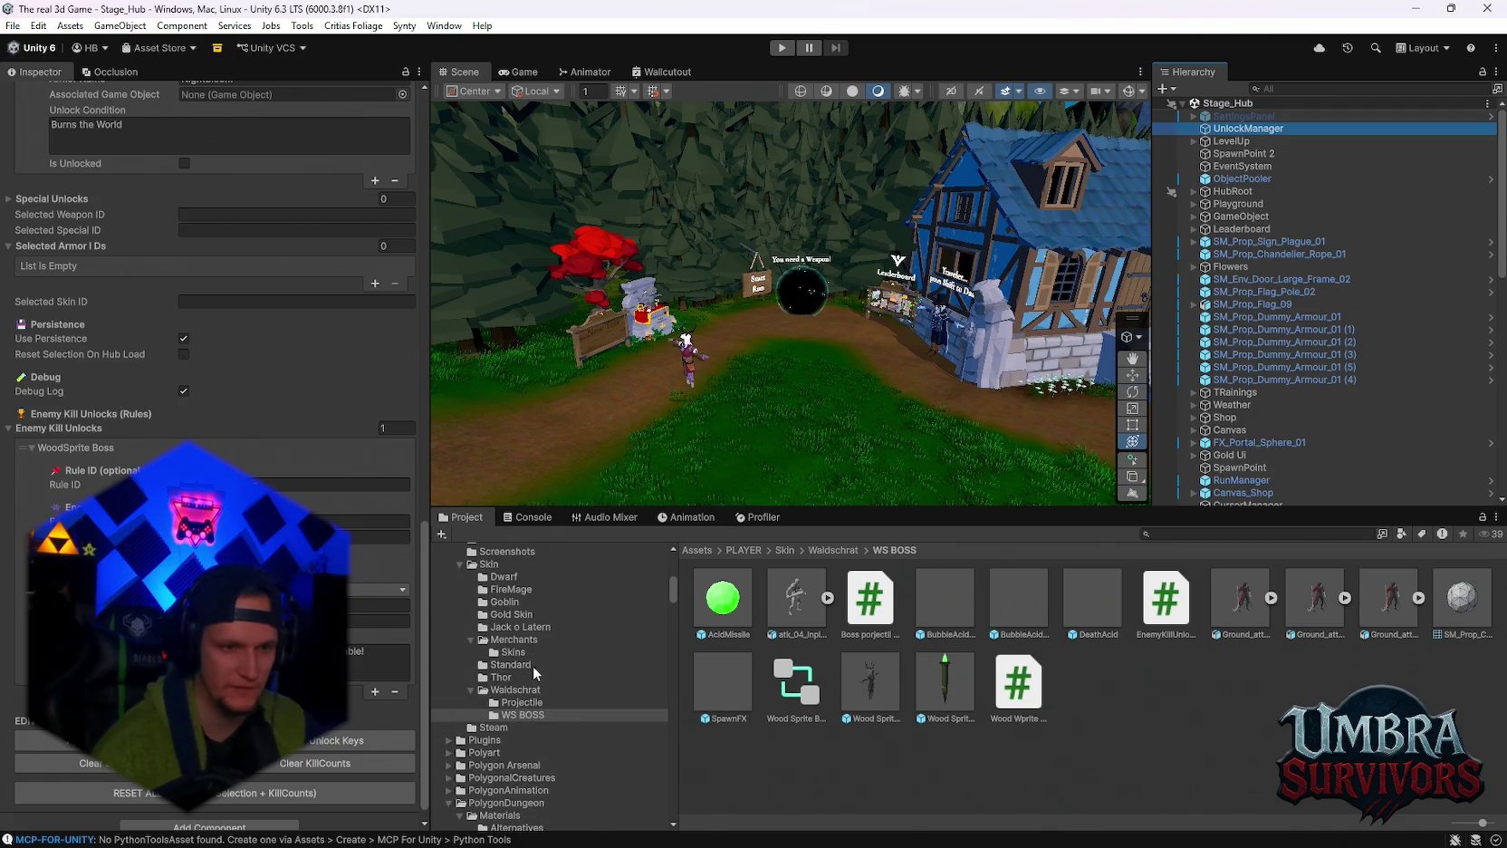
pyautogui.click(522, 714)
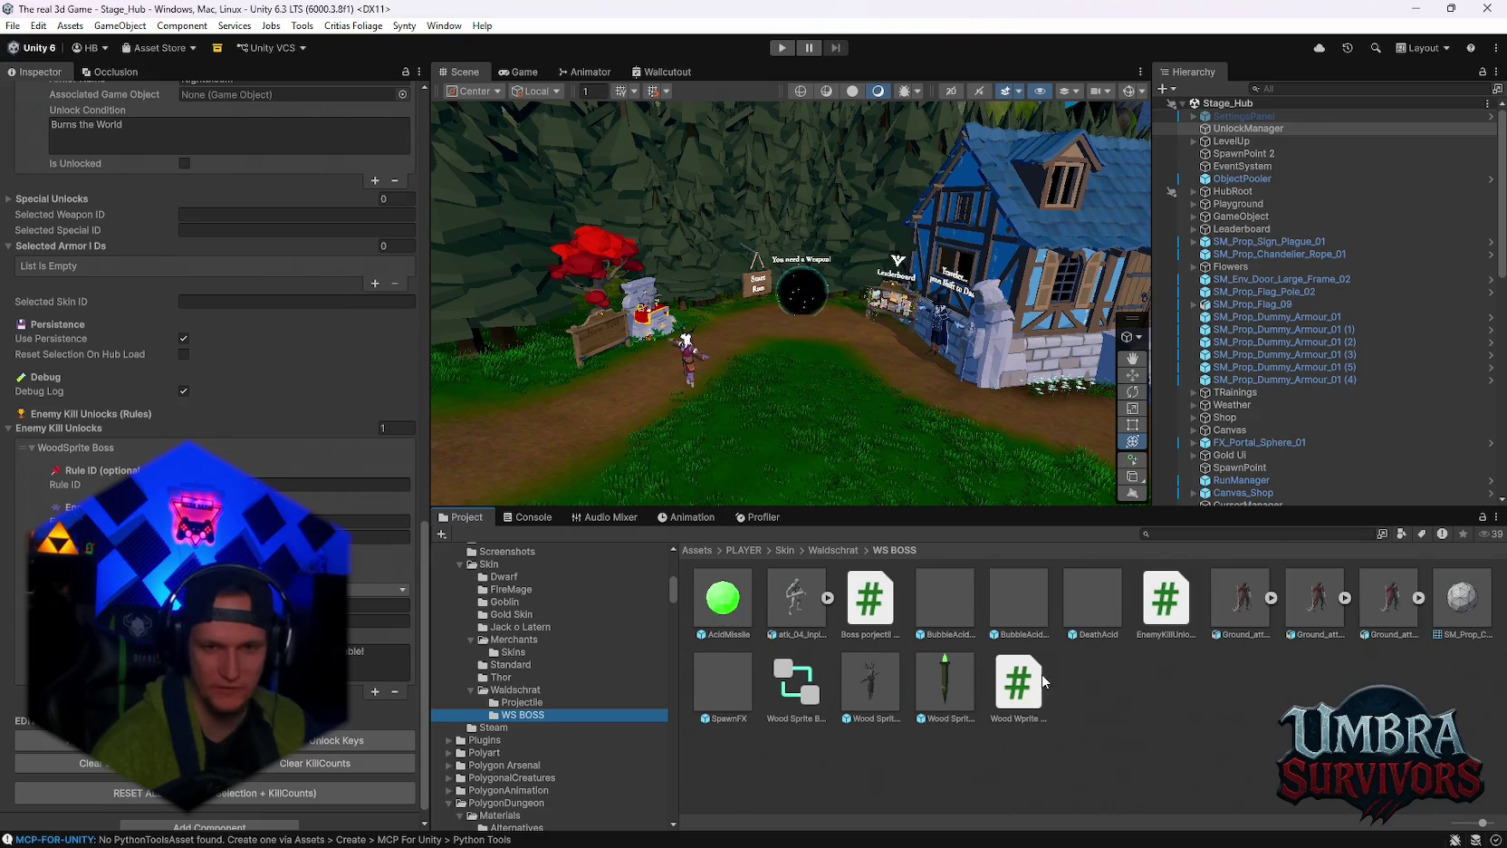
pyautogui.click(516, 705)
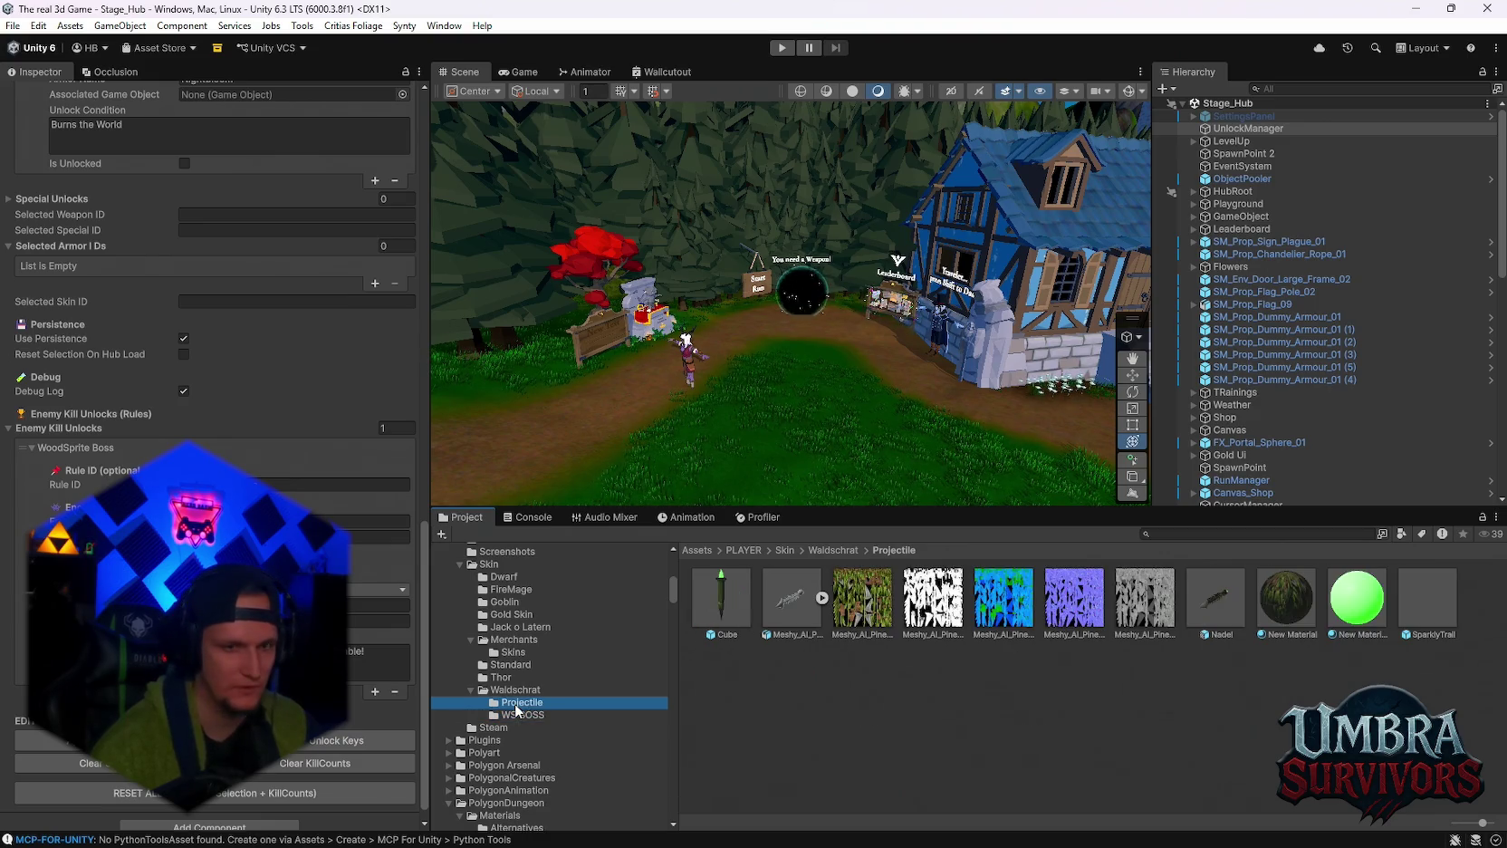
pyautogui.click(517, 694)
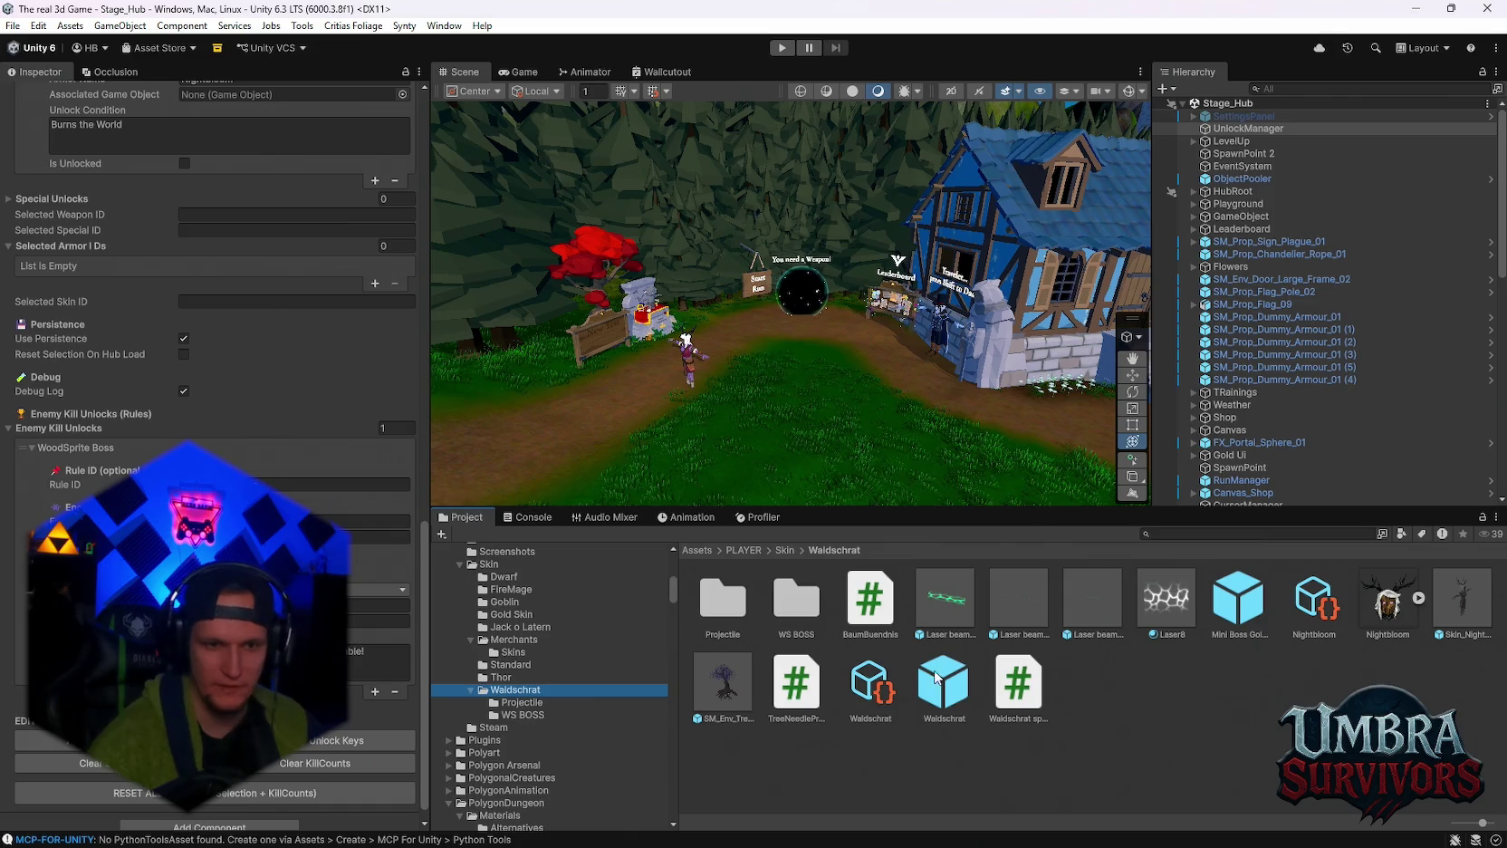
pyautogui.click(787, 610)
pyautogui.doubleClick(787, 610)
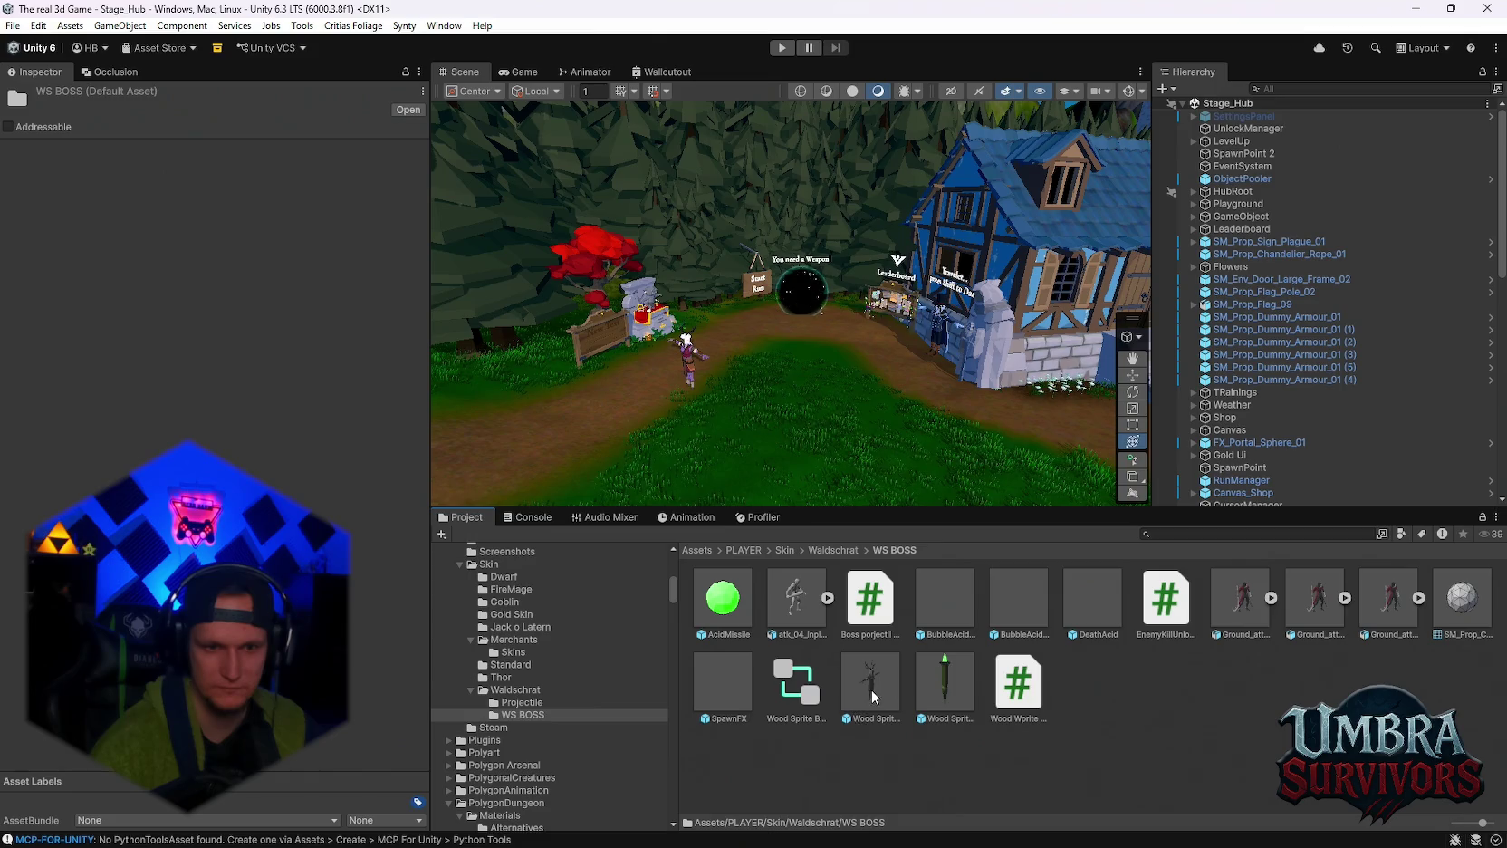
# Select the Wood Sprite BOSS prefab and drop the EnemyKillUnlock script onto its Inspector.
pyautogui.click(871, 684)
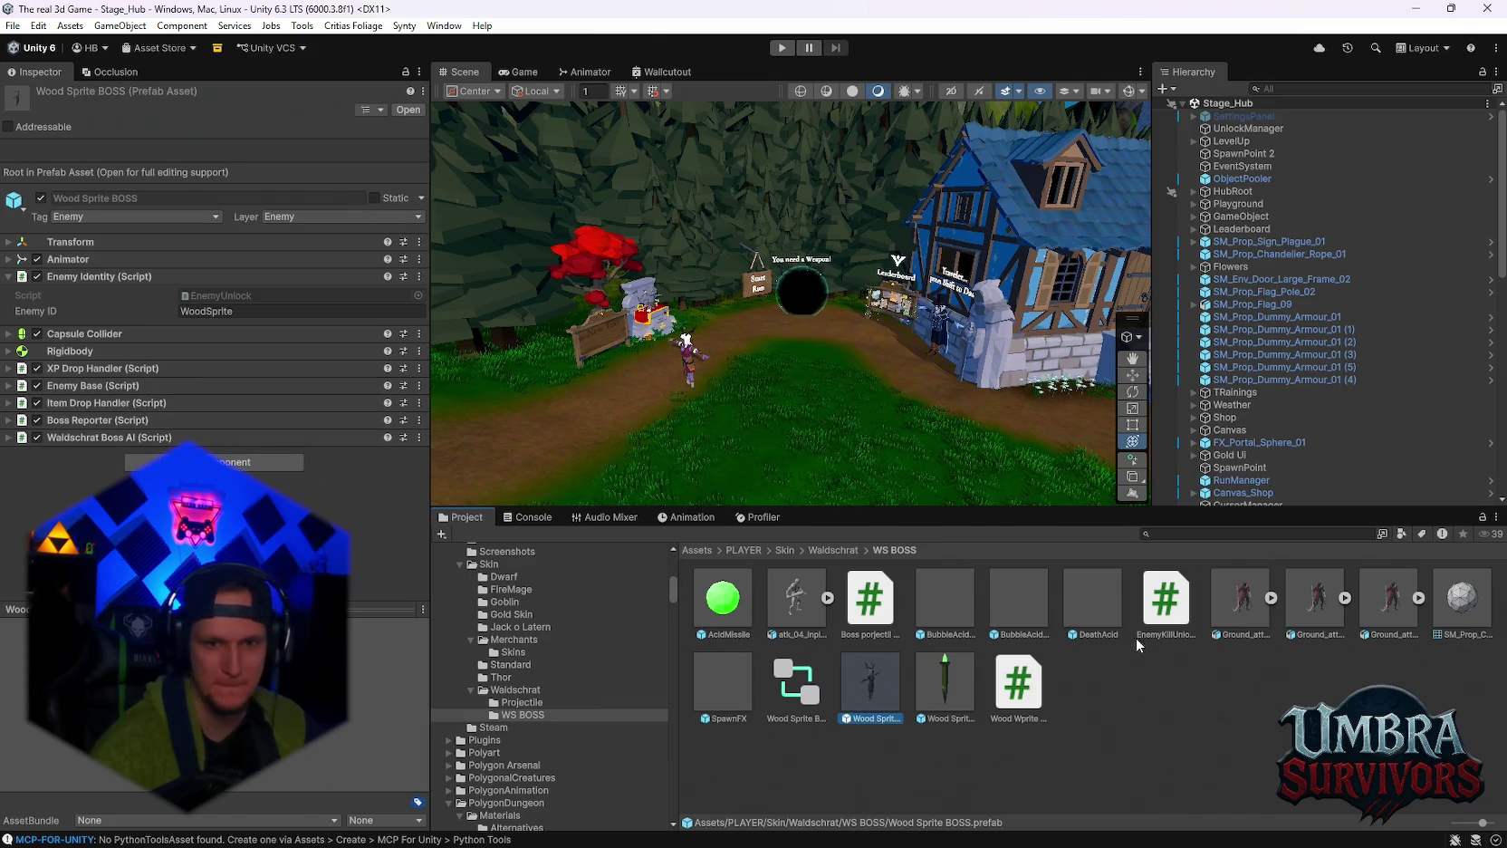
pyautogui.moveTo(1166, 605)
pyautogui.mouseDown()
pyautogui.moveTo(589, 507)
pyautogui.moveTo(114, 453)
pyautogui.mouseUp()
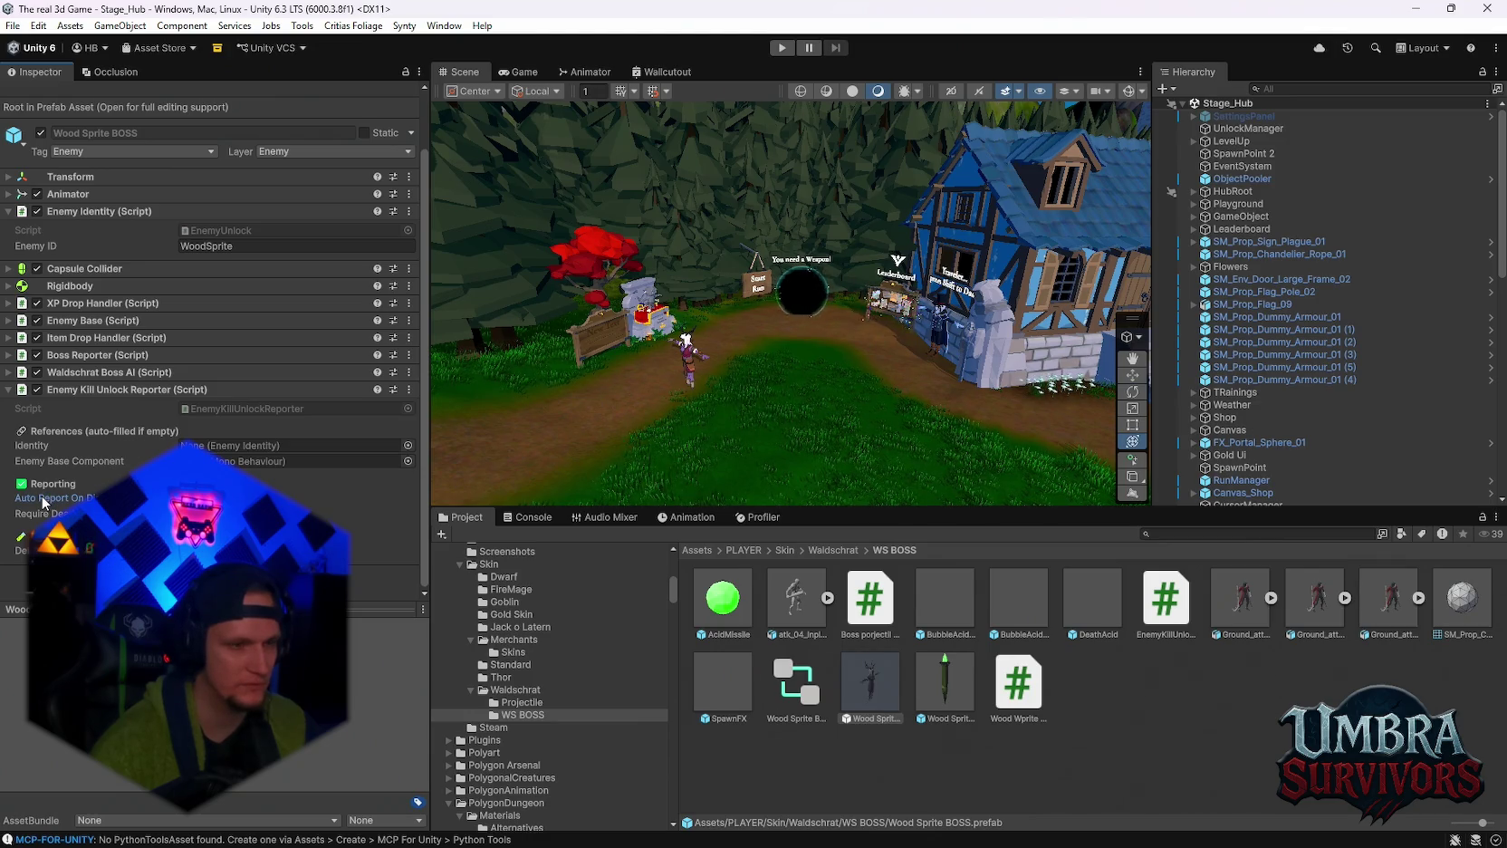
pyautogui.moveTo(42, 496)
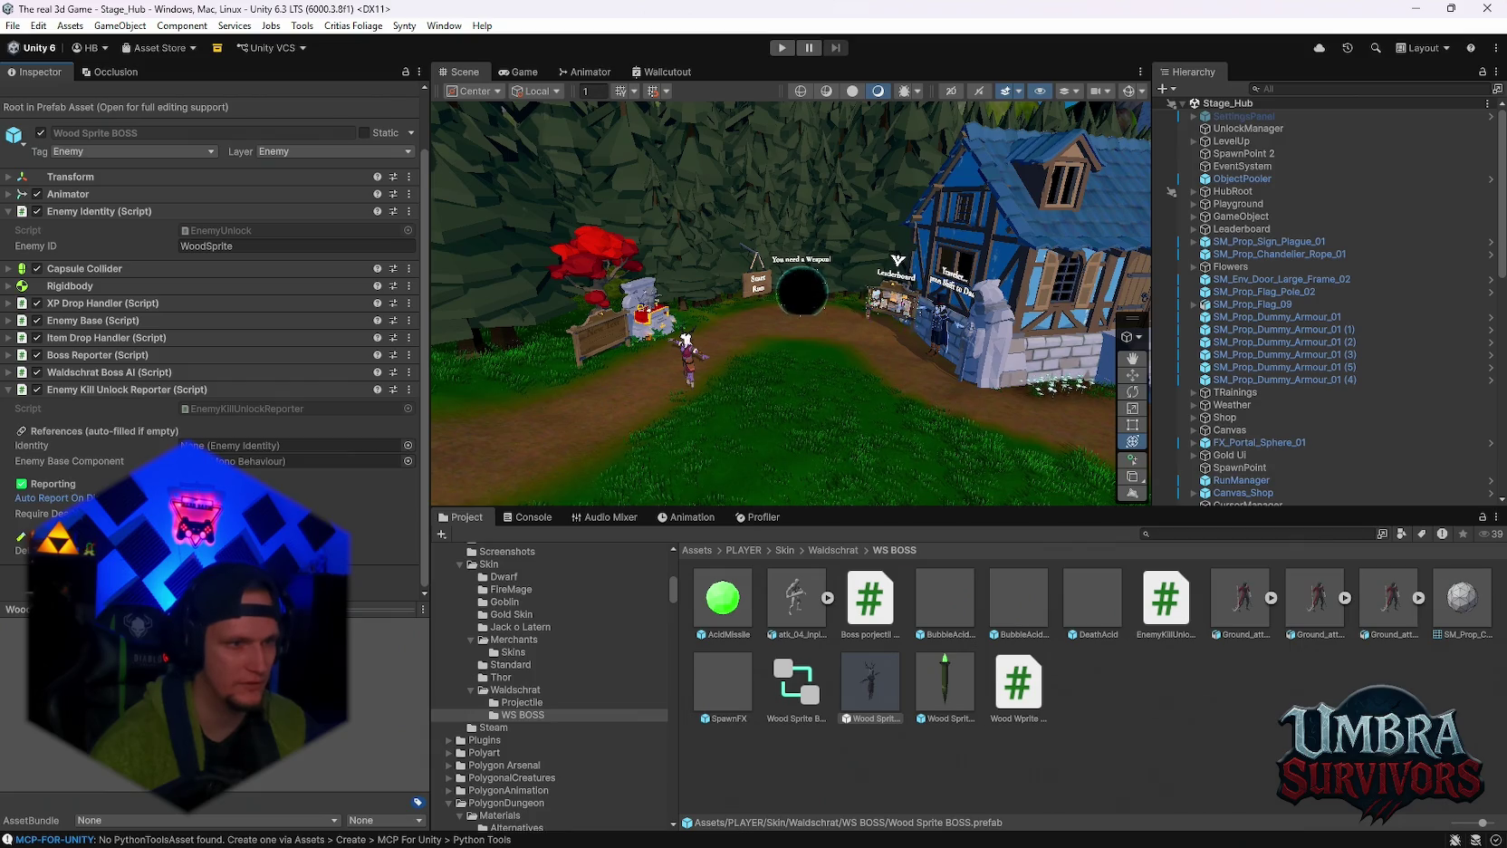
# Choose File > Save and cancel the Save Scene dialog.
pyautogui.click(12, 25)
pyautogui.click(40, 116)
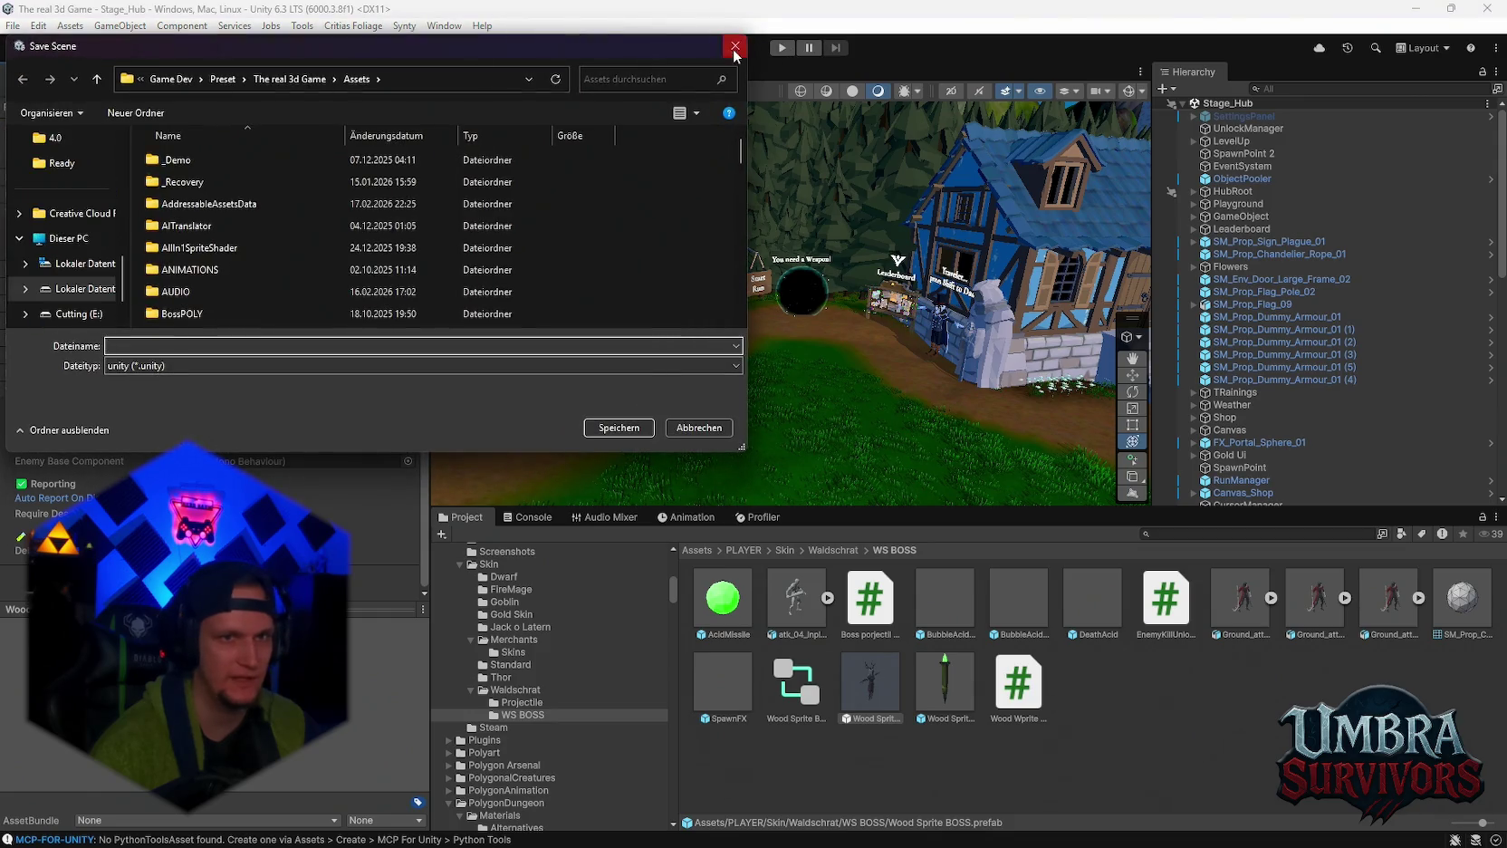
pyautogui.click(734, 46)
# Enter Play mode with the hub scene.
pyautogui.click(13, 26)
pyautogui.click(13, 27)
pyautogui.click(14, 27)
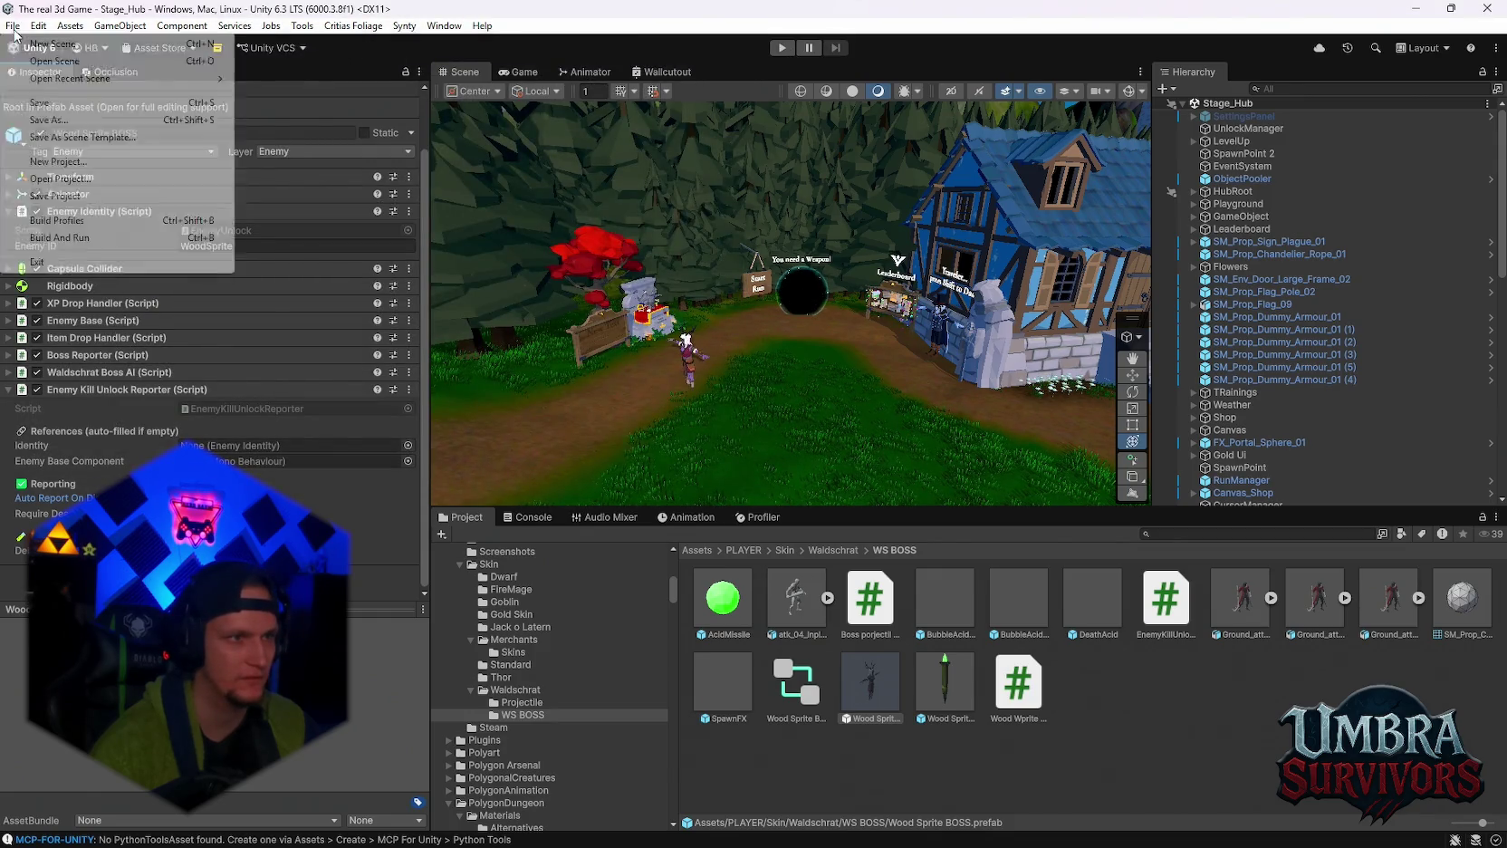
pyautogui.click(86, 196)
pyautogui.click(781, 48)
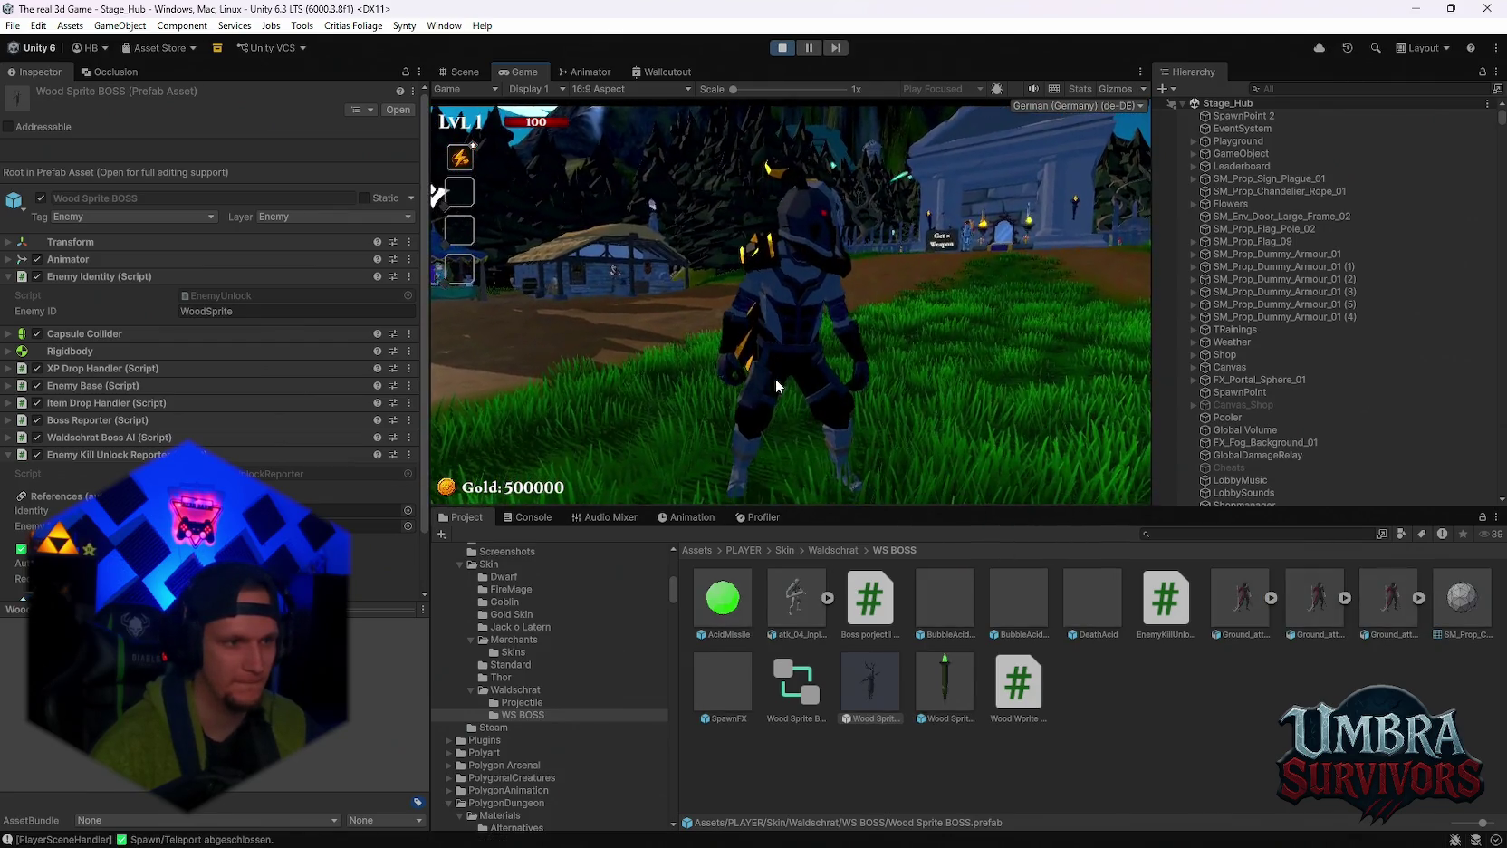
# Run the player to the weapon shop, peek at the upgrade book and close it.
pyautogui.press('w')
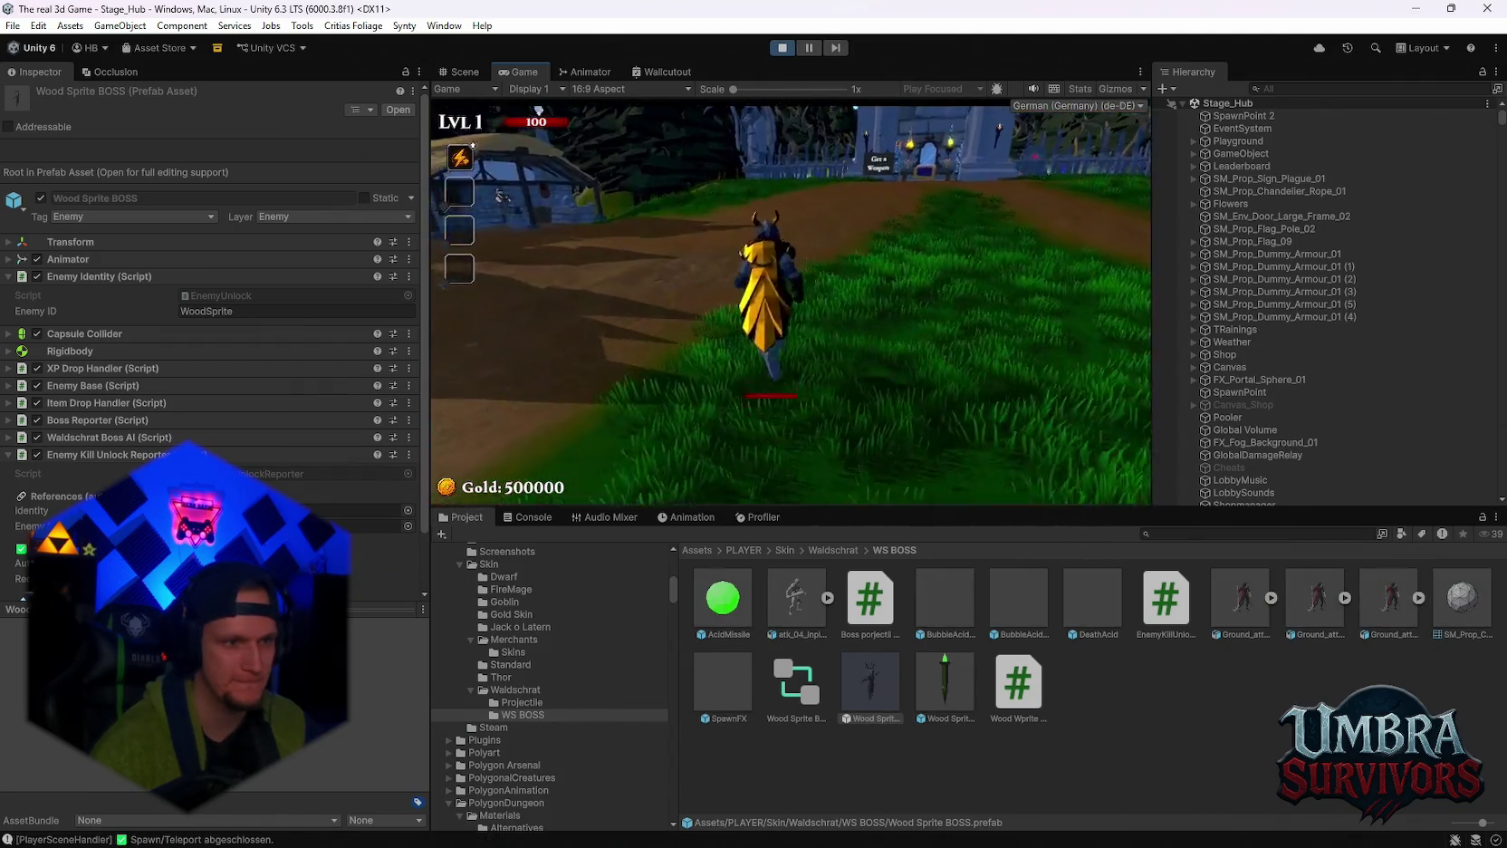
pyautogui.press('w')
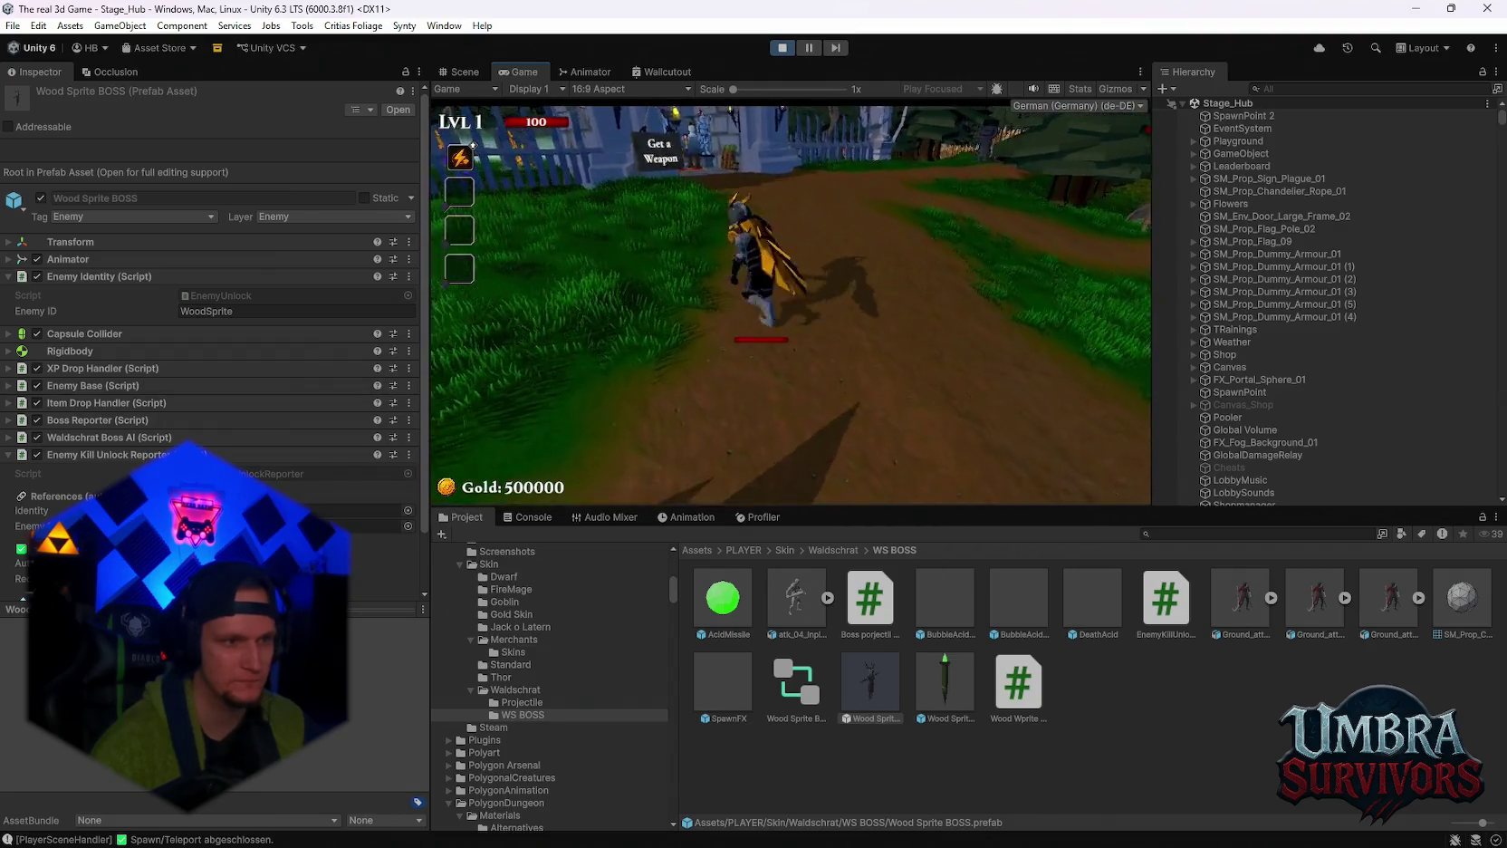
pyautogui.press('w')
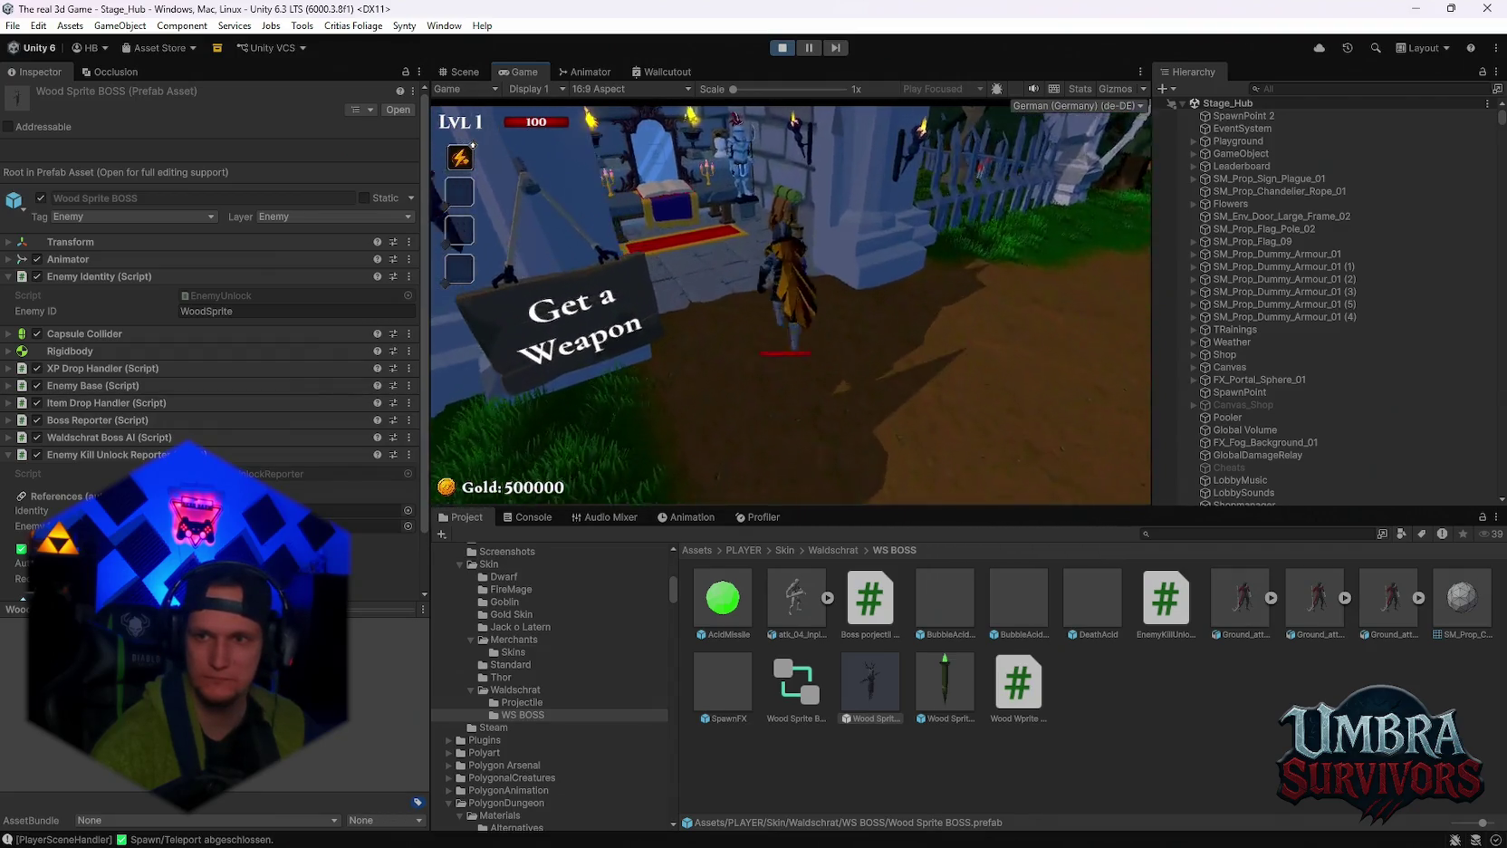
pyautogui.press('w')
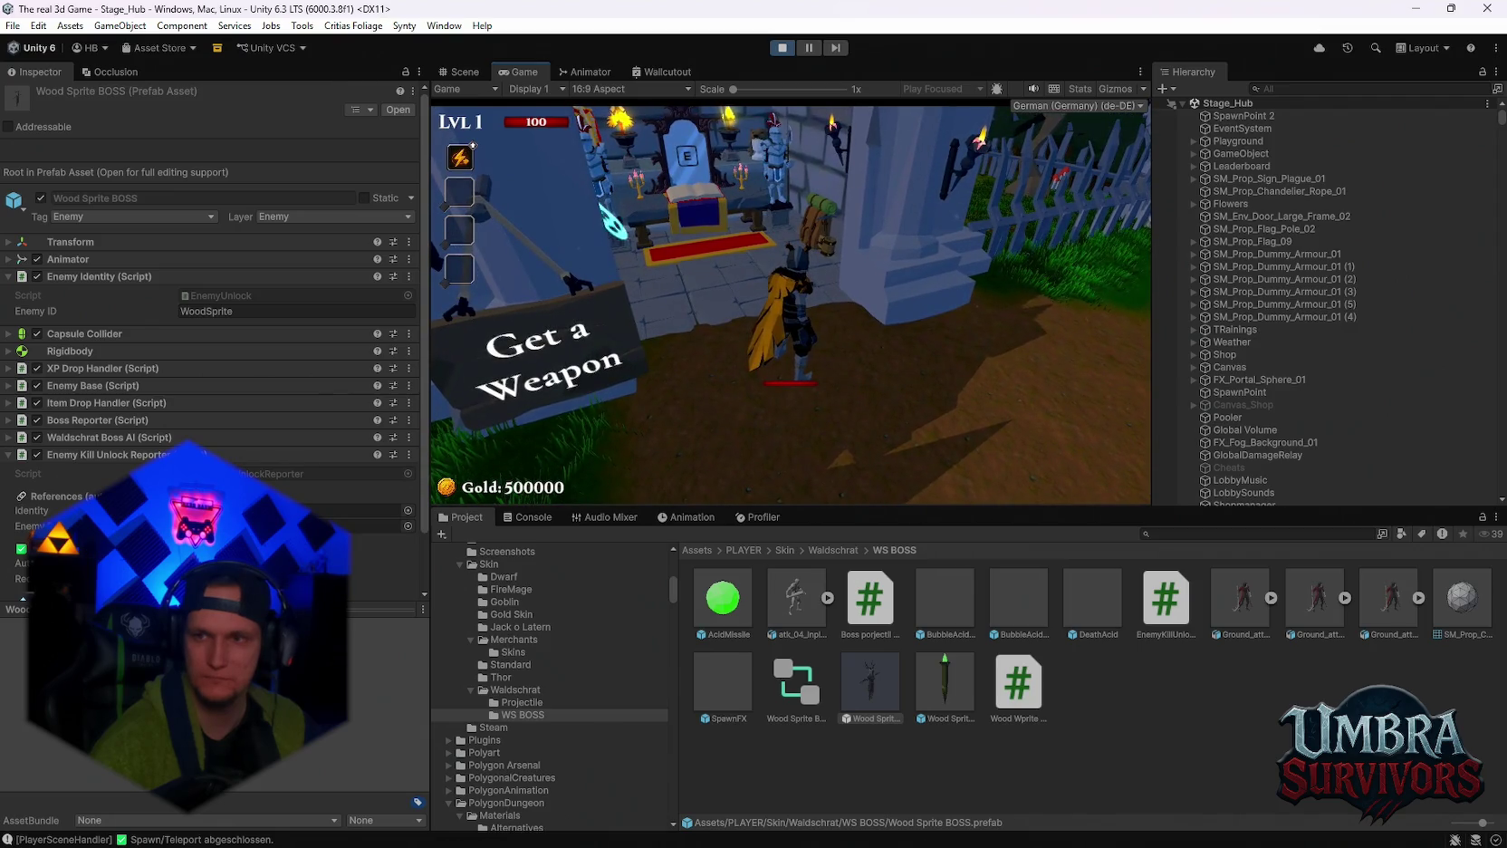
pyautogui.press('w')
pyautogui.press('e')
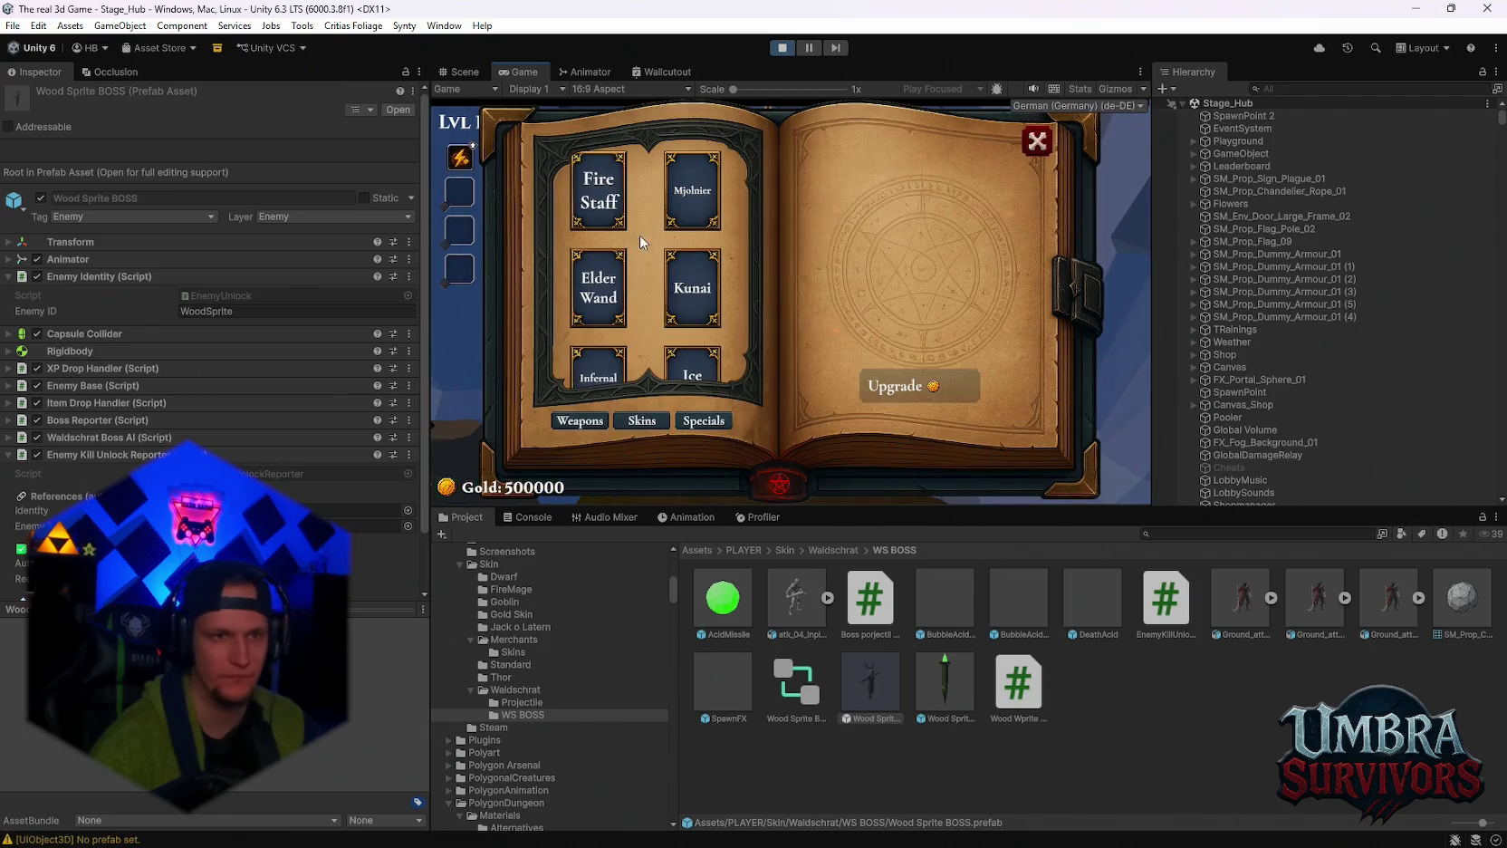
pyautogui.press('Escape')
# Walk back down the path to the Start Run portal for Stage 1.
pyautogui.press('w')
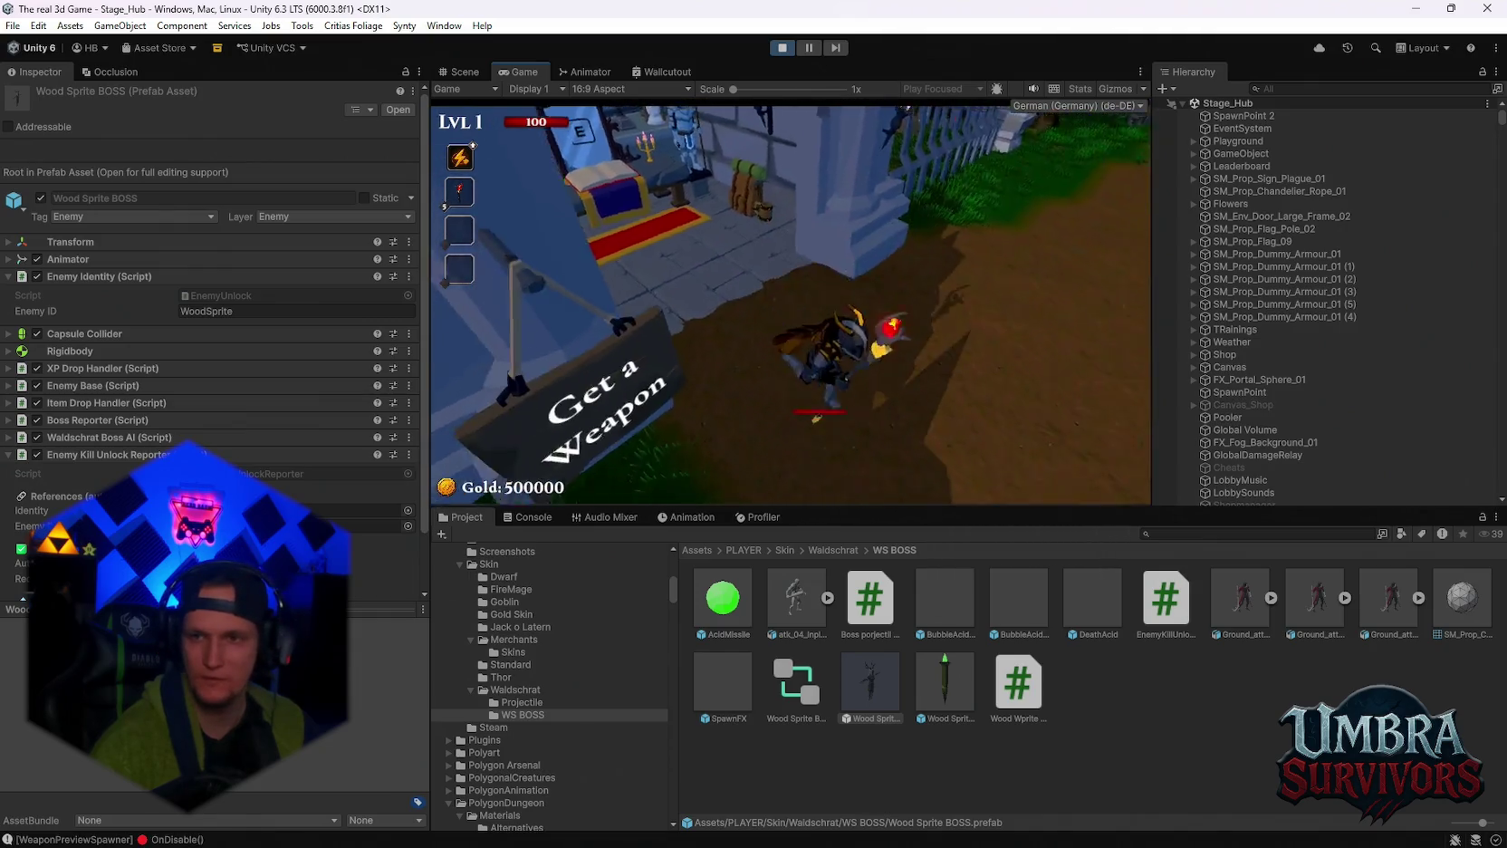
pyautogui.press('w')
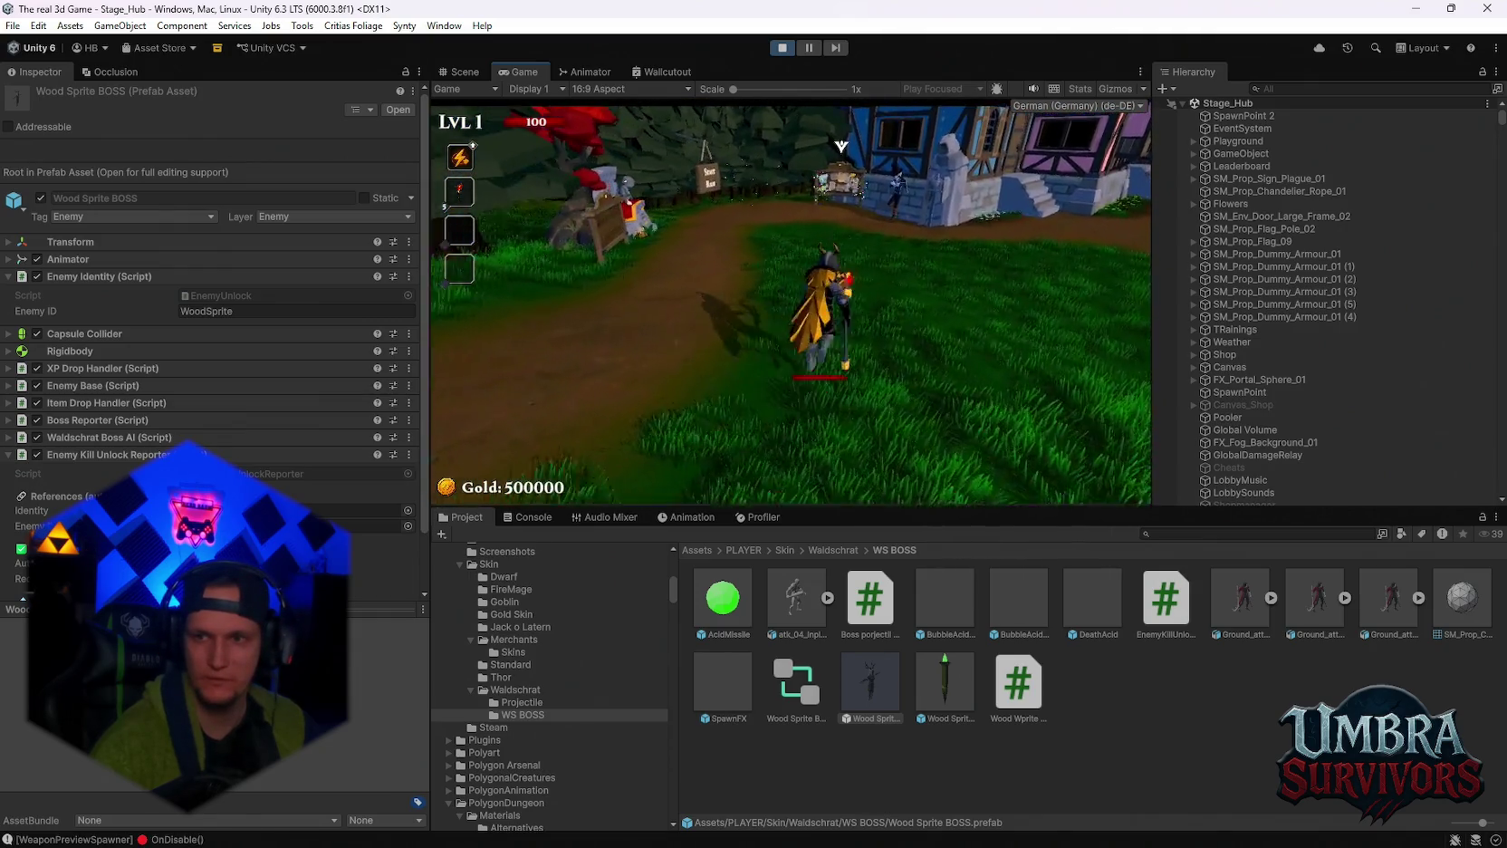
pyautogui.press('w')
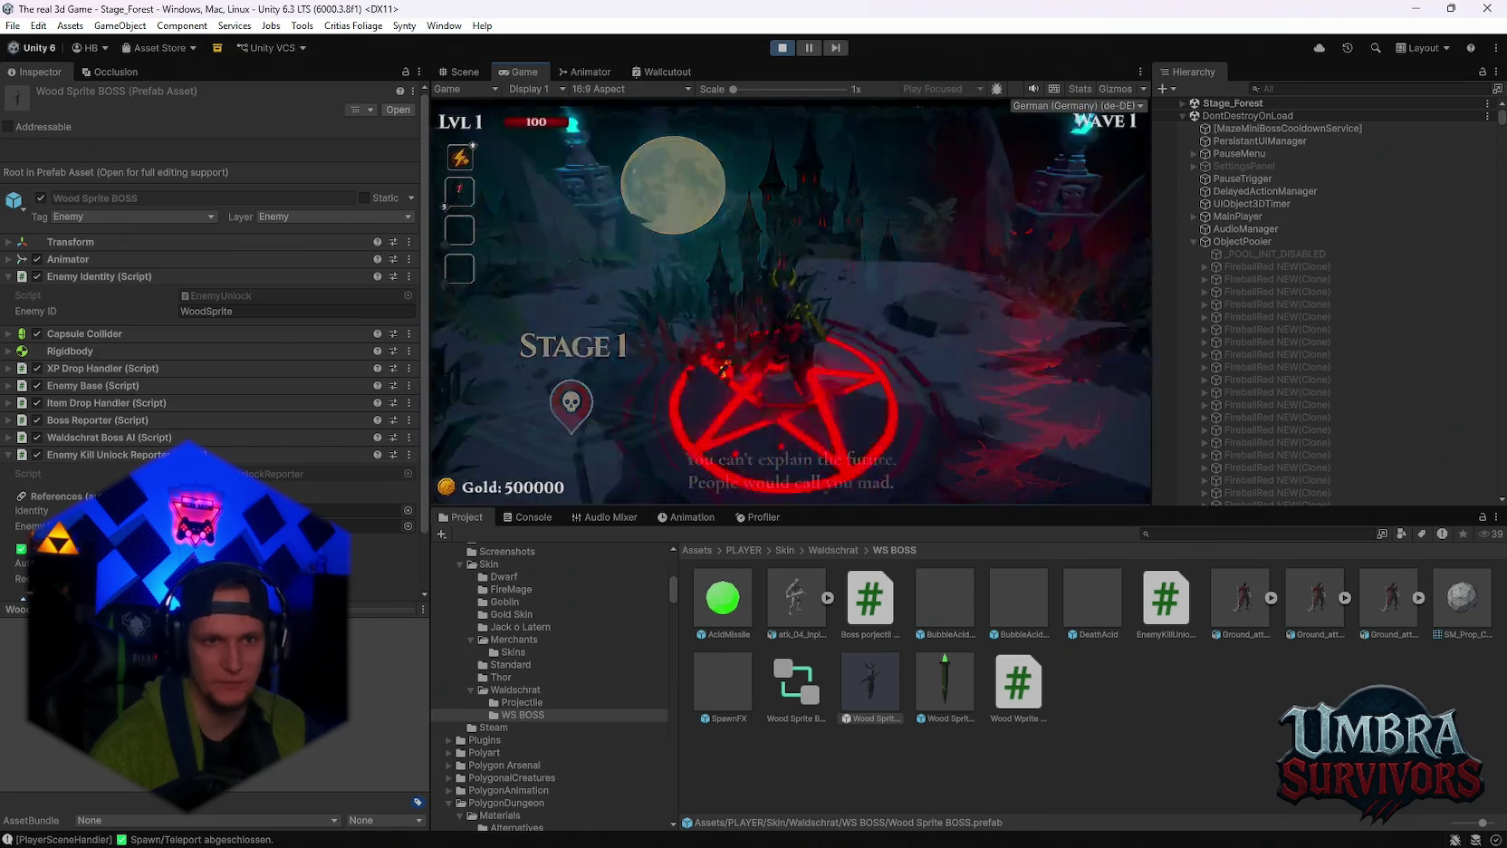
# Pause the game to check stats, maximize the Game view, and resume play.
pyautogui.press('Escape')
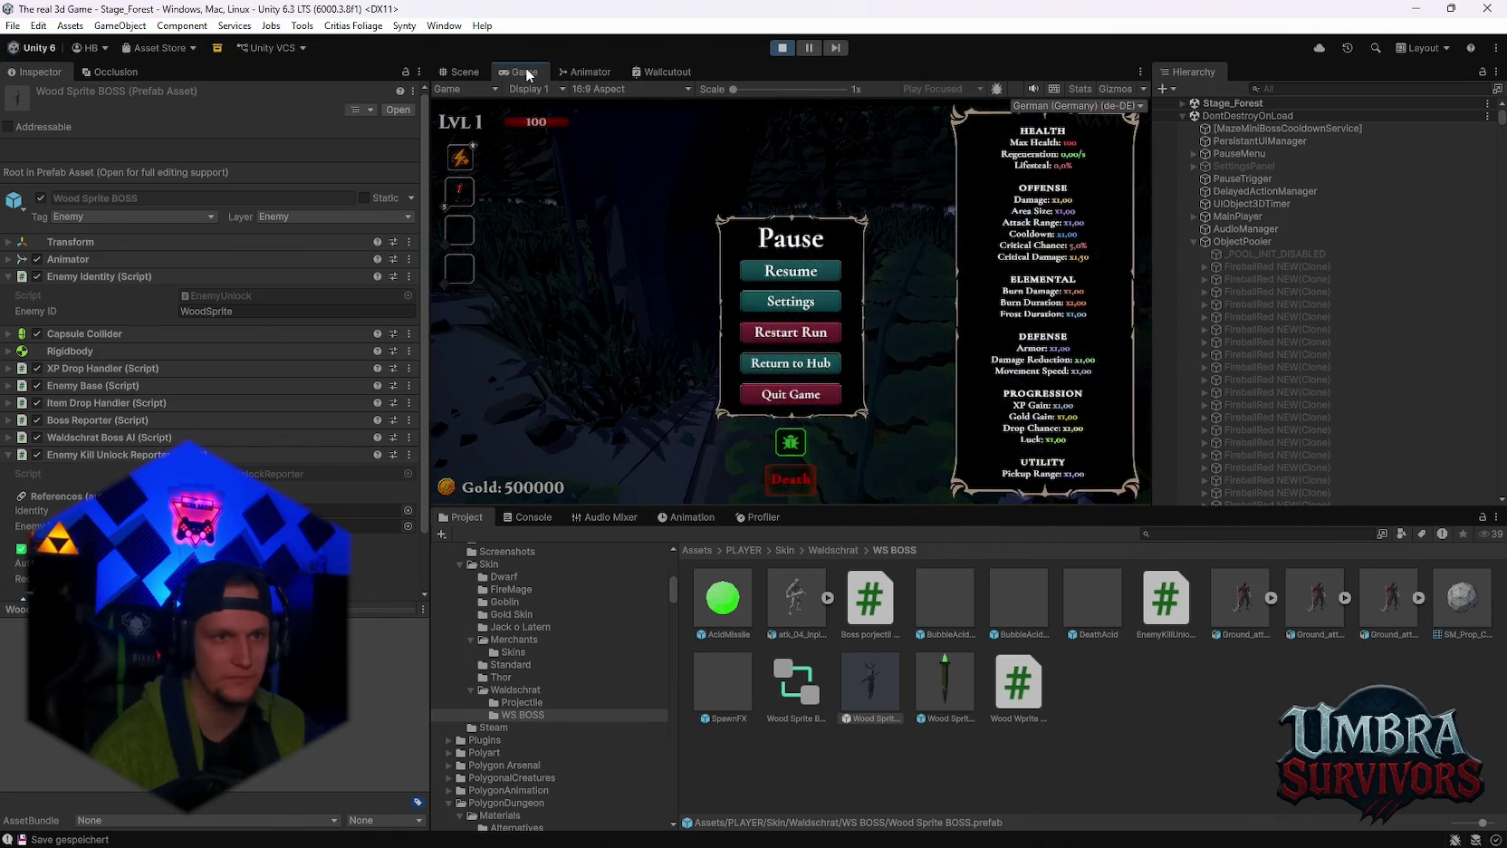
pyautogui.doubleClick(525, 72)
pyautogui.press('Escape')
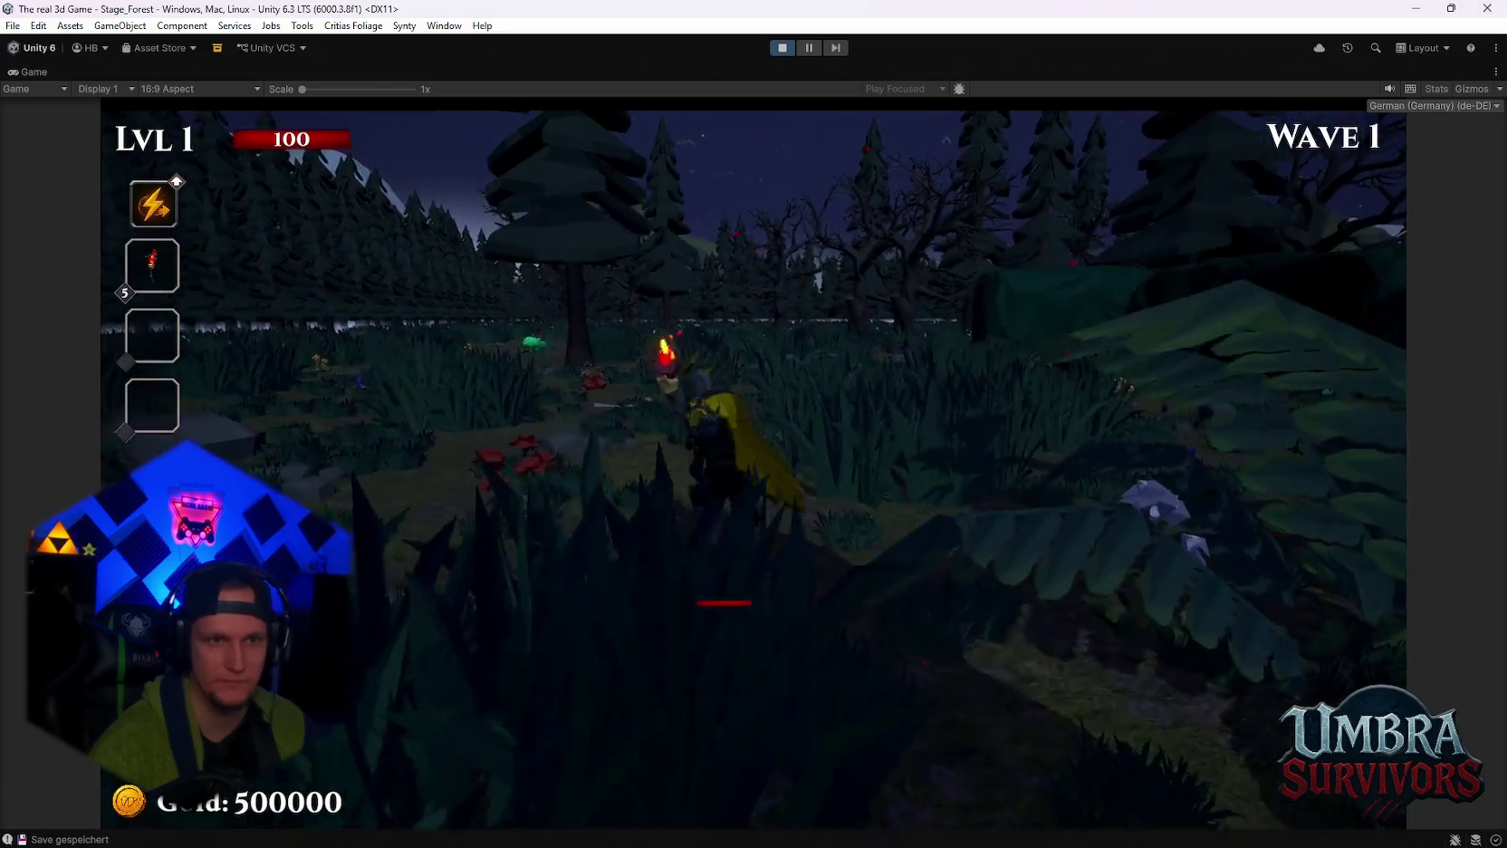
# Run the character through Stage_Forest, fighting enemies, until the LVL 2 upgrade cards appear.
pyautogui.press('w')
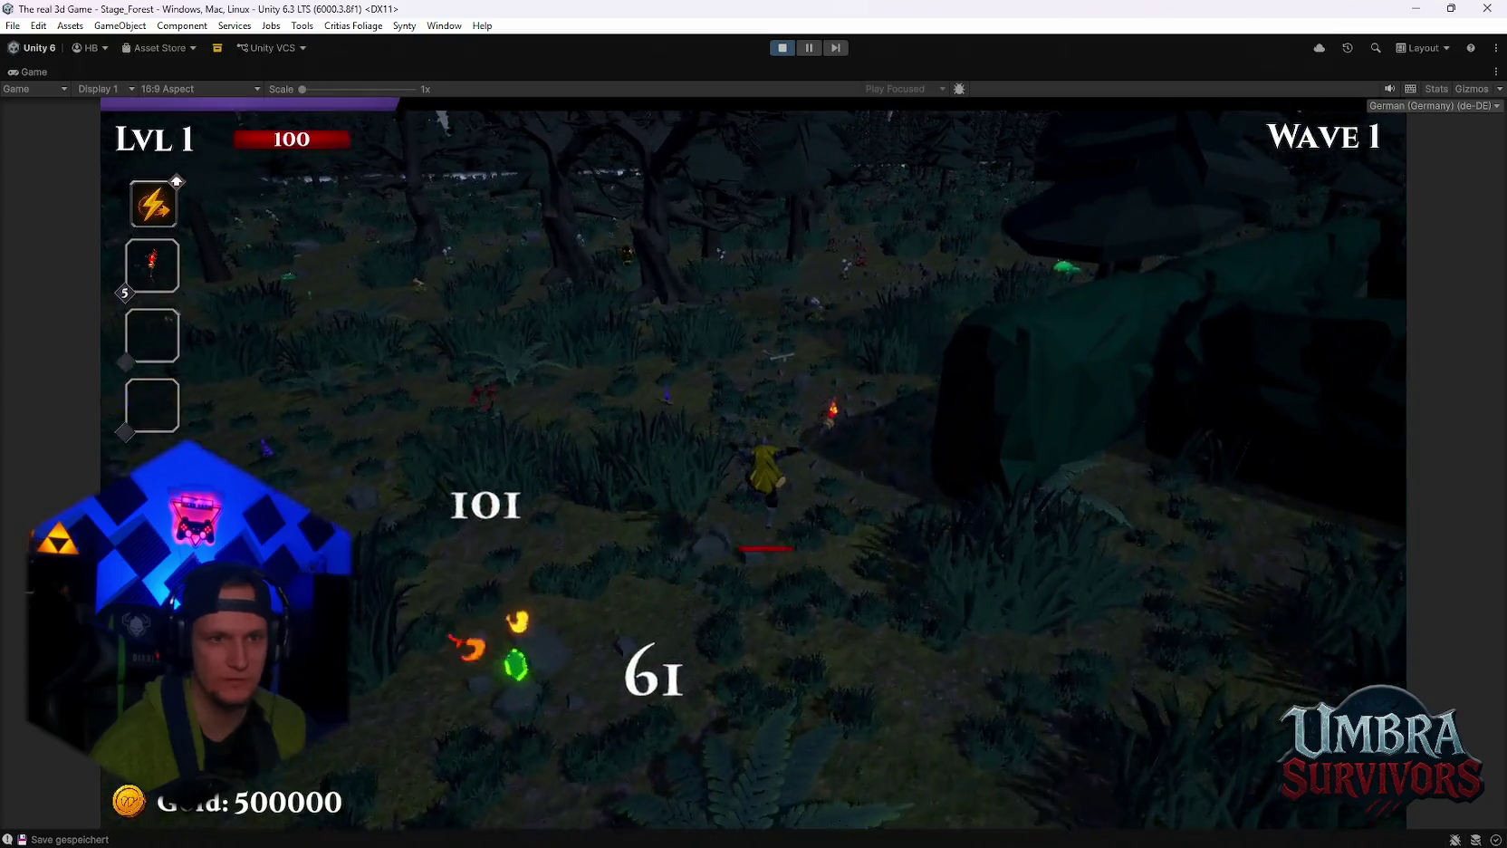
pyautogui.press('w')
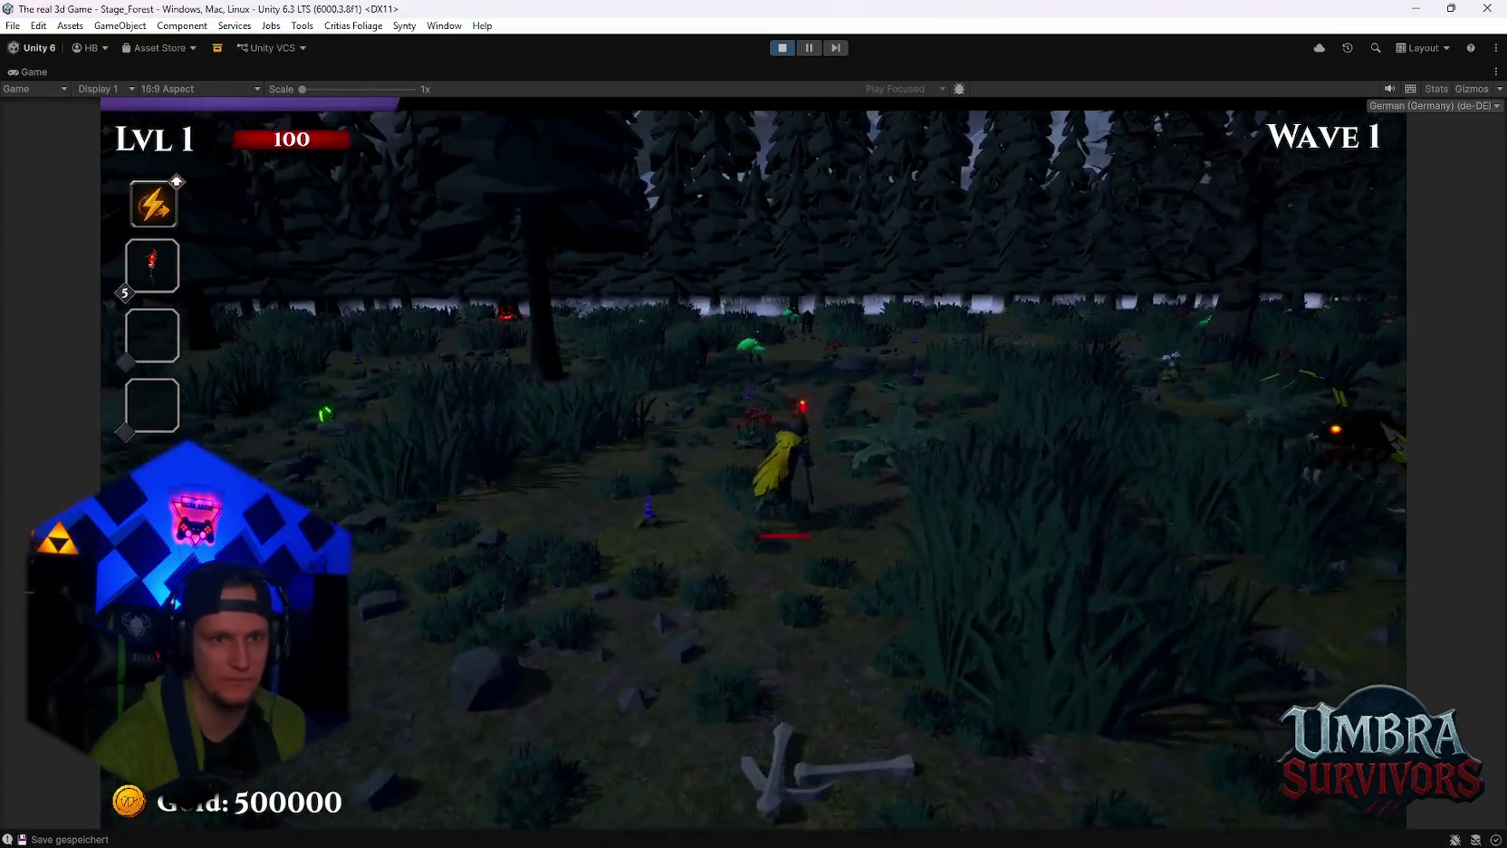
pyautogui.press('w')
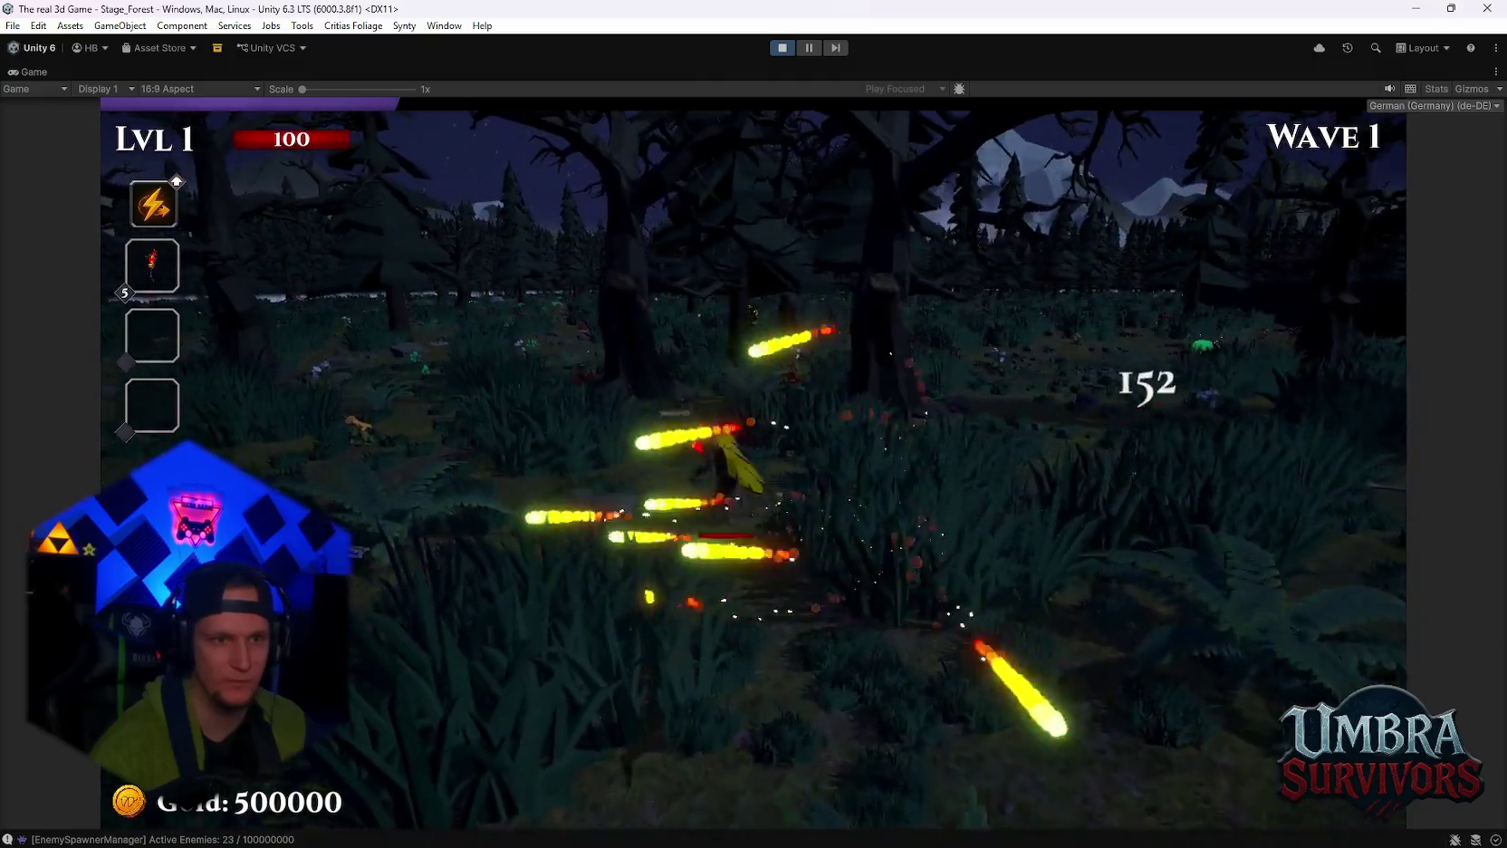
pyautogui.press('w')
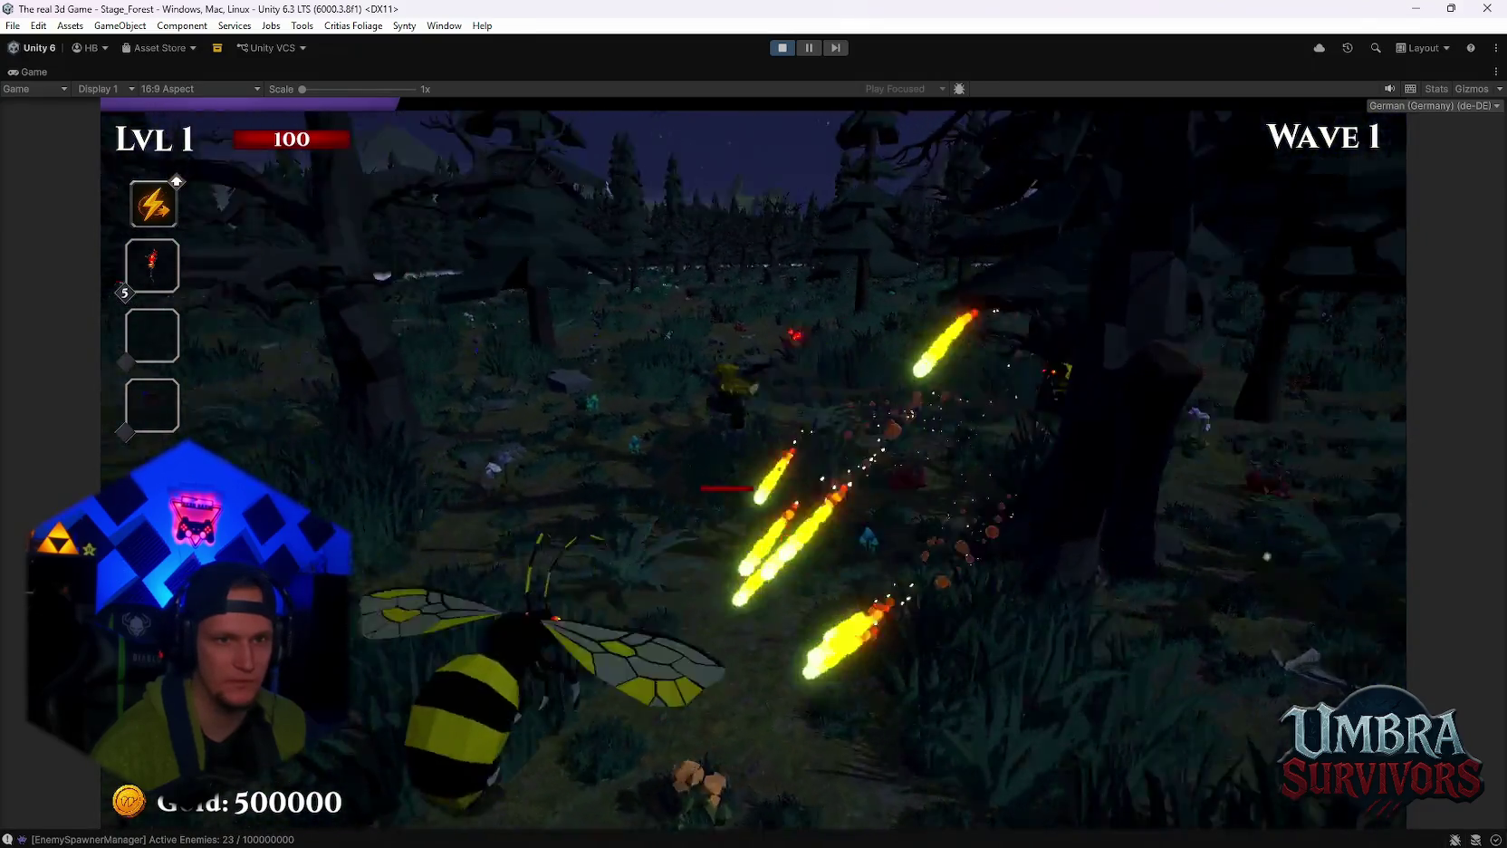
pyautogui.press('w')
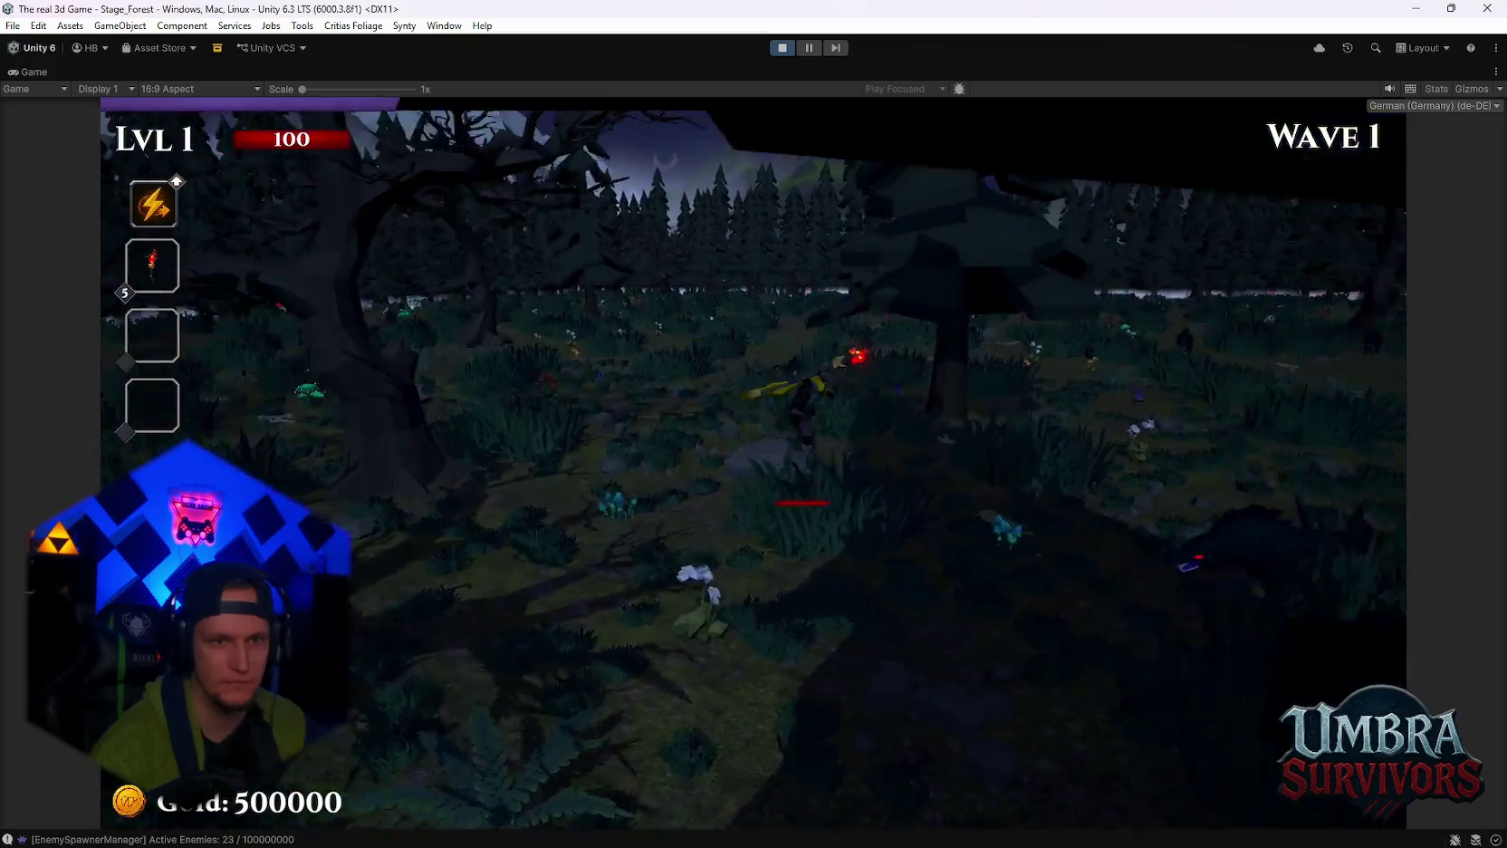
pyautogui.press('w')
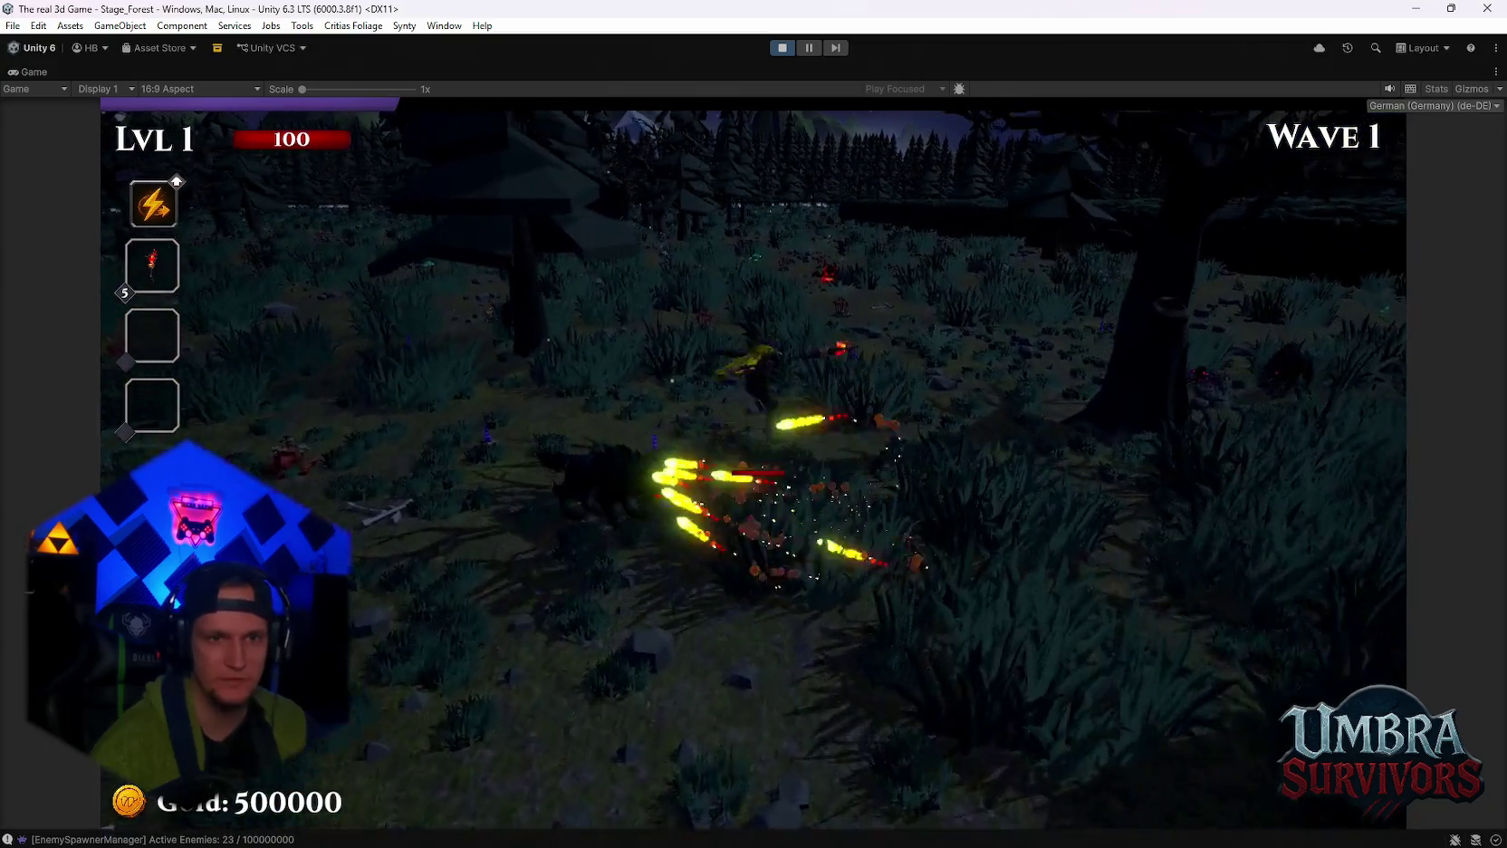
pyautogui.press('w')
pyautogui.press('w')
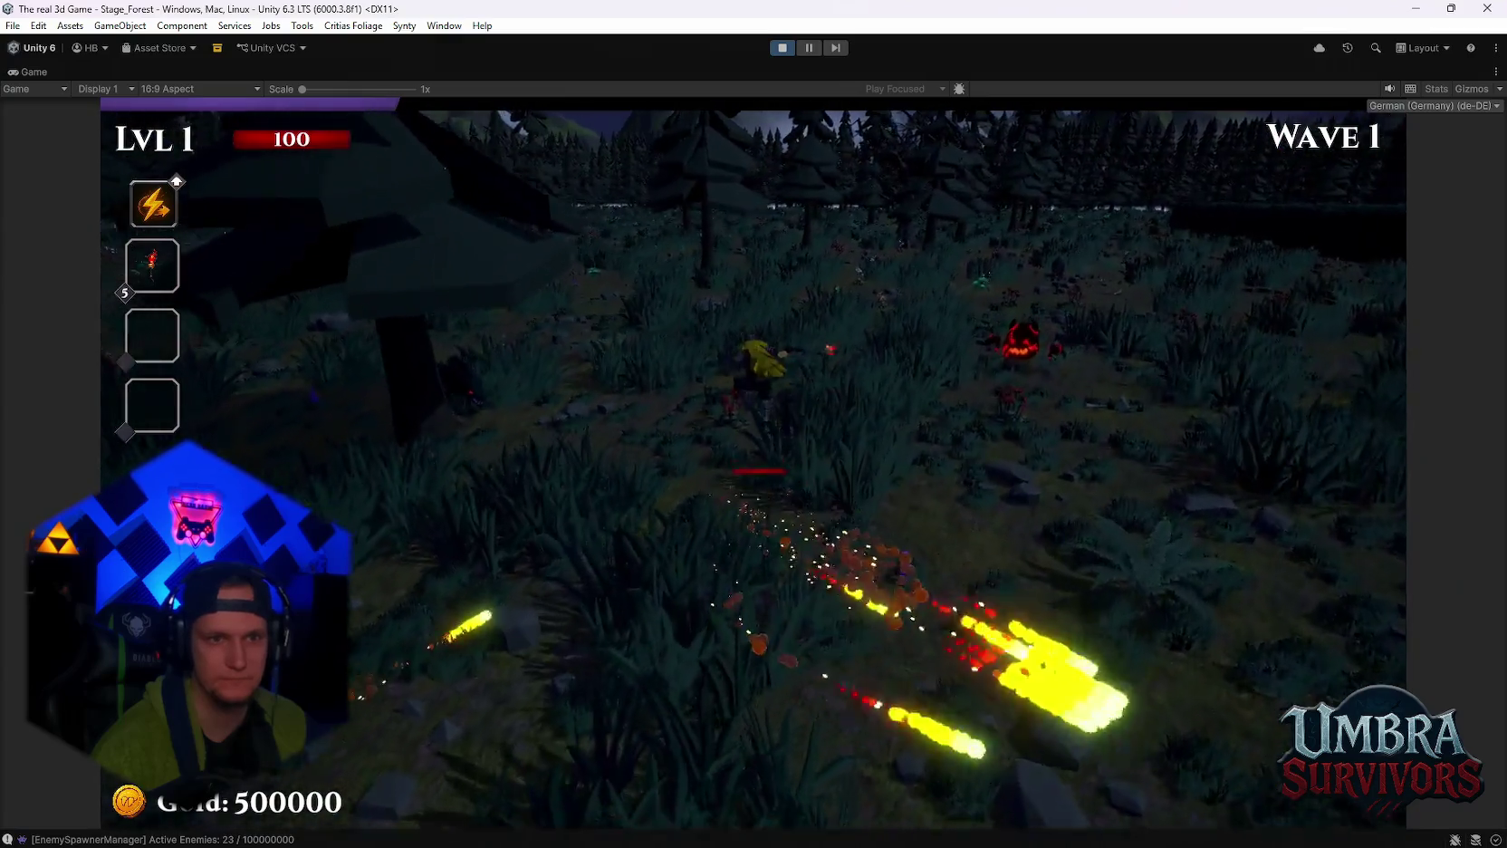
pyautogui.press('w')
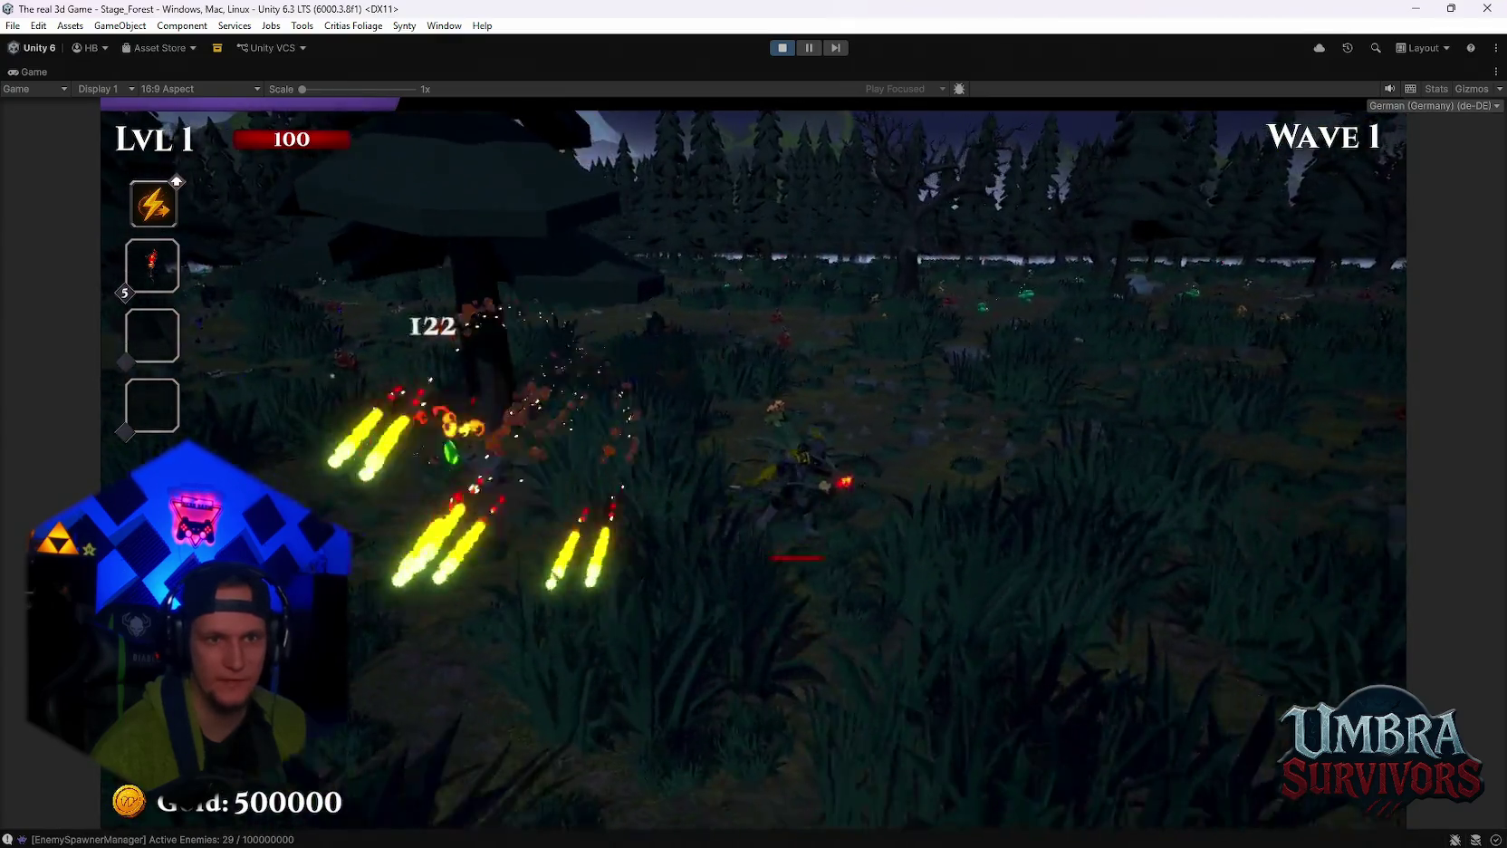
pyautogui.press('w')
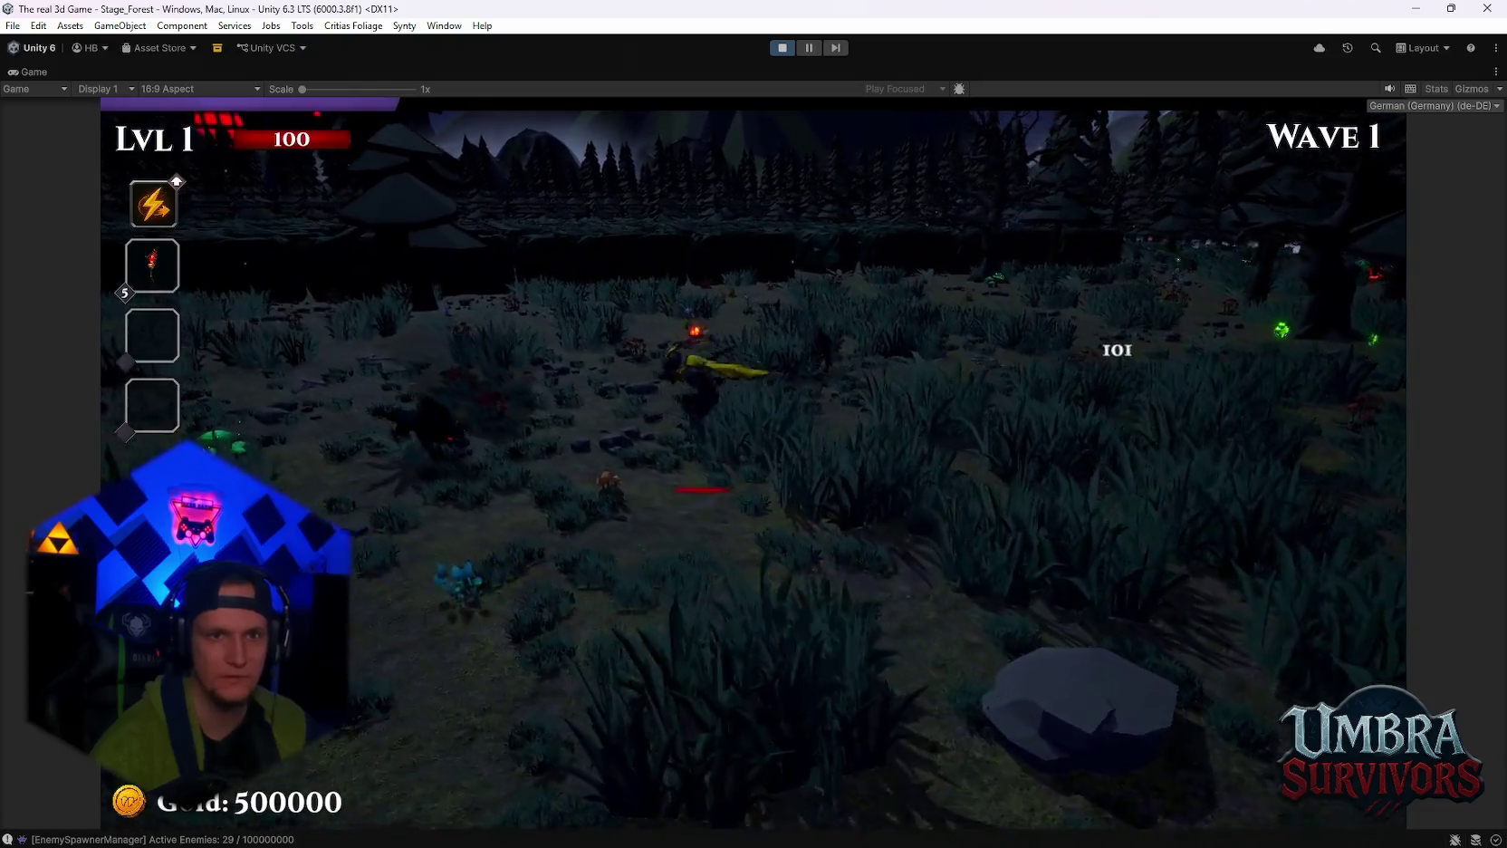
pyautogui.press('w')
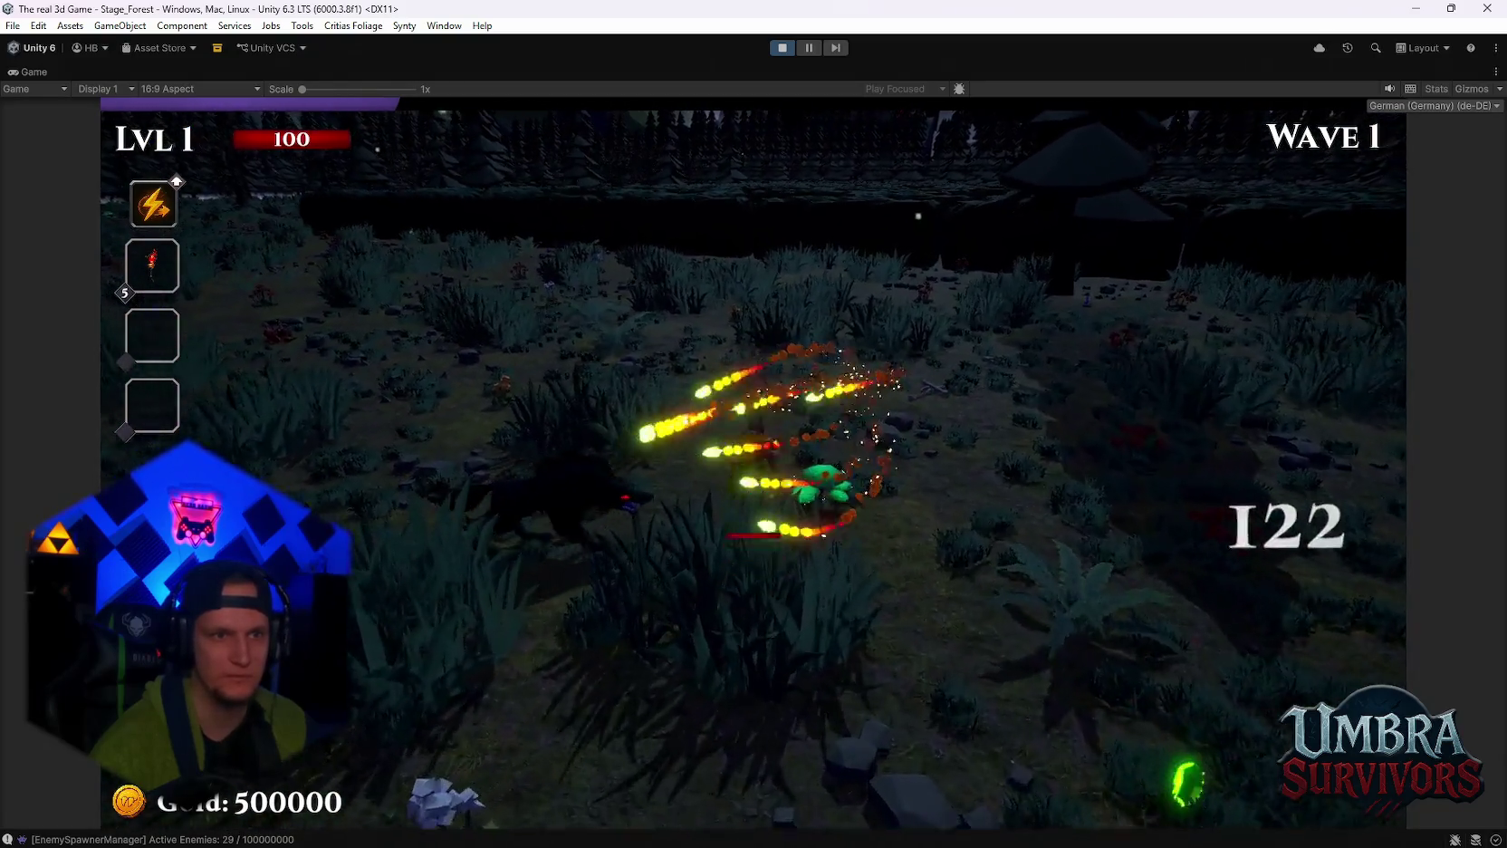
pyautogui.press('w')
pyautogui.press('w')
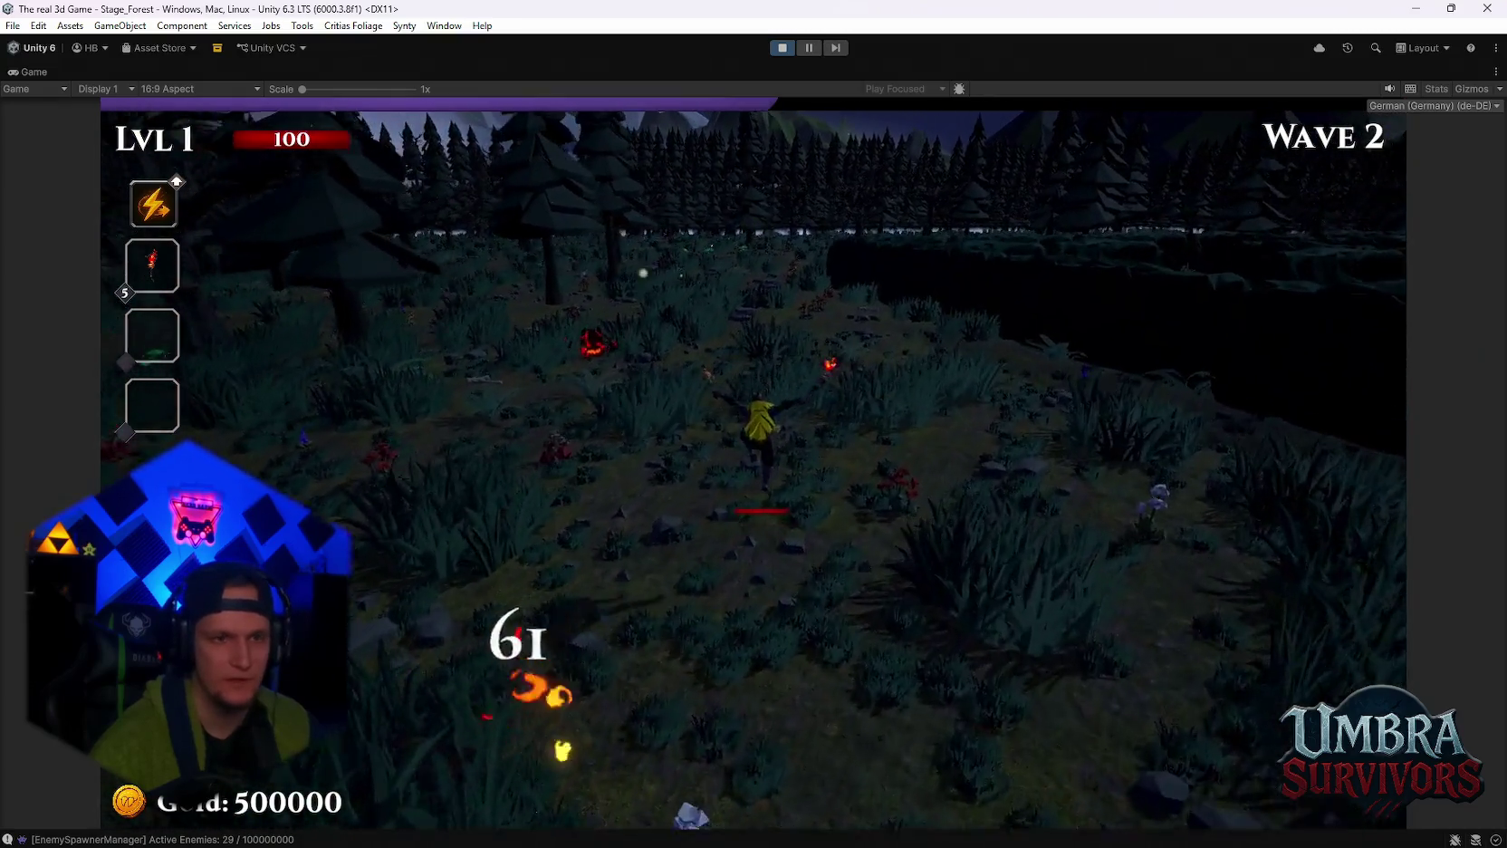
pyautogui.press('w')
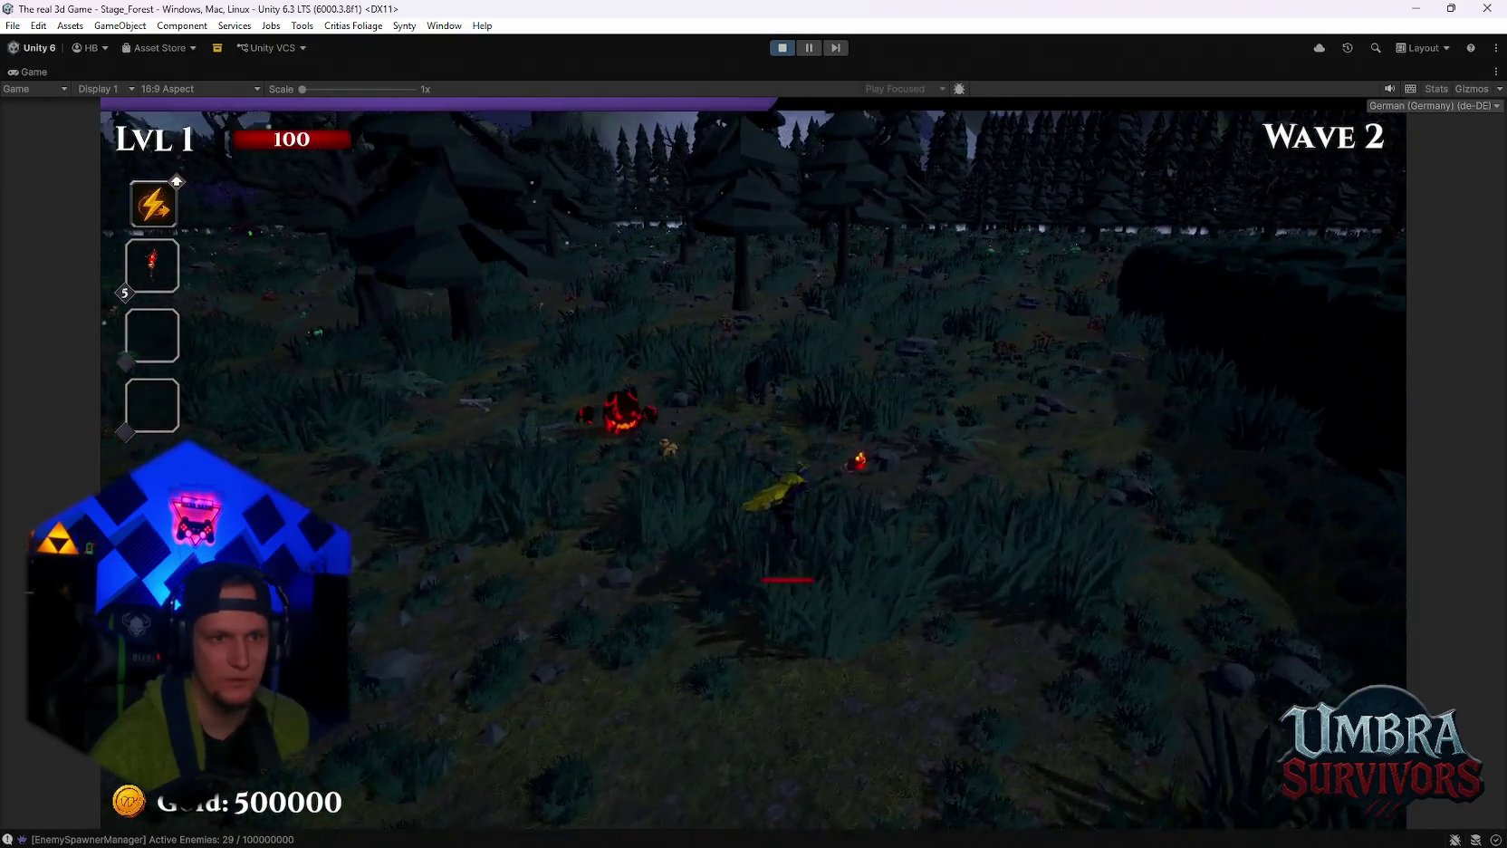
pyautogui.press('w')
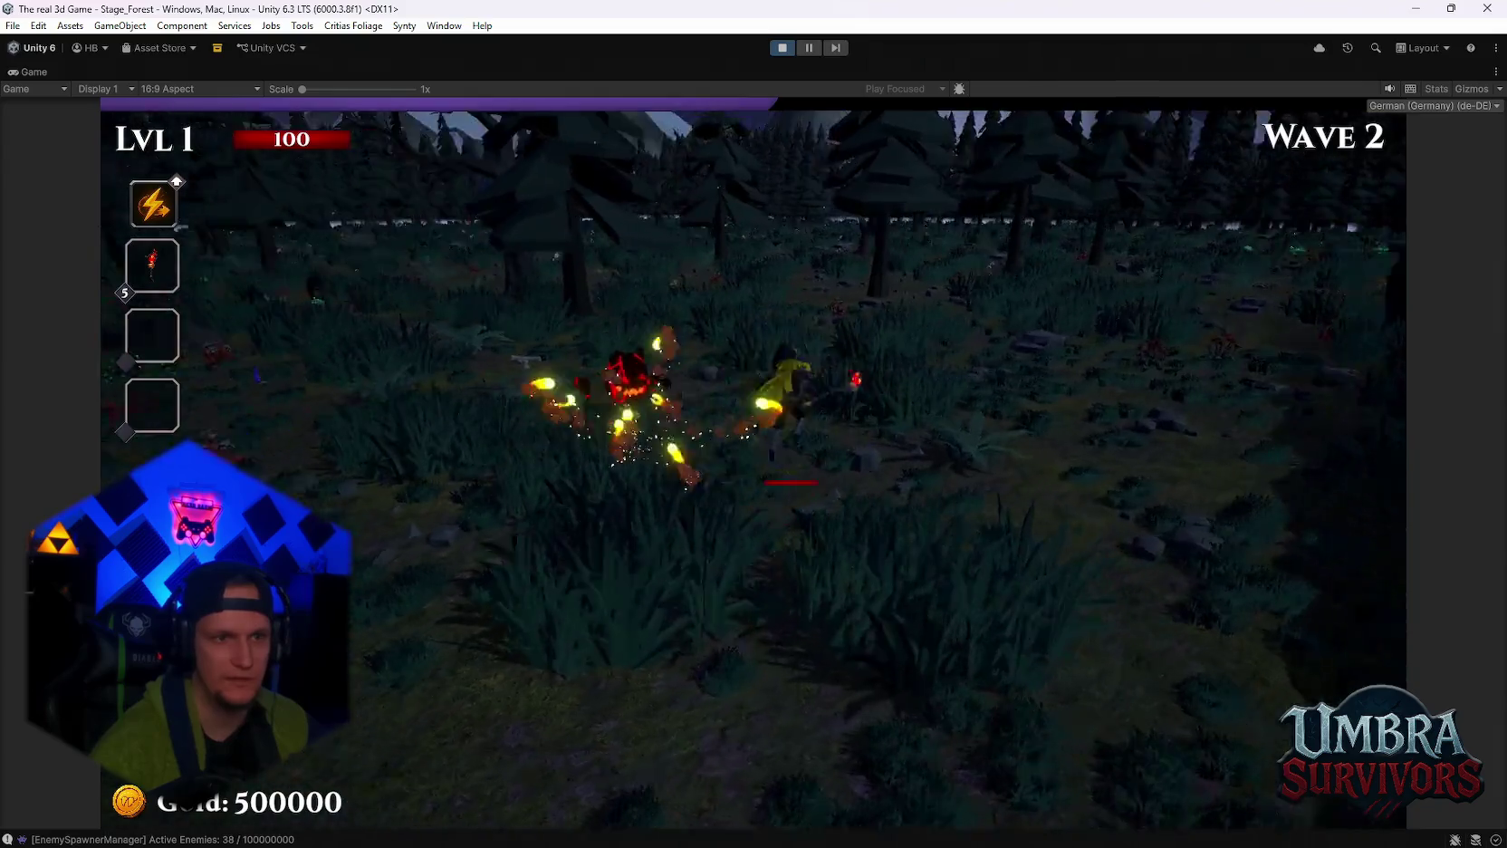
pyautogui.press('w')
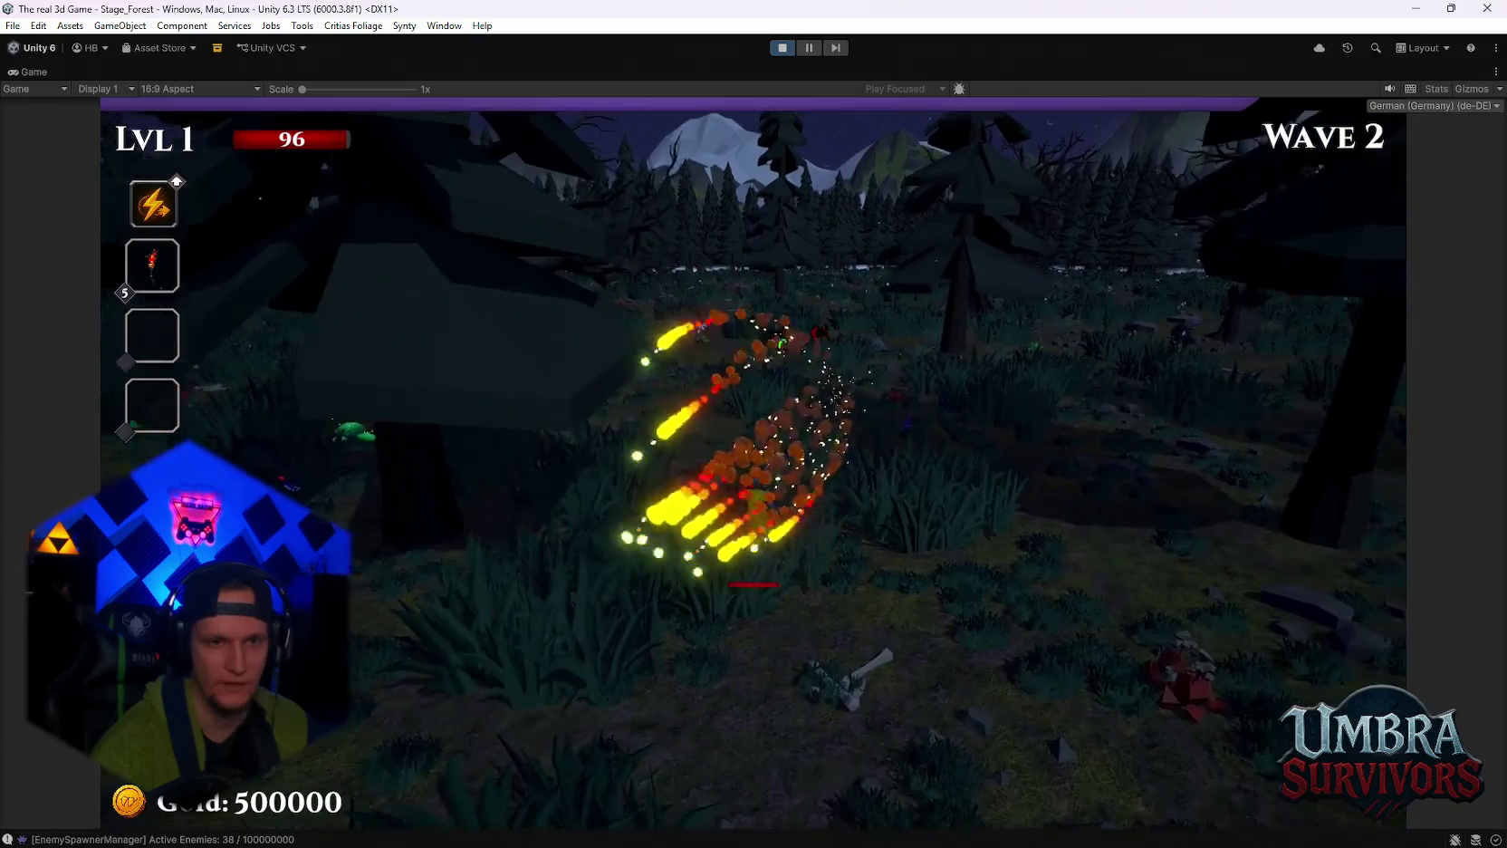
pyautogui.press('w')
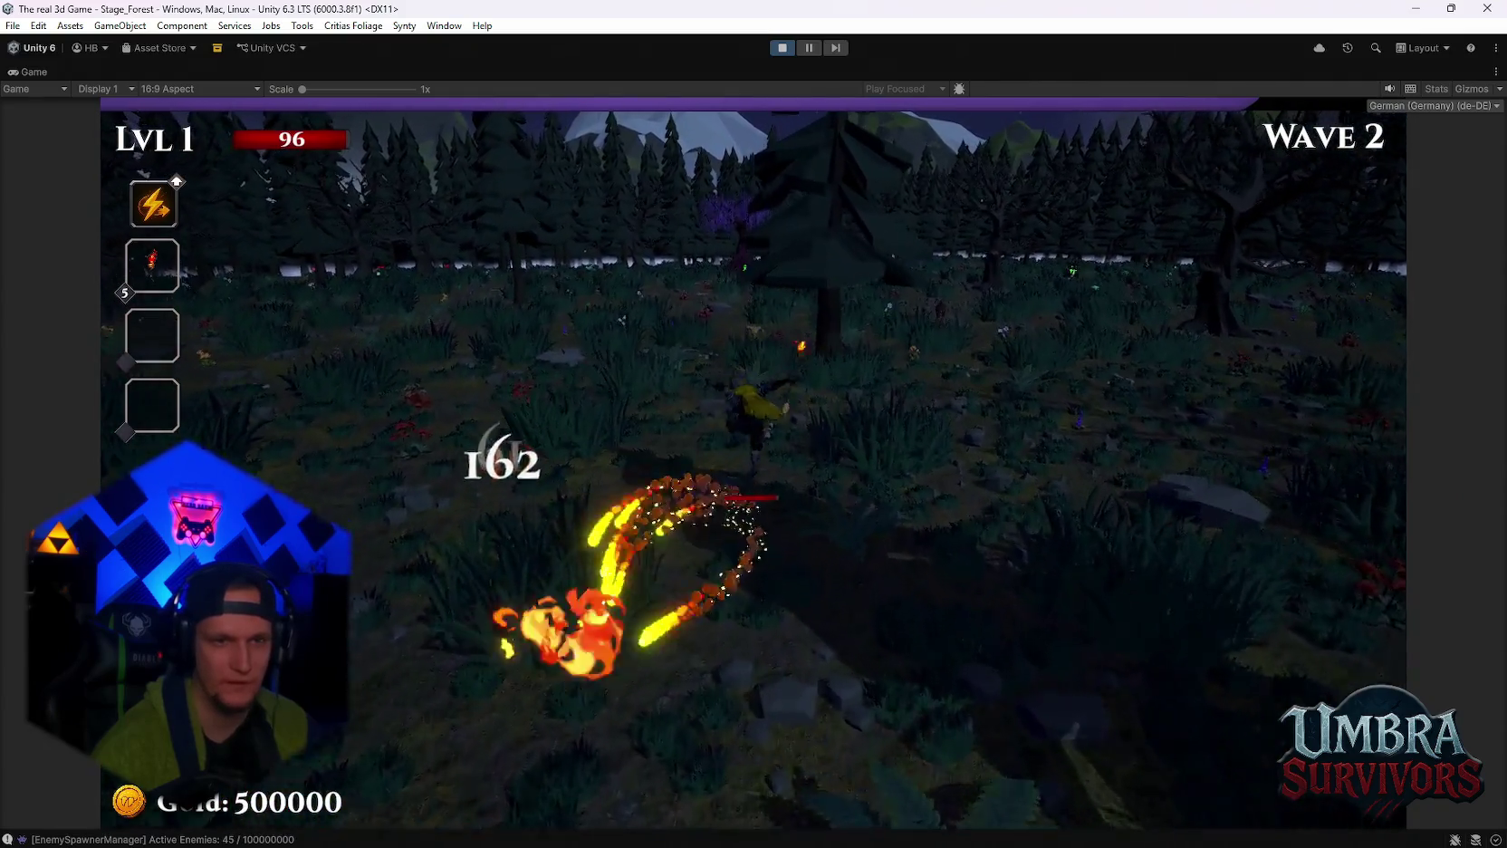
pyautogui.press('w')
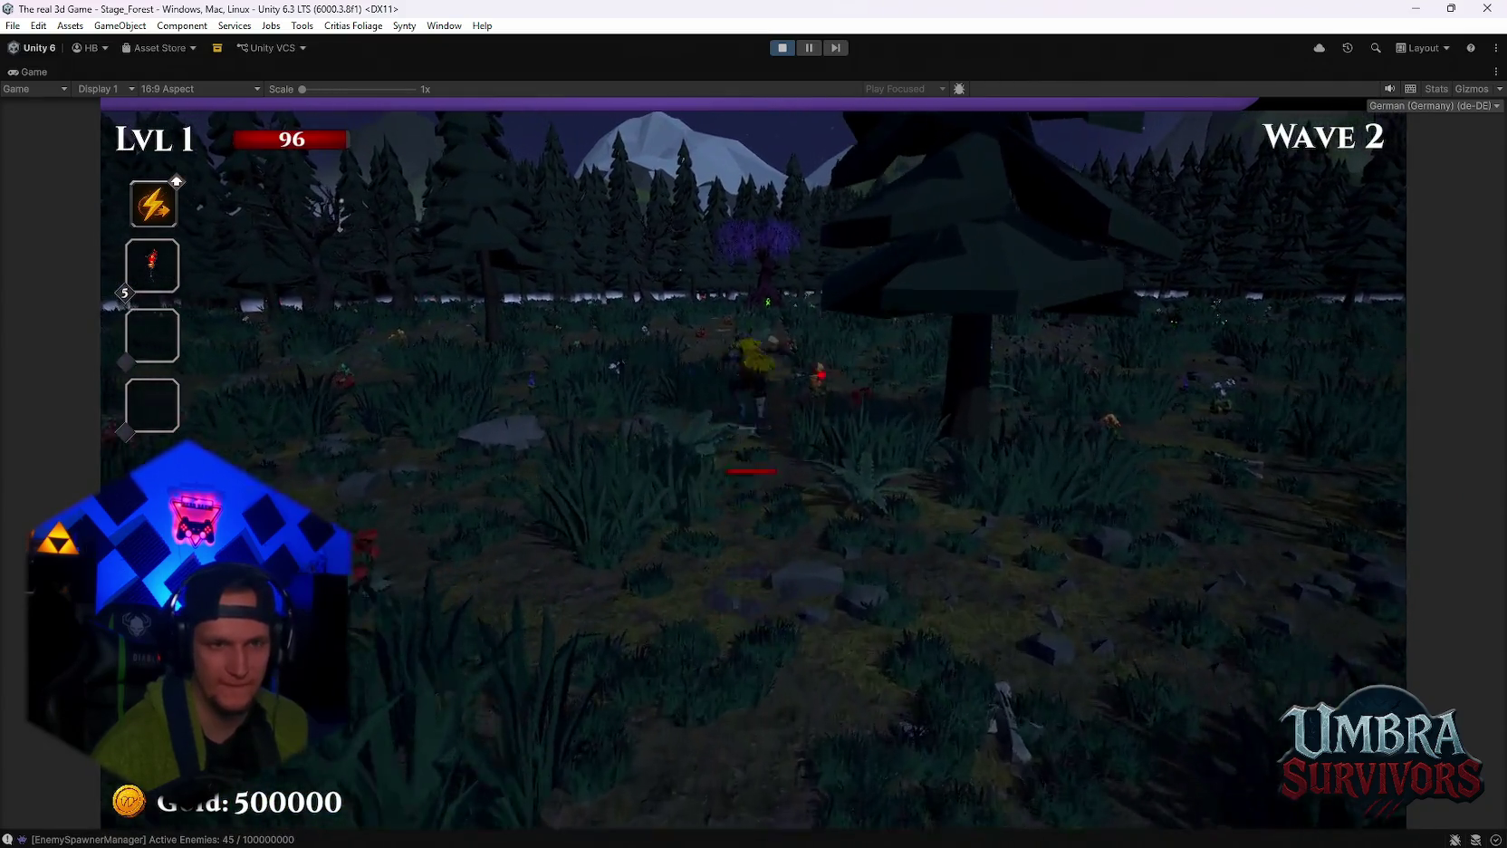
pyautogui.press('w')
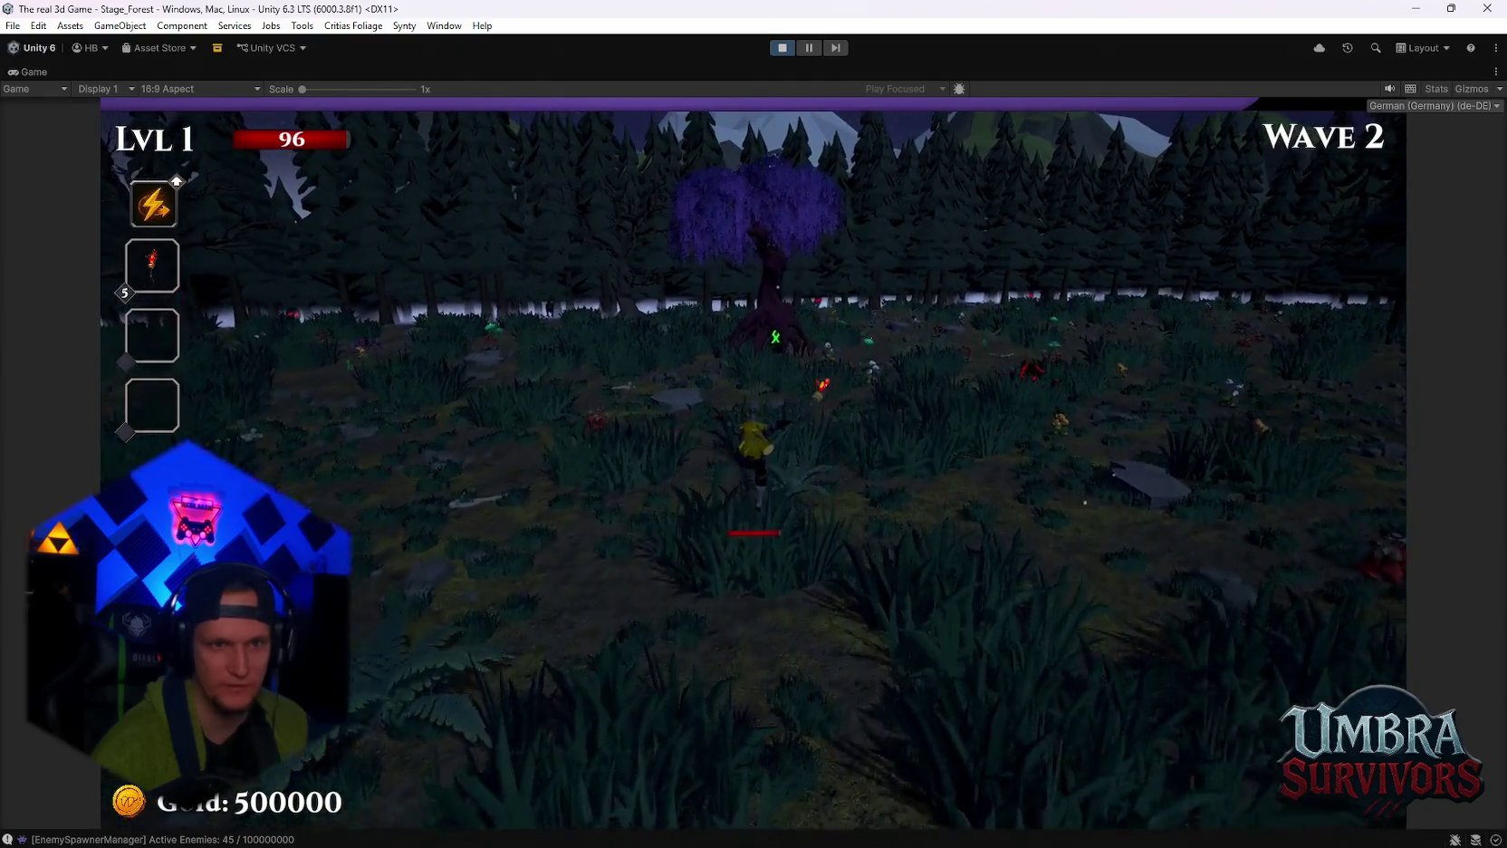
pyautogui.press('w')
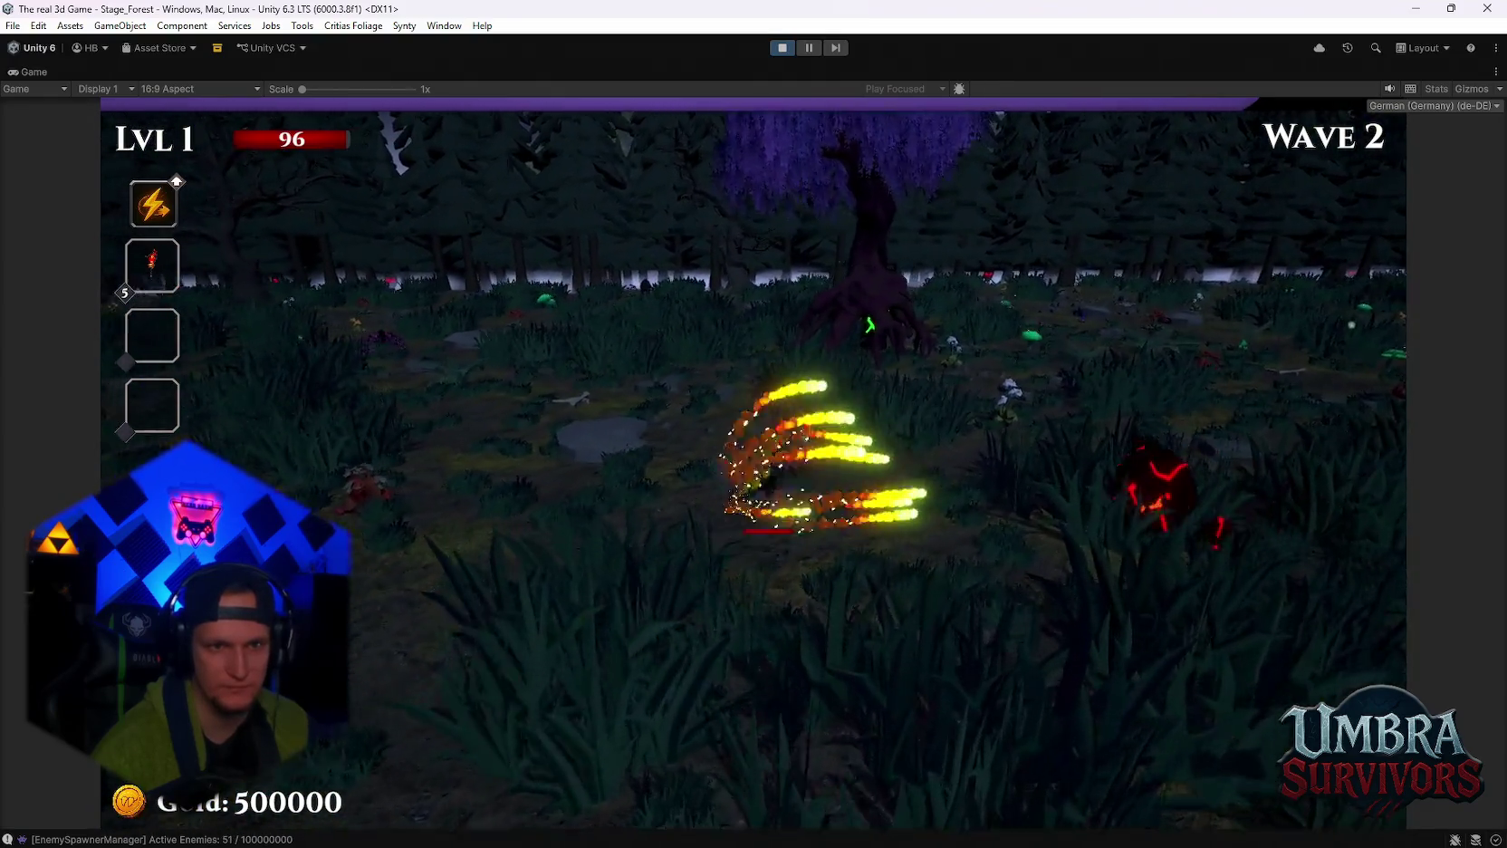
pyautogui.press('w')
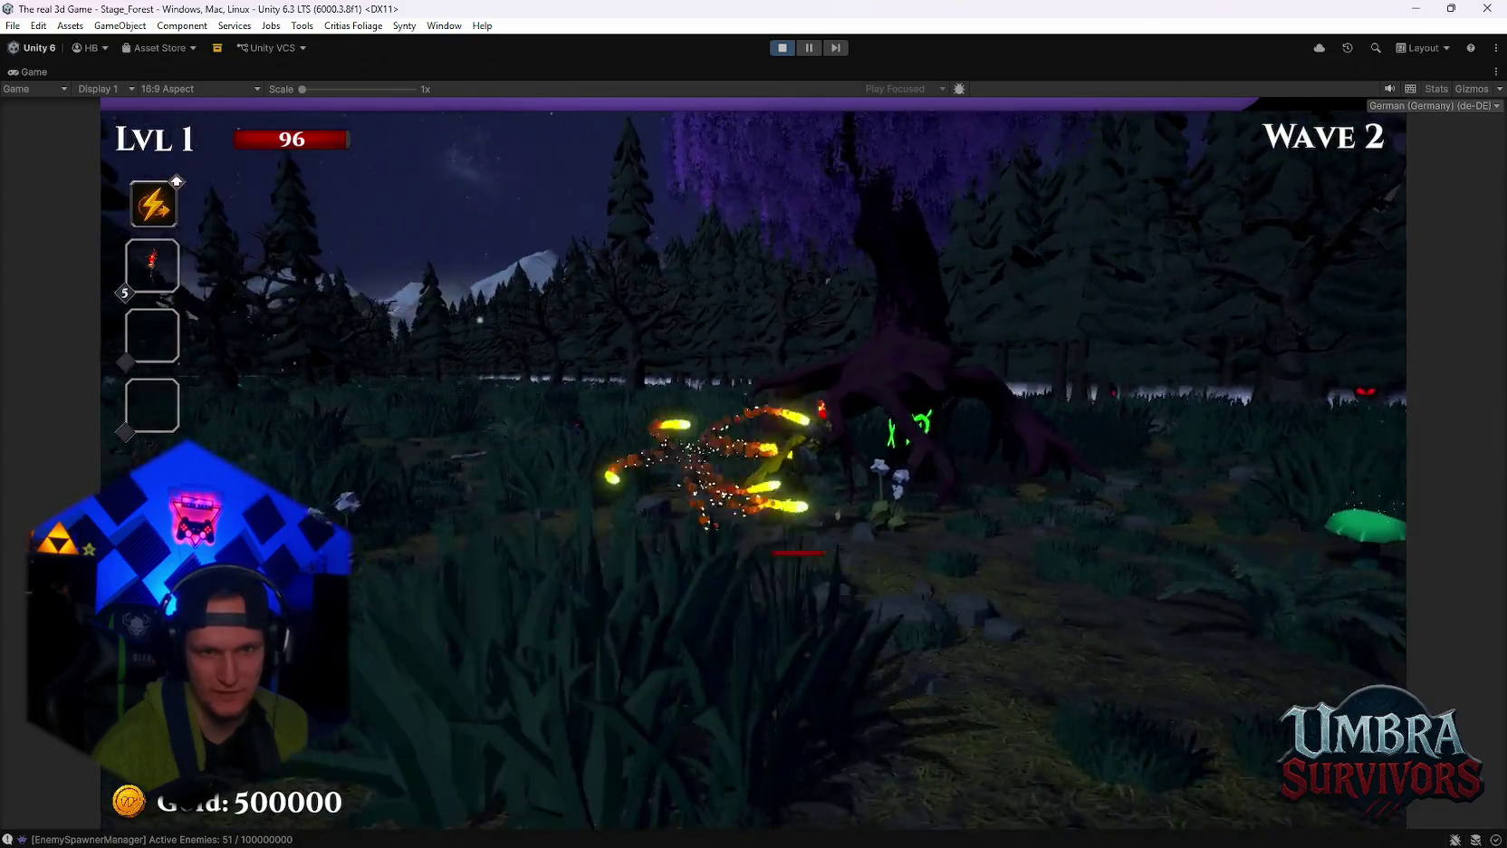
pyautogui.press('w')
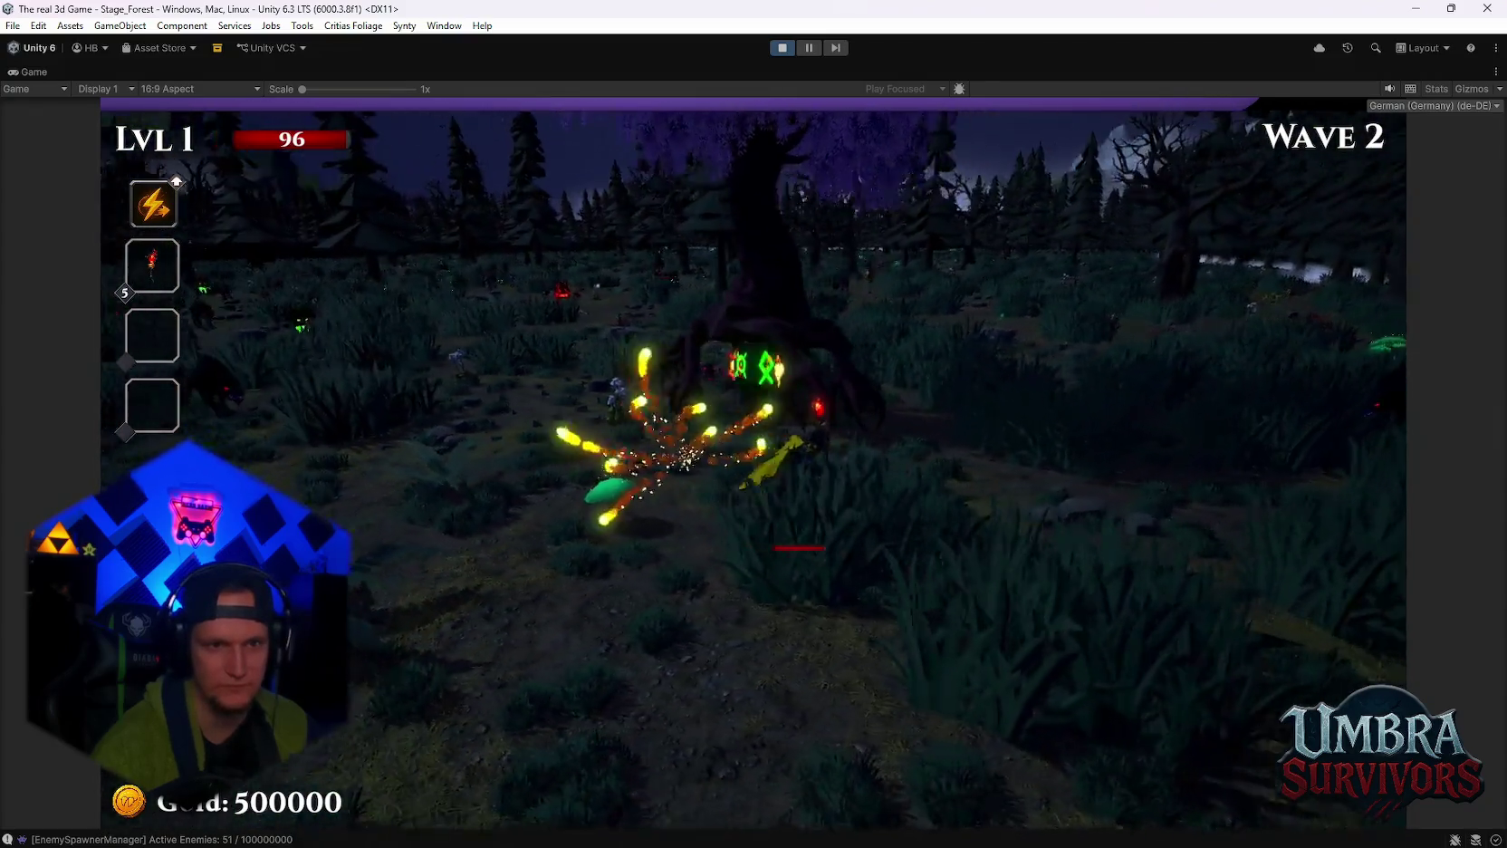
pyautogui.press('w')
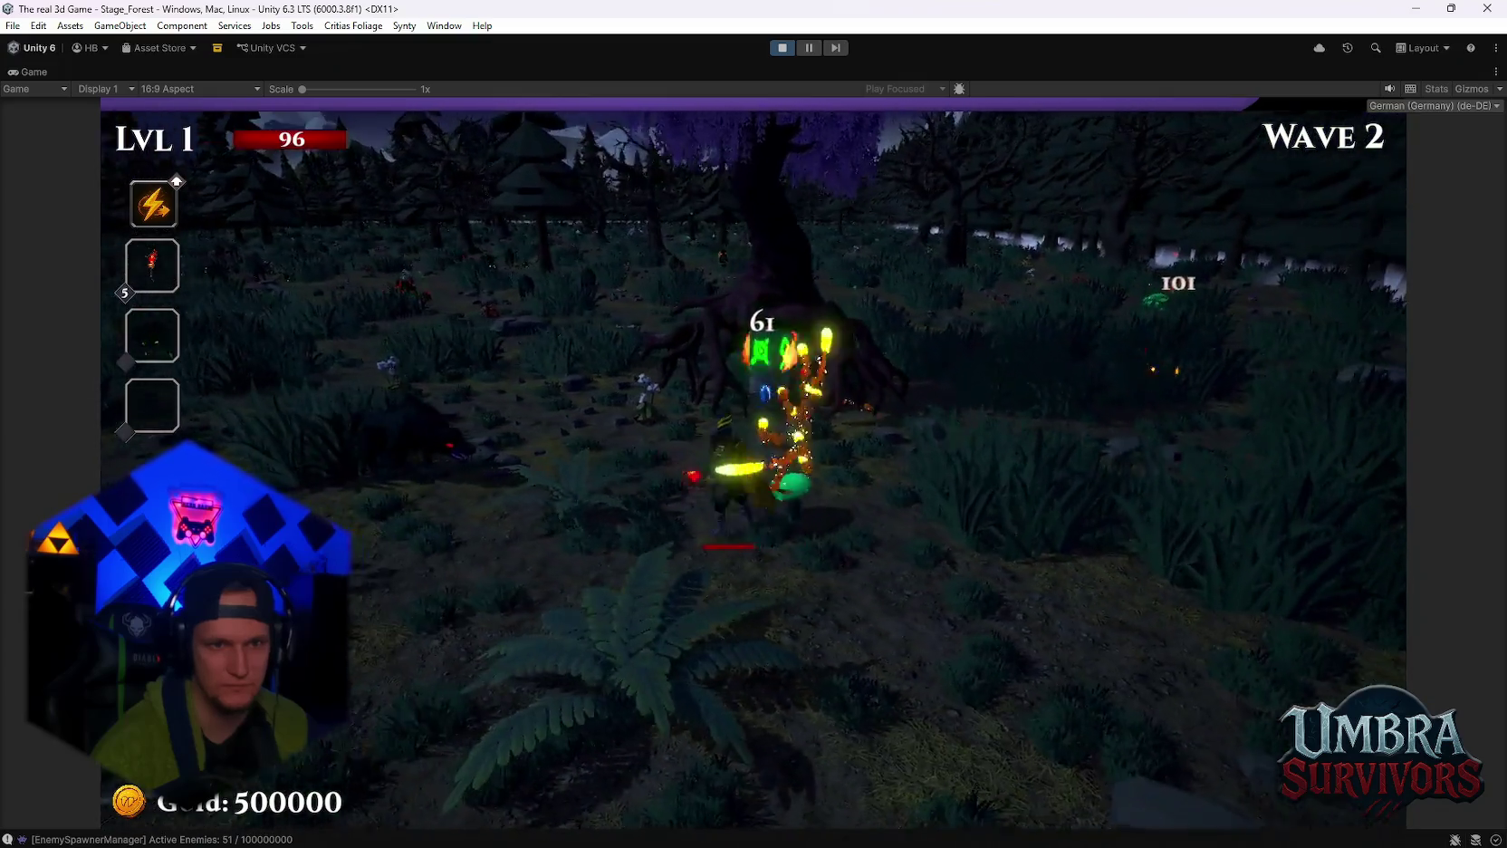
pyautogui.press('w')
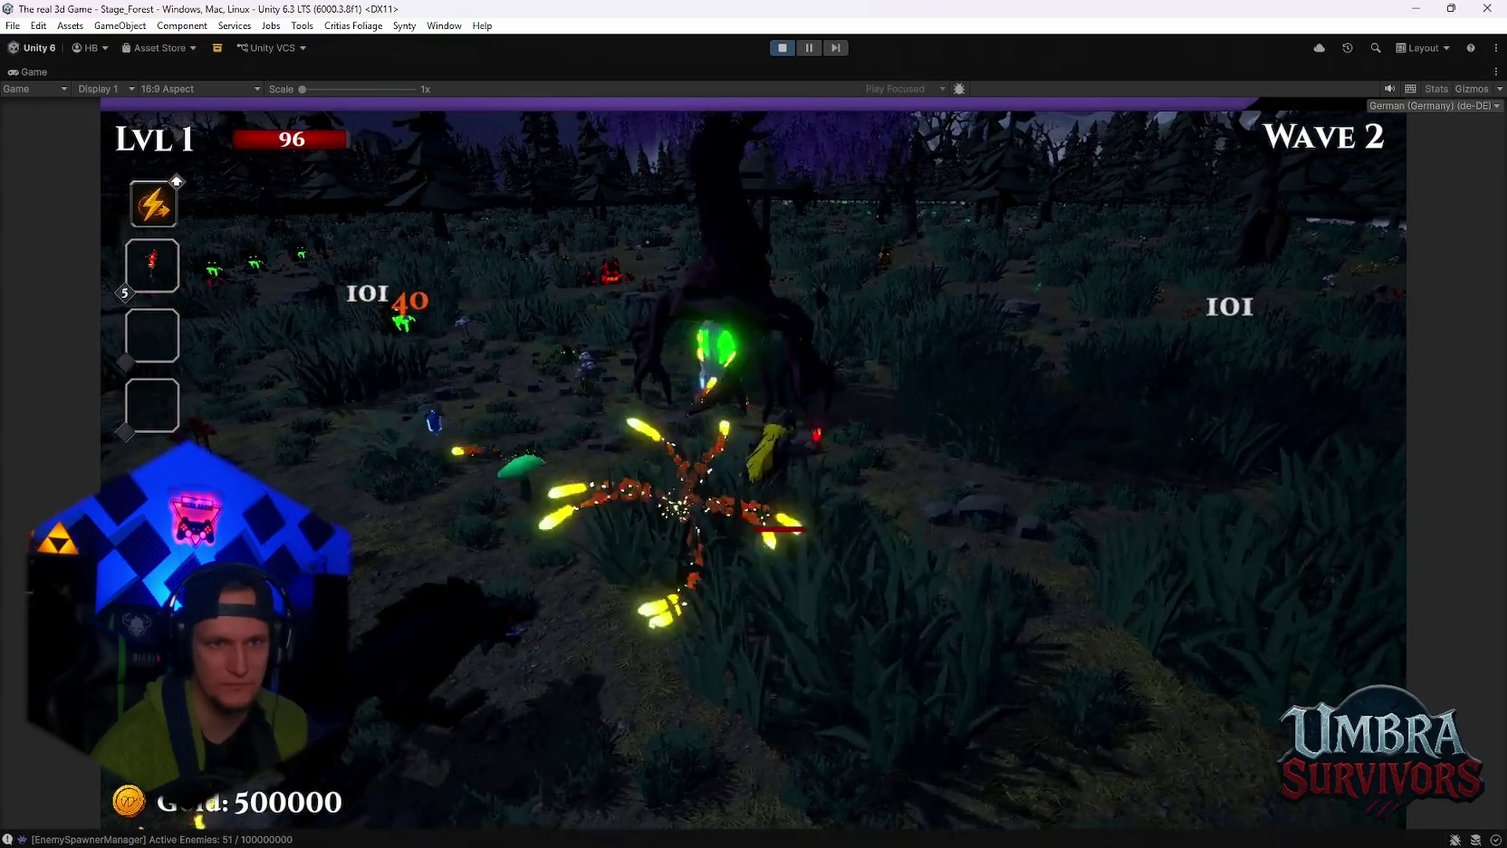
pyautogui.press('w')
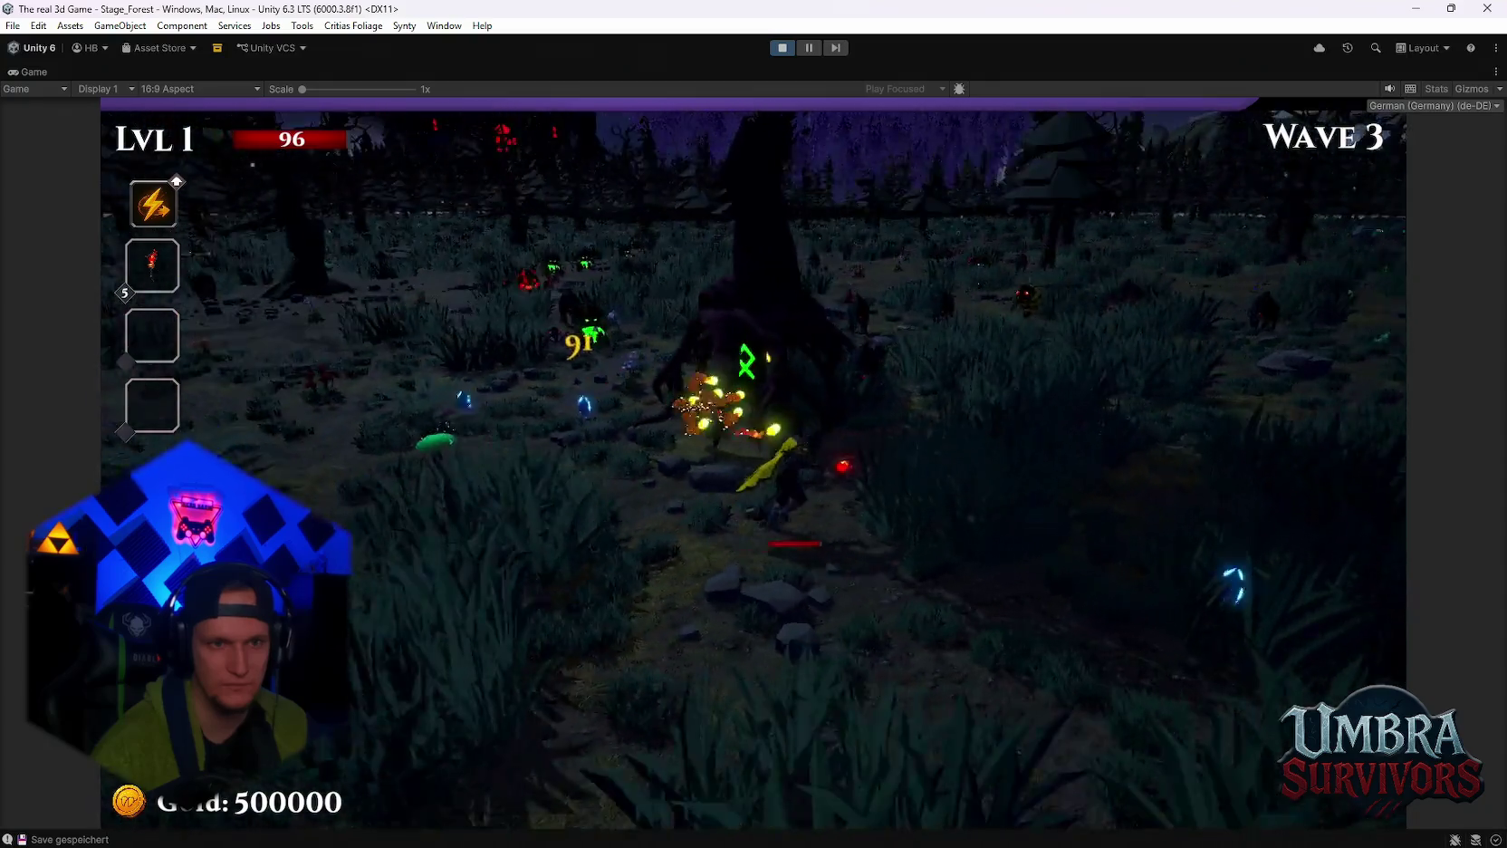
pyautogui.press('w')
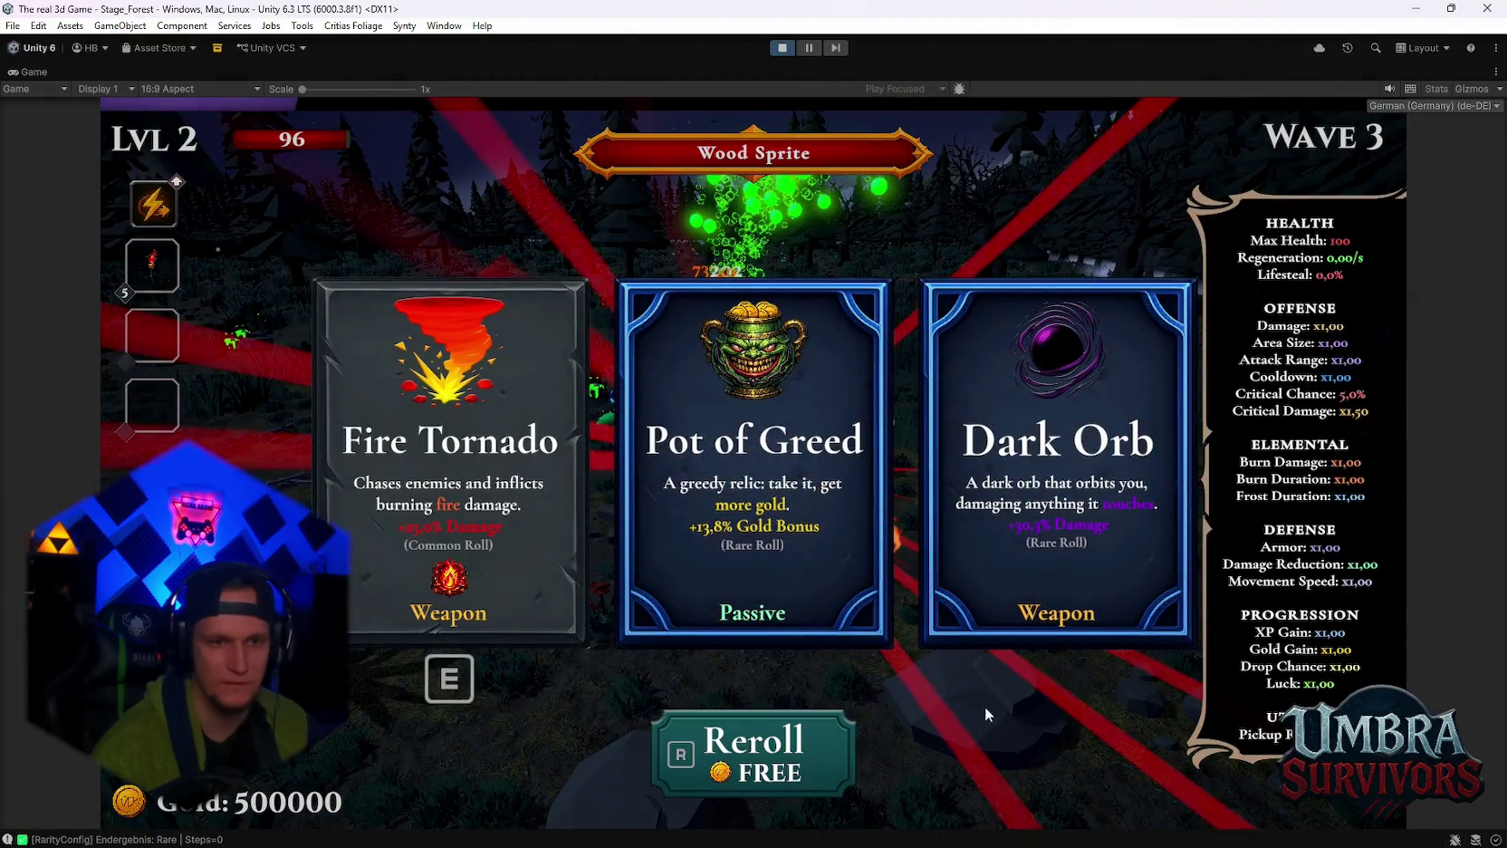
# Choose the Dark Orb card, pause the game, and un-maximize the Game tab.
pyautogui.click(994, 500)
pyautogui.press('w')
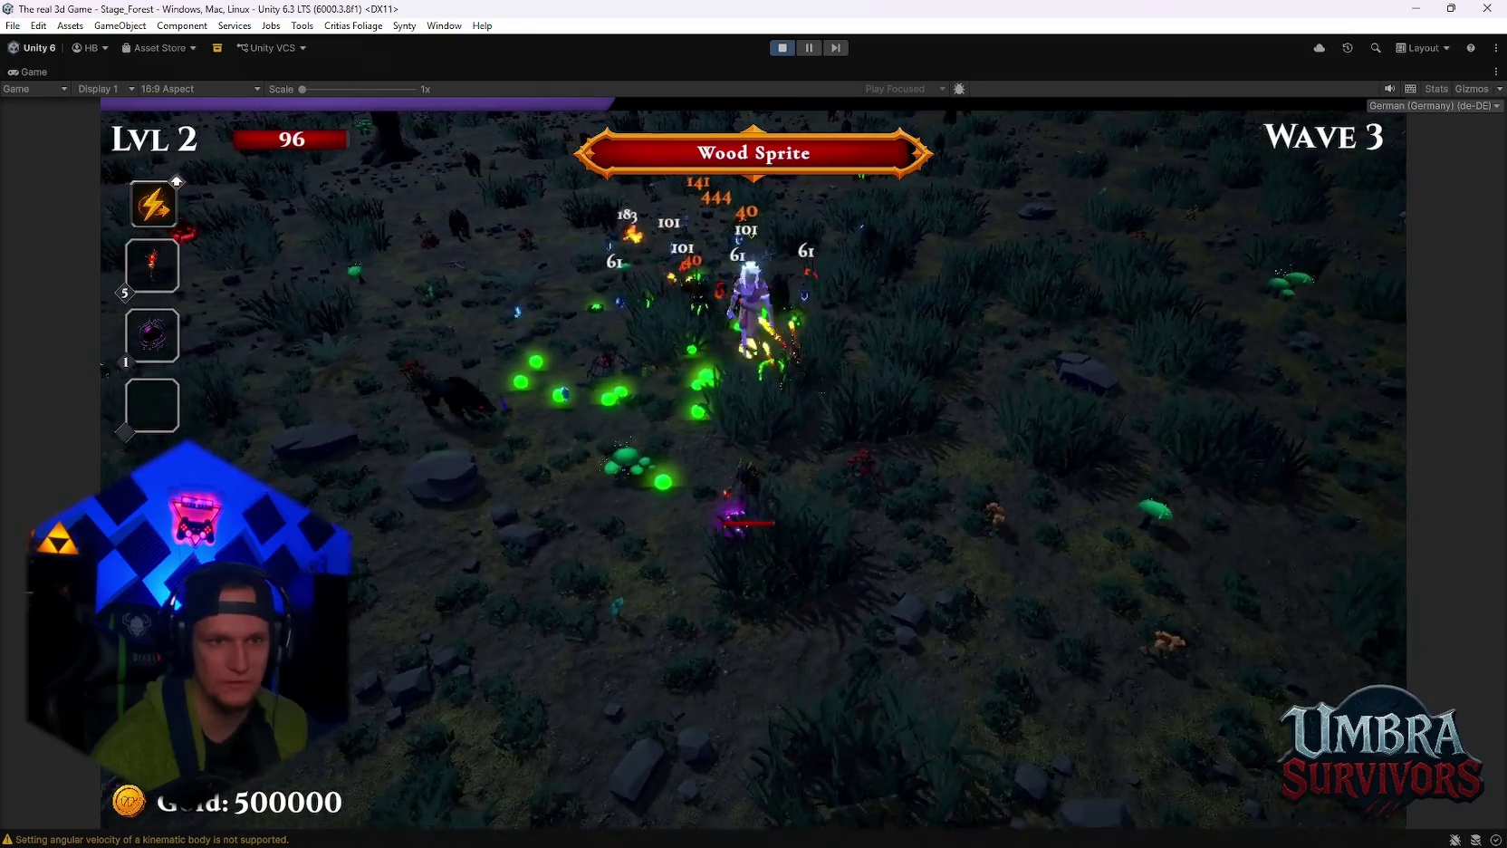
pyautogui.press('Escape')
pyautogui.doubleClick(42, 68)
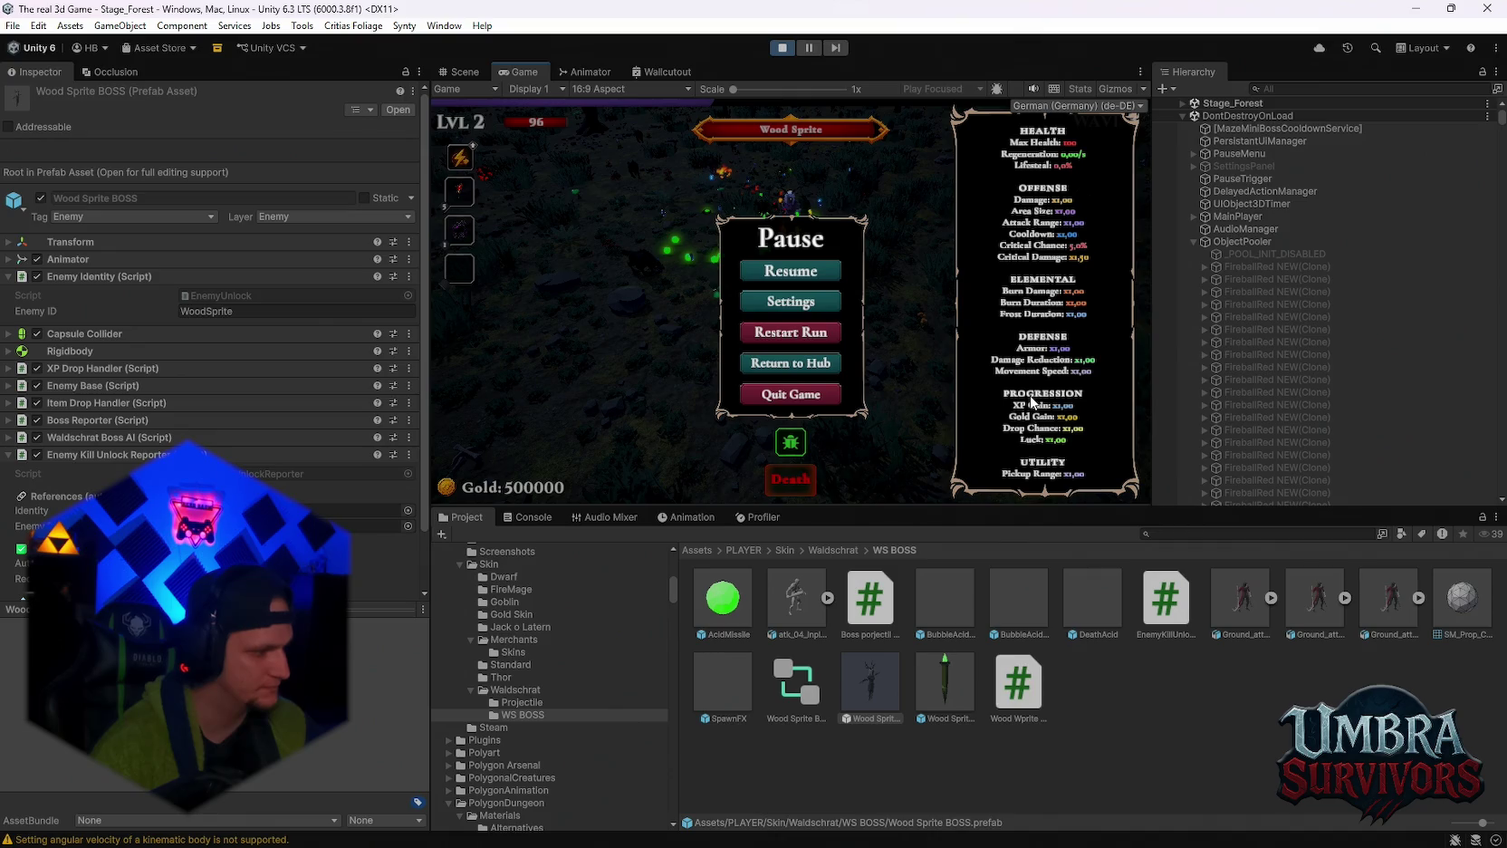
# Select Stage_Forest in the Hierarchy to clear the Inspector, then focus the Hierarchy search field.
pyautogui.click(1301, 100)
pyautogui.click(1307, 87)
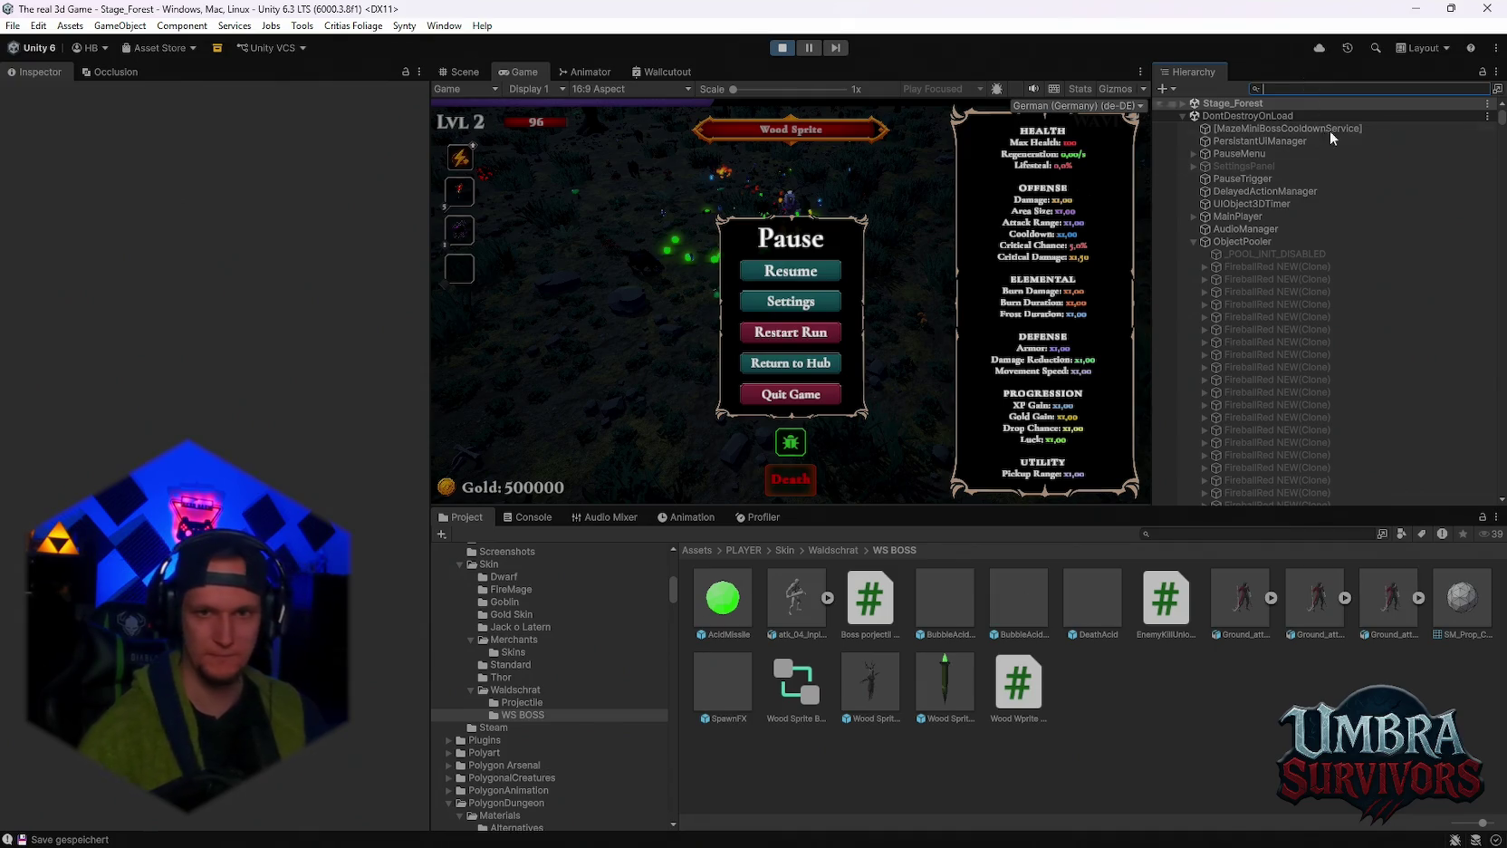
pyautogui.scroll(-4, 1295, 250)
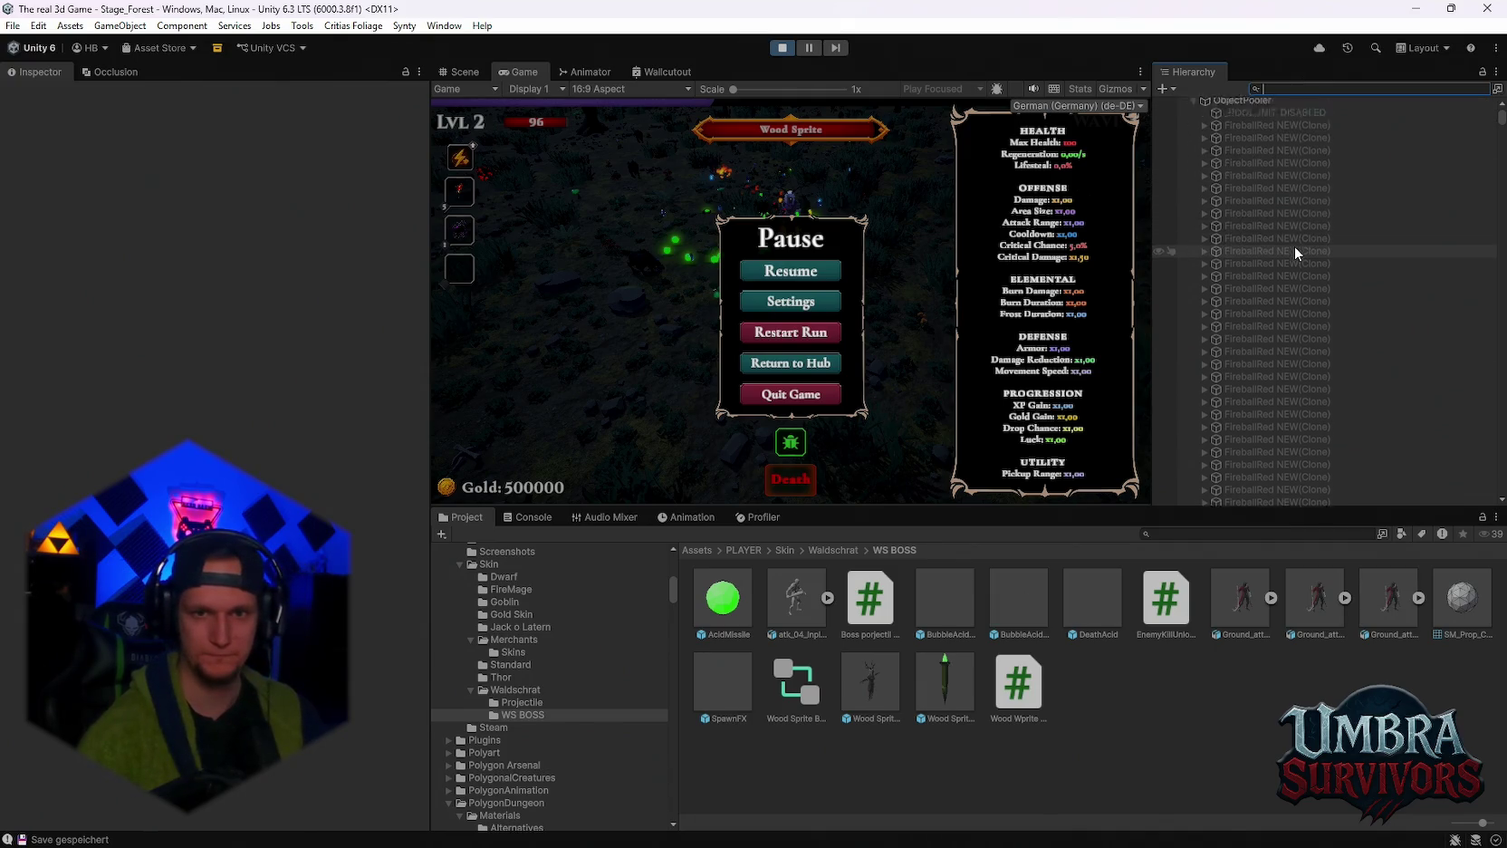
# Search the Hierarchy for 'dark or' and give Dark orb(Clone) Runtime Level 10 and Current Damage 1000.
pyautogui.scroll(4, 1291, 190)
pyautogui.click(1290, 89)
pyautogui.write('dark o')
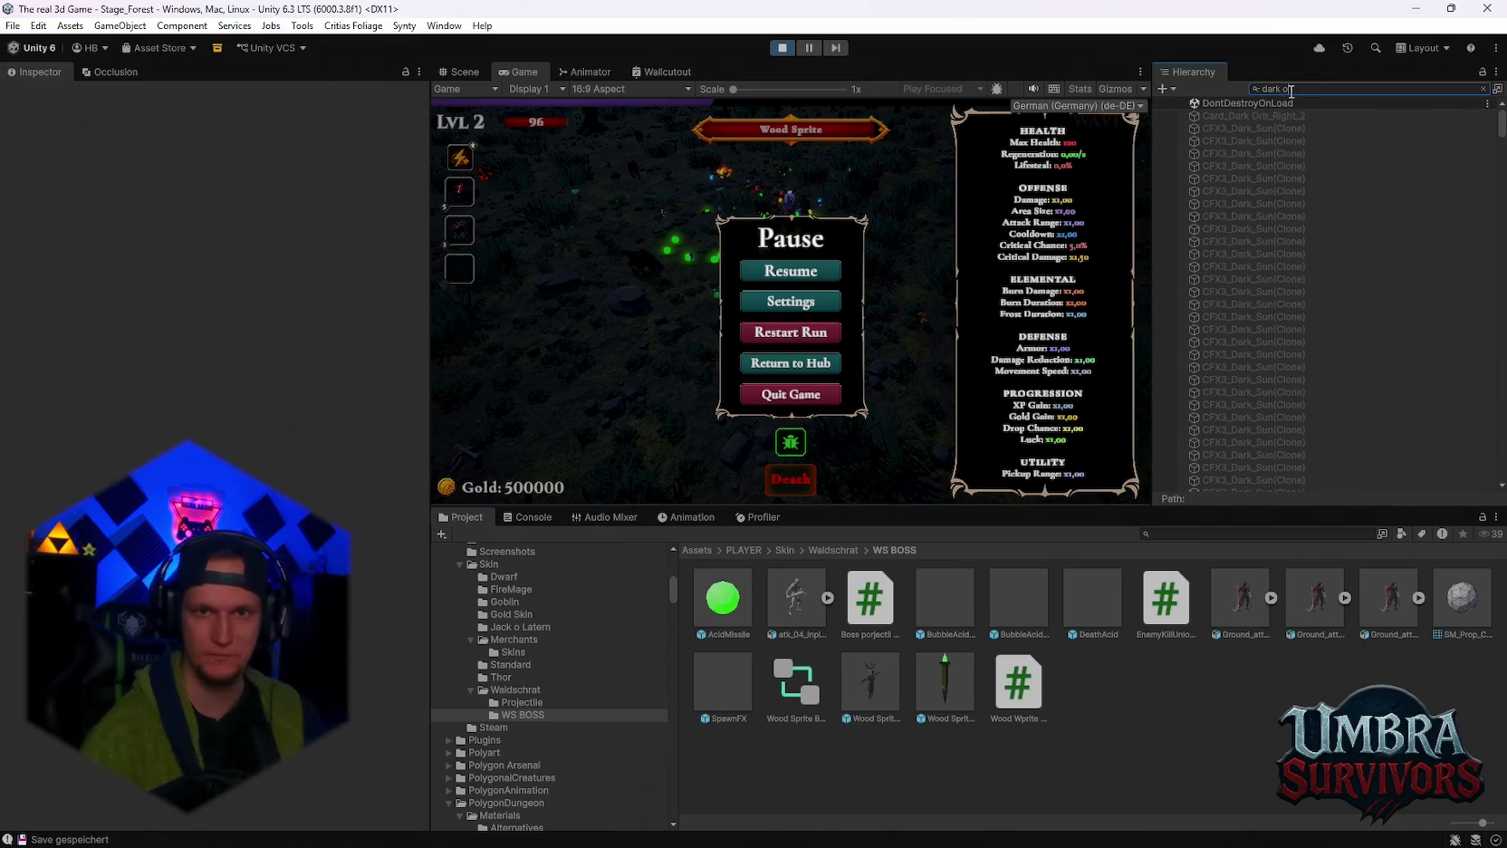
pyautogui.write('r')
pyautogui.click(1249, 127)
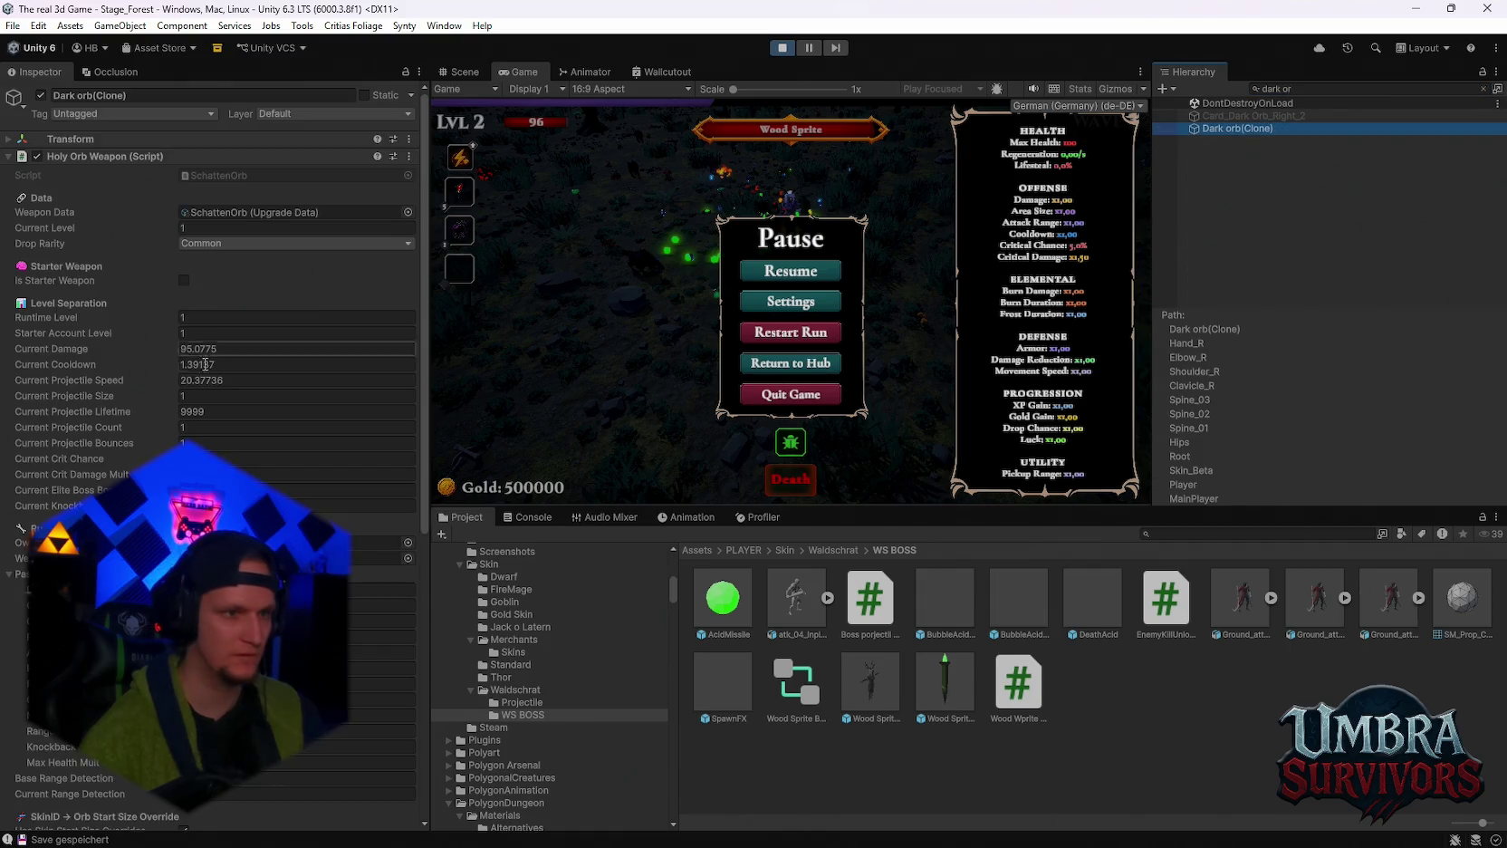
pyautogui.click(190, 317)
pyautogui.write('10')
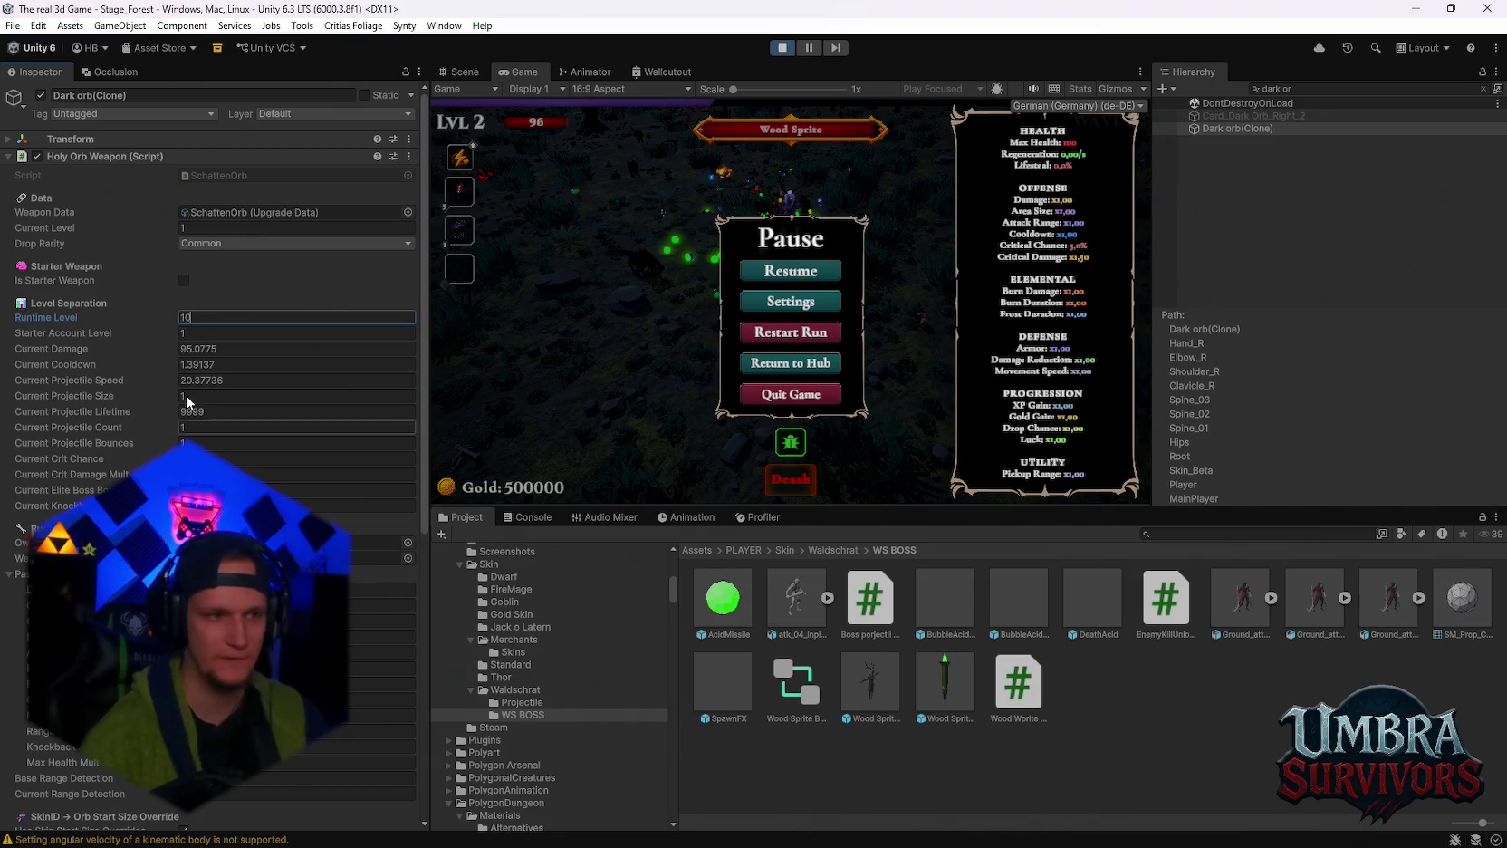
pyautogui.hotkey('ctrl', 's')
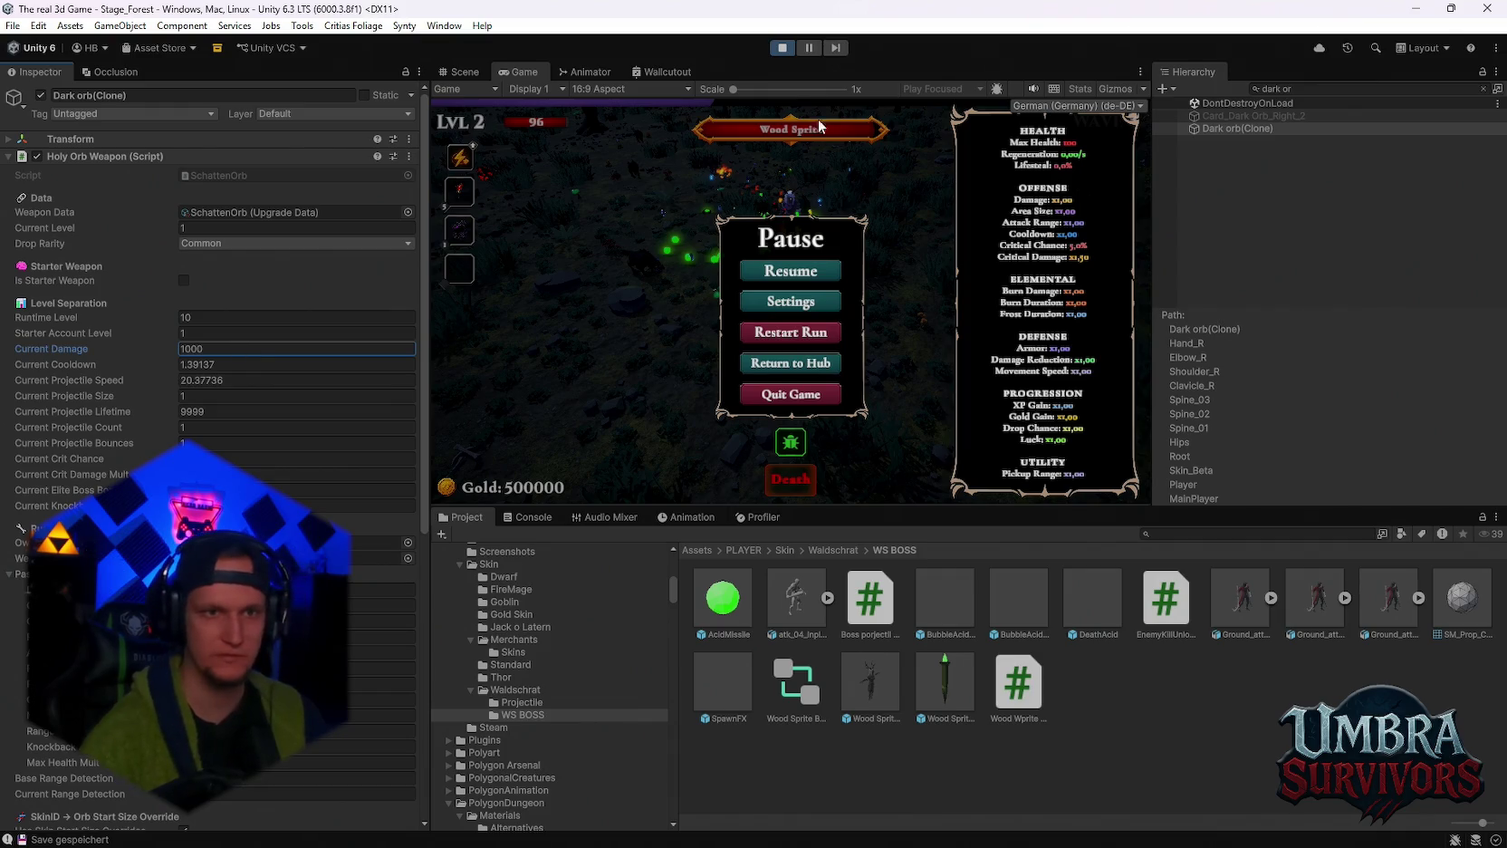
# Clear the Hierarchy search, maximize the Game view, and resume the paused game.
pyautogui.click(1482, 88)
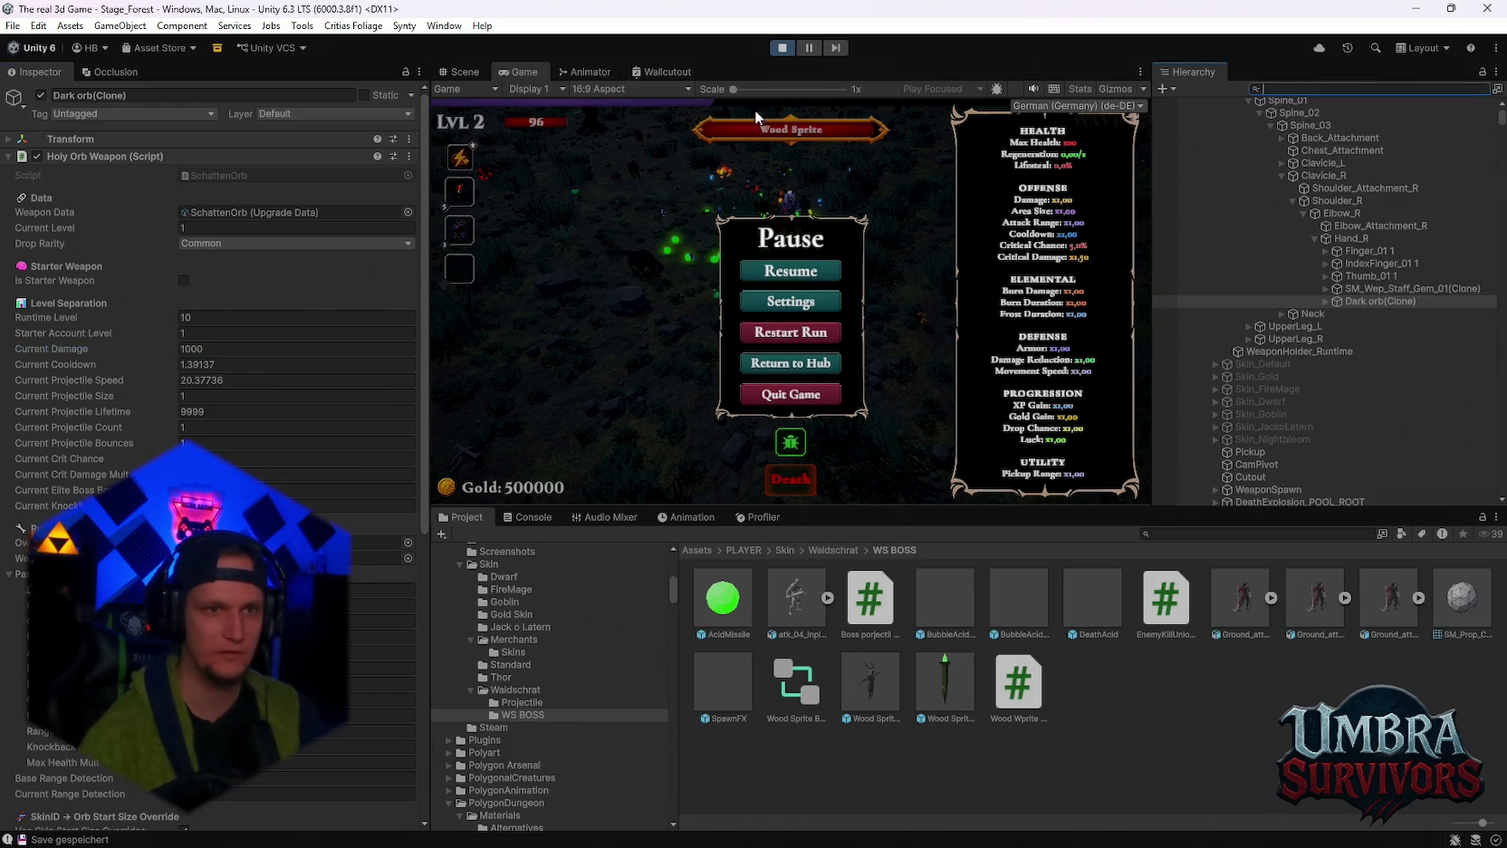
pyautogui.doubleClick(529, 66)
pyautogui.click(782, 421)
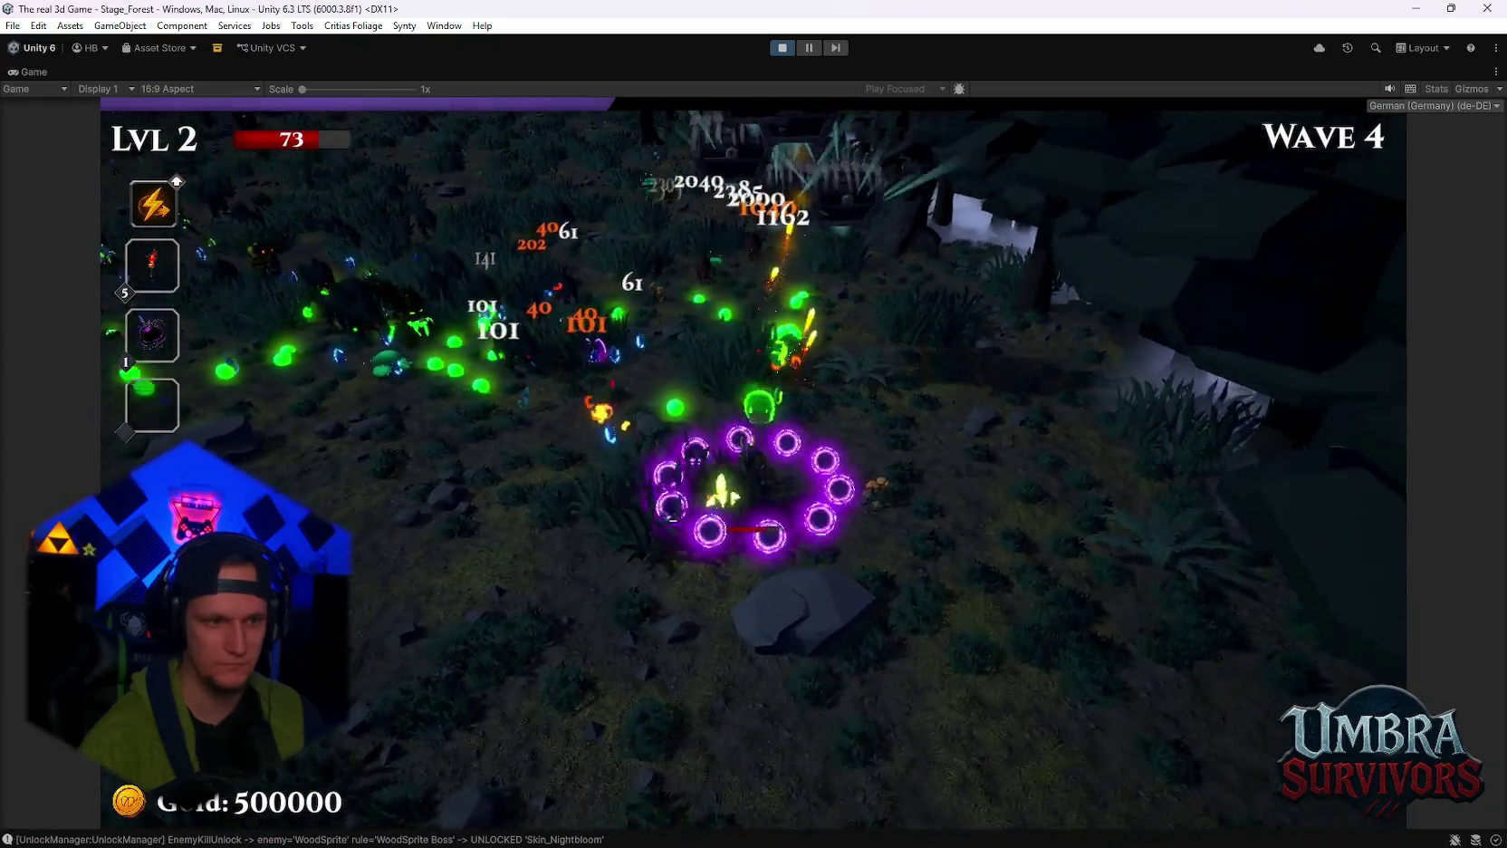
# After the boss dies, pause and read the Console's UnlockManager Nightbloom log, then resume maximized play.
pyautogui.press('Escape')
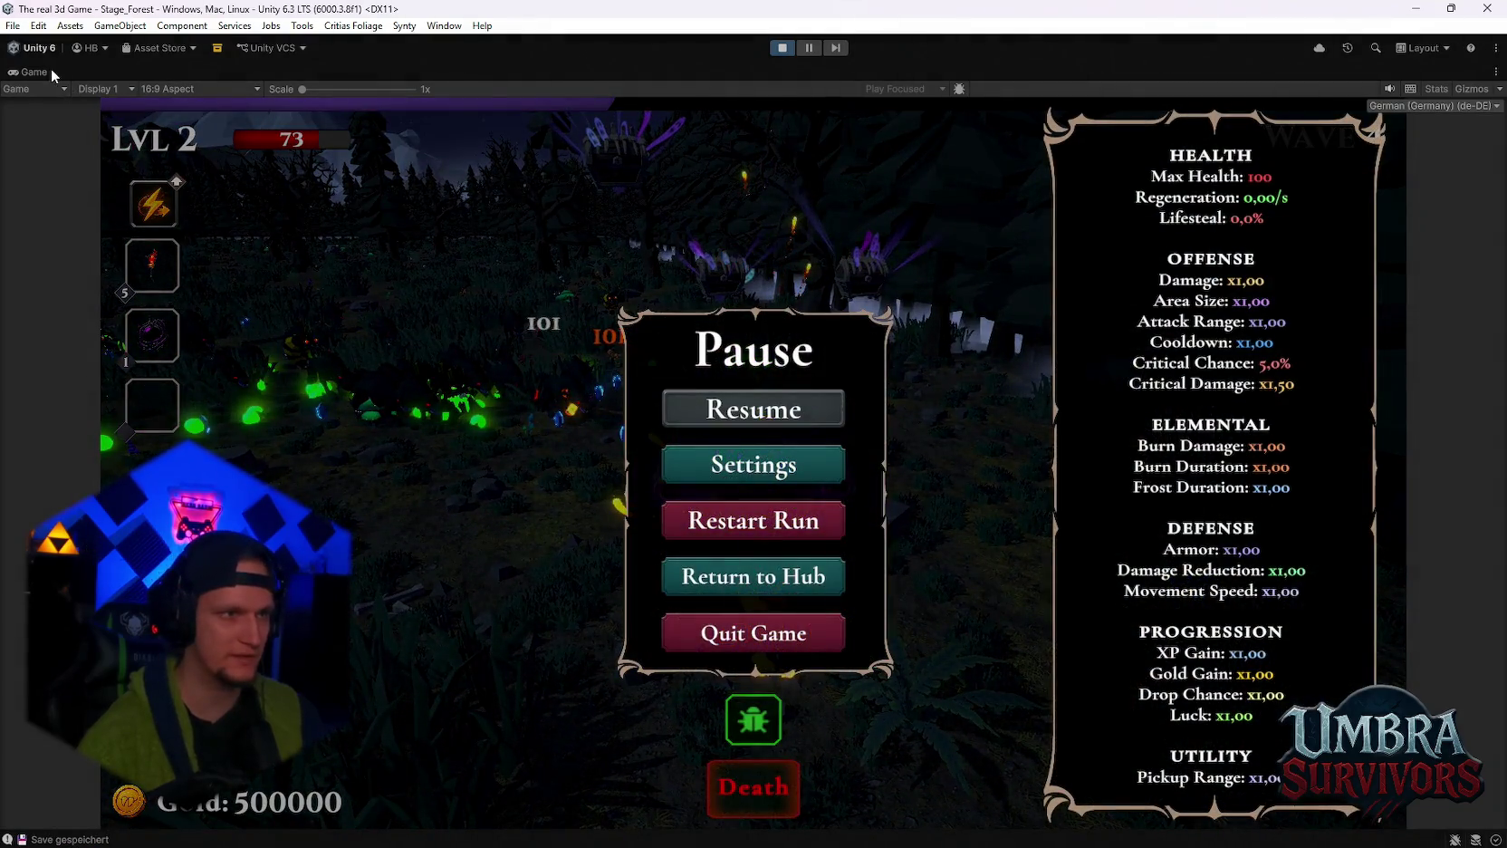
pyautogui.doubleClick(45, 68)
pyautogui.click(526, 518)
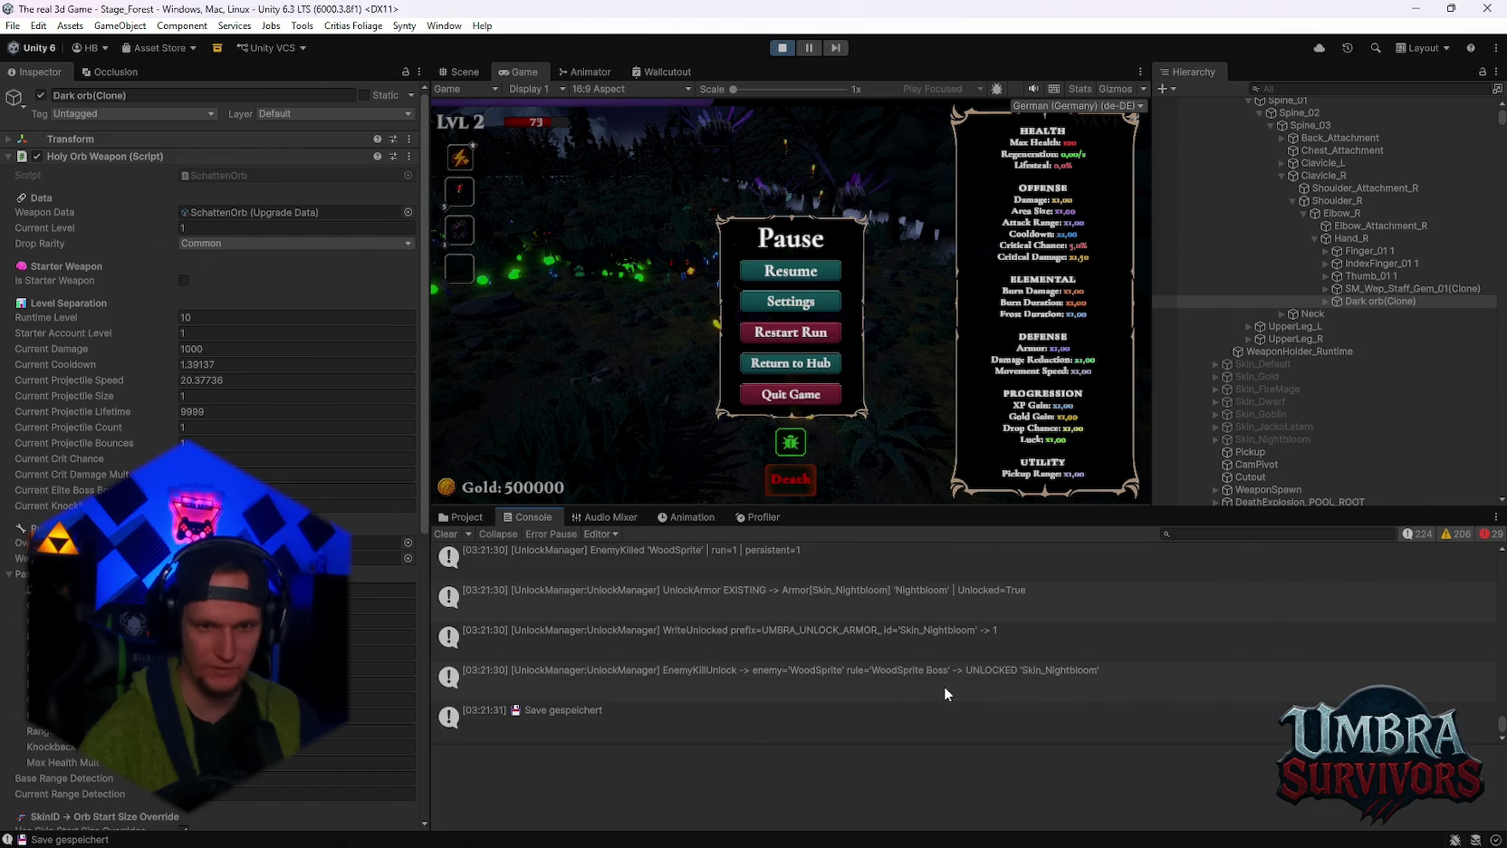
pyautogui.scroll(3, 915, 652)
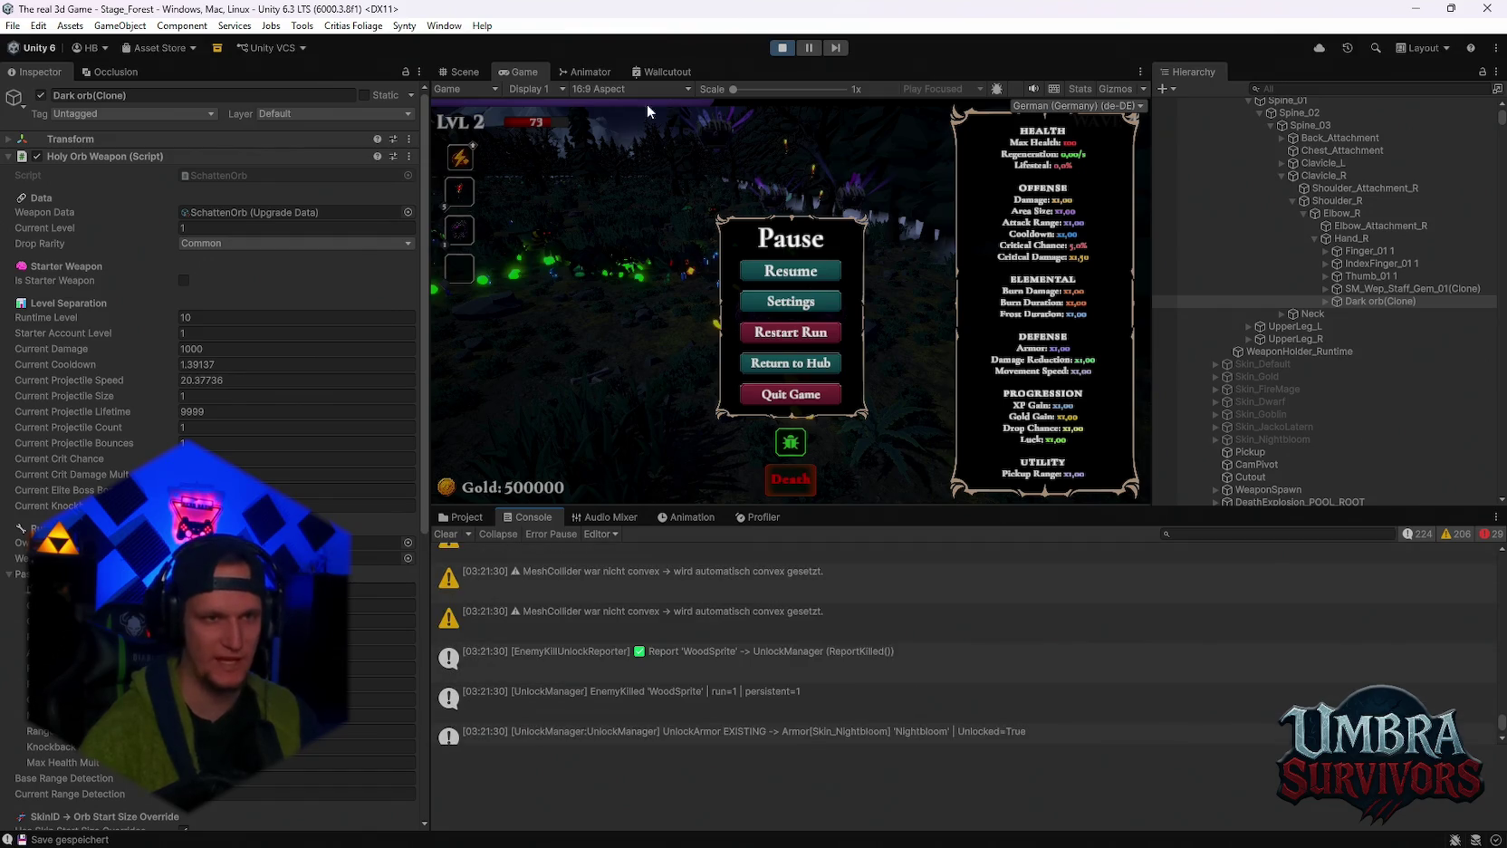
pyautogui.doubleClick(521, 72)
pyautogui.click(802, 418)
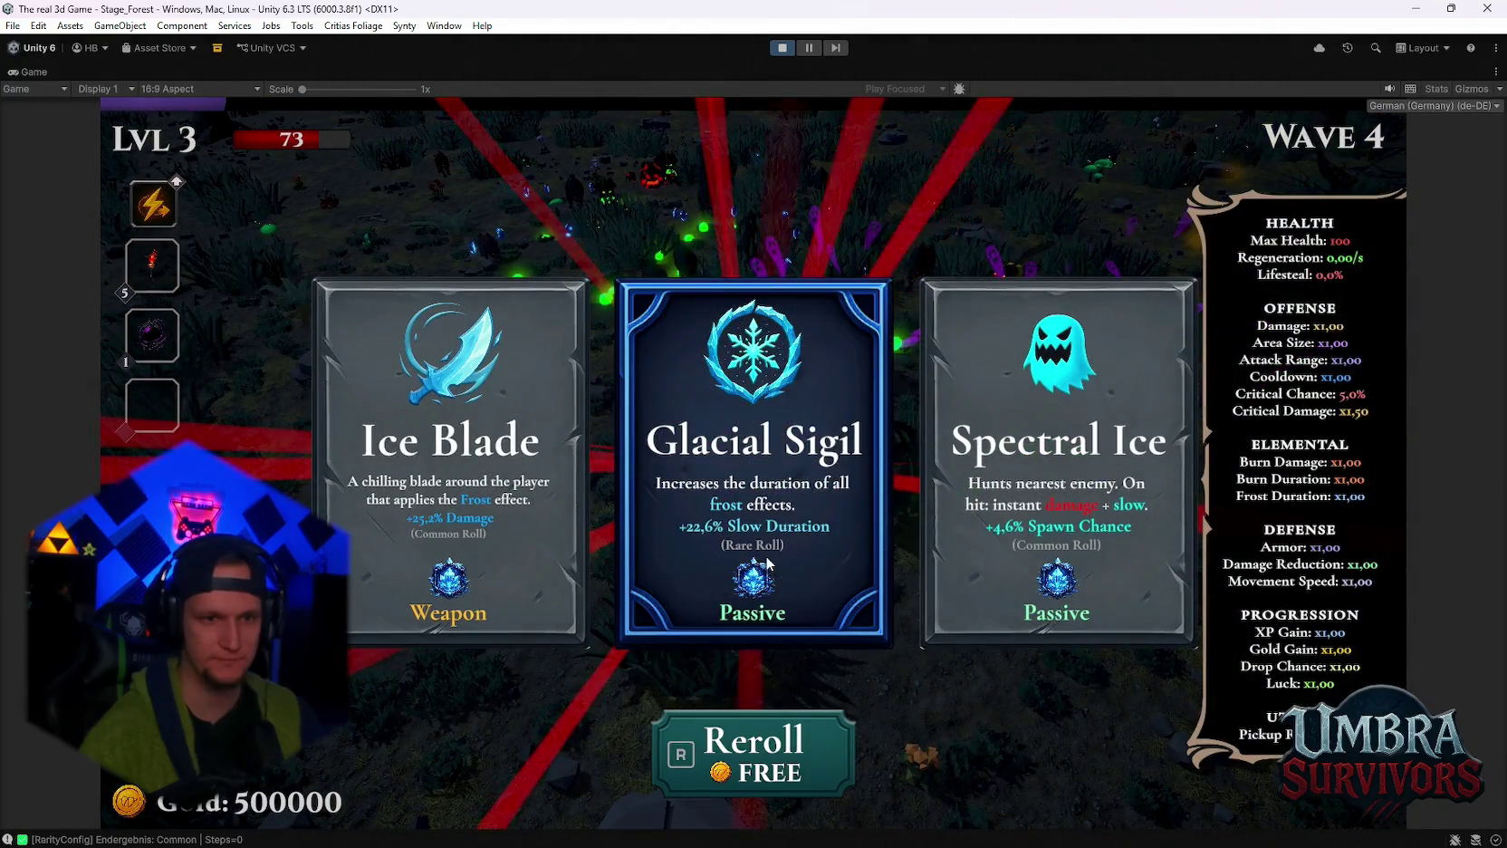
# Pick the Glacial Sigil and Pot of Greed upgrades from the level-up cards.
pyautogui.click(762, 561)
pyautogui.click(757, 471)
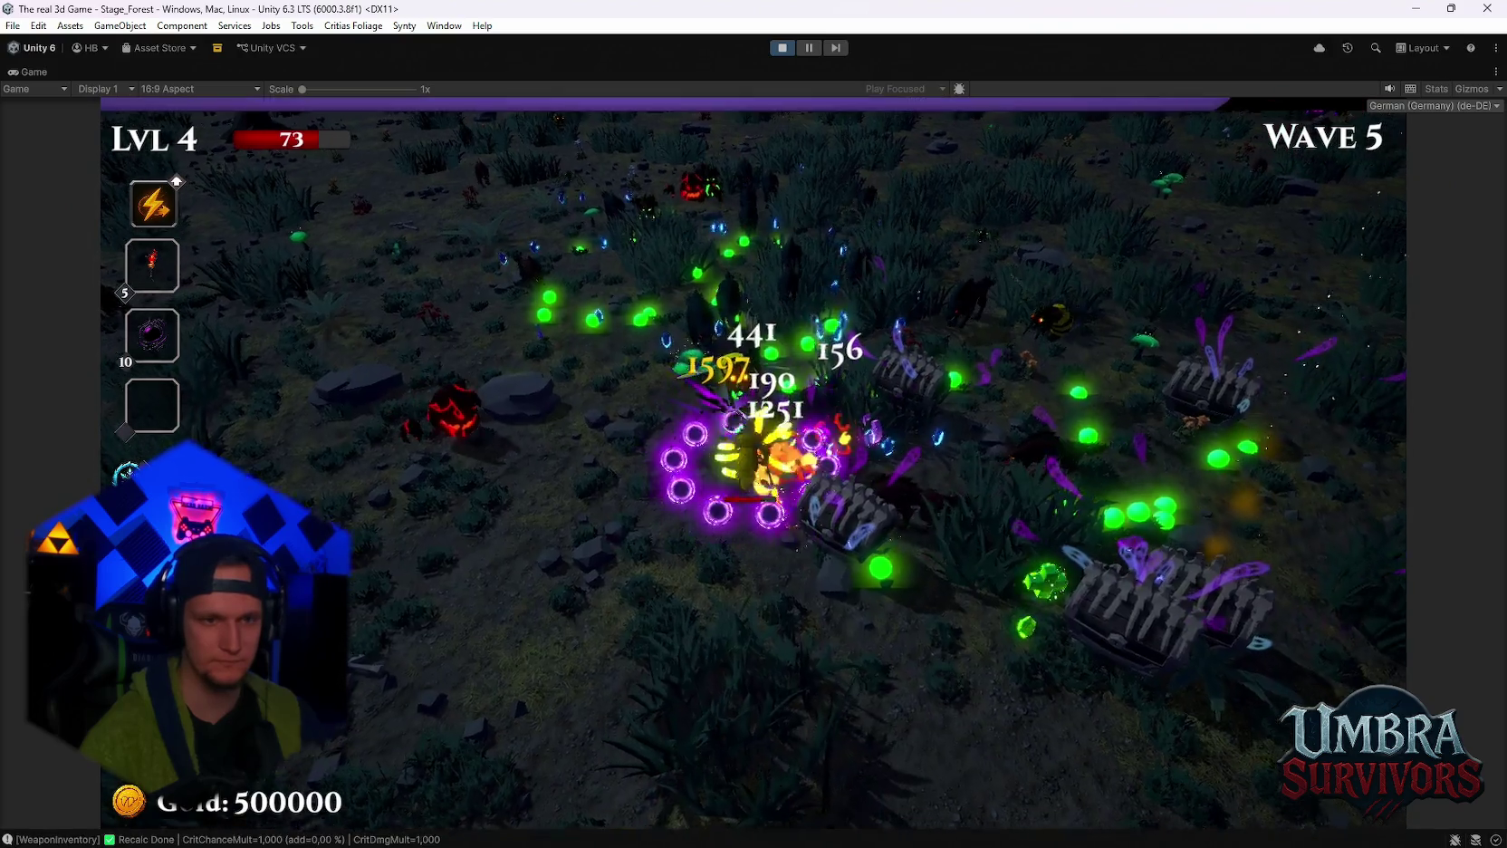
pyautogui.click(759, 469)
# Die through the pause menu's Death option and choose New Run on the death screen.
pyautogui.press('Escape')
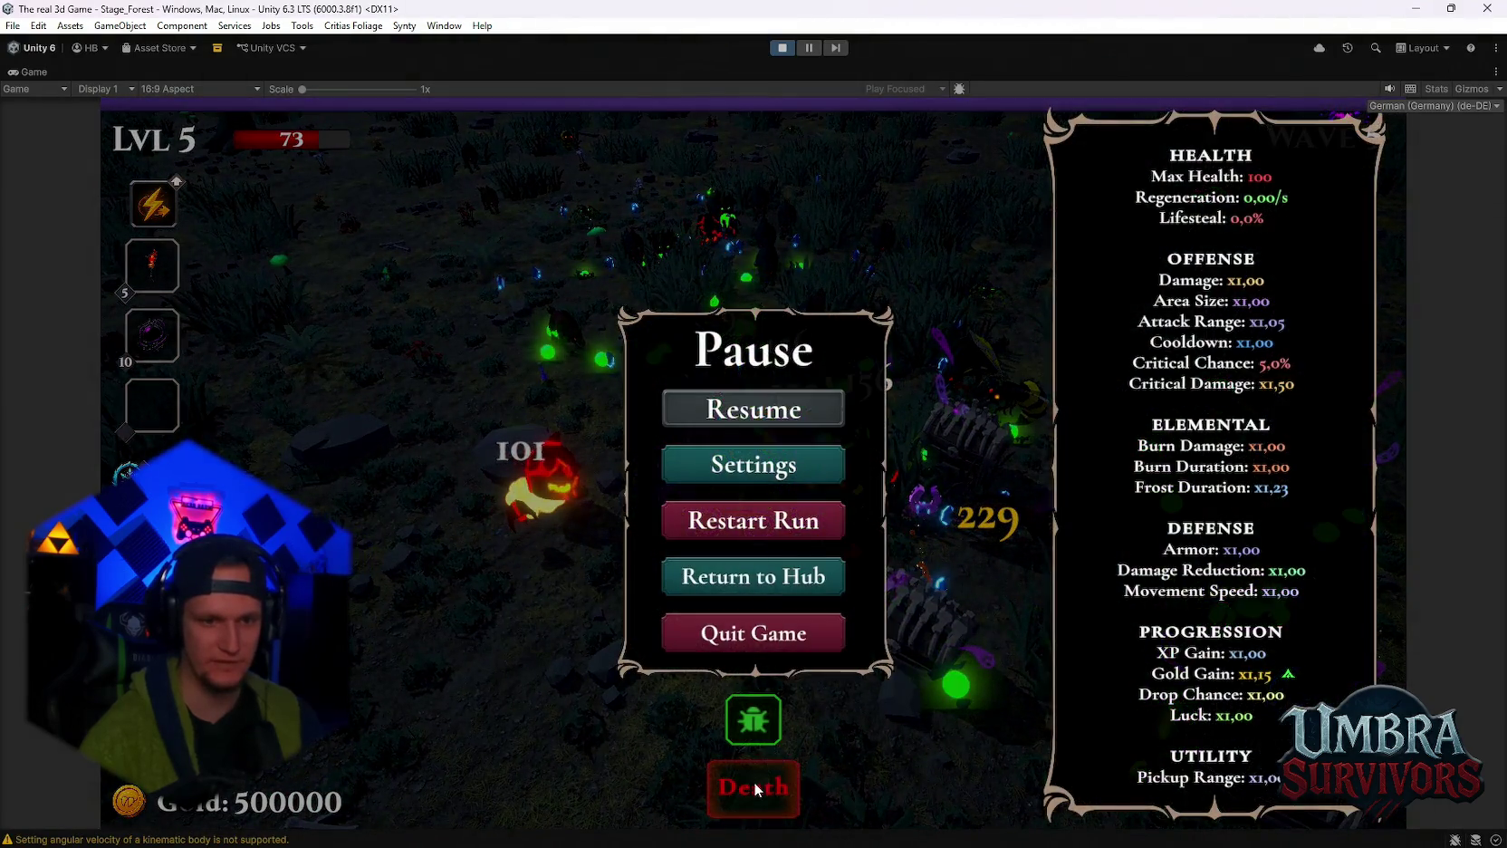
pyautogui.press('Escape')
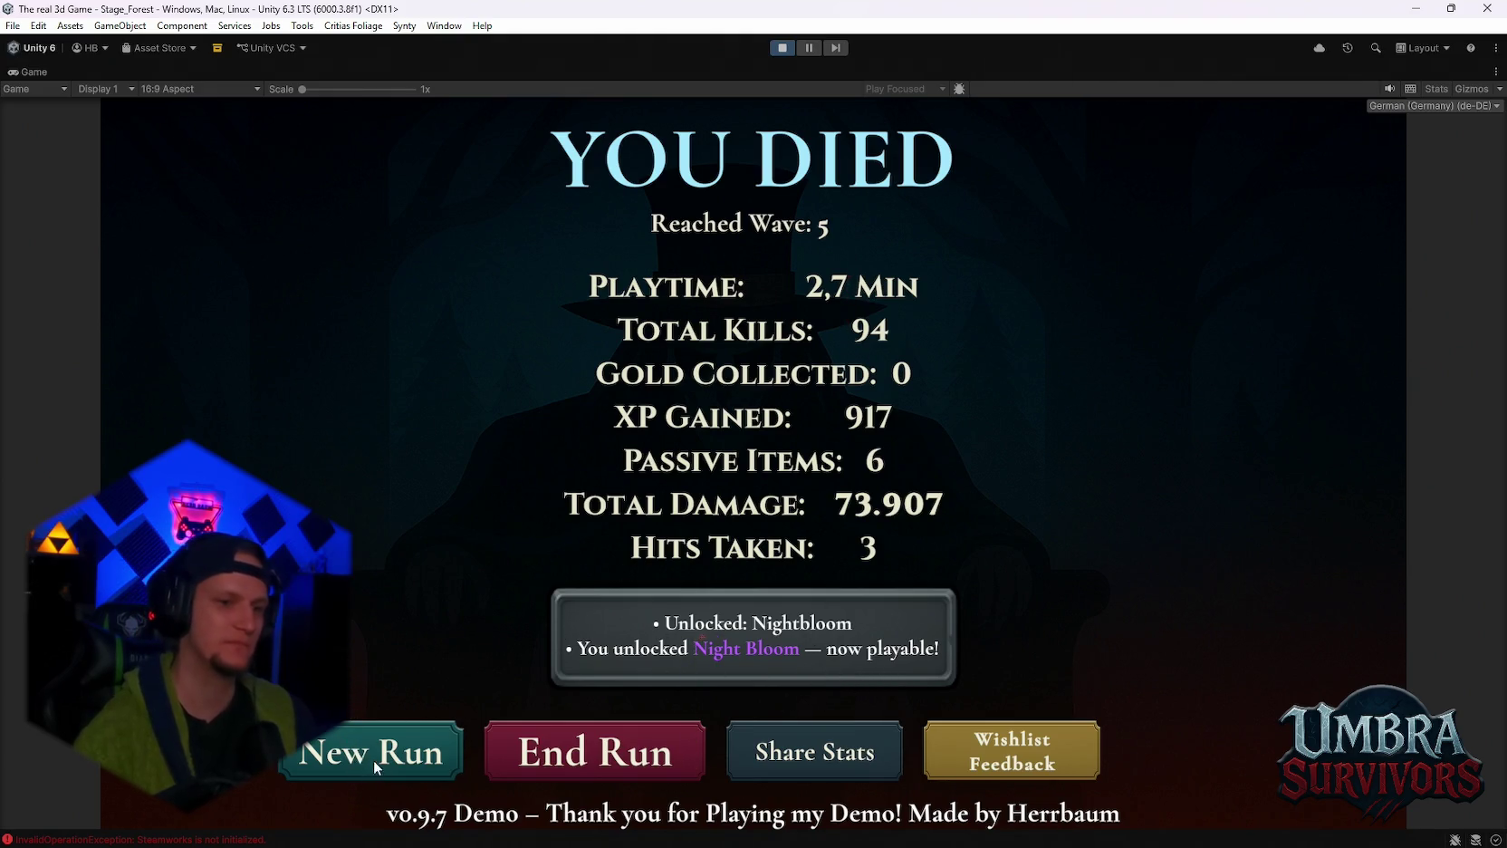
pyautogui.click(602, 765)
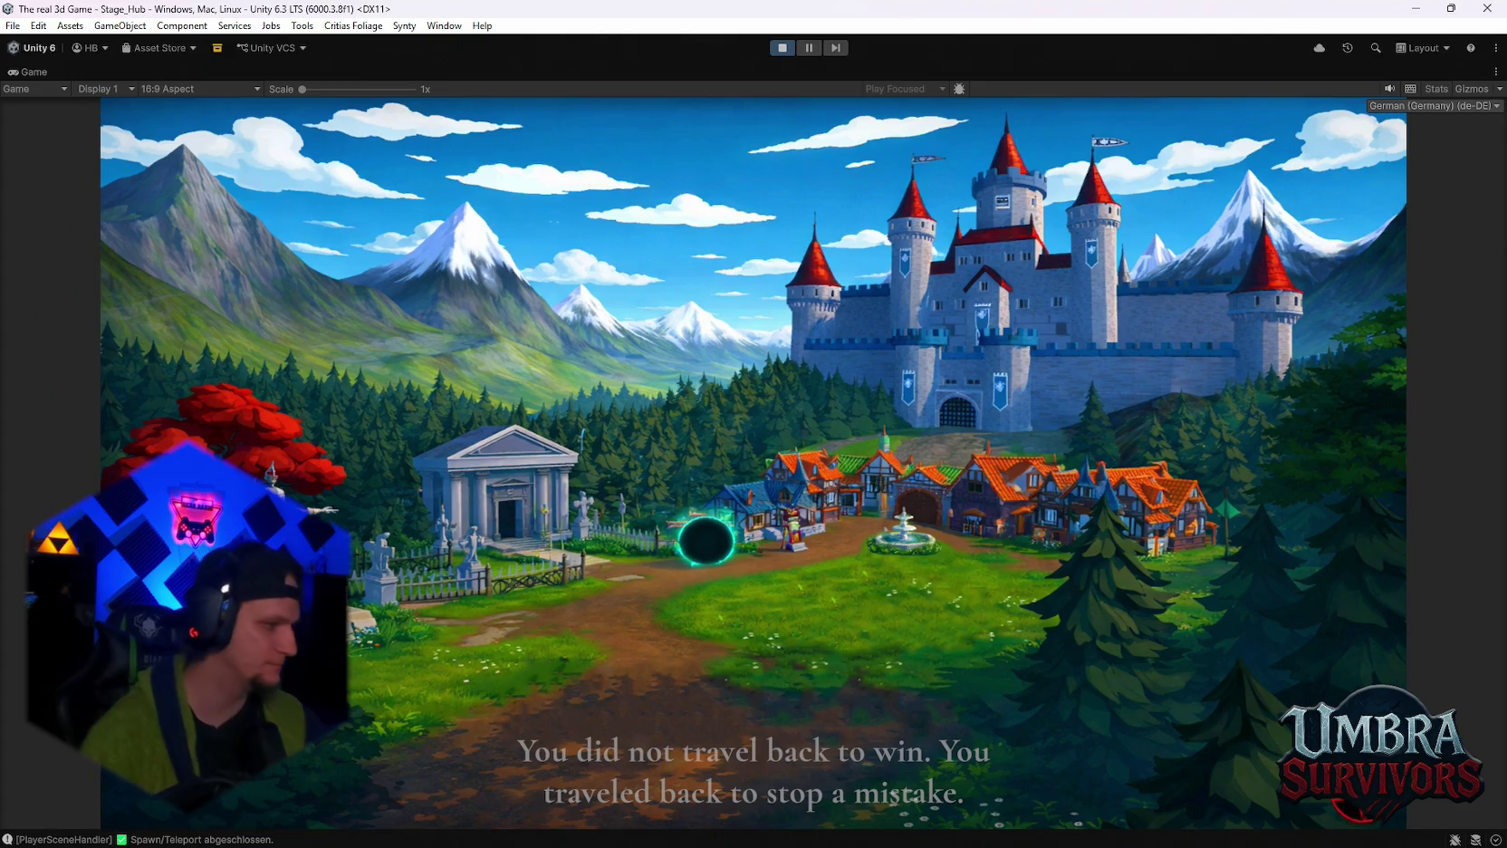
# Enter the hub, open the merchant's Skin Shop, and equip the Nightbloom skin.
pyautogui.press('space')
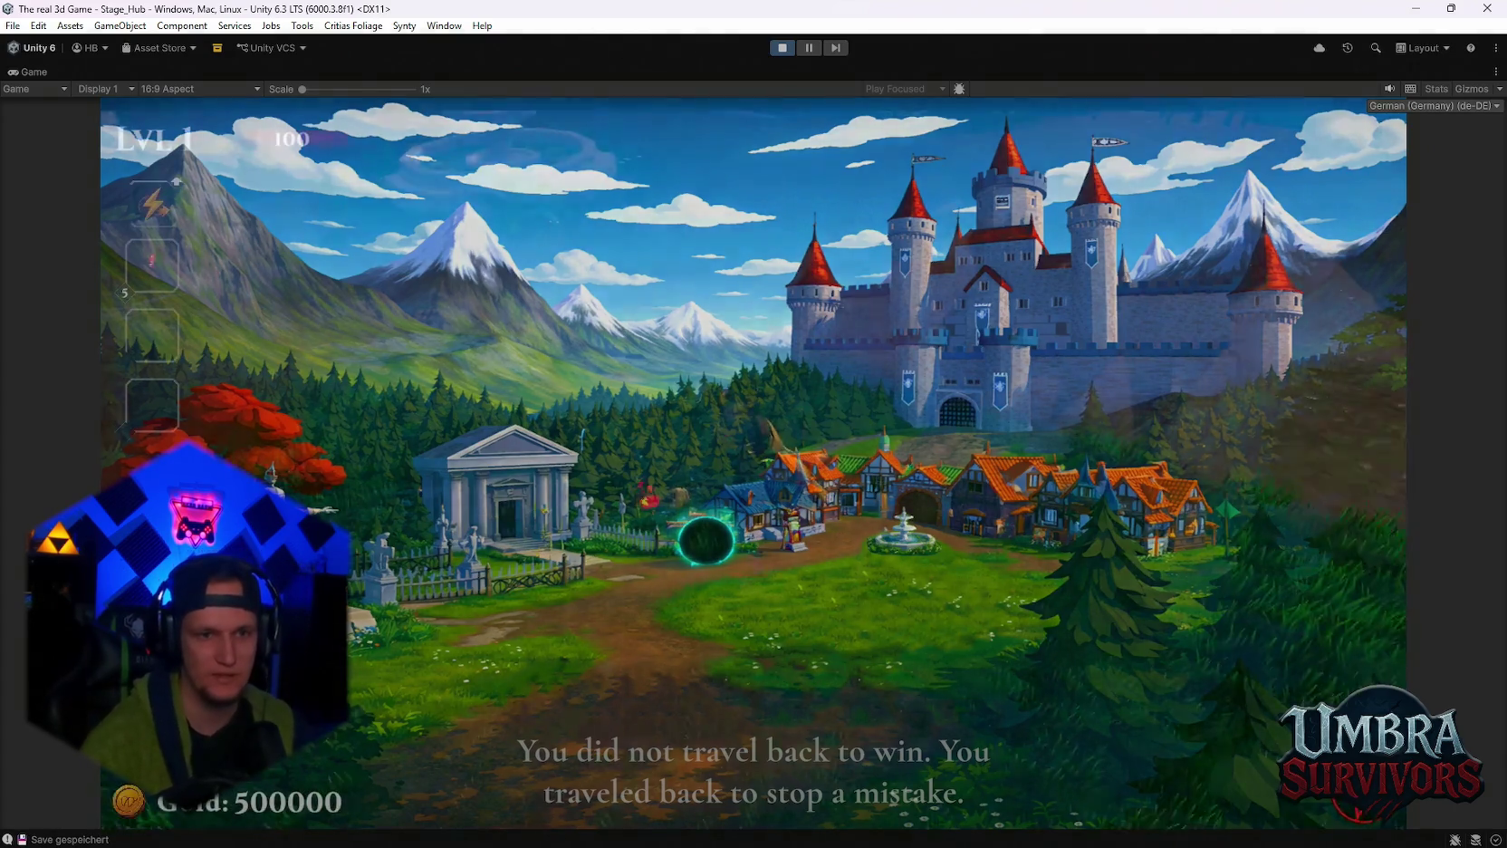
pyautogui.press('w')
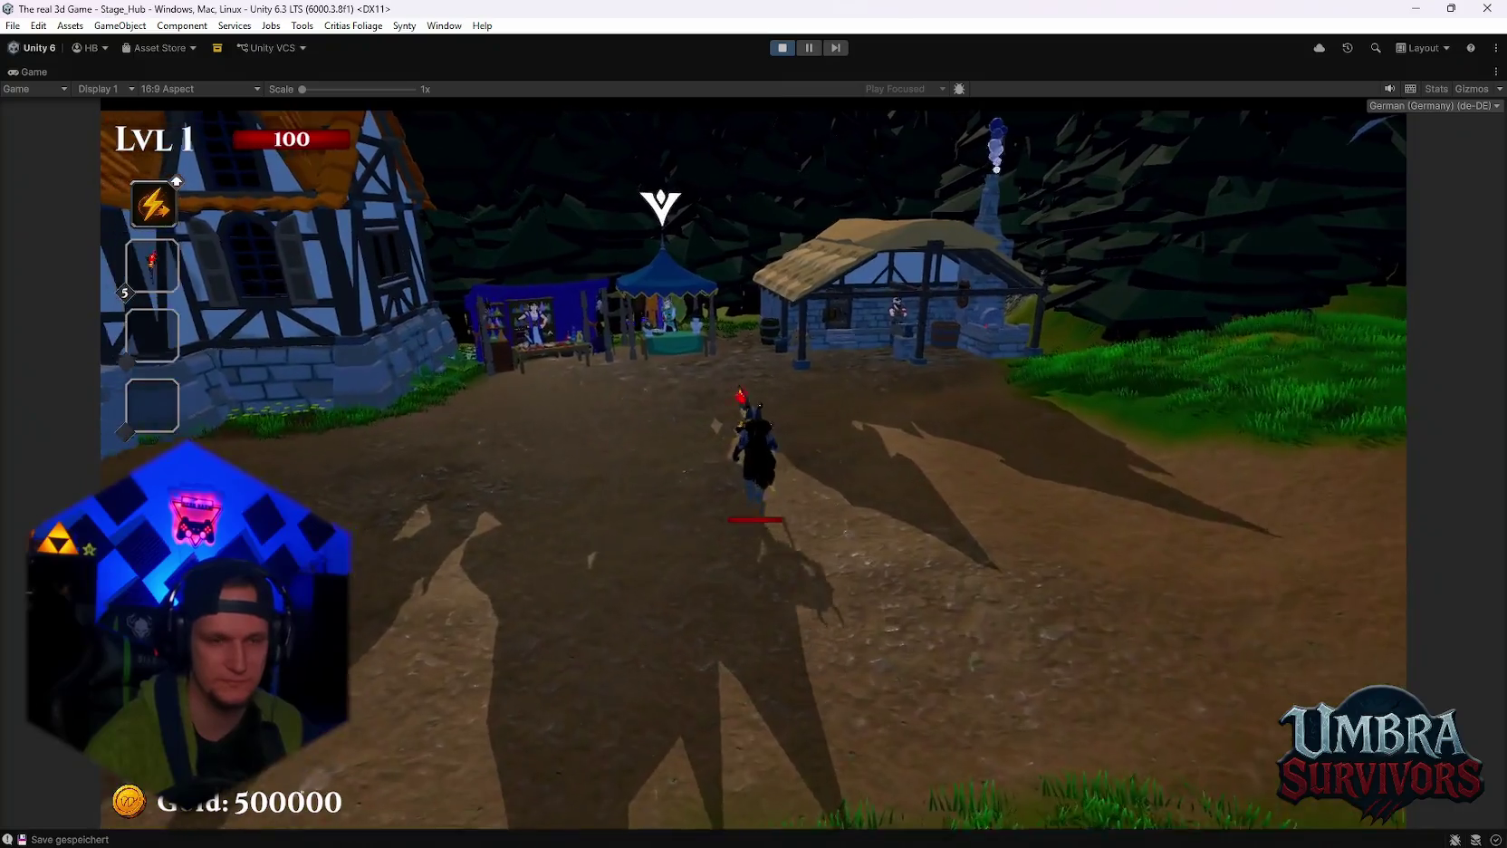
pyautogui.press('e')
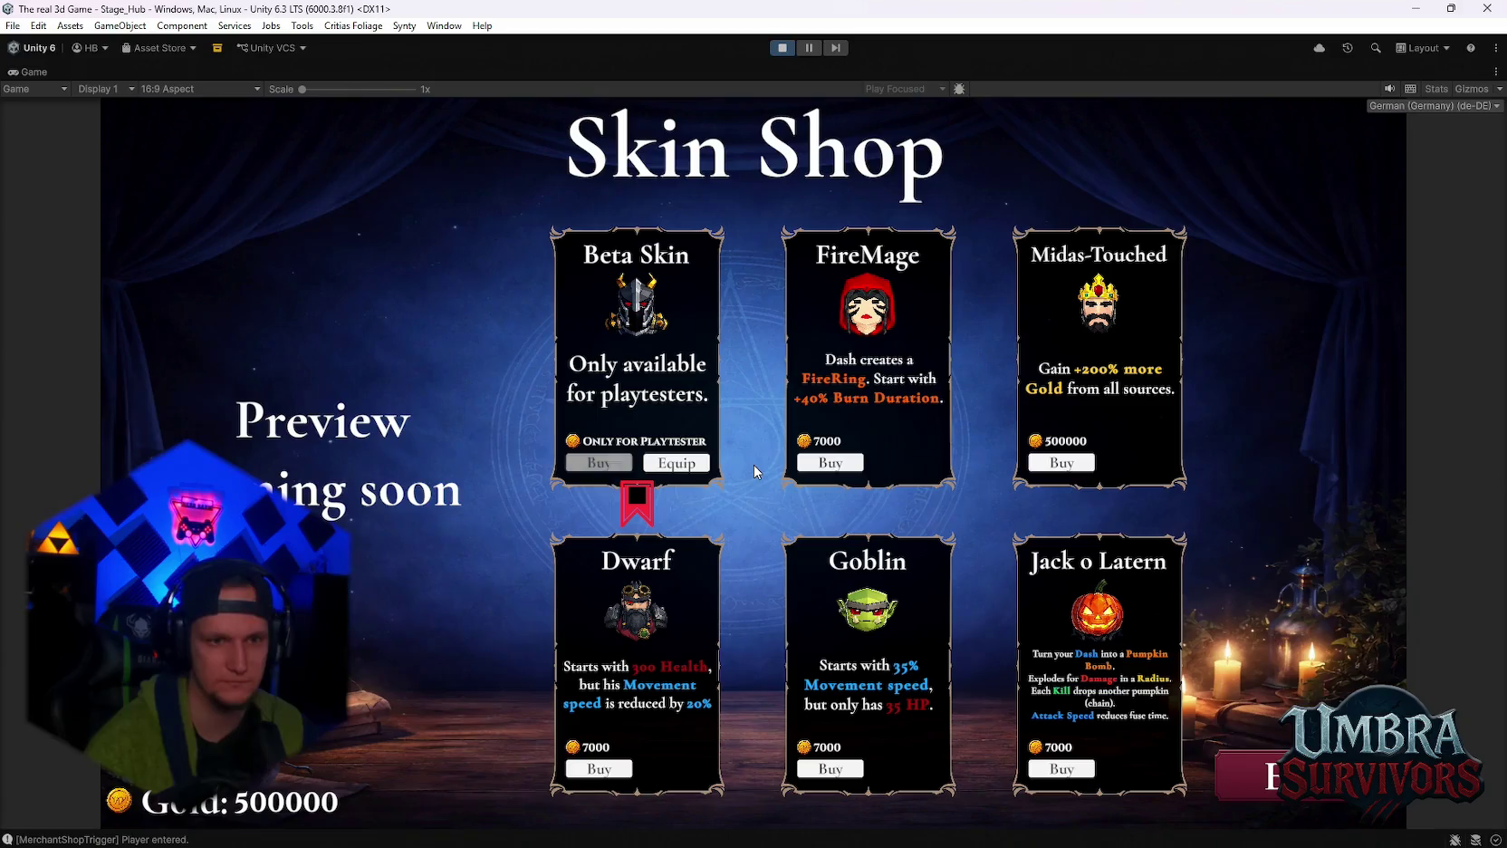
pyautogui.scroll(-3, 730, 641)
pyautogui.click(669, 735)
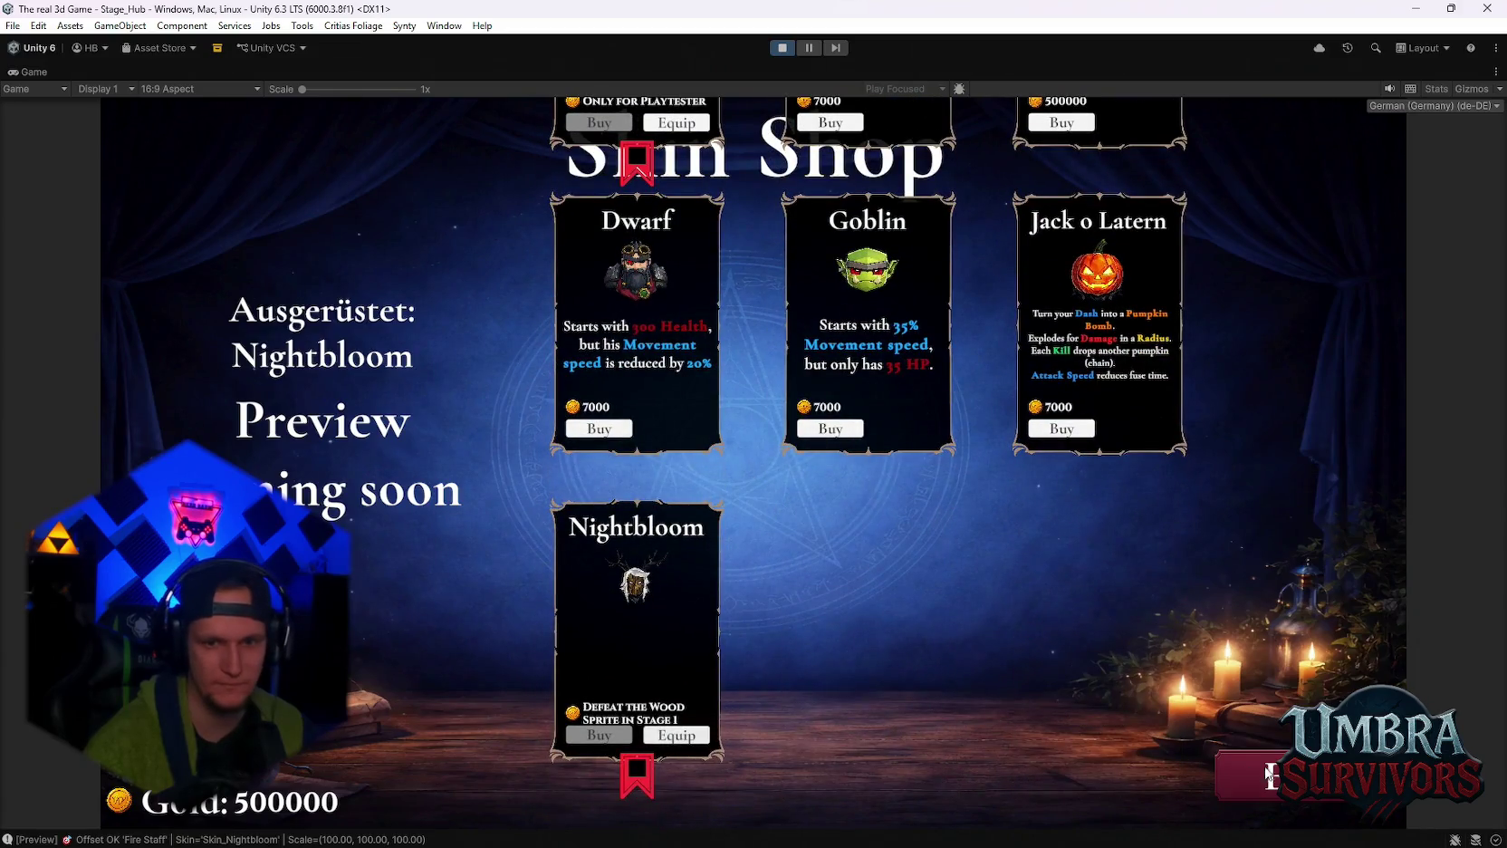
pyautogui.press('Escape')
# Walk around the village and back to the merchant to reopen the Skin Shop.
pyautogui.press('s')
pyautogui.press('a')
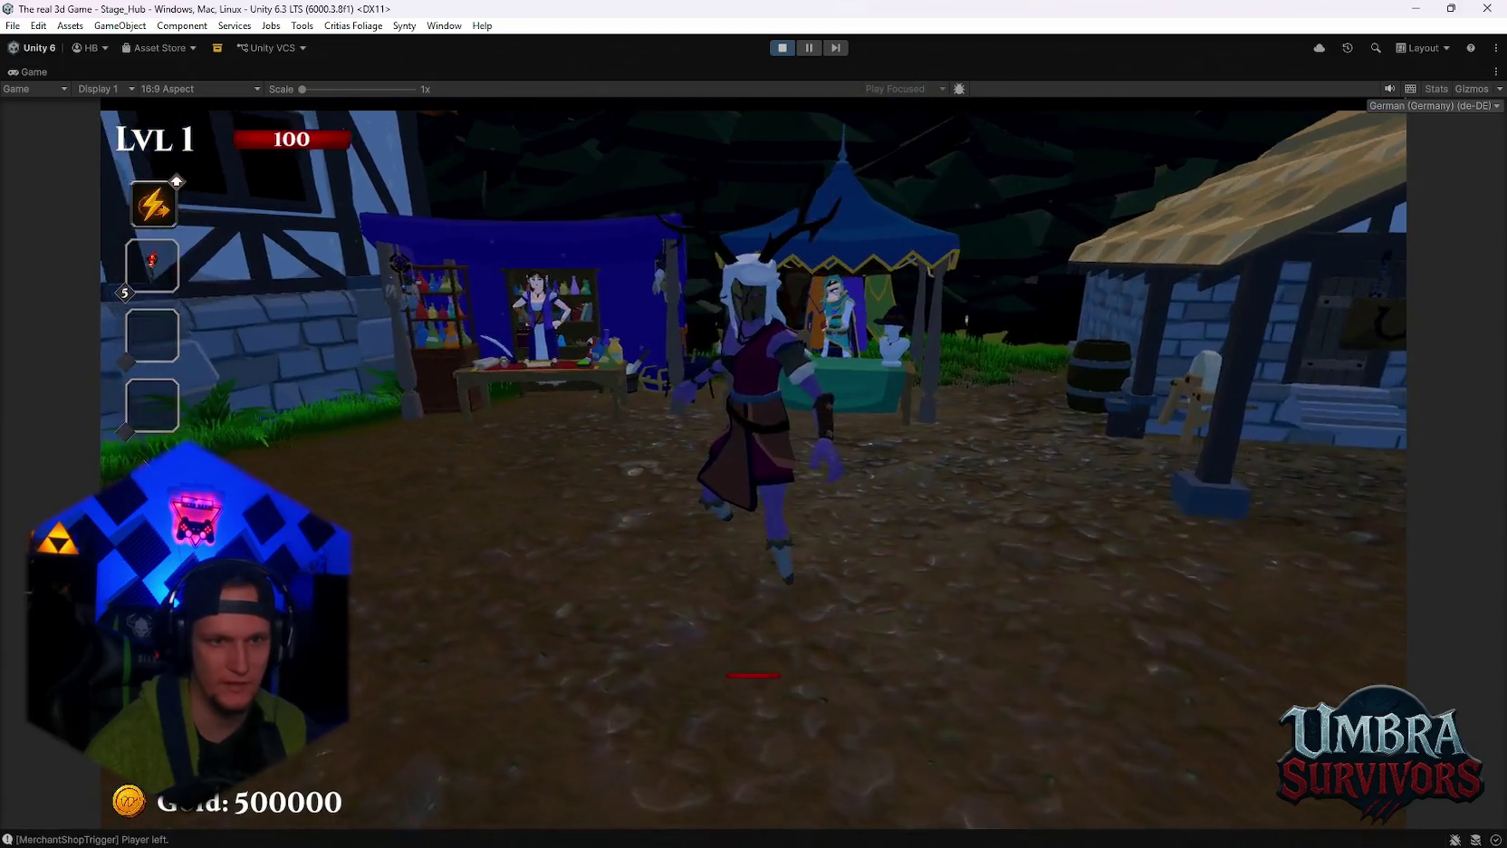
pyautogui.press('w')
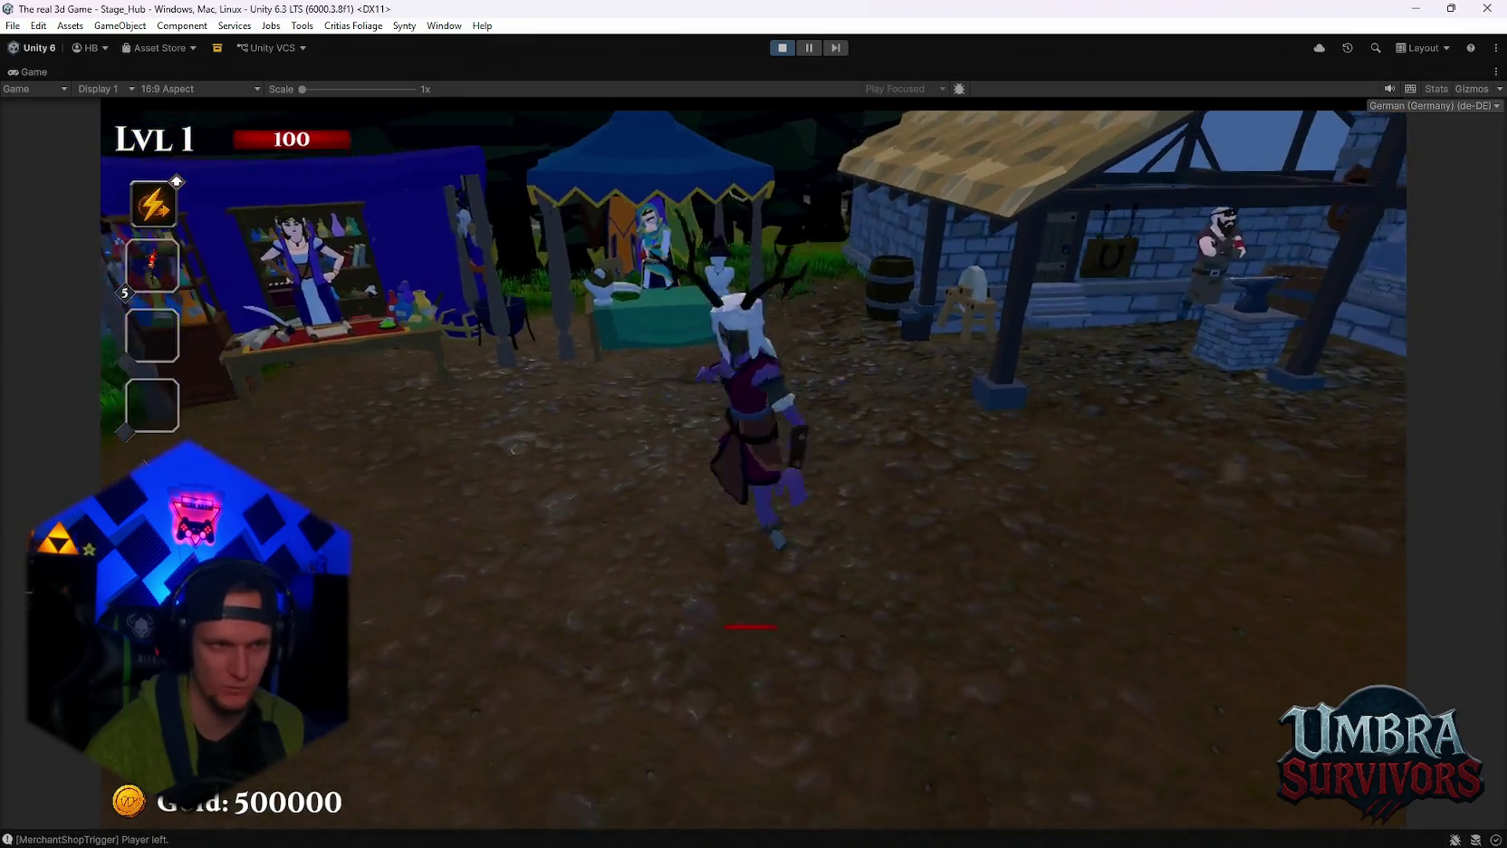
pyautogui.press('d')
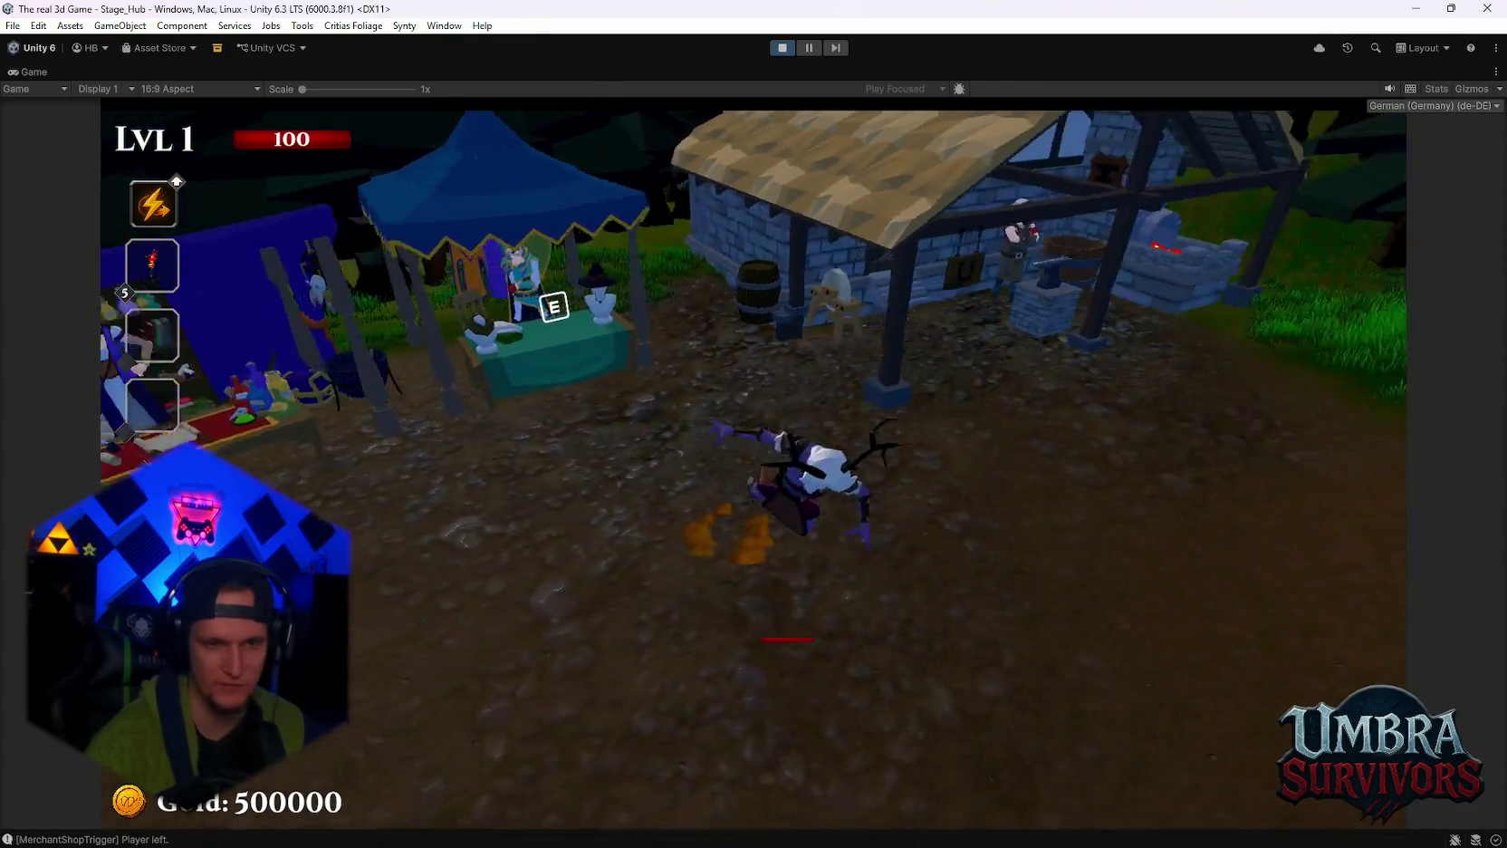
pyautogui.press('a')
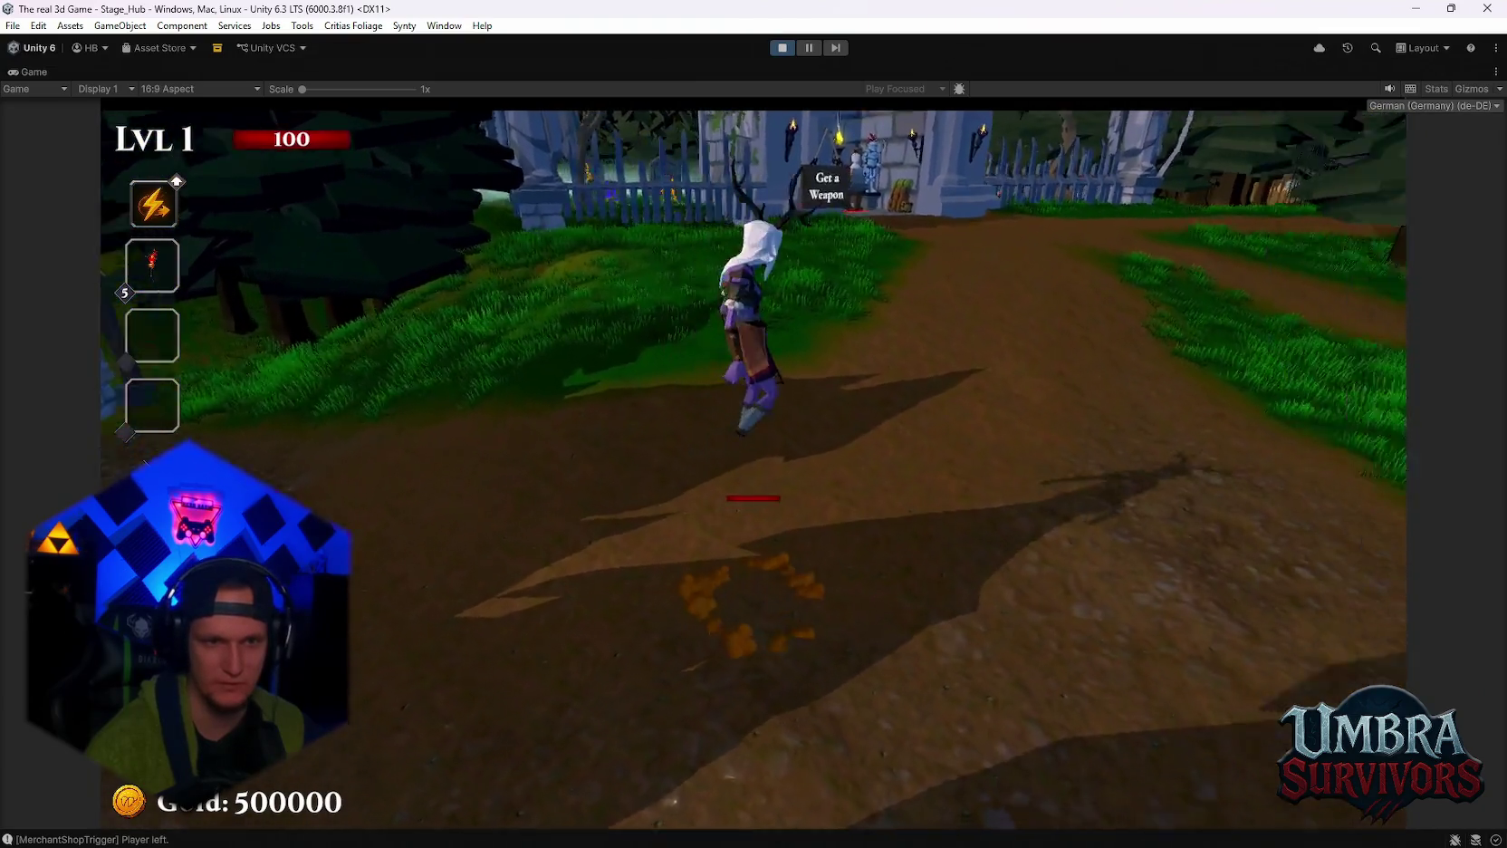
pyautogui.press('w')
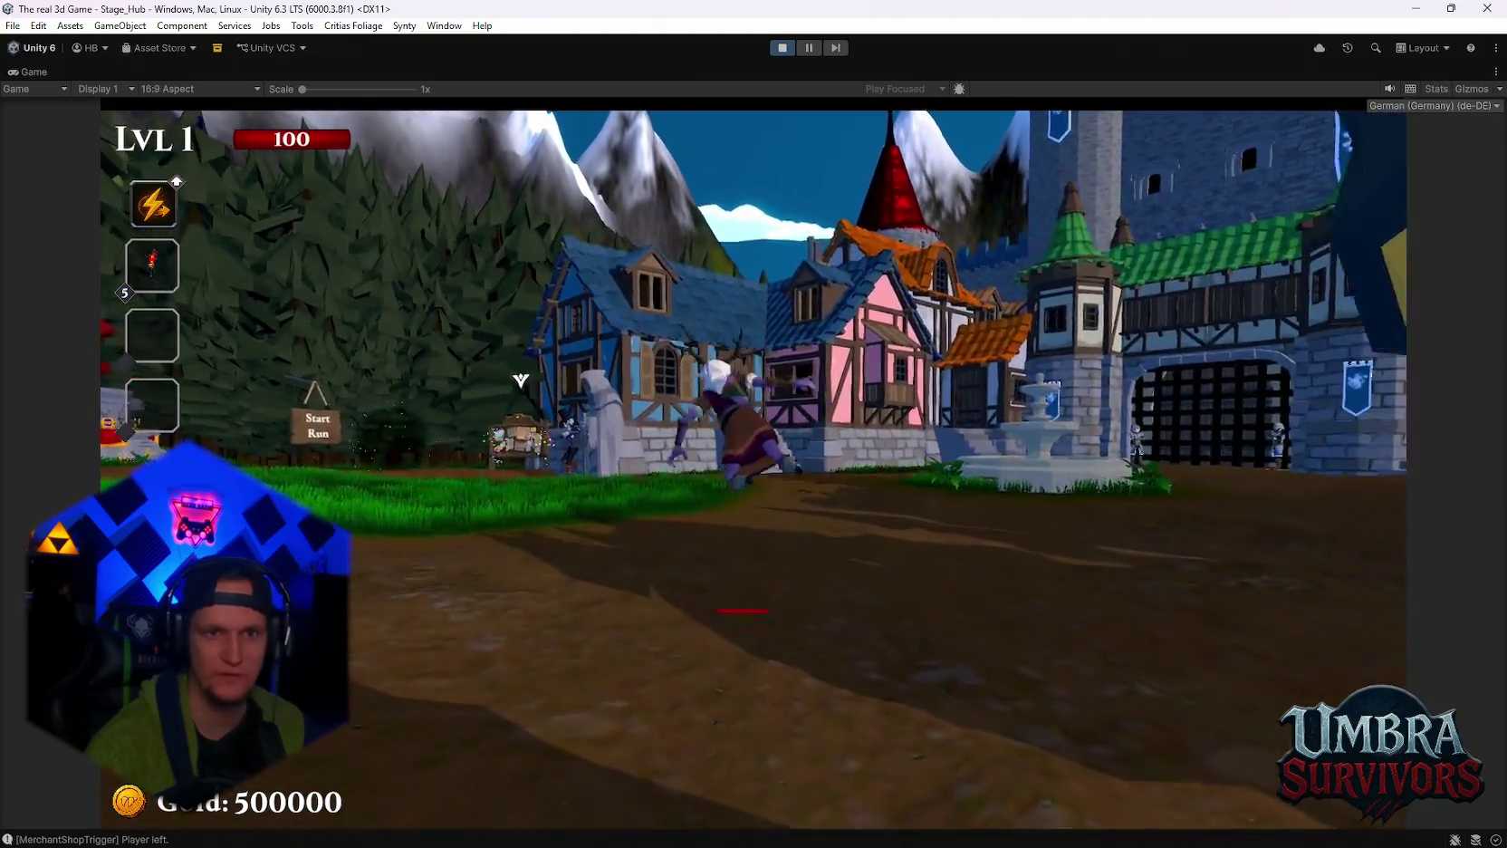
pyautogui.press('w')
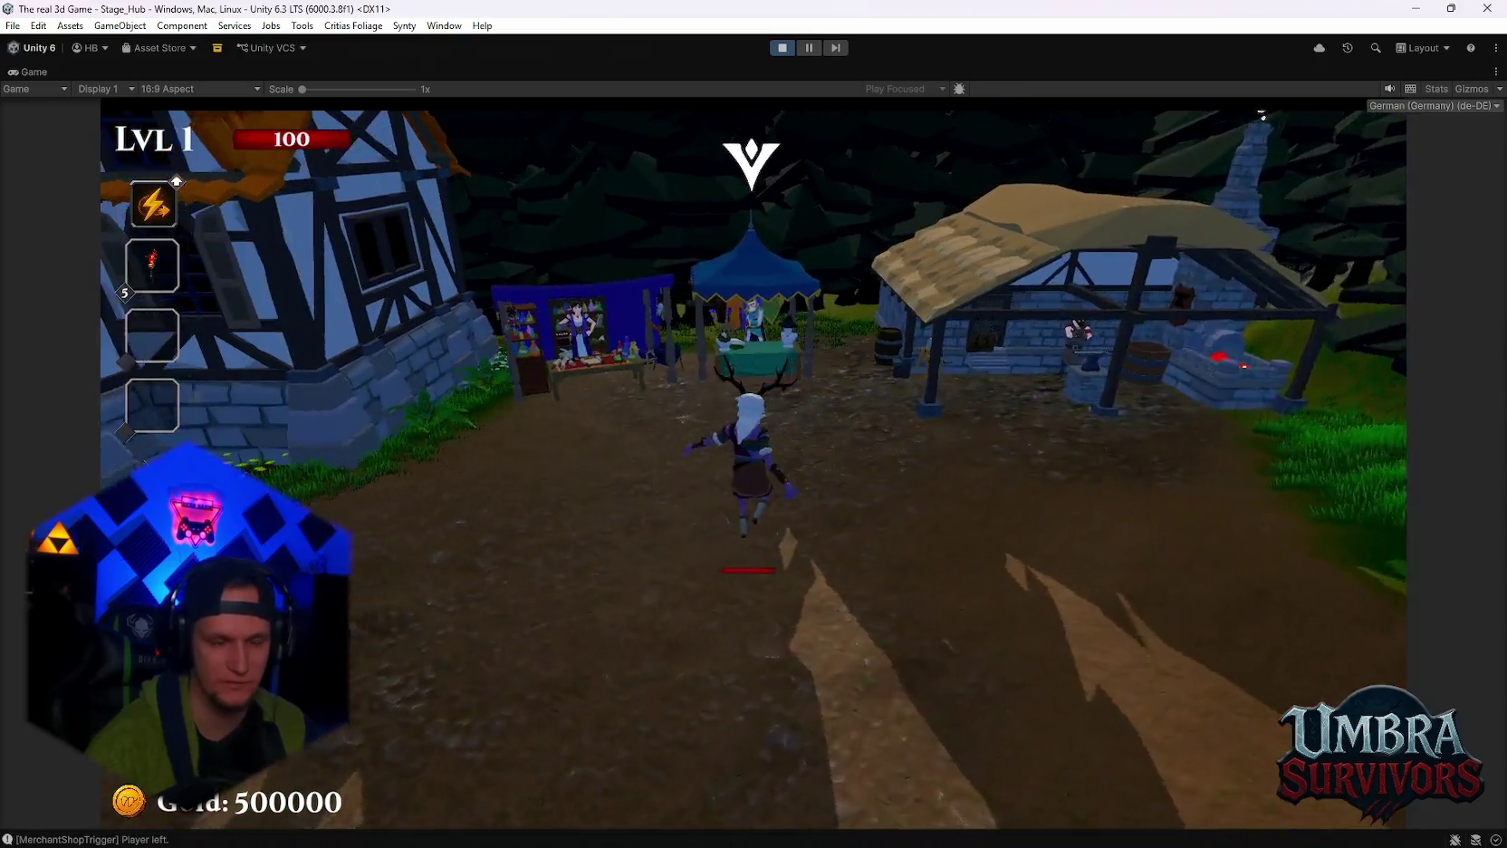
pyautogui.press('e')
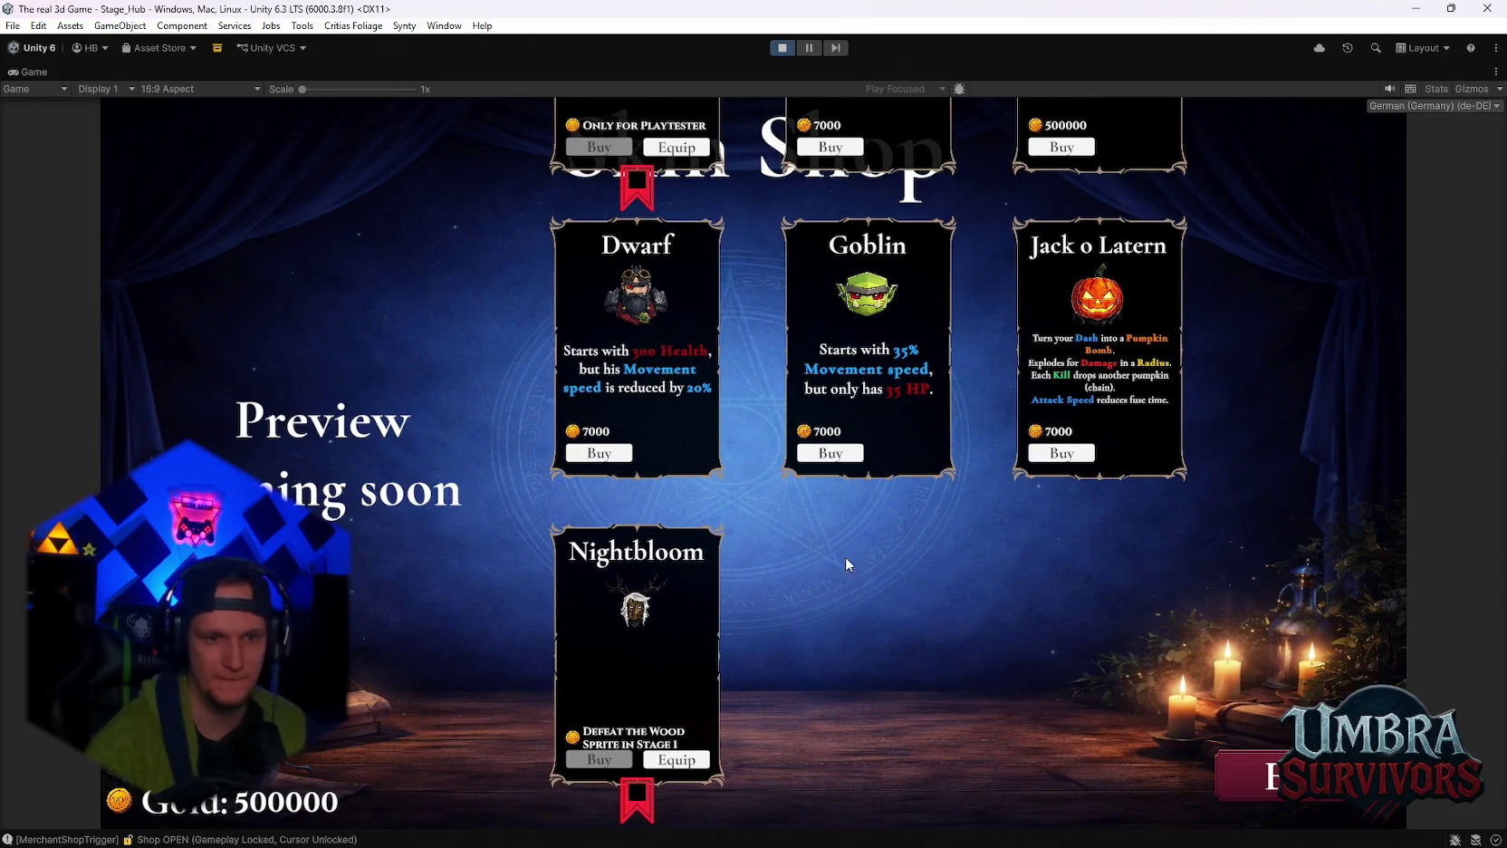
# Equip the Beta Skin and leave the Skin Shop.
pyautogui.scroll(2, 661, 633)
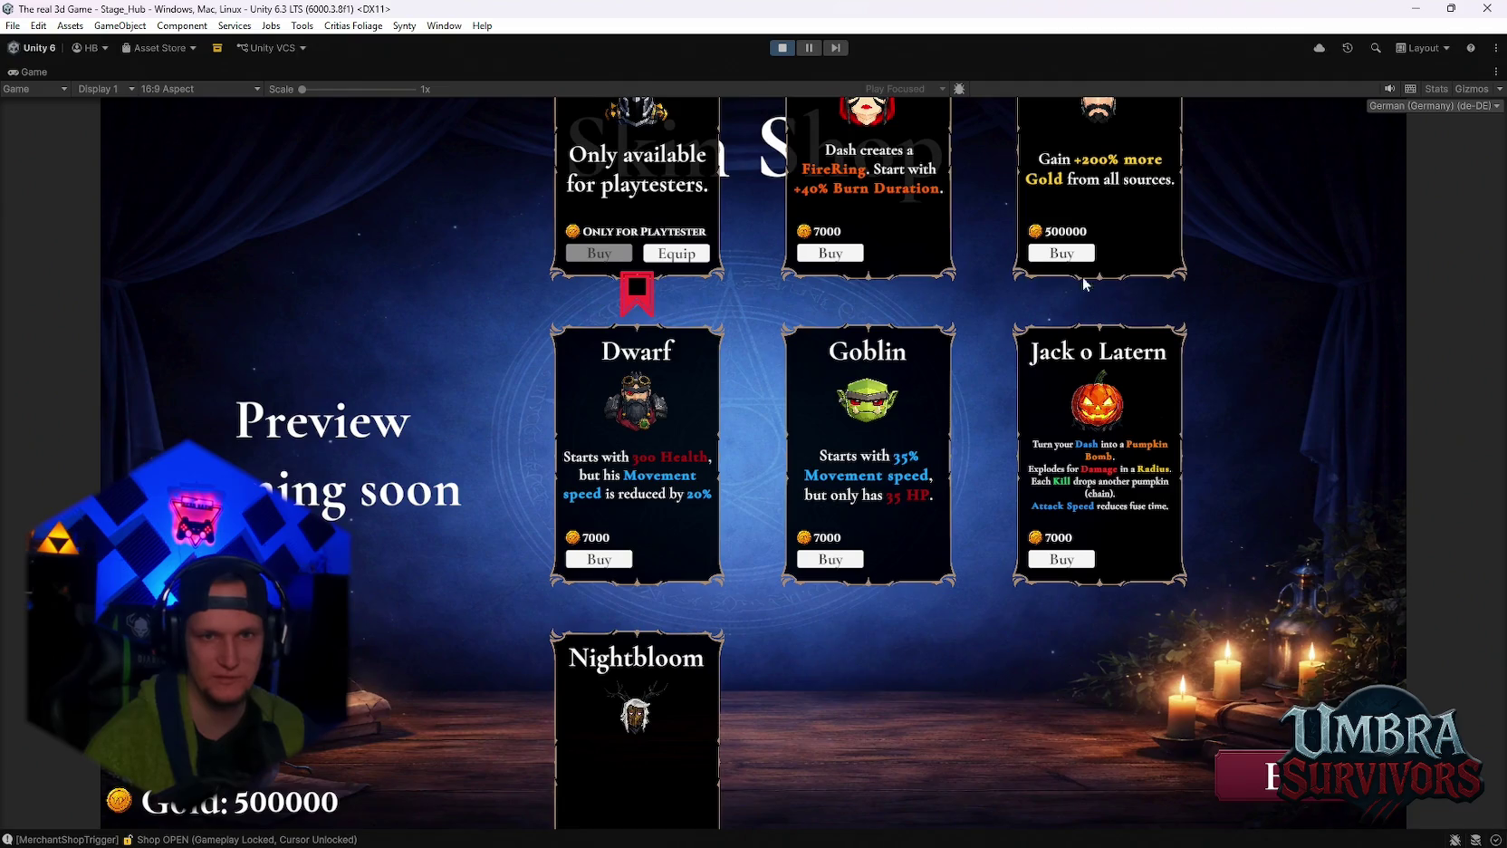
pyautogui.click(678, 255)
pyautogui.press('Escape')
pyautogui.press('w')
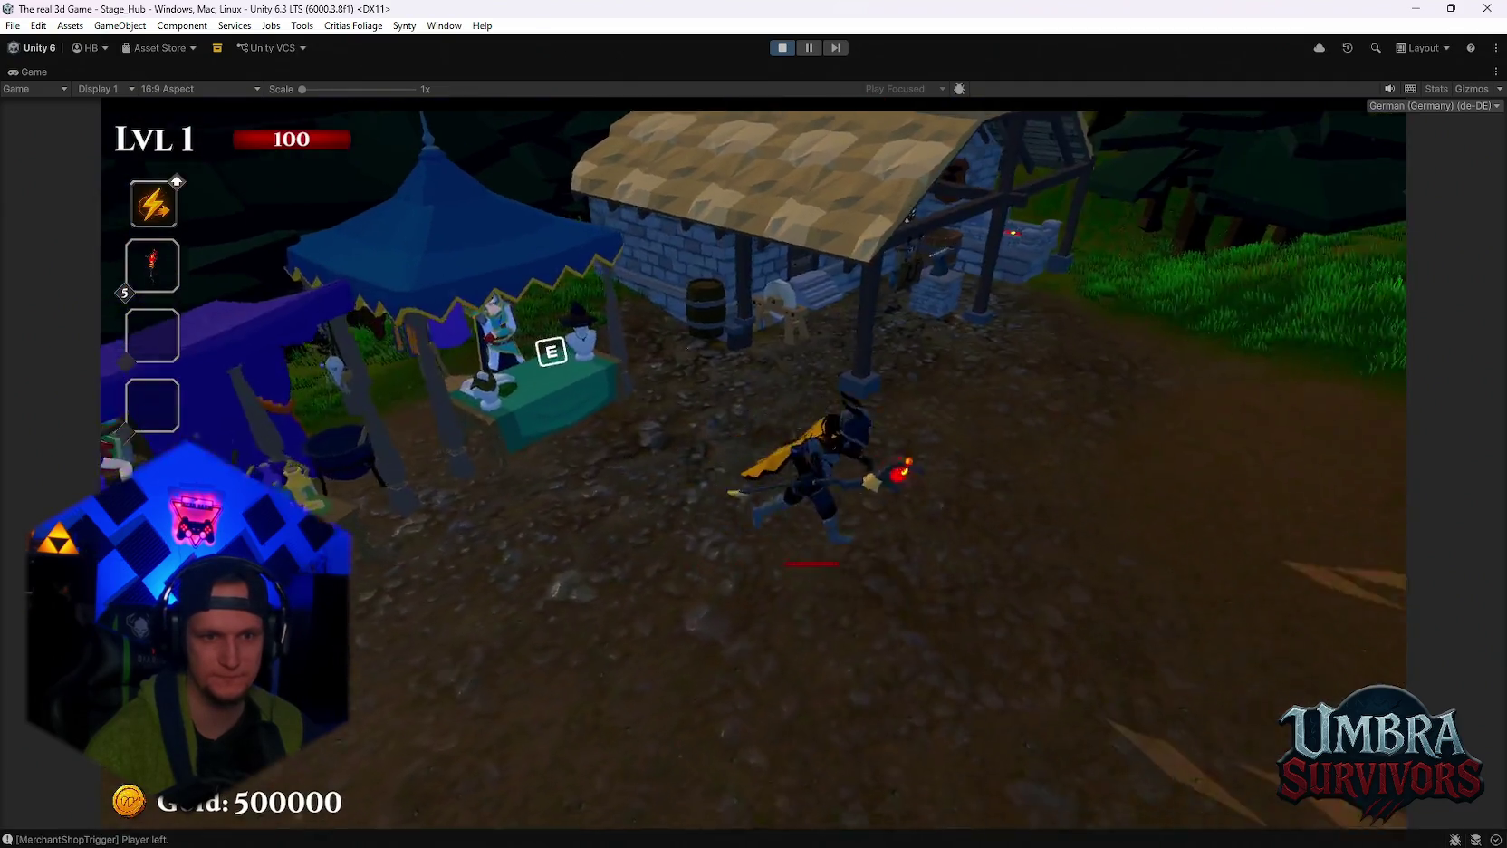
# View the Fire Staff in the Get a Weapon altar's book, pause, and switch to Chrome.
pyautogui.press('w')
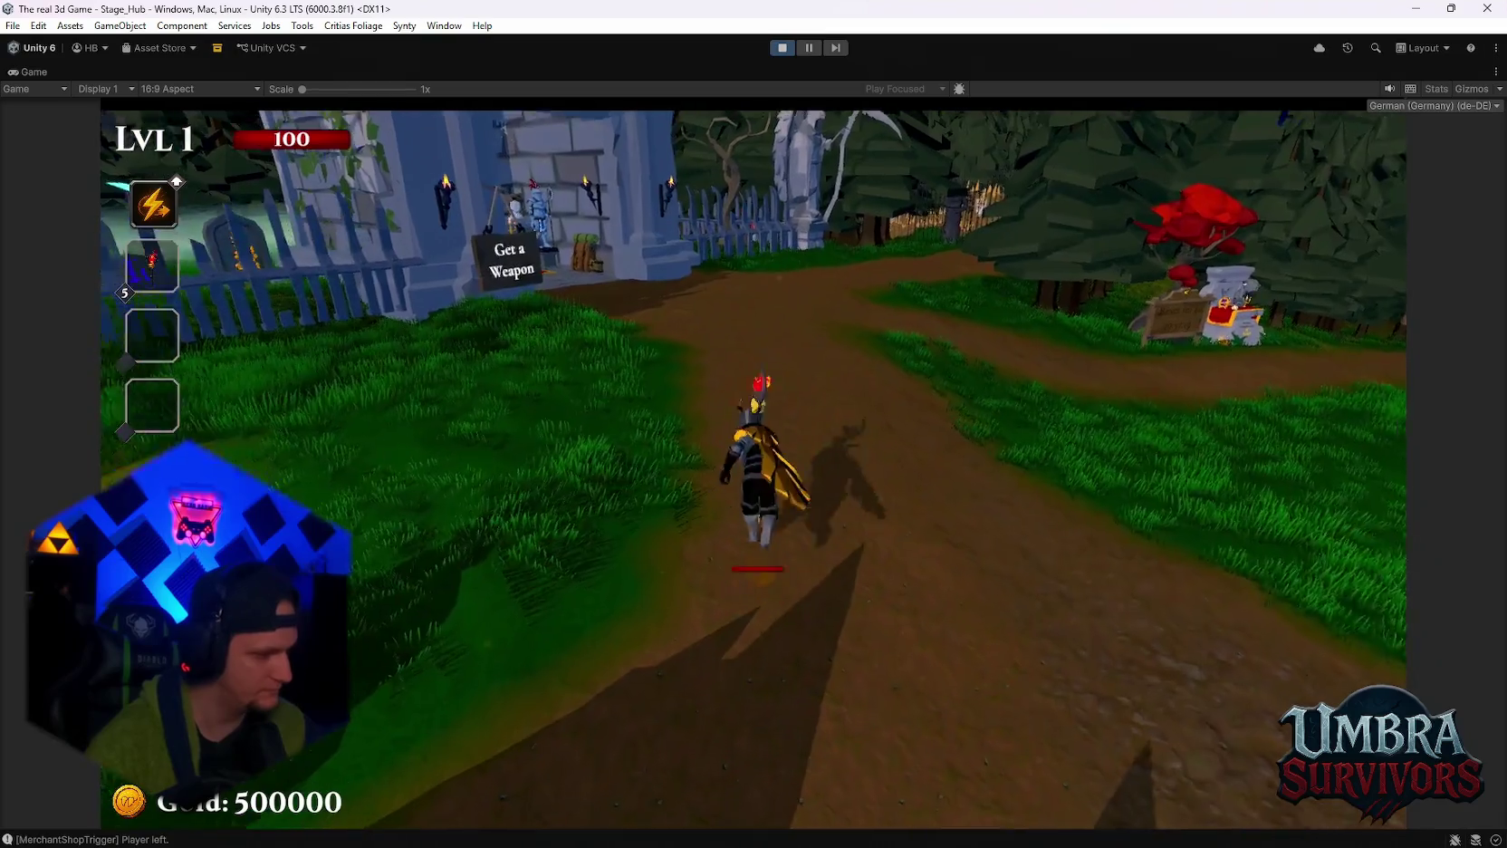
pyautogui.press('w')
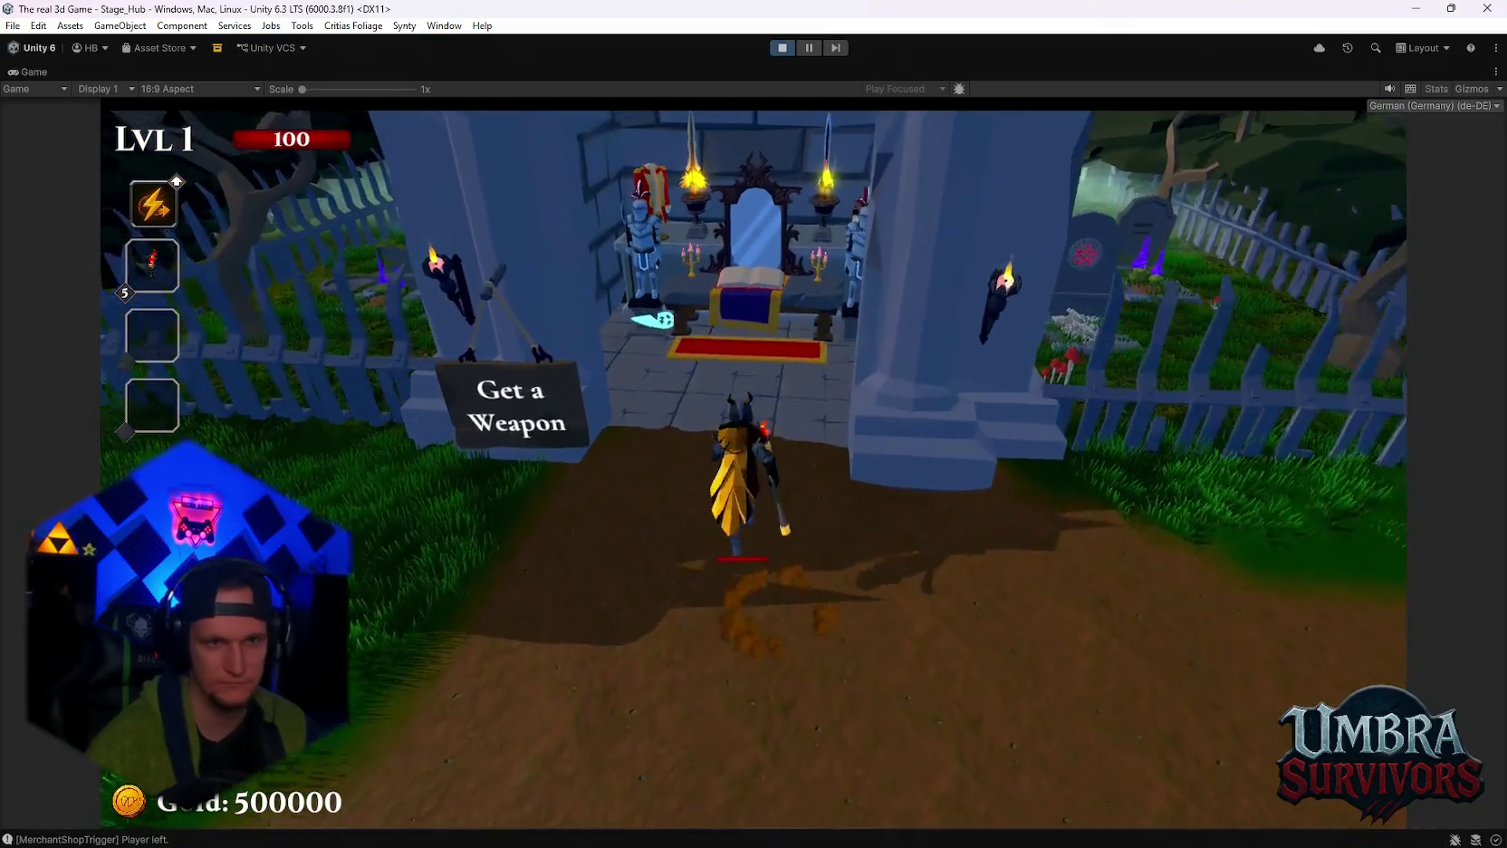
pyautogui.press('s')
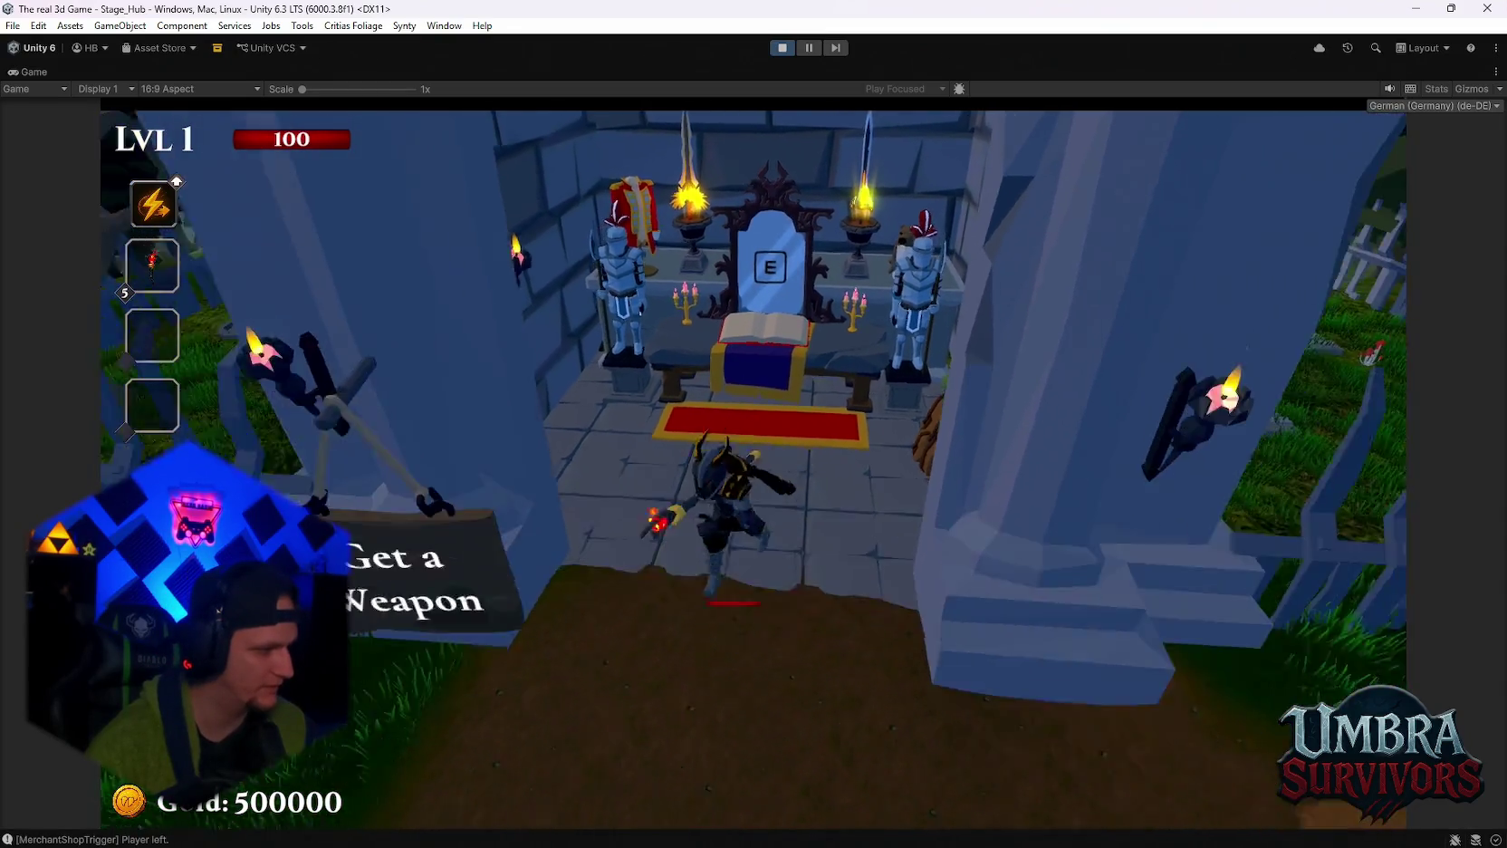
pyautogui.press('w')
pyautogui.press('e')
pyautogui.click(405, 262)
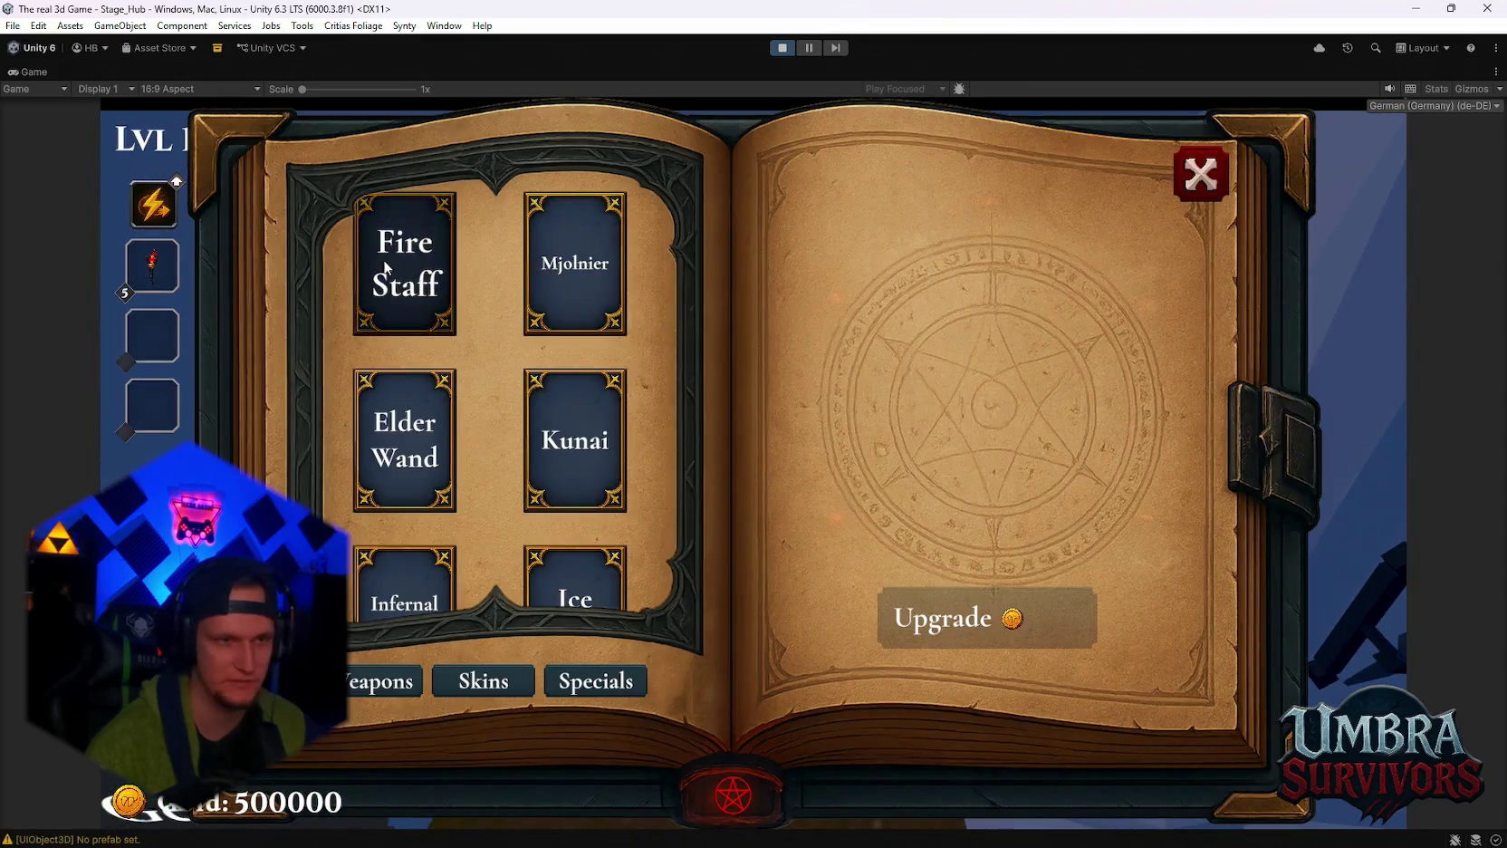
pyautogui.click(1194, 185)
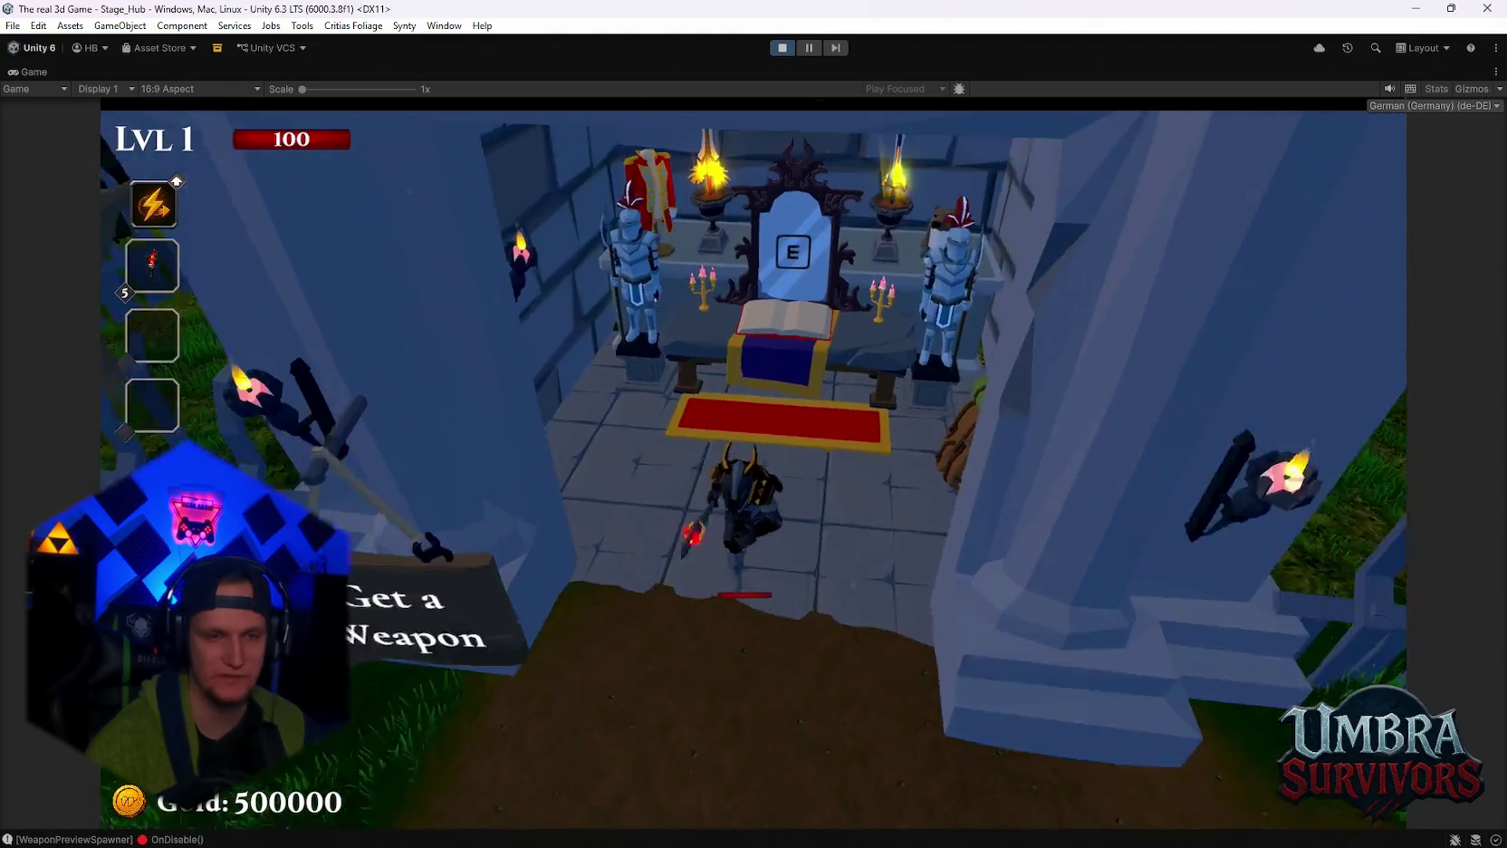
pyautogui.press('Escape')
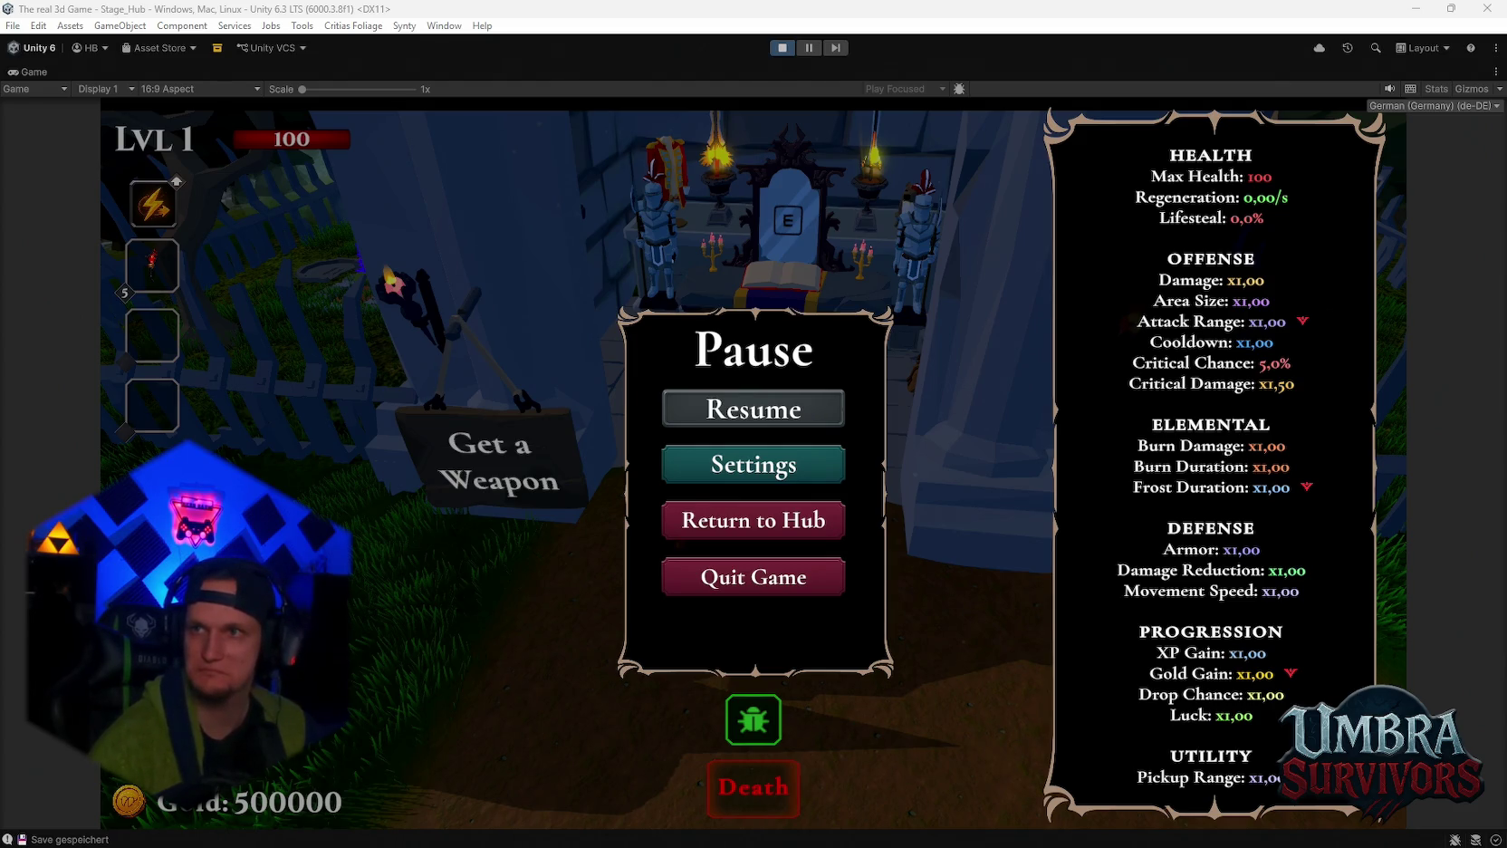
pyautogui.hotkey('alt', 'Tab')
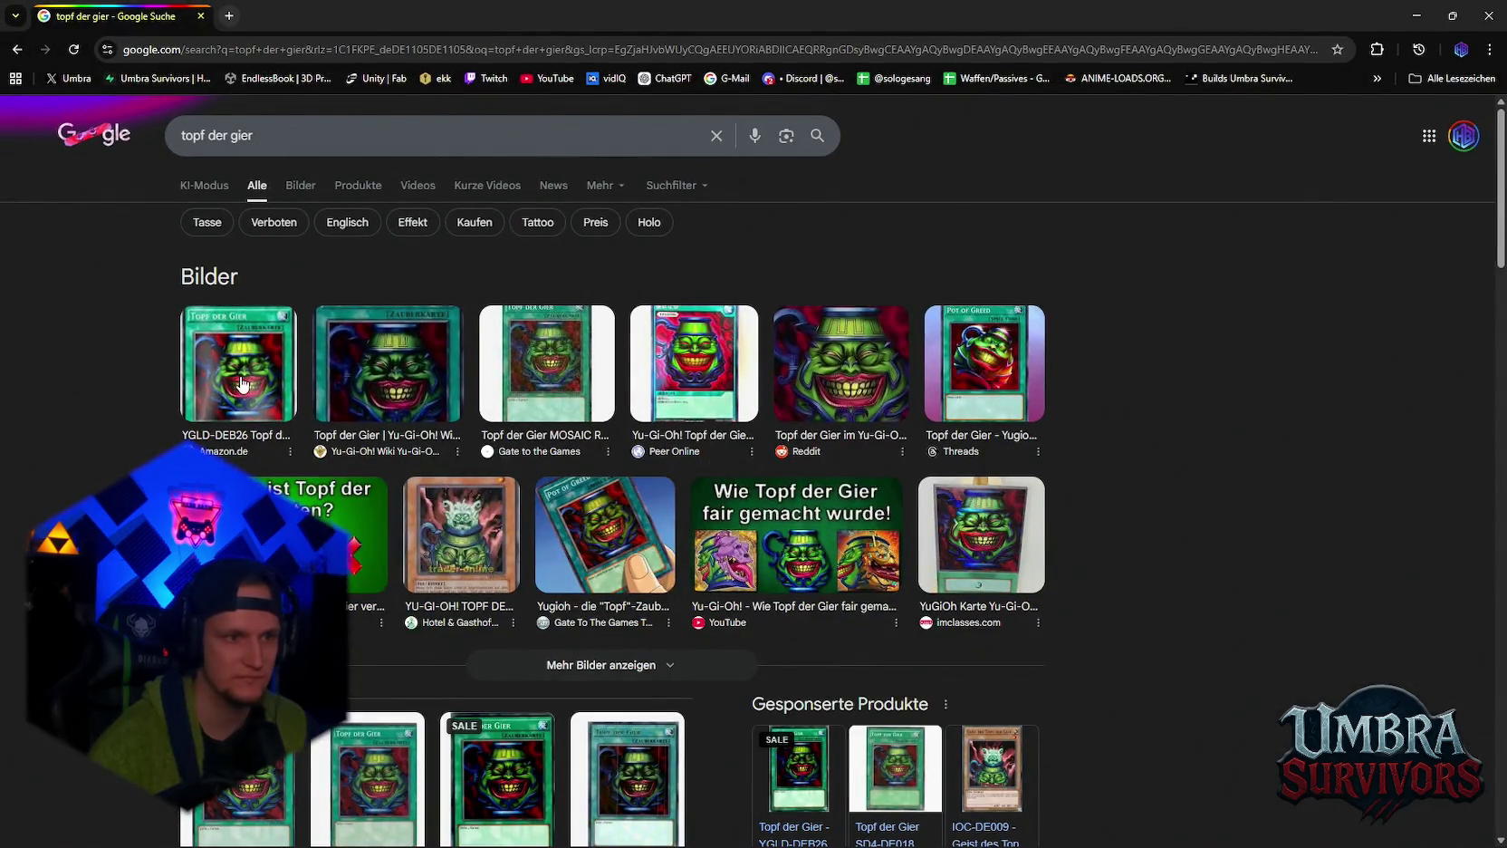
# Preview the first Topf der Gier image result and narrow the Pot of Greed image window.
pyautogui.click(242, 384)
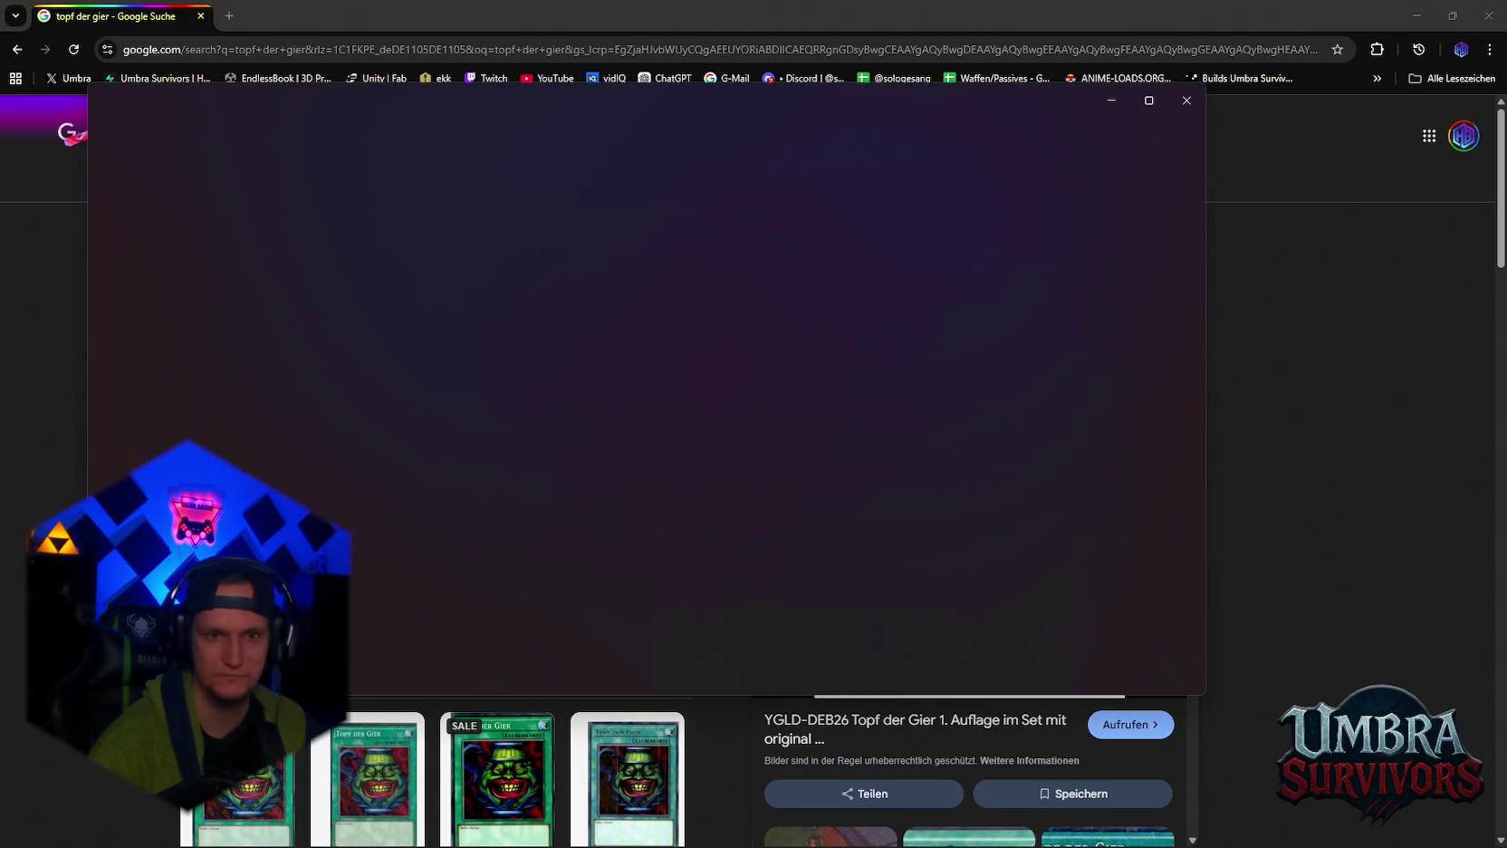
pyautogui.moveTo(1208, 222); pyautogui.dragTo(677, 239)
# Place the Pot of Greed.png viewer beside the Google card preview, then close Photos and Chrome.
pyautogui.moveTo(426, 100); pyautogui.dragTo(591, 176)
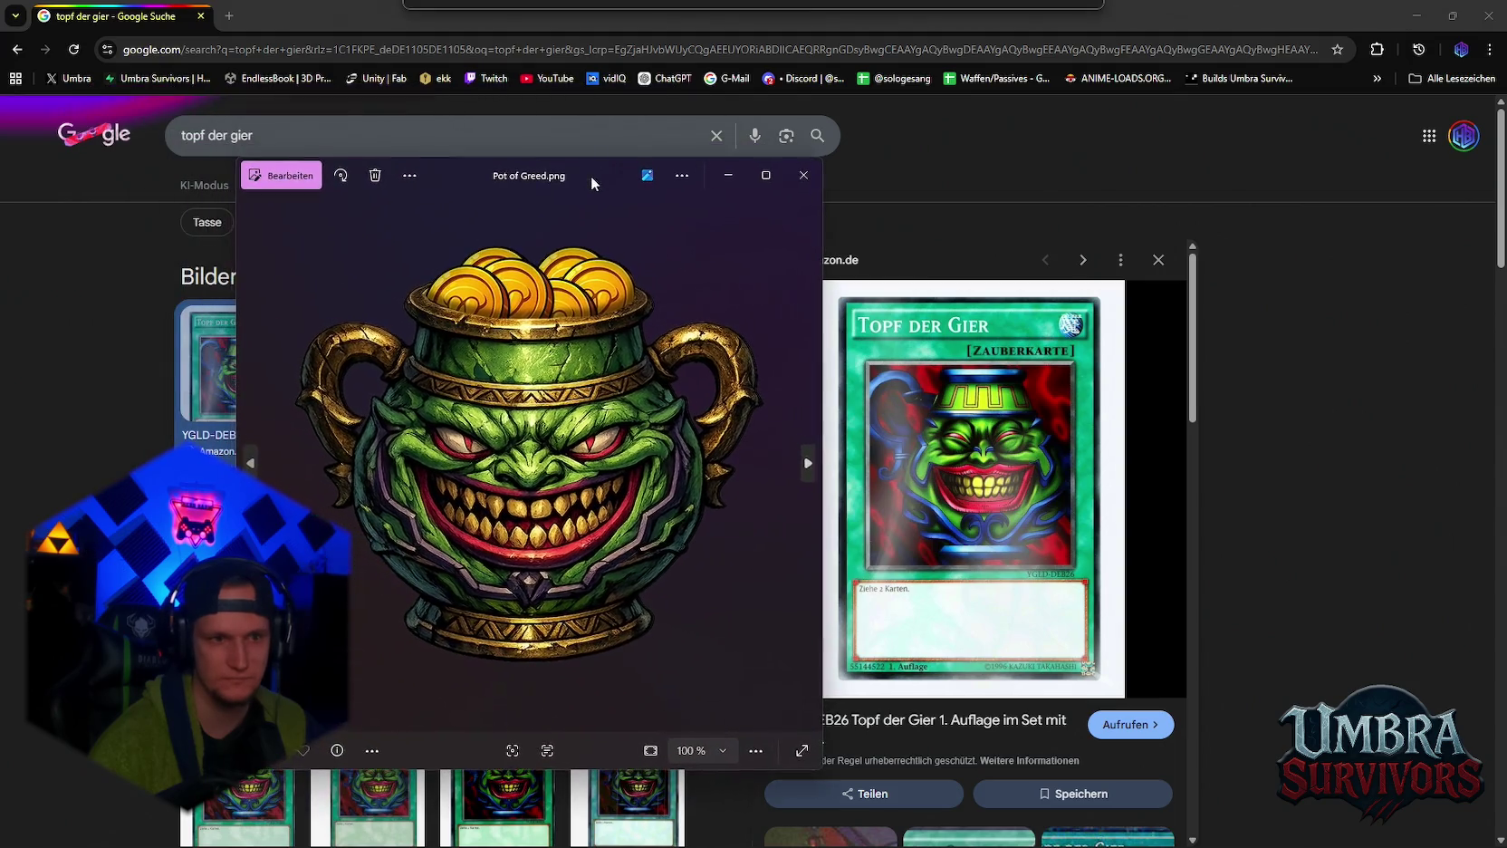
pyautogui.moveTo(828, 453); pyautogui.dragTo(722, 467)
pyautogui.moveTo(554, 211)
pyautogui.mouseDown()
pyautogui.moveTo(594, 207)
pyautogui.moveTo(591, 220)
pyautogui.mouseUp()
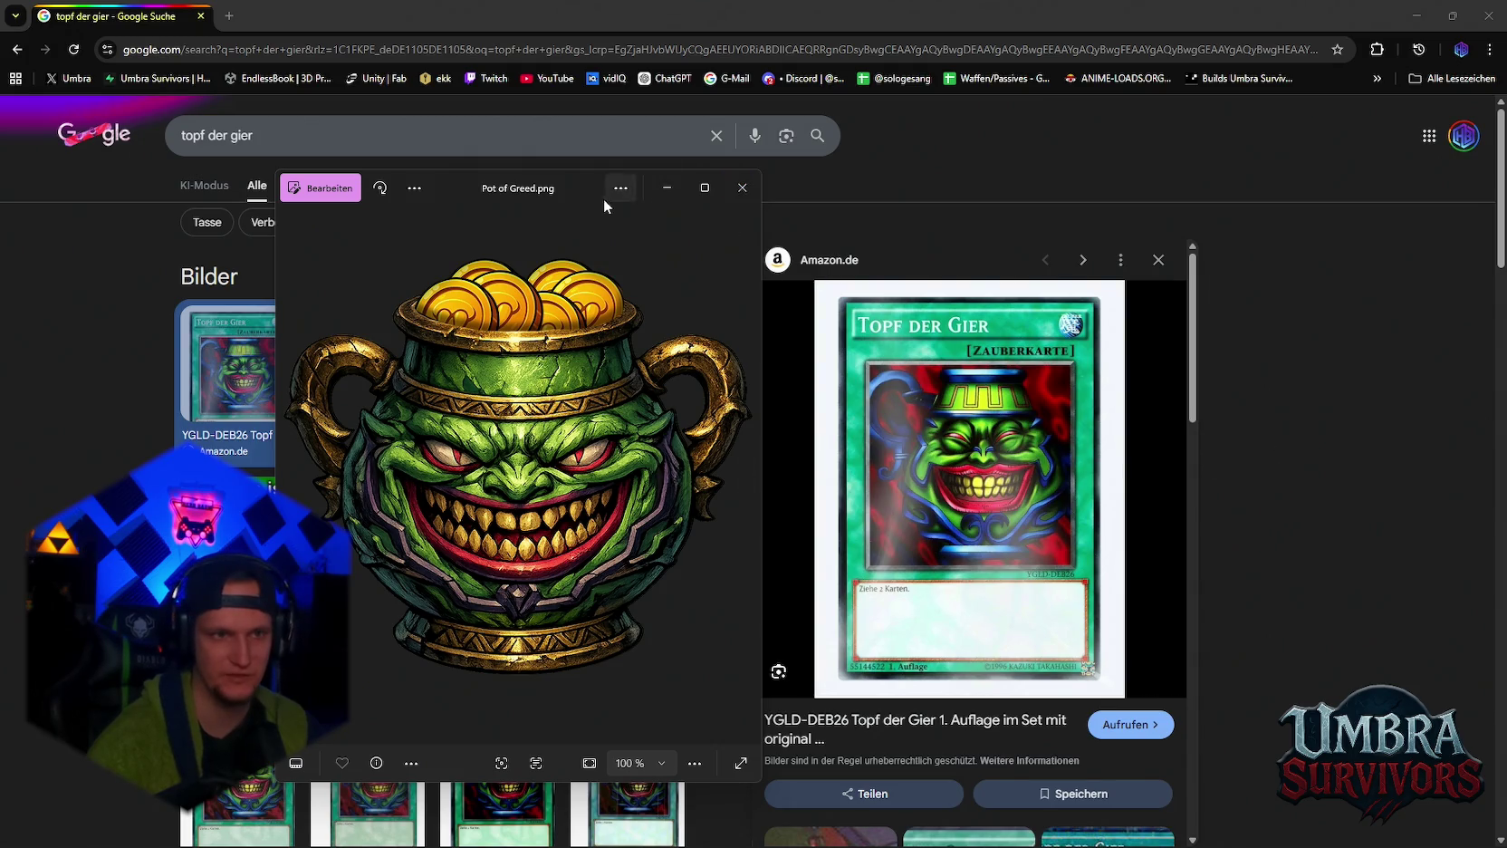
pyautogui.moveTo(604, 200)
pyautogui.mouseDown()
pyautogui.moveTo(554, 190)
pyautogui.moveTo(591, 205)
pyautogui.mouseUp()
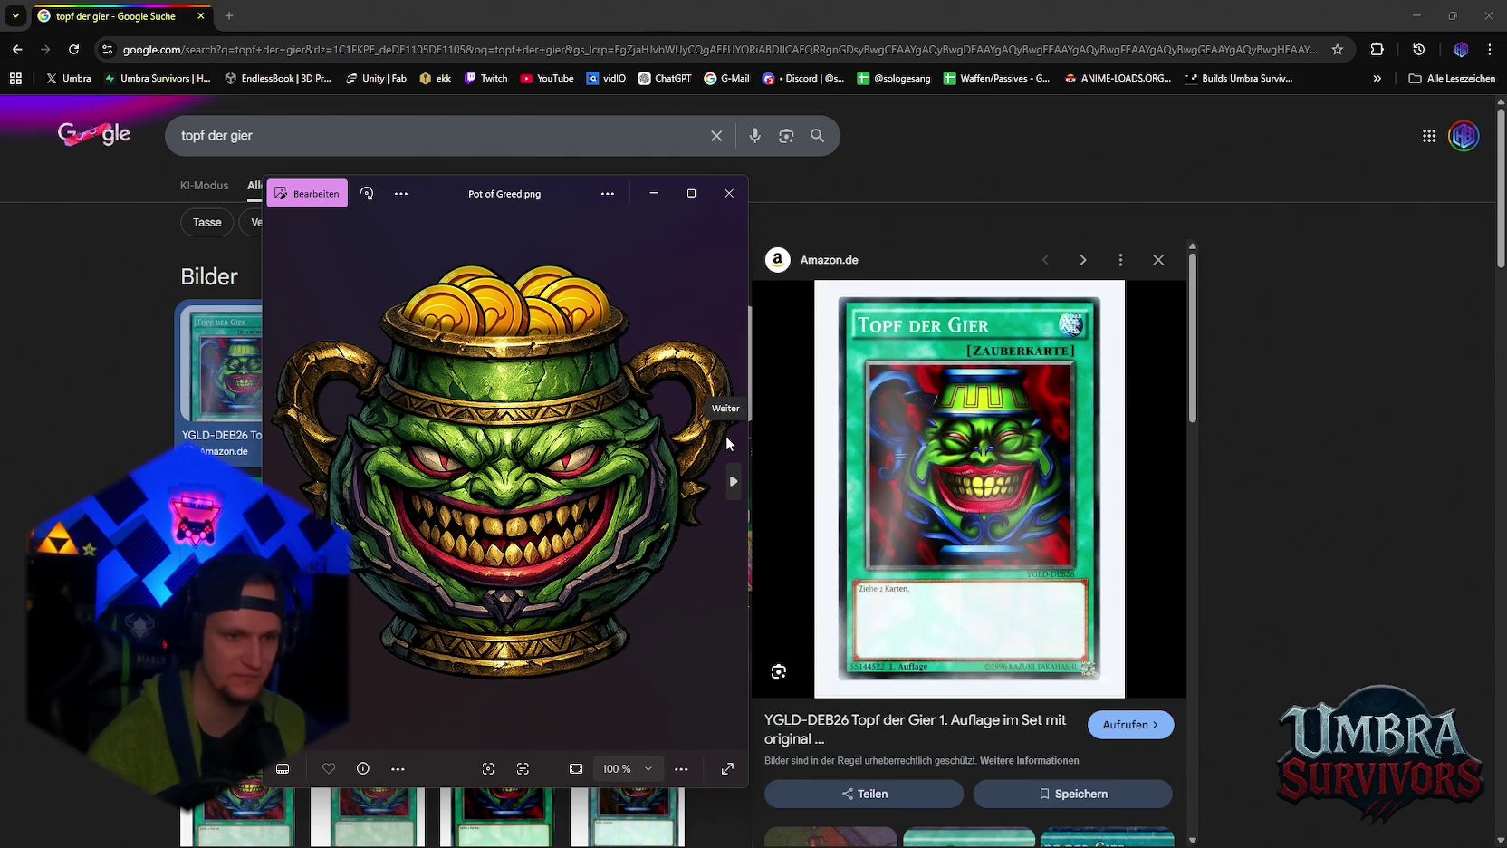
pyautogui.click(729, 192)
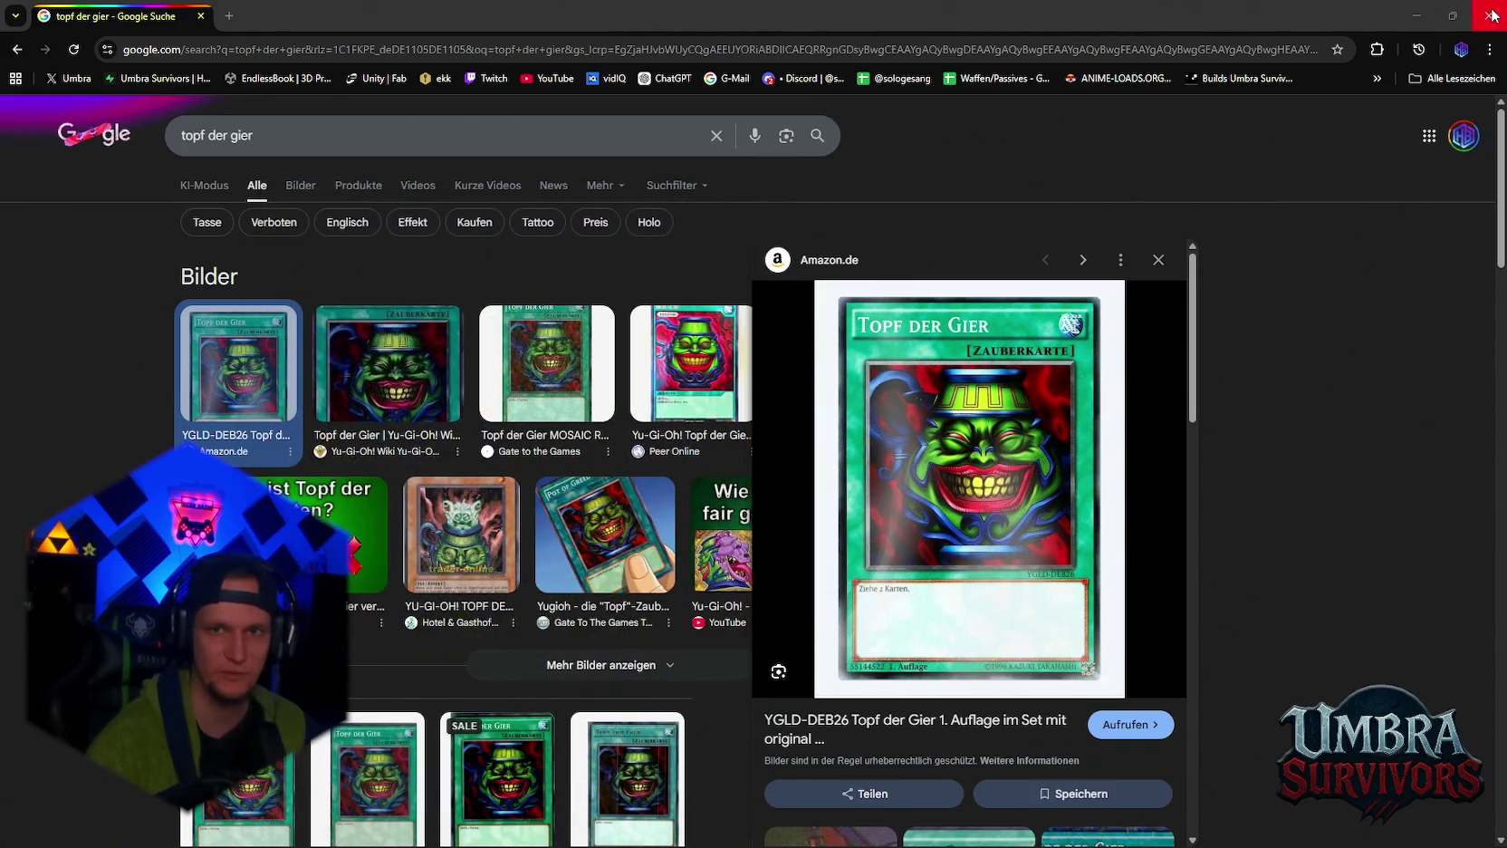
pyautogui.click(1488, 15)
# Resume the game and scroll the Skin Shop cards down to the full Nightbloom card.
pyautogui.click(781, 412)
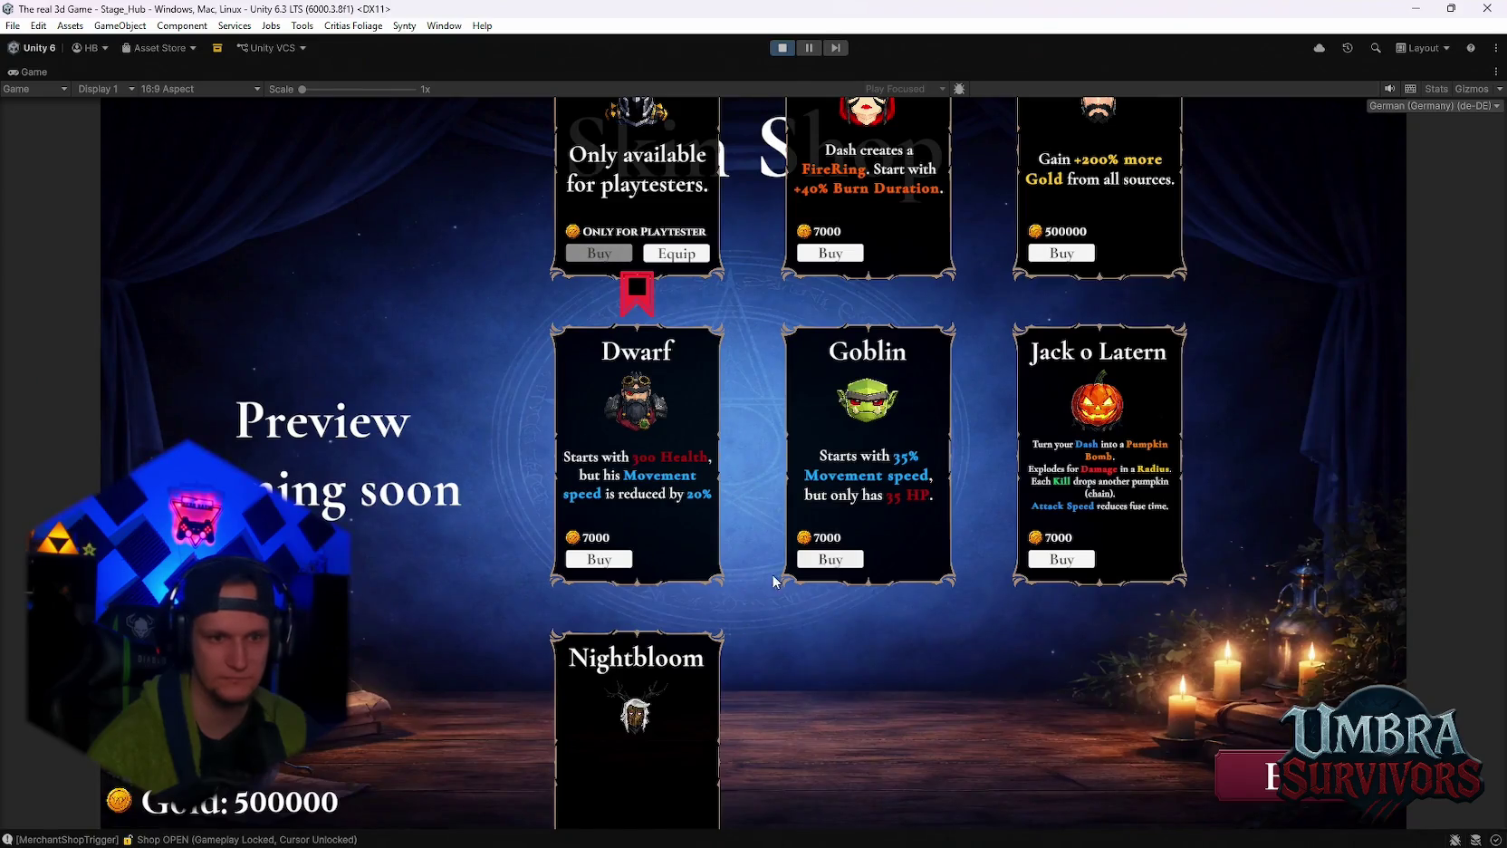
pyautogui.scroll(-2, 774, 581)
pyautogui.scroll(5, 775, 580)
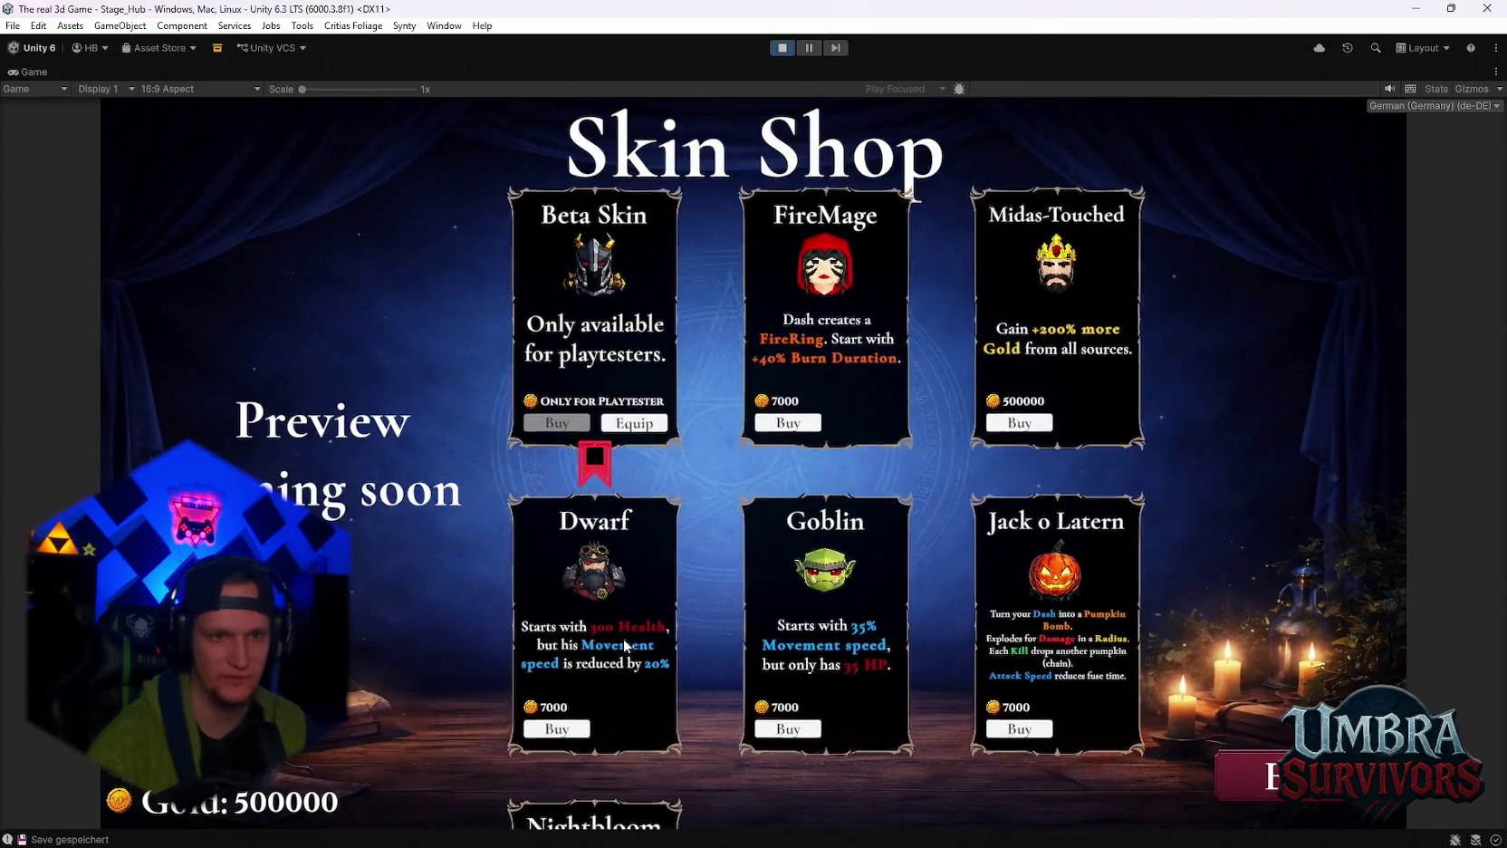
pyautogui.scroll(-3, 624, 380)
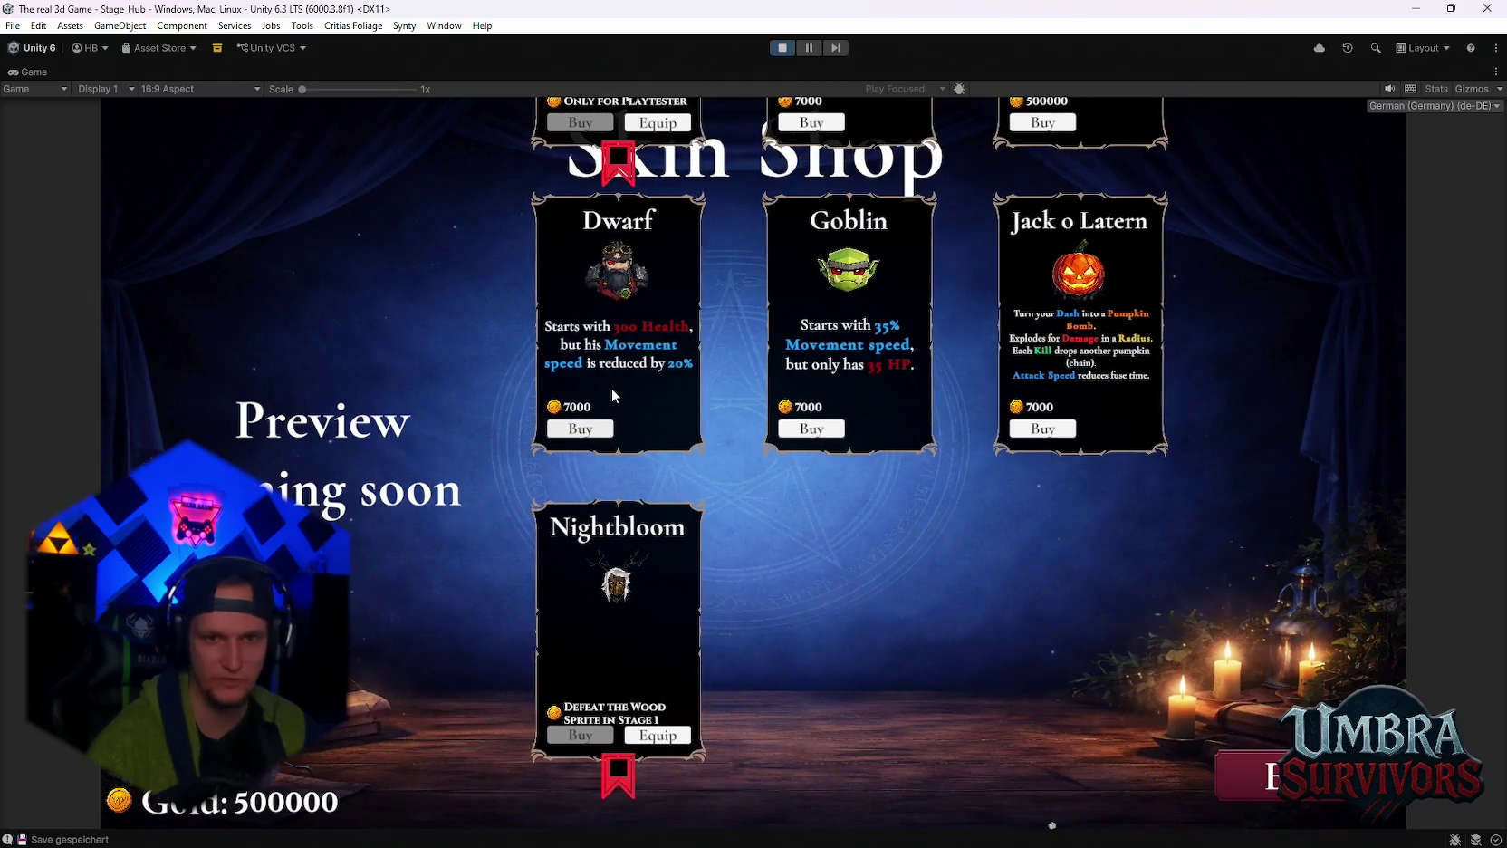
pyautogui.scroll(3, 642, 638)
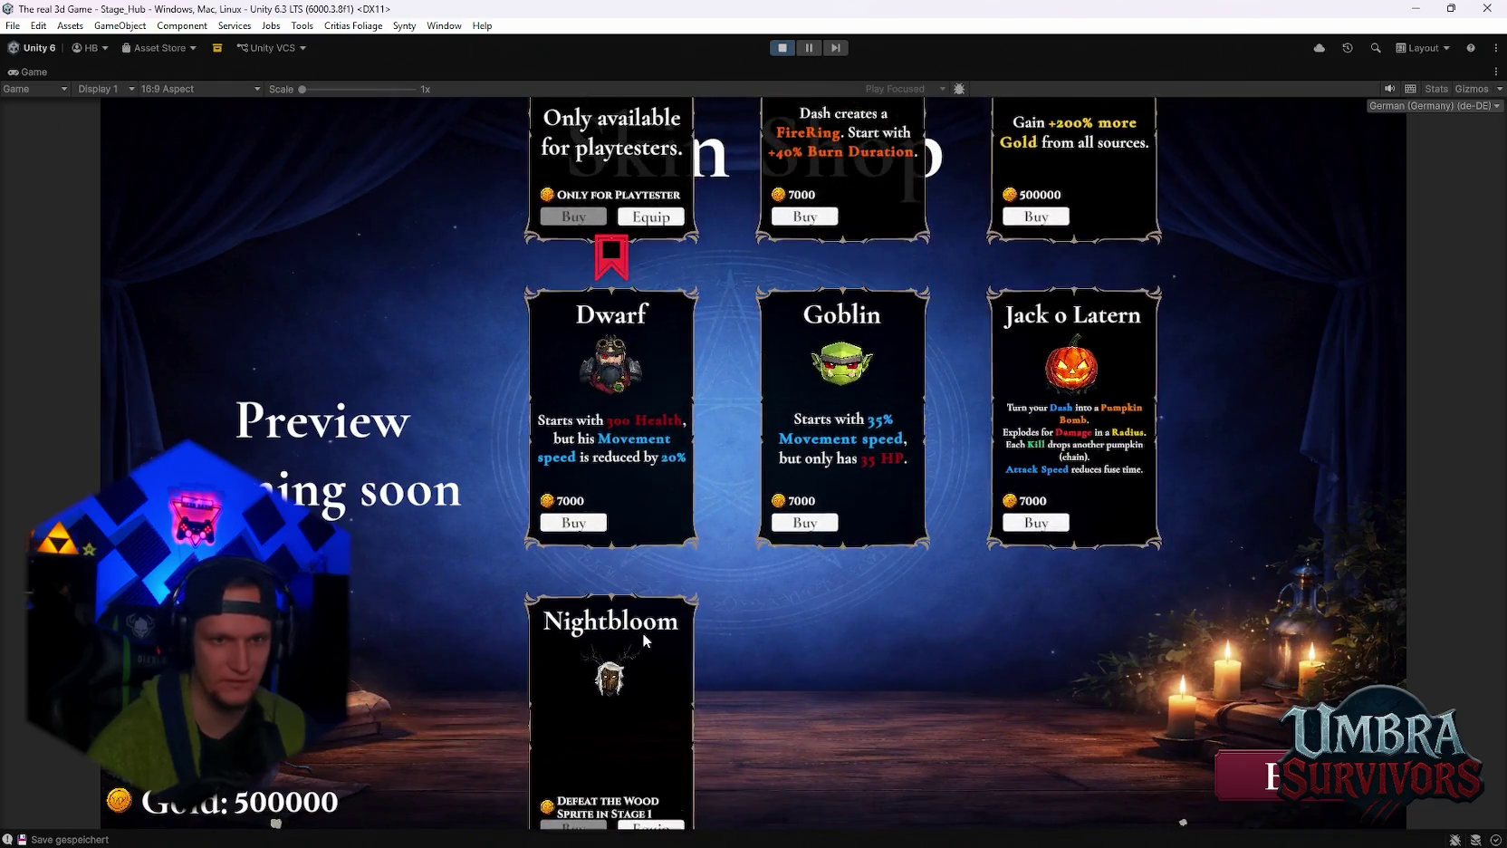
pyautogui.scroll(-1, 607, 517)
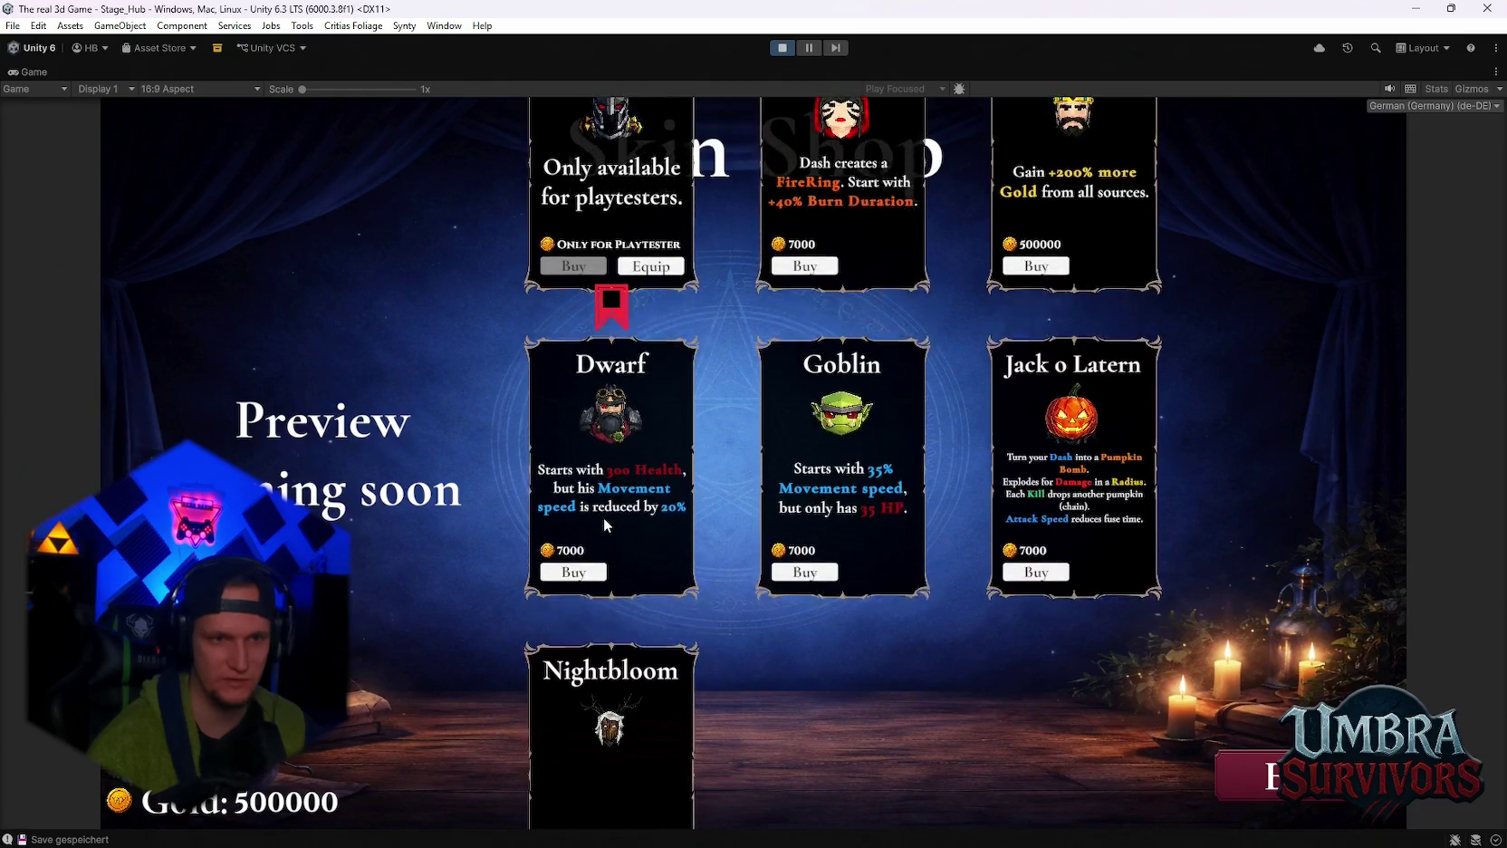
pyautogui.scroll(2, 607, 516)
pyautogui.scroll(-3, 613, 532)
pyautogui.scroll(-1, 613, 543)
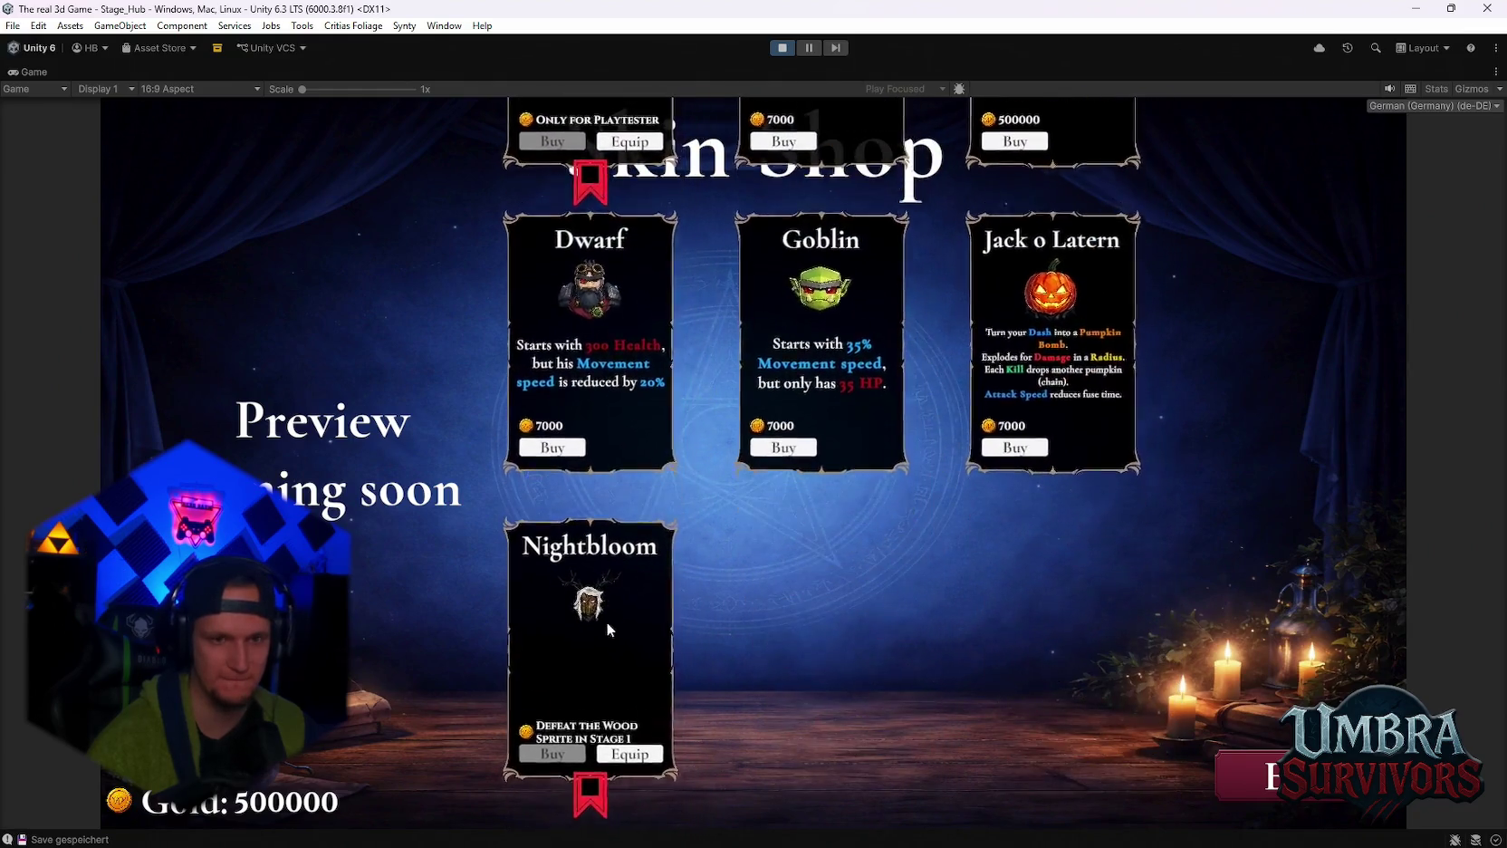
pyautogui.scroll(4, 634, 707)
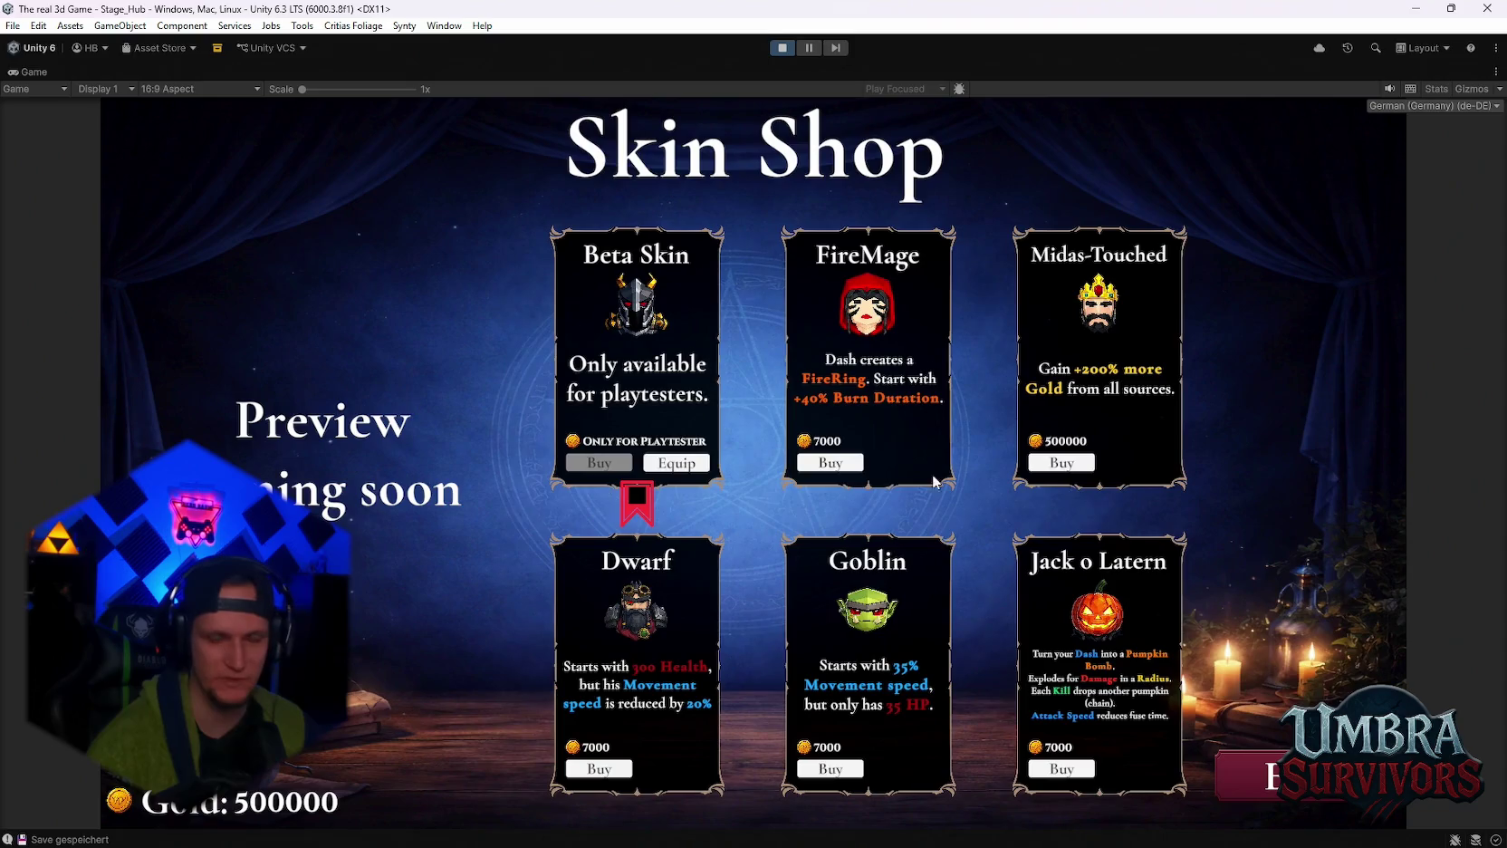
pyautogui.scroll(-2, 577, 391)
pyautogui.scroll(2, 570, 514)
pyautogui.hscroll(2, 670, 589)
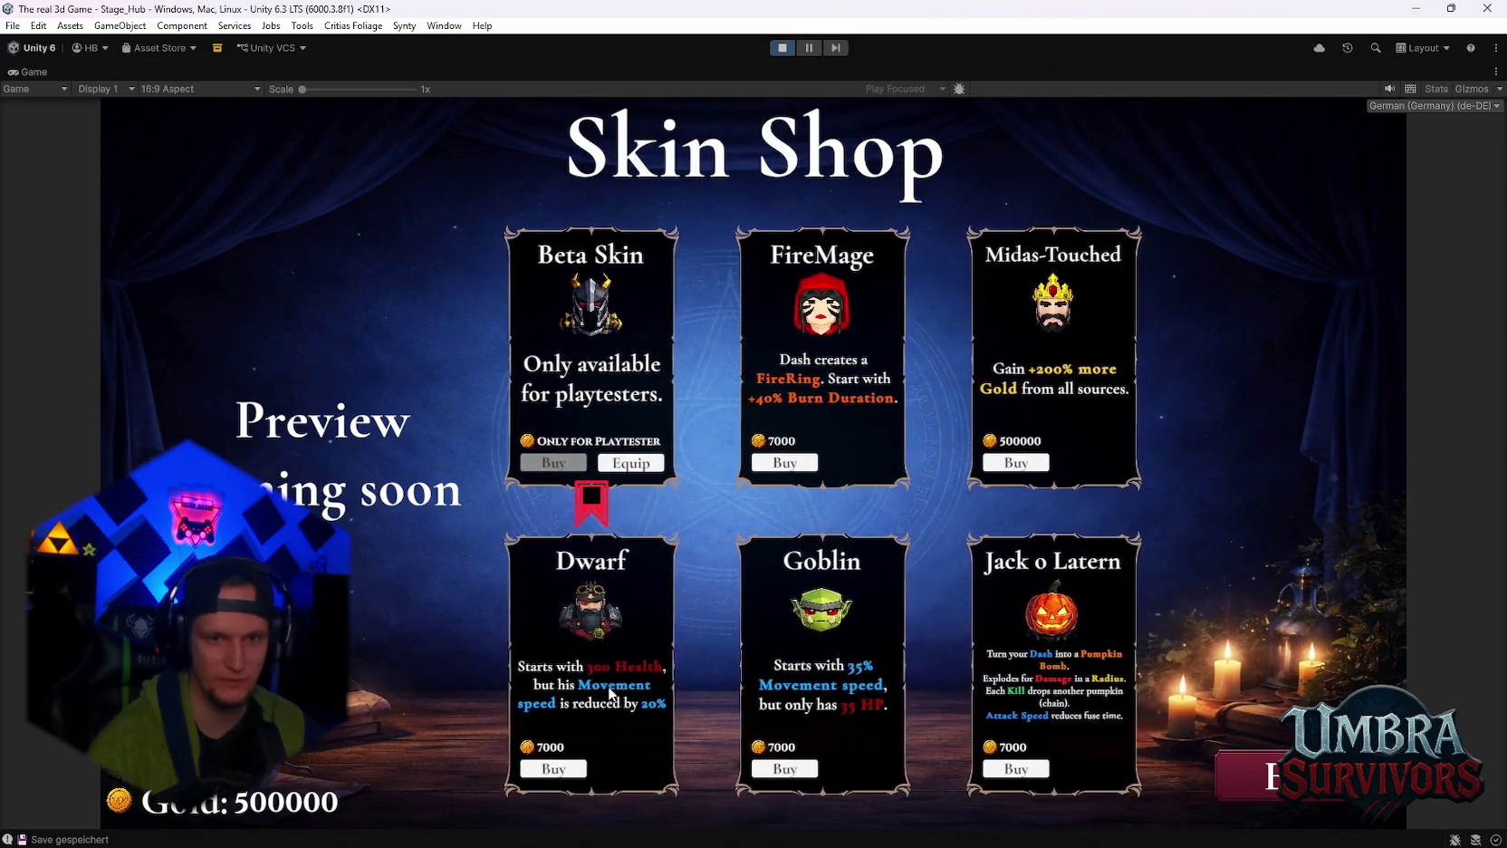
pyautogui.scroll(-3, 634, 544)
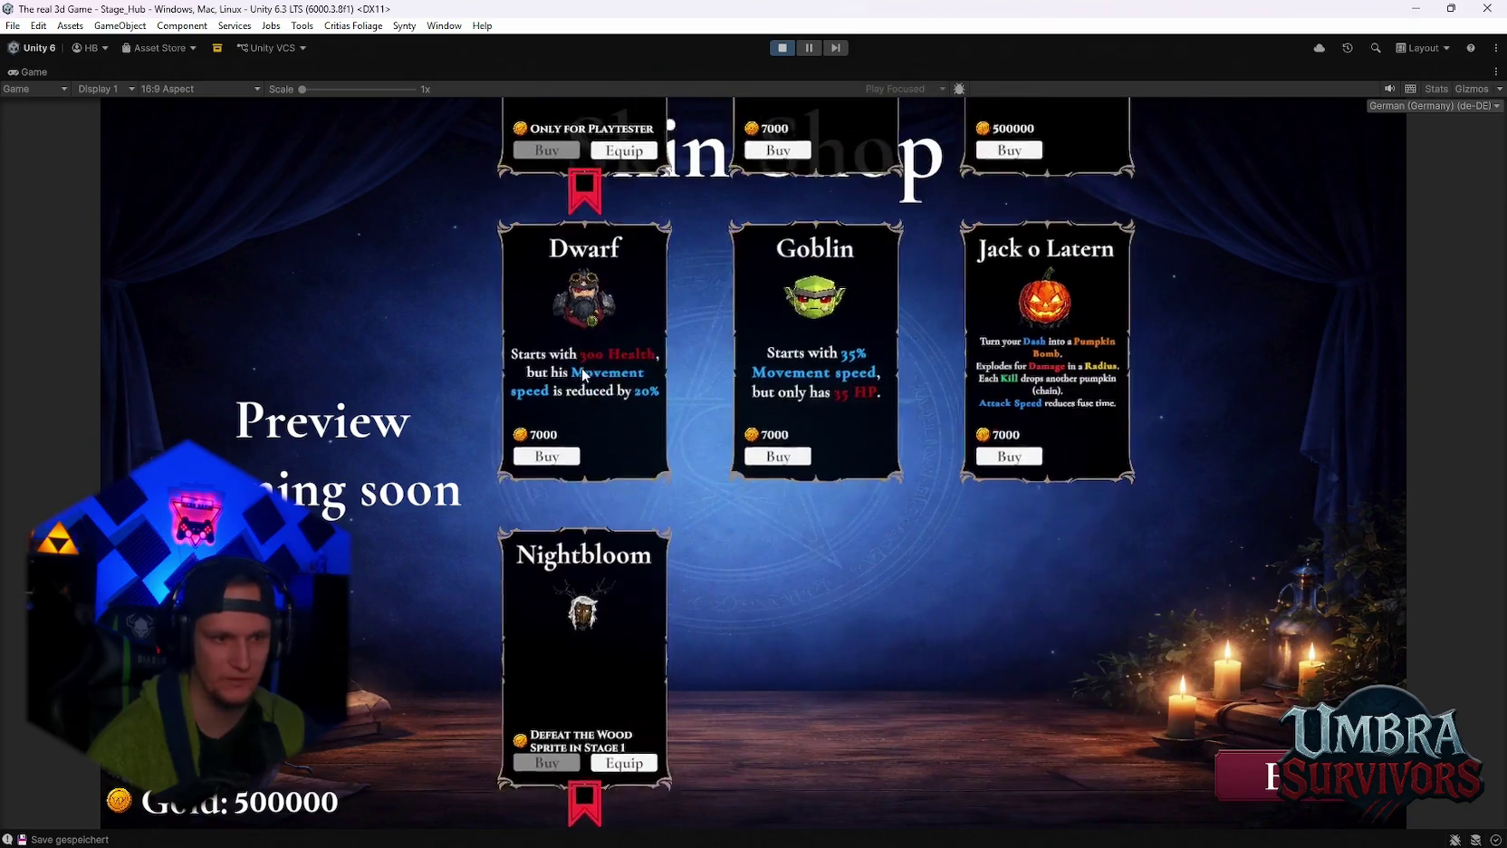
# Close the Skin Shop, bring up the pause menu and stop play mode.
pyautogui.click(1247, 803)
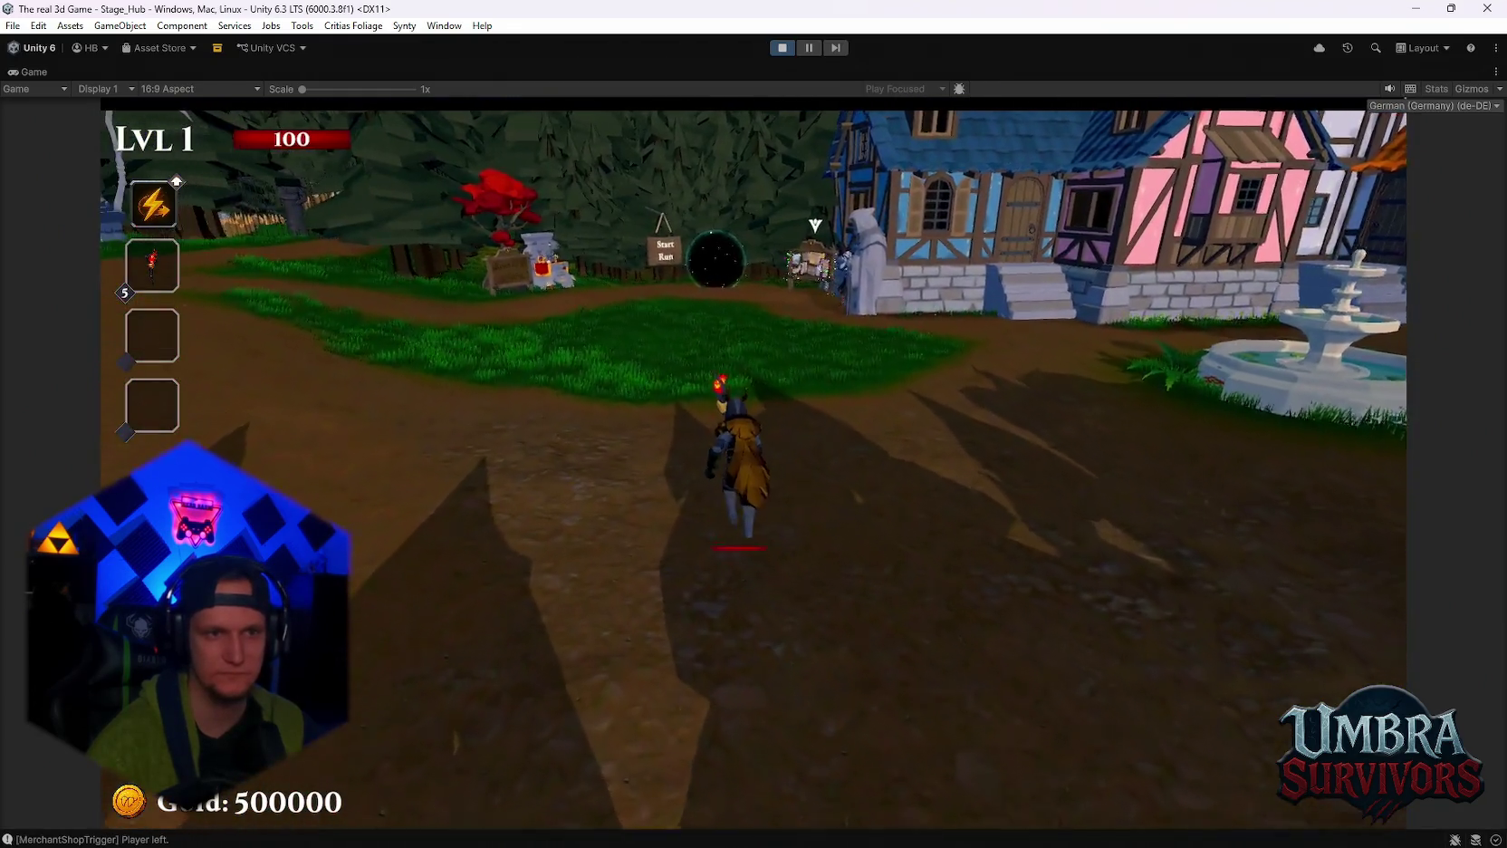
pyautogui.press('Escape')
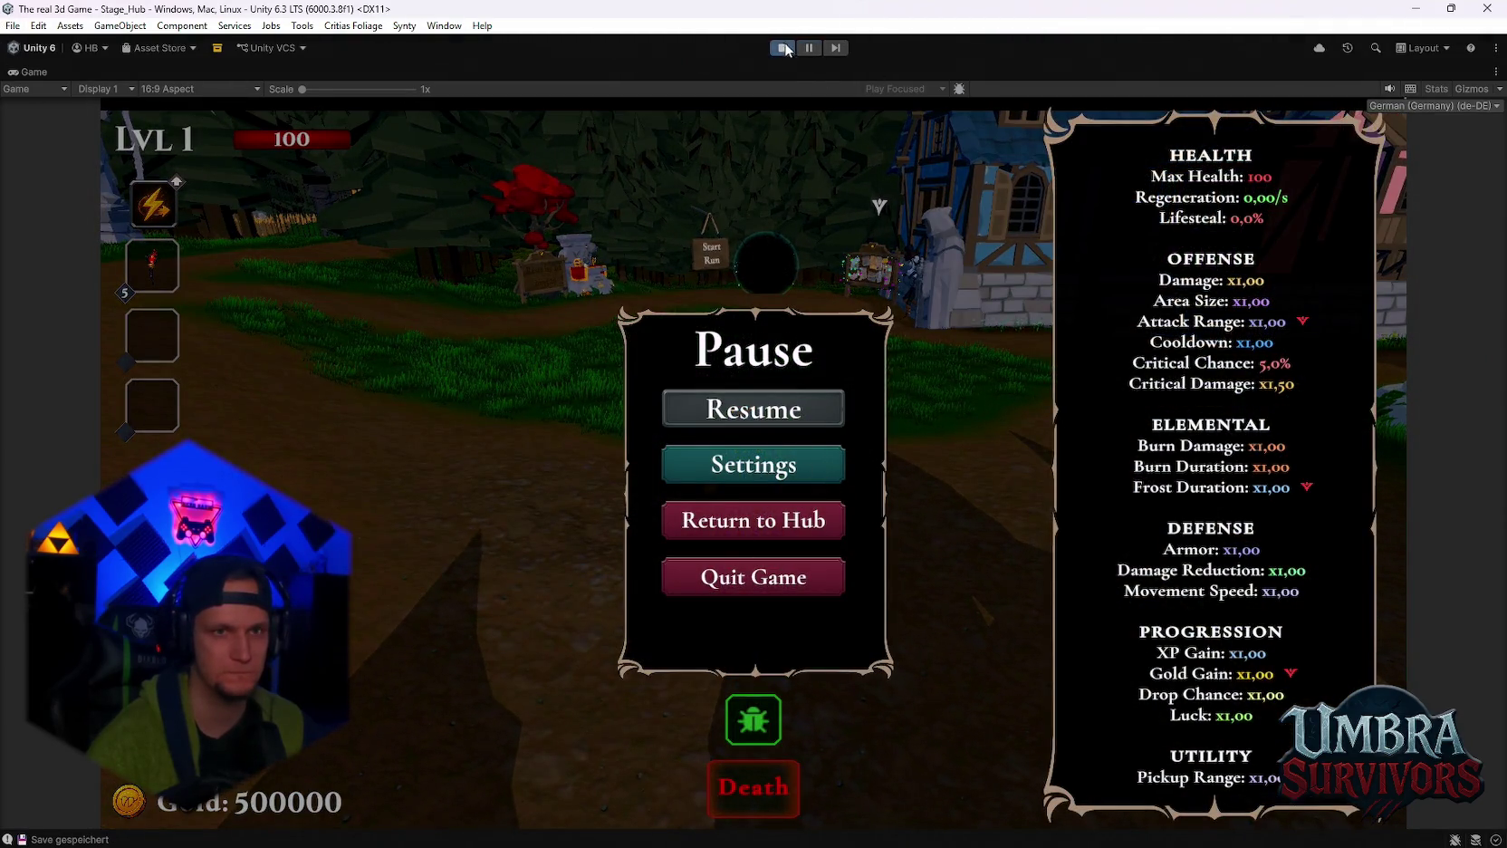
pyautogui.click(783, 48)
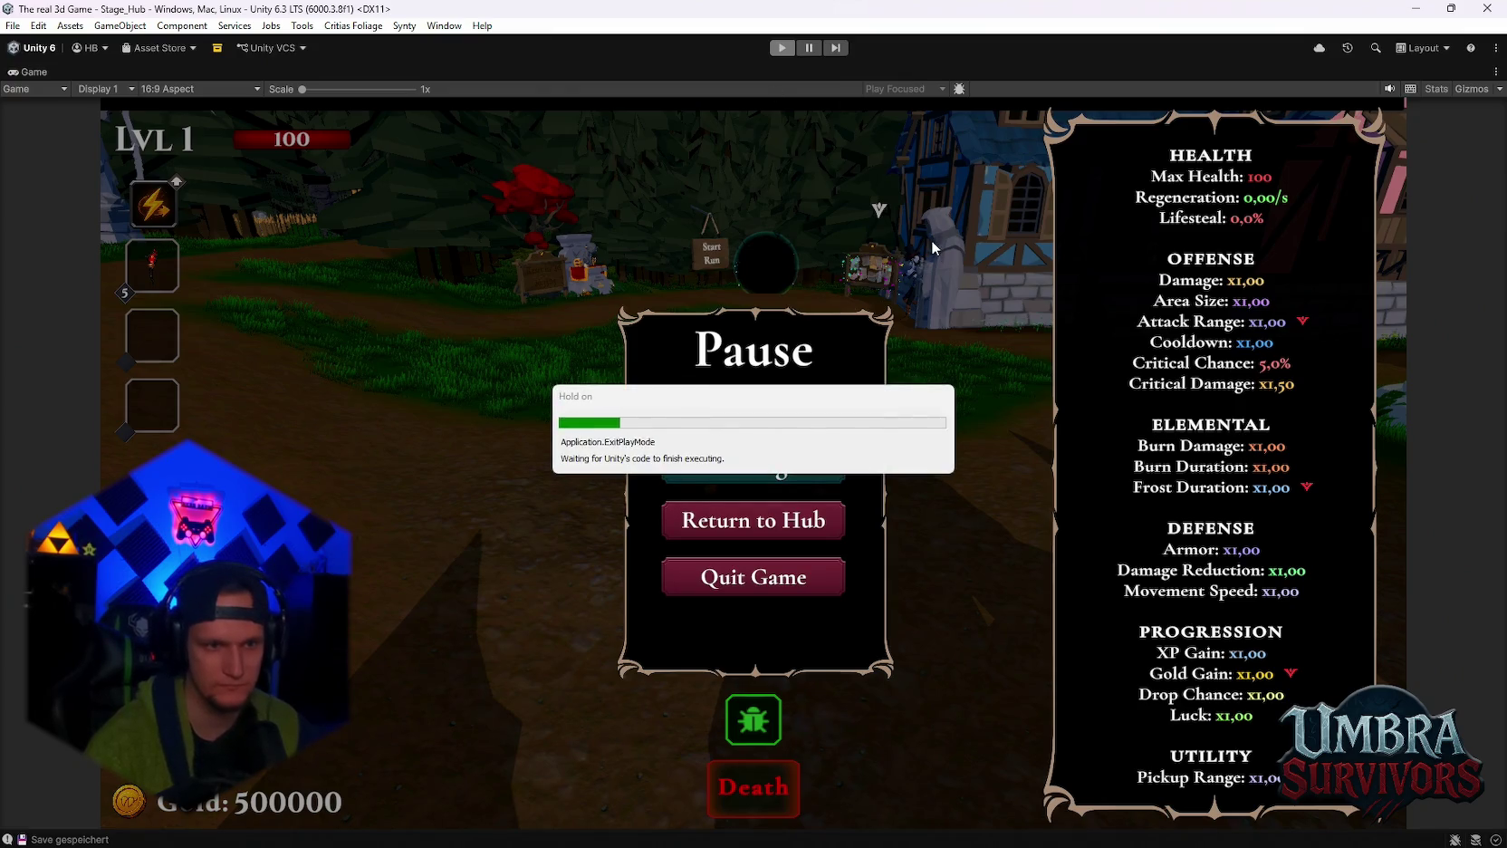
# Select and frame the Skin Shop object, then open its prefab in isolation.
pyautogui.scroll(-10, 1322, 386)
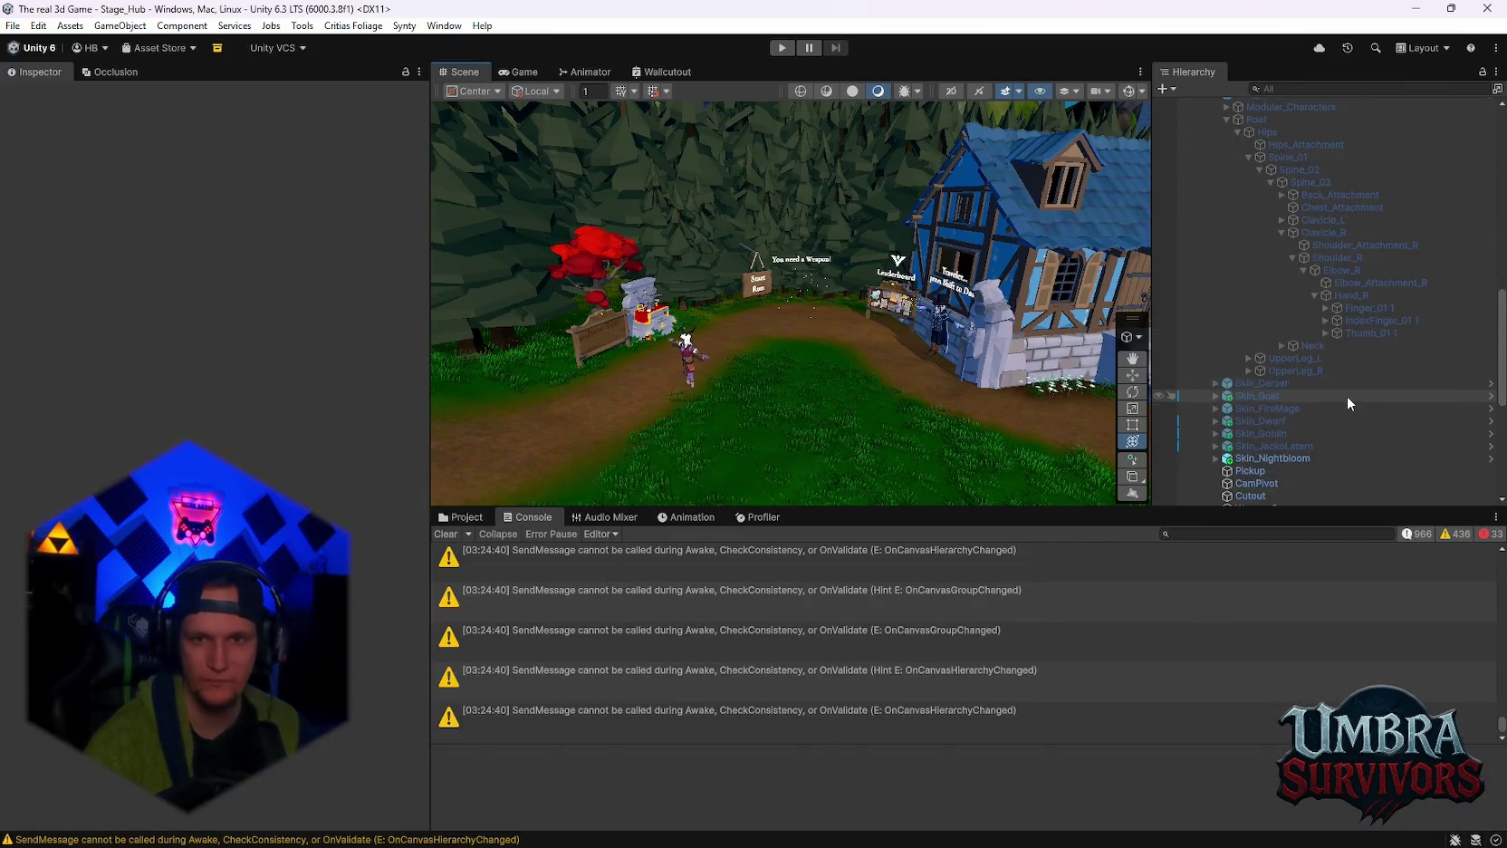
pyautogui.scroll(-10, 1347, 396)
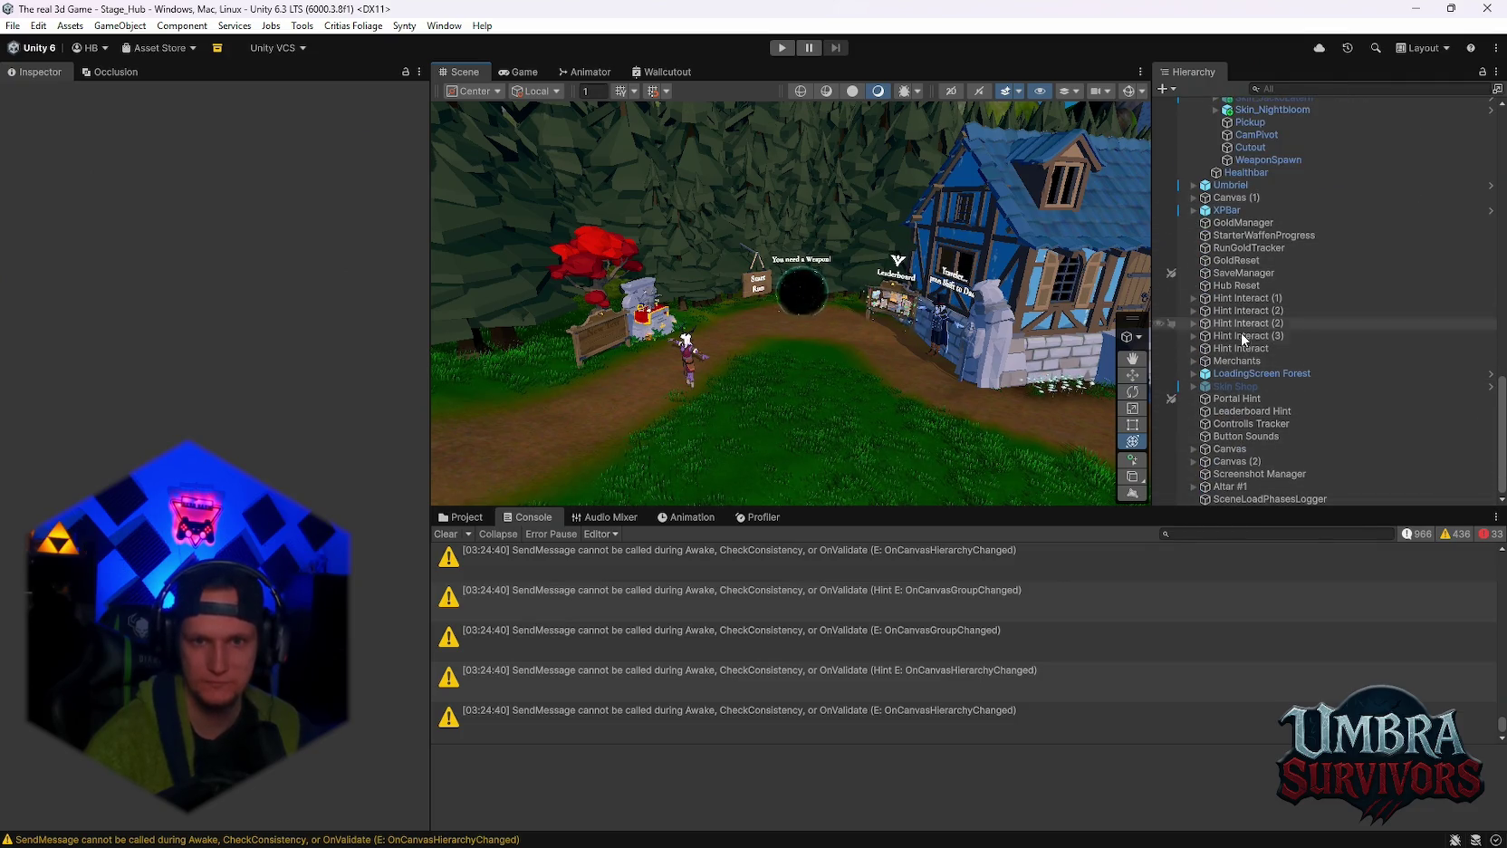
pyautogui.click(1241, 385)
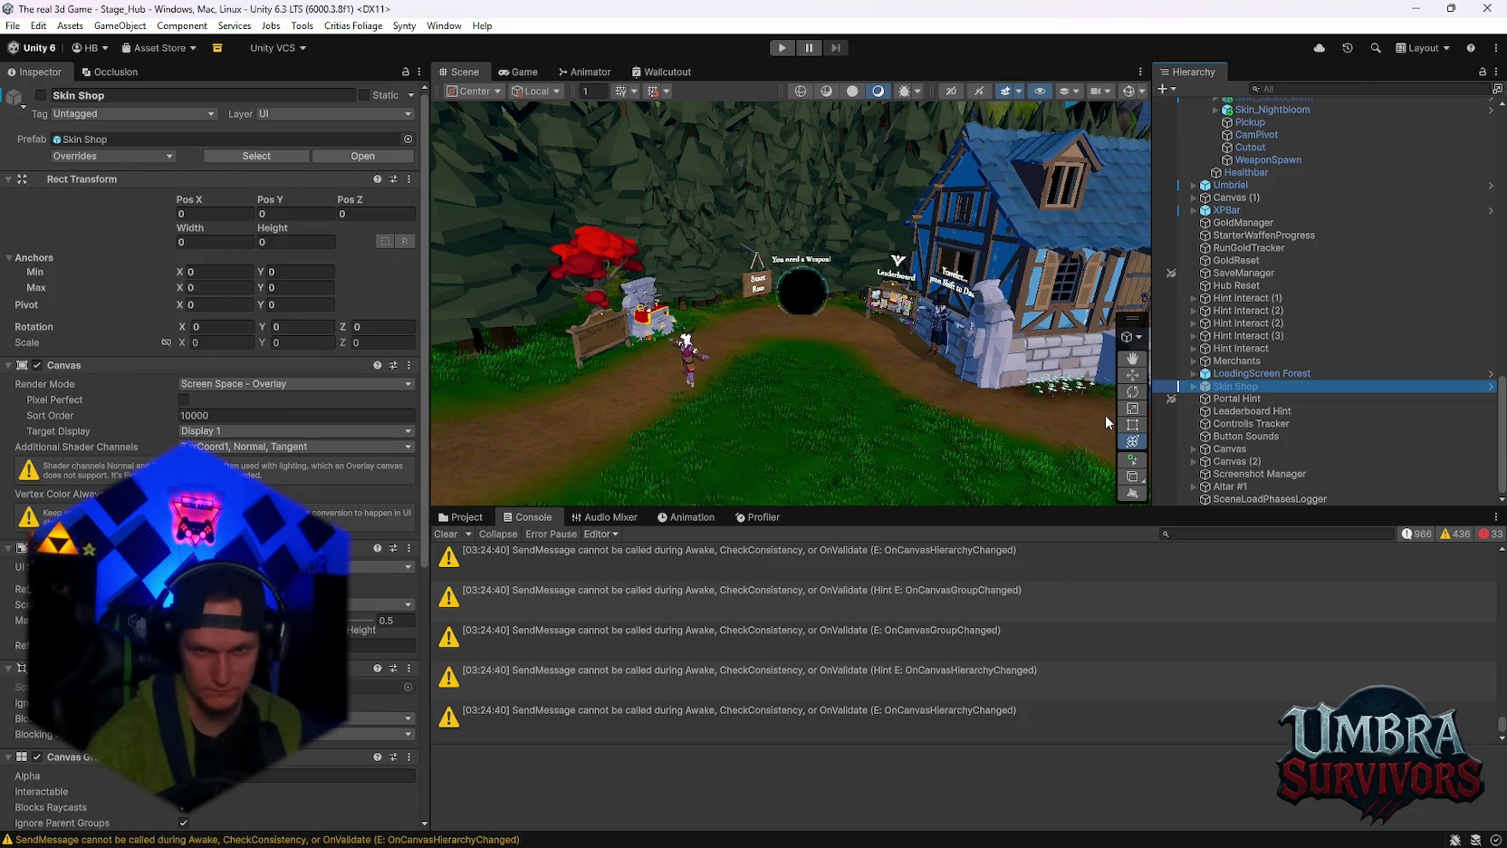
pyautogui.press('f')
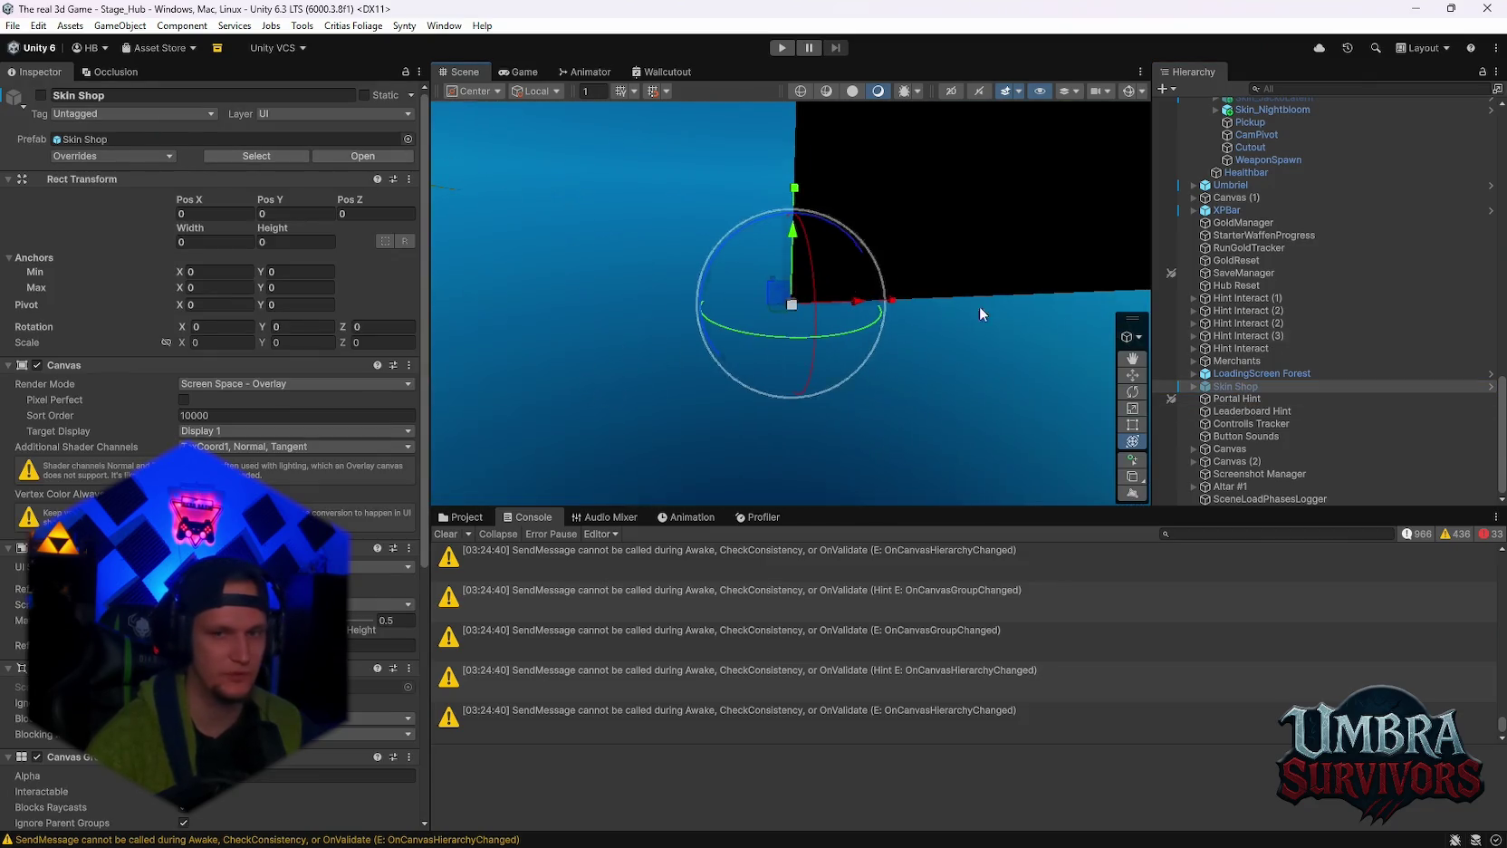
pyautogui.rightClick(1231, 386)
pyautogui.moveTo(1321, 345)
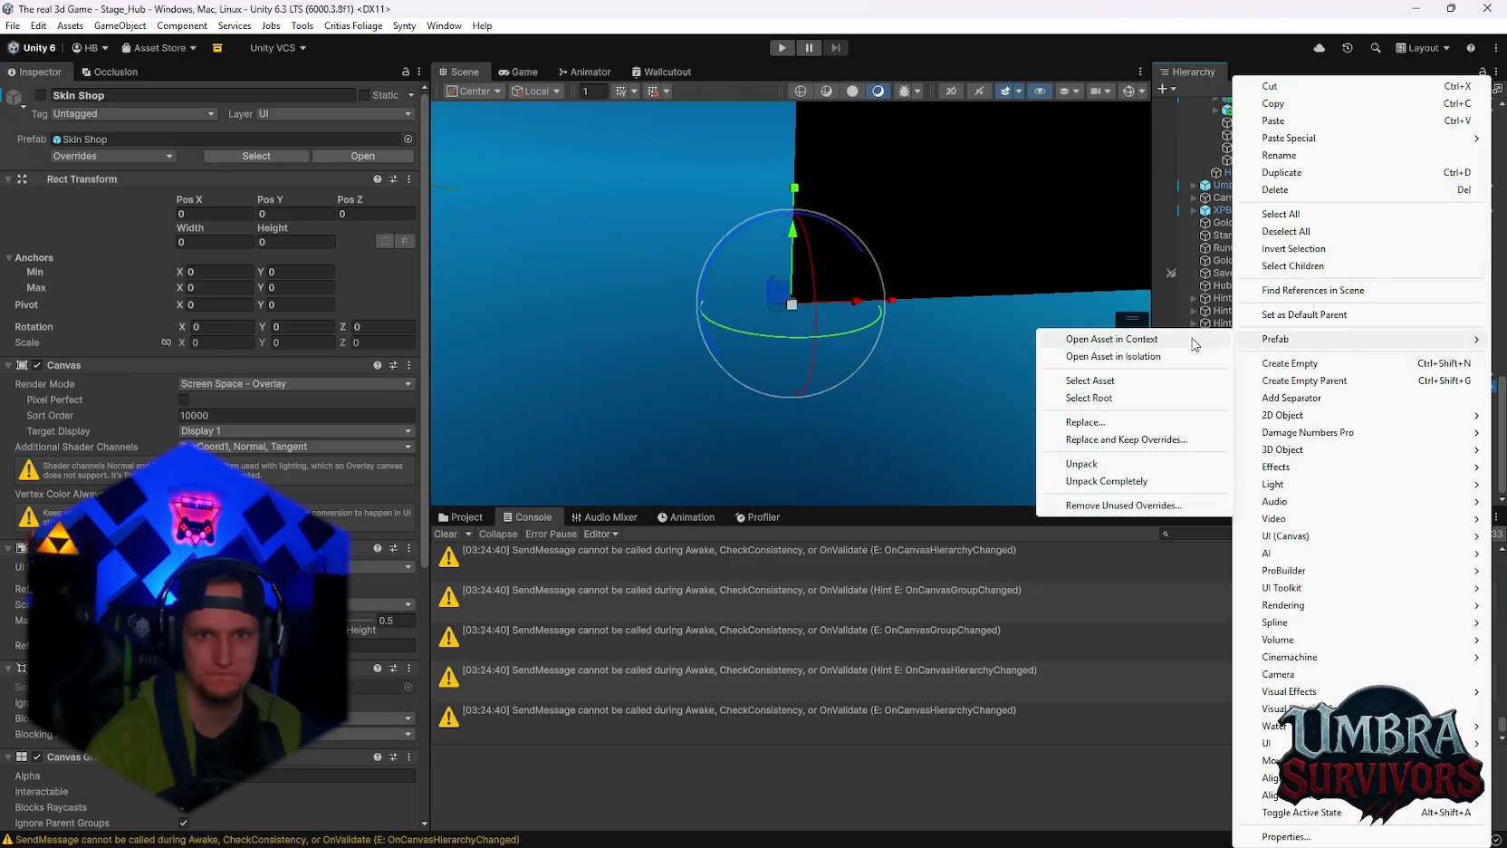
pyautogui.click(1178, 350)
# Pan to the shop cards and expand Scroll View in the prefab Hierarchy.
pyautogui.scroll(3, 830, 384)
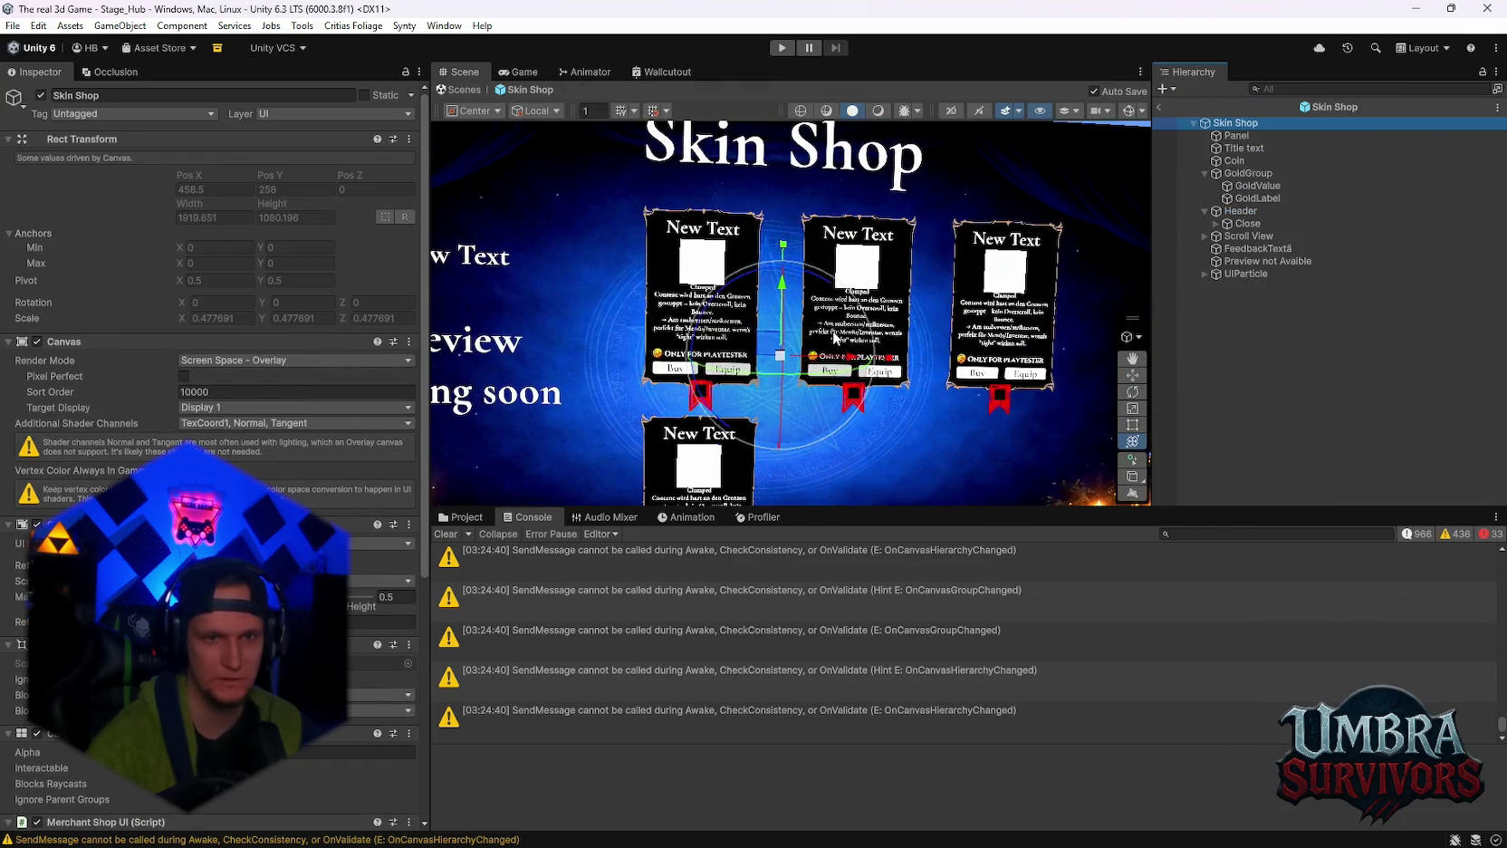
pyautogui.moveTo(862, 350); pyautogui.dragTo(849, 286)
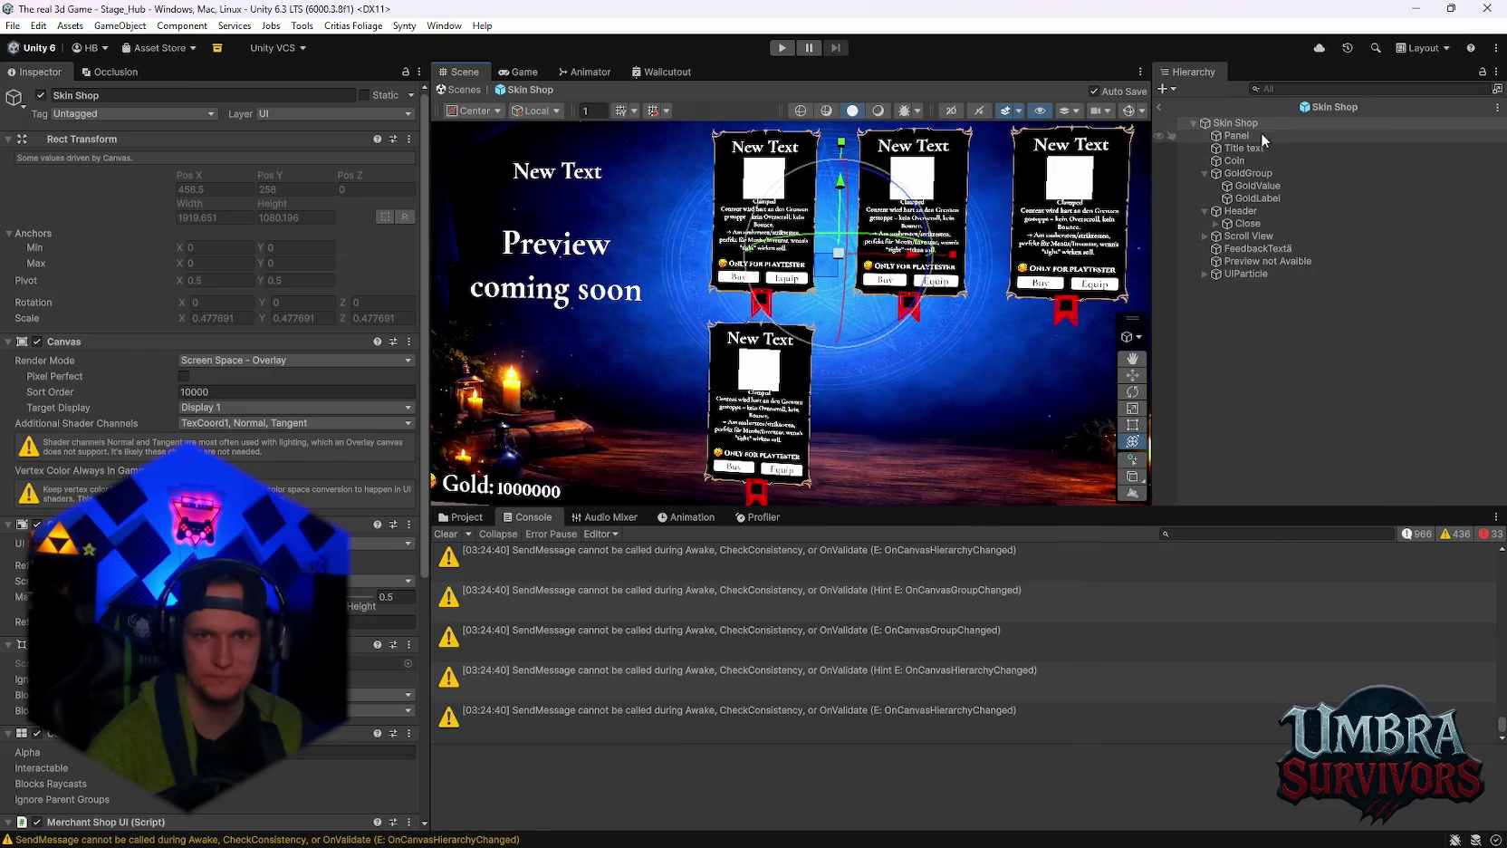
pyautogui.click(1238, 176)
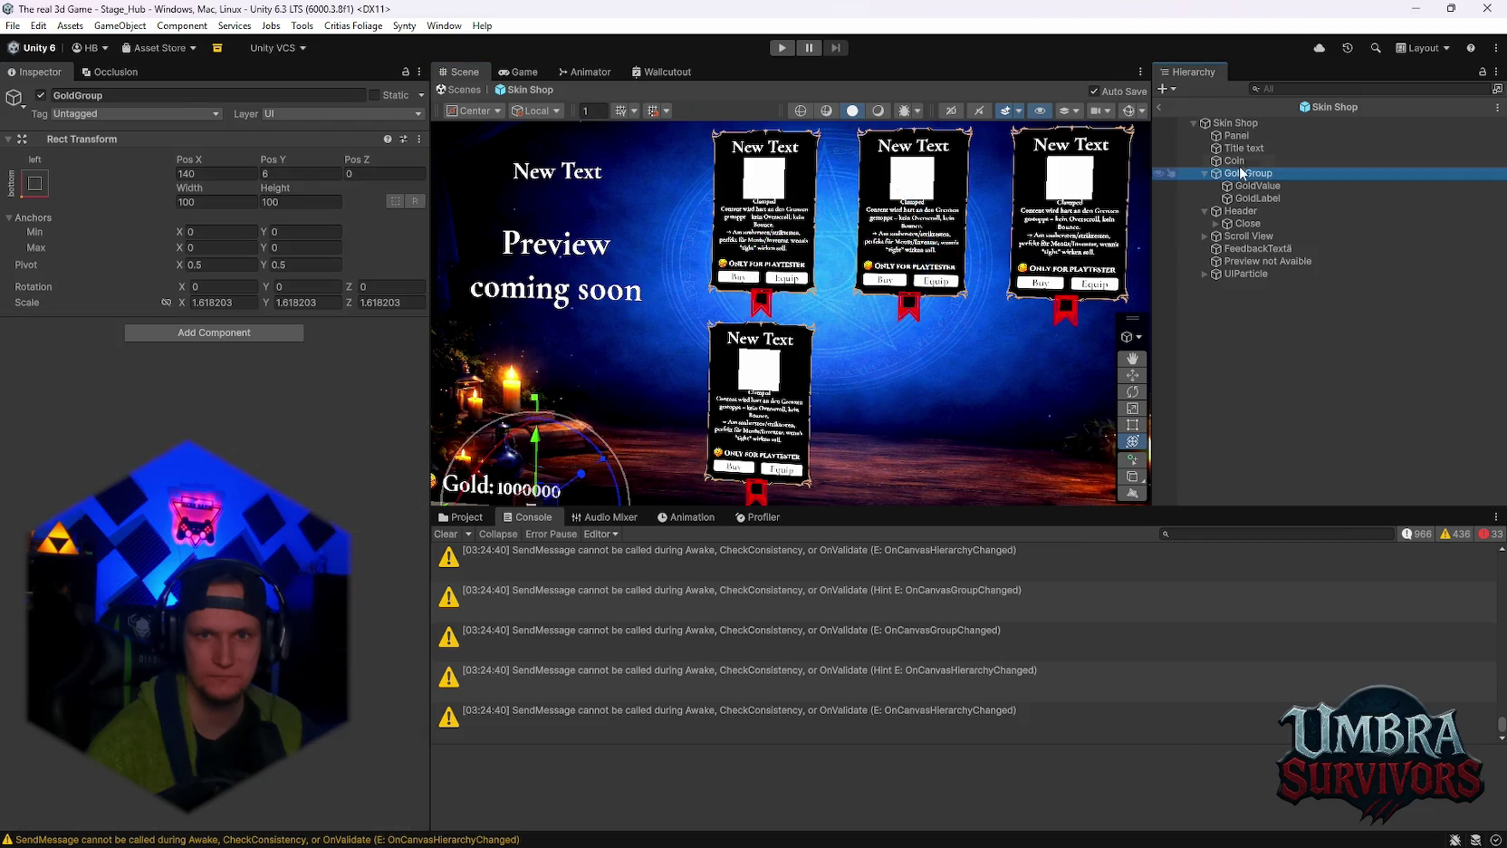
pyautogui.click(1250, 236)
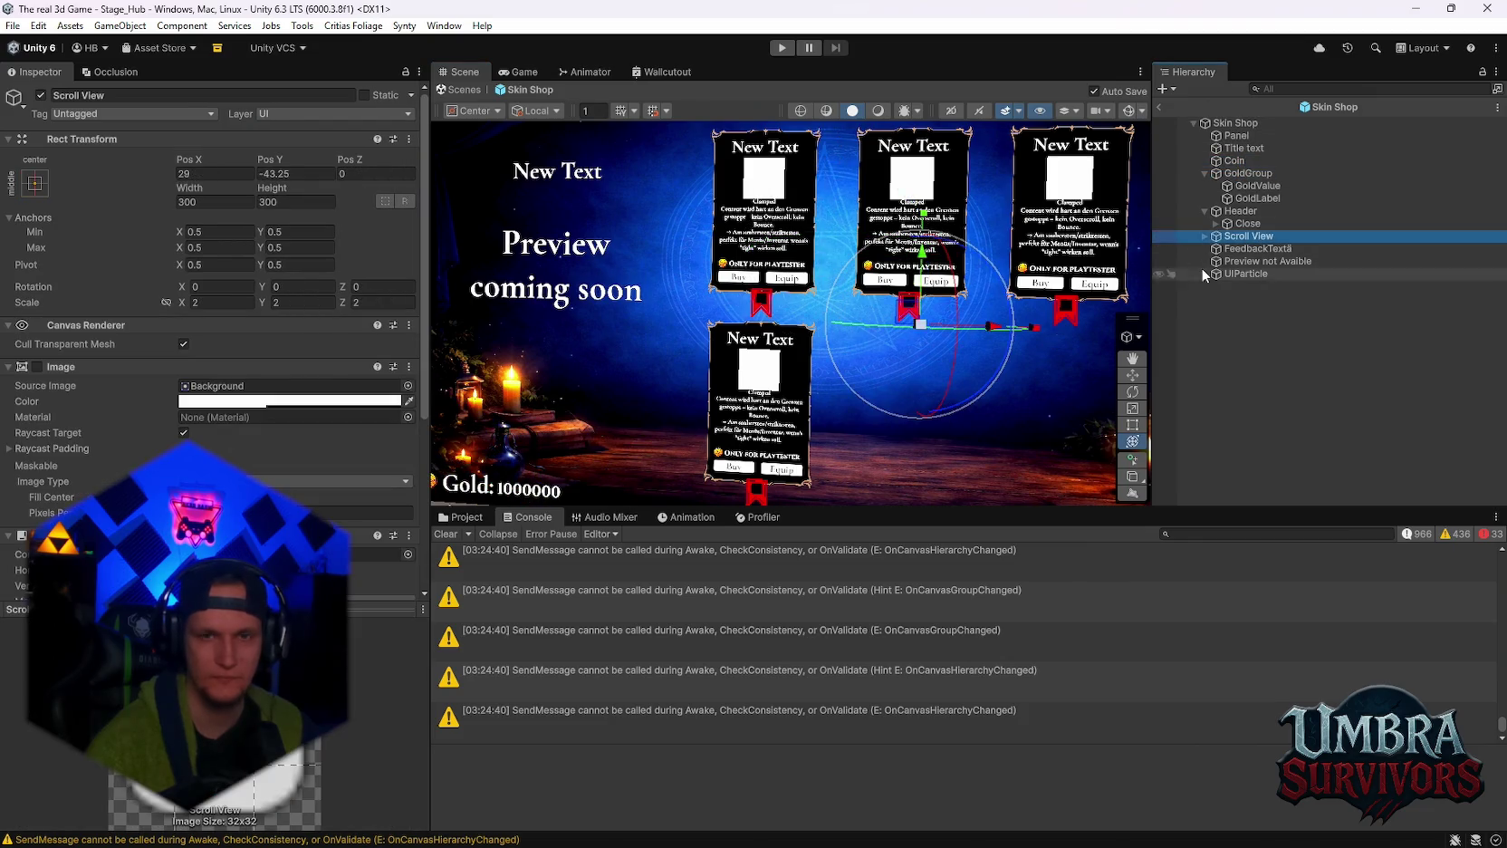
pyautogui.click(1205, 237)
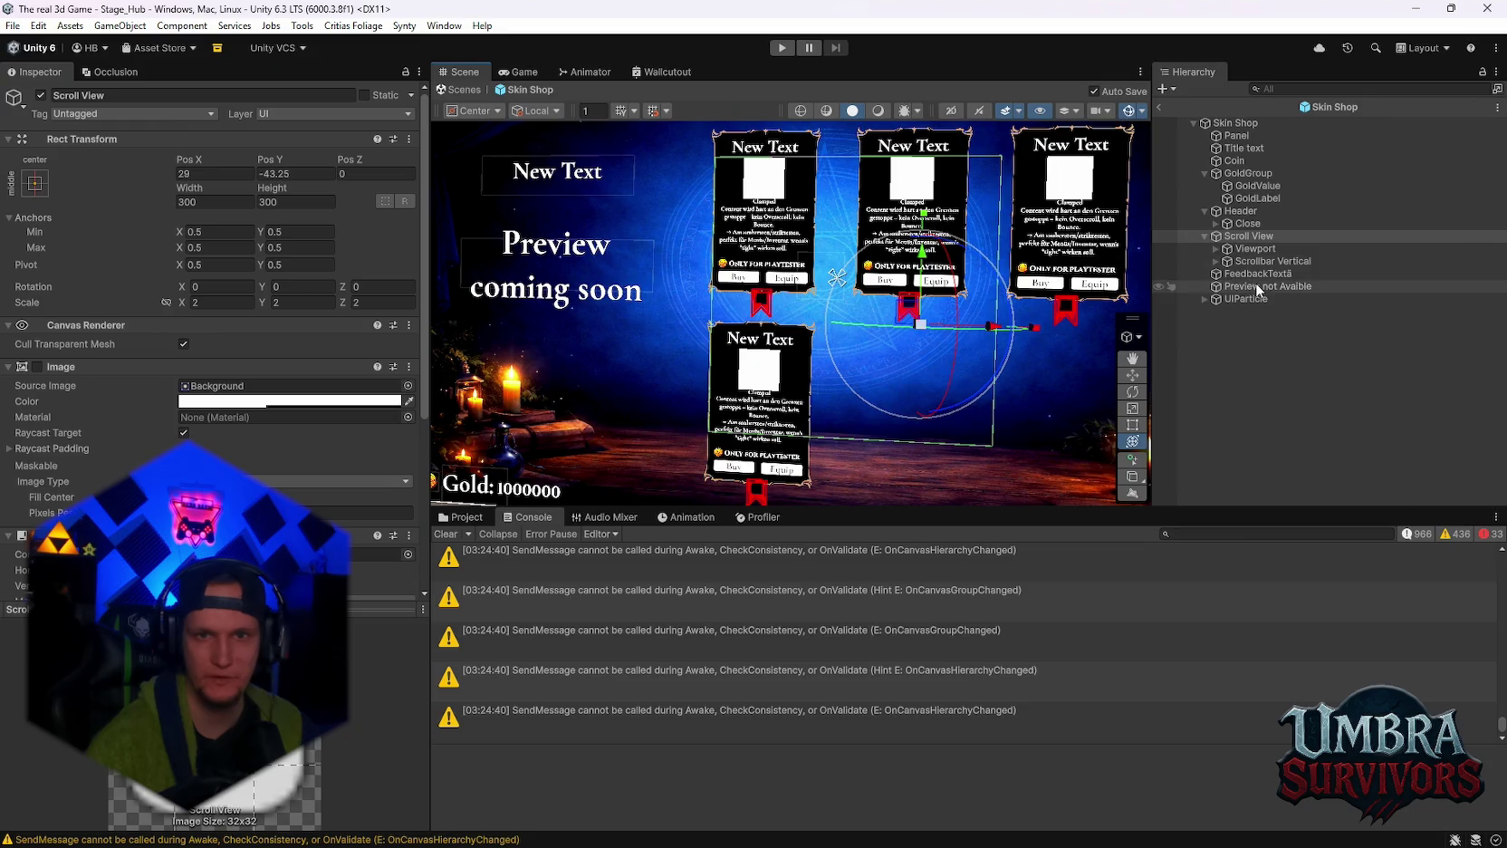
# Inspect Viewport, then change Scrollbar Vertical's Bottom offset from 17 to 20.5.
pyautogui.click(1255, 249)
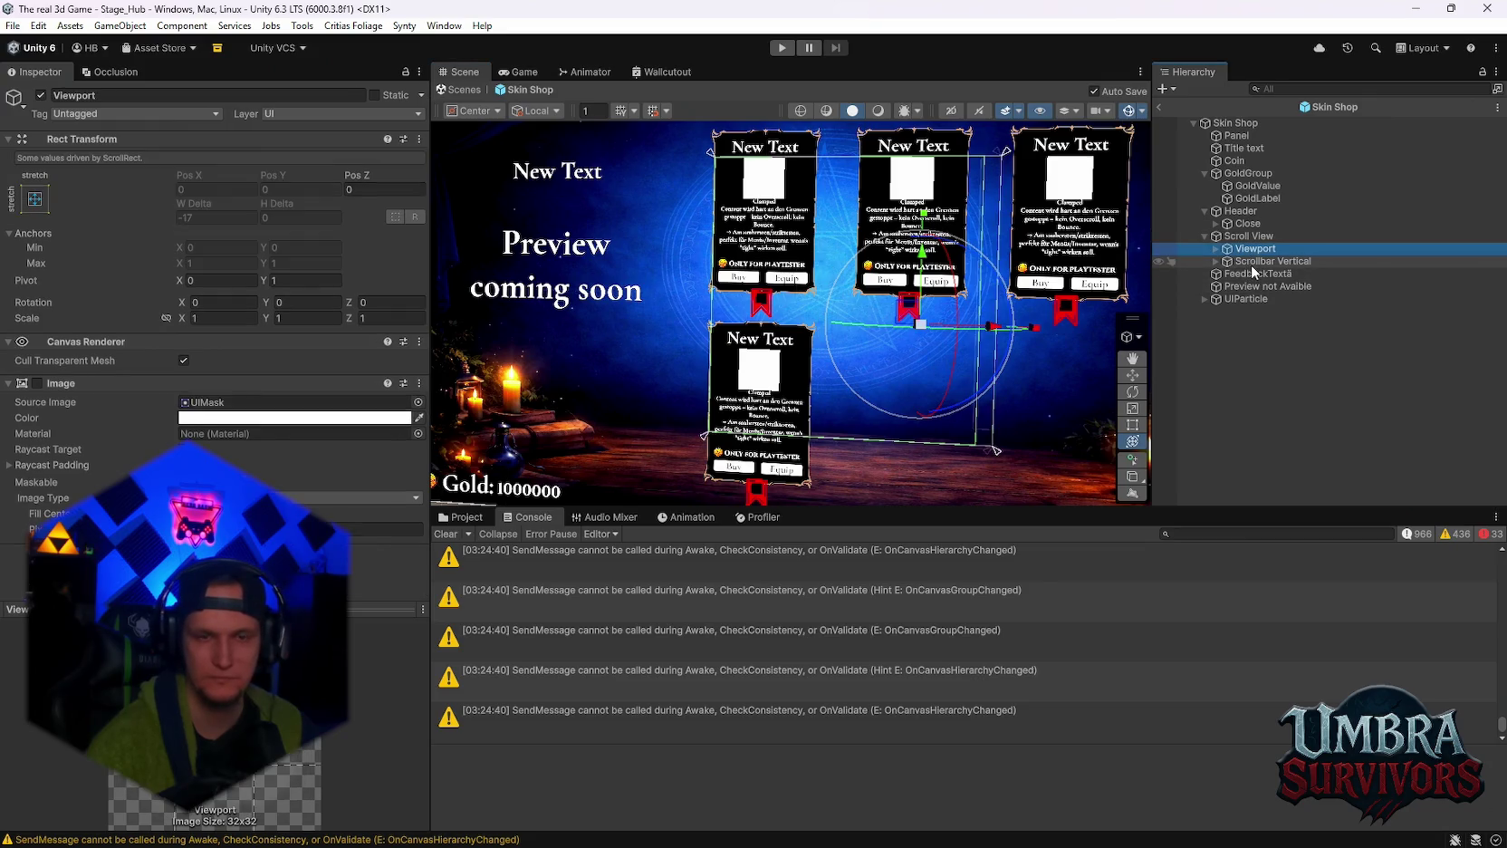
pyautogui.click(1259, 261)
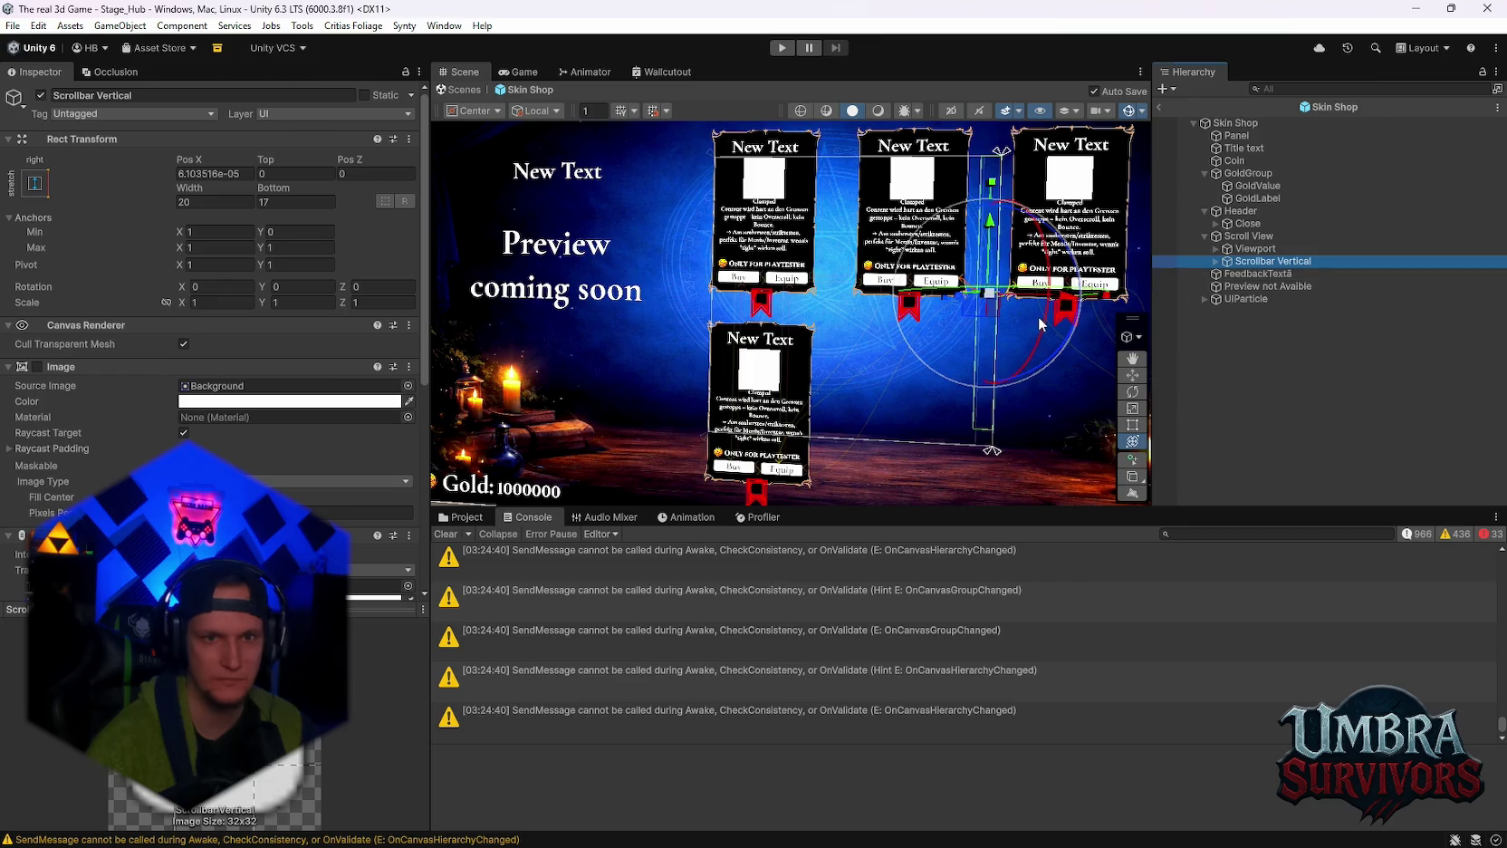
pyautogui.scroll(3, 1009, 353)
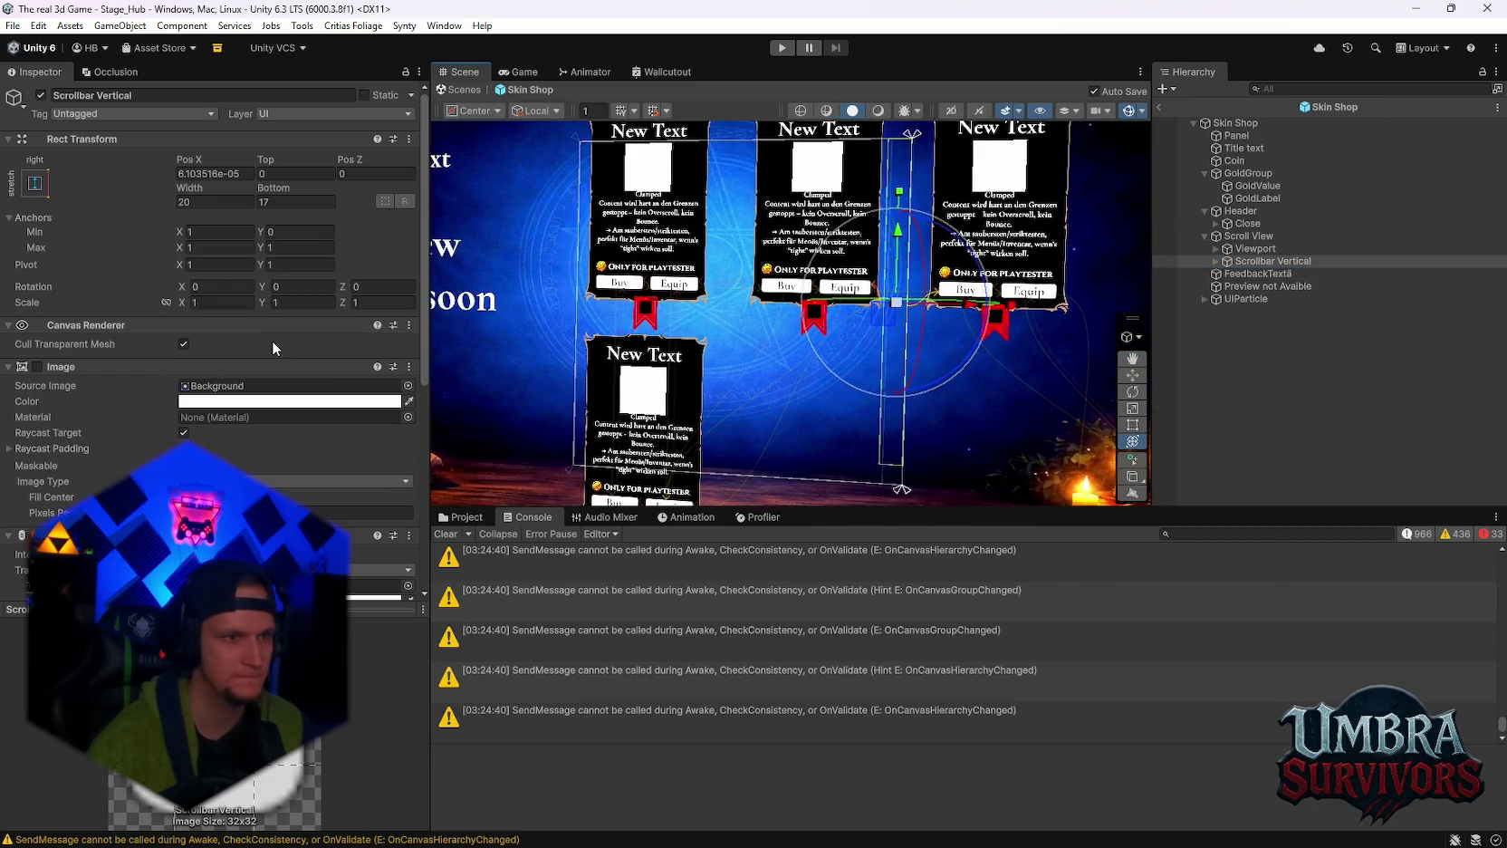
pyautogui.click(279, 200)
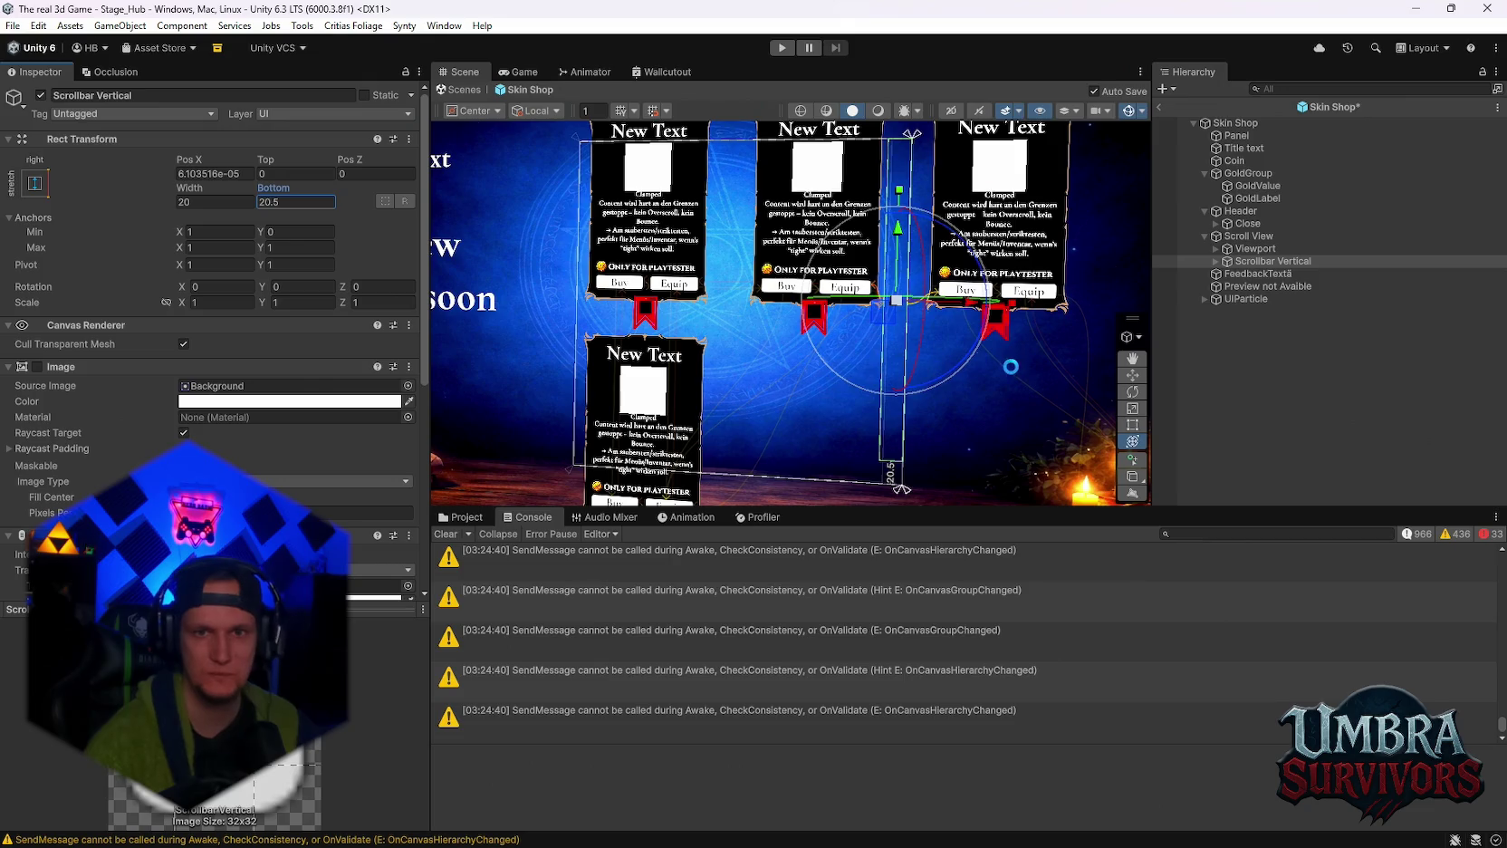
# Scrub the Scroll View's Width to 450.8 and Height to 386.9.
pyautogui.click(1247, 237)
pyautogui.moveTo(280, 188); pyautogui.dragTo(508, 259)
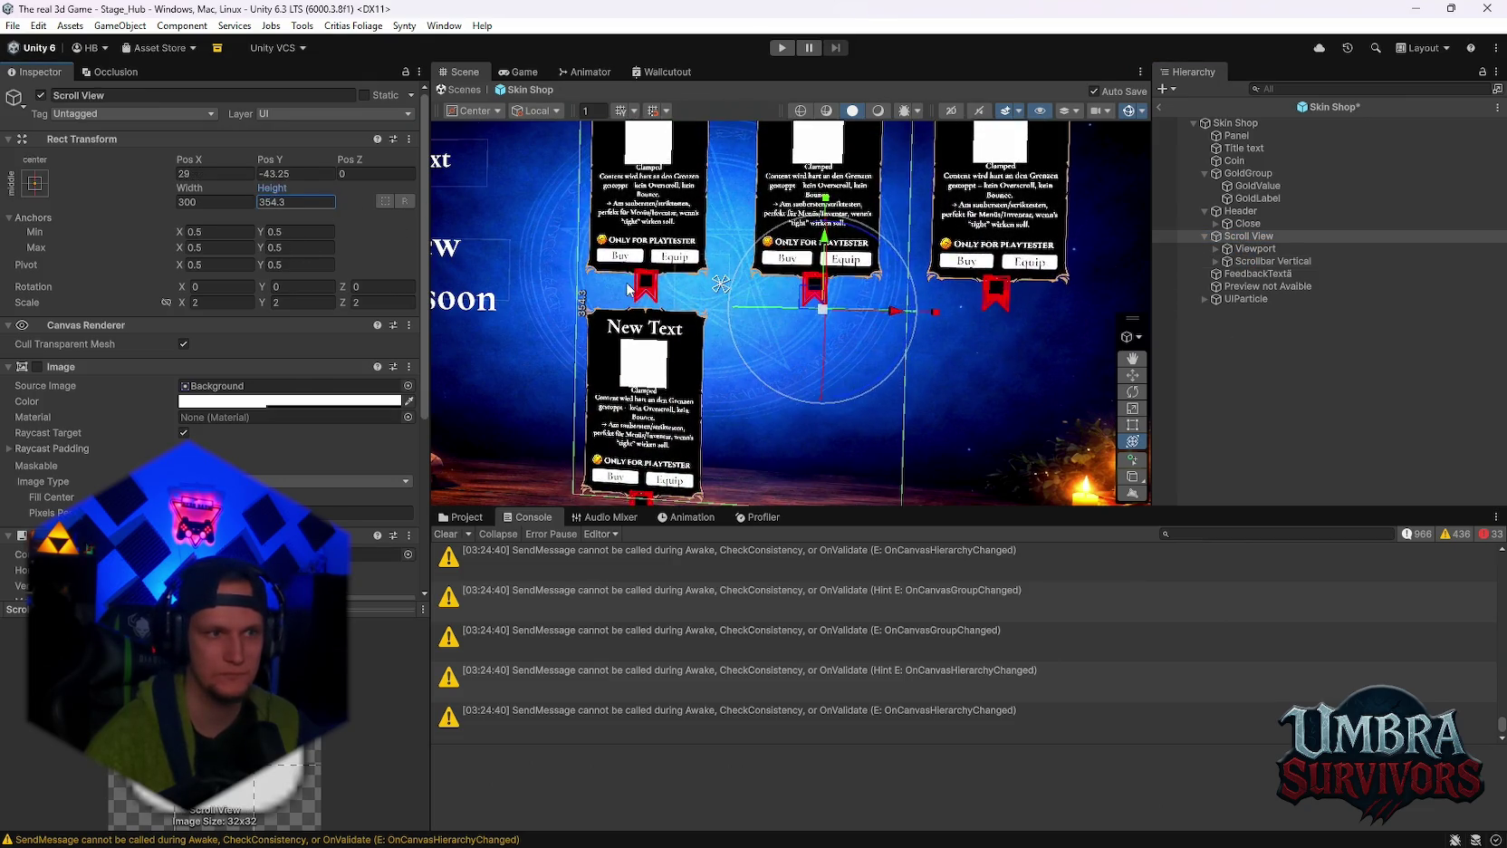
pyautogui.moveTo(189, 188)
pyautogui.mouseDown()
pyautogui.moveTo(451, 226)
pyautogui.moveTo(424, 228)
pyautogui.mouseUp()
pyautogui.moveTo(276, 189)
pyautogui.mouseDown()
pyautogui.moveTo(351, 195)
pyautogui.moveTo(145, 207)
pyautogui.moveTo(328, 215)
pyautogui.mouseUp()
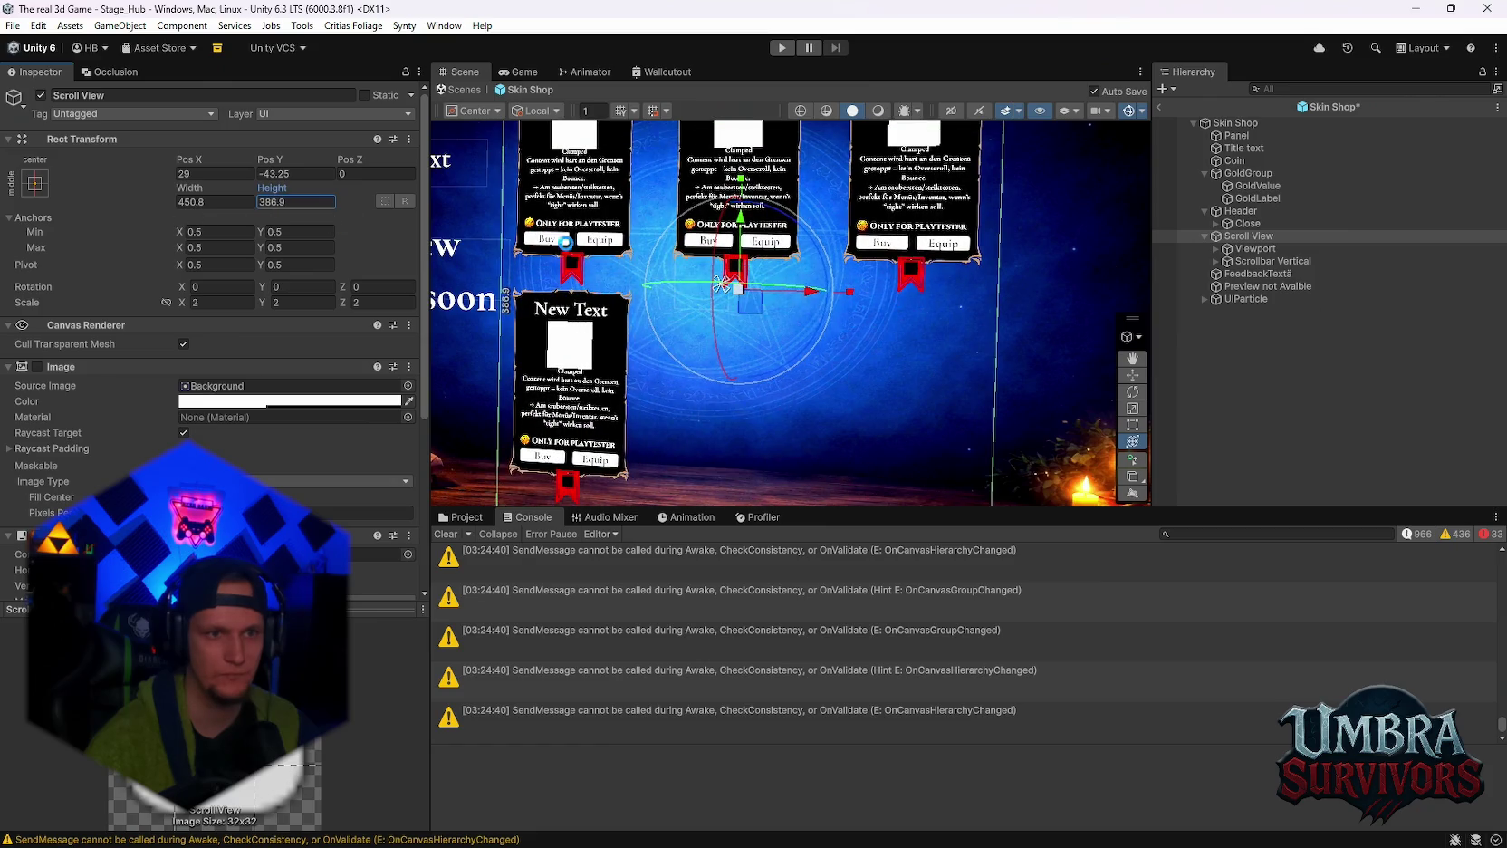
pyautogui.scroll(-3, 861, 335)
pyautogui.scroll(2, 861, 334)
pyautogui.moveTo(862, 334); pyautogui.dragTo(841, 318)
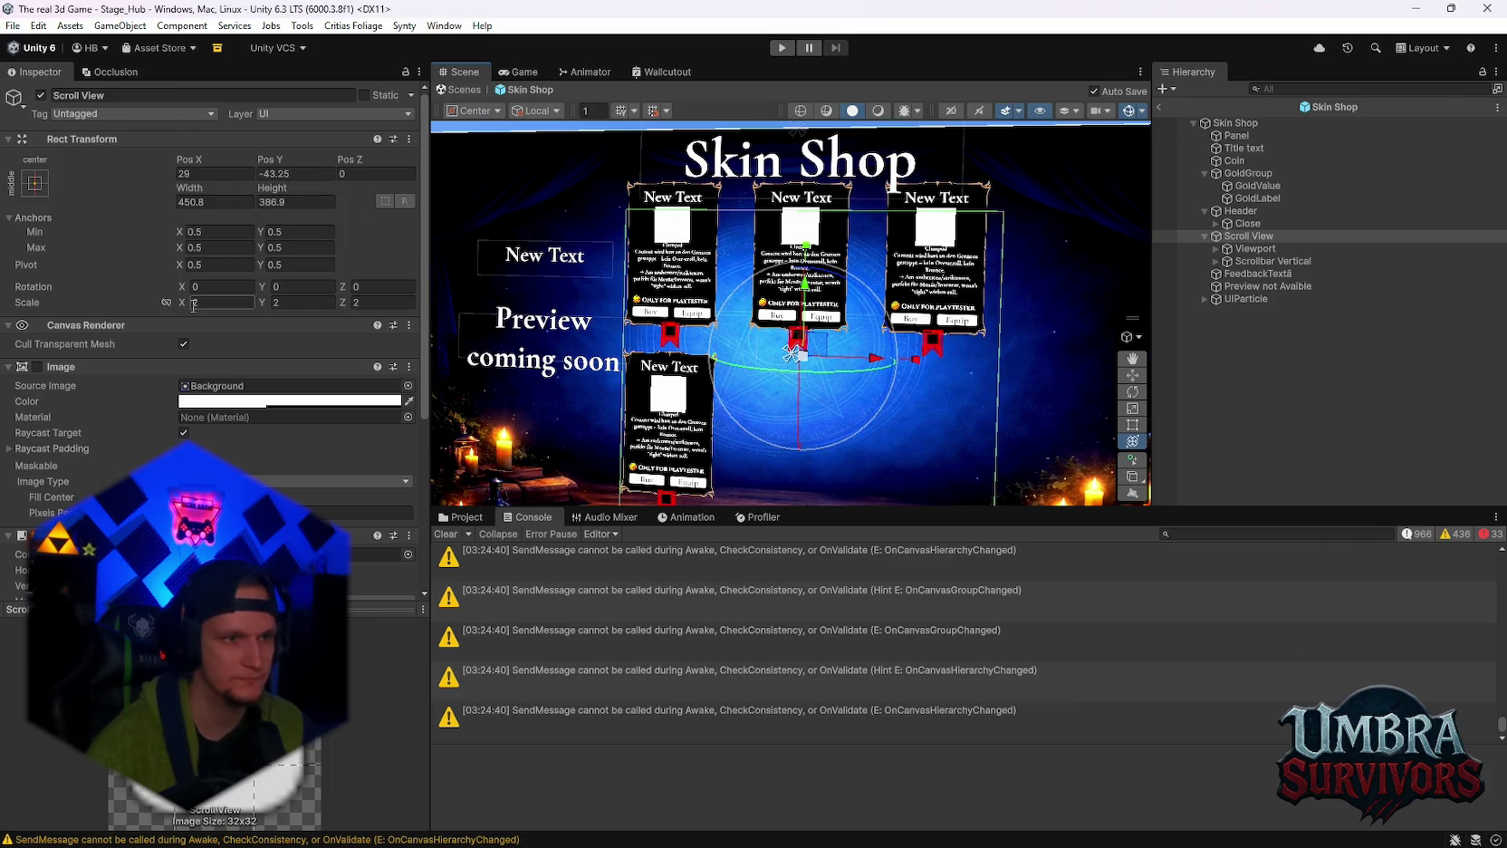
# Reset the Scroll View's scale to 1, then drag the scale gizmo to 1.5568.
pyautogui.write('1')
pyautogui.press('Tab')
pyautogui.write('1')
pyautogui.click(375, 303)
pyautogui.write('1')
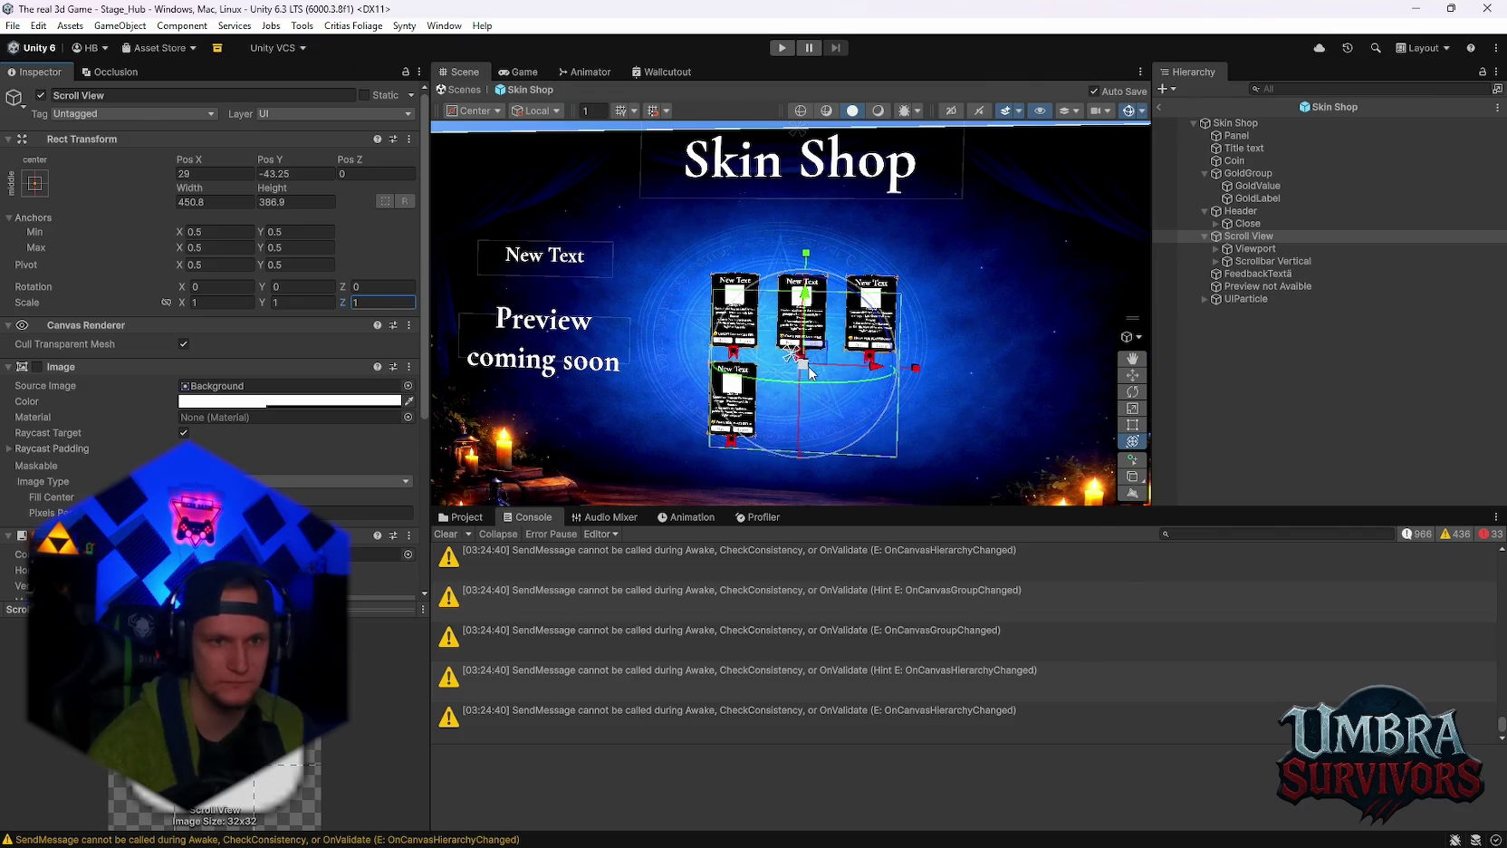
pyautogui.moveTo(809, 371); pyautogui.dragTo(831, 342)
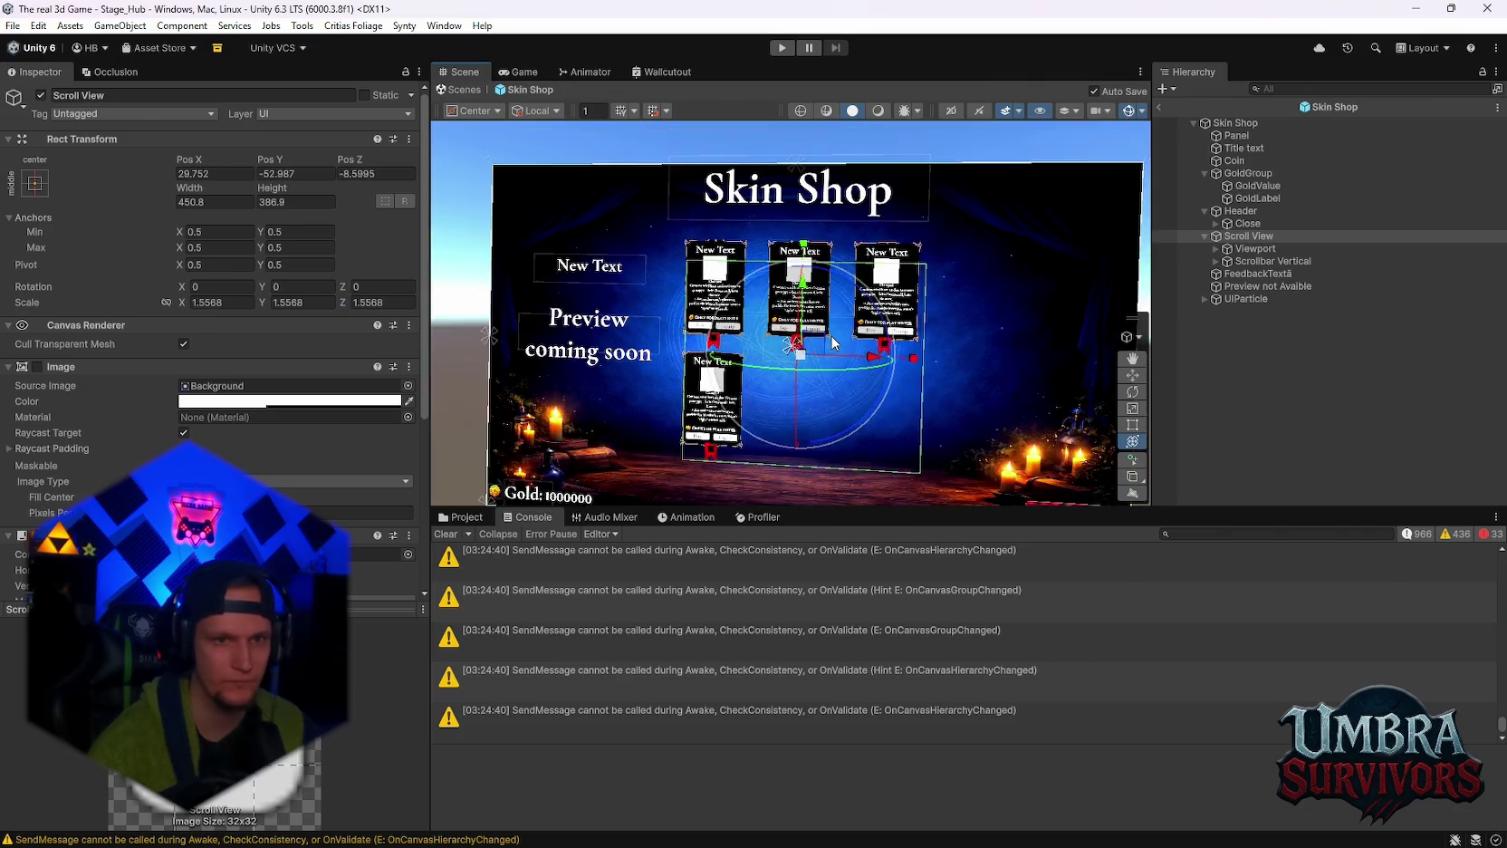
pyautogui.scroll(3, 867, 346)
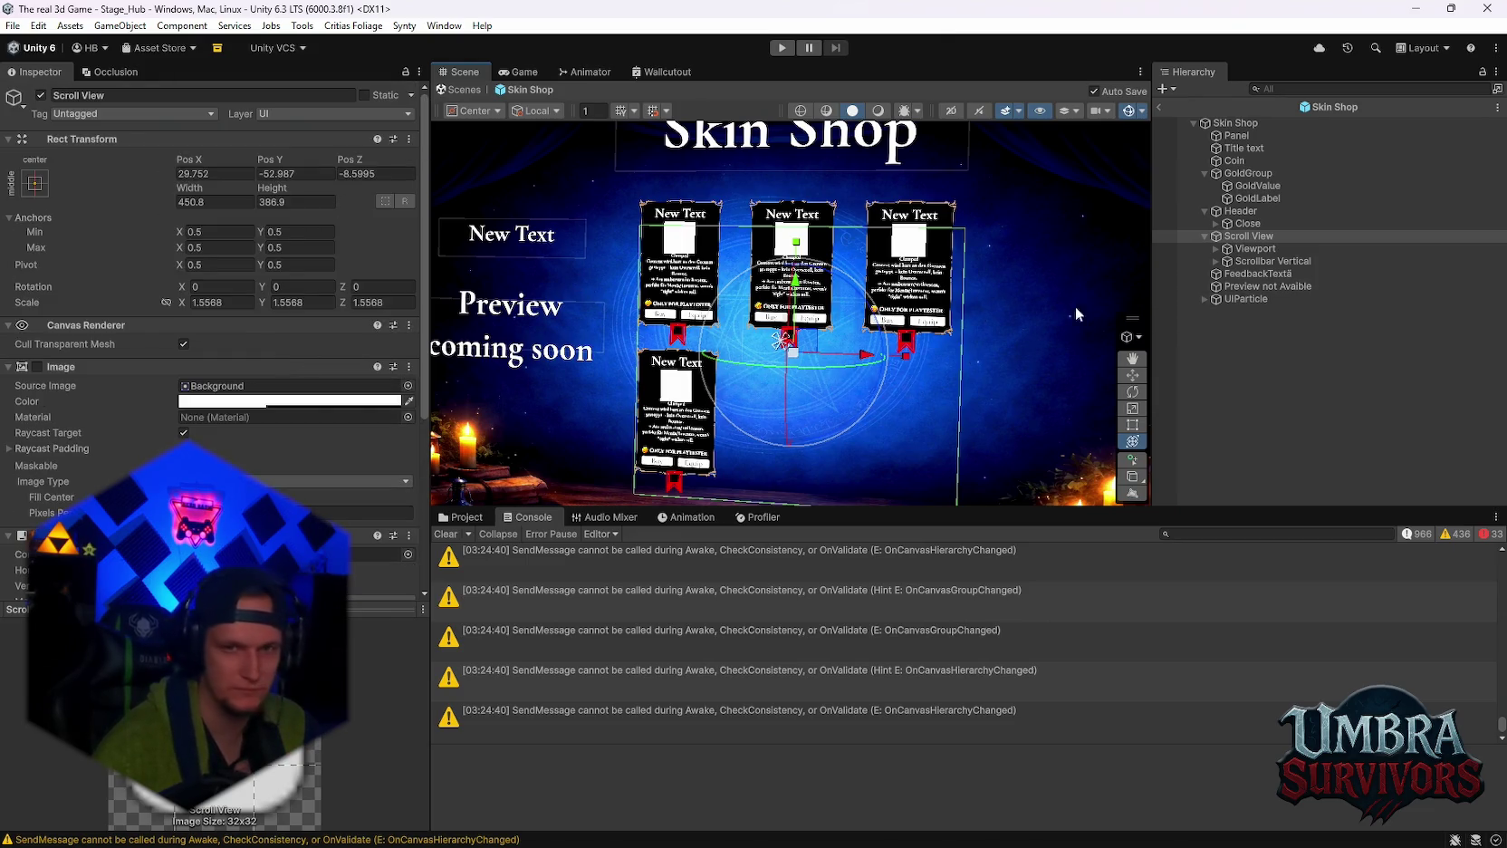
pyautogui.click(1256, 248)
pyautogui.click(1248, 236)
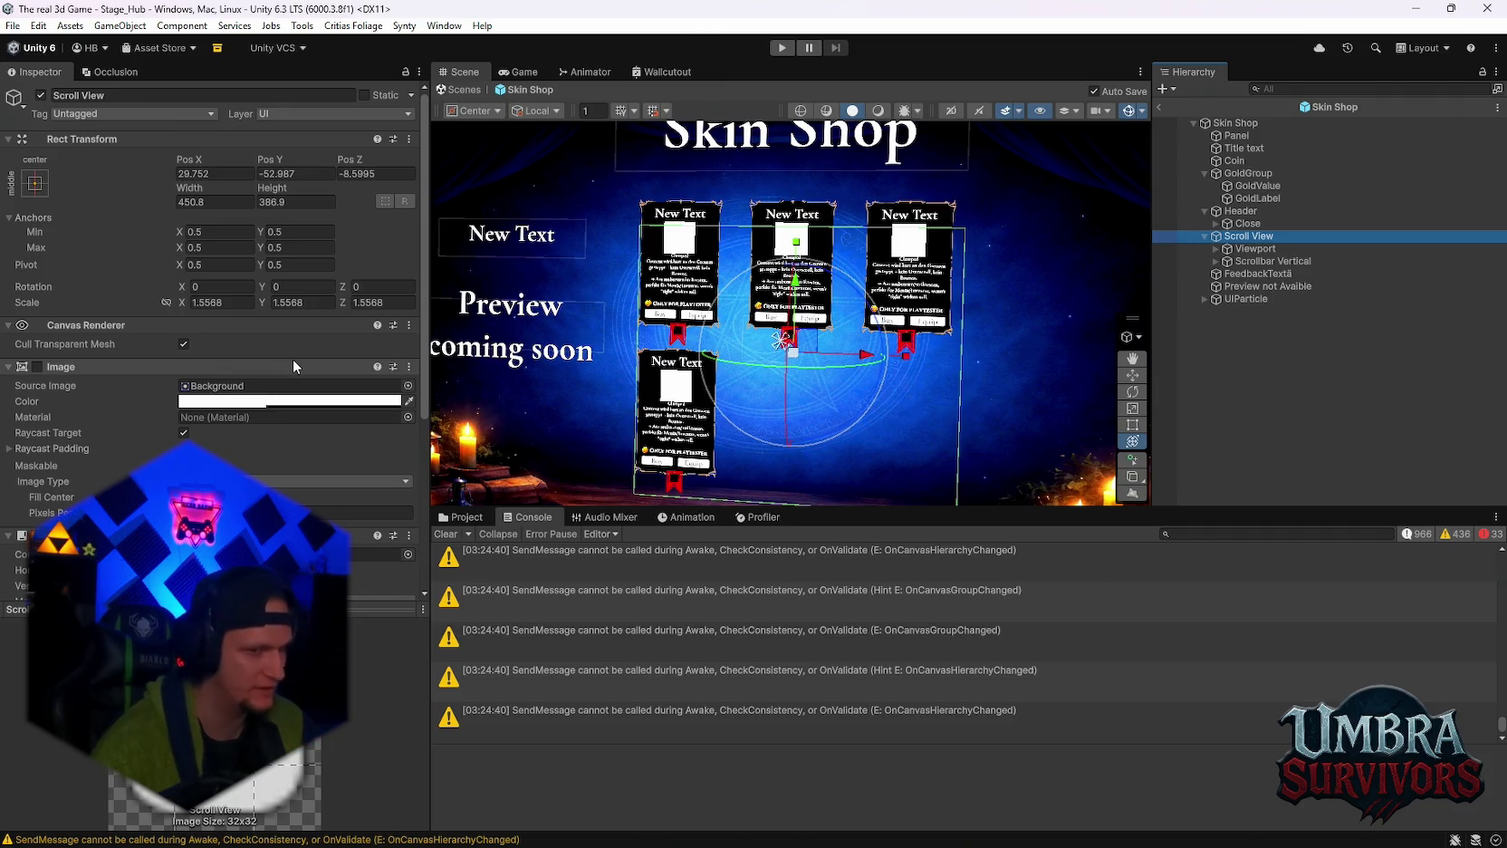
pyautogui.scroll(-5, 243, 433)
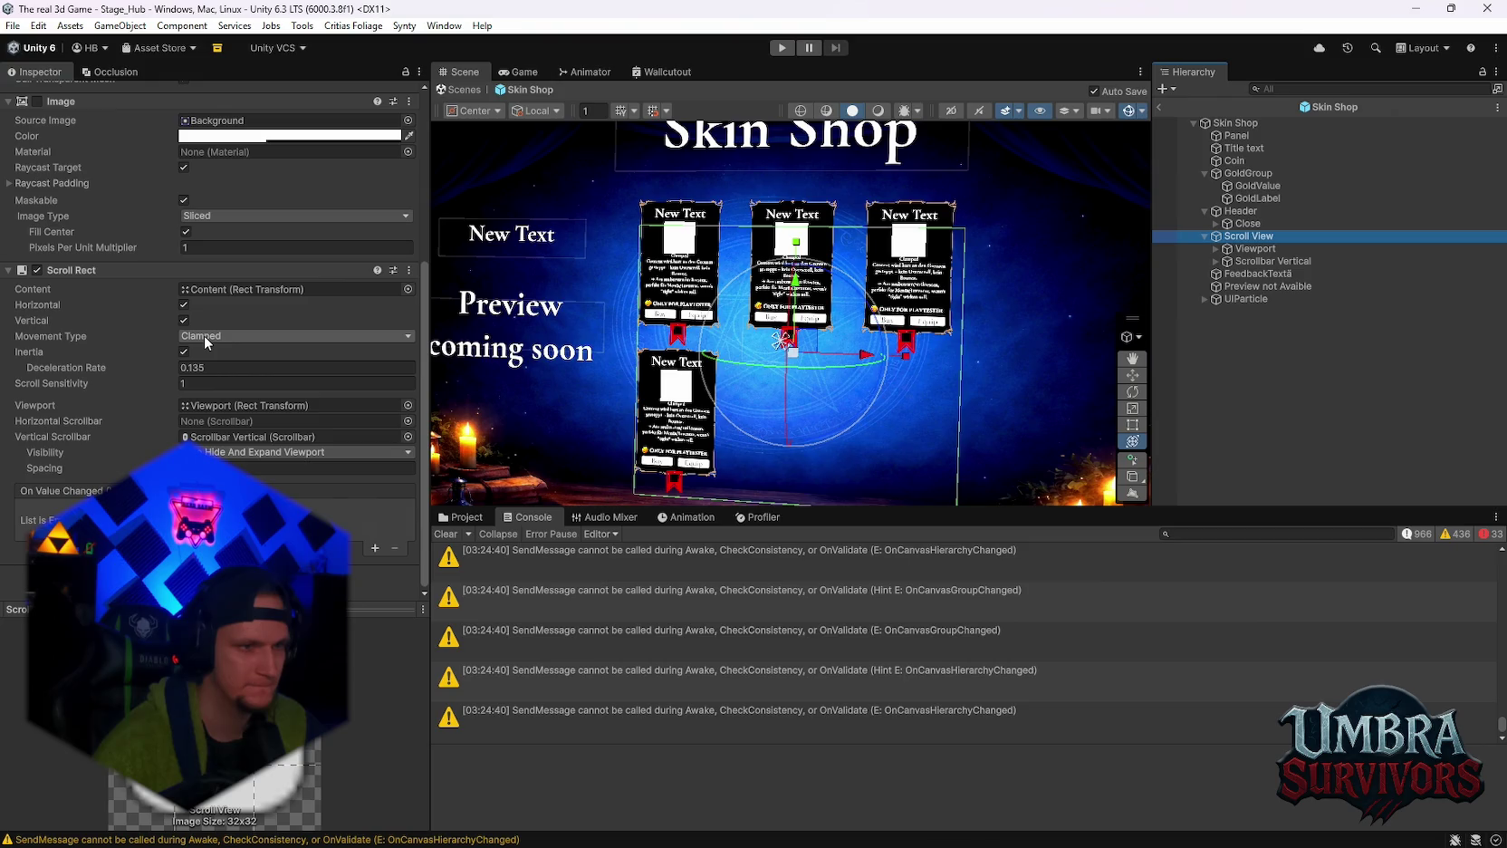
# Set the Scroll View's Scroll Sensitivity to 25.5.
pyautogui.click(187, 384)
pyautogui.write('7')
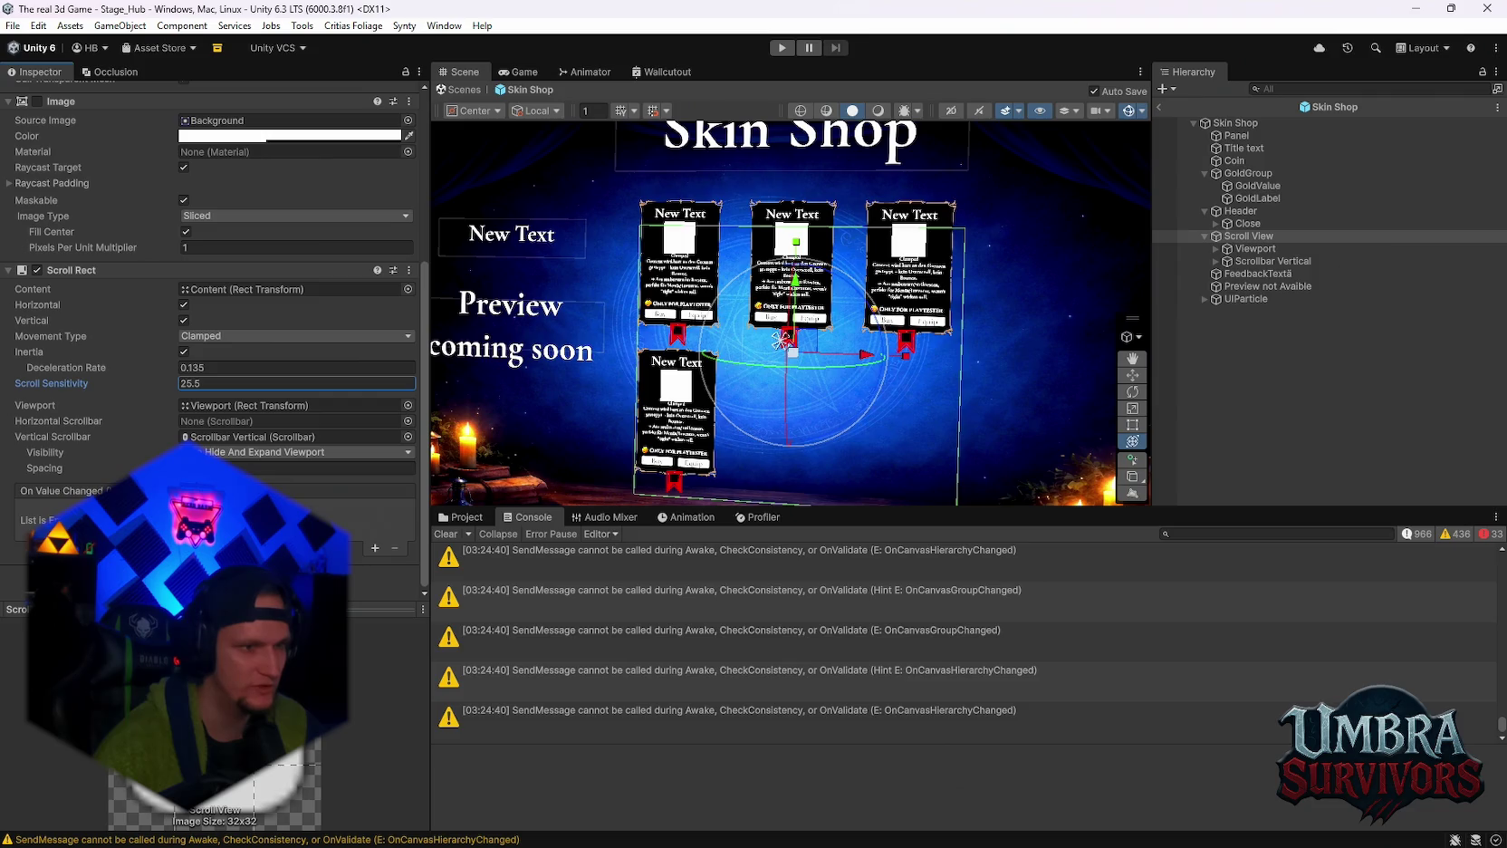
pyautogui.scroll(3, 188, 355)
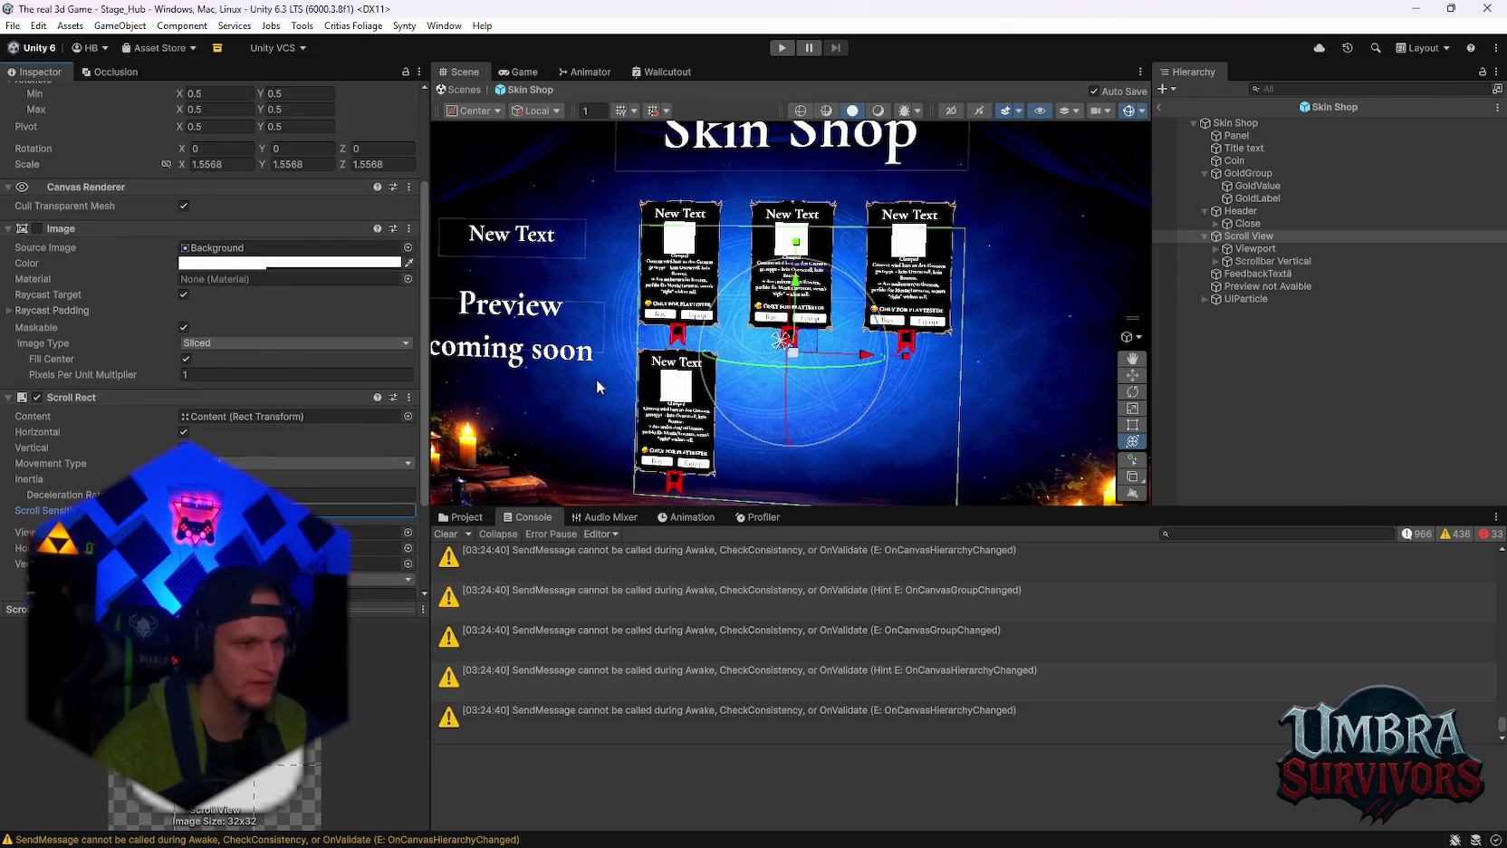
pyautogui.moveTo(597, 387); pyautogui.dragTo(599, 356)
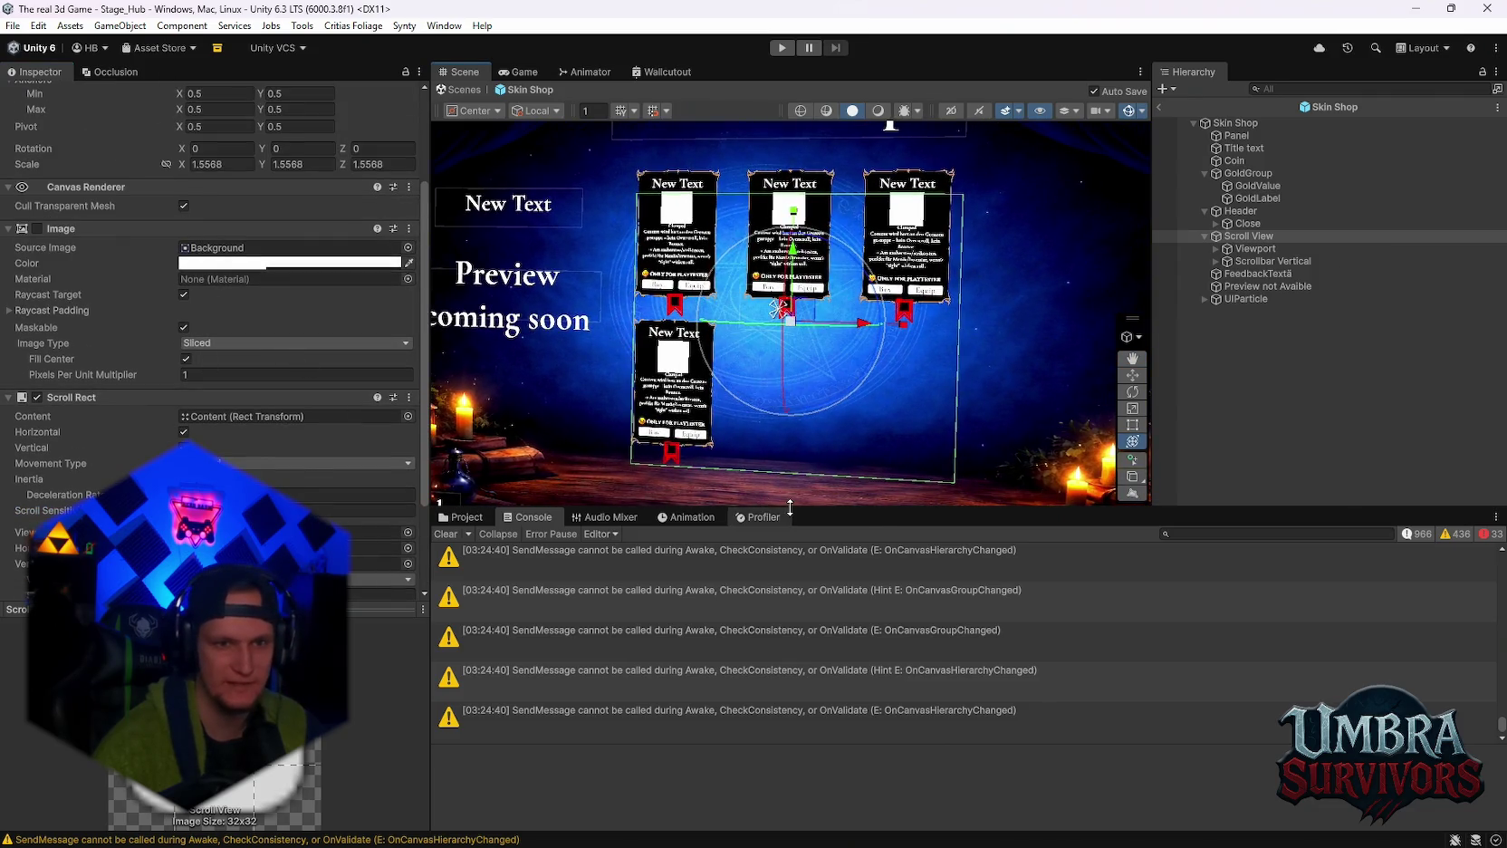
pyautogui.moveTo(790, 508); pyautogui.dragTo(790, 631)
pyautogui.scroll(-3, 315, 510)
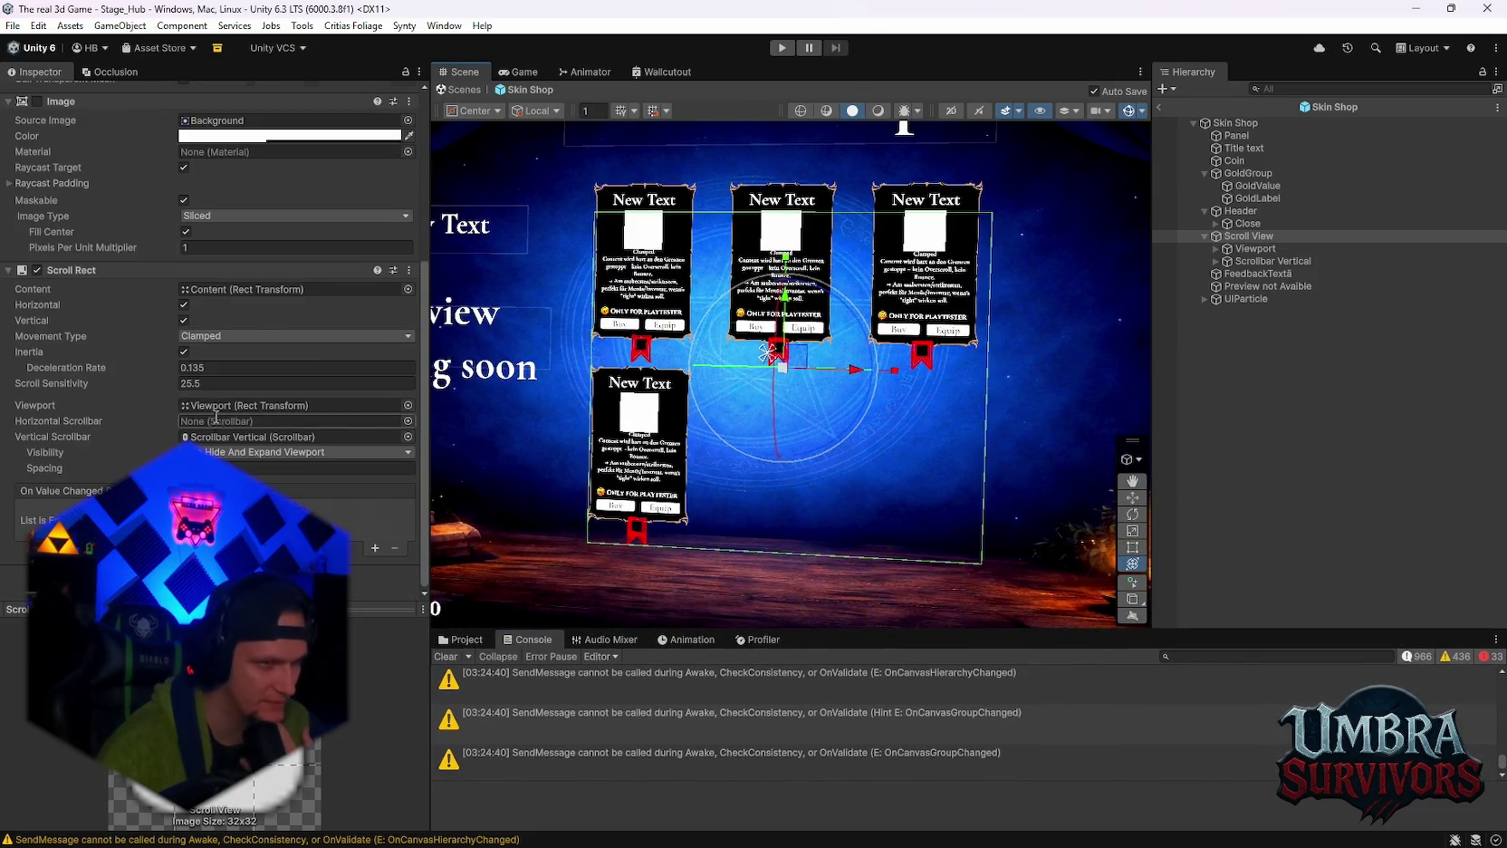
pyautogui.scroll(5, 218, 420)
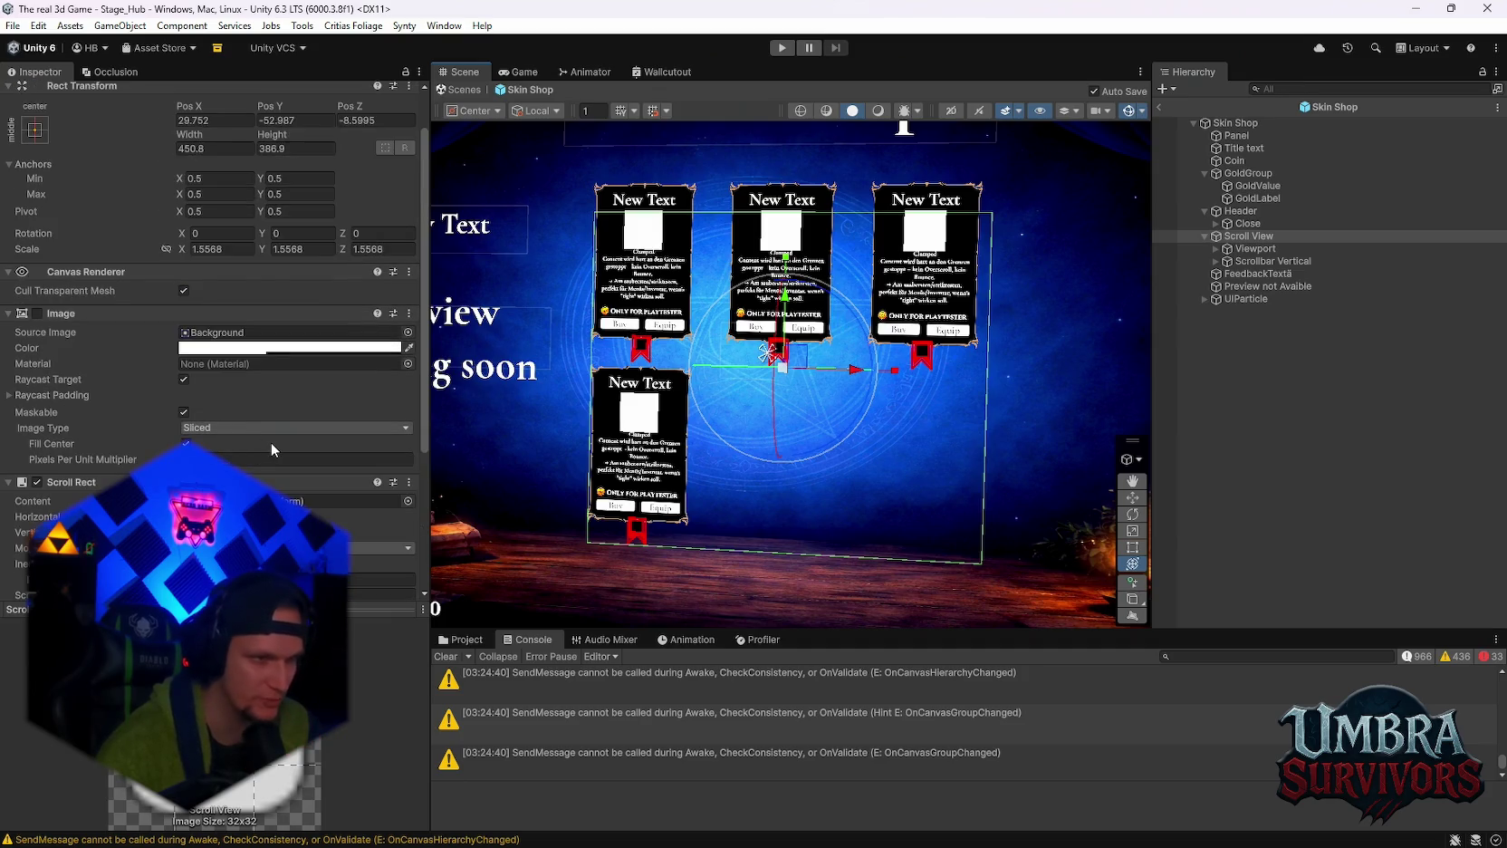
# Give Scrollbar Vertical Value 0, Number Of Steps 4 and Size 1.
pyautogui.click(1263, 261)
pyautogui.scroll(-6, 262, 481)
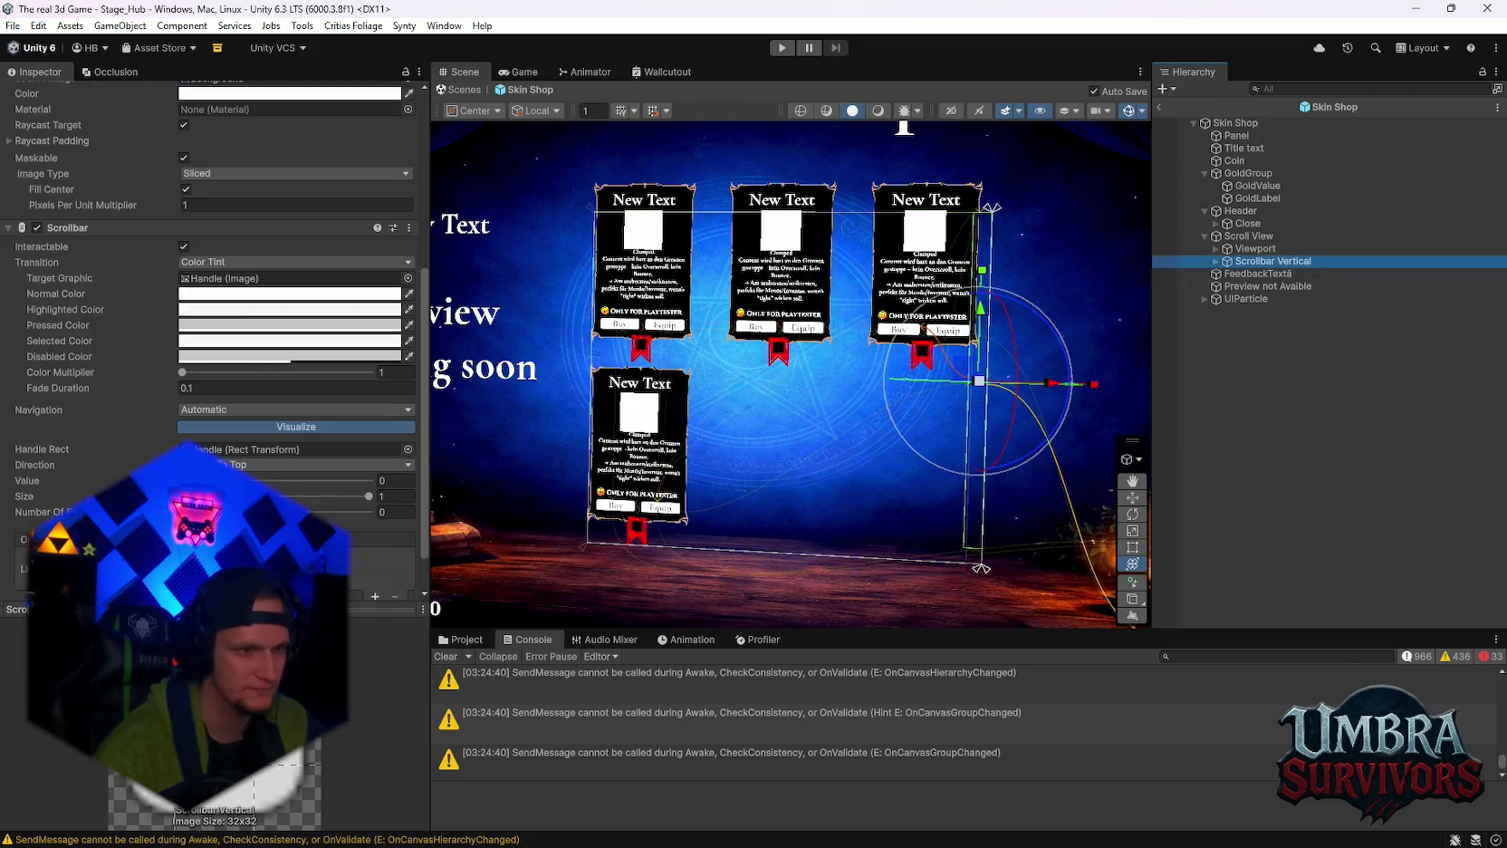
pyautogui.moveTo(183, 480); pyautogui.dragTo(186, 480)
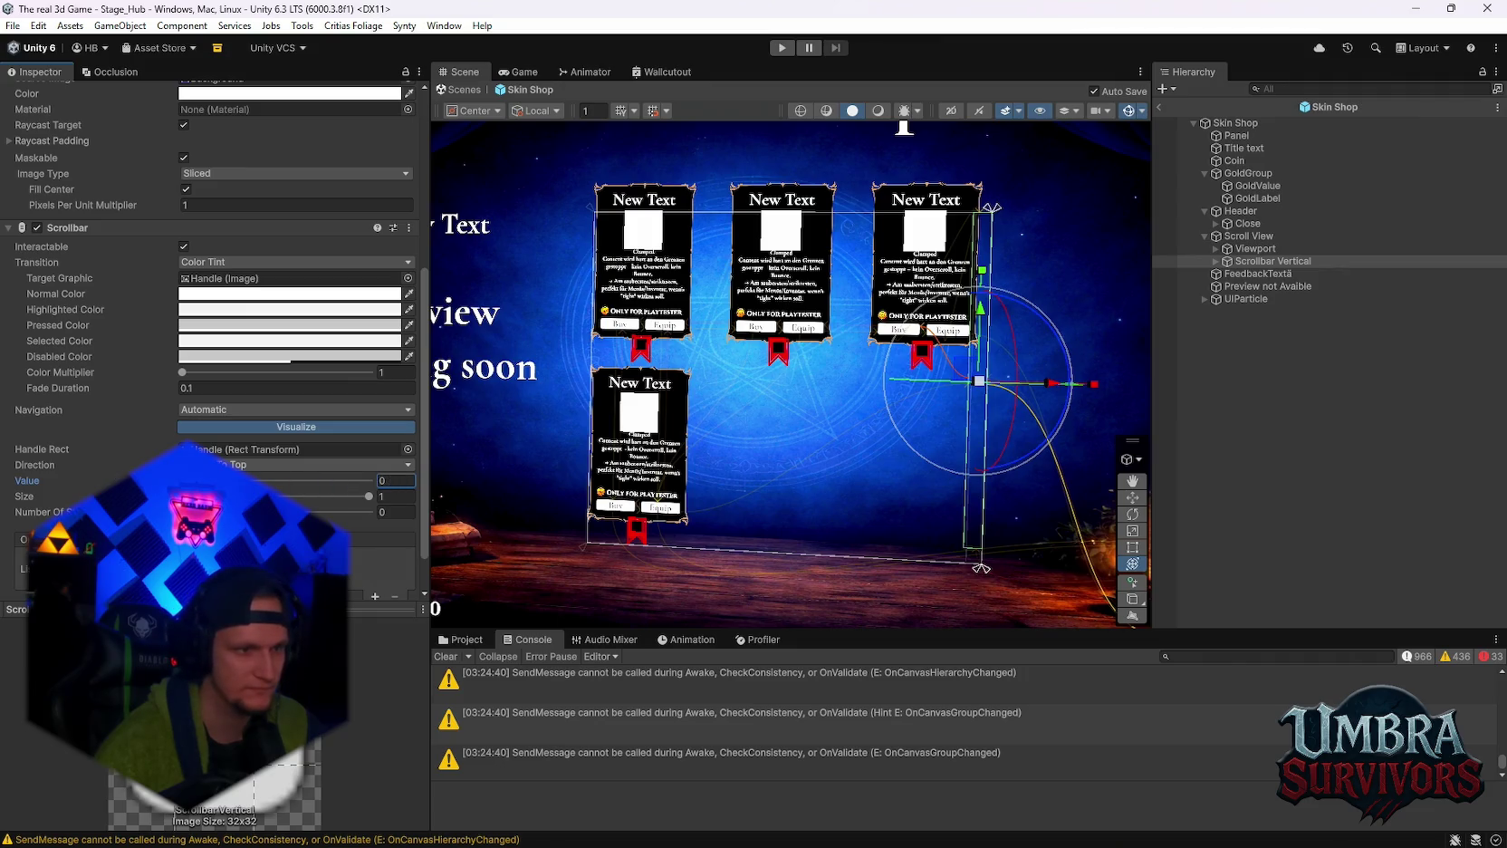
pyautogui.click(396, 512)
pyautogui.write('4')
pyautogui.moveTo(347, 498); pyautogui.dragTo(186, 496)
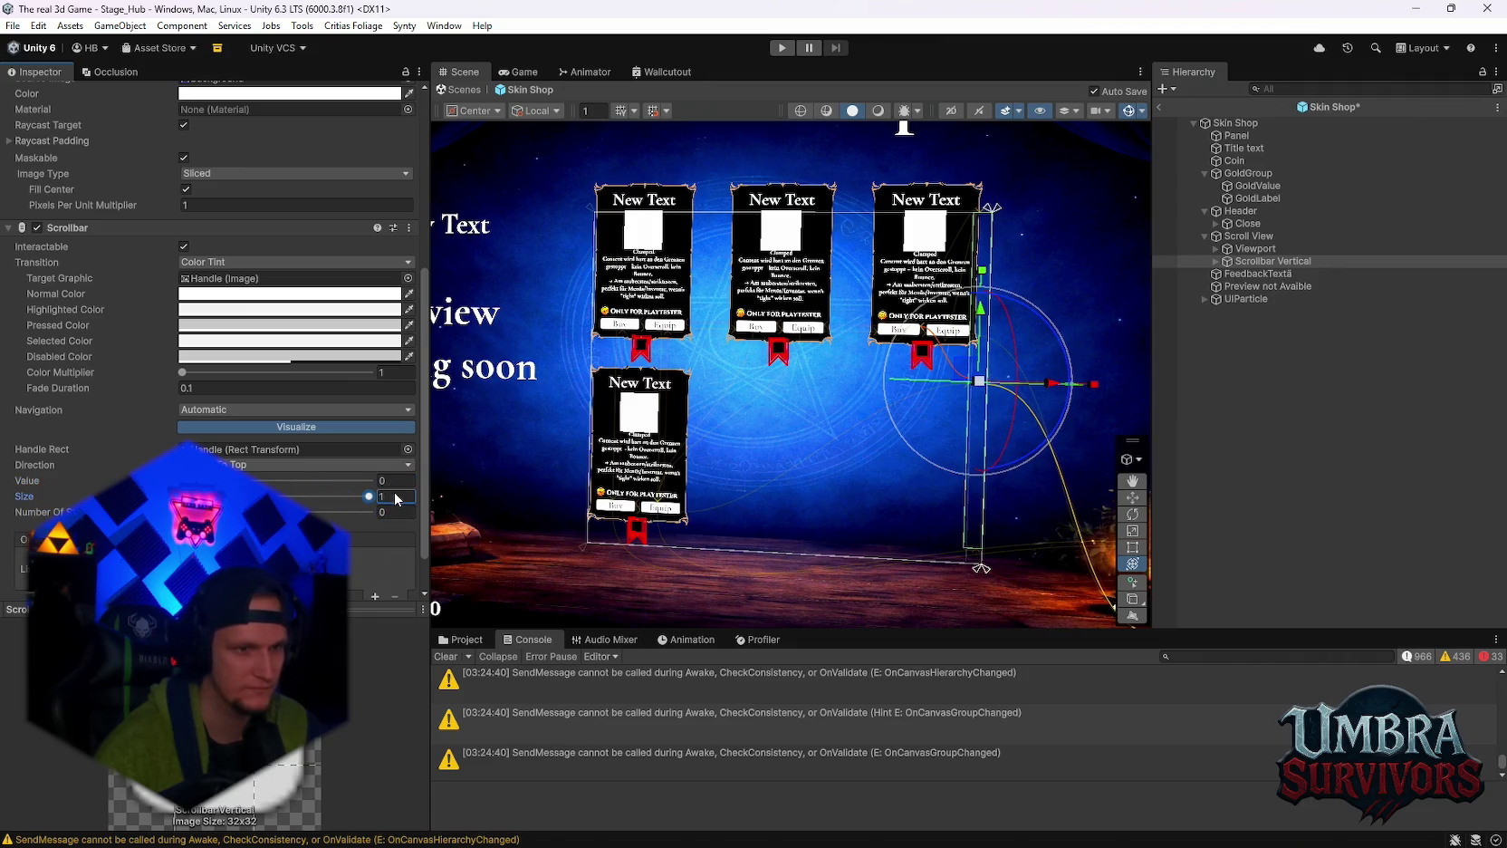
pyautogui.scroll(3, 261, 479)
pyautogui.click(1237, 249)
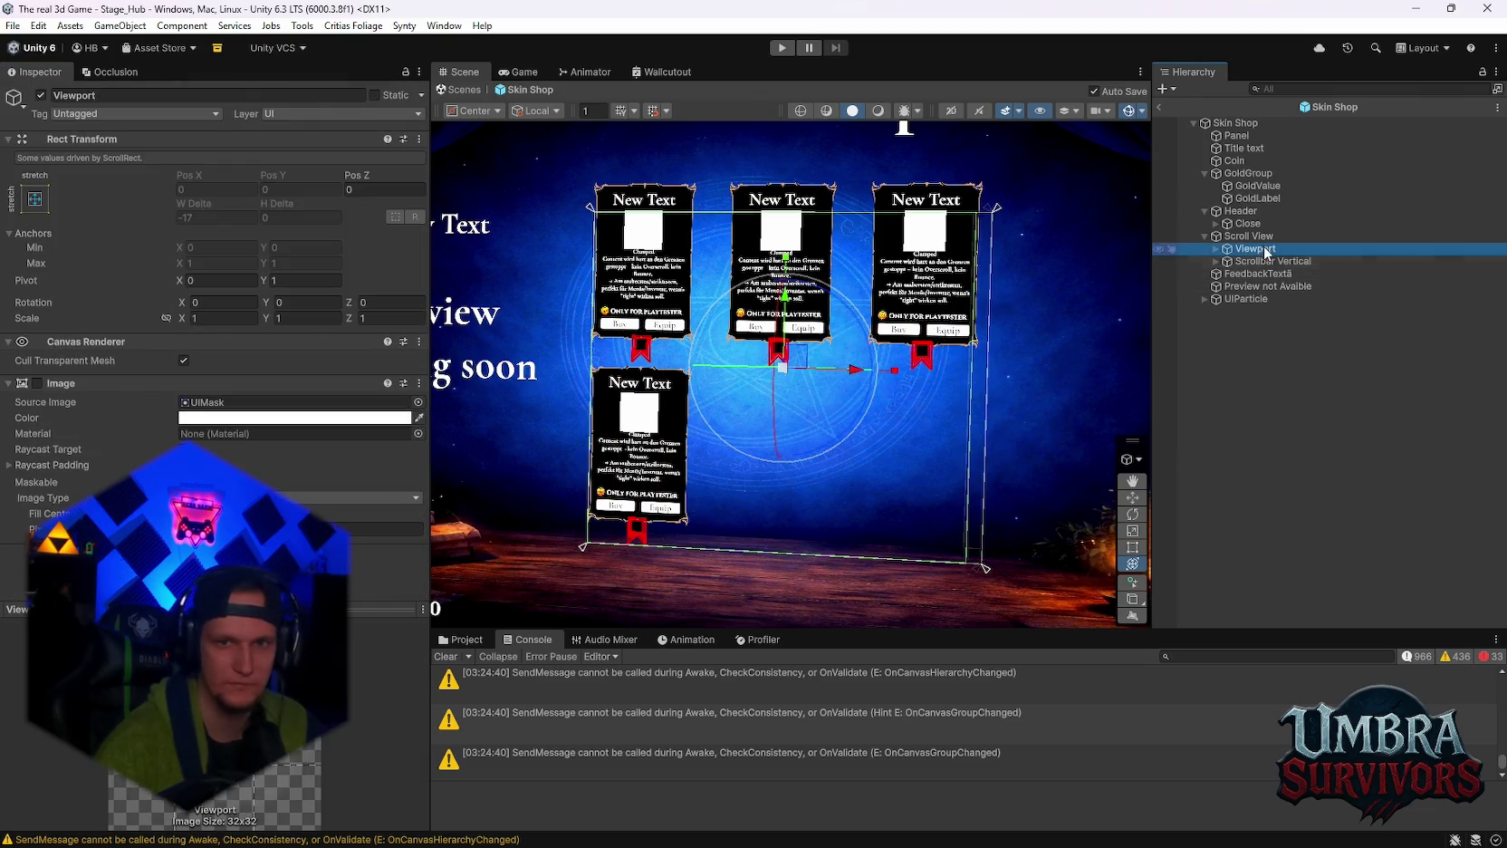
# Change the Scroll View's vertical scrollbar visibility mode.
pyautogui.click(1249, 236)
pyautogui.scroll(-5, 269, 467)
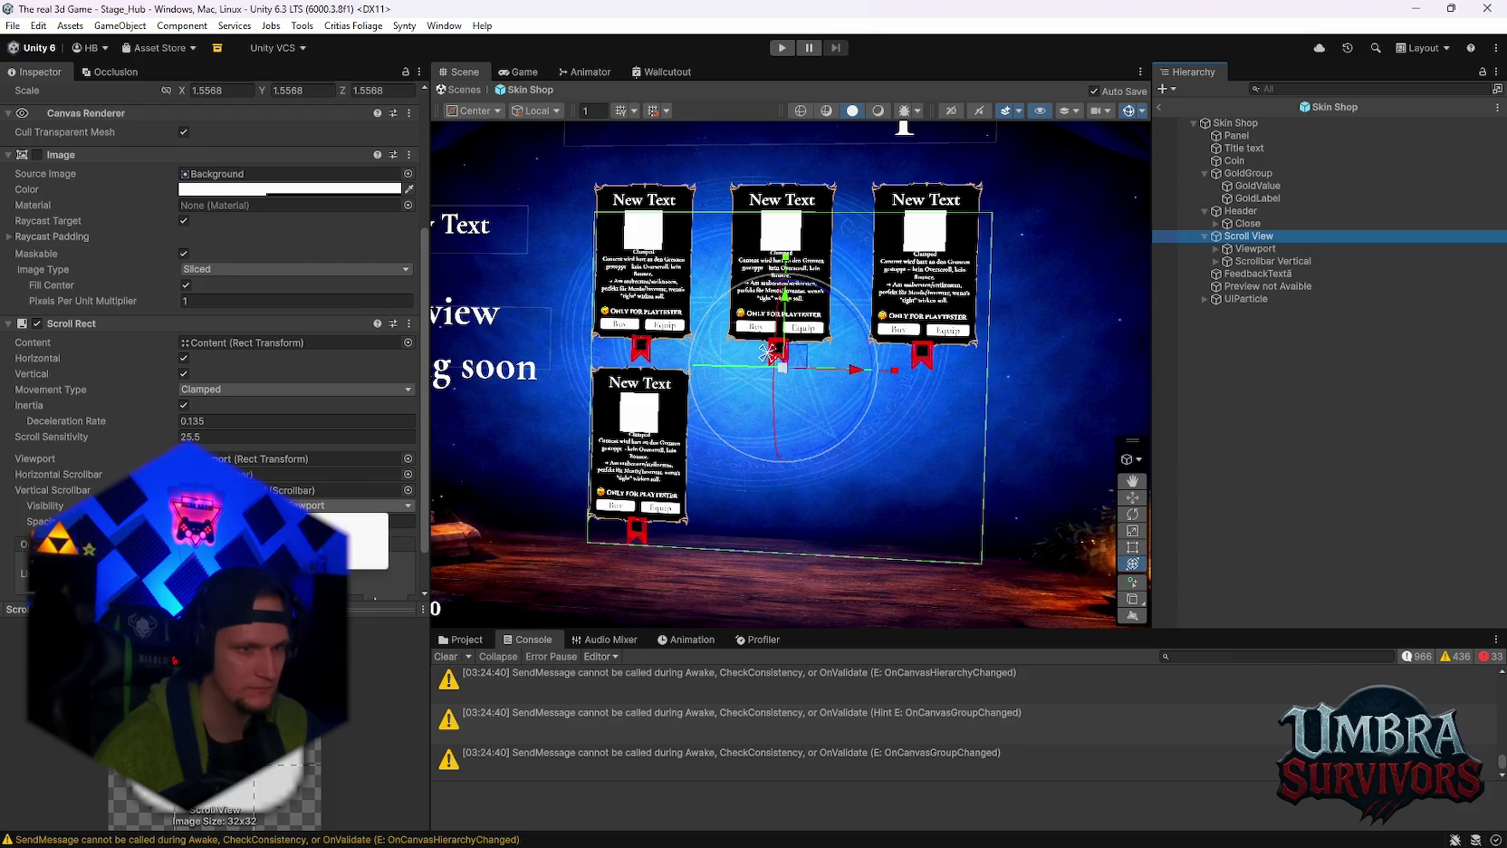
pyautogui.click(299, 505)
pyautogui.press('Tab')
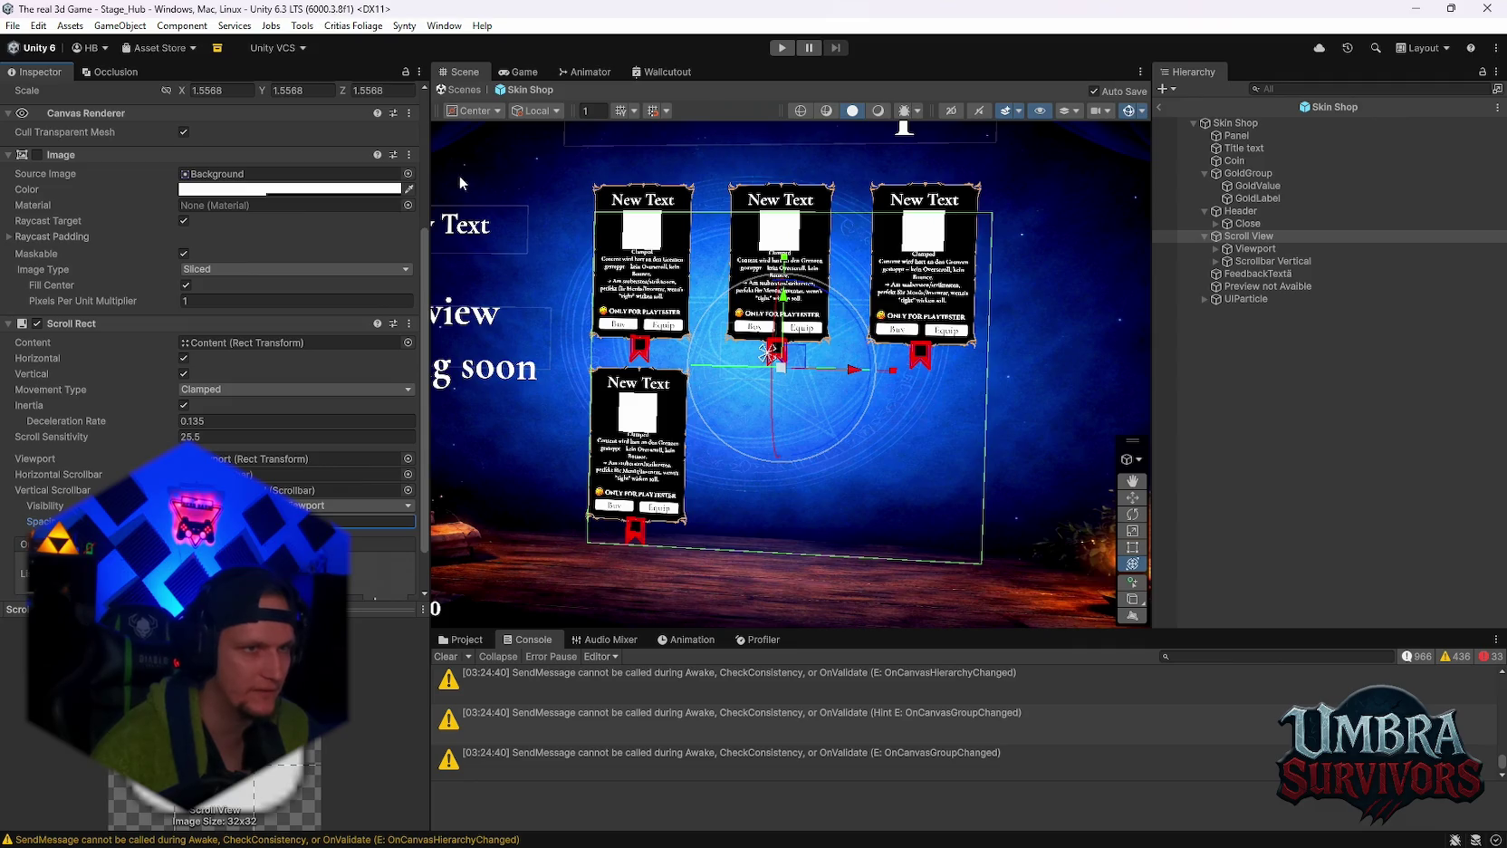
pyautogui.scroll(-1, 333, 478)
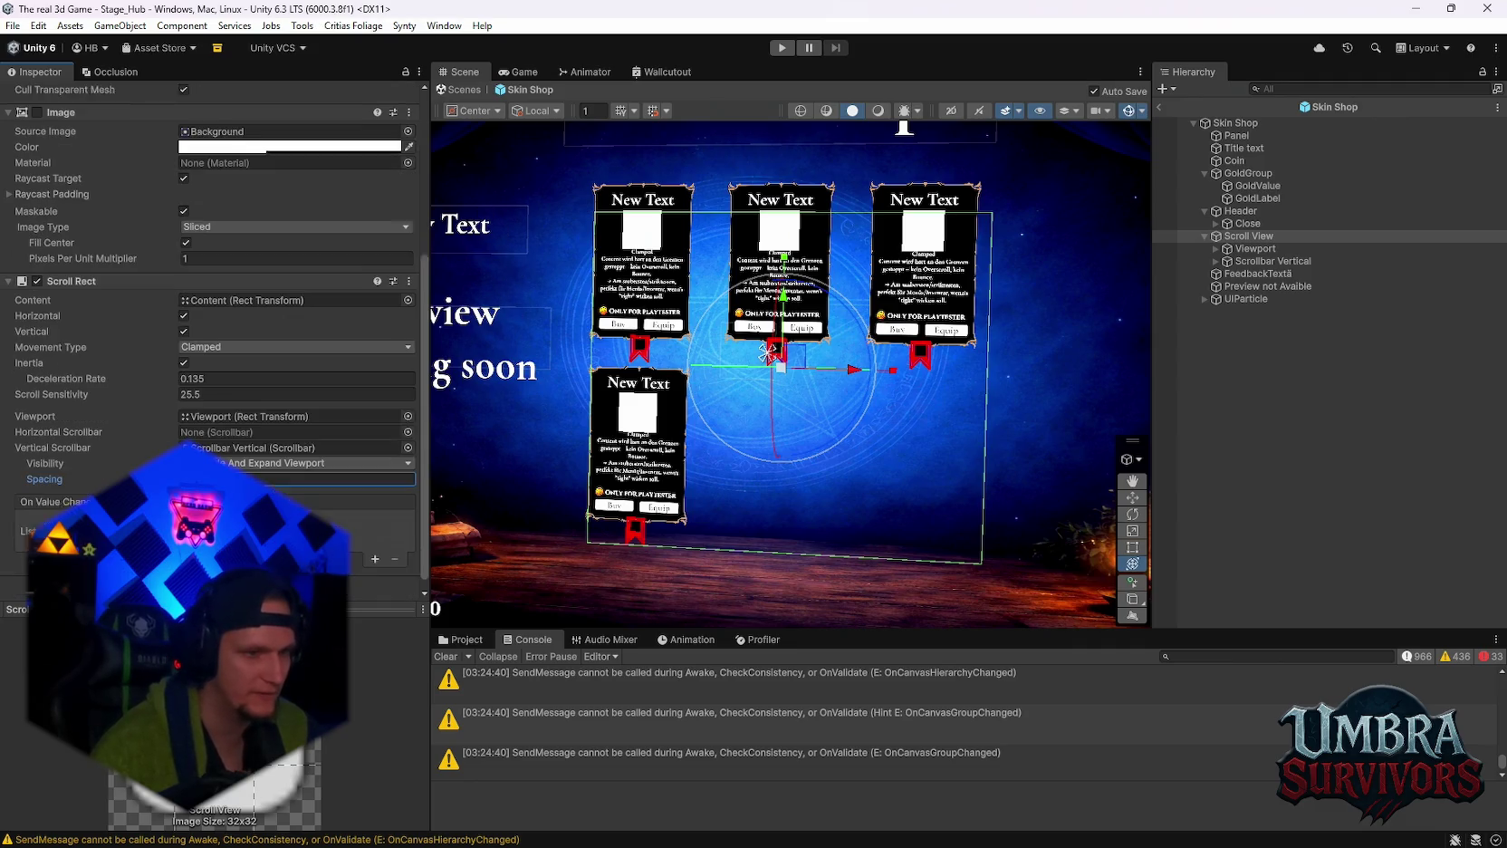
pyautogui.scroll(2, 333, 478)
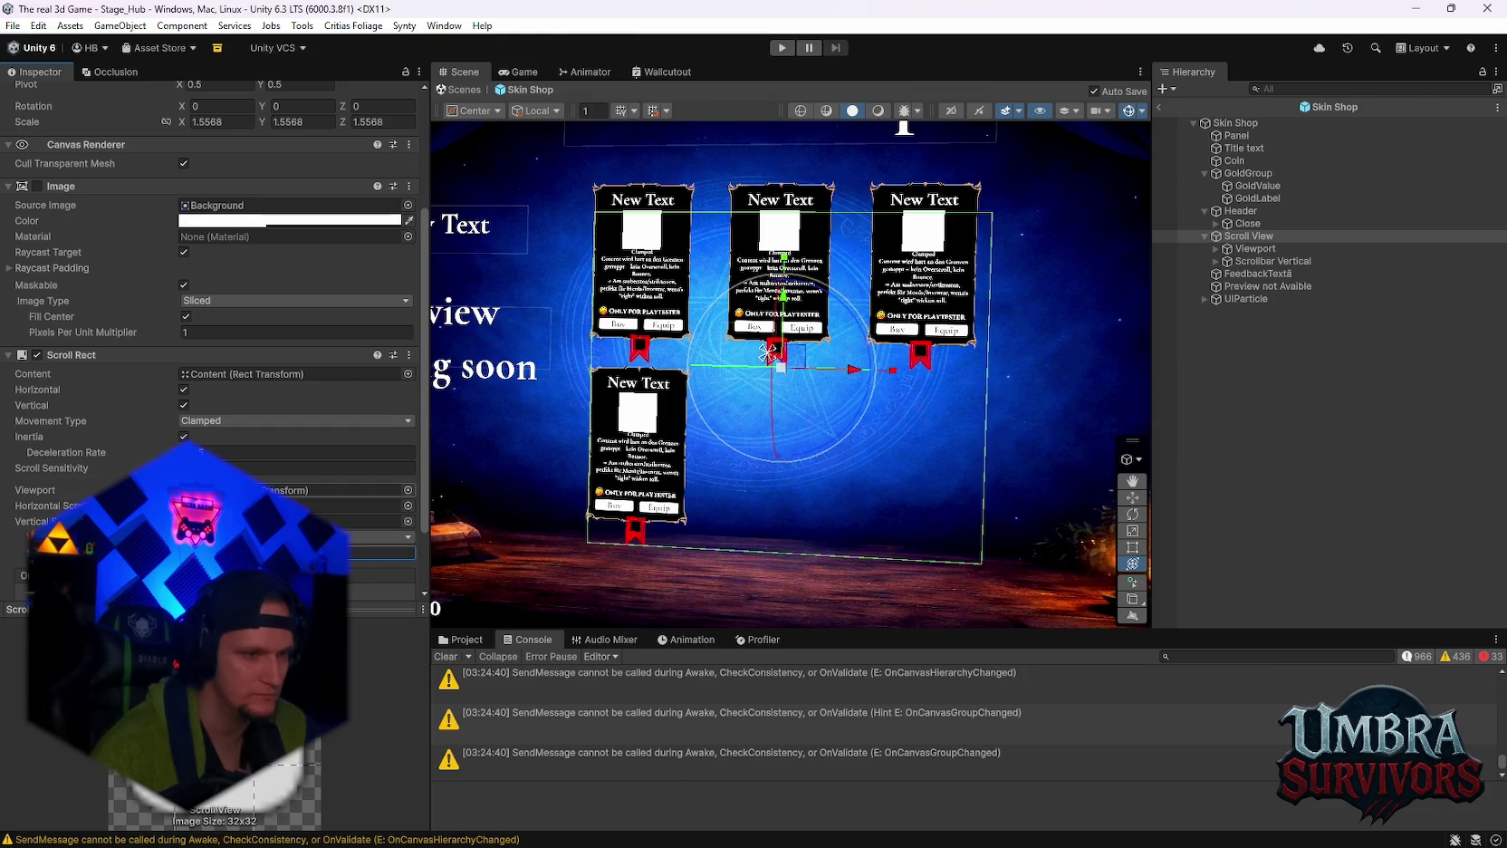
# Set Movement Type to Unrestricted and lower Scroll Sensitivity to 16.01.
pyautogui.click(216, 422)
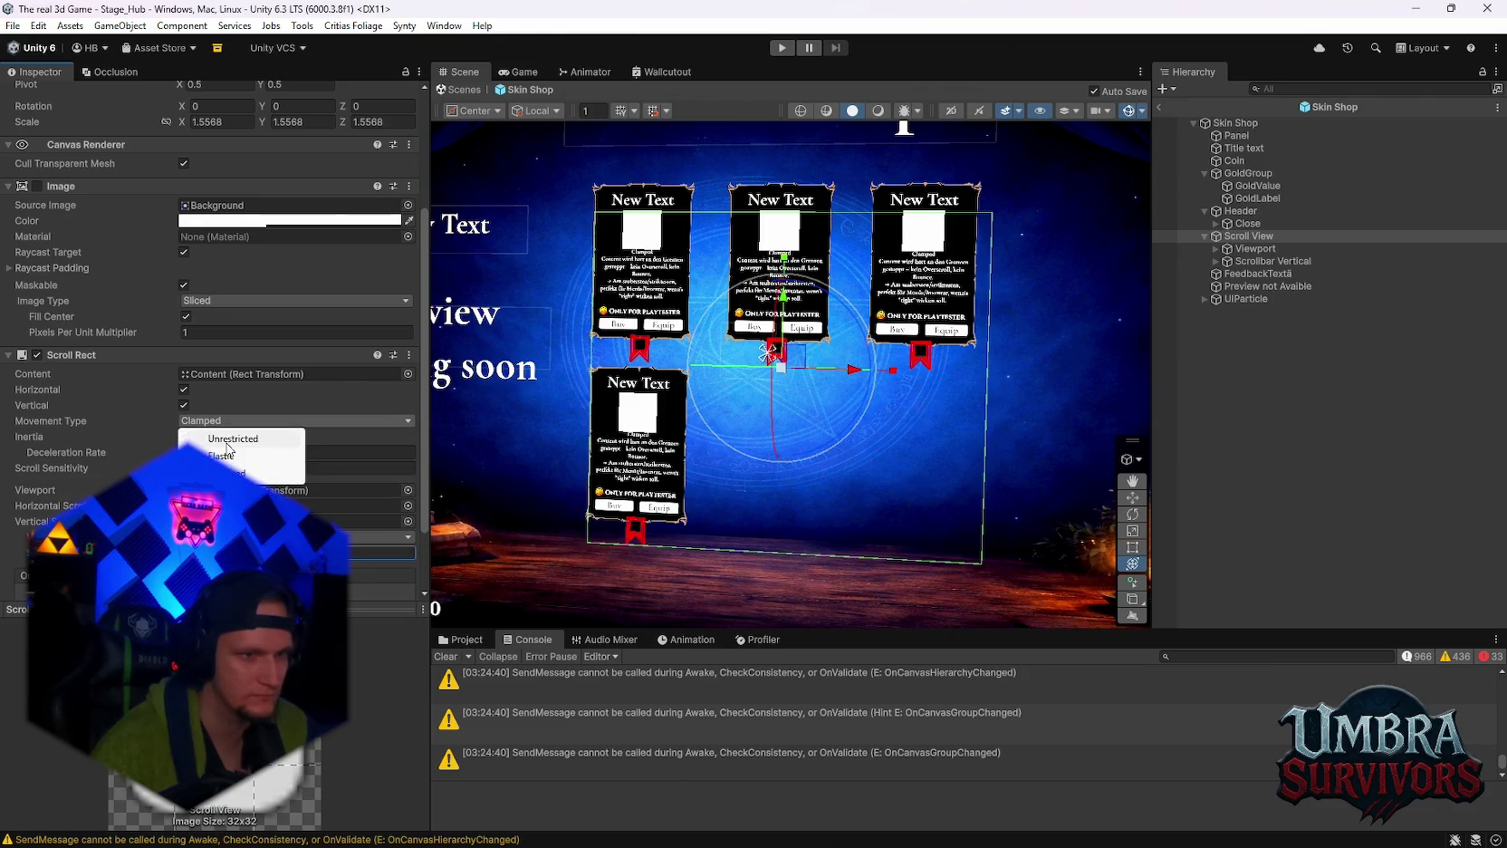
pyautogui.click(207, 439)
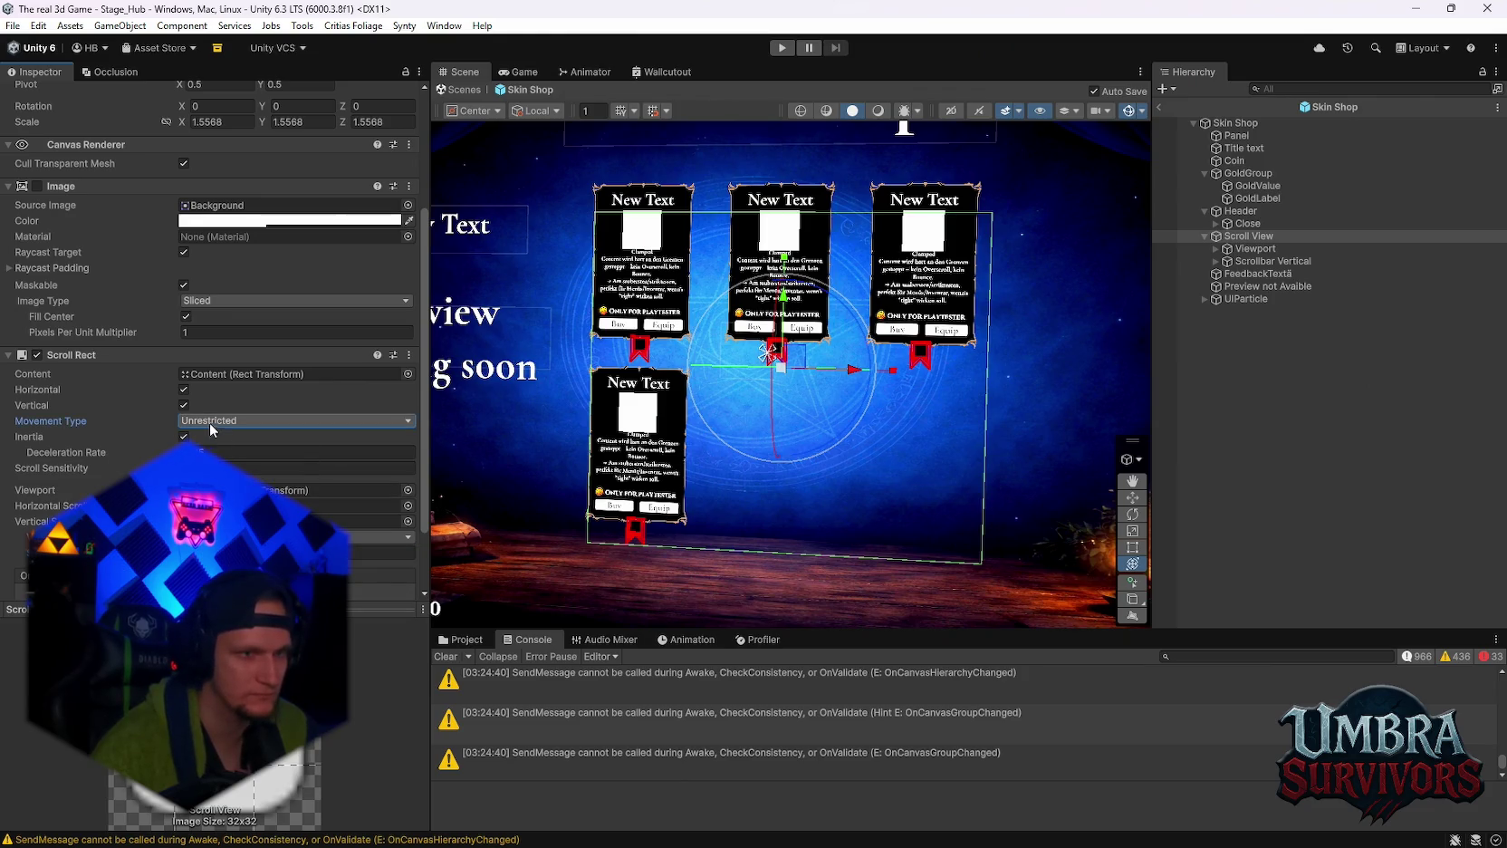
pyautogui.scroll(-2, 208, 420)
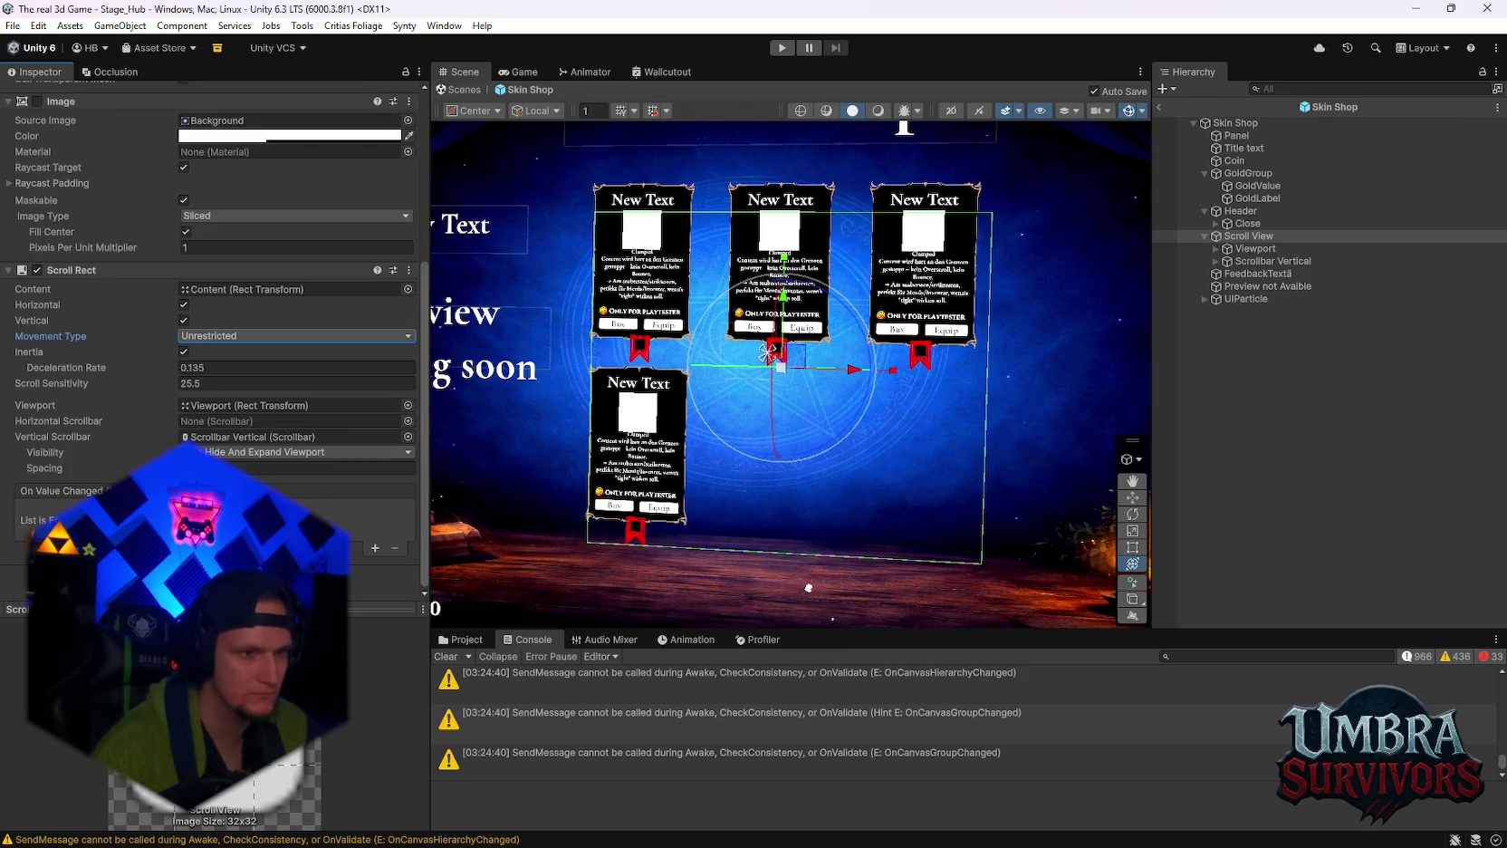
pyautogui.click(232, 463)
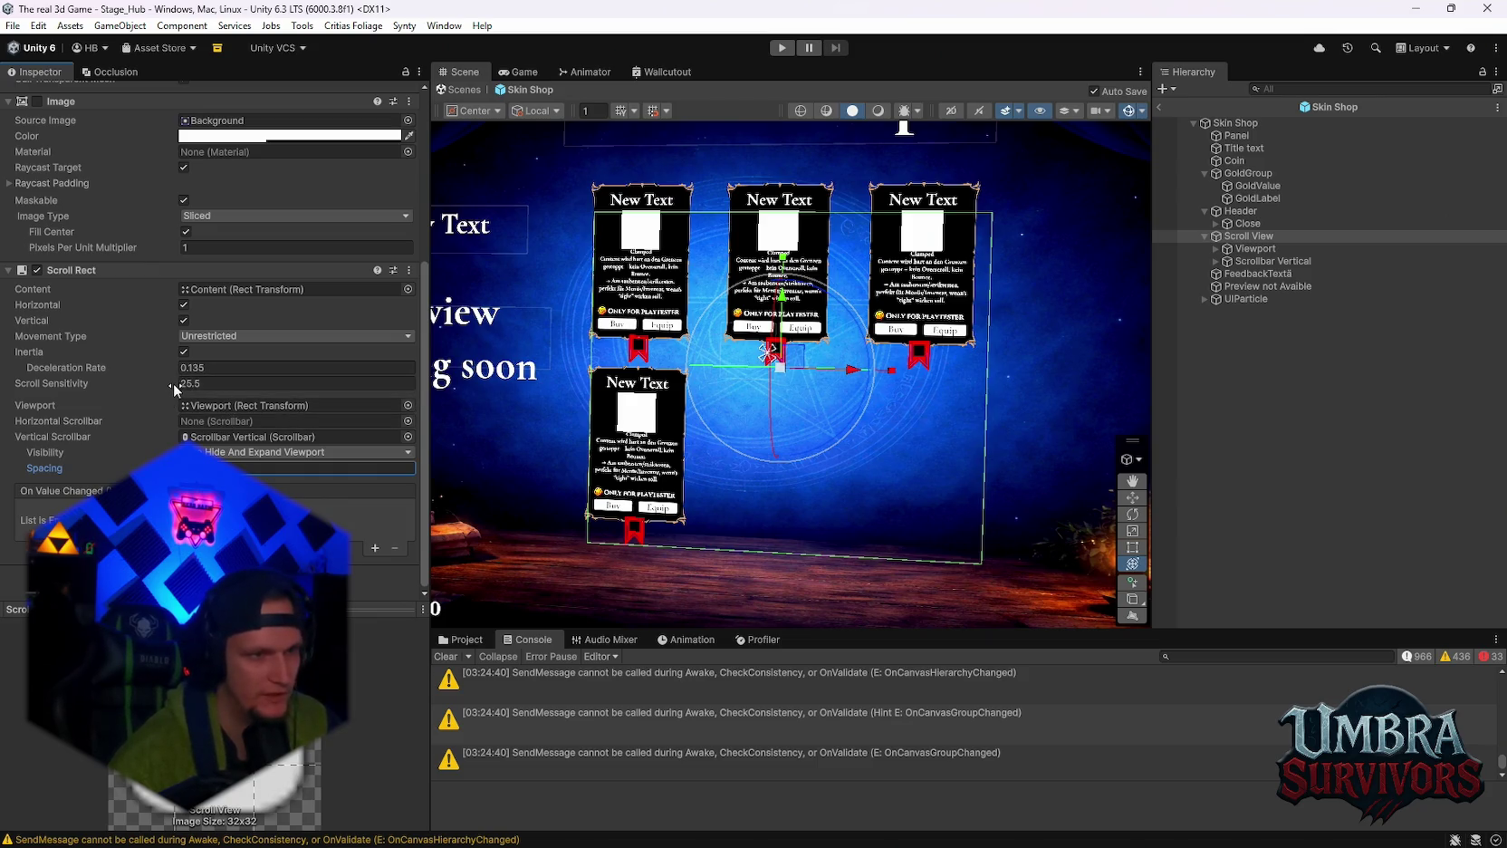
pyautogui.moveTo(174, 390); pyautogui.dragTo(134, 391)
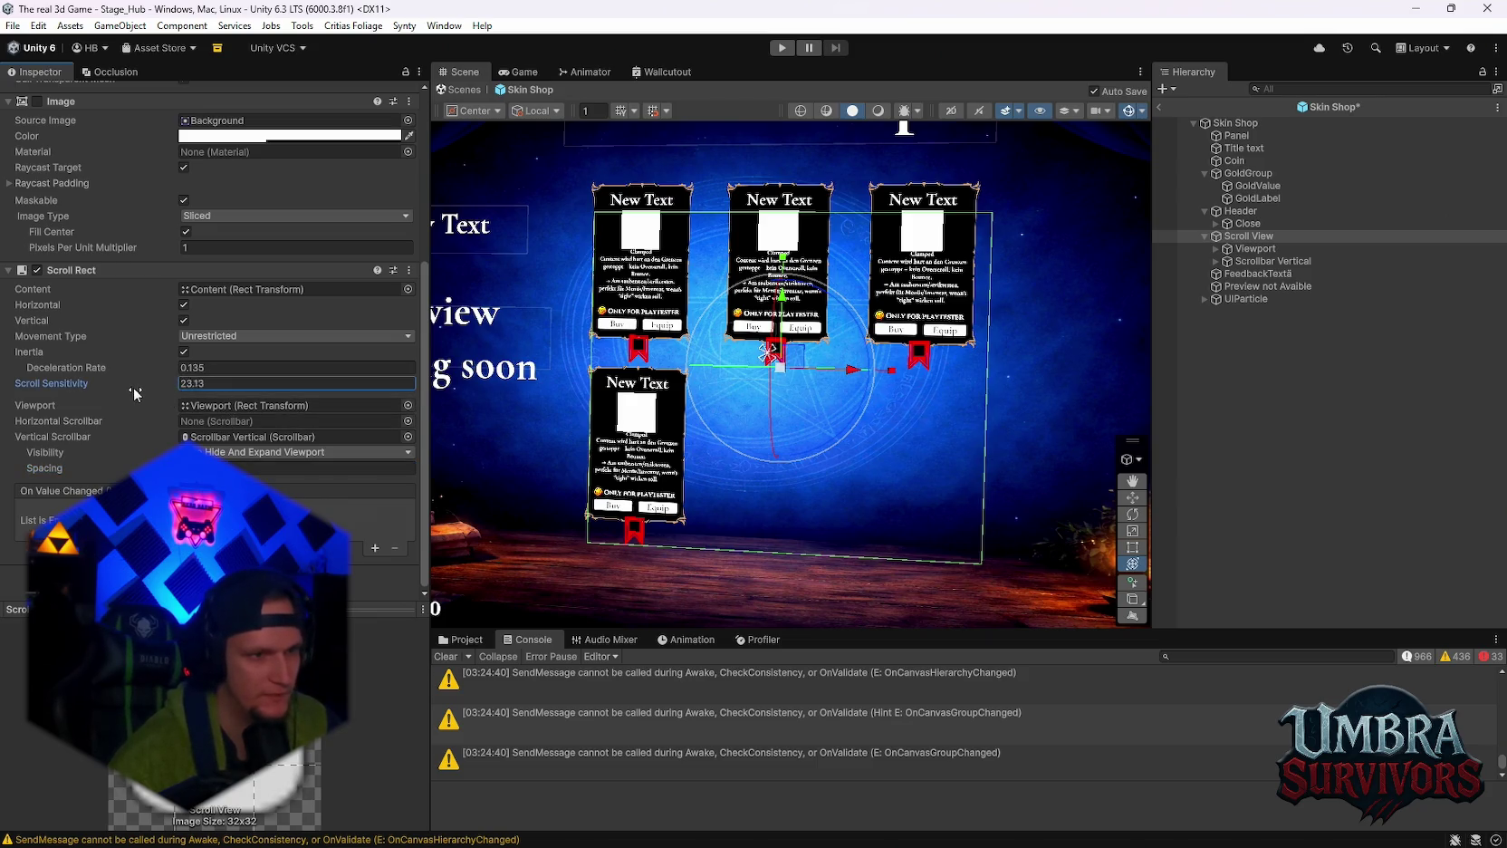
pyautogui.click(205, 336)
pyautogui.click(199, 369)
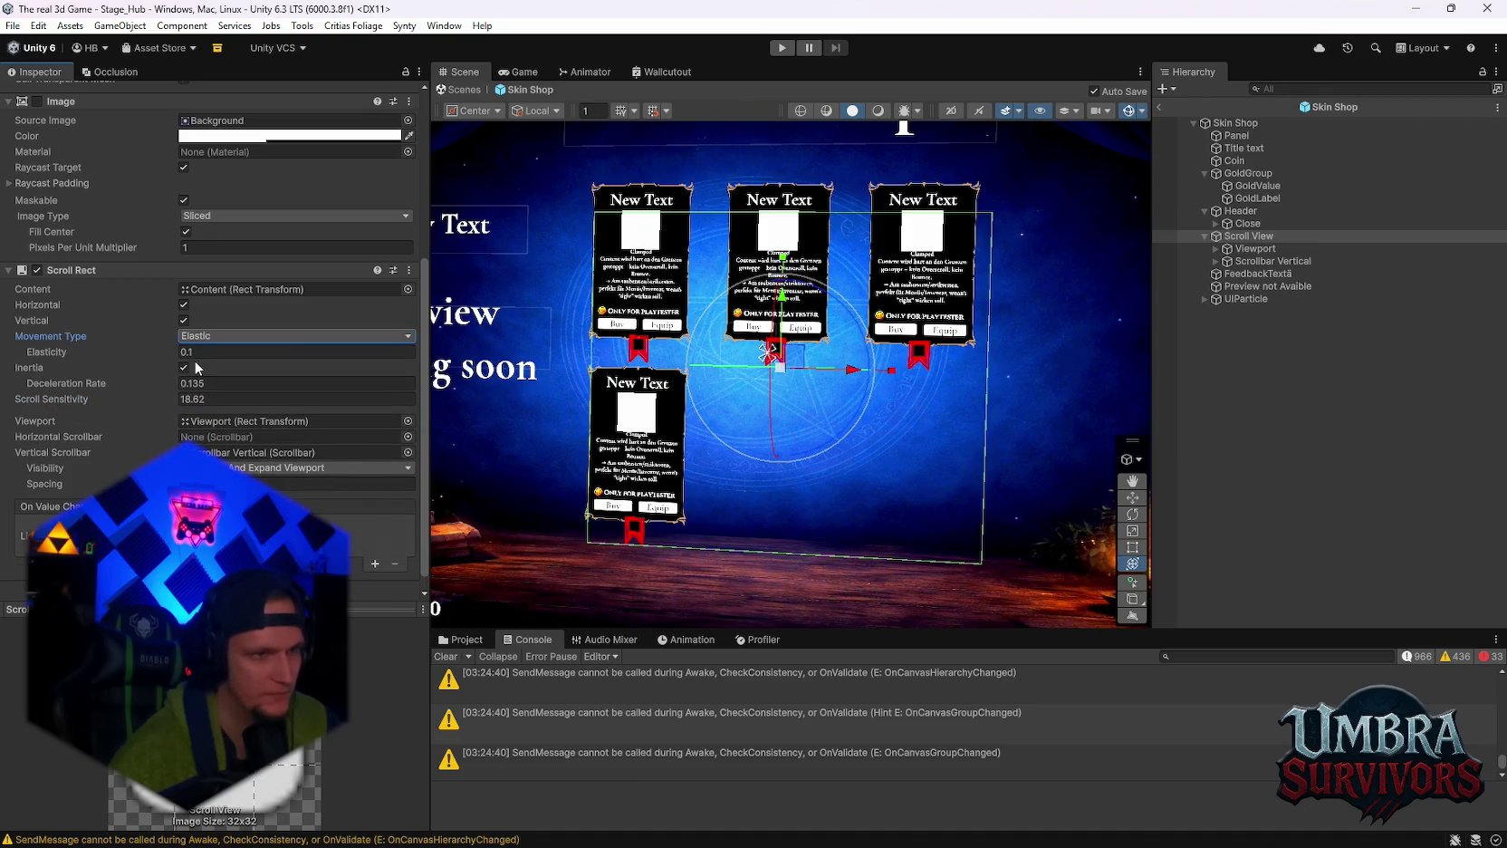
pyautogui.click(206, 336)
pyautogui.click(192, 352)
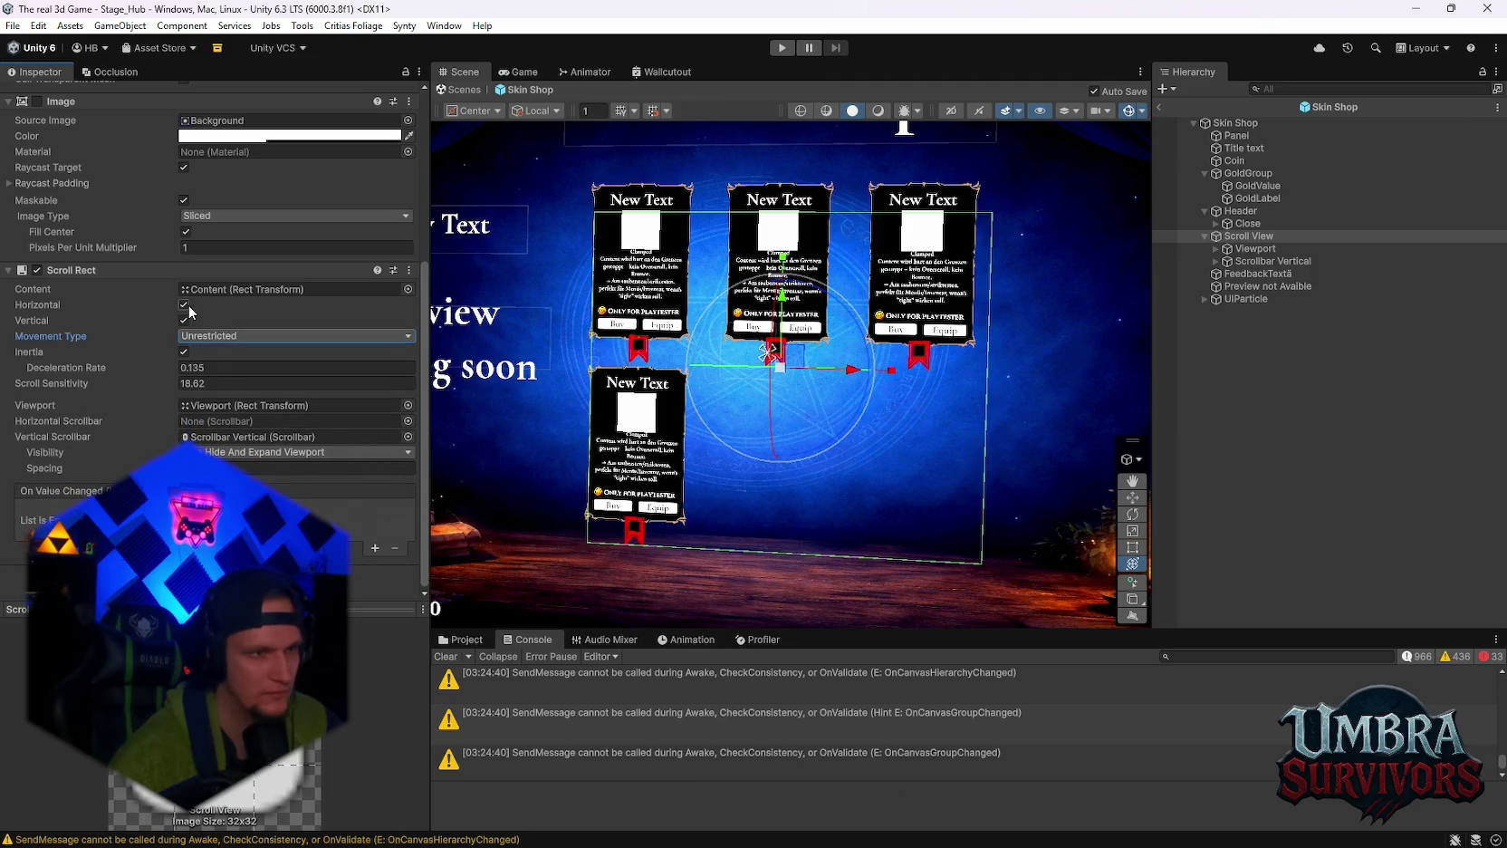
# Disable Horizontal scrolling and Inertia in the Scroll Rect.
pyautogui.click(184, 305)
pyautogui.click(183, 351)
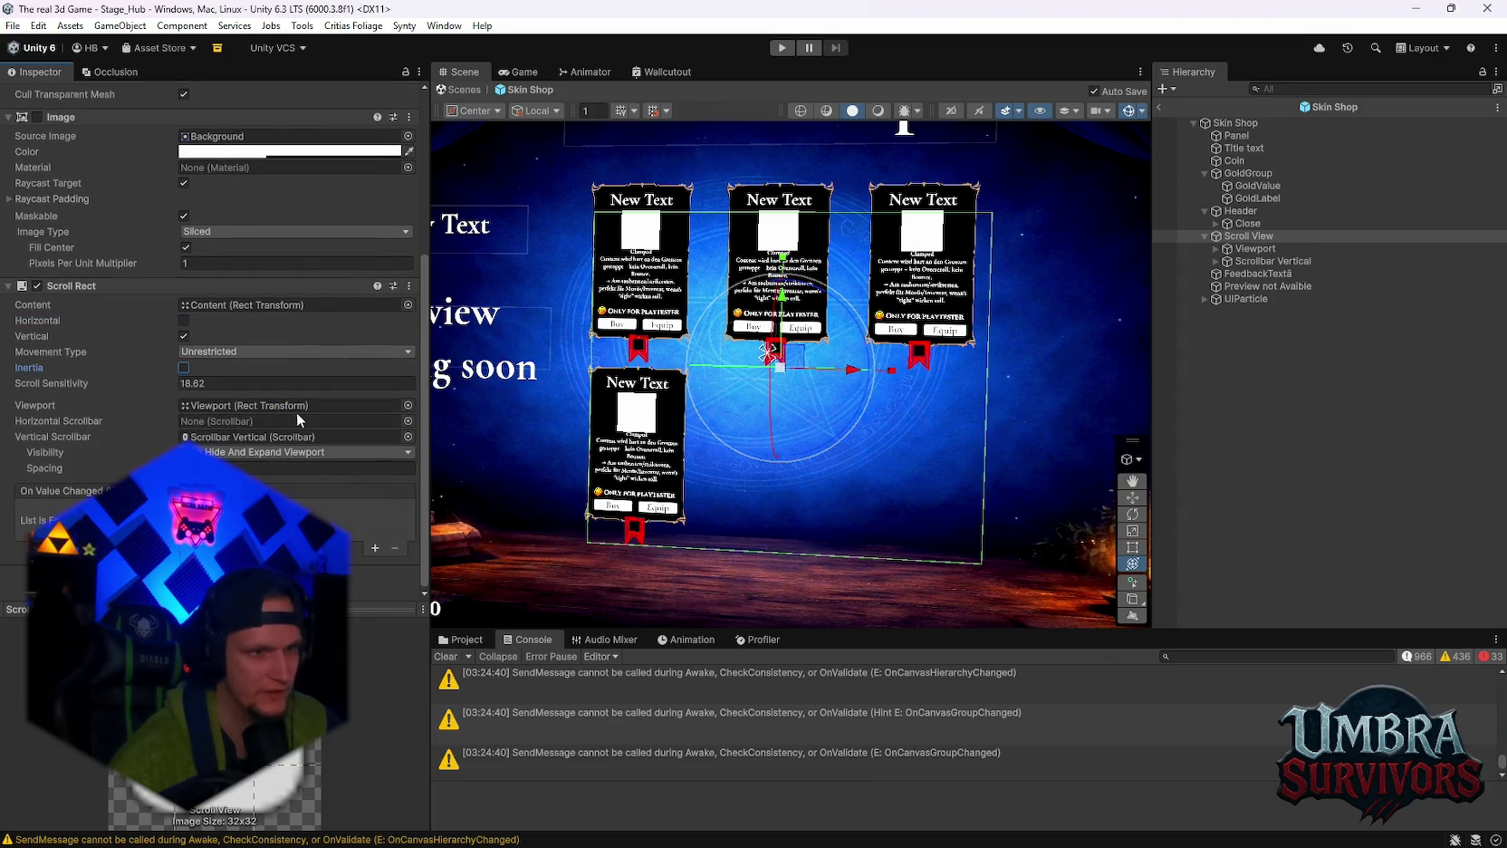
pyautogui.scroll(2, 200, 433)
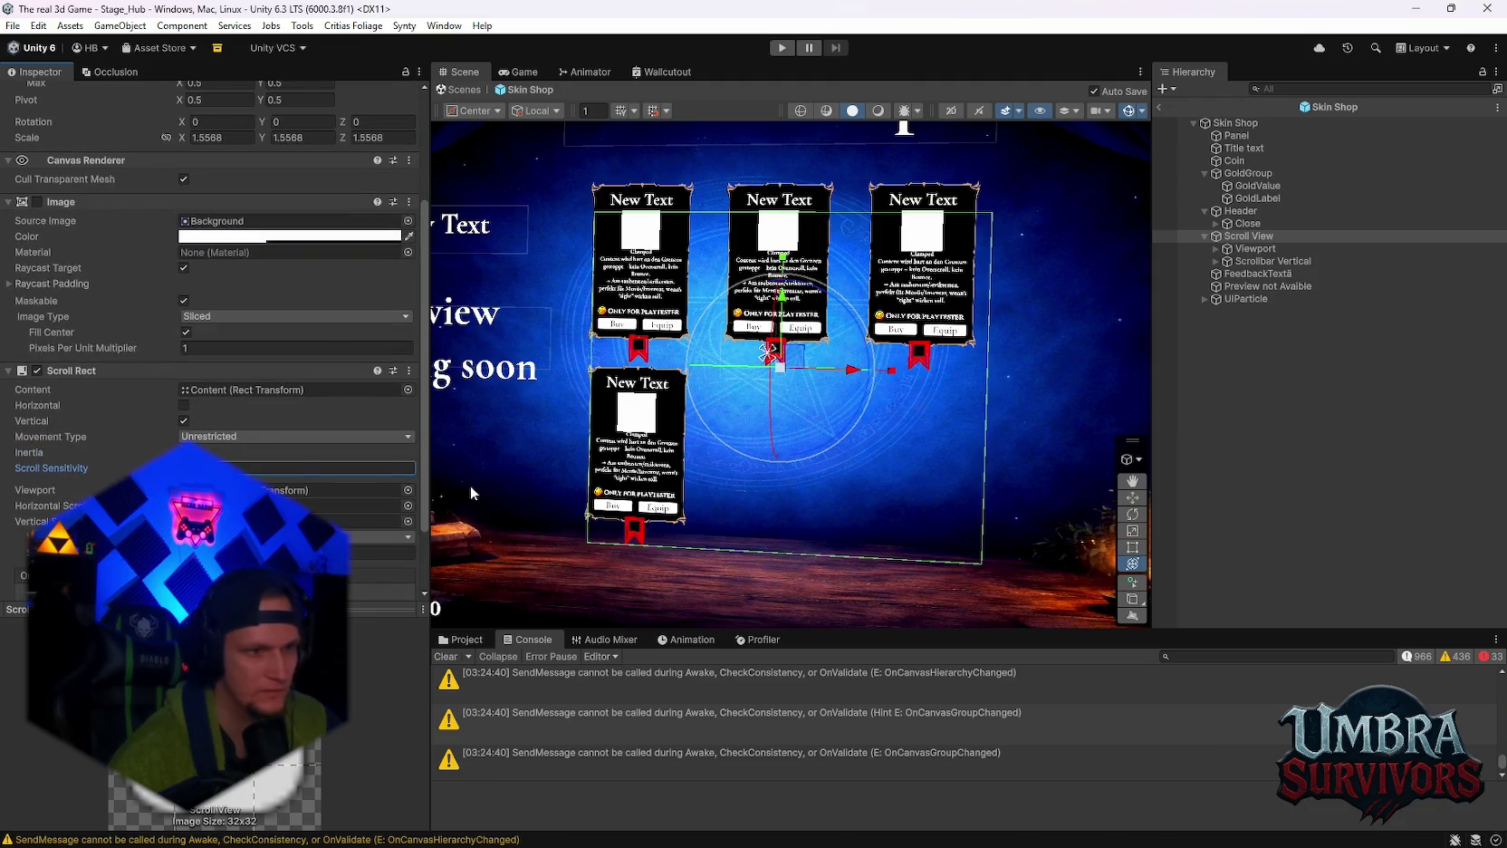
pyautogui.scroll(-2, 298, 381)
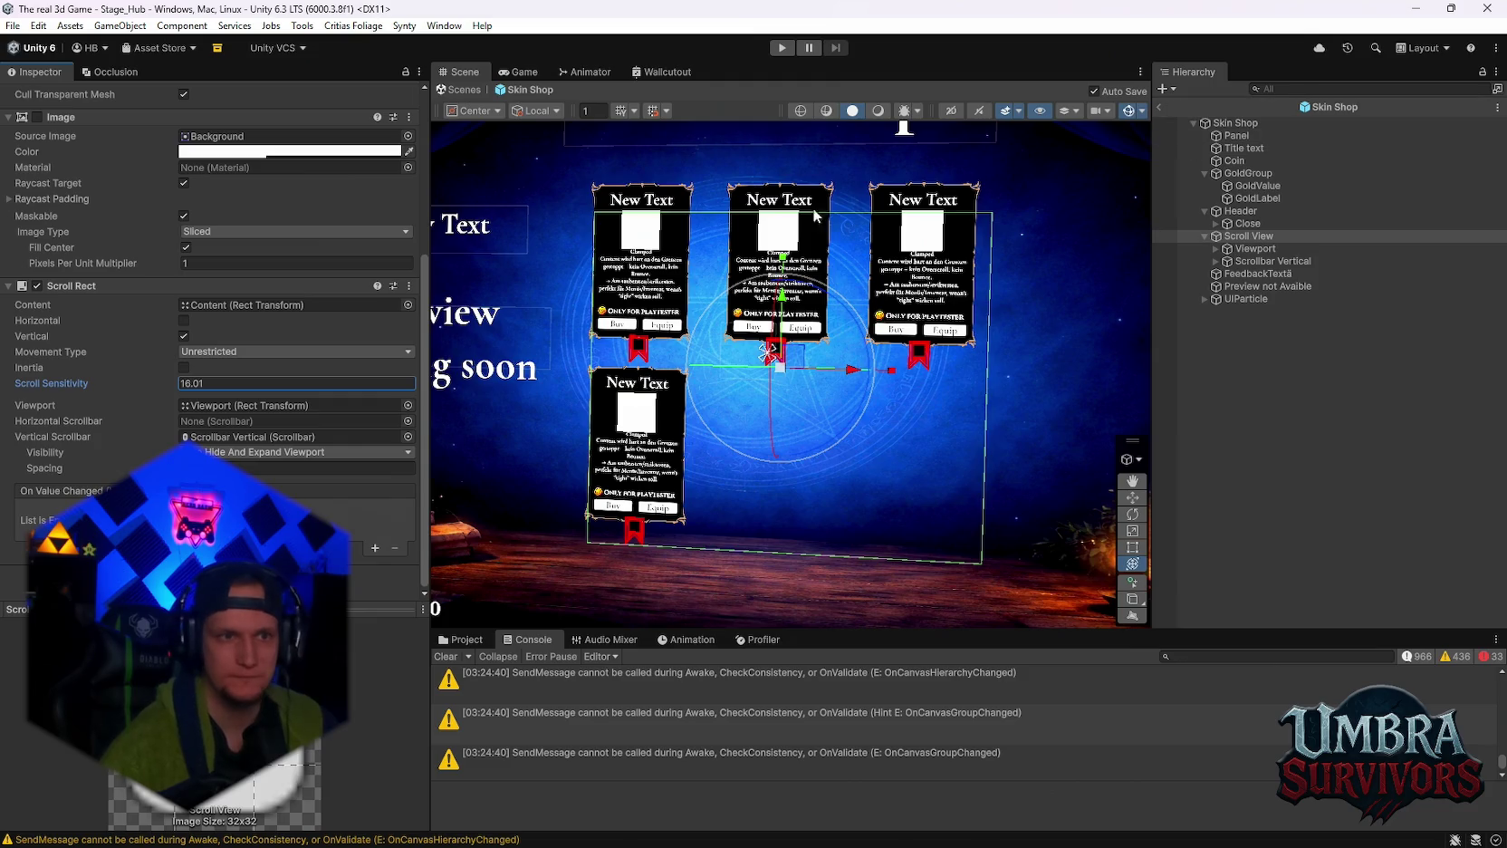
pyautogui.scroll(6, 325, 264)
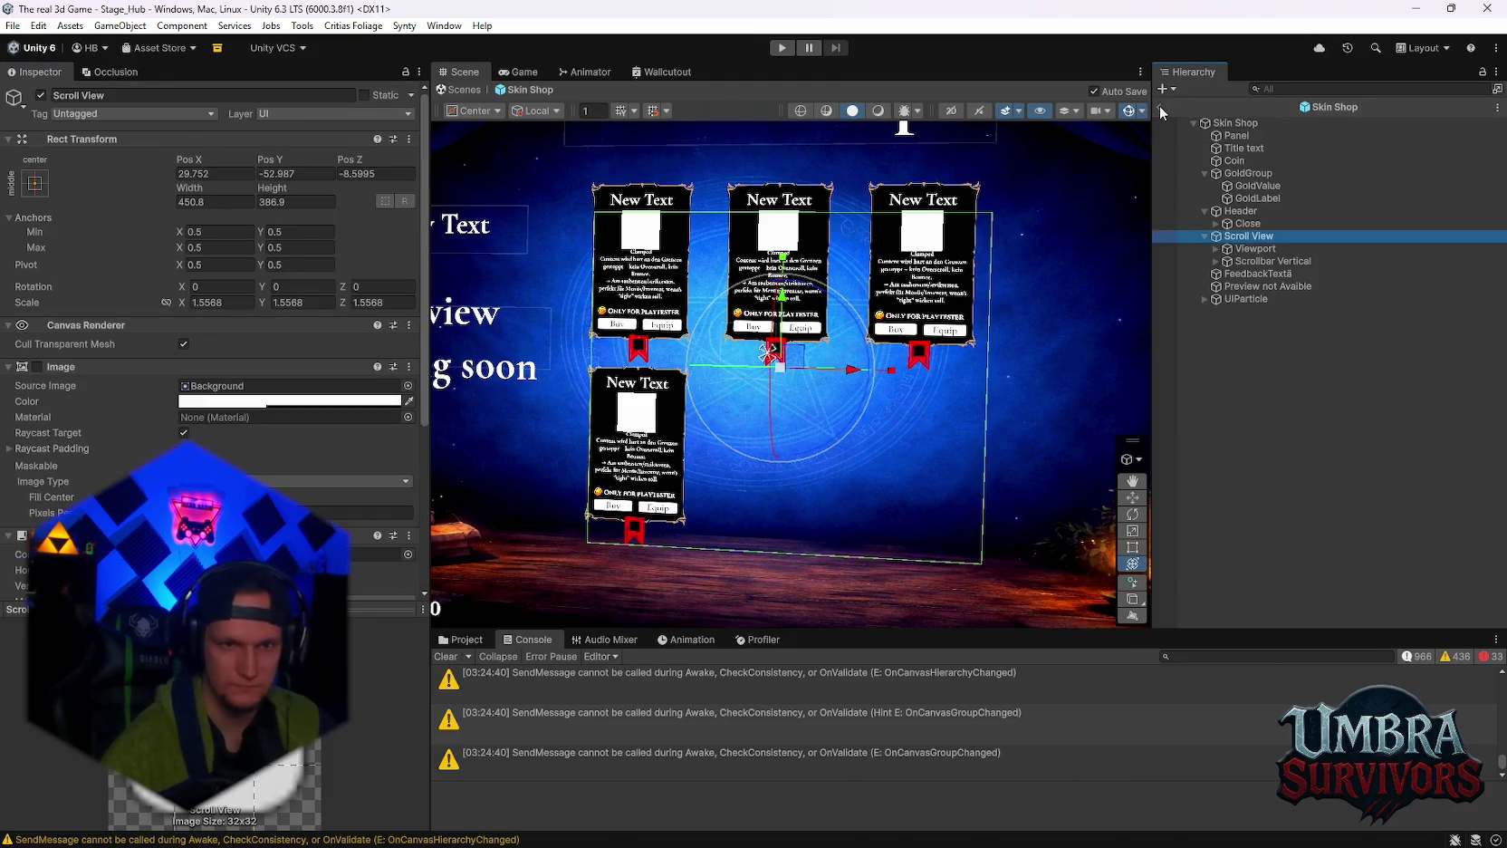
# Exit prefab mode, start play mode and walk toward the market stalls.
pyautogui.click(1159, 107)
pyautogui.click(782, 47)
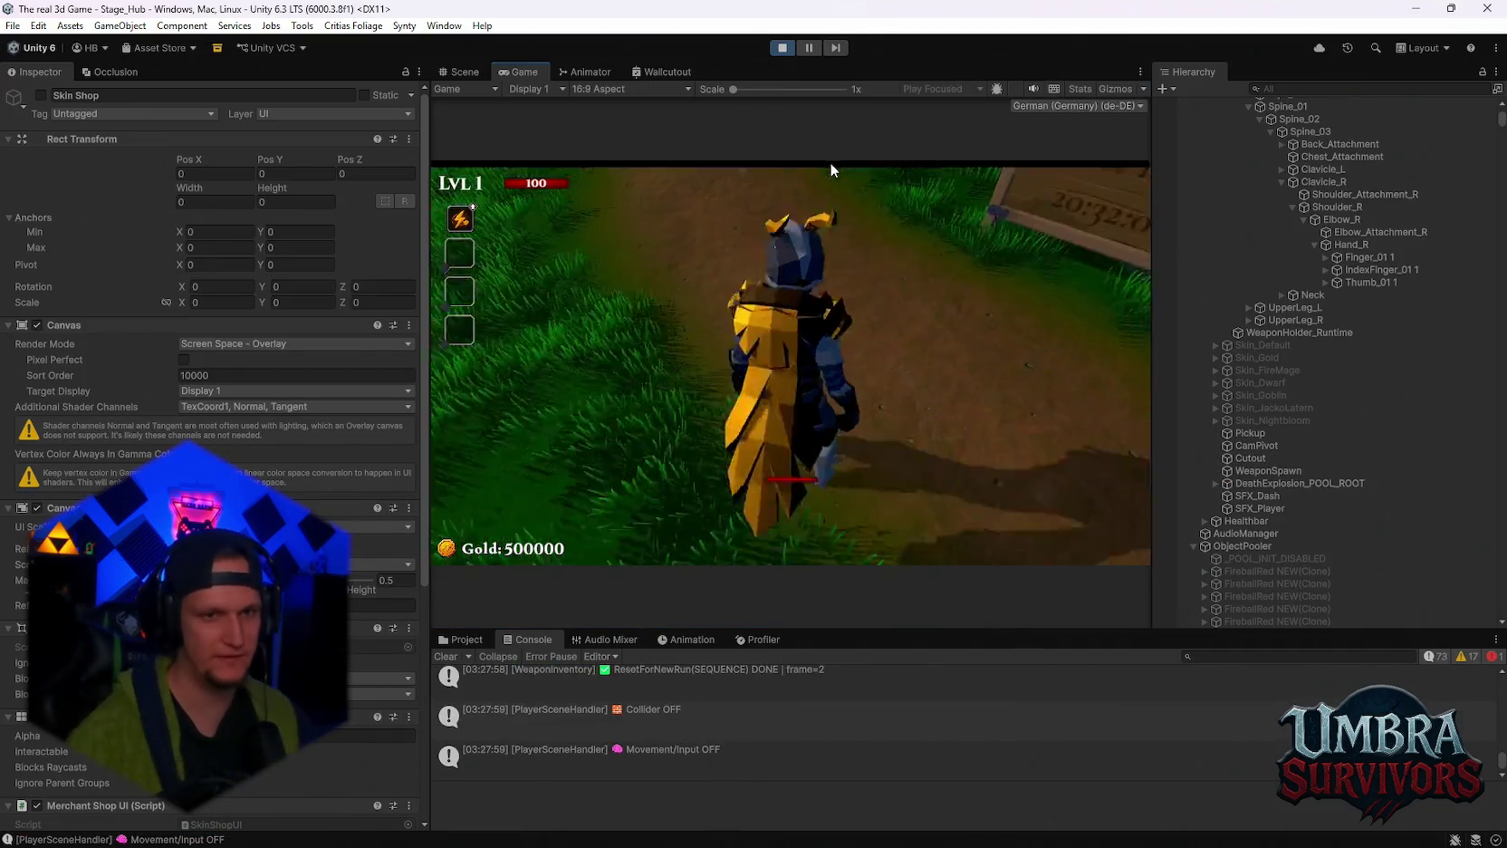
pyautogui.press('w')
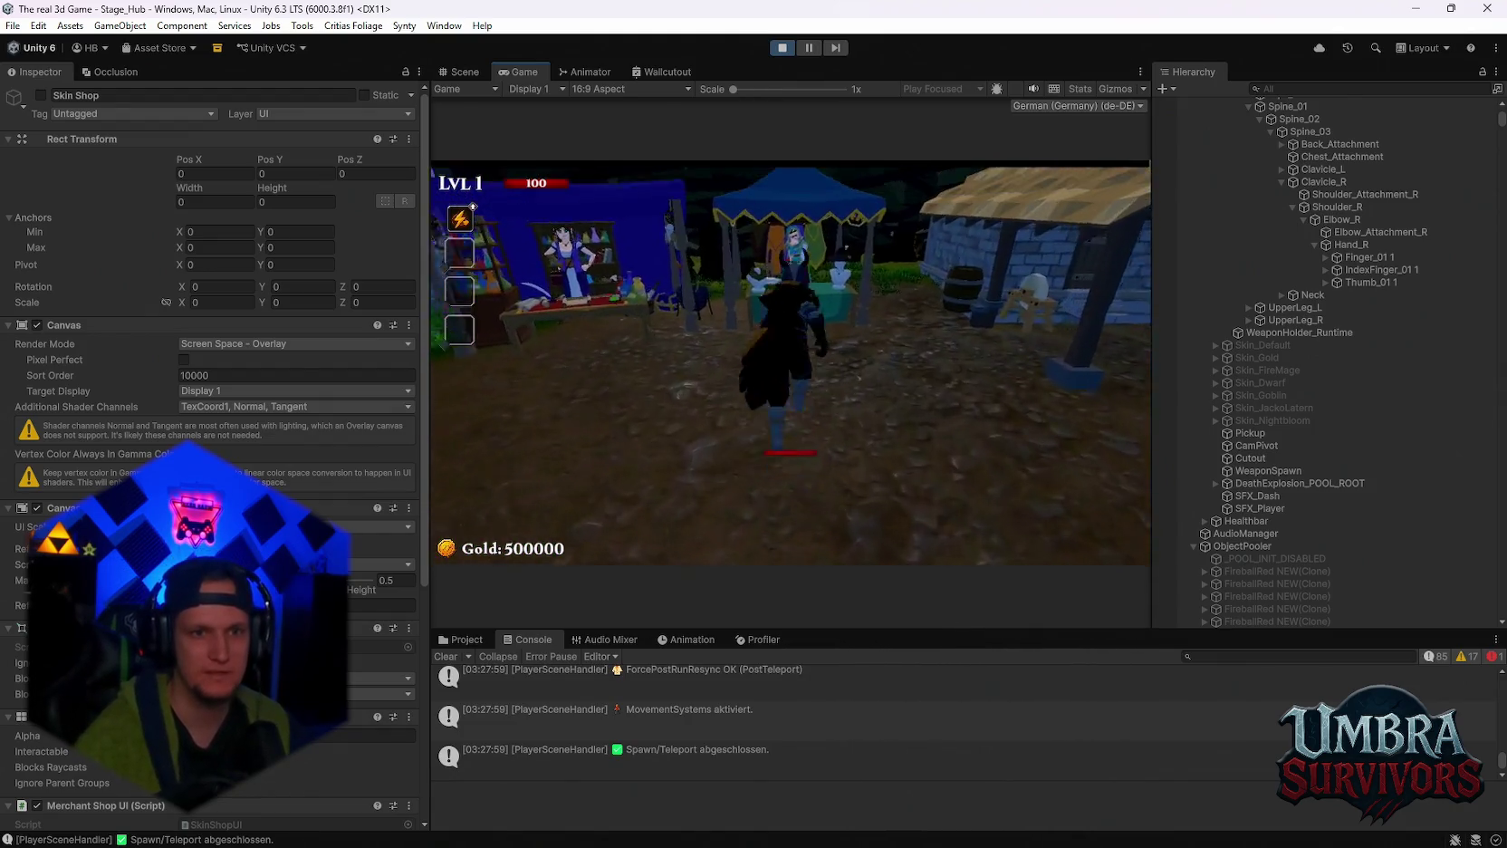
# Open the Skin Shop at the merchant and scroll the cards down to Nightbloom.
pyautogui.press('e')
pyautogui.scroll(3, 806, 435)
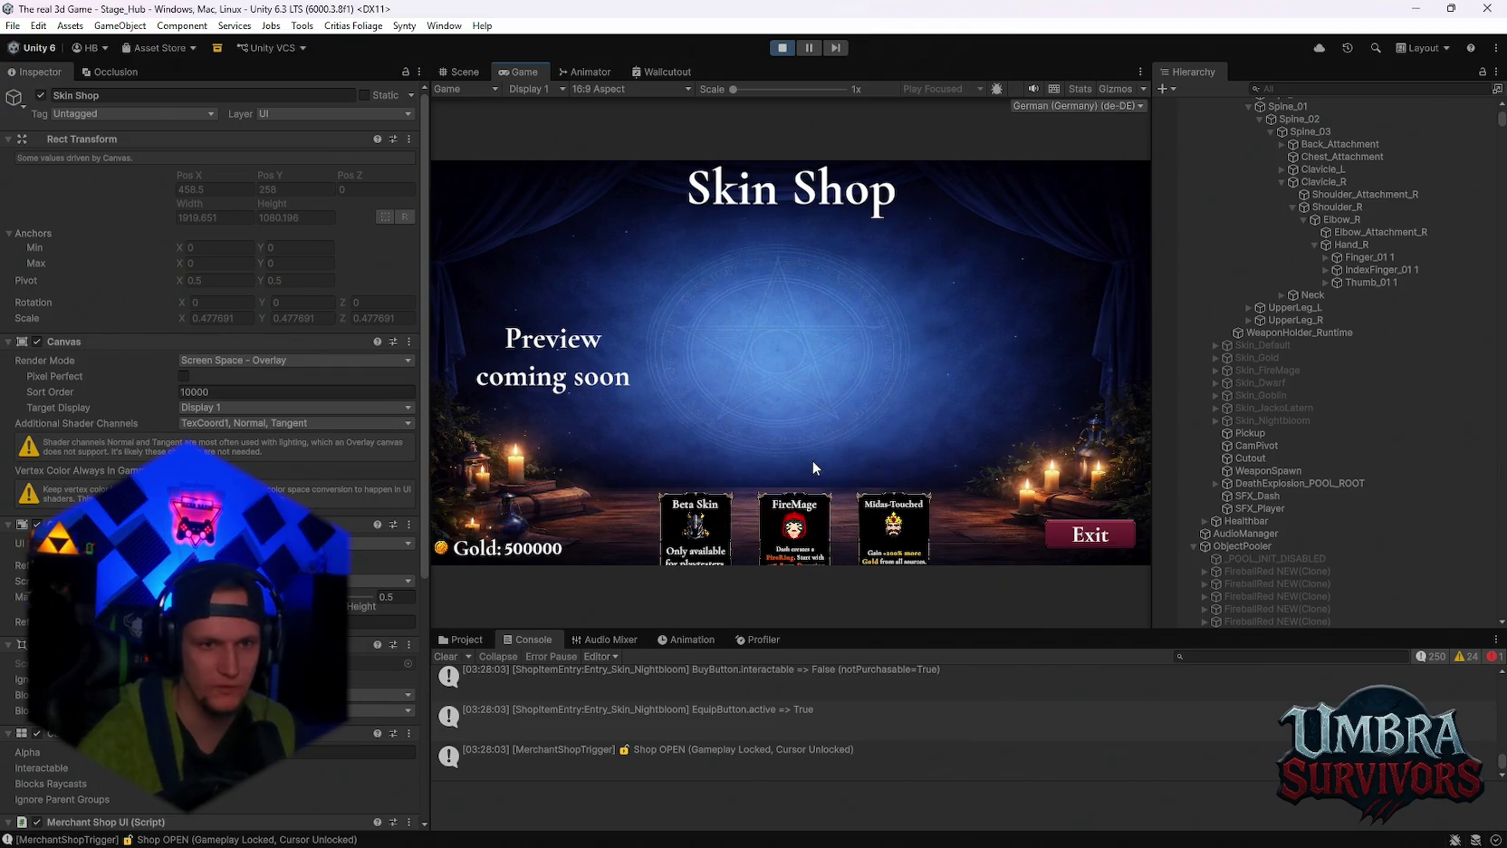
pyautogui.scroll(-3, 794, 498)
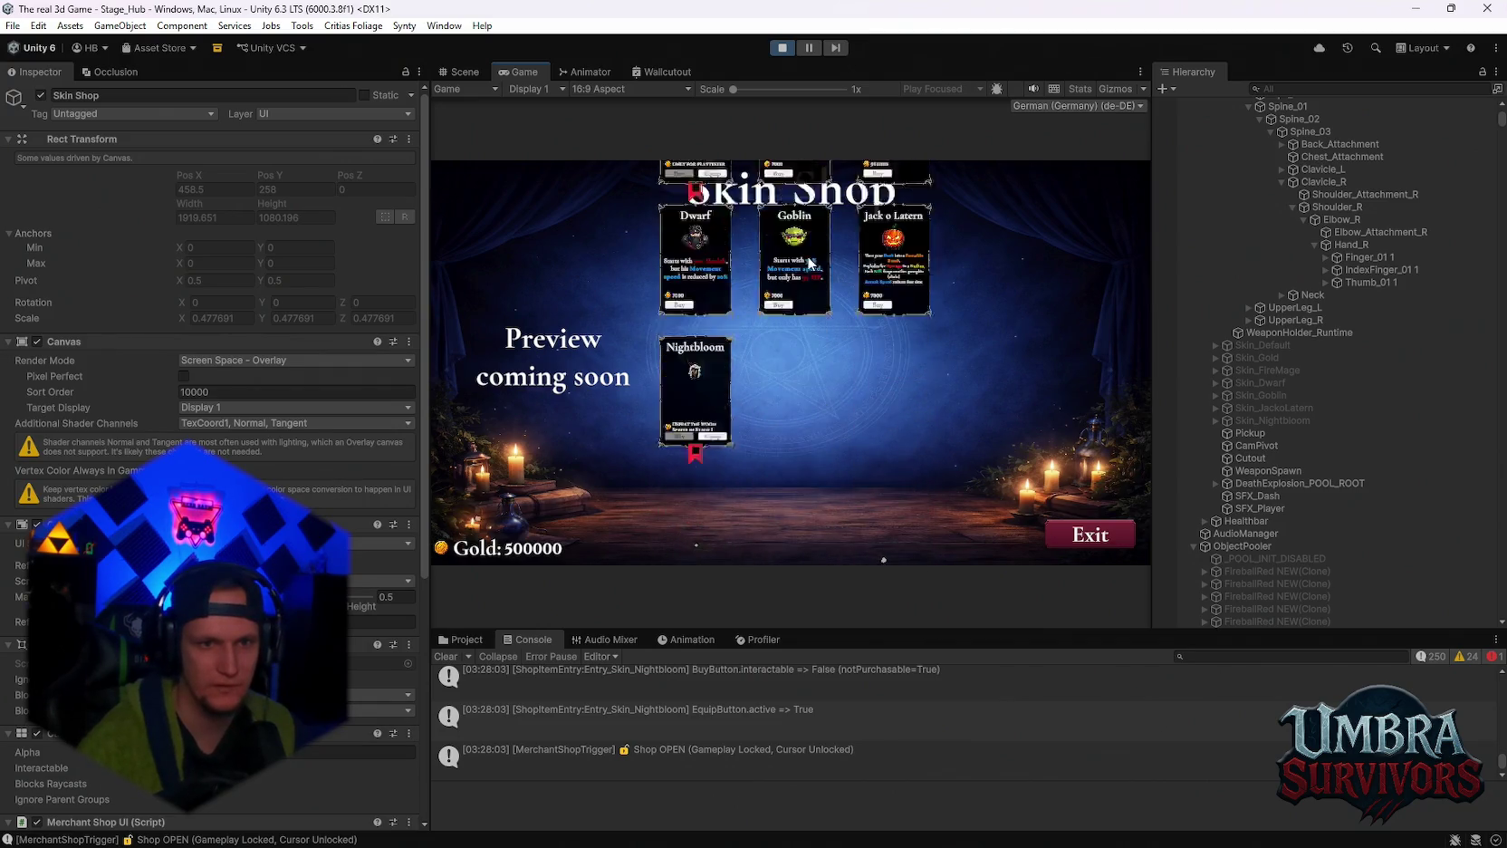
pyautogui.scroll(3, 793, 505)
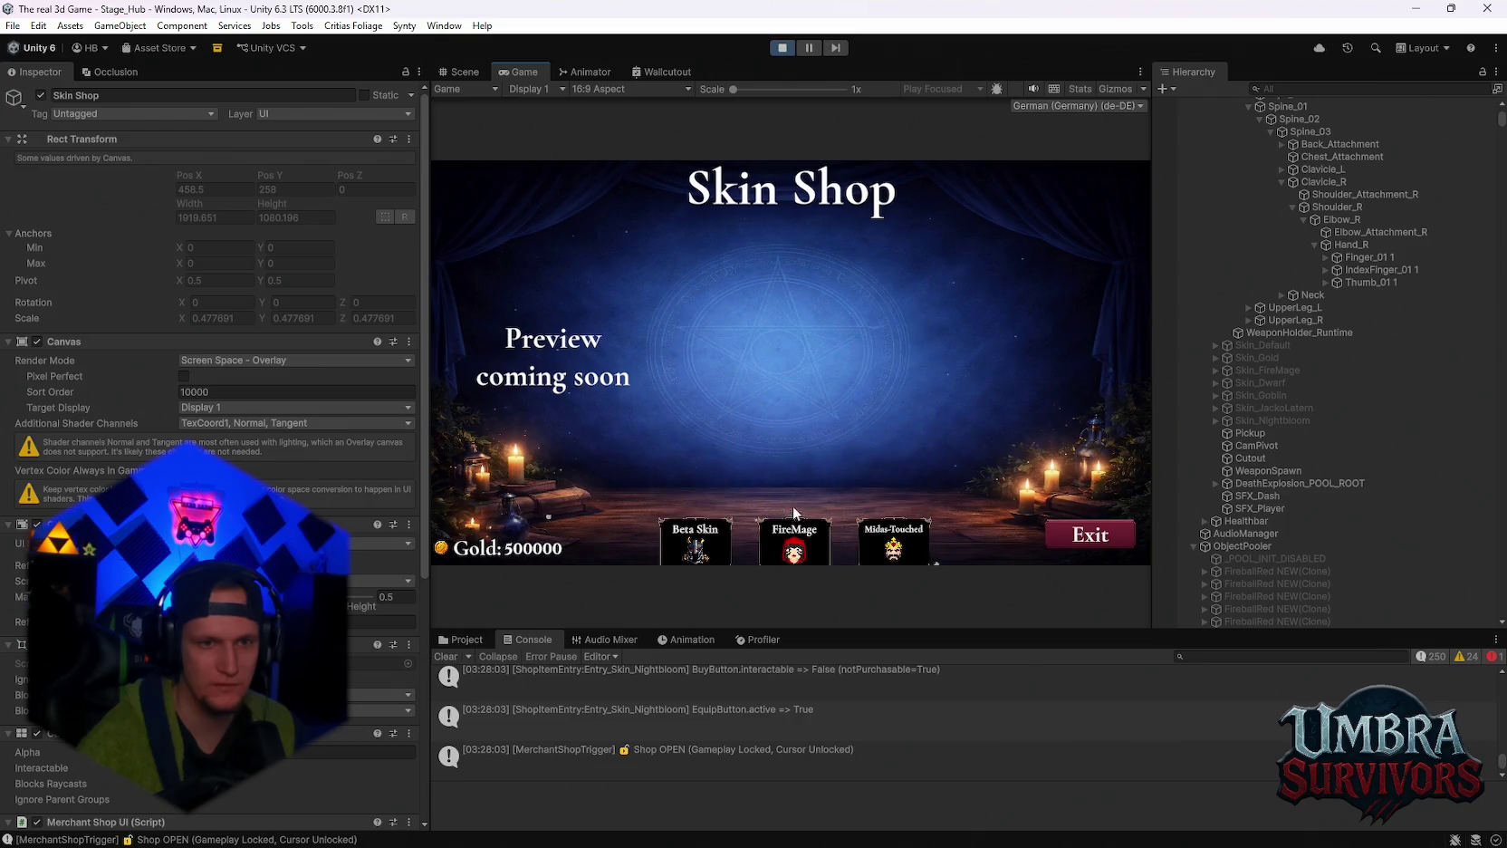
pyautogui.scroll(2, 789, 491)
pyautogui.scroll(-3, 796, 492)
pyautogui.scroll(1, 796, 485)
pyautogui.scroll(-2, 786, 435)
pyautogui.scroll(2, 786, 436)
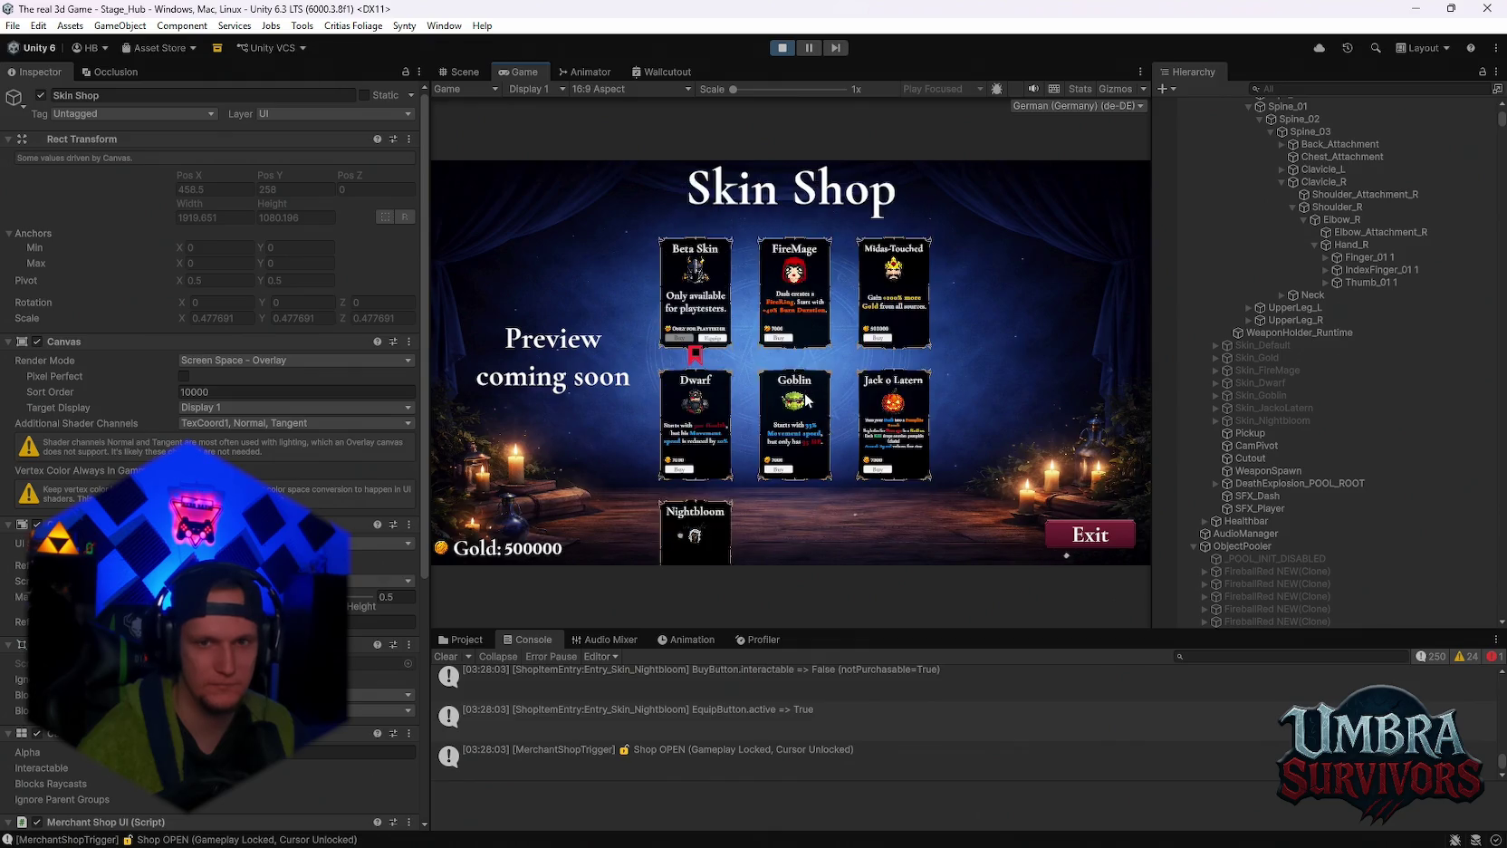
pyautogui.scroll(-2, 786, 436)
pyautogui.scroll(5, 1279, 500)
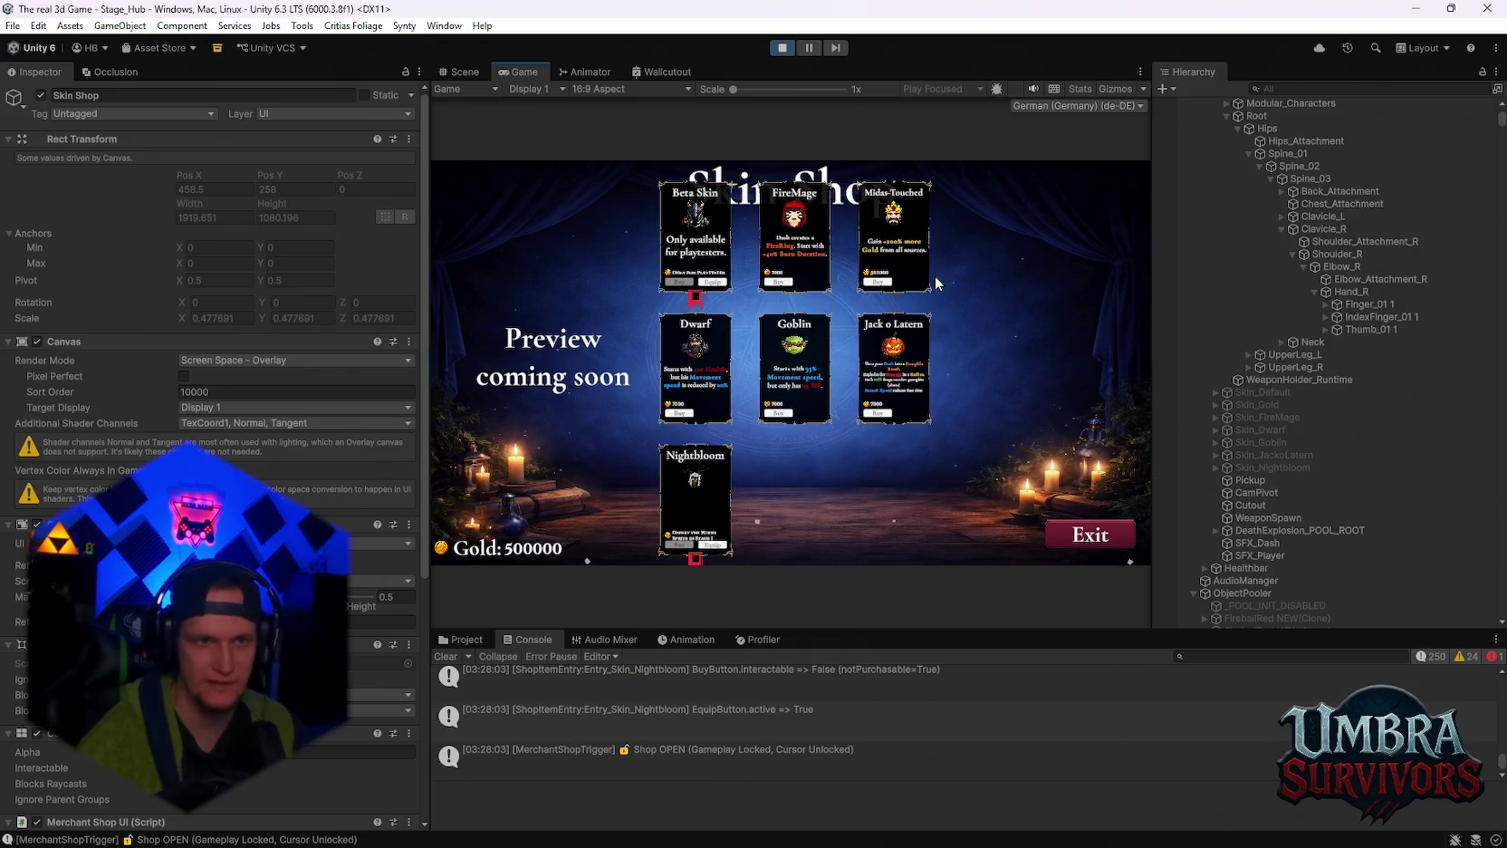
pyautogui.scroll(7, 1272, 368)
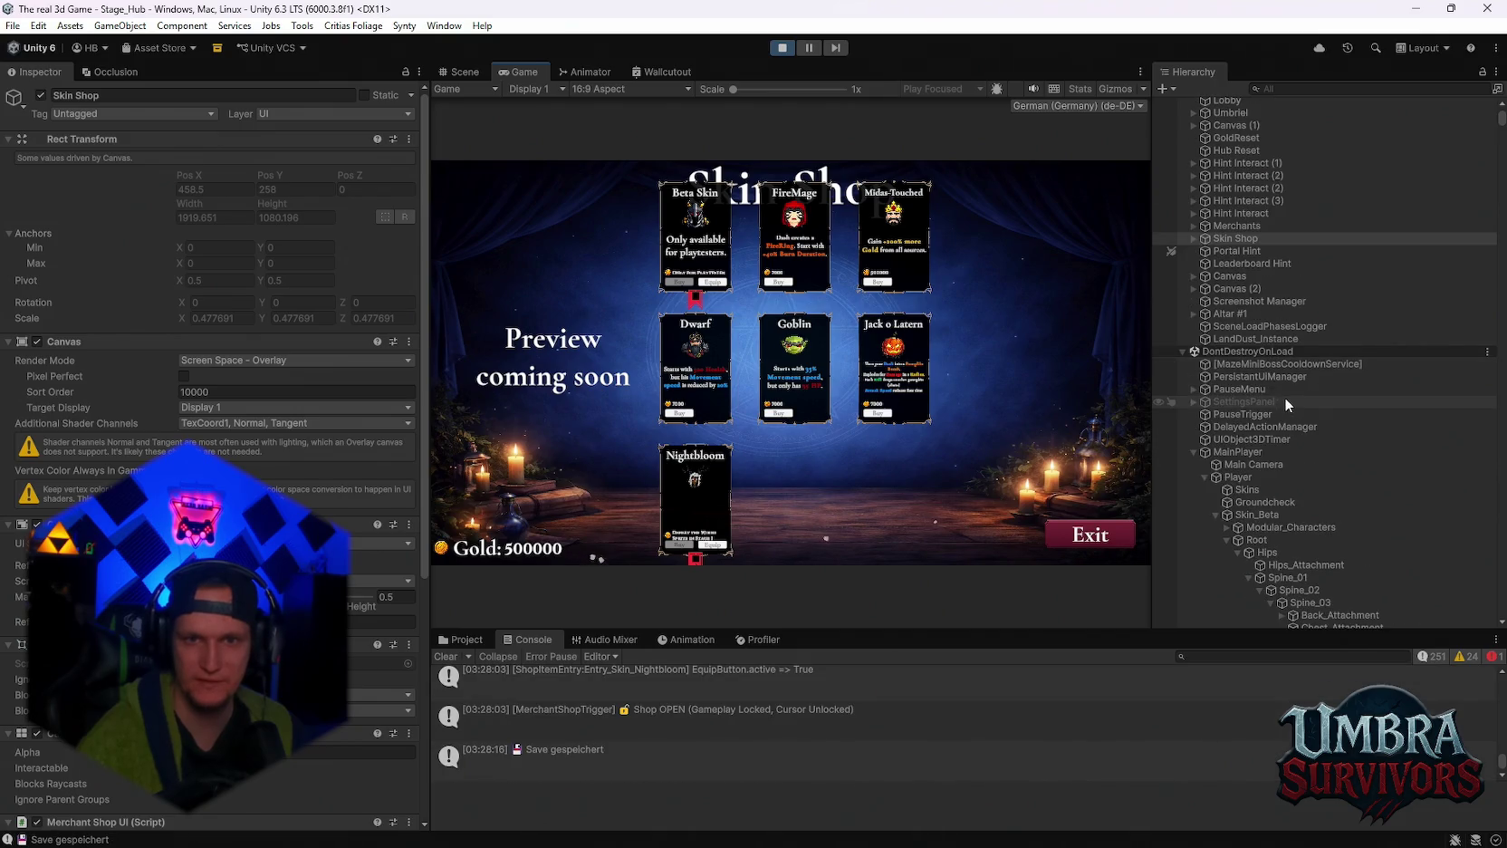
# Inspect Scroll View, Viewport, Scrollbar Vertical, Handle and Sliding Area, and turn on Gizmos.
pyautogui.click(1191, 238)
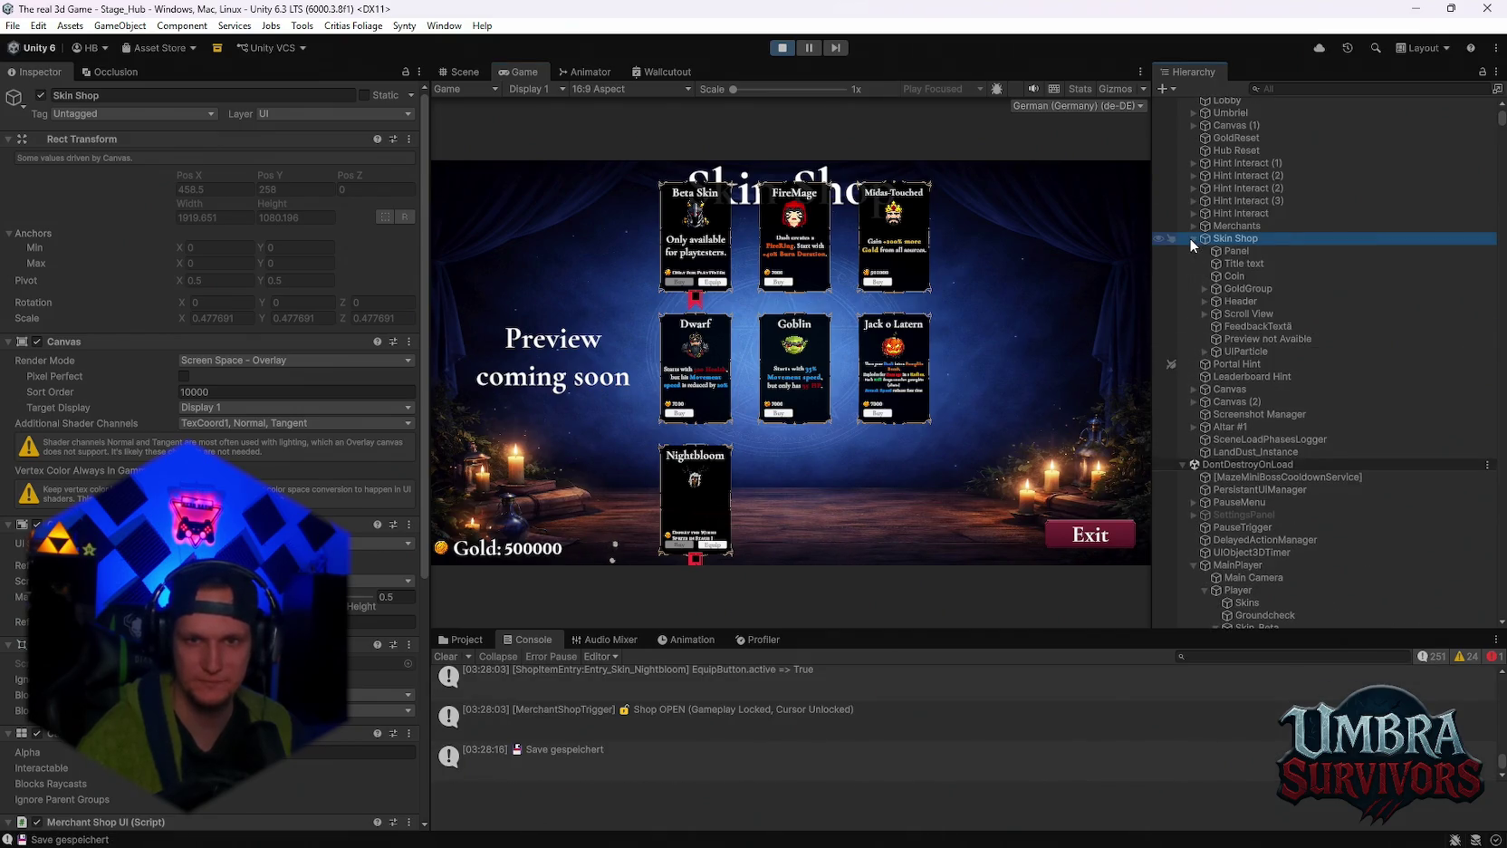
pyautogui.click(1203, 314)
pyautogui.click(1215, 327)
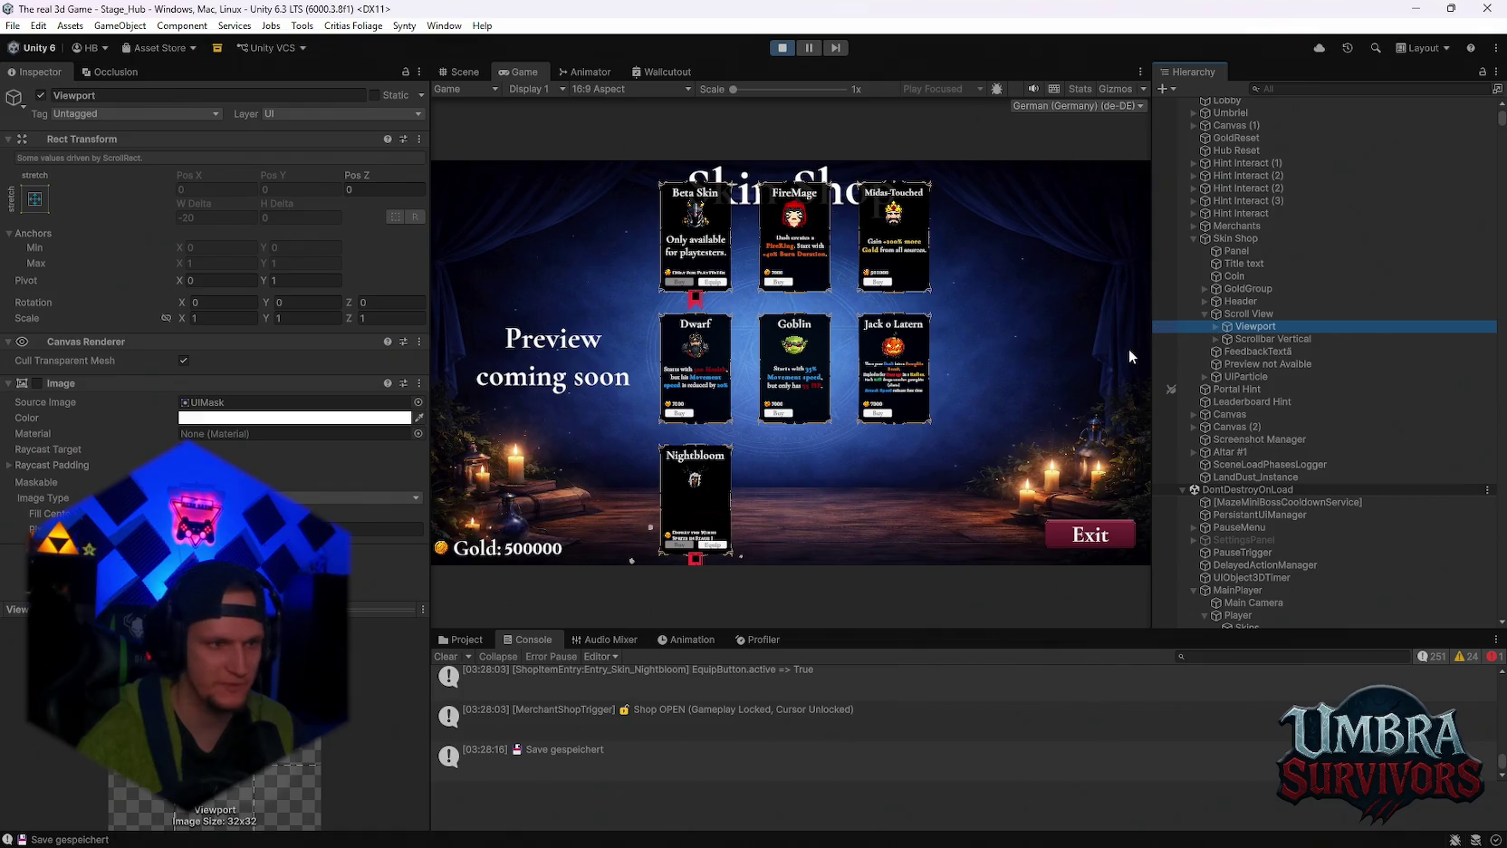
pyautogui.click(1212, 338)
pyautogui.click(1215, 339)
pyautogui.click(1227, 352)
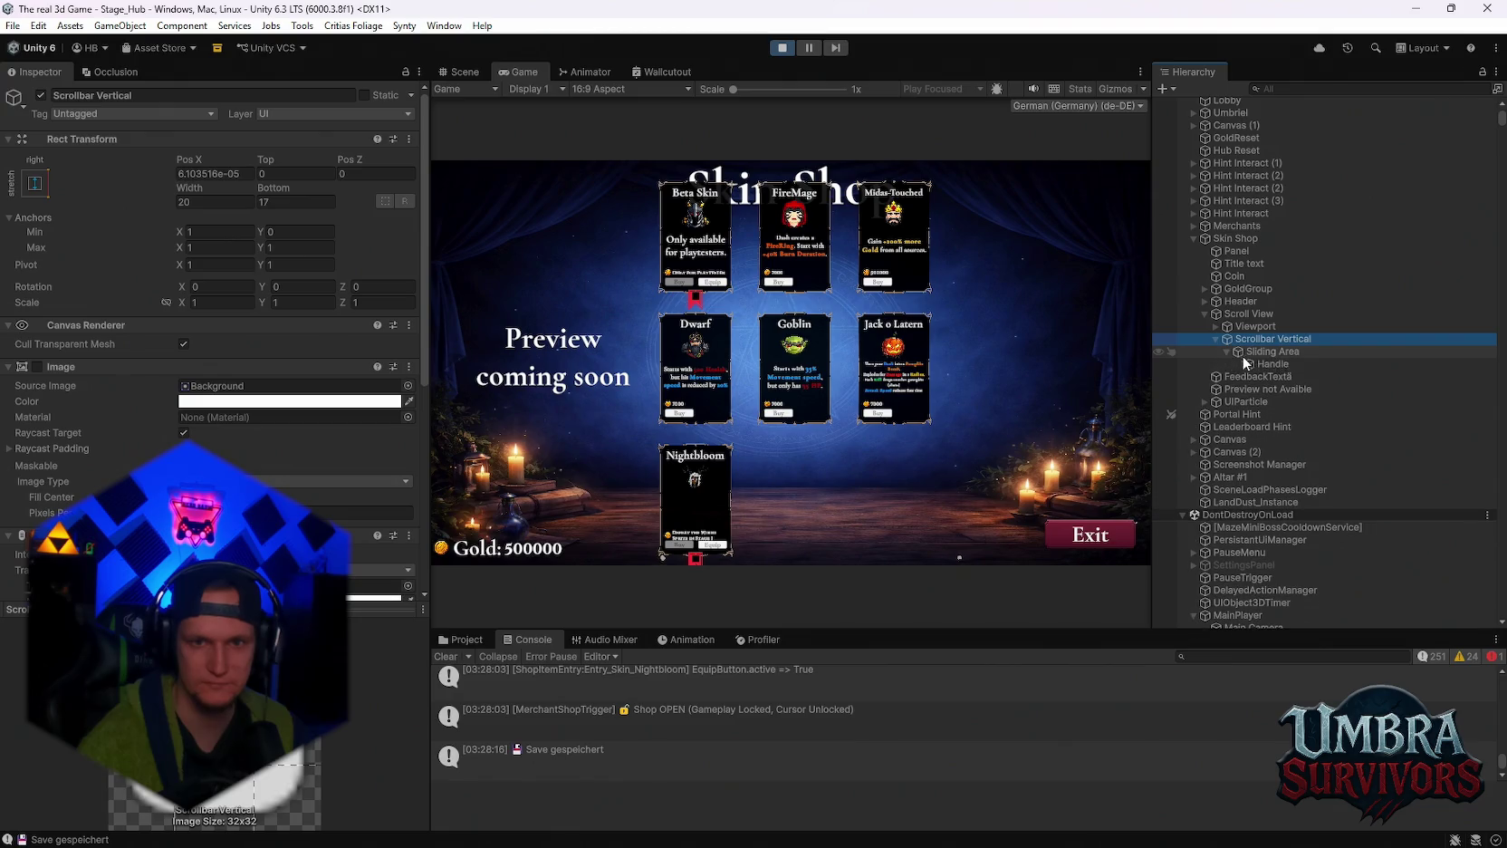
pyautogui.click(1247, 363)
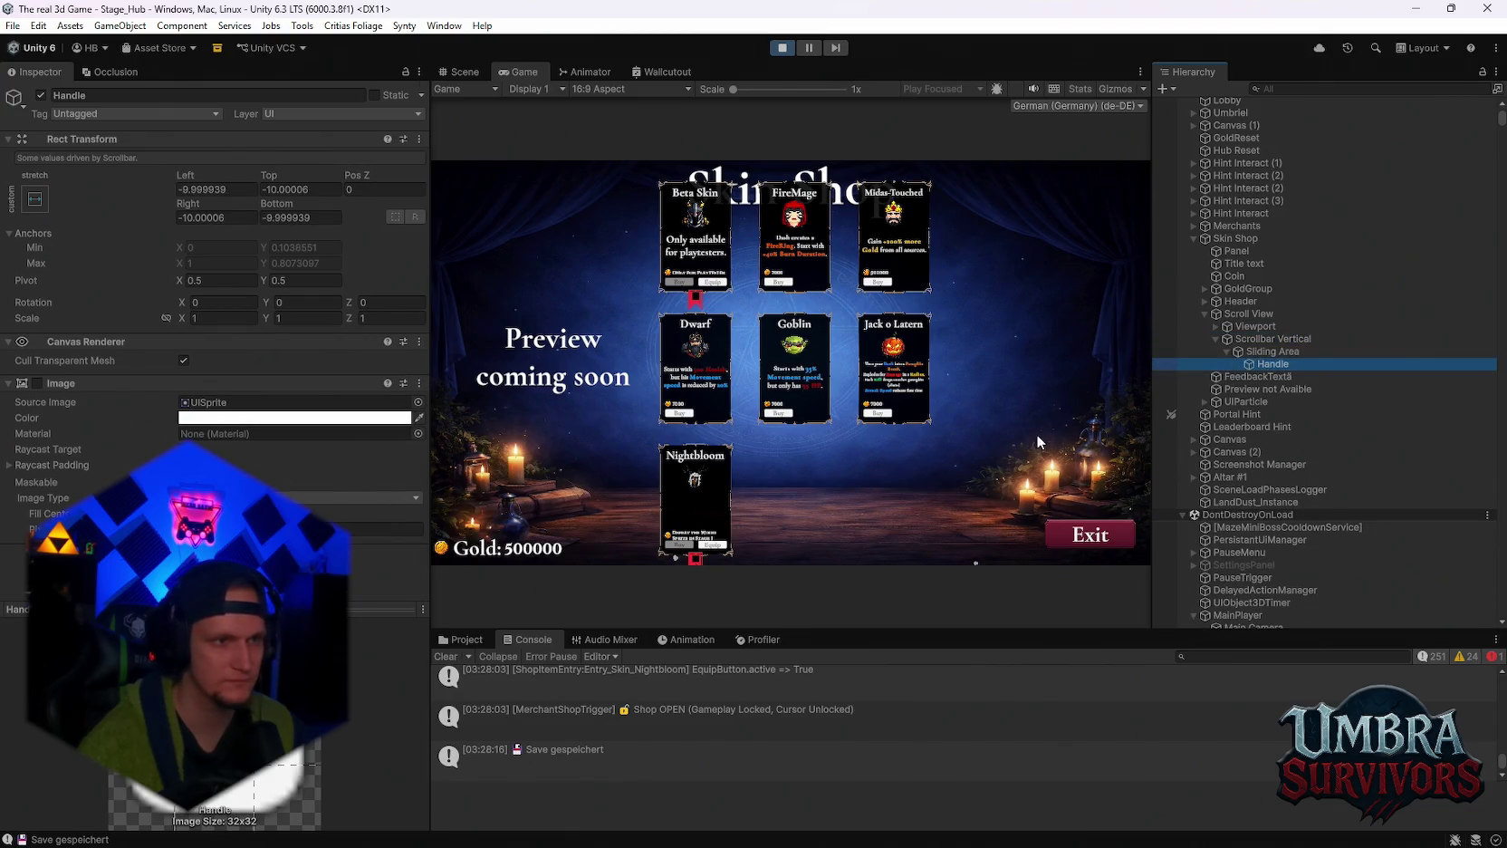
pyautogui.click(1270, 352)
pyautogui.click(1252, 326)
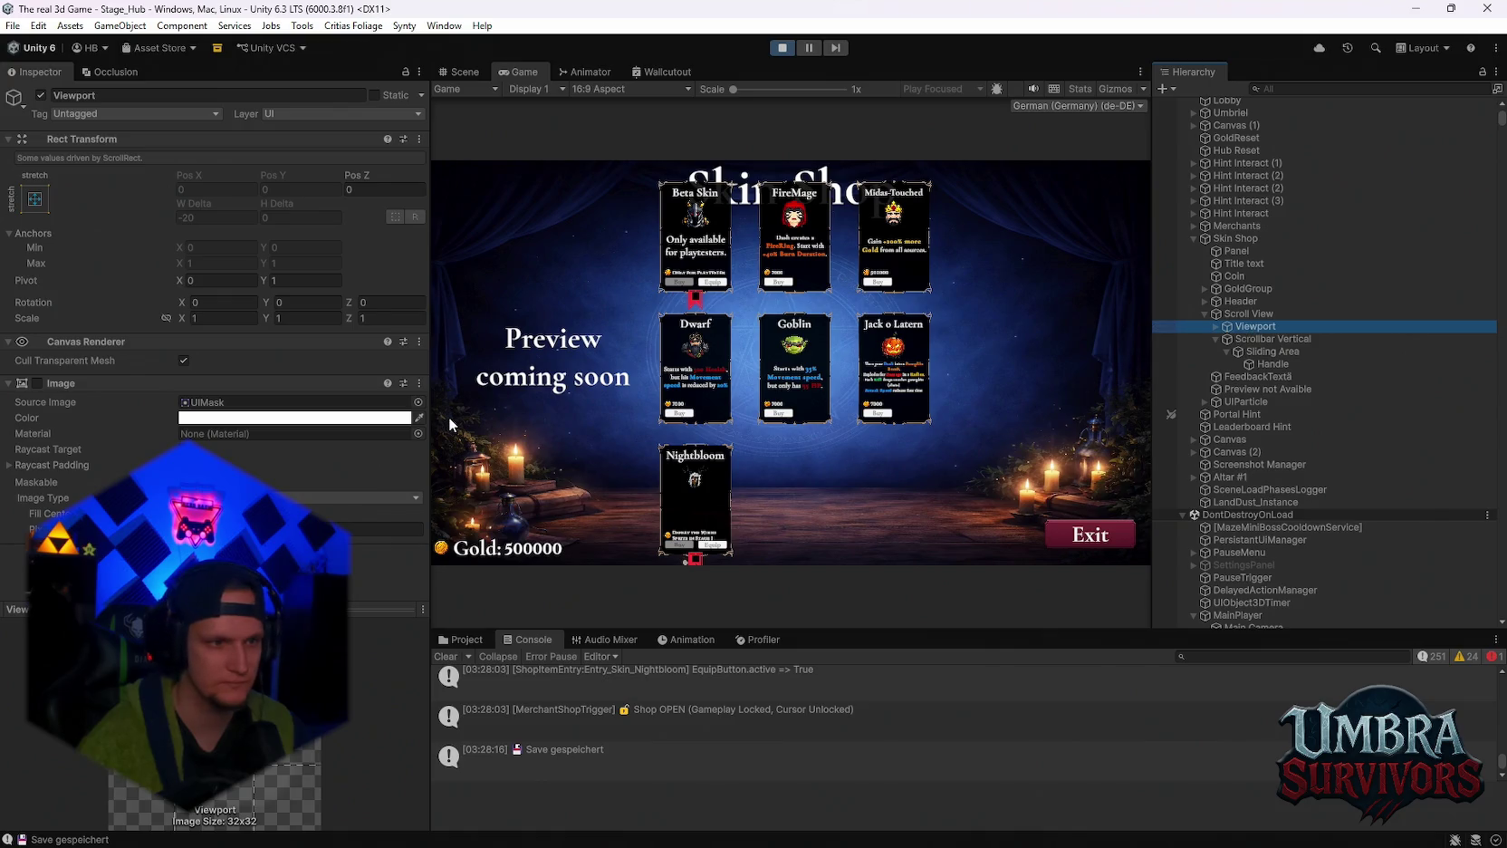
pyautogui.click(1120, 87)
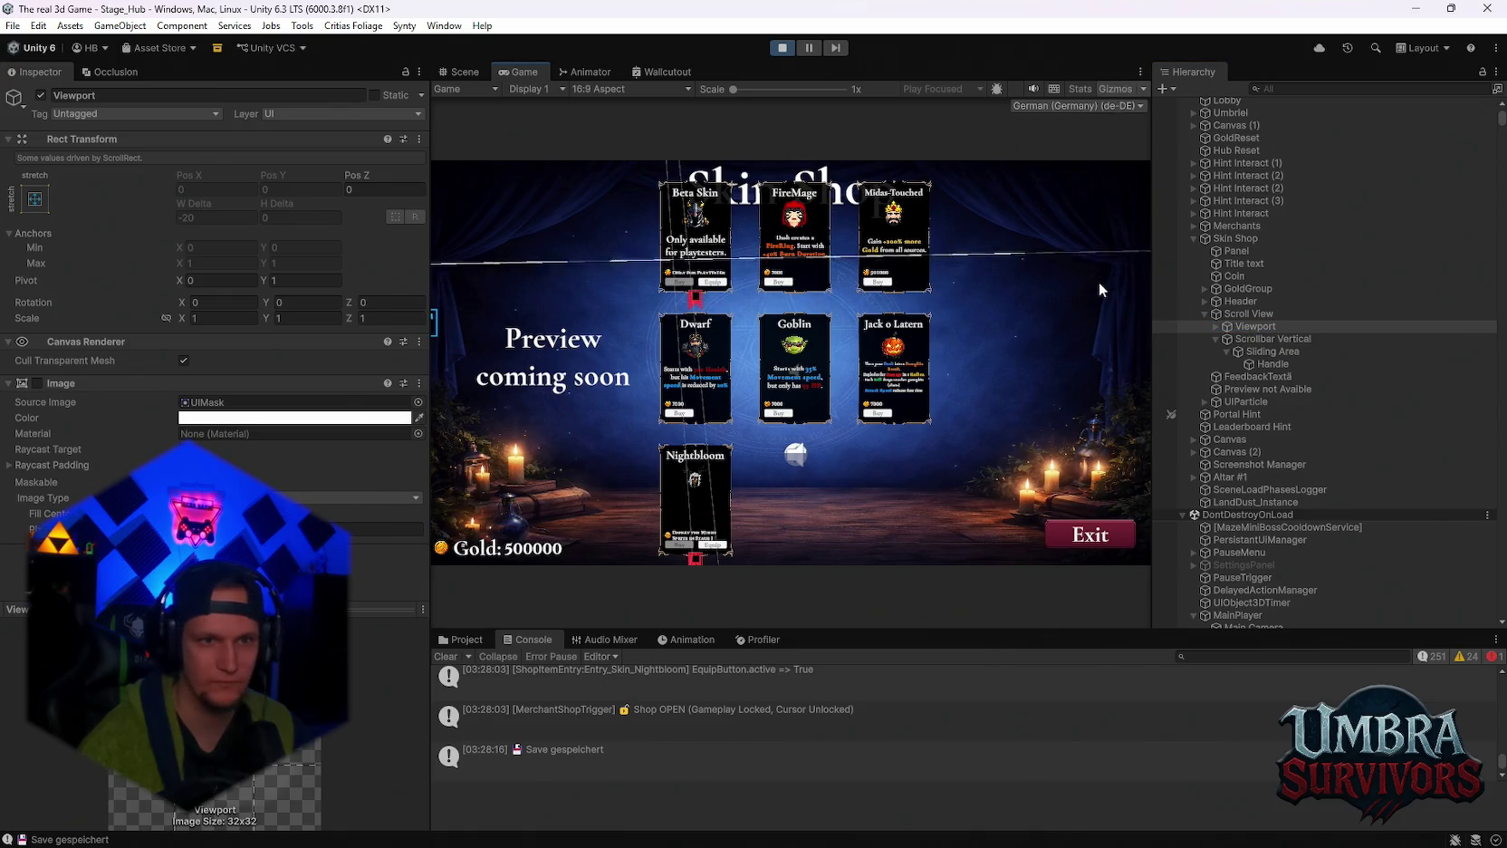
pyautogui.click(1236, 314)
# Lower Scroll Sensitivity slightly and enable the Viewport's mask Image.
pyautogui.scroll(-3, 216, 447)
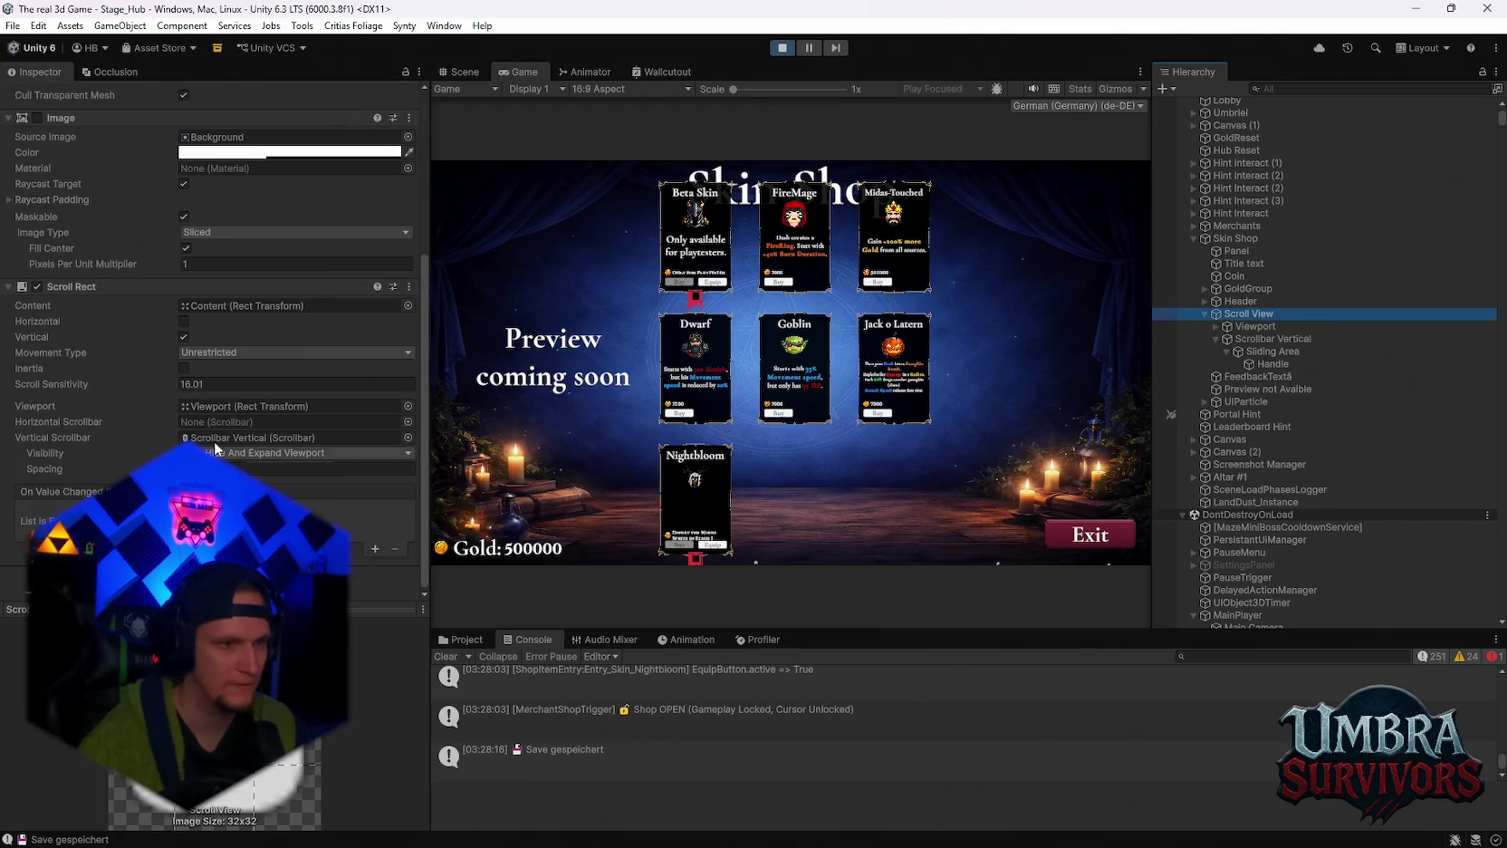
pyautogui.moveTo(170, 384); pyautogui.dragTo(156, 388)
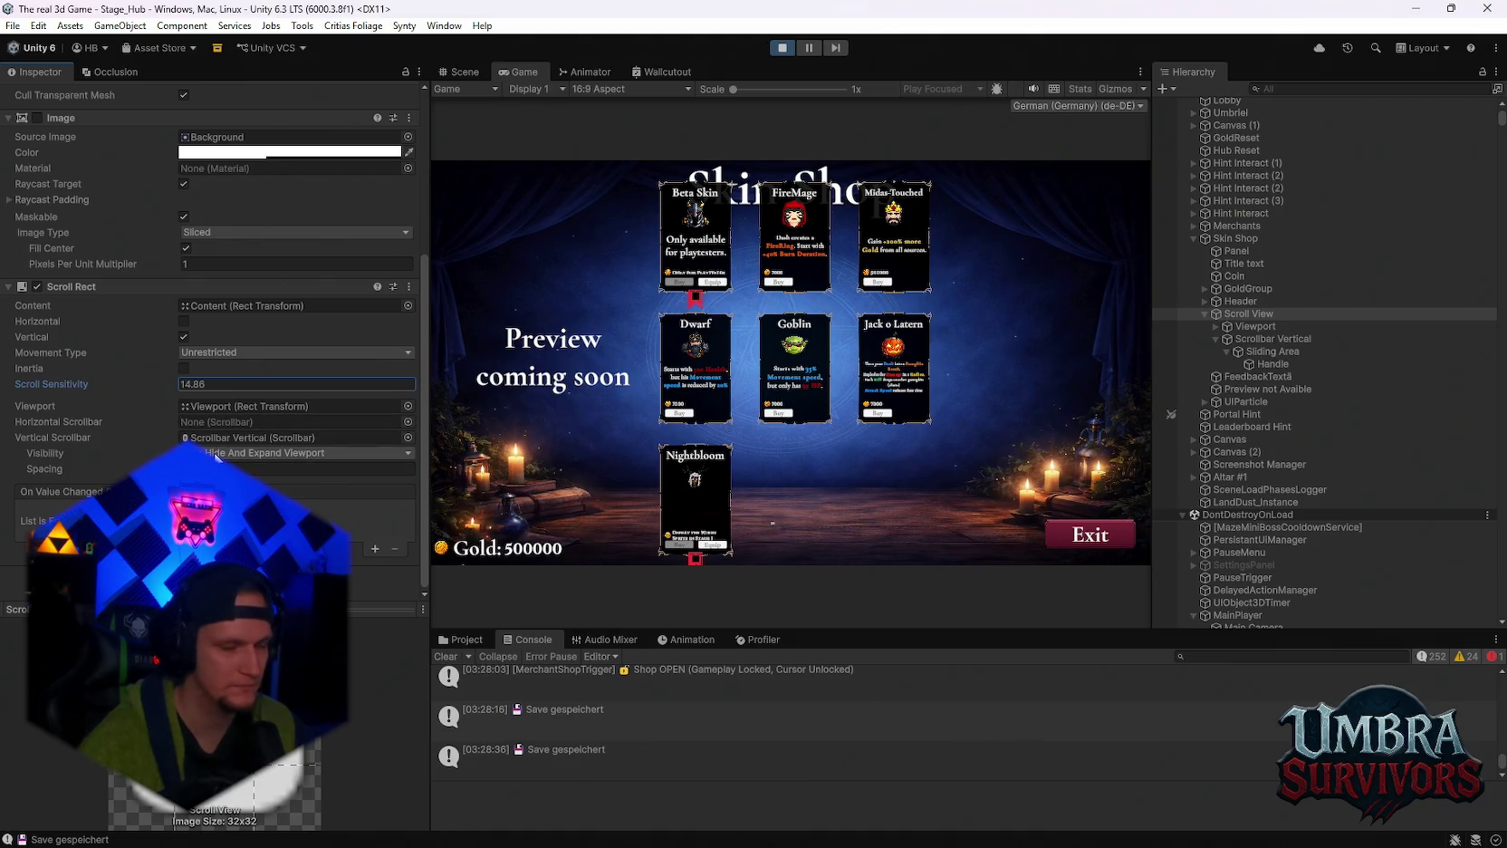
pyautogui.scroll(1, 216, 457)
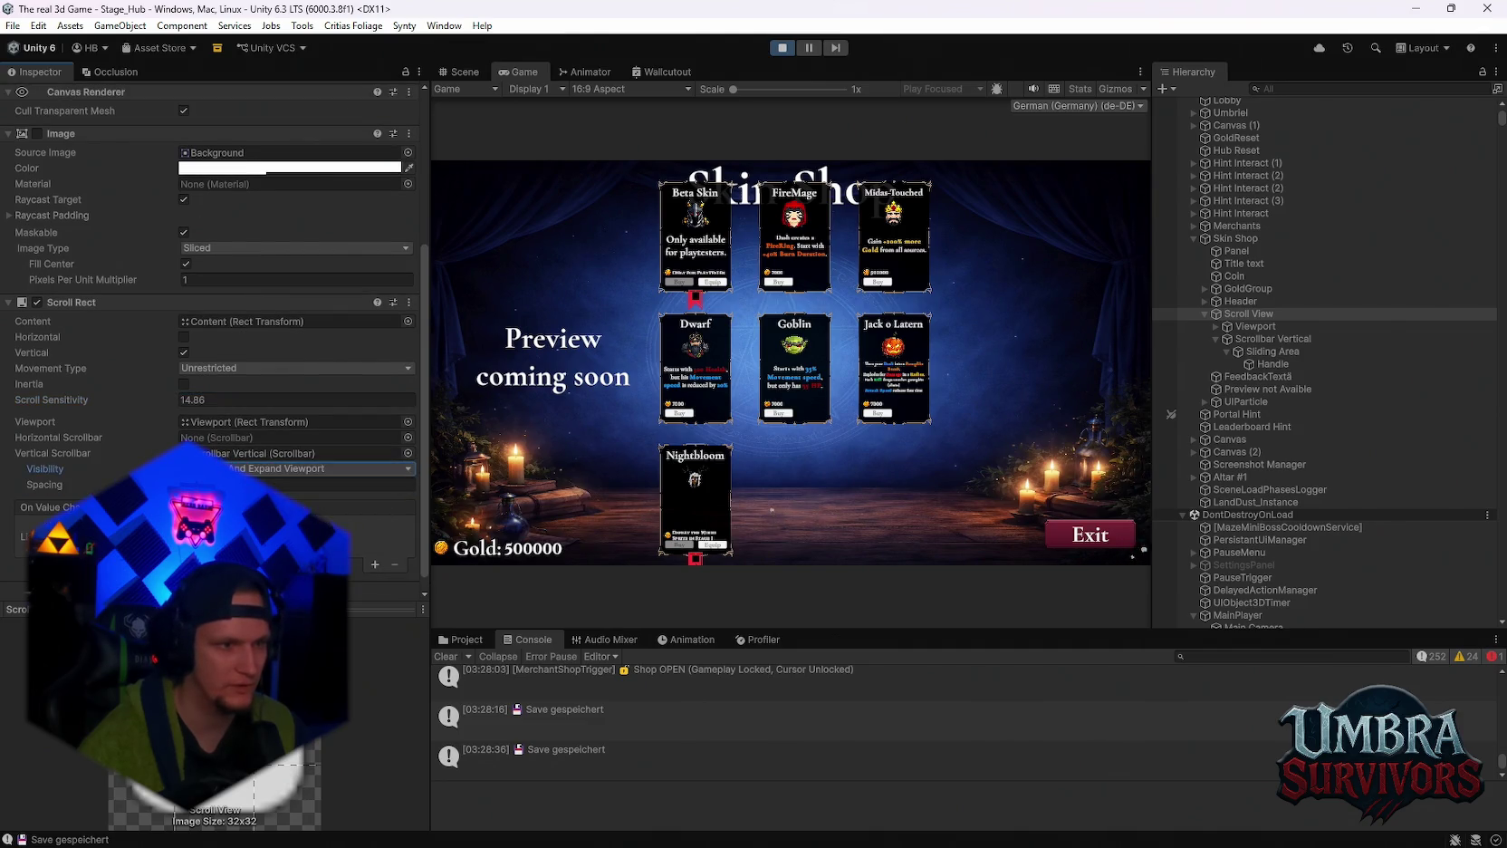
pyautogui.click(1264, 326)
pyautogui.click(37, 383)
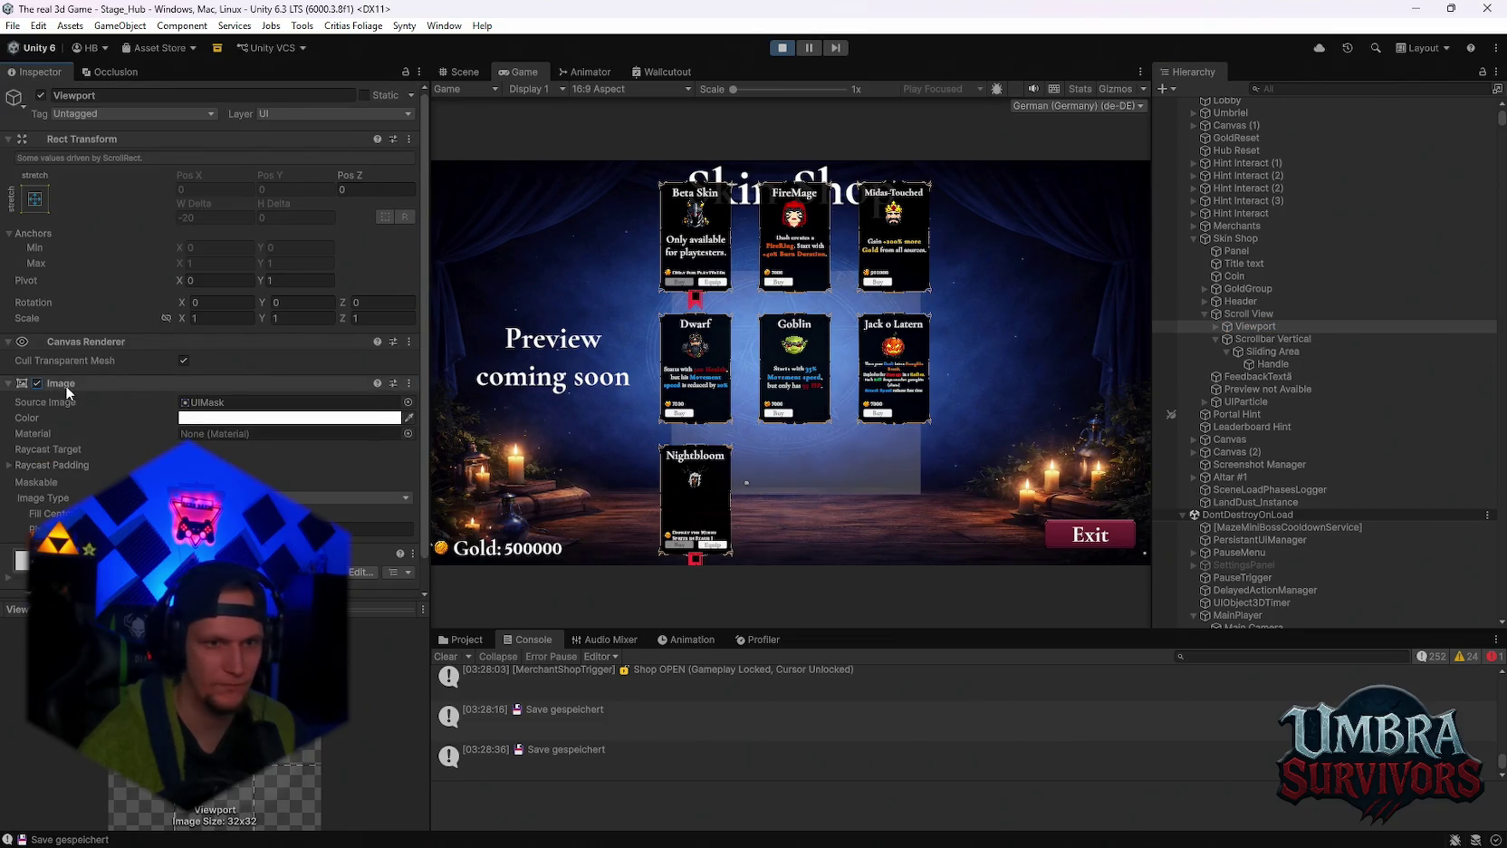
# Expand Viewport and Content, then edit Content's Grid Layout Group Constraint Count.
pyautogui.click(1217, 326)
pyautogui.click(1226, 338)
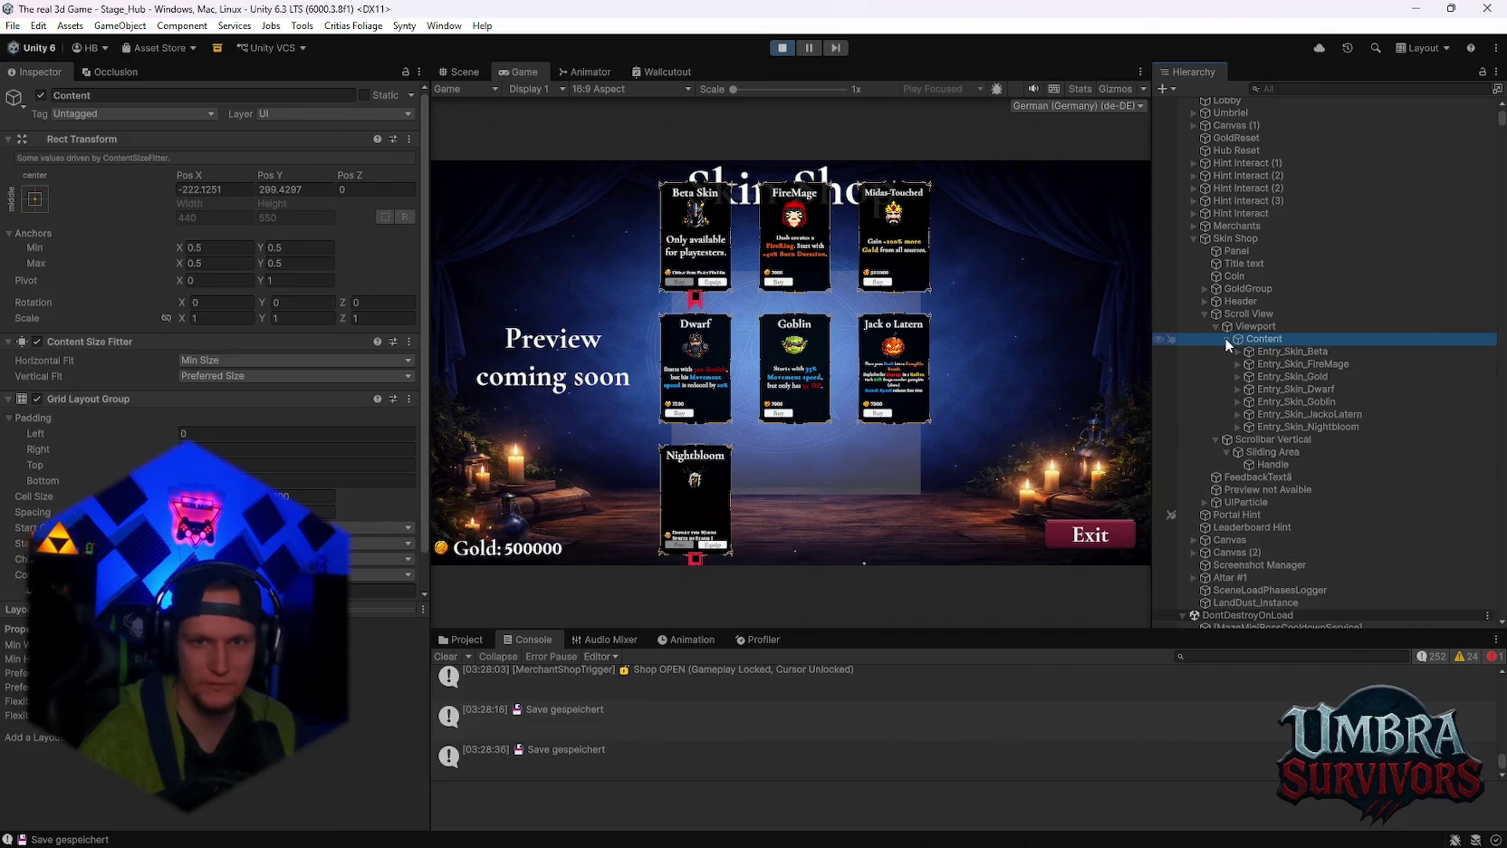
pyautogui.click(1248, 338)
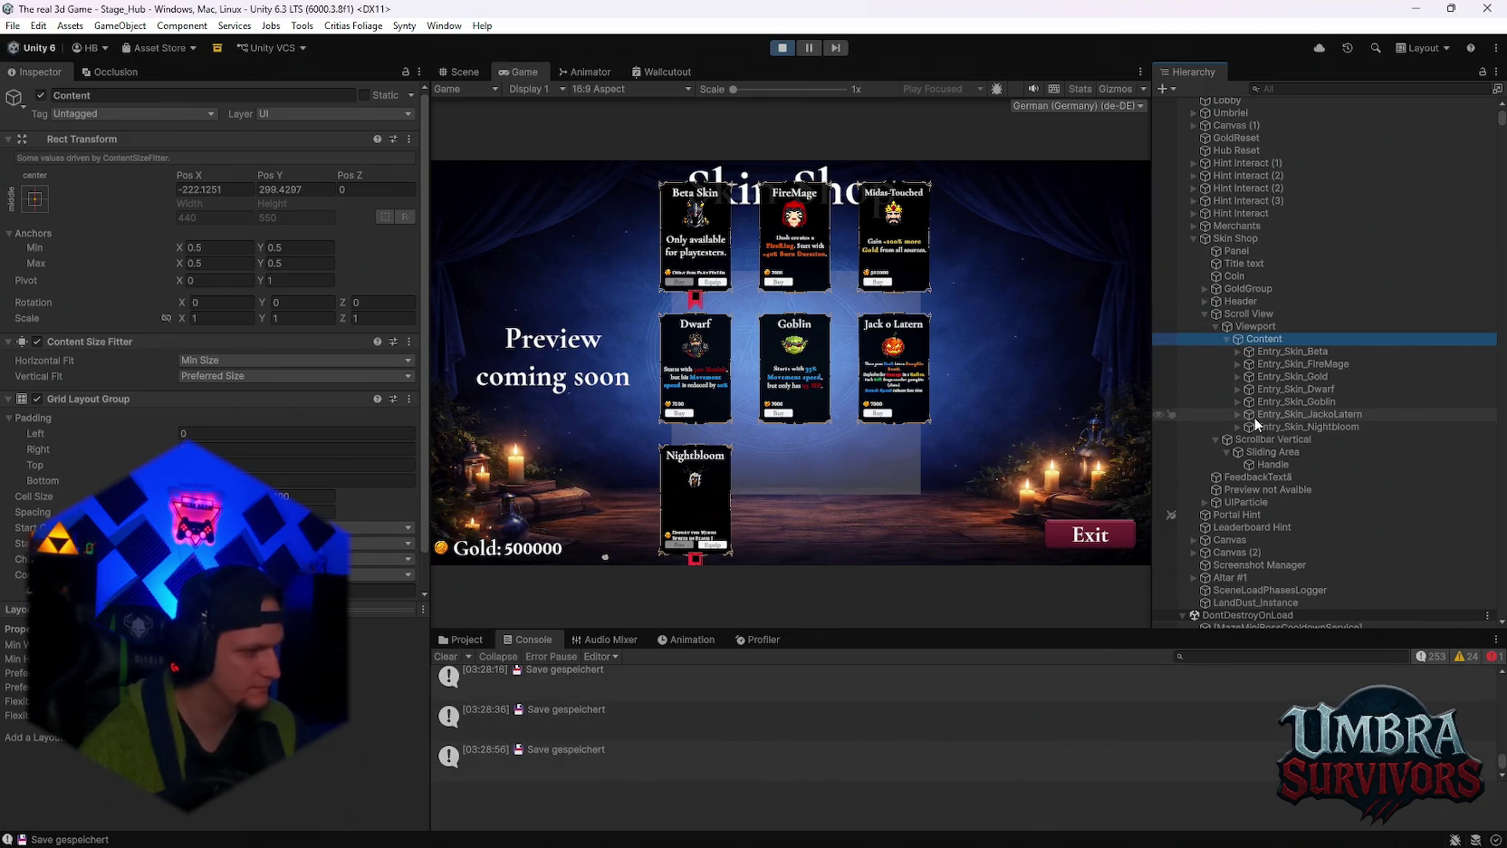
pyautogui.click(1259, 327)
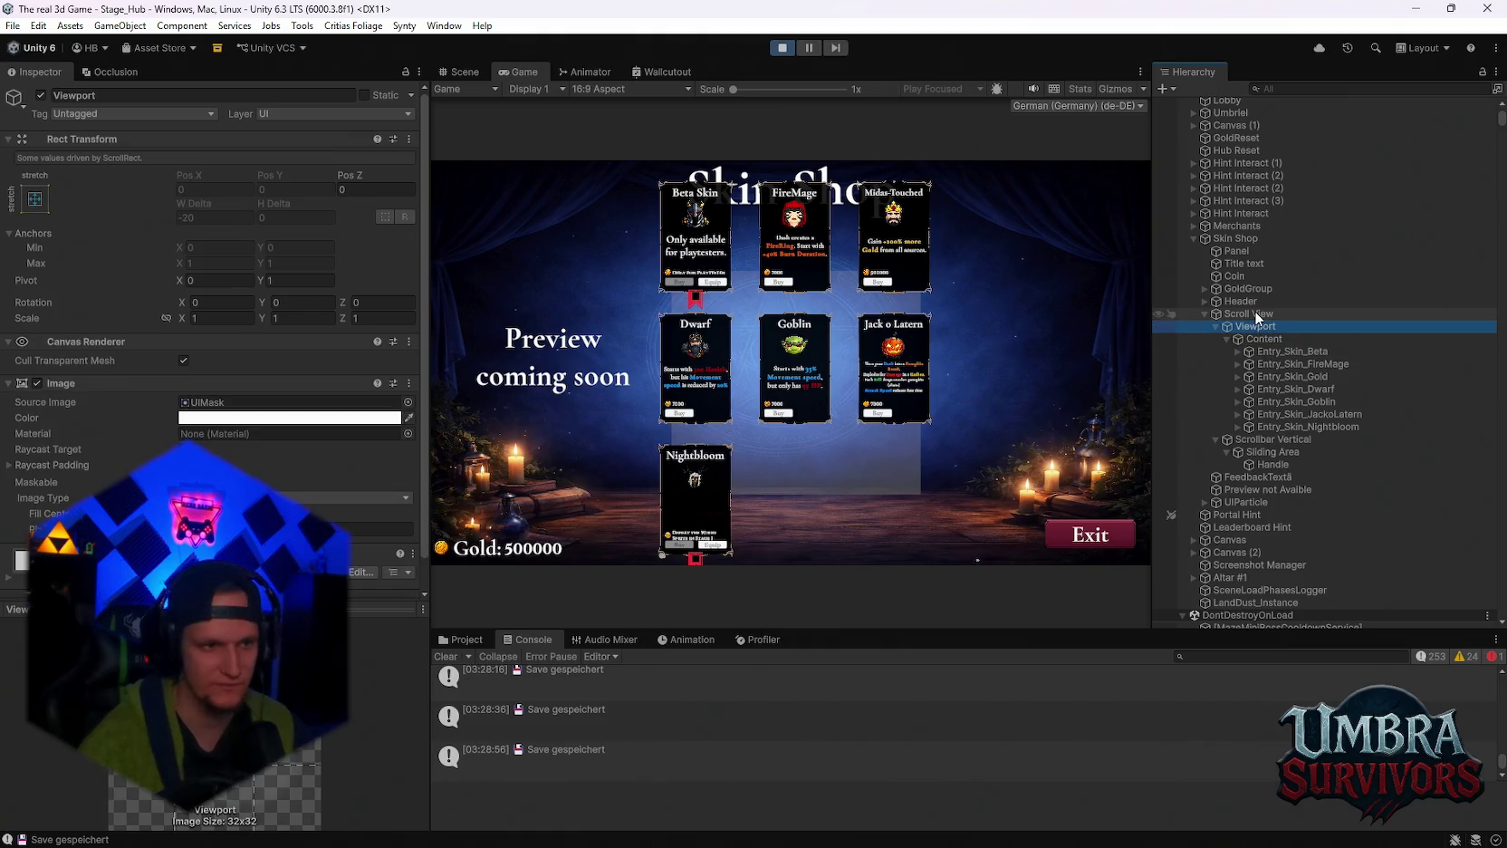
pyautogui.scroll(-1, 286, 406)
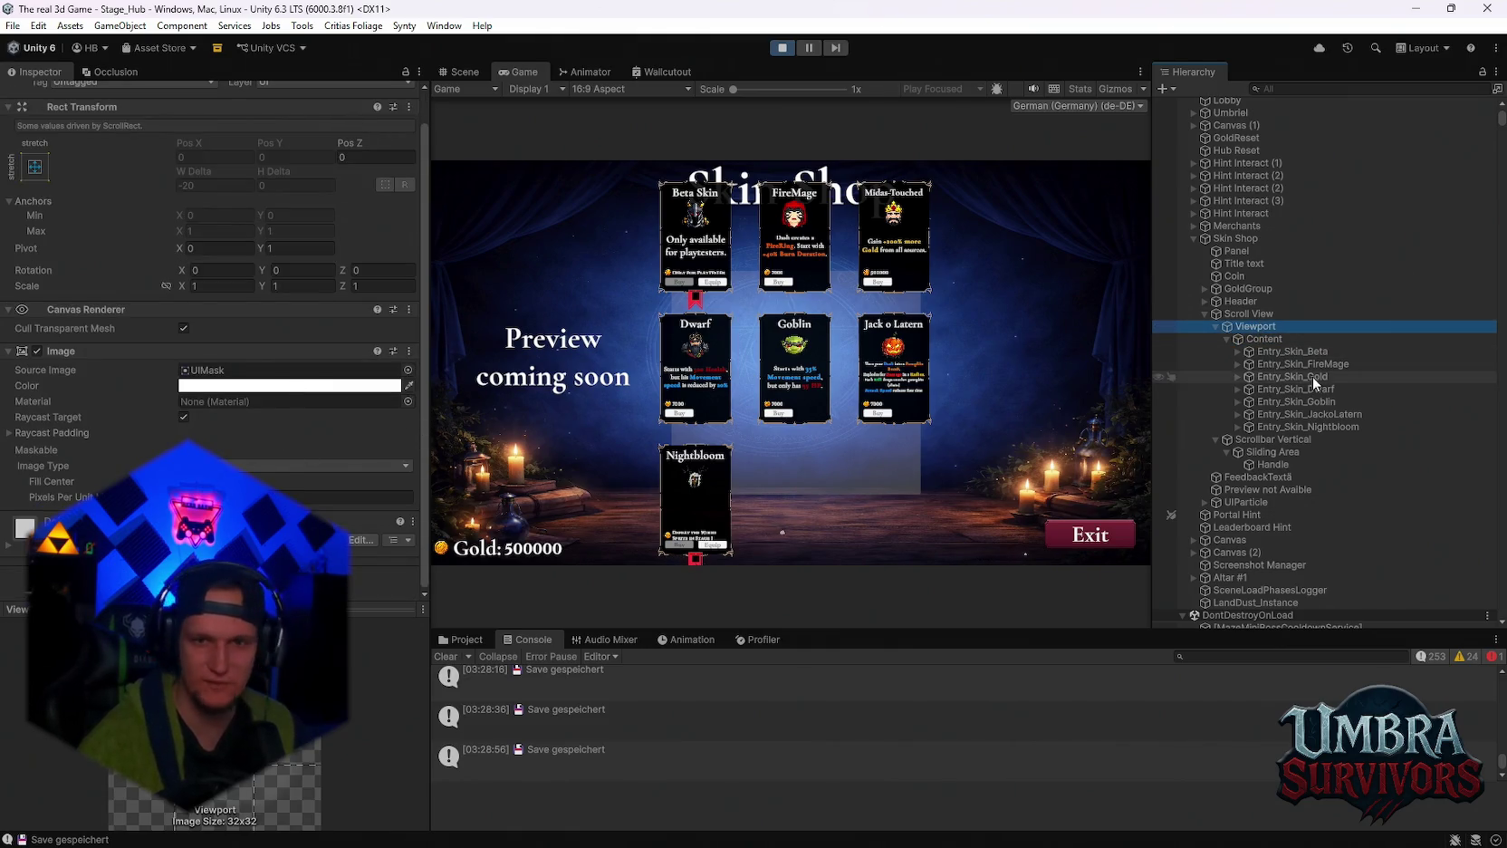
pyautogui.click(1295, 339)
pyautogui.scroll(-1, 297, 442)
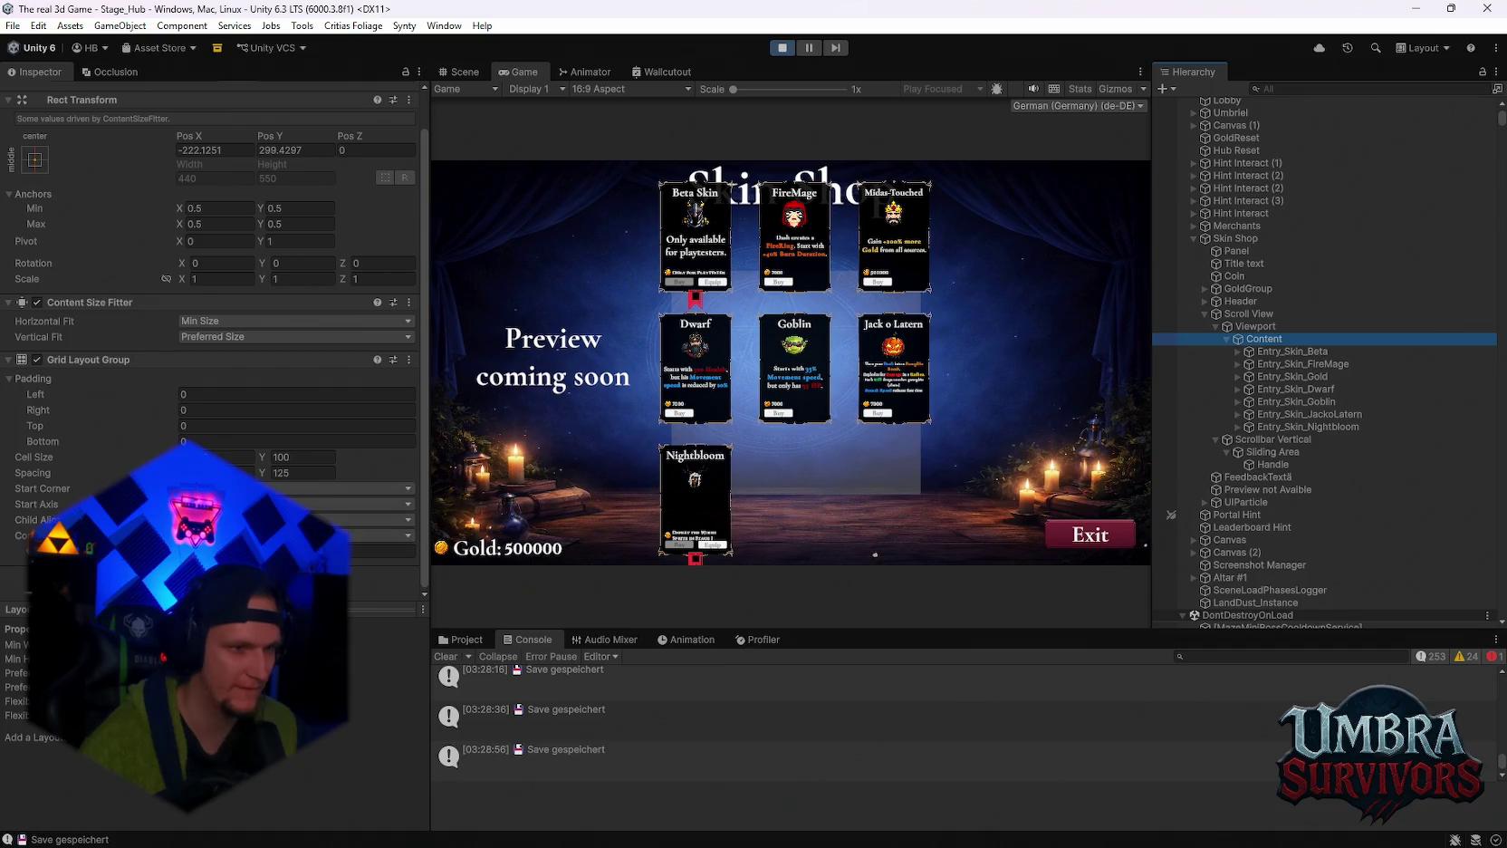
pyautogui.click(381, 551)
# Try Grid Layout Group Constraint Counts of 2, 3 and 4, settling on 3 columns.
pyautogui.write('2')
pyautogui.press('BackSpace')
pyautogui.write('3')
pyautogui.press('BackSpace')
pyautogui.write('4')
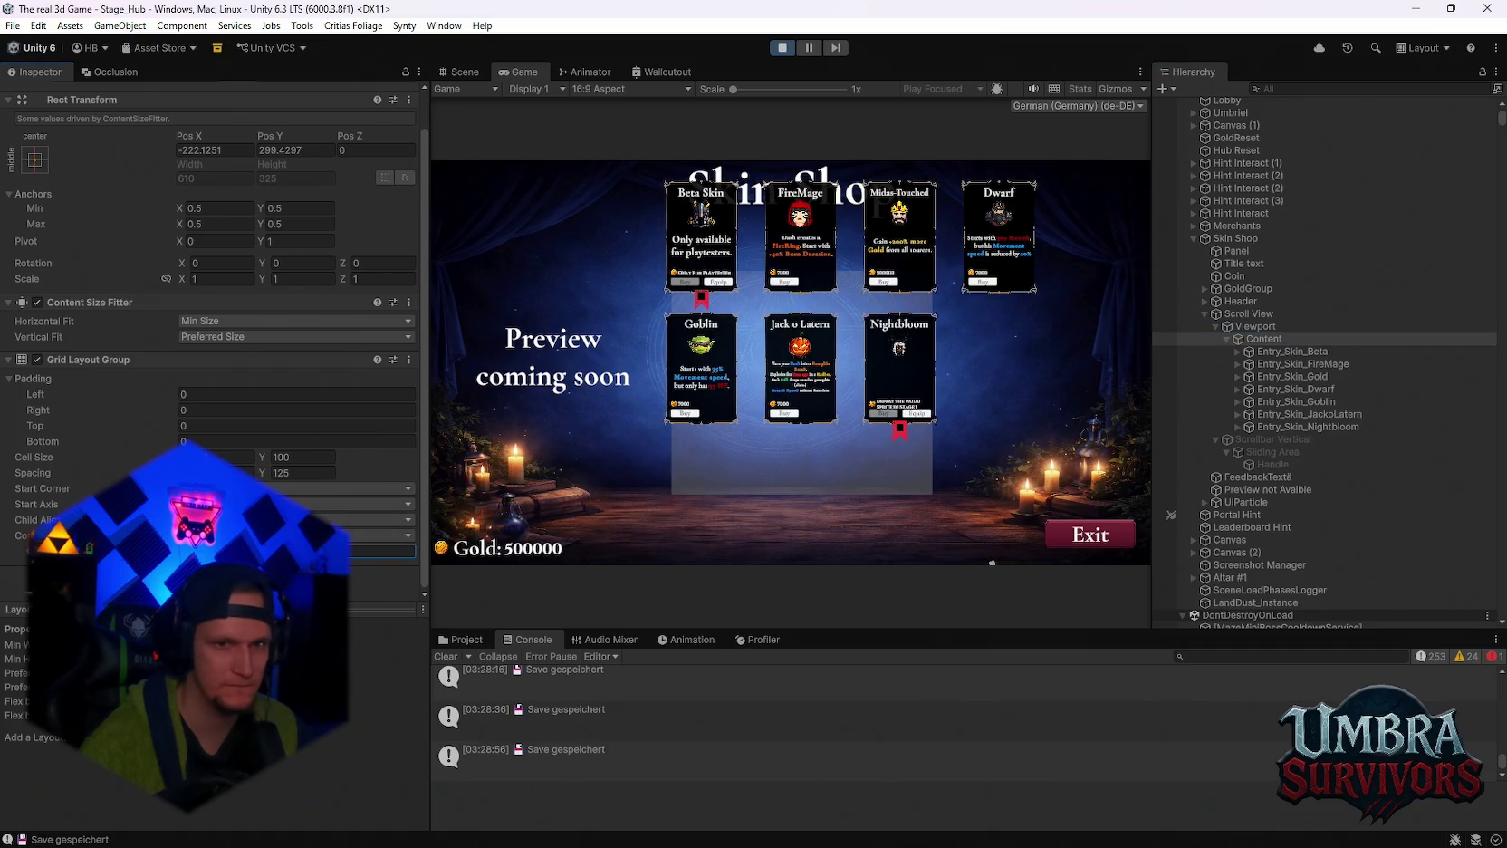
pyautogui.press('BackSpace')
pyautogui.write('3')
pyautogui.press('BackSpace')
pyautogui.write('4')
pyautogui.press('BackSpace')
pyautogui.write('2')
pyautogui.press('BackSpace')
pyautogui.write('3')
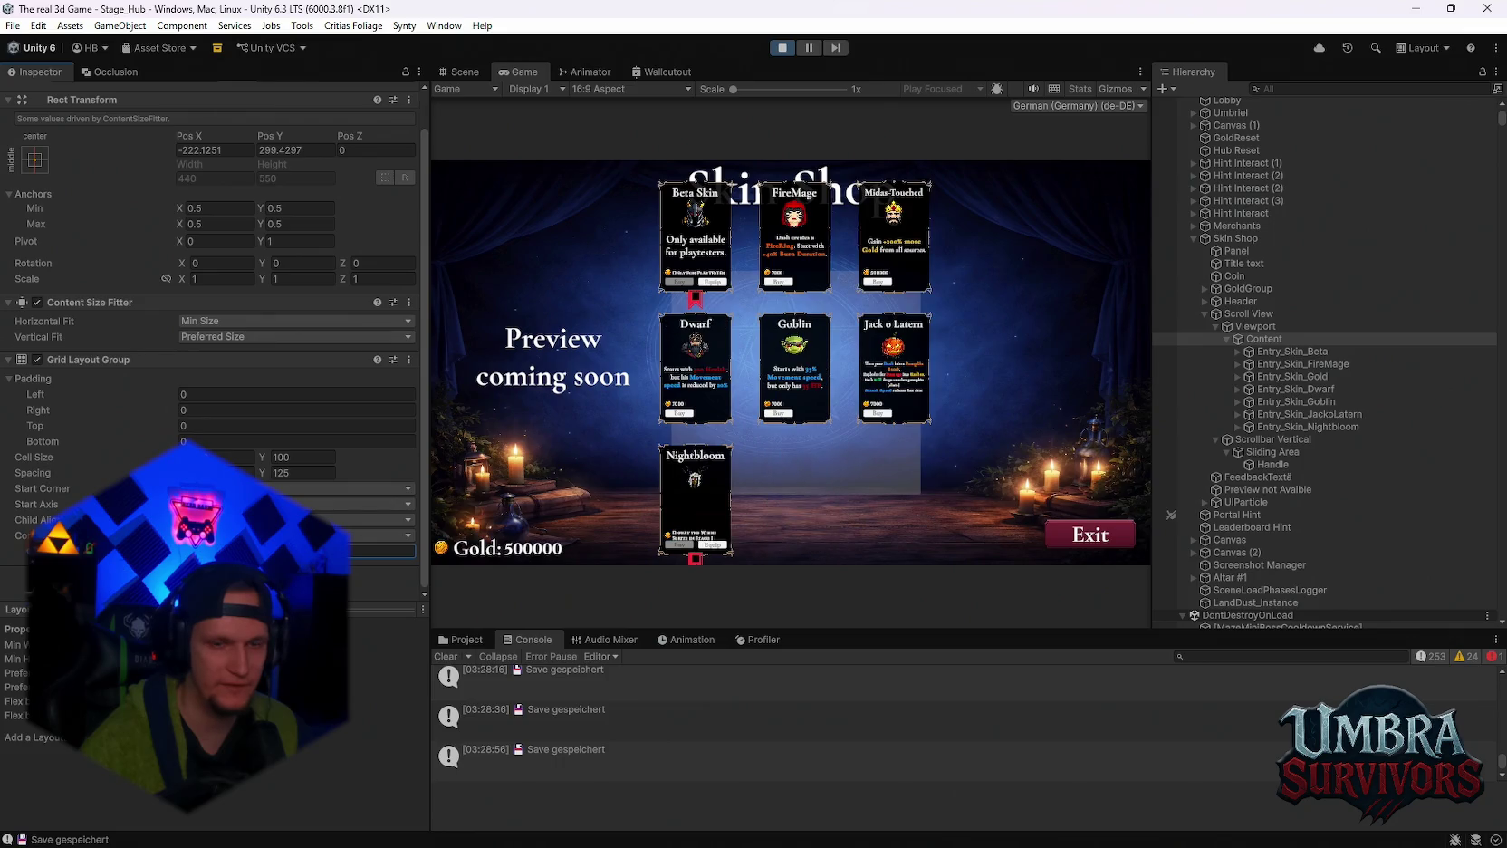
pyautogui.press('BackSpace')
pyautogui.write('4')
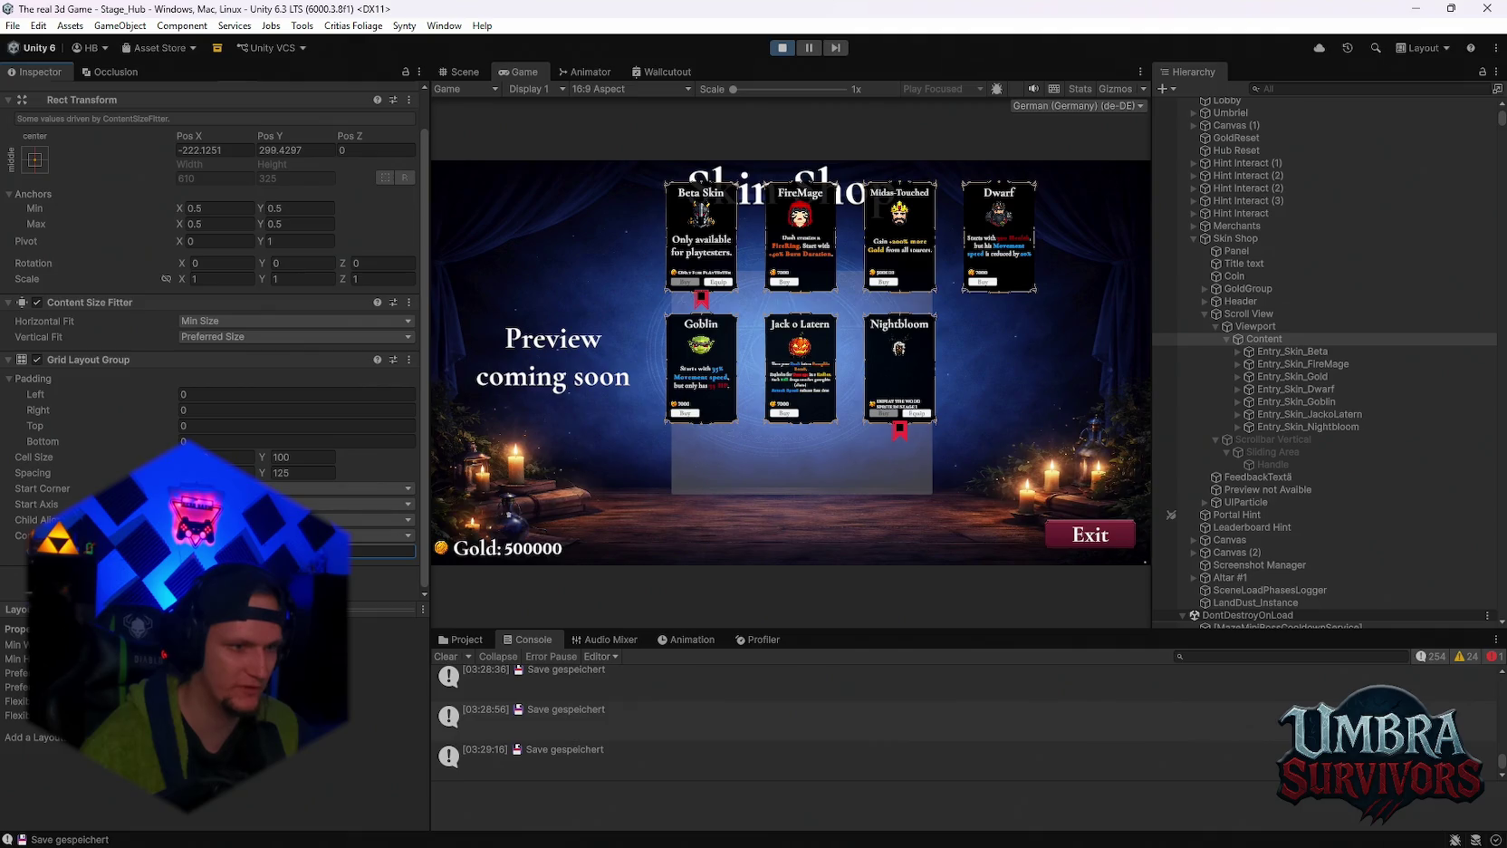
pyautogui.press('BackSpace')
pyautogui.write('2')
pyautogui.press('BackSpace')
pyautogui.write('3')
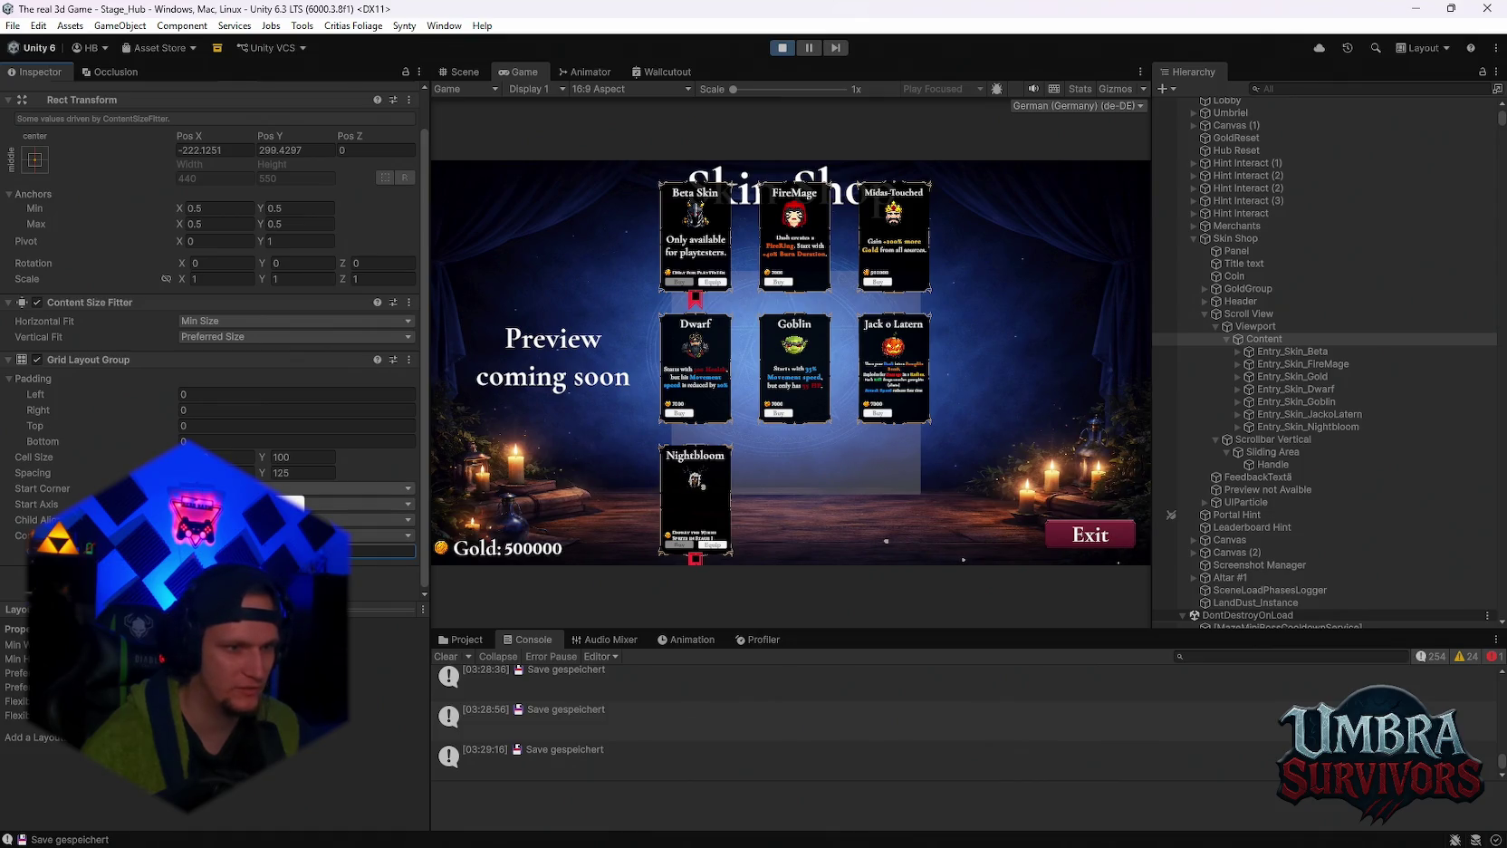
pyautogui.click(344, 488)
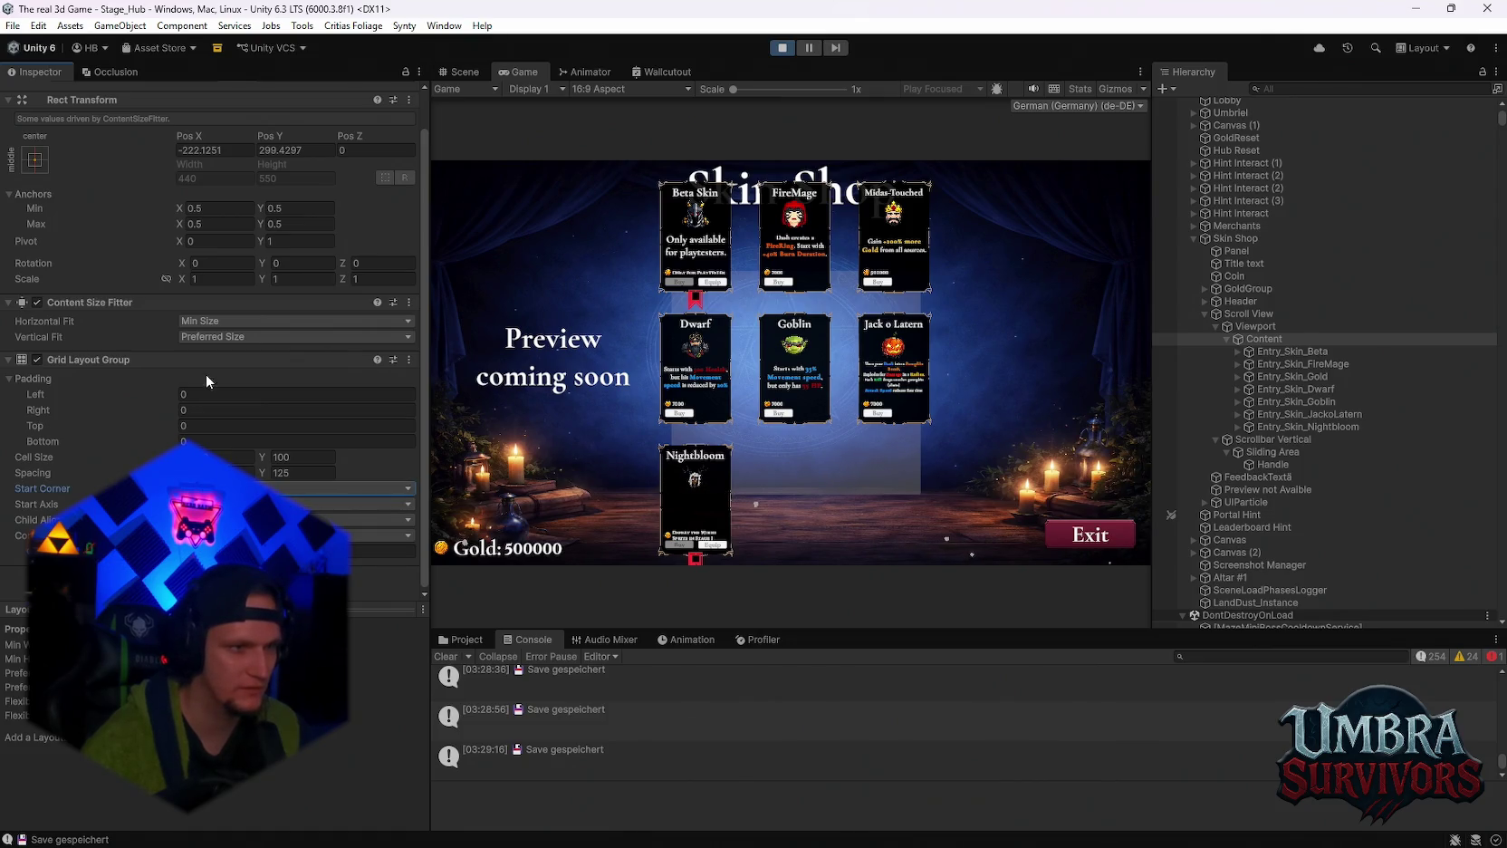
# Select Viewport, then Scroll View, and enable the Scroll View's background Image.
pyautogui.click(1254, 327)
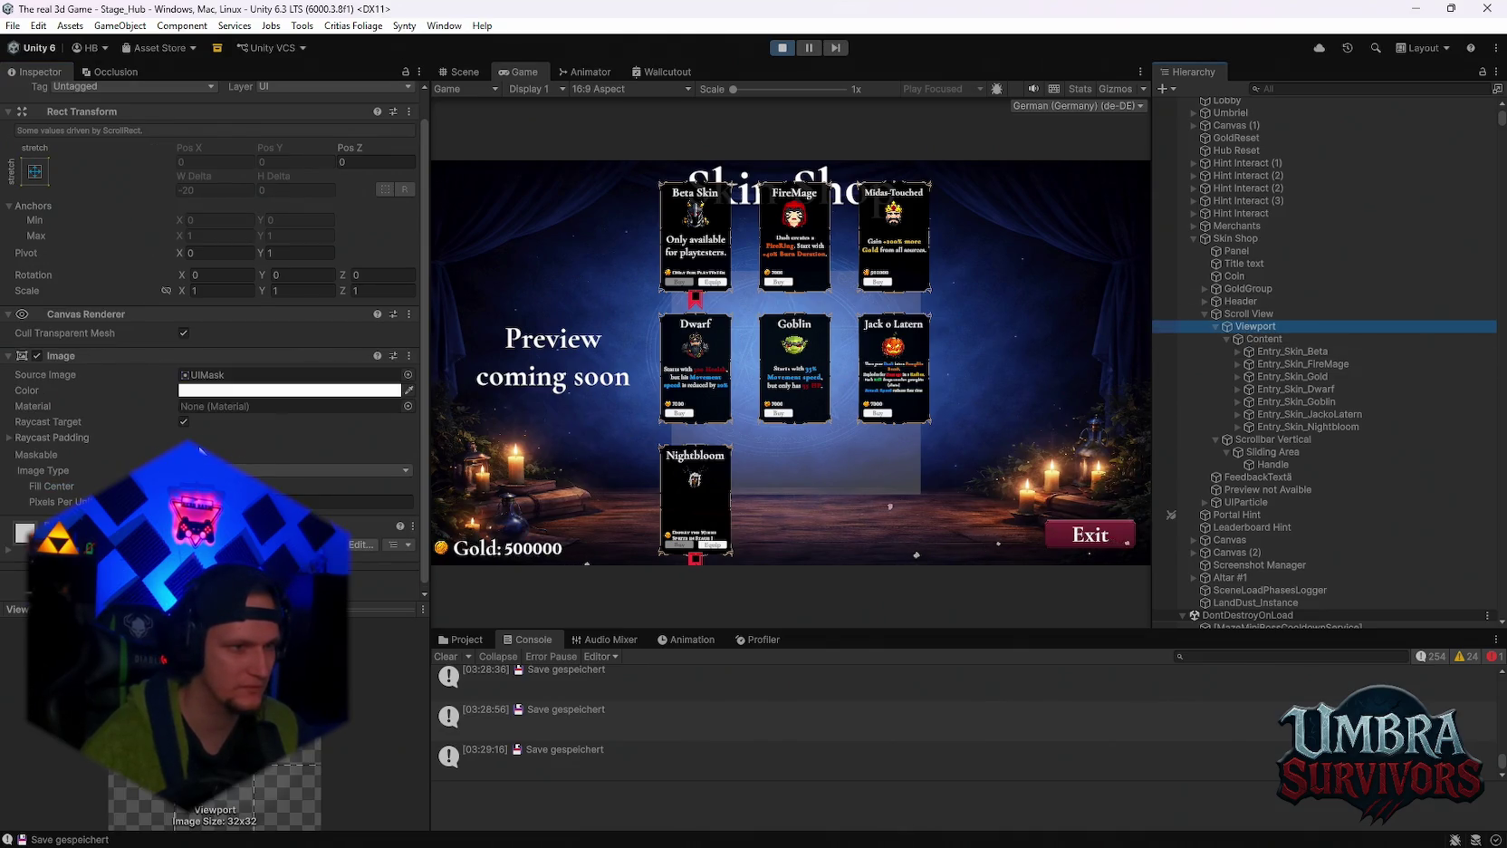
pyautogui.click(1245, 314)
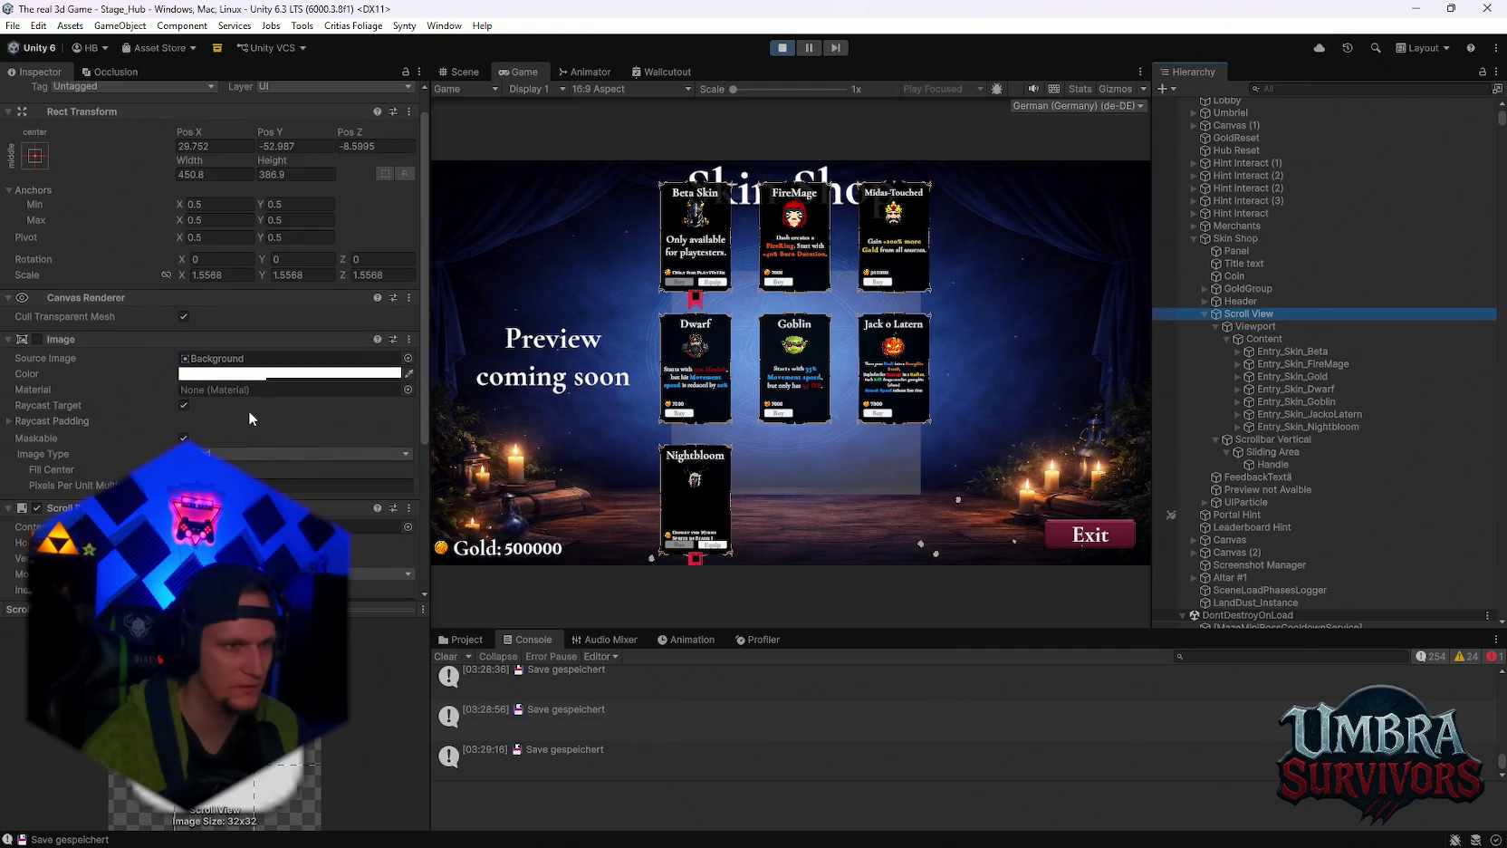
pyautogui.click(37, 339)
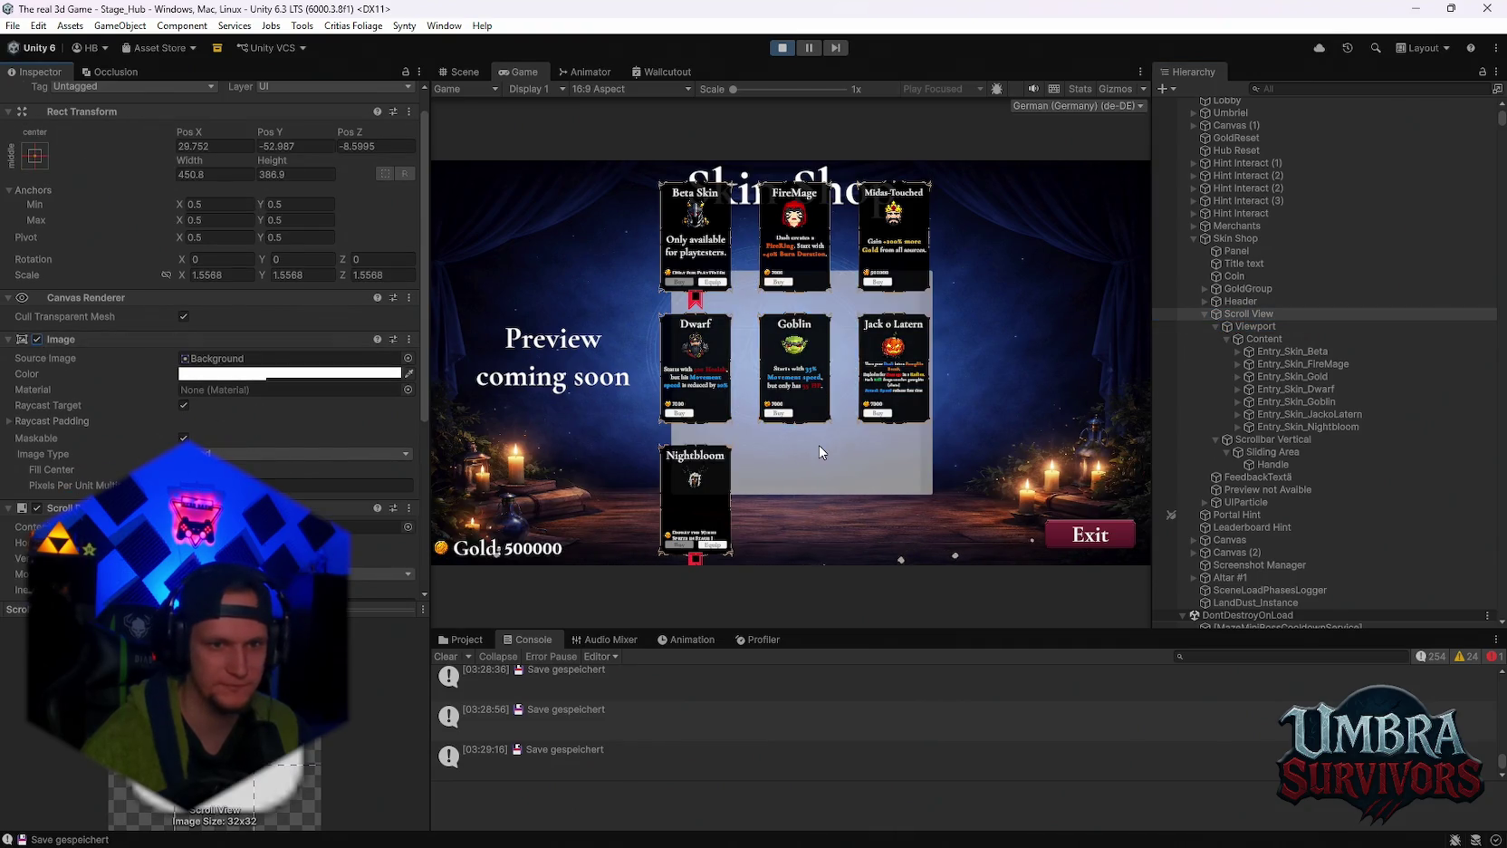
# Make the Scroll View's background colour fully transparent.
pyautogui.scroll(2, 820, 452)
pyautogui.scroll(2, 851, 444)
pyautogui.scroll(-2, 904, 430)
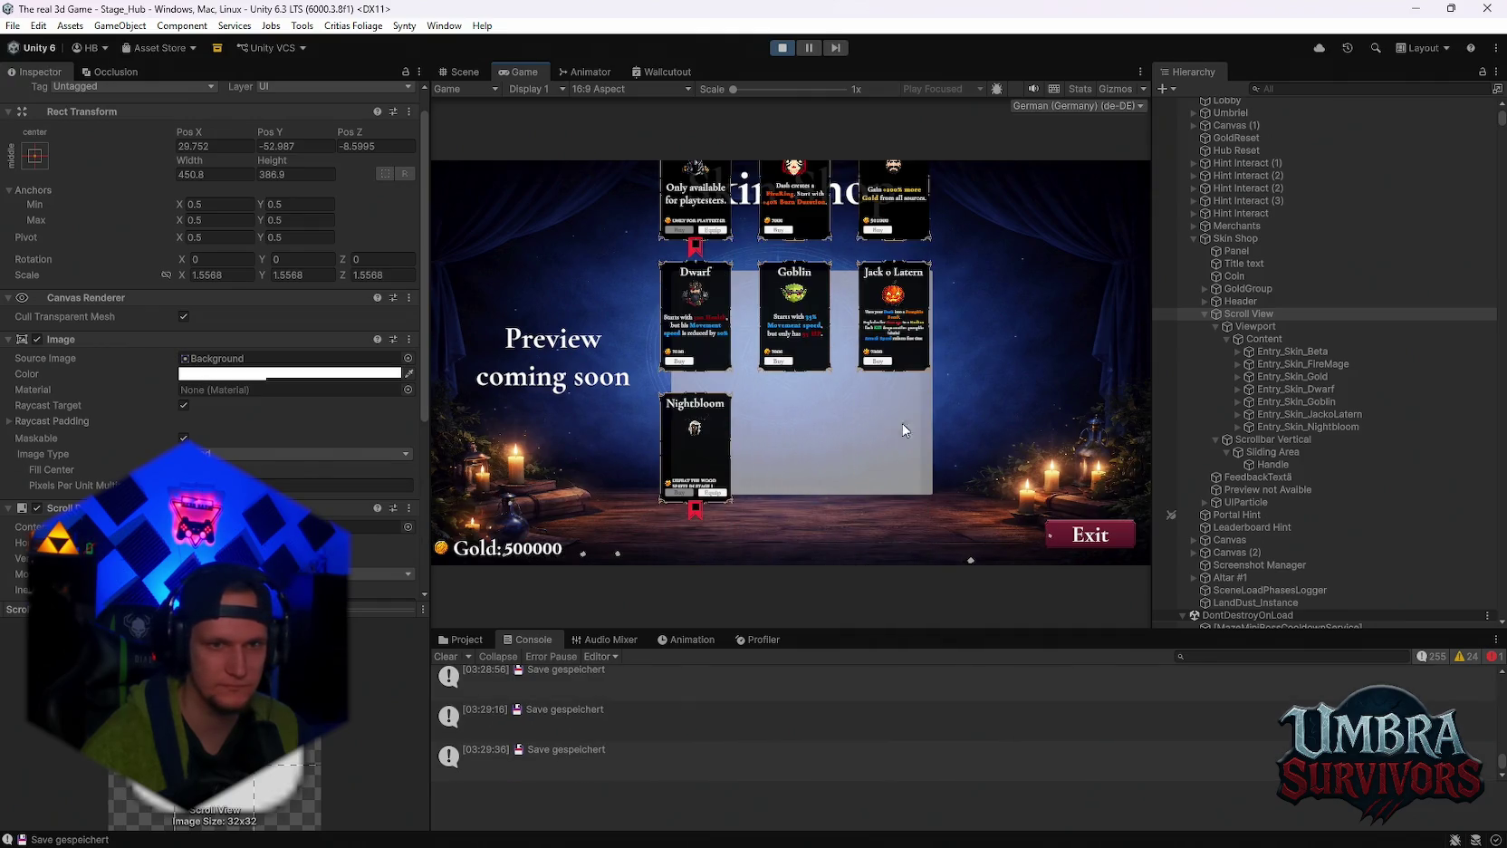
pyautogui.scroll(3, 855, 412)
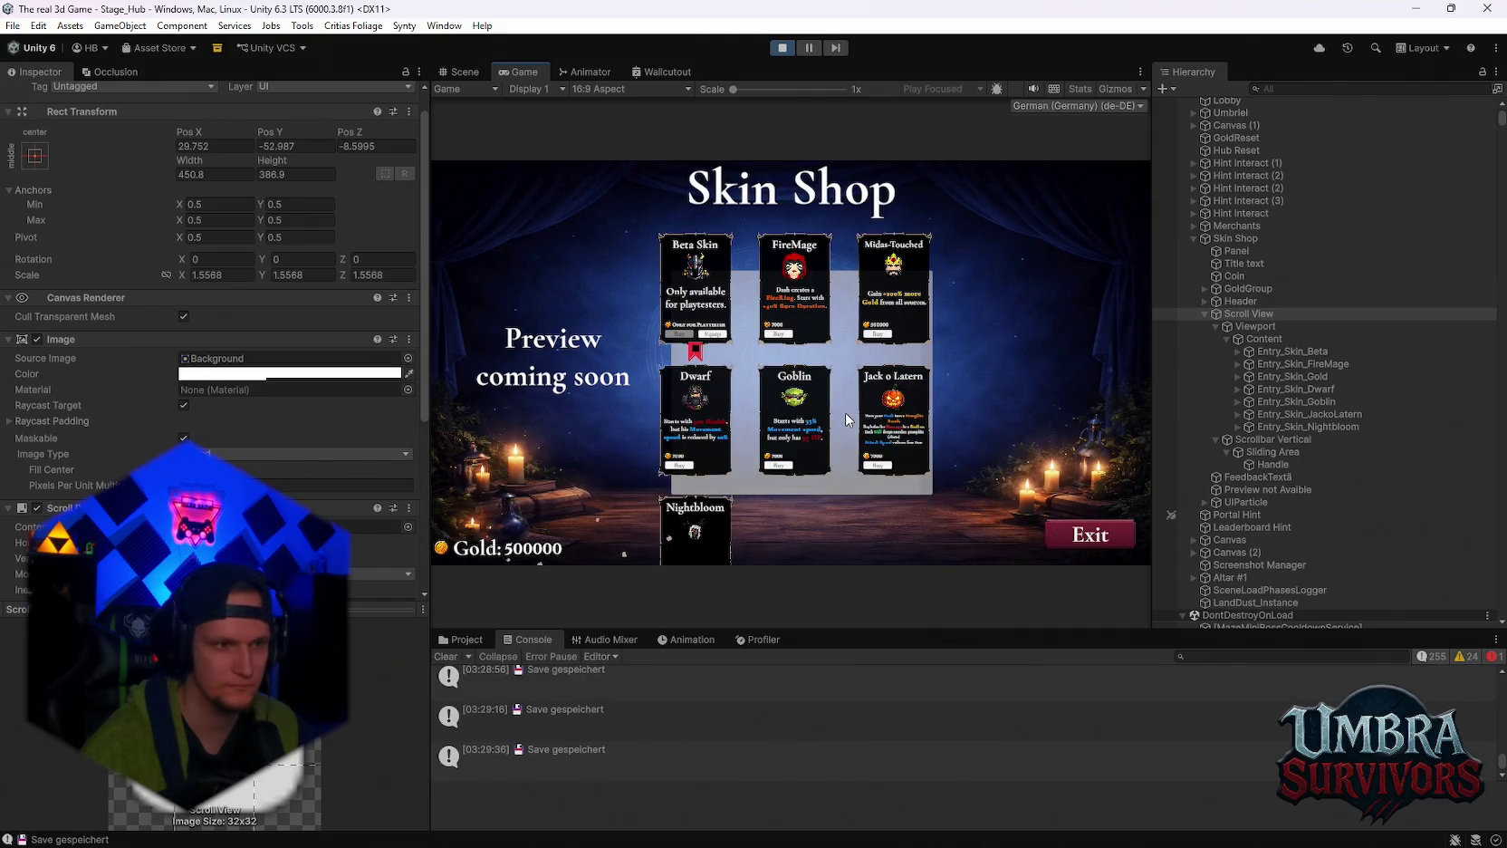
pyautogui.click(290, 372)
pyautogui.click(353, 627)
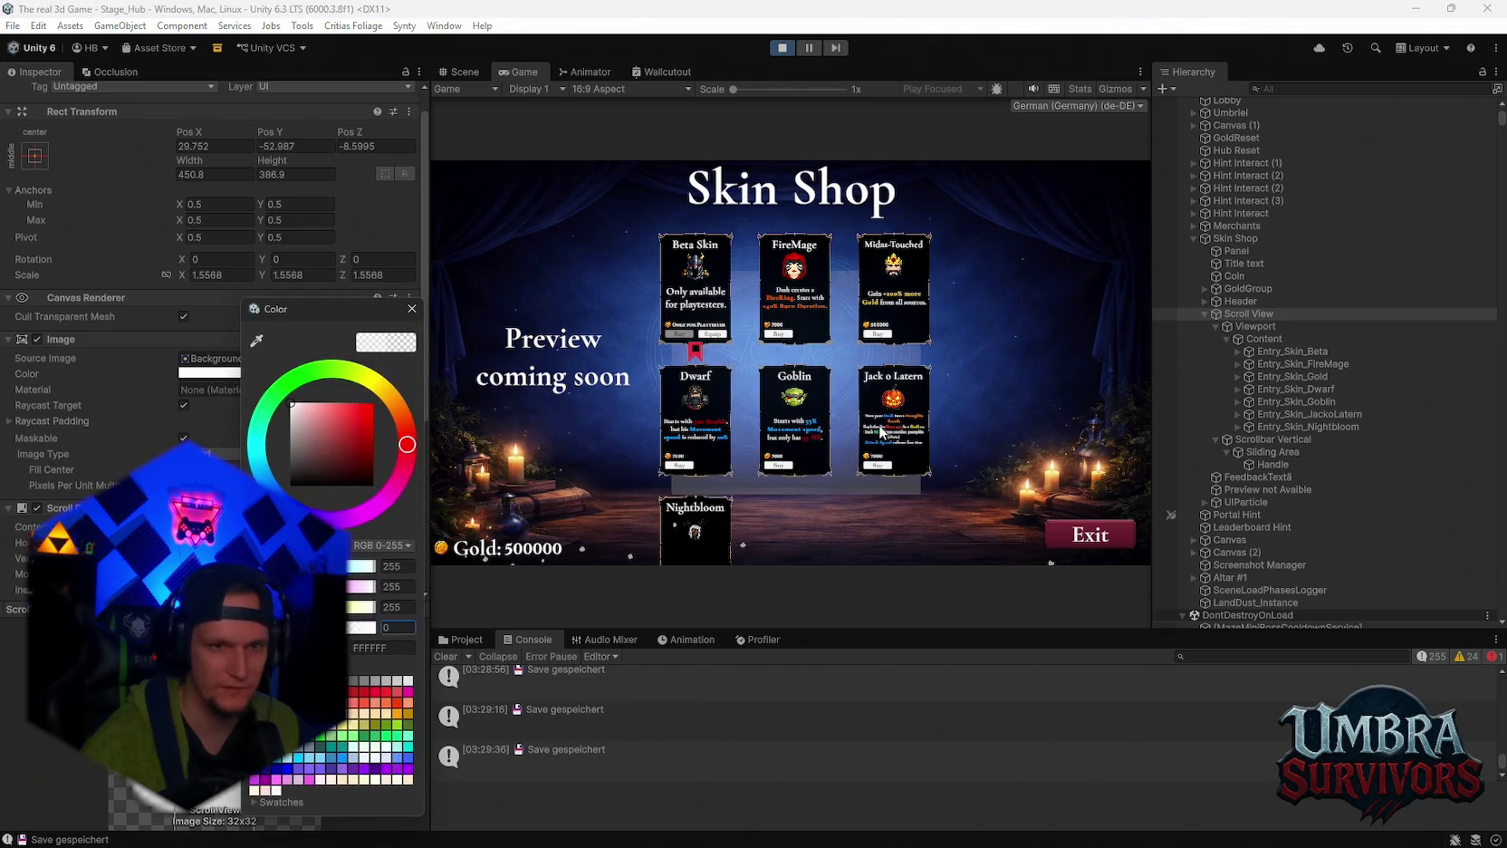
pyautogui.click(836, 419)
# Slightly increase the Scroll View height, then restore its background to opaque white.
pyautogui.scroll(-2, 779, 419)
pyautogui.scroll(3, 689, 419)
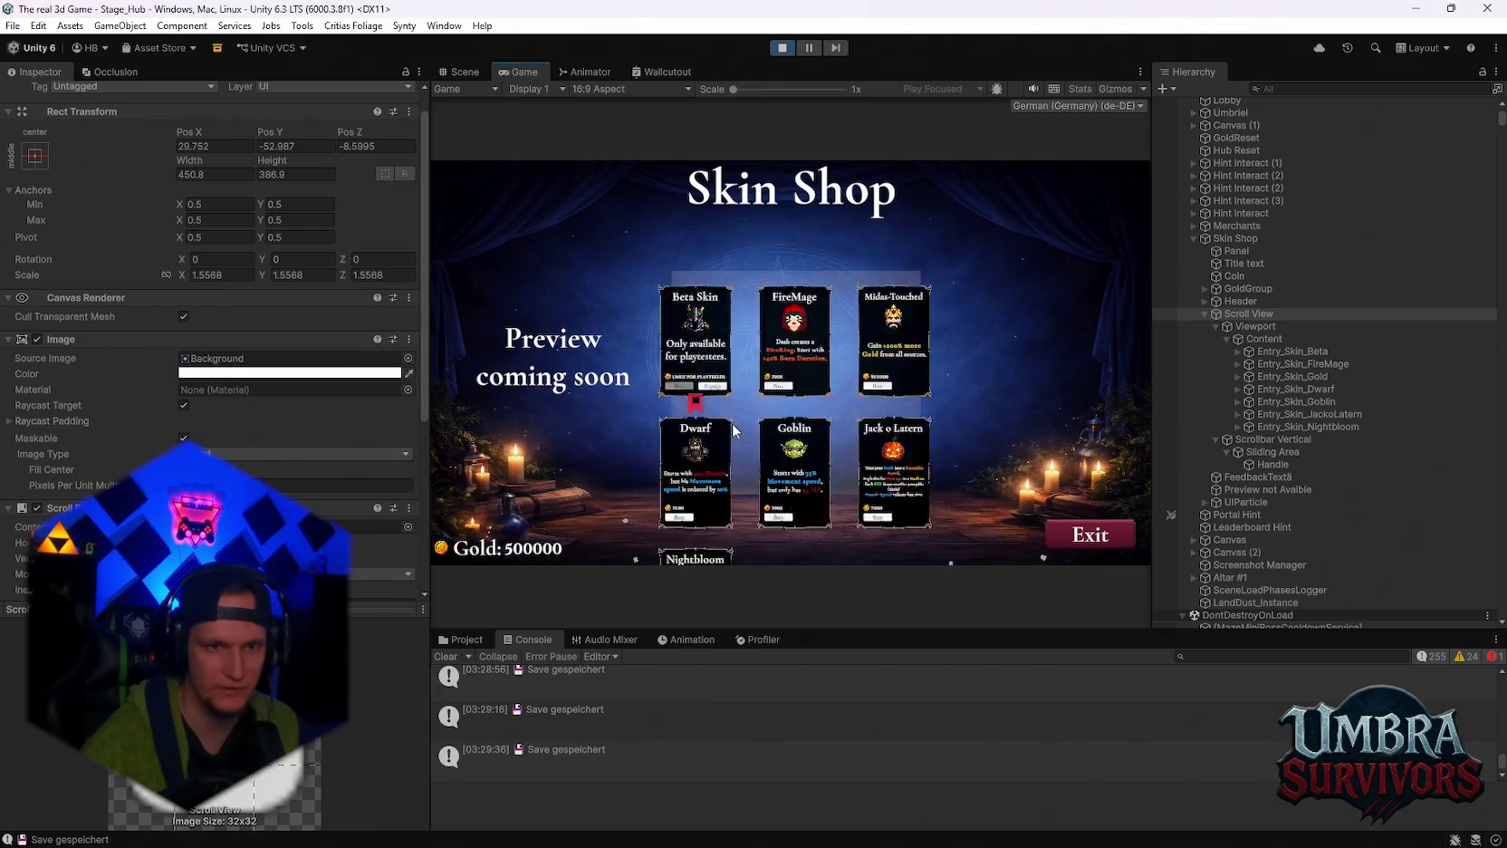
pyautogui.scroll(3, 758, 412)
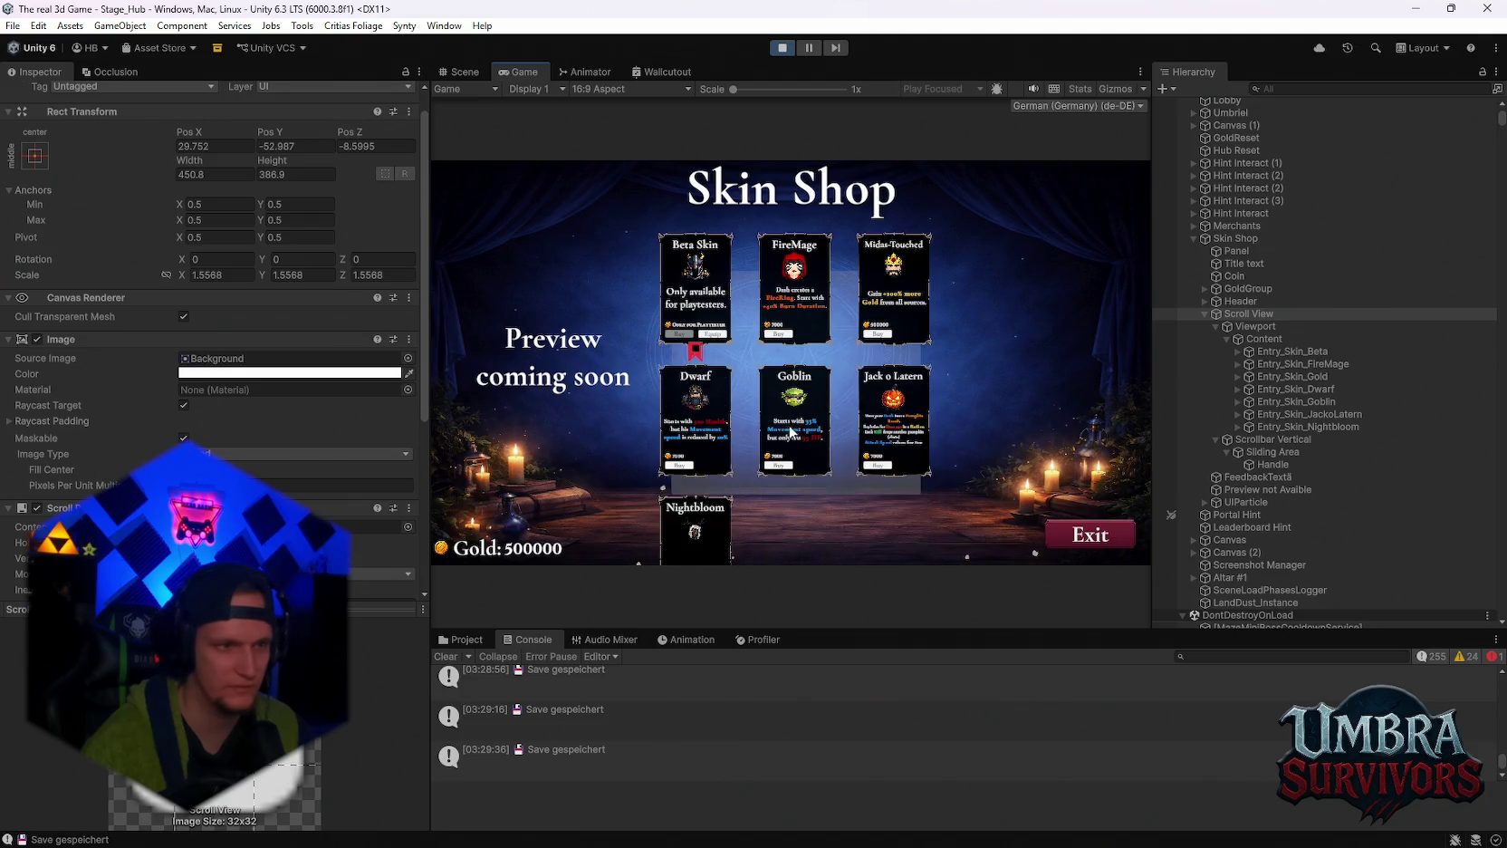
pyautogui.moveTo(275, 164); pyautogui.dragTo(379, 173)
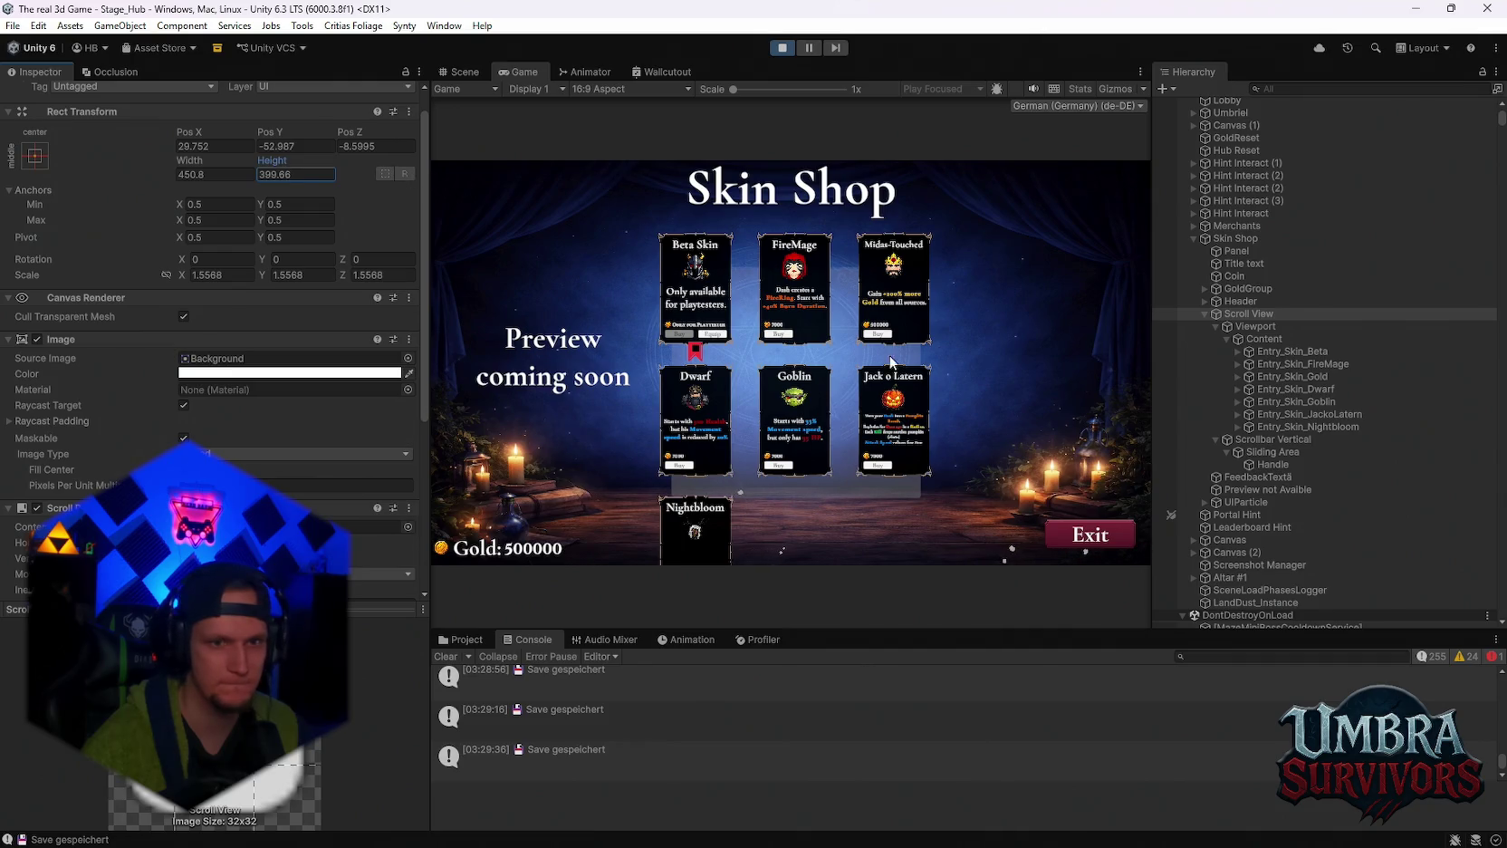
pyautogui.scroll(3, 820, 299)
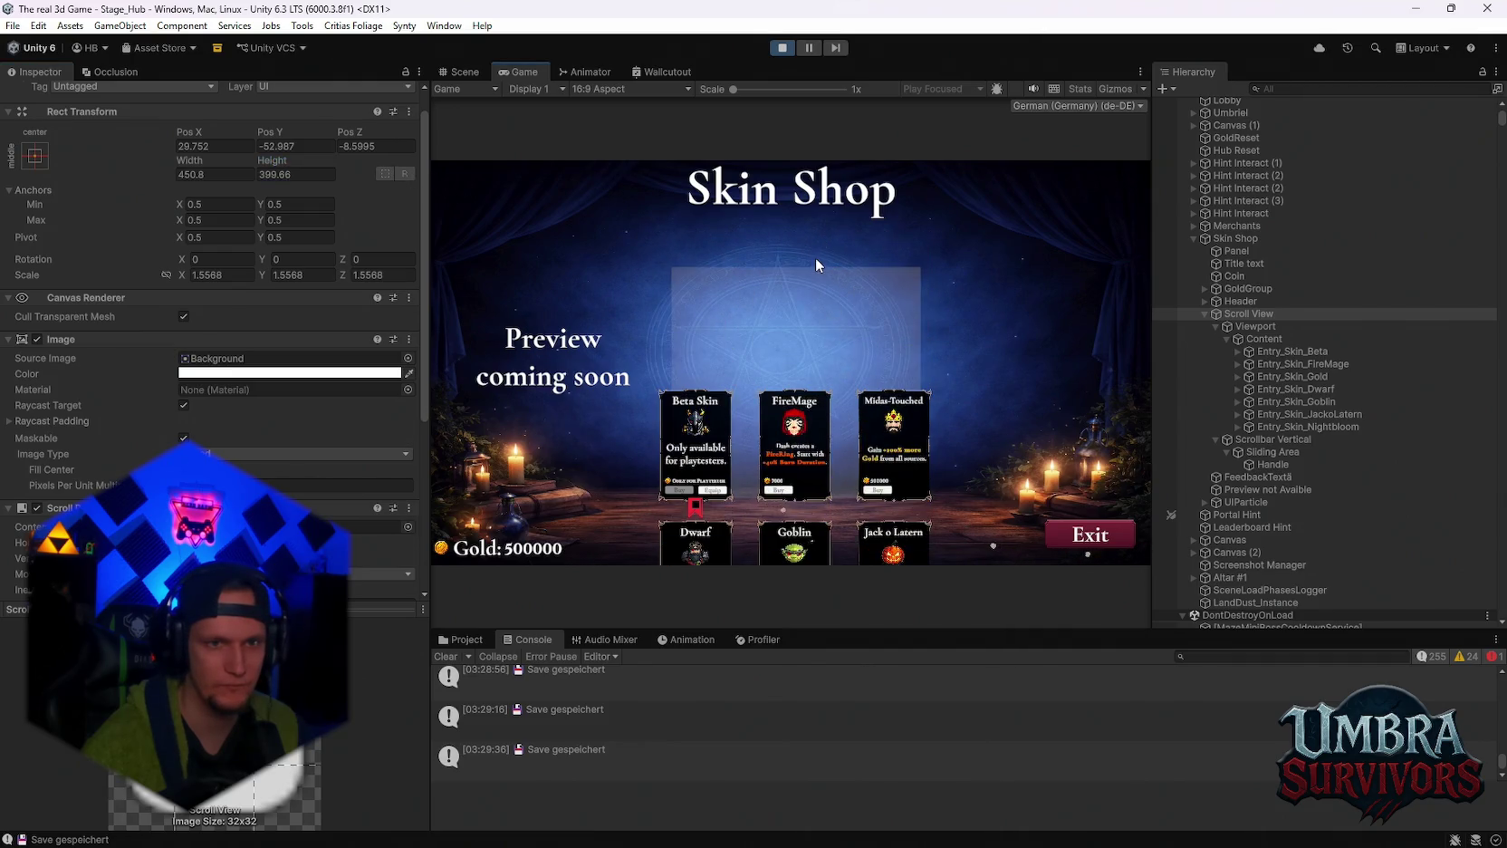
pyautogui.scroll(-3, 821, 289)
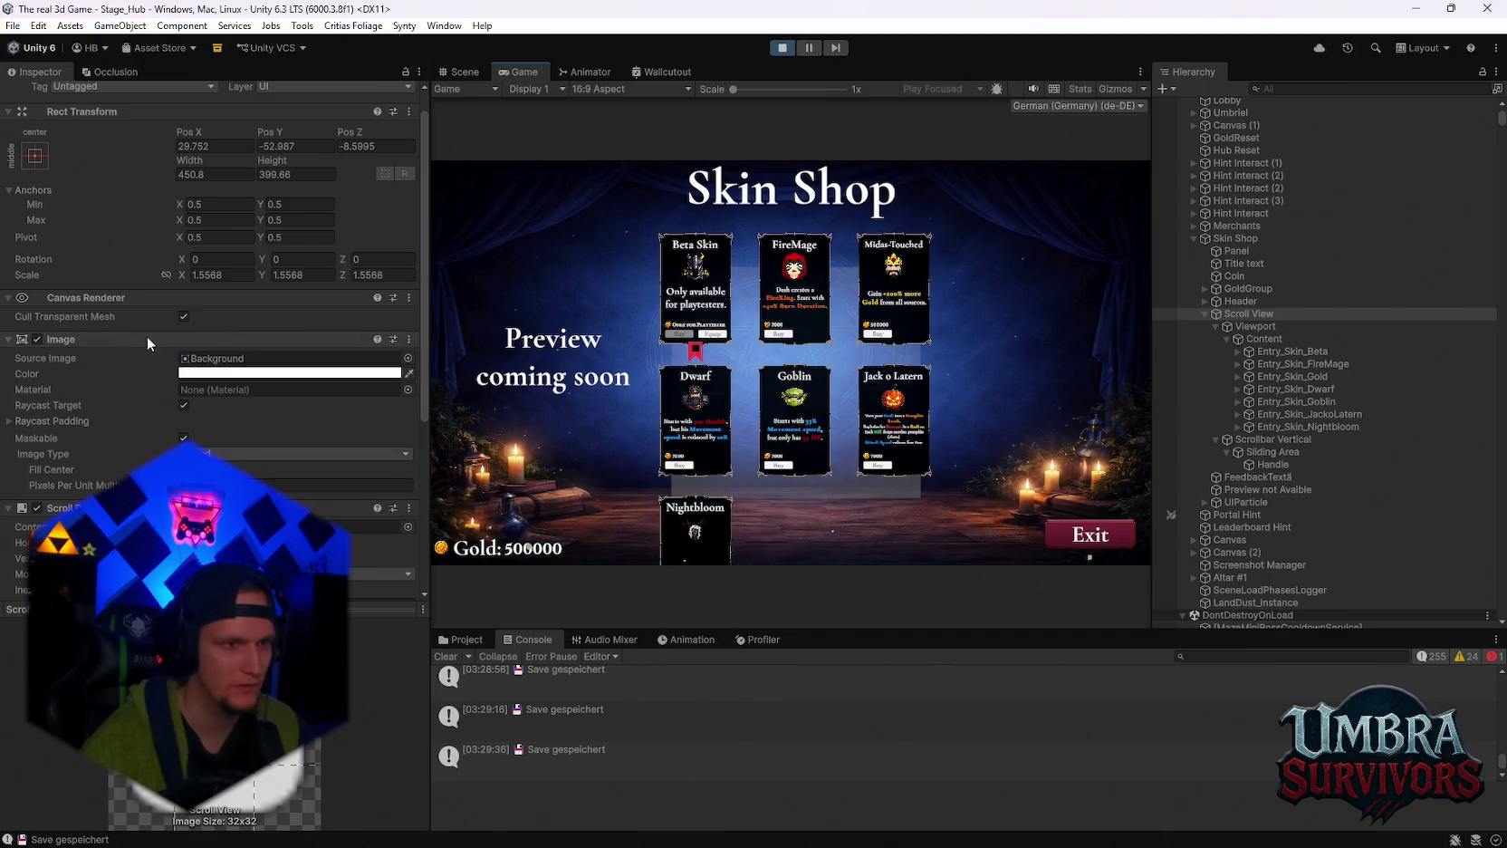
pyautogui.click(208, 372)
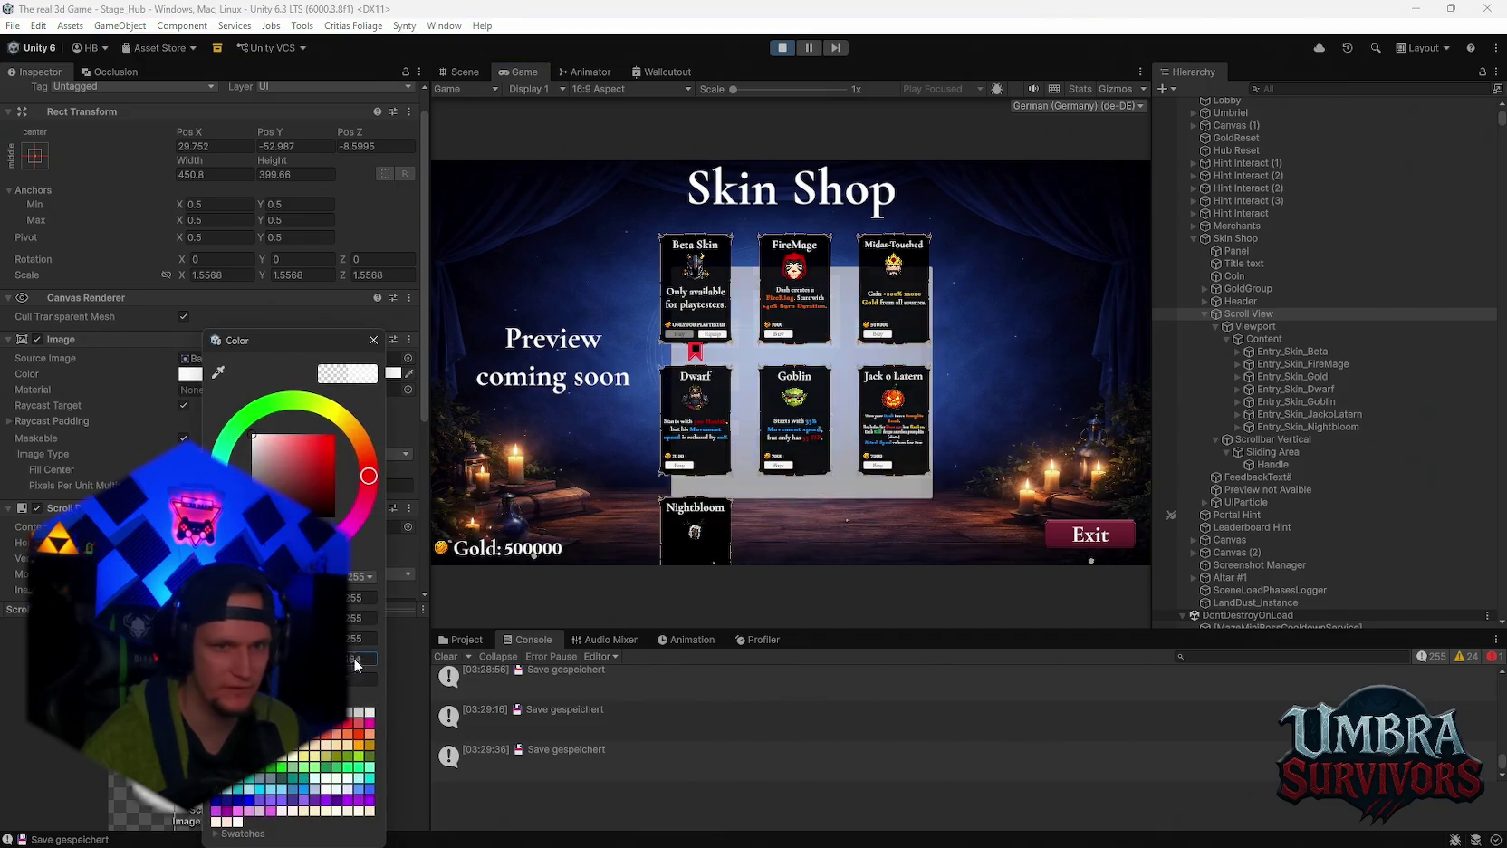
pyautogui.moveTo(271, 658); pyautogui.dragTo(353, 659)
pyautogui.click(372, 339)
# Resize the Scroll View to 540.6 × 559.2 and test scrolling the cards in Game view.
pyautogui.moveTo(268, 156)
pyautogui.mouseDown()
pyautogui.moveTo(769, 250)
pyautogui.moveTo(389, 223)
pyautogui.mouseUp()
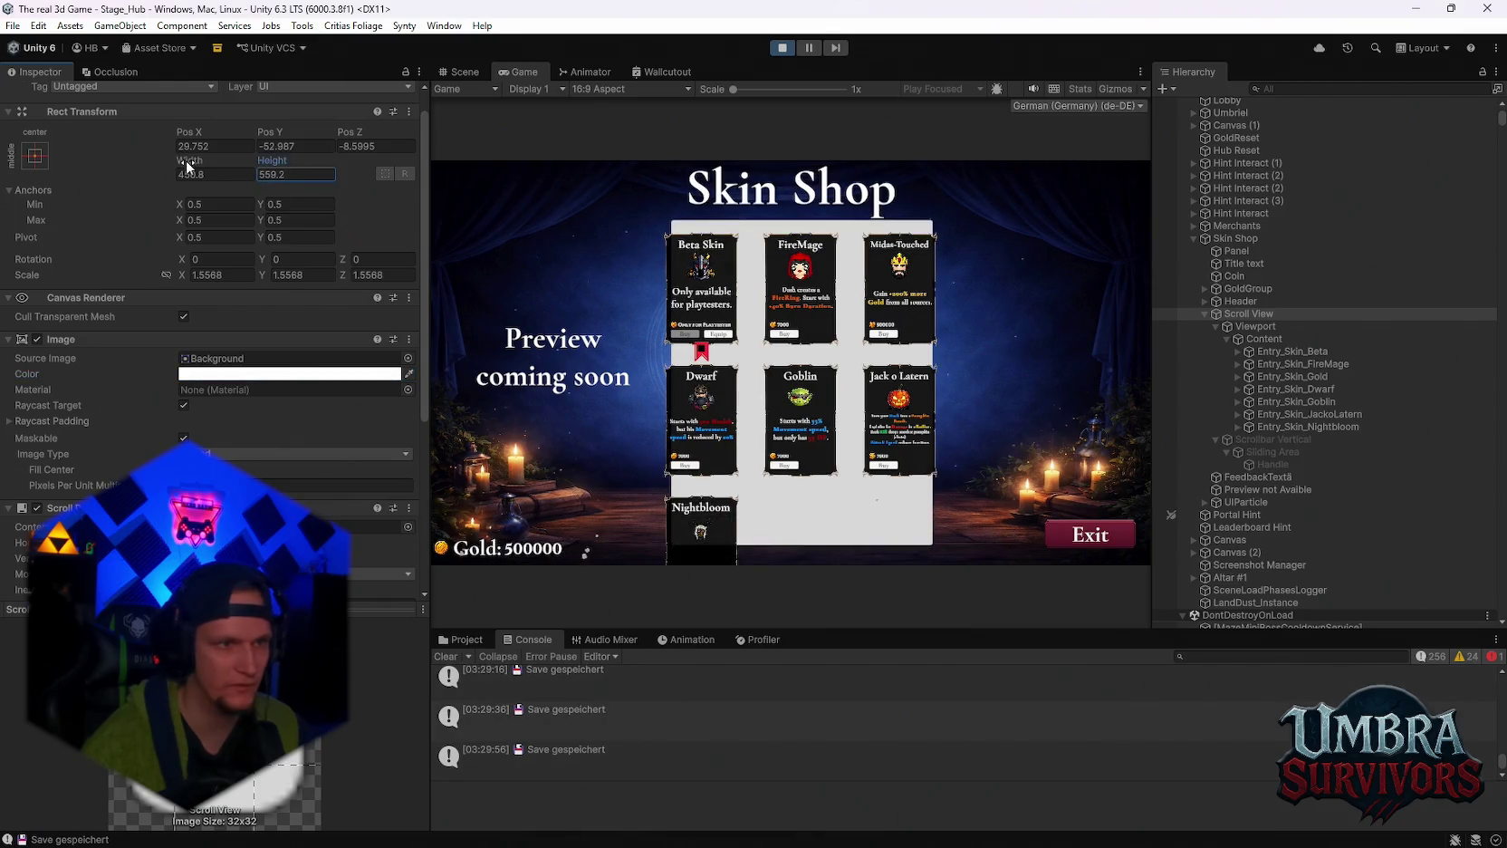
pyautogui.moveTo(192, 161)
pyautogui.mouseDown()
pyautogui.moveTo(371, 193)
pyautogui.moveTo(308, 200)
pyautogui.mouseUp()
pyautogui.scroll(3, 849, 448)
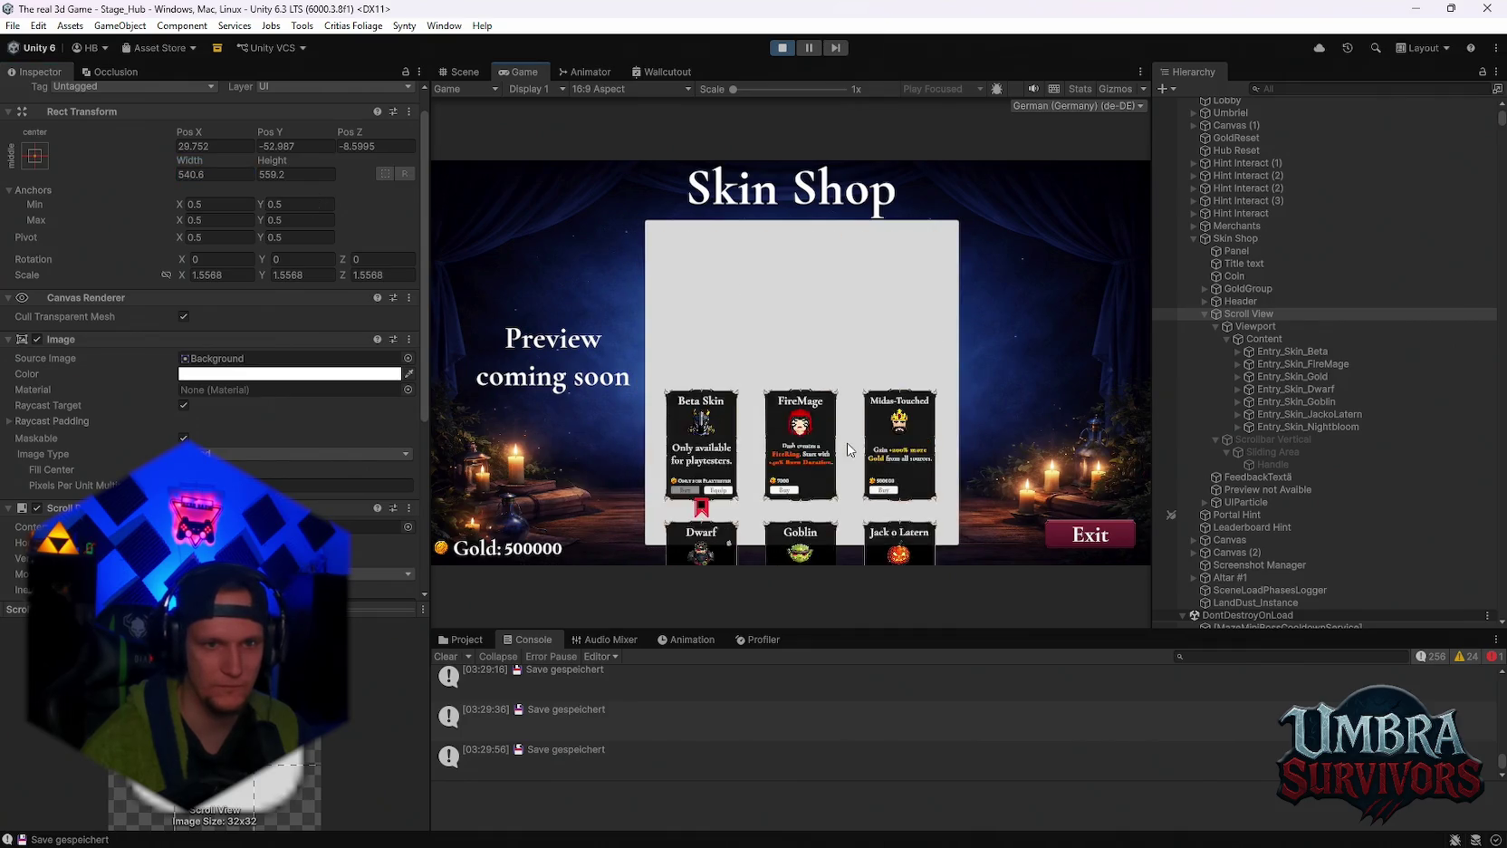
pyautogui.scroll(-3, 849, 447)
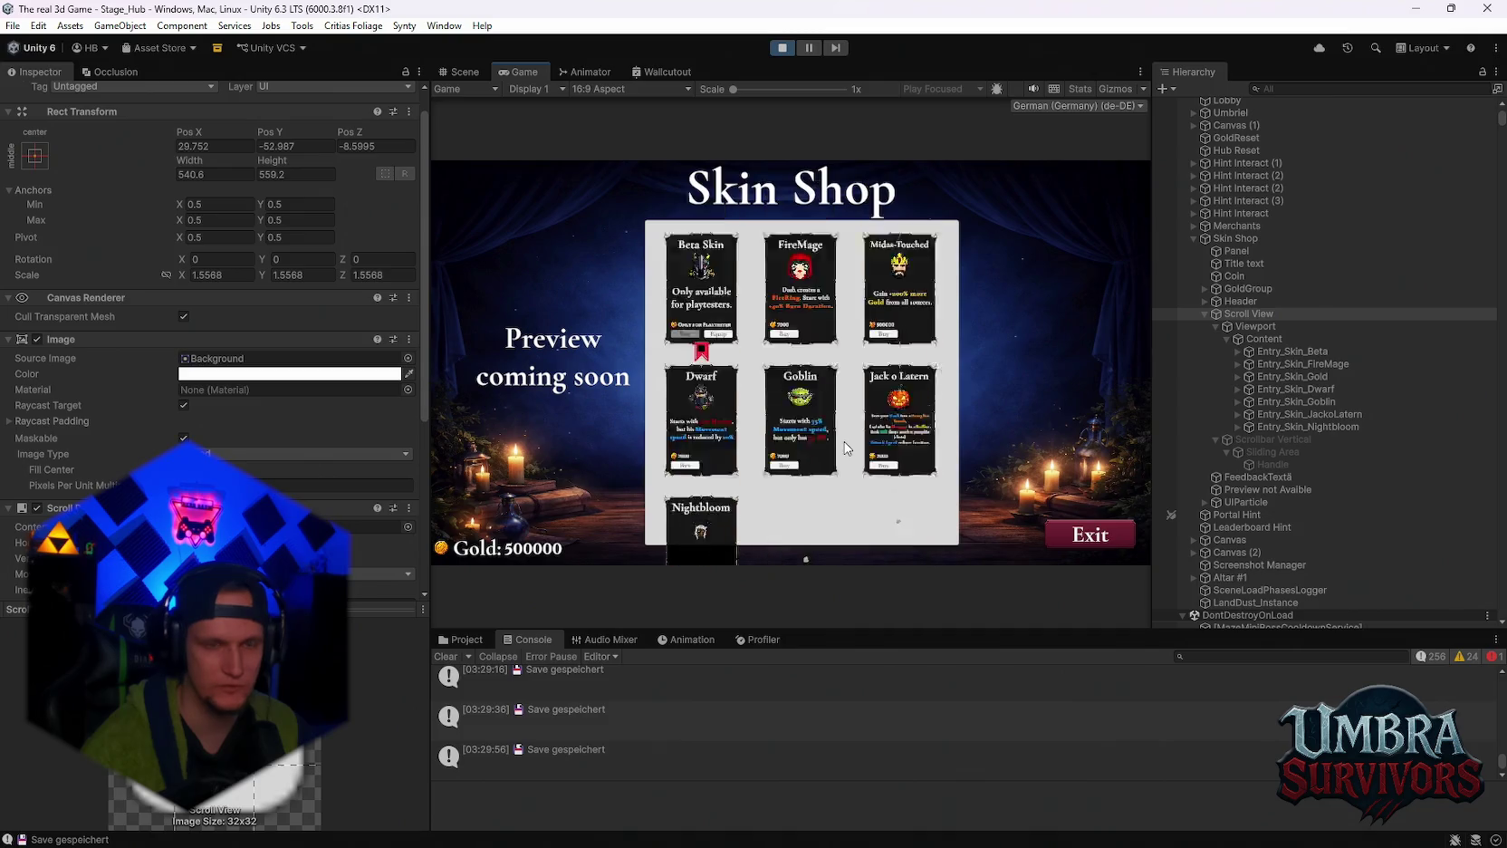
pyautogui.scroll(2, 845, 447)
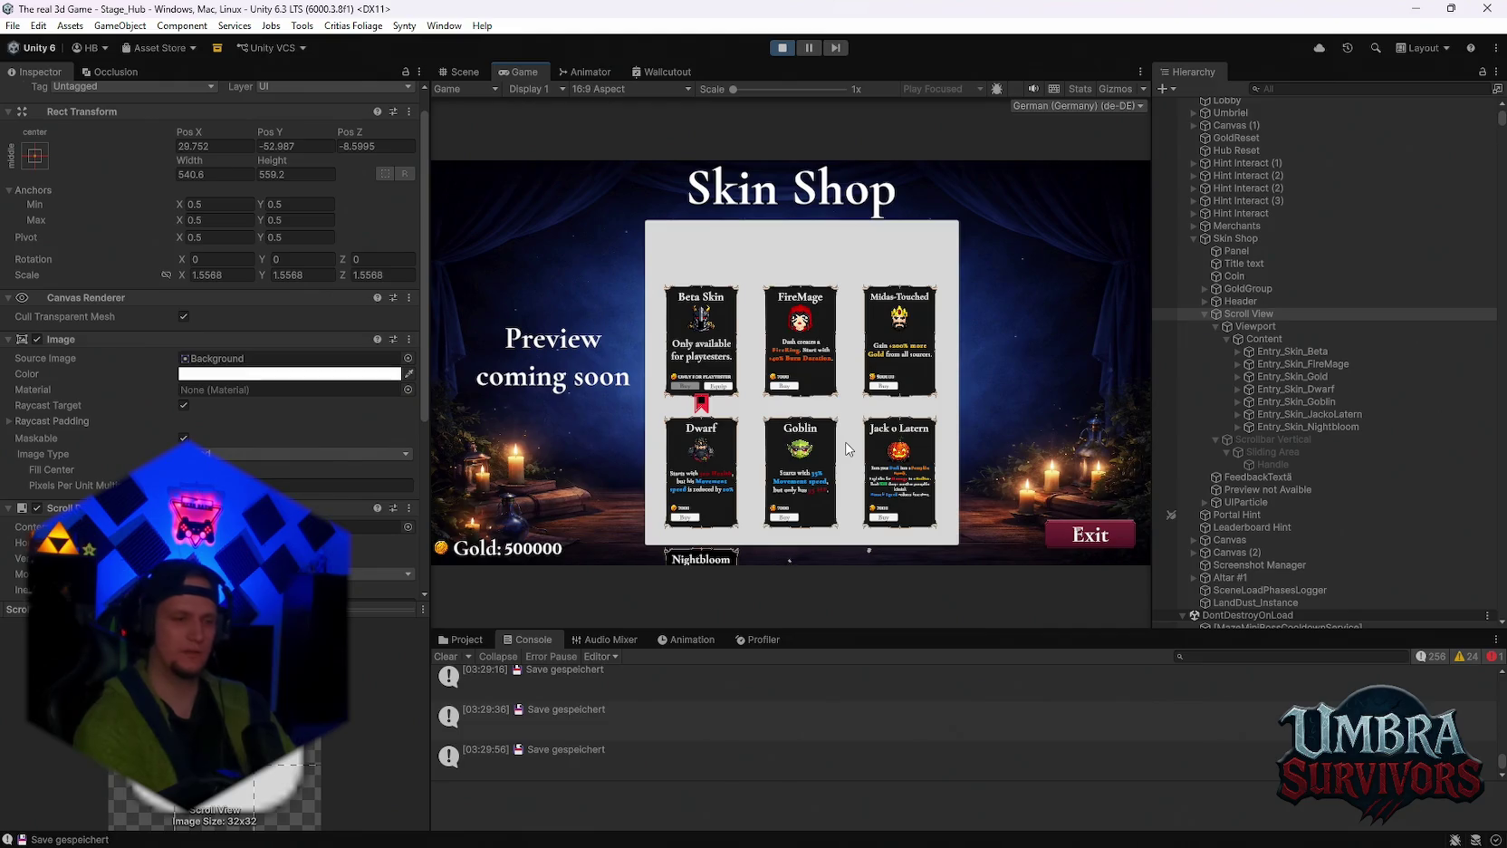
pyautogui.scroll(-2, 799, 415)
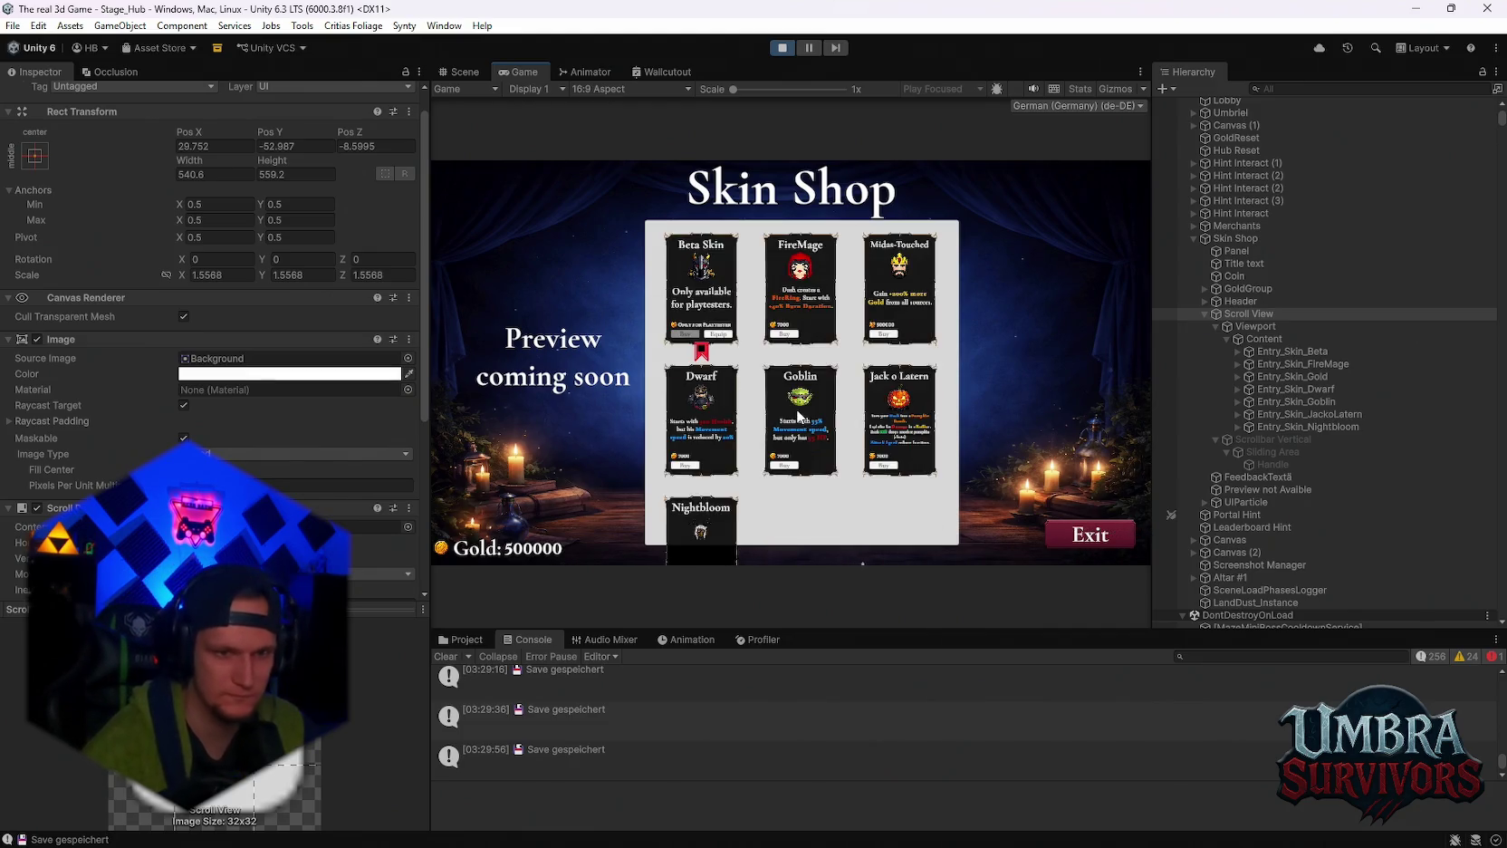
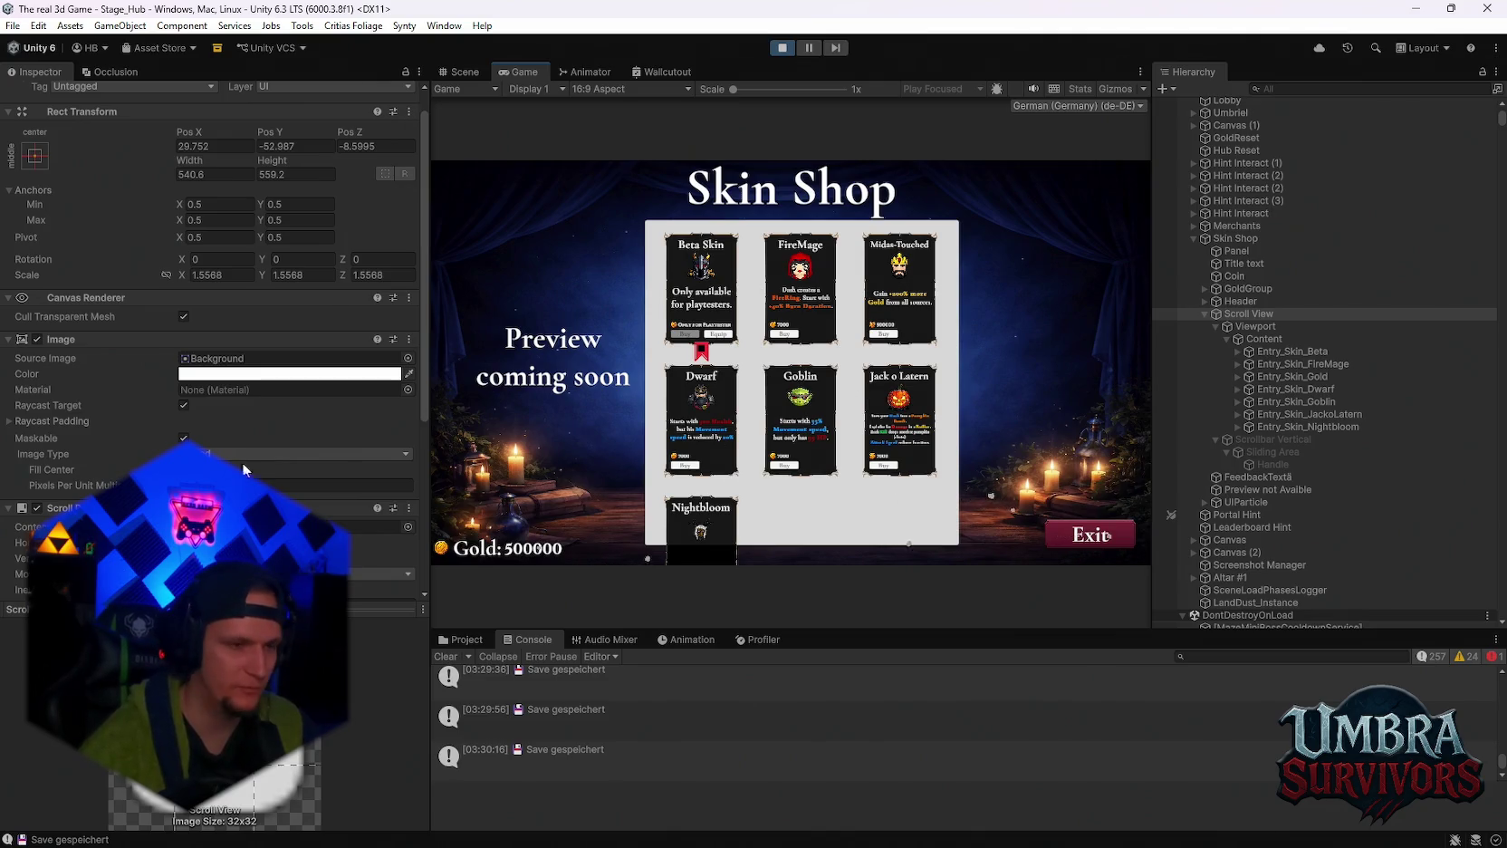
# Review the Viewport and Scroll View settings and test-scroll the skin cards in the Game view.
pyautogui.scroll(-3, 270, 445)
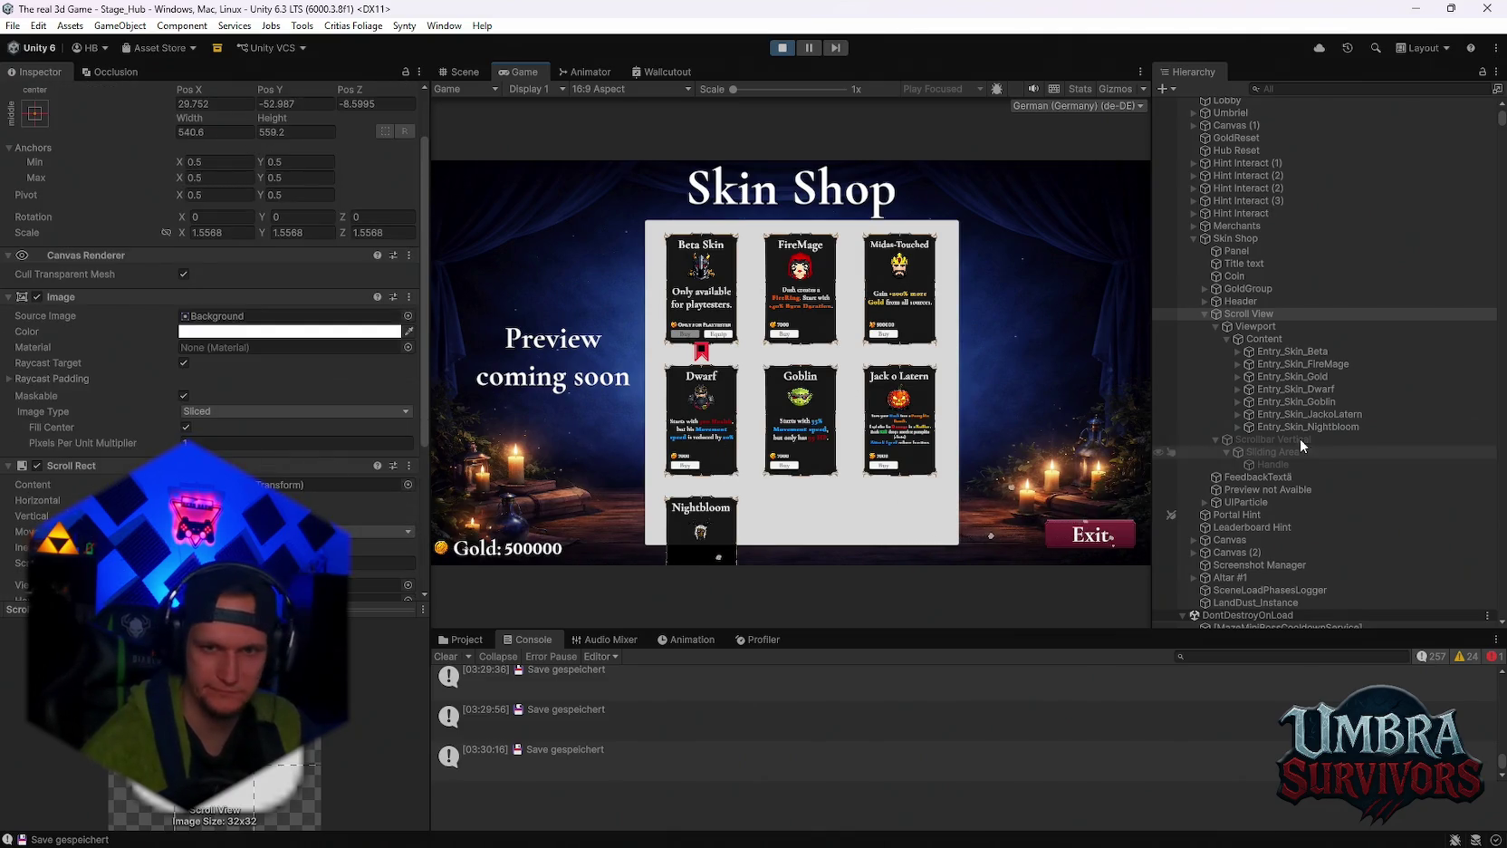
pyautogui.click(1255, 327)
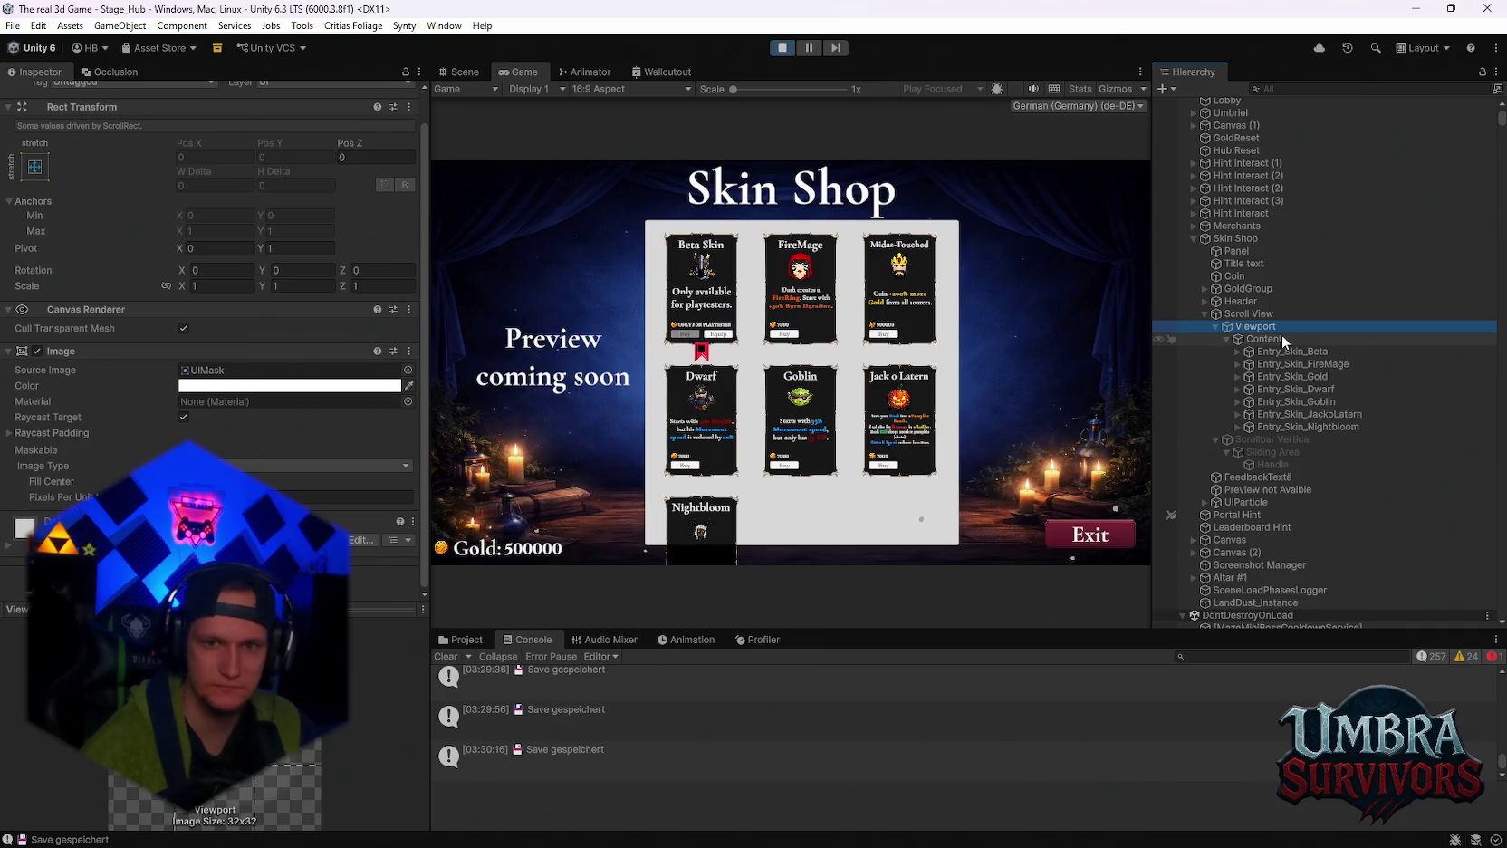
pyautogui.click(1246, 313)
pyautogui.scroll(-3, 282, 406)
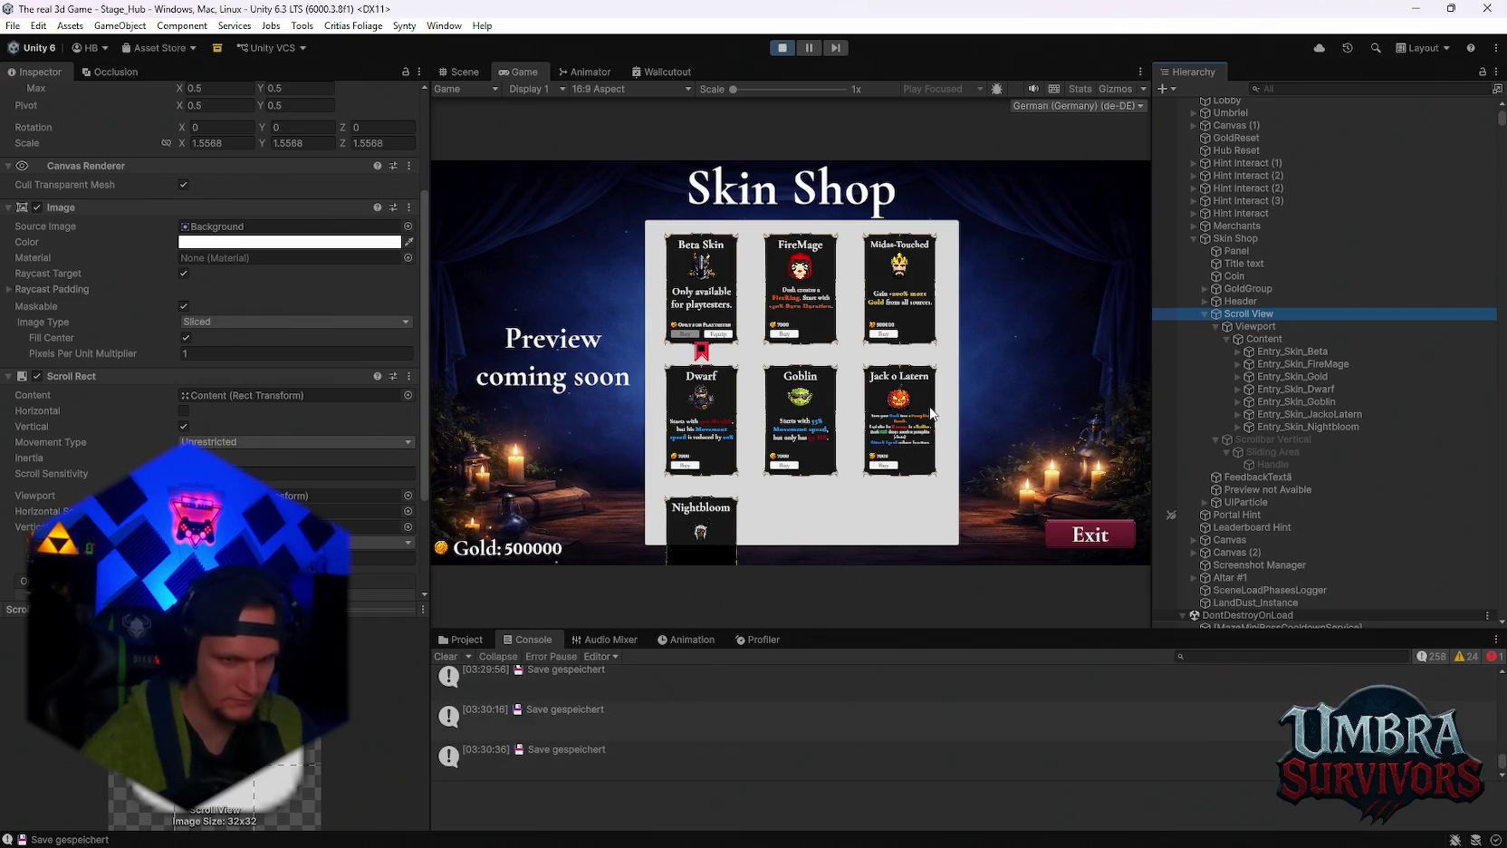
pyautogui.click(858, 485)
pyautogui.scroll(-2, 856, 486)
pyautogui.scroll(4, 854, 486)
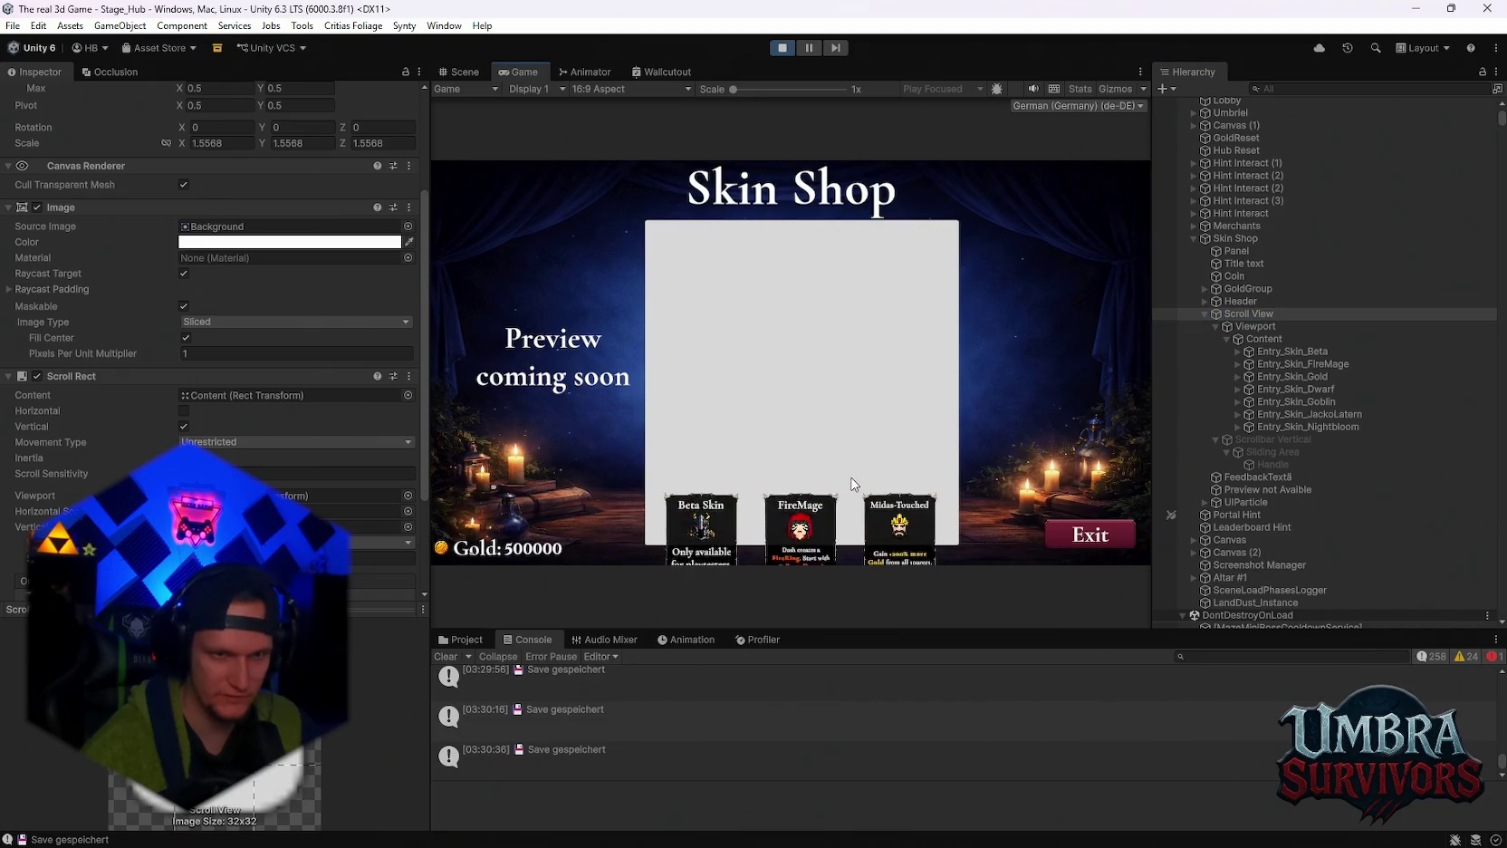
pyautogui.scroll(-4, 851, 483)
pyautogui.scroll(3, 851, 483)
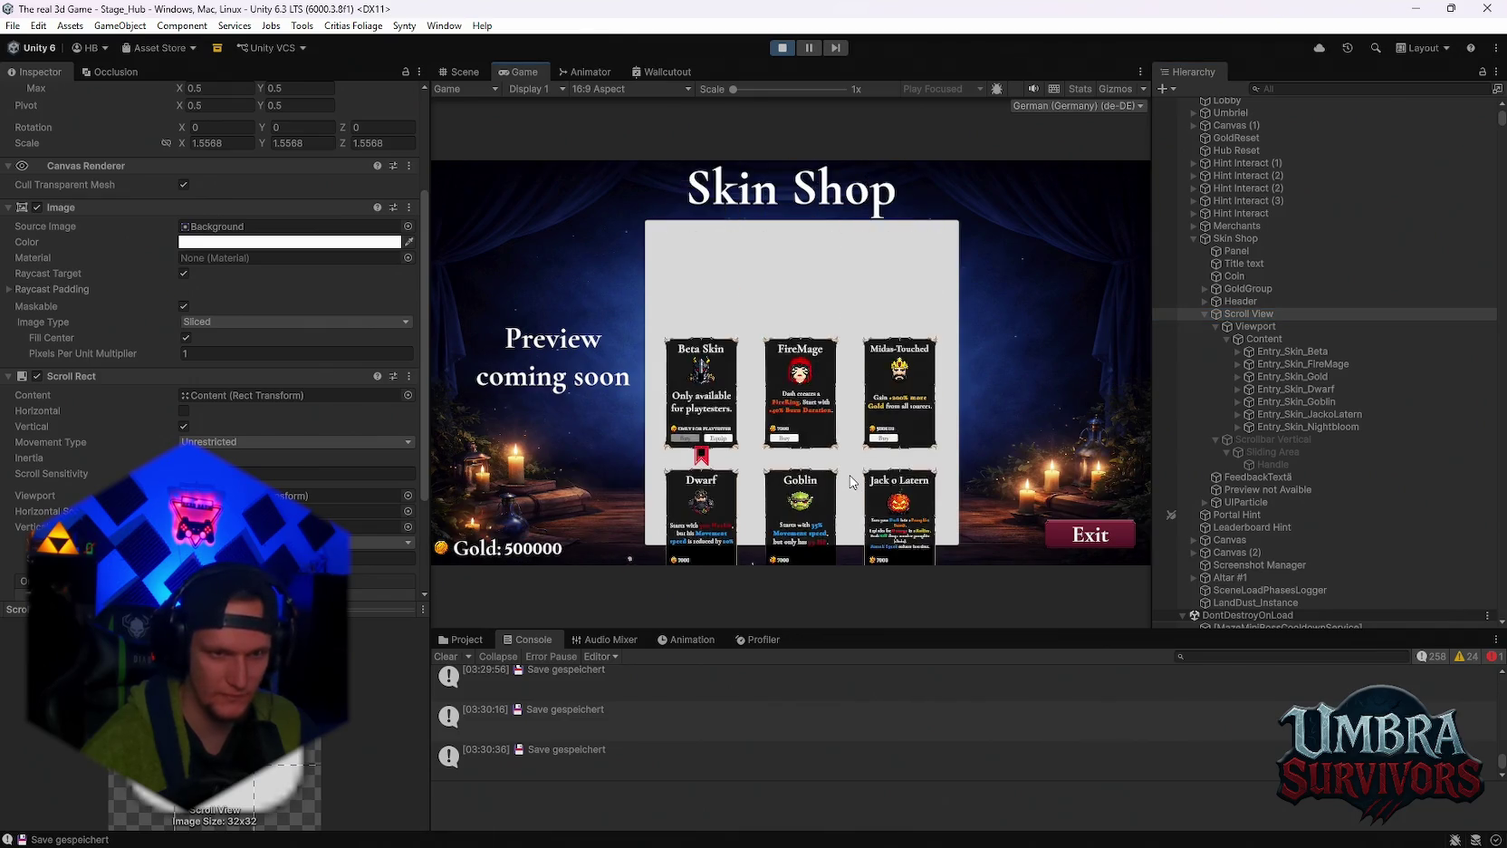
pyautogui.scroll(-2, 851, 482)
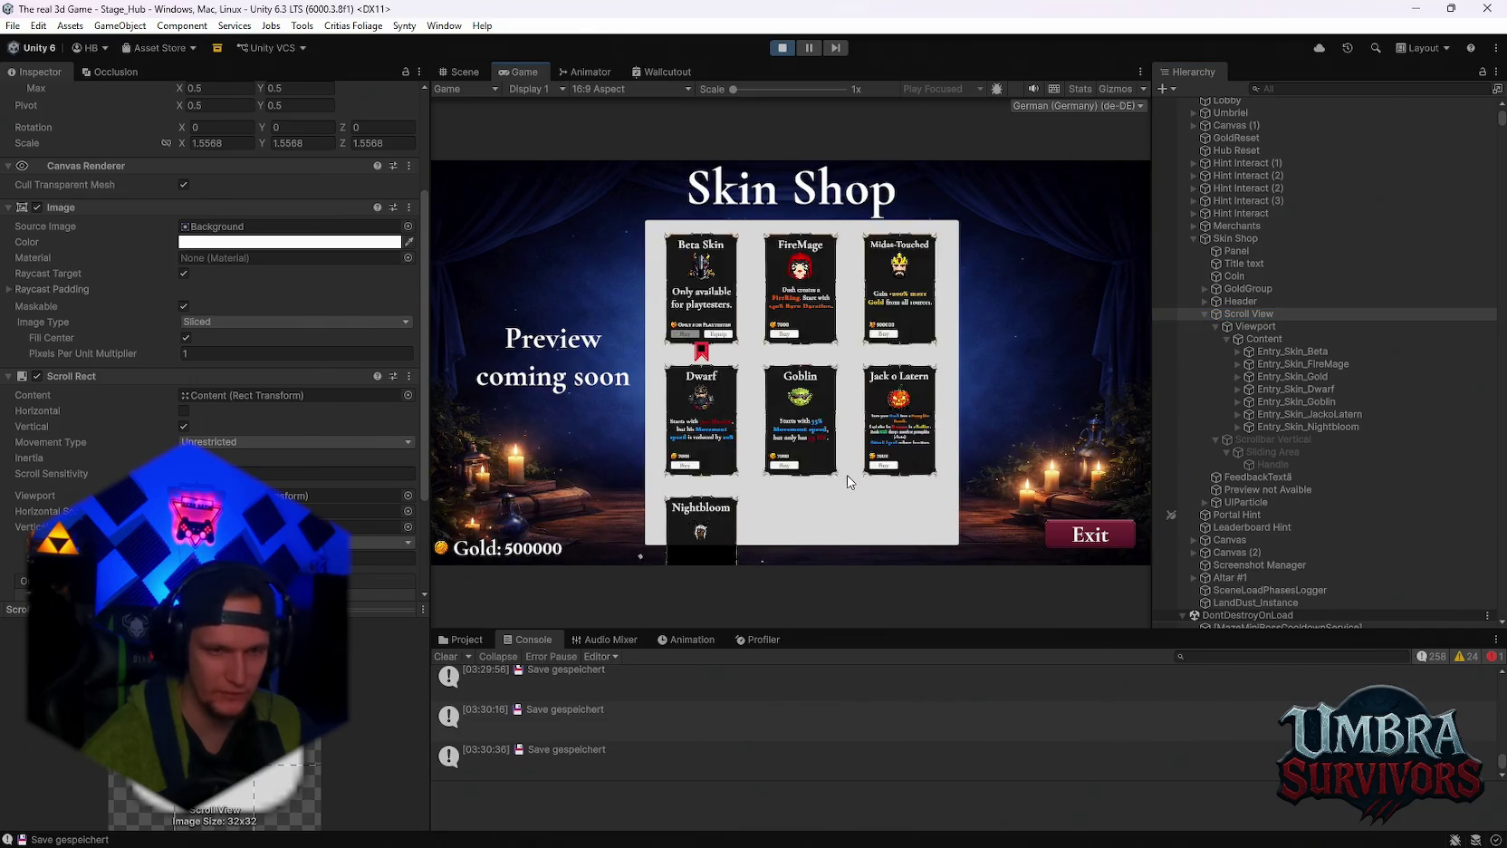
# Reselect the Scroll View and scrub its Rect Transform Width to 531.3.
pyautogui.click(1258, 327)
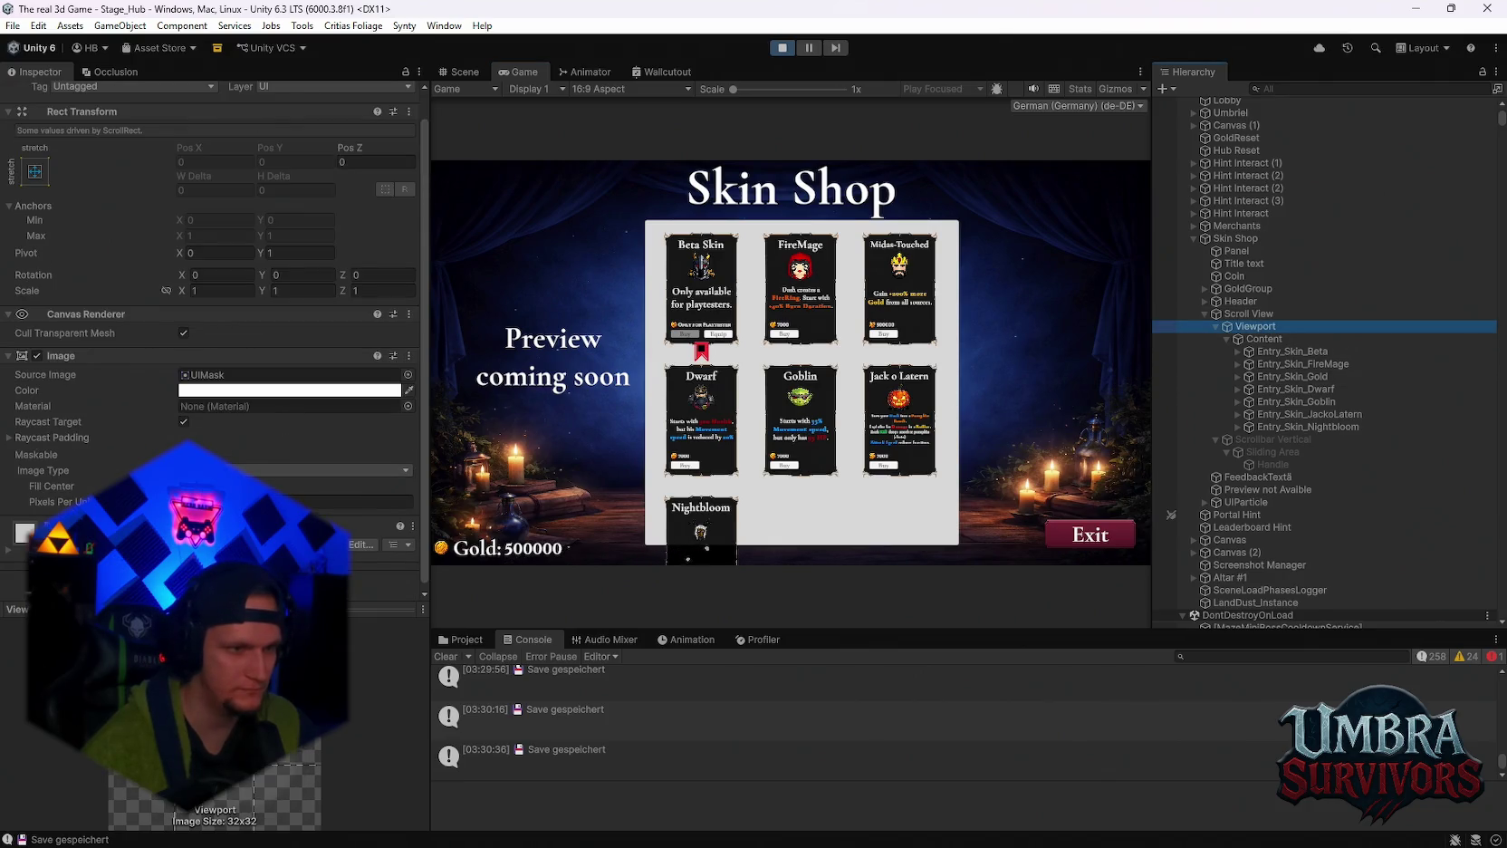
pyautogui.press('Up')
pyautogui.press('Escape')
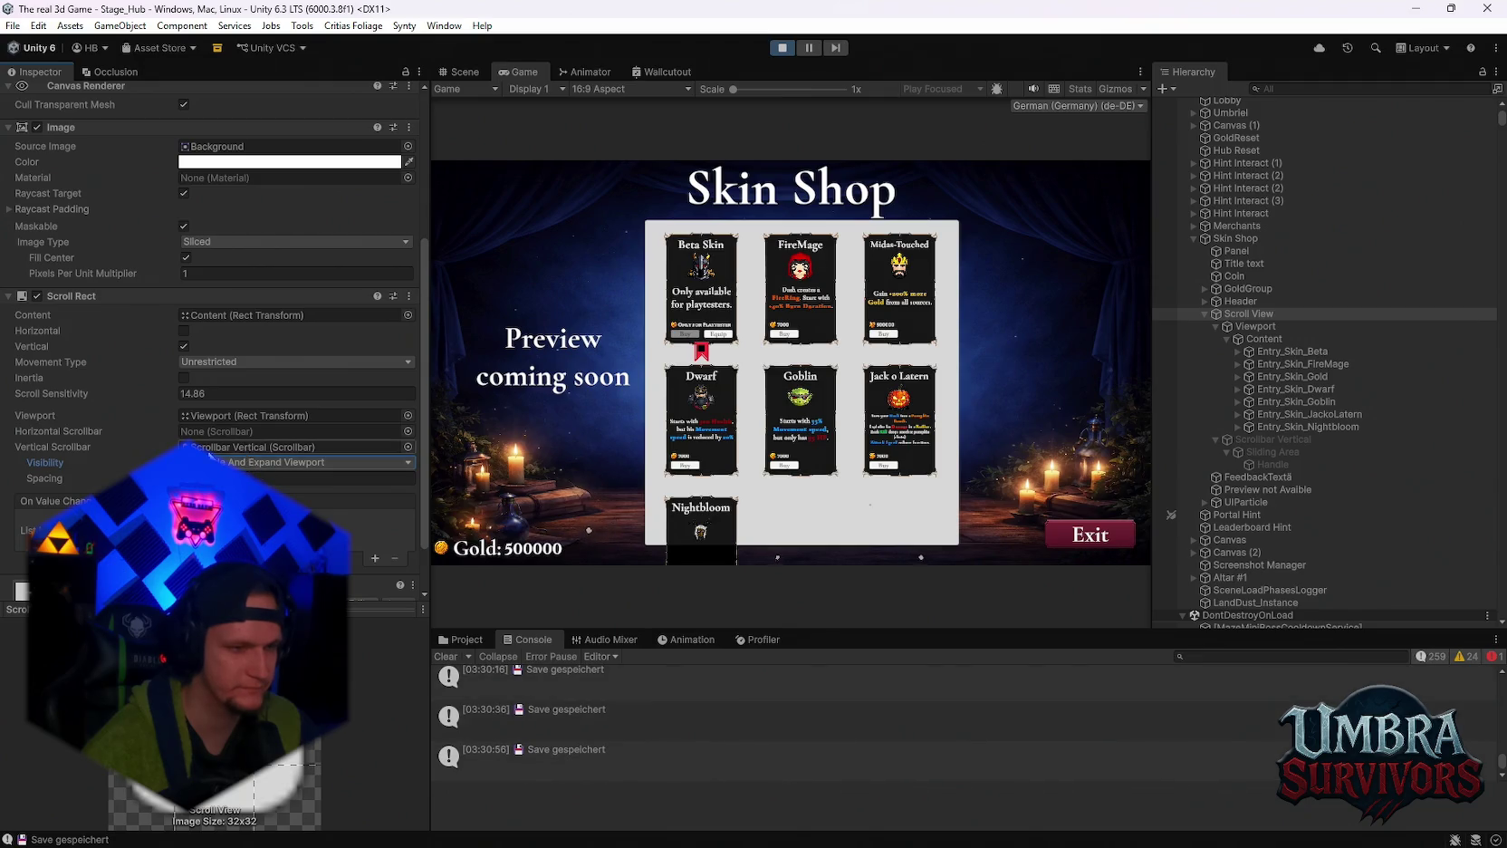
pyautogui.scroll(-2, 264, 471)
pyautogui.scroll(4, 263, 471)
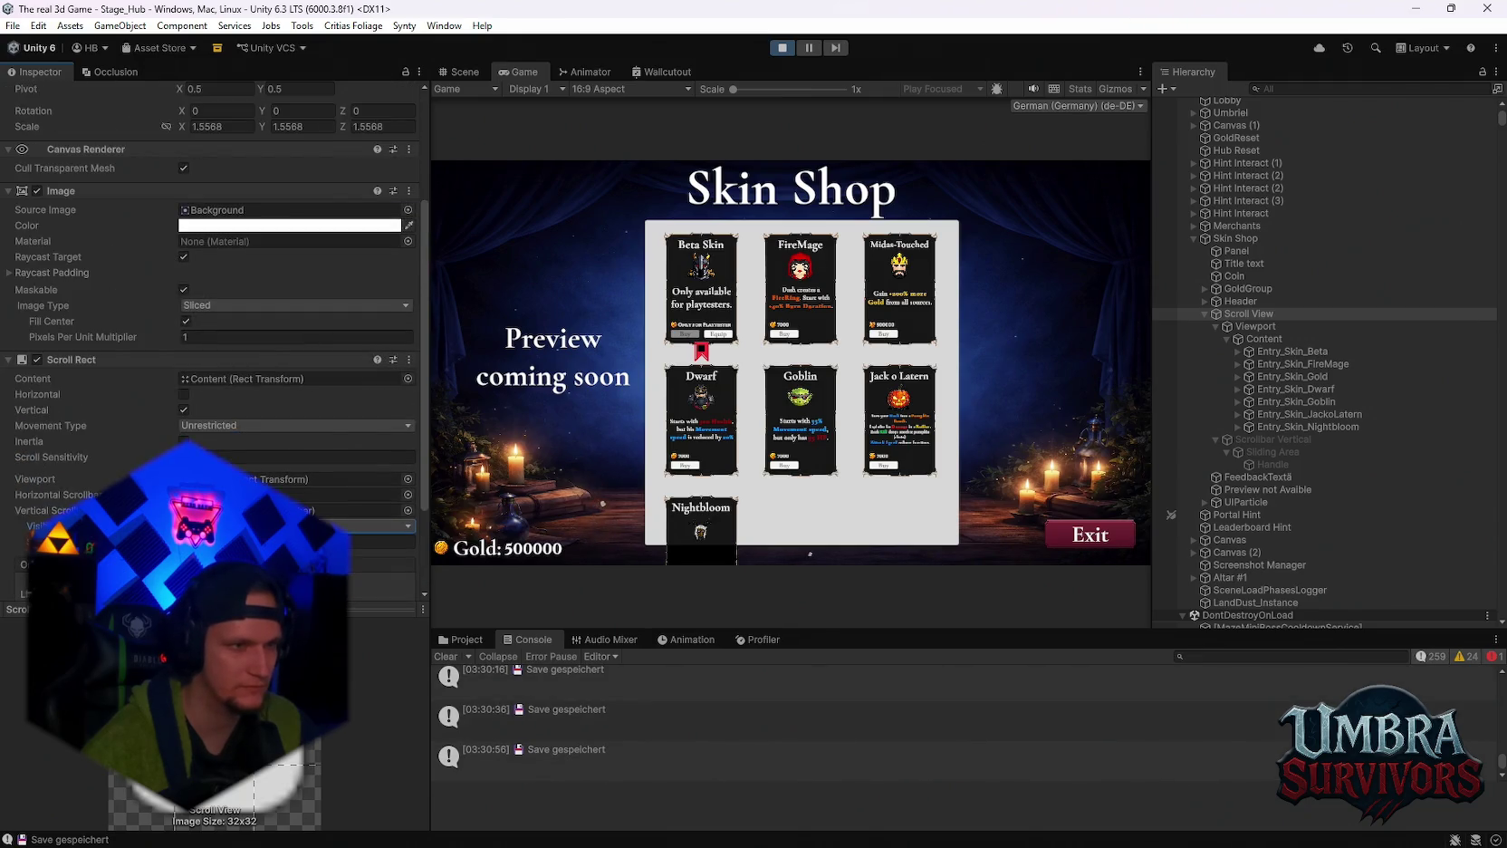
pyautogui.scroll(5, 163, 453)
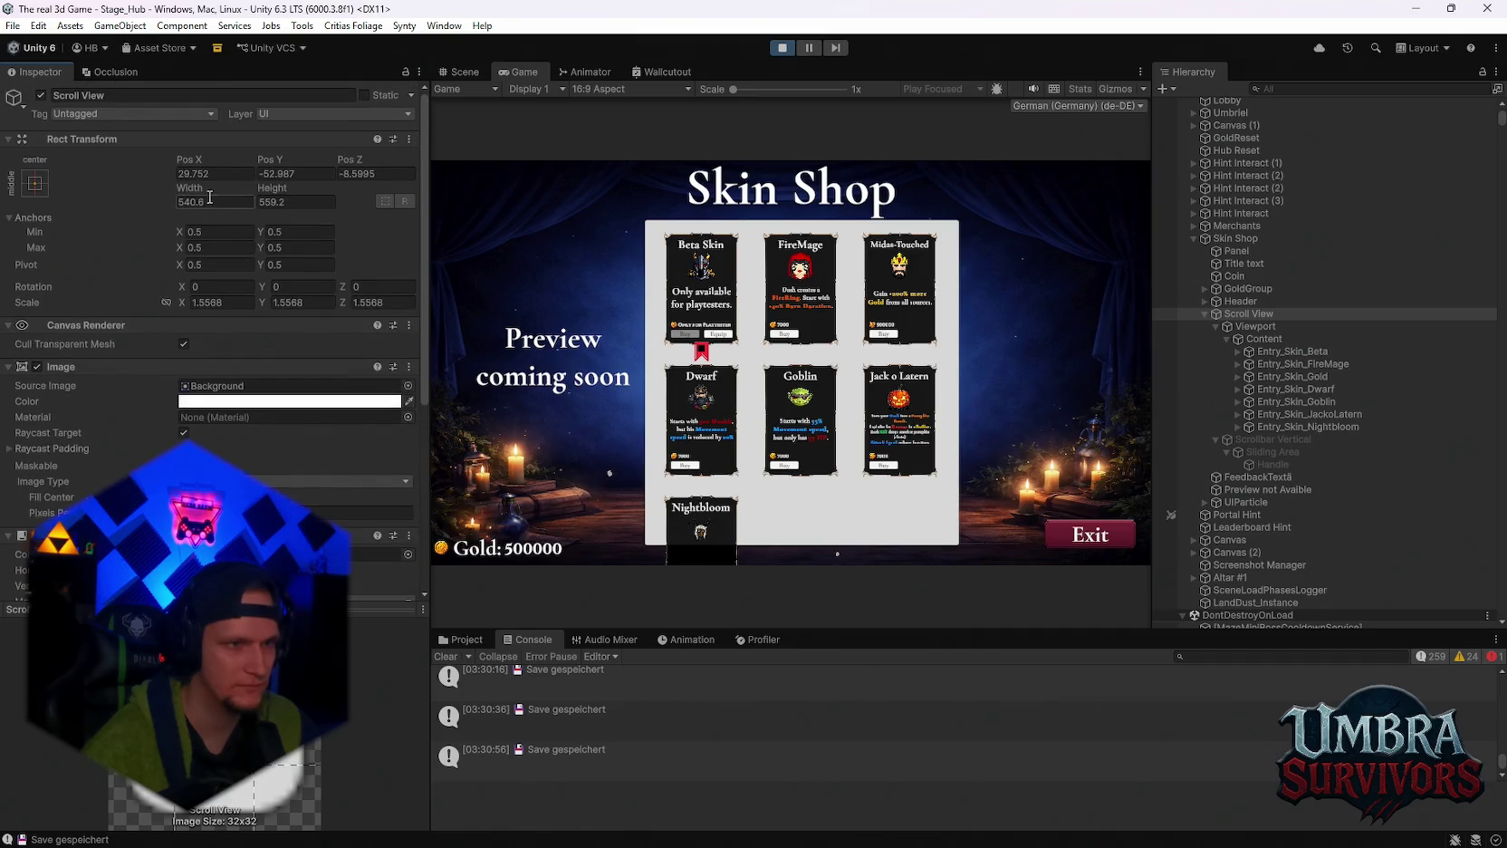
pyautogui.moveTo(234, 193); pyautogui.dragTo(157, 207)
pyautogui.moveTo(176, 209); pyautogui.dragTo(188, 207)
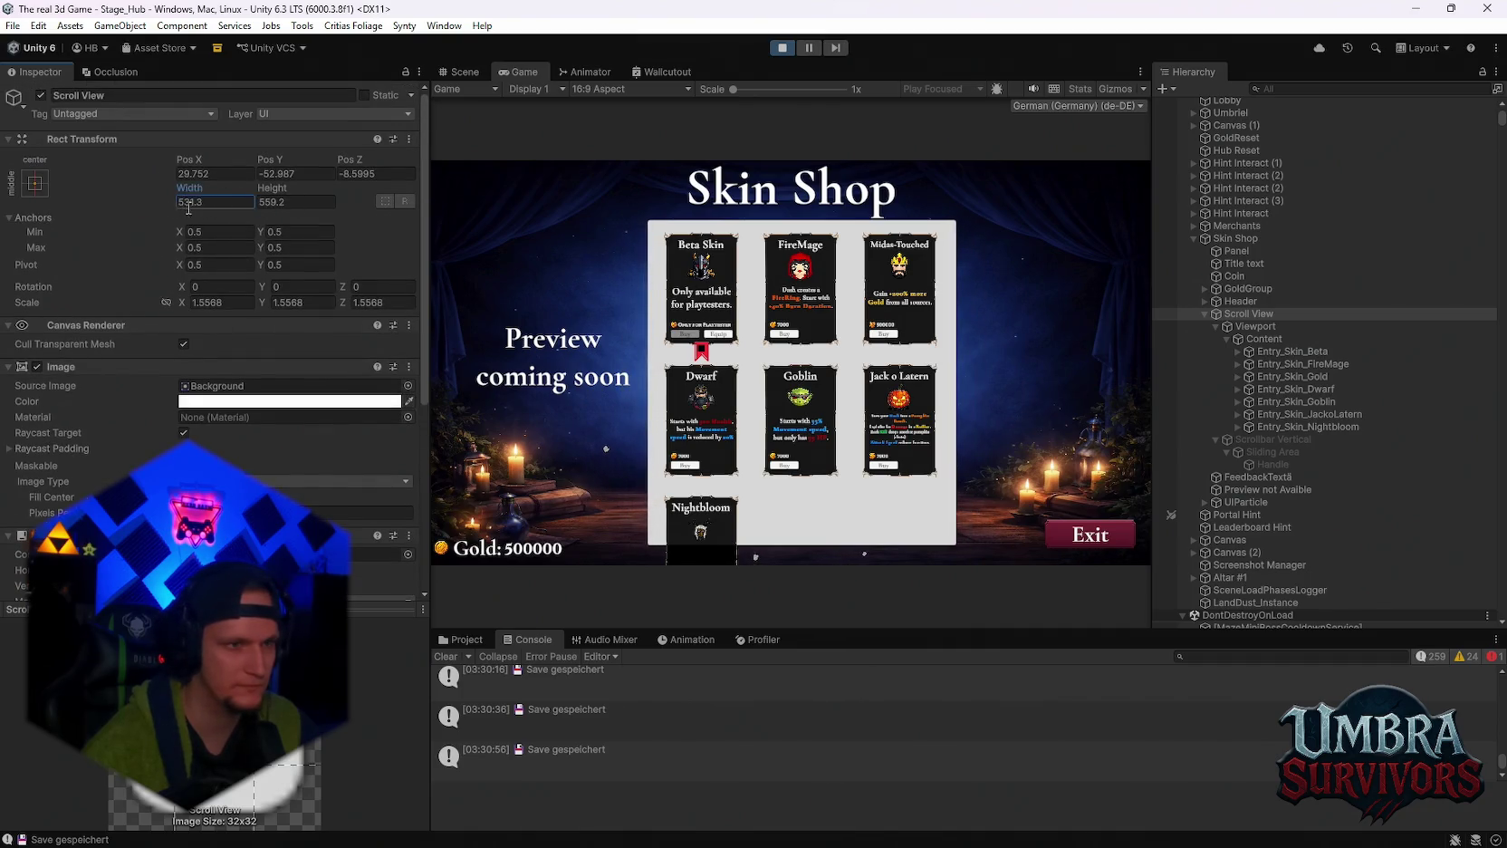
# Check the Content grid's Bottom padding, leaving it at 0.
pyautogui.click(1262, 339)
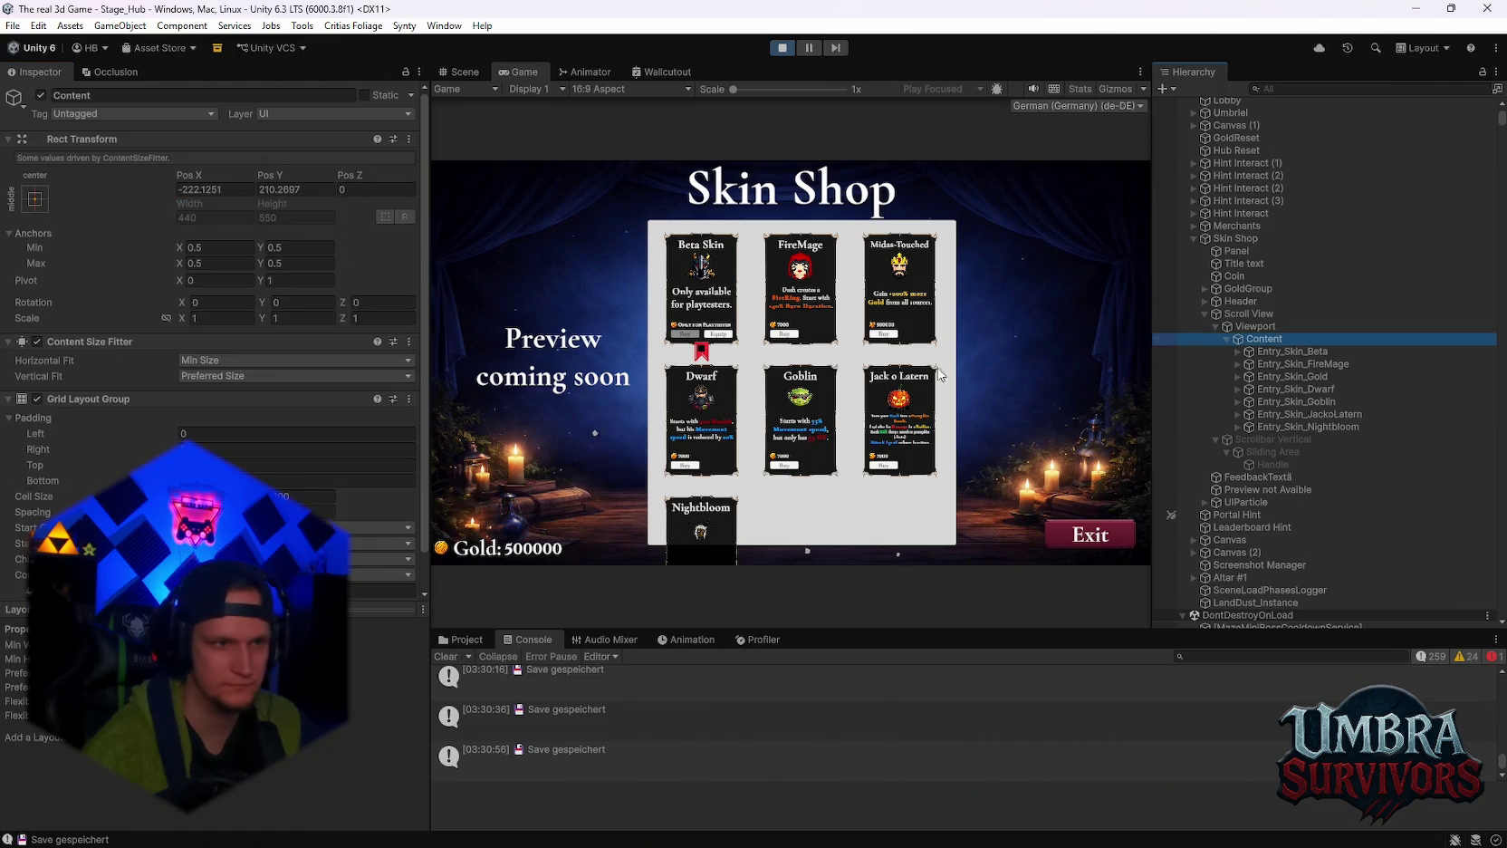
pyautogui.scroll(-1, 213, 407)
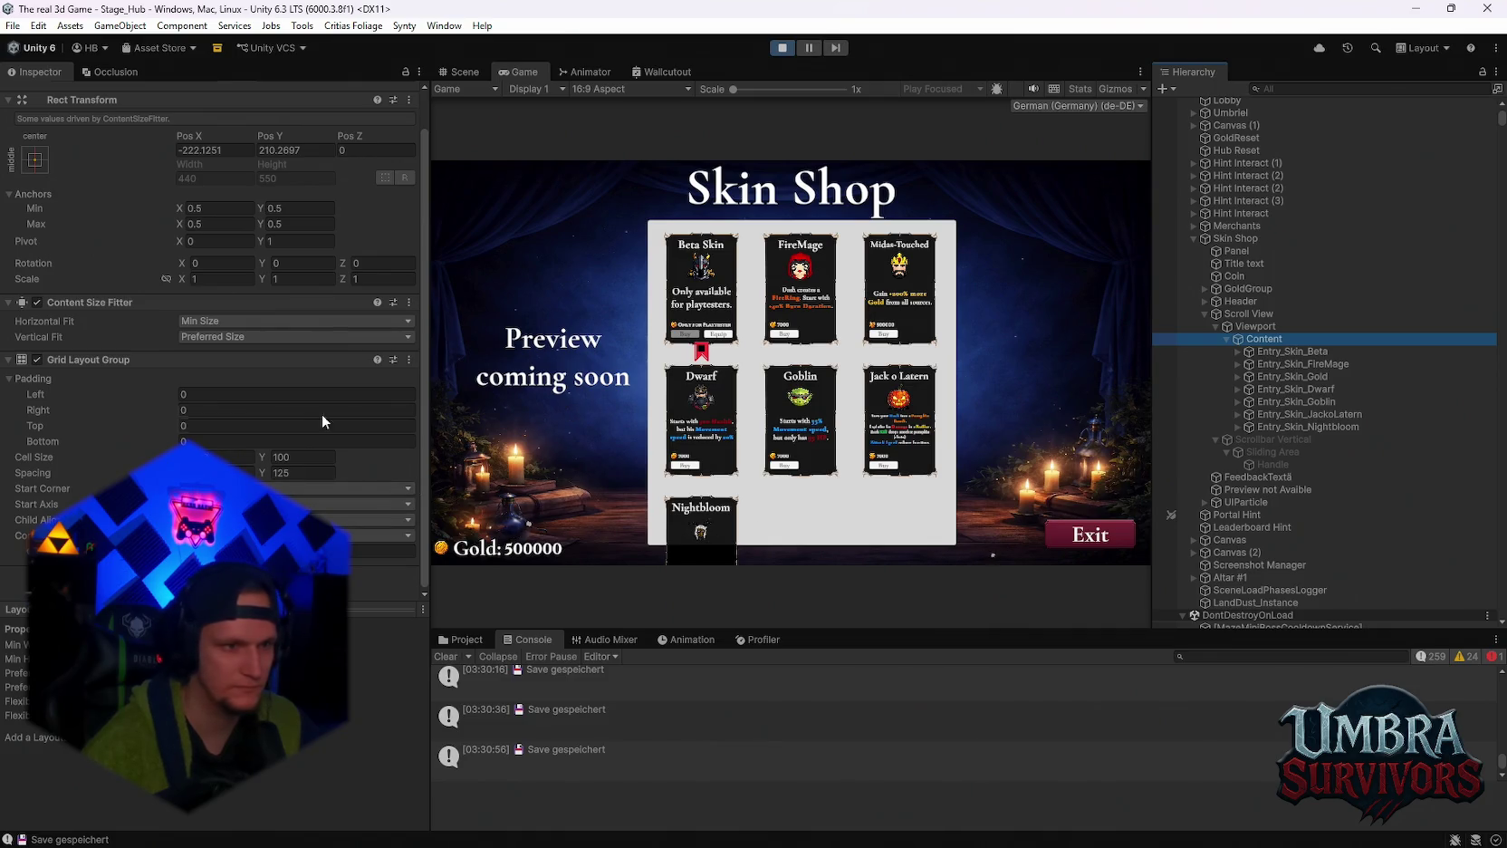
pyautogui.click(322, 441)
pyautogui.press('Return')
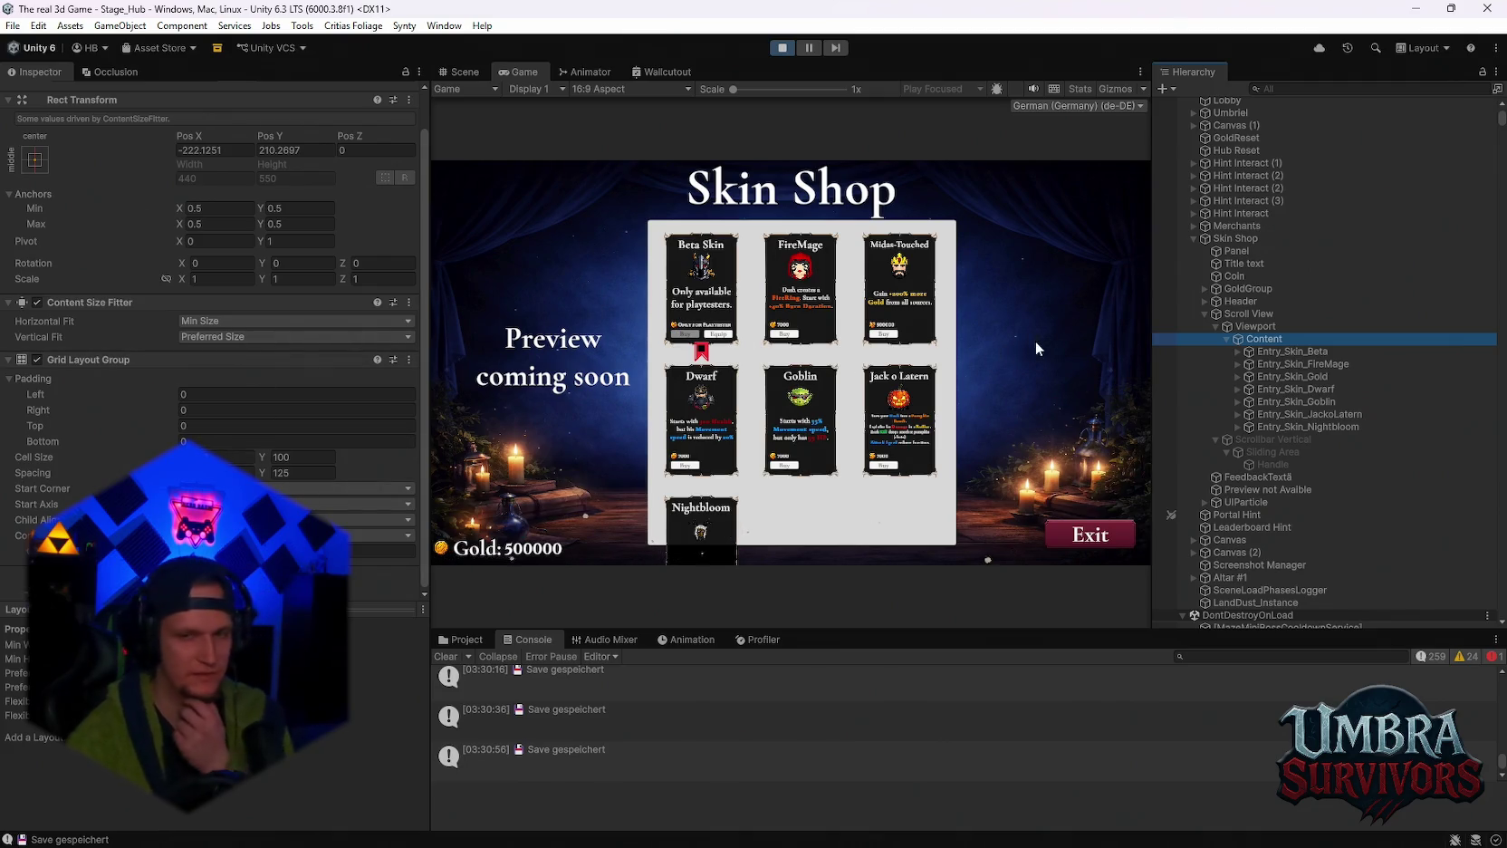
# Try the Simple image type on the Viewport, then revert it to Sliced.
pyautogui.click(1259, 326)
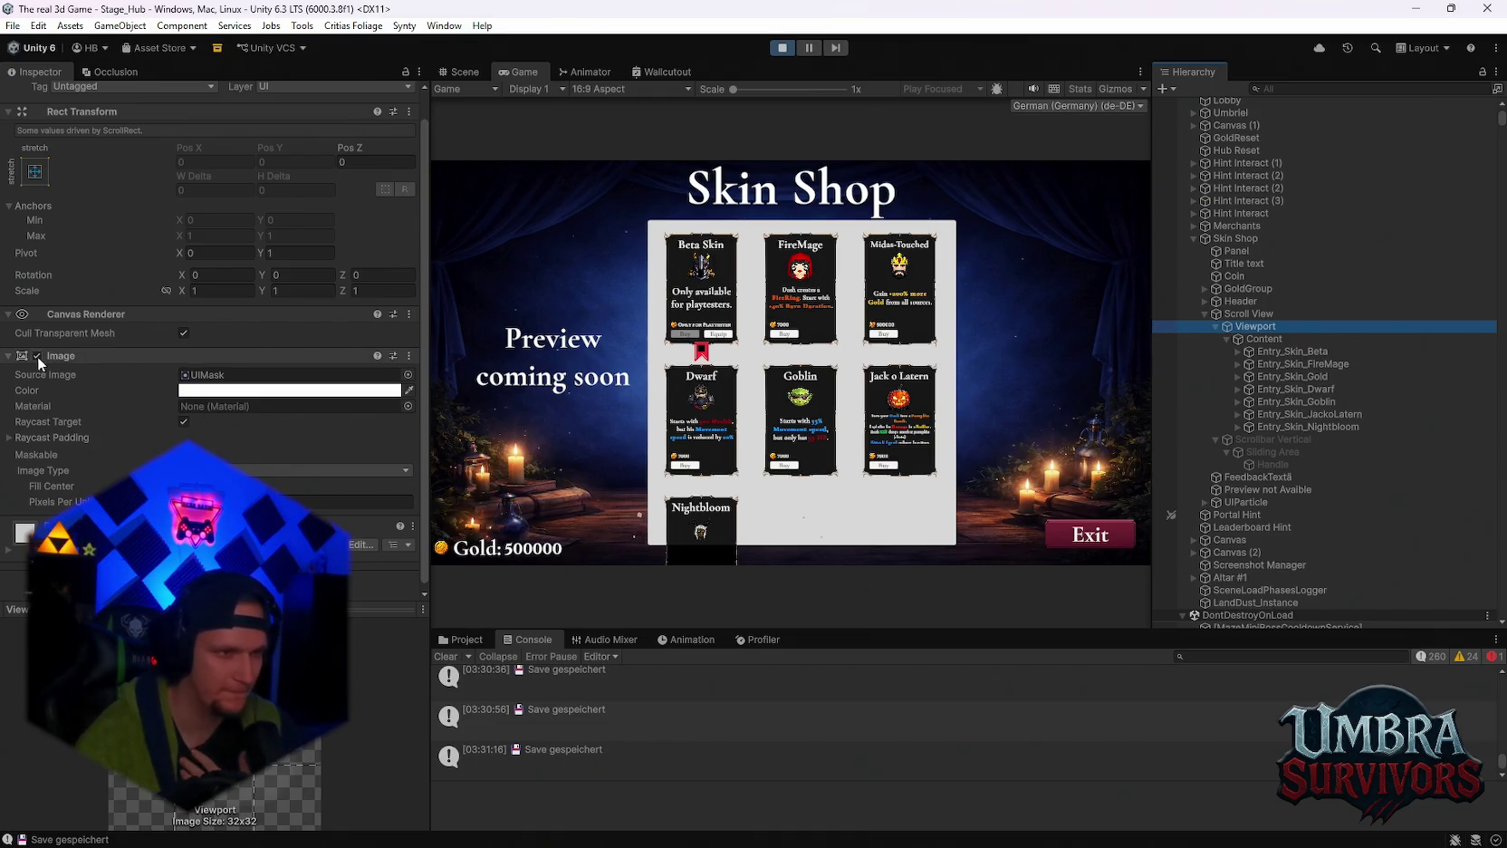
pyautogui.scroll(-1, 38, 353)
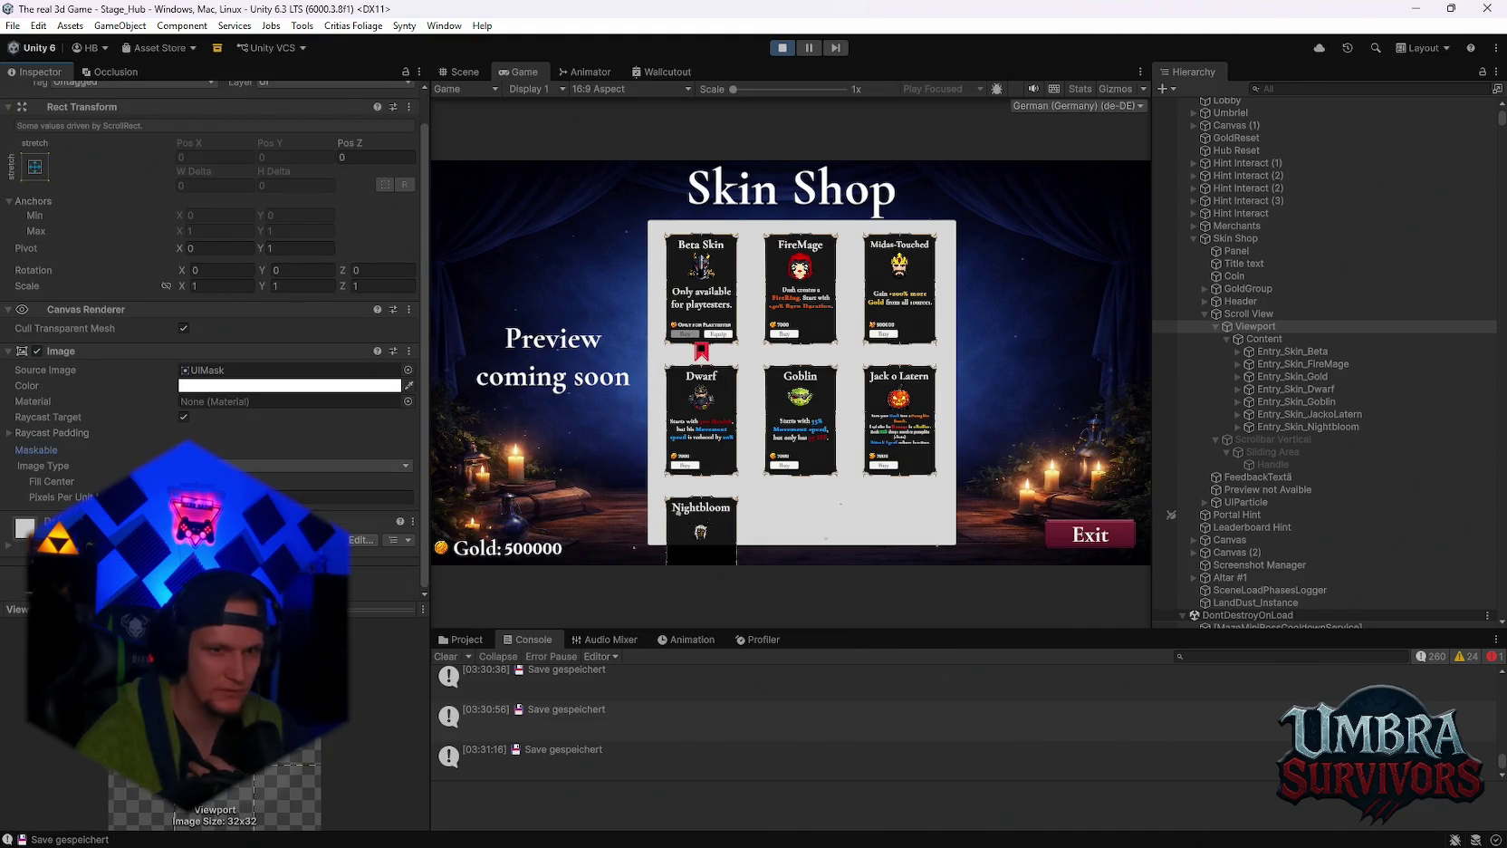
pyautogui.click(317, 465)
pyautogui.click(299, 453)
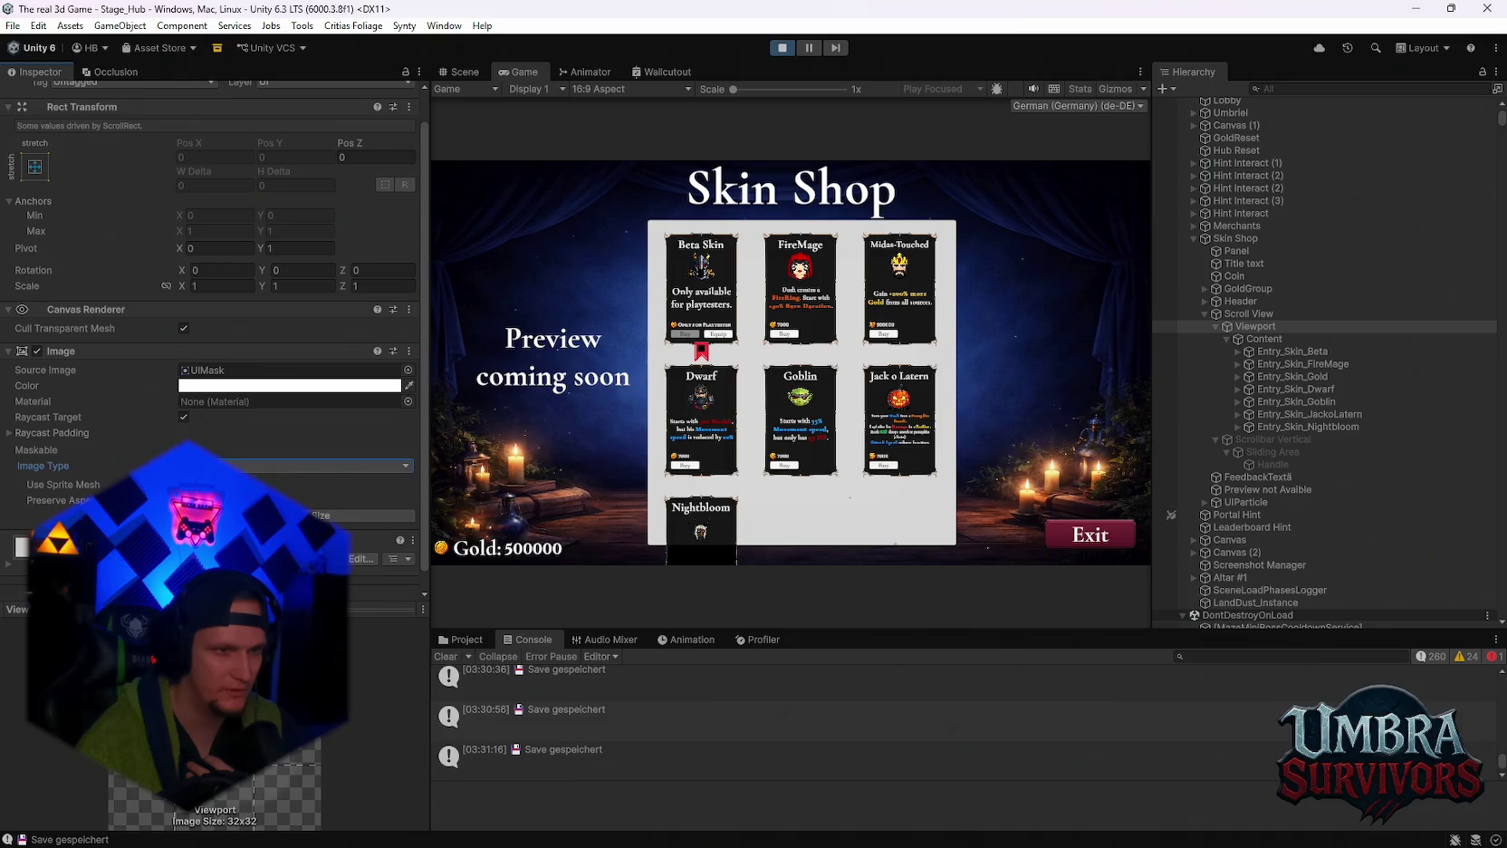
pyautogui.hotkey('ctrl', 'z')
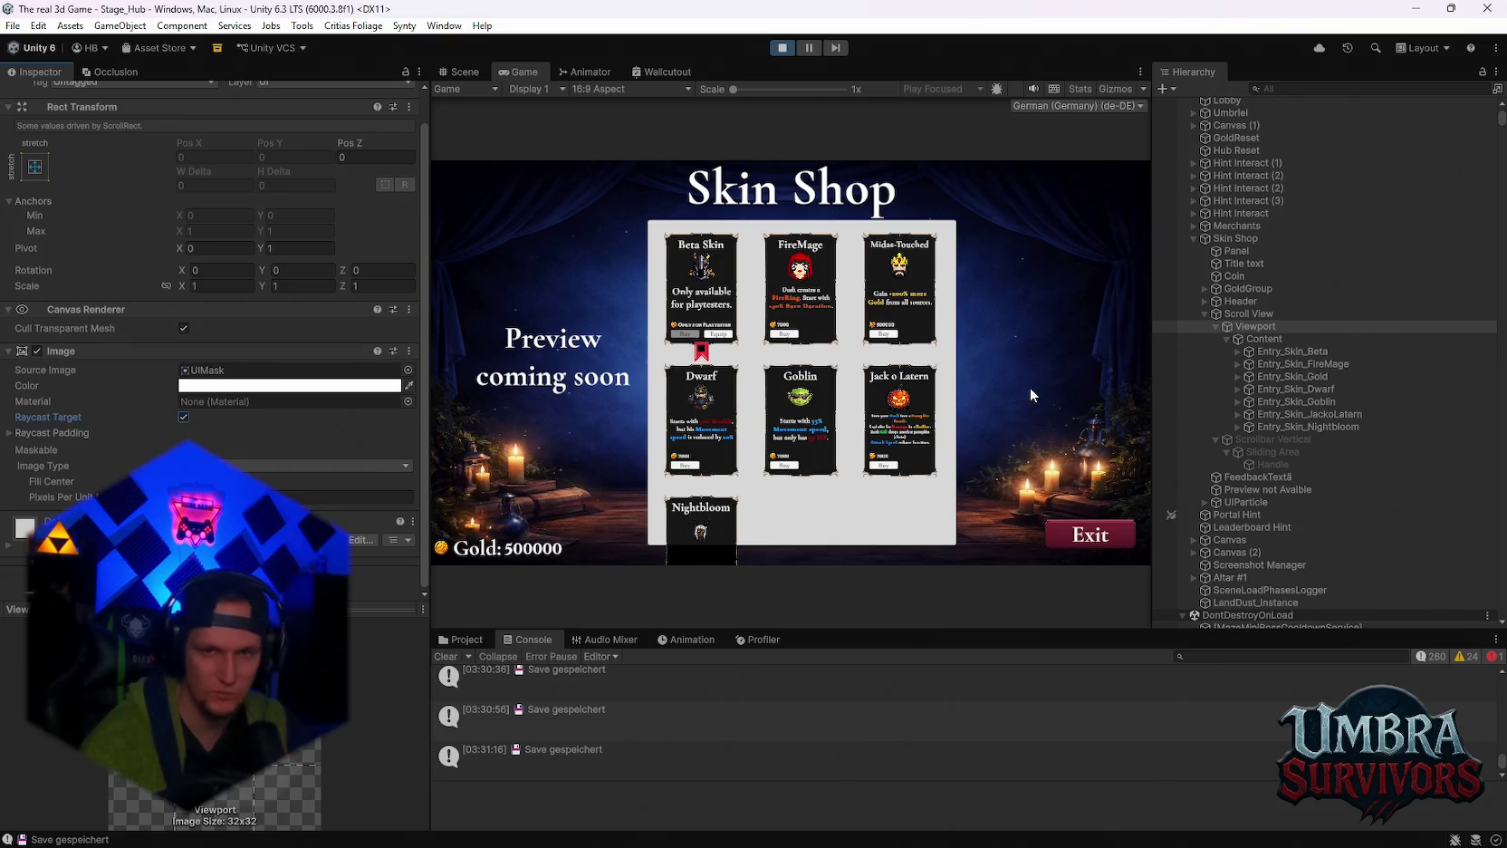
# Recheck the Scroll View and Content, then toggle the Viewport's mask image off and back on.
pyautogui.click(1248, 314)
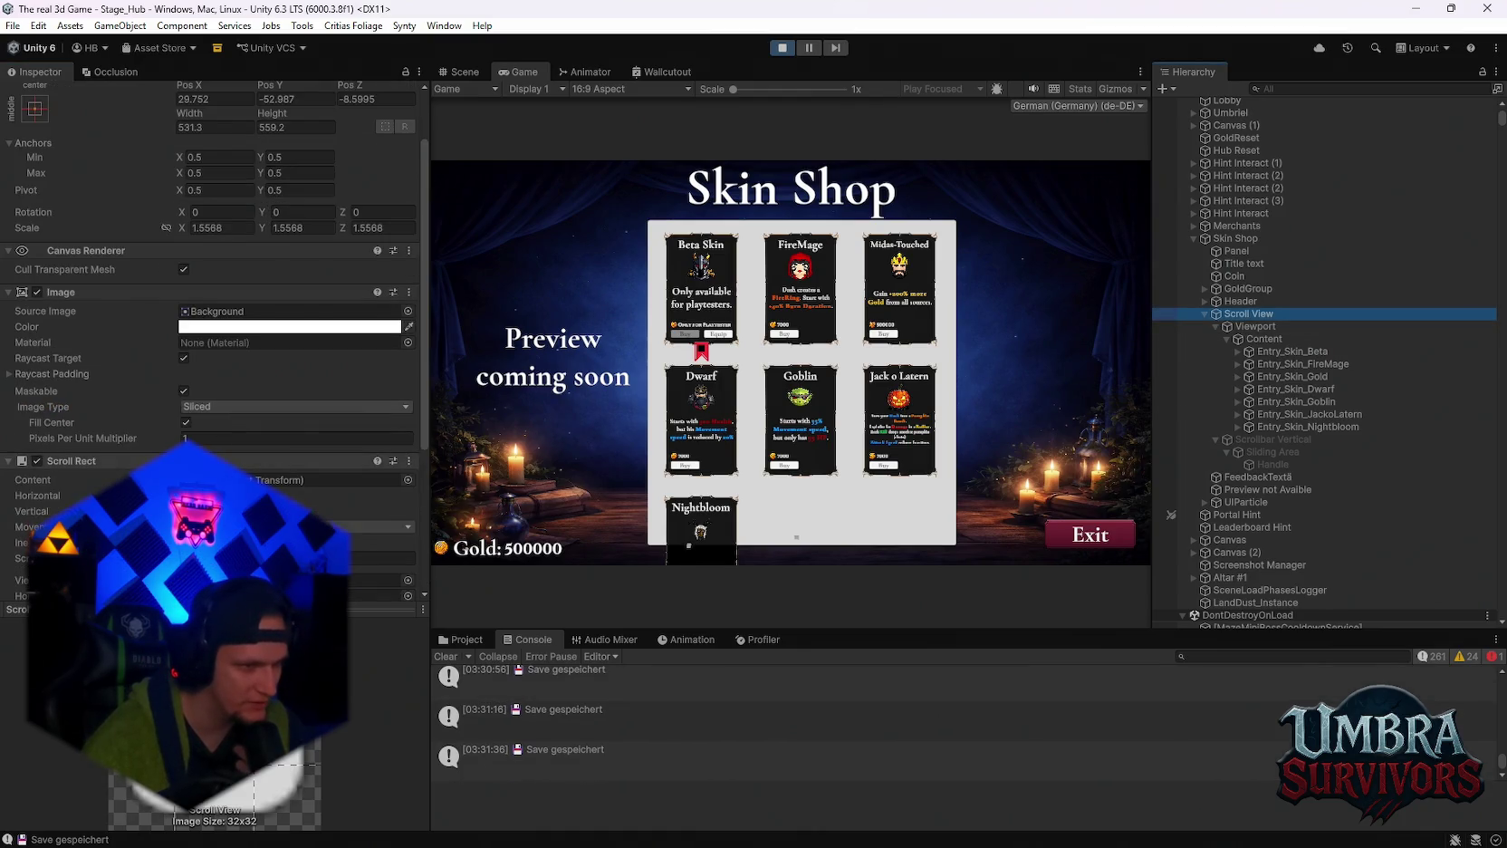
pyautogui.scroll(-5, 232, 413)
pyautogui.scroll(-1, 238, 460)
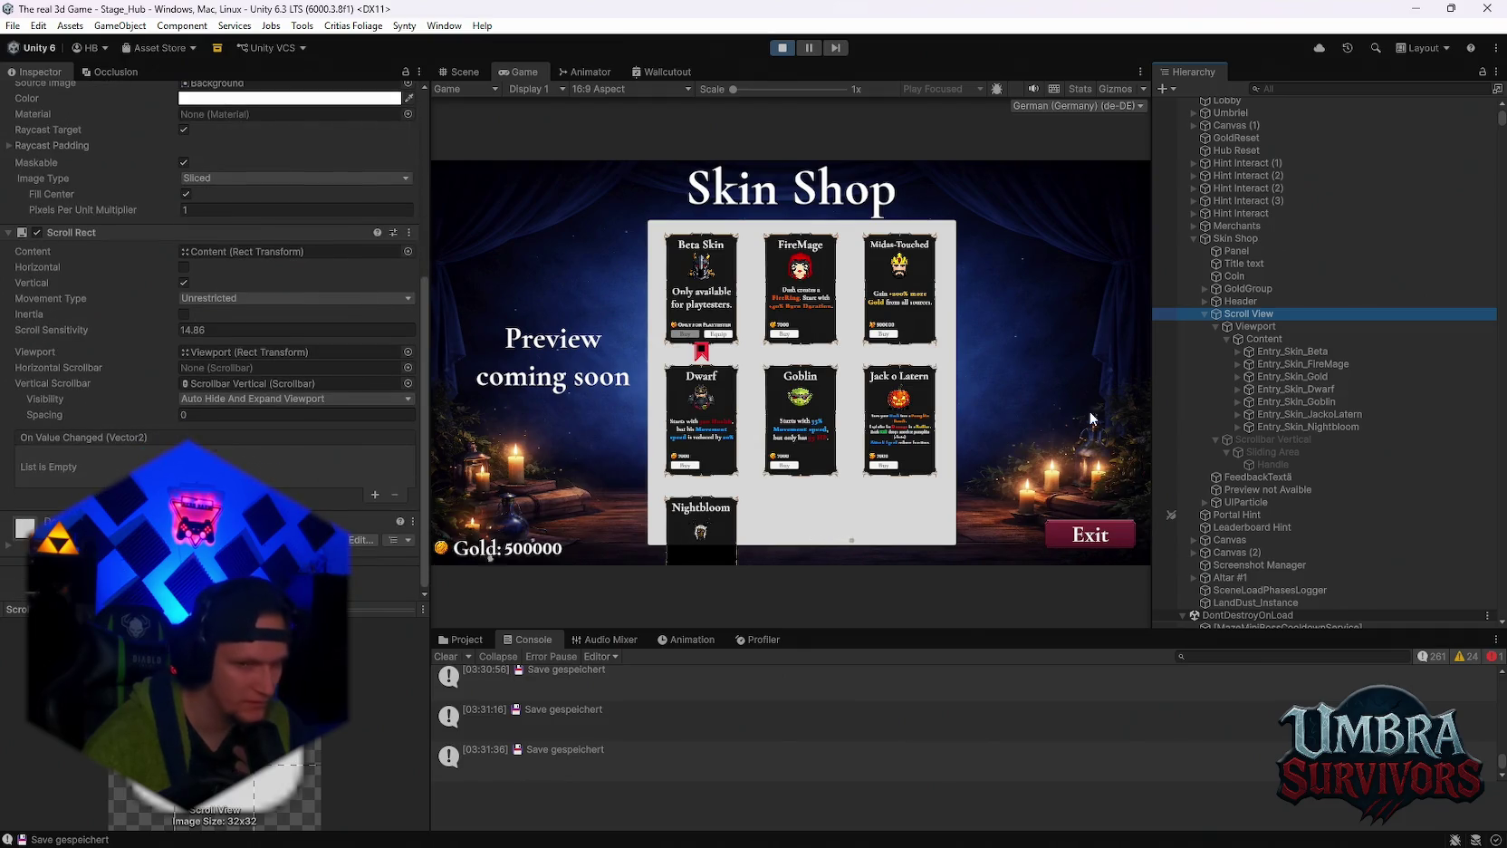
pyautogui.click(1261, 339)
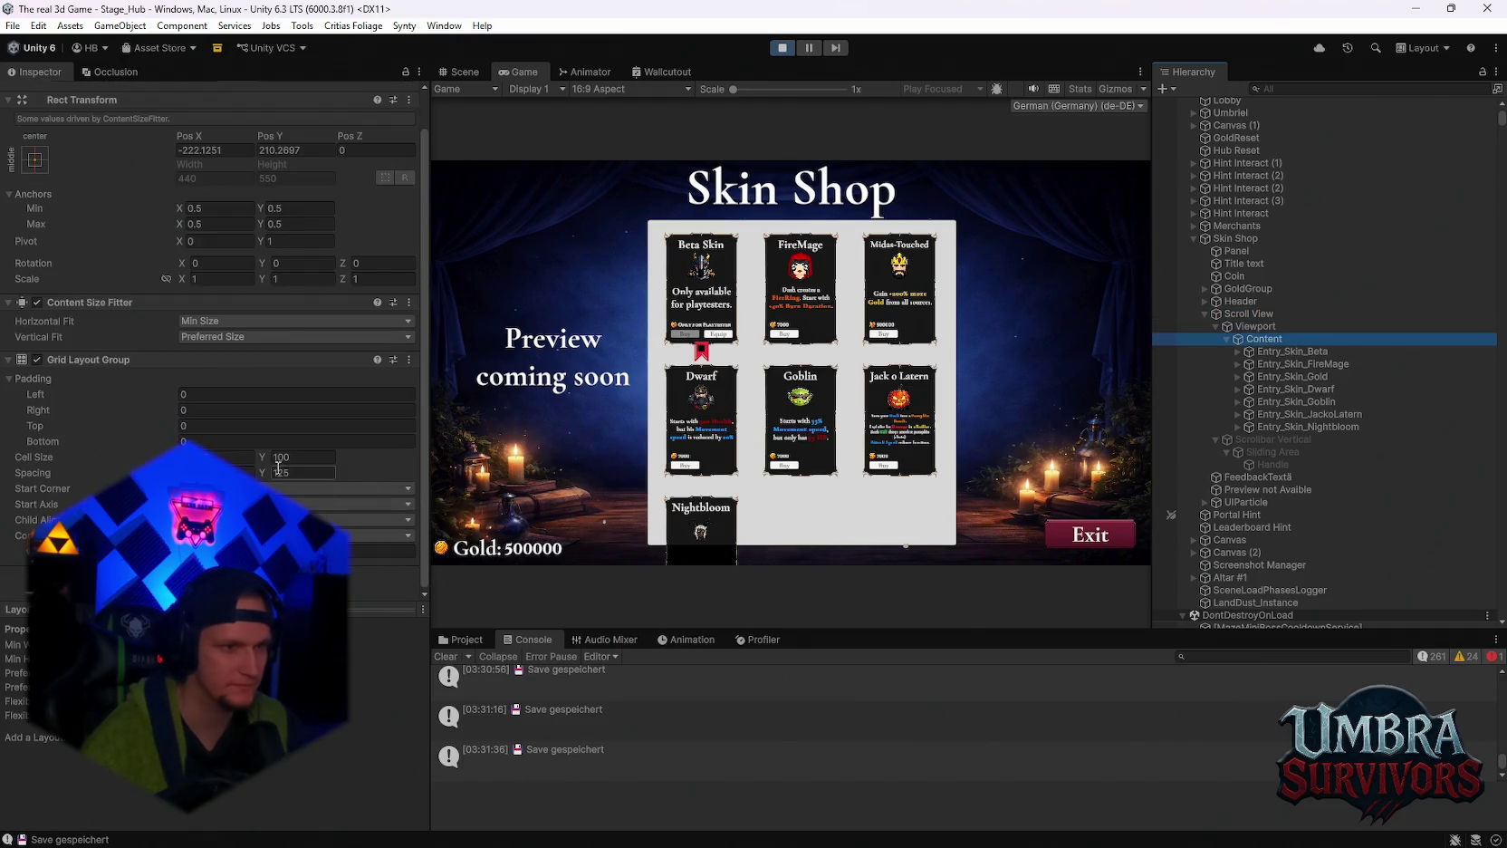
pyautogui.click(1277, 327)
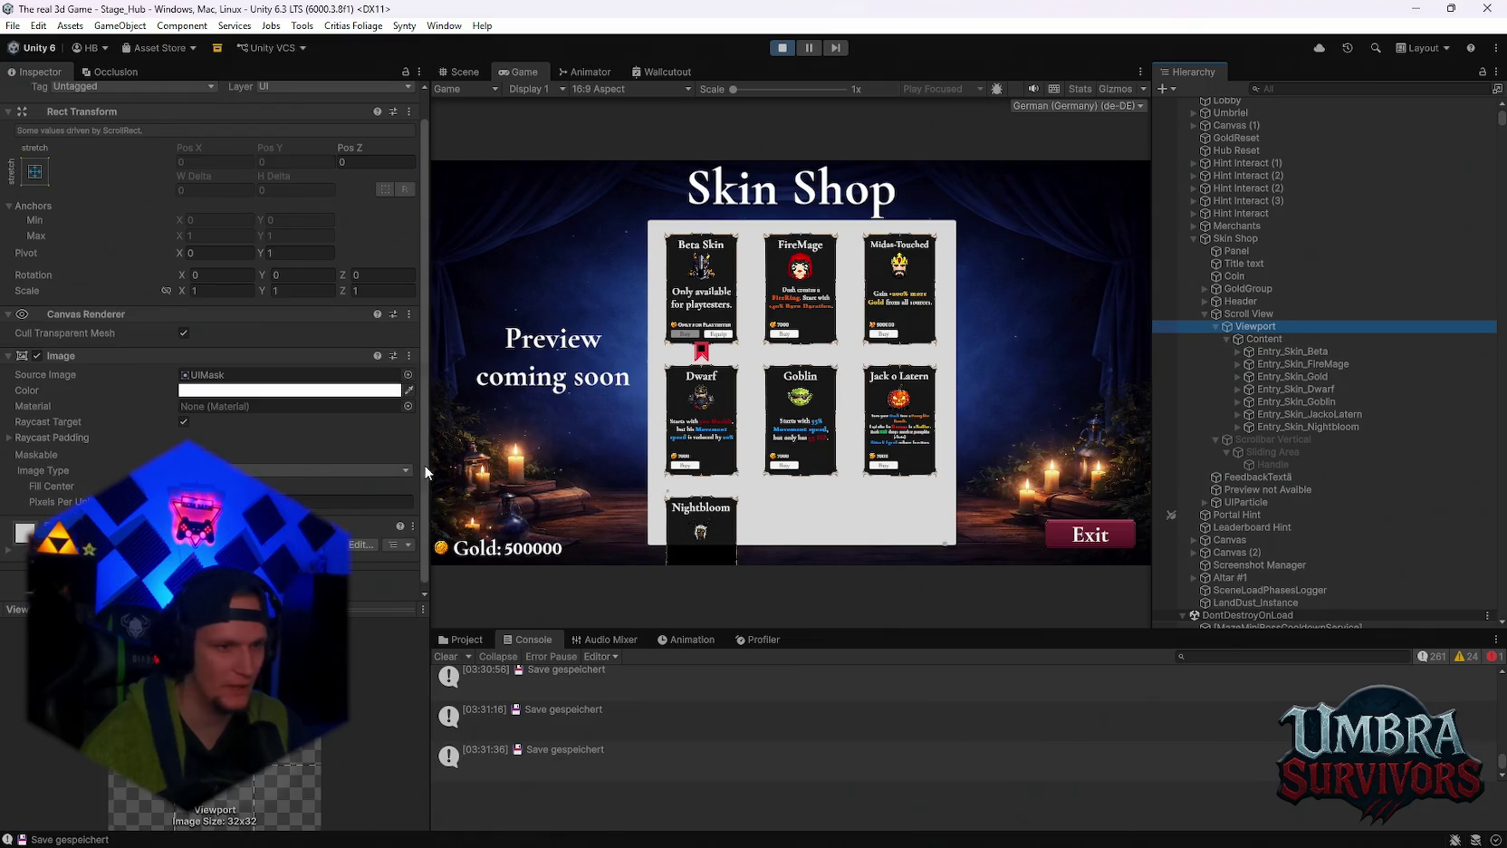
pyautogui.click(201, 371)
pyautogui.click(37, 352)
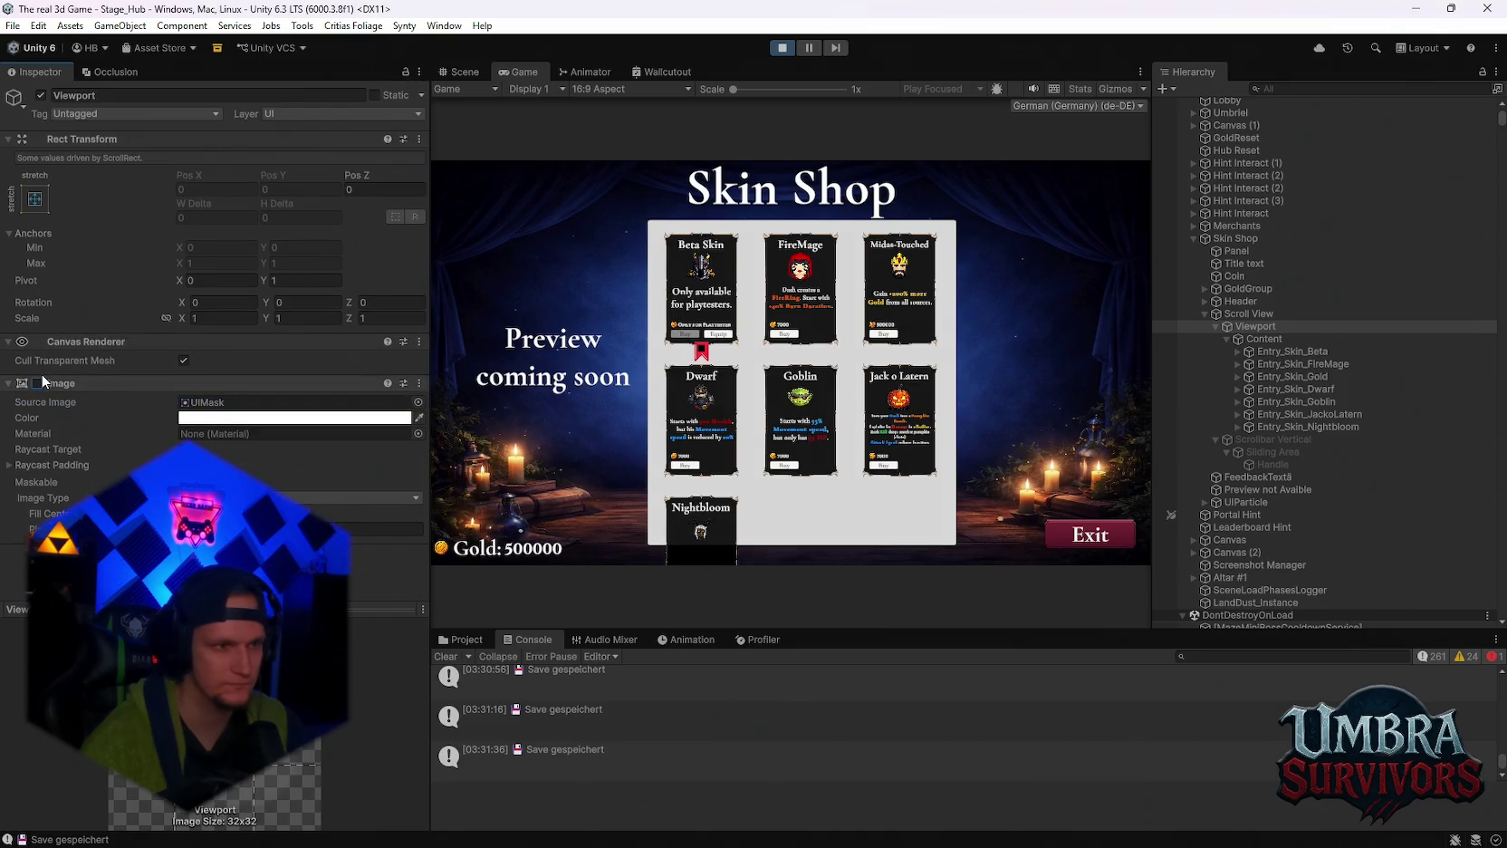
pyautogui.click(38, 382)
pyautogui.scroll(-1, 280, 487)
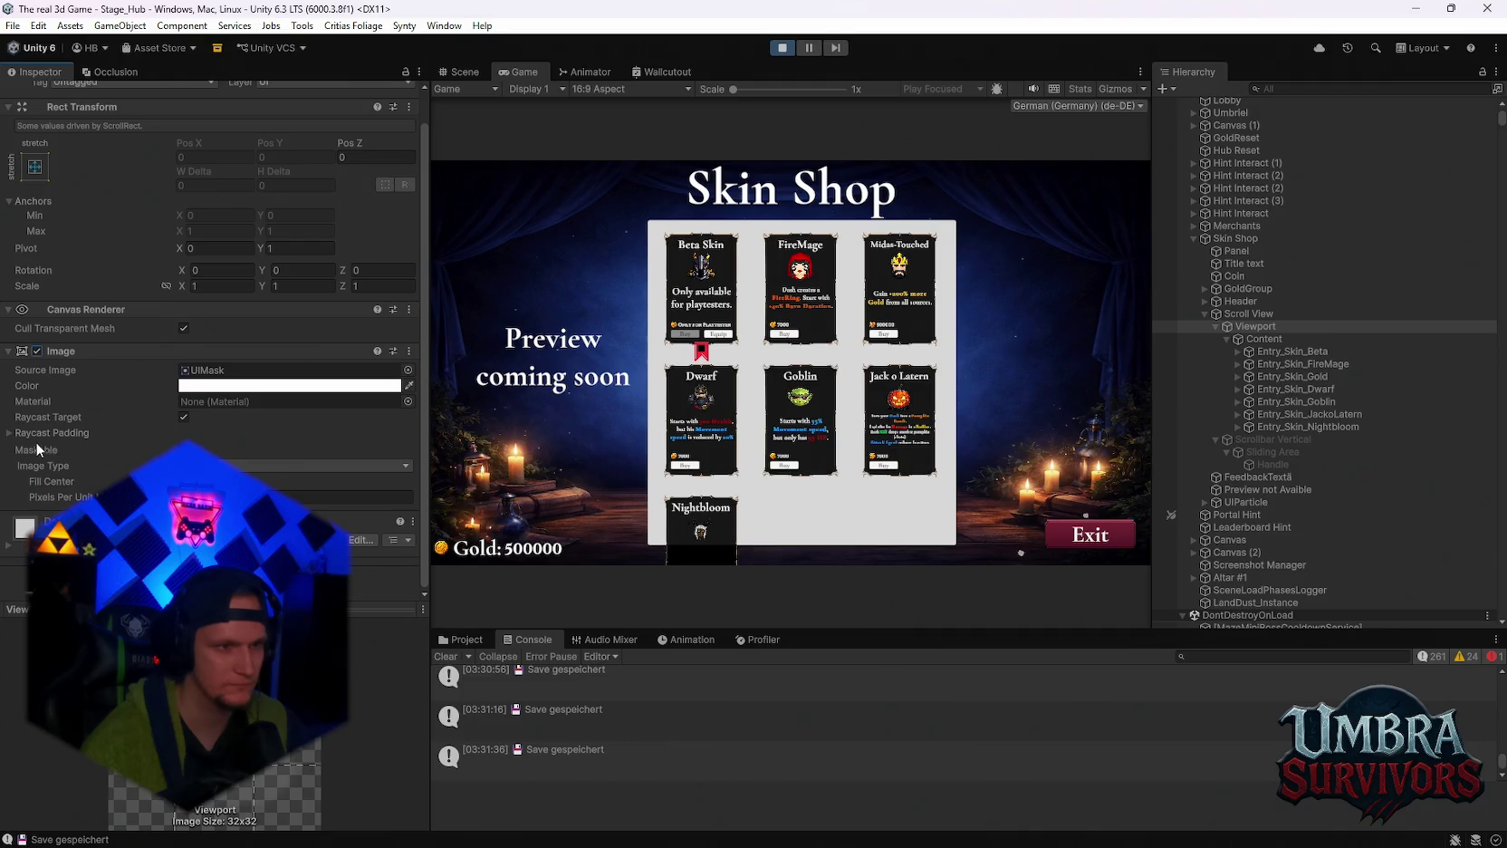
pyautogui.click(1301, 315)
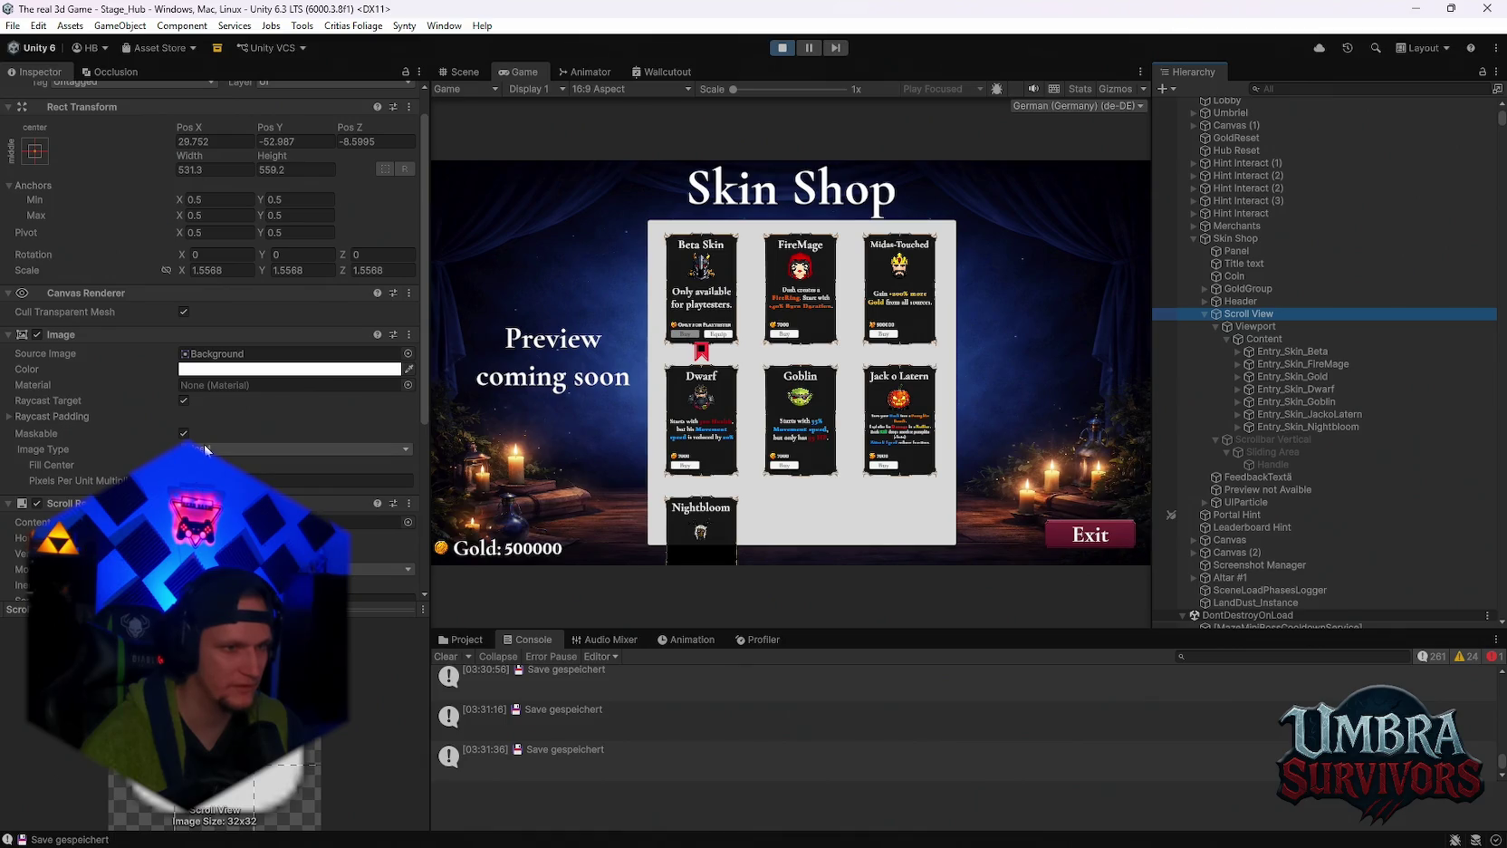
# Untick Fill Center on the Scroll View's Image and set its color to black (0,0,0).
pyautogui.click(184, 465)
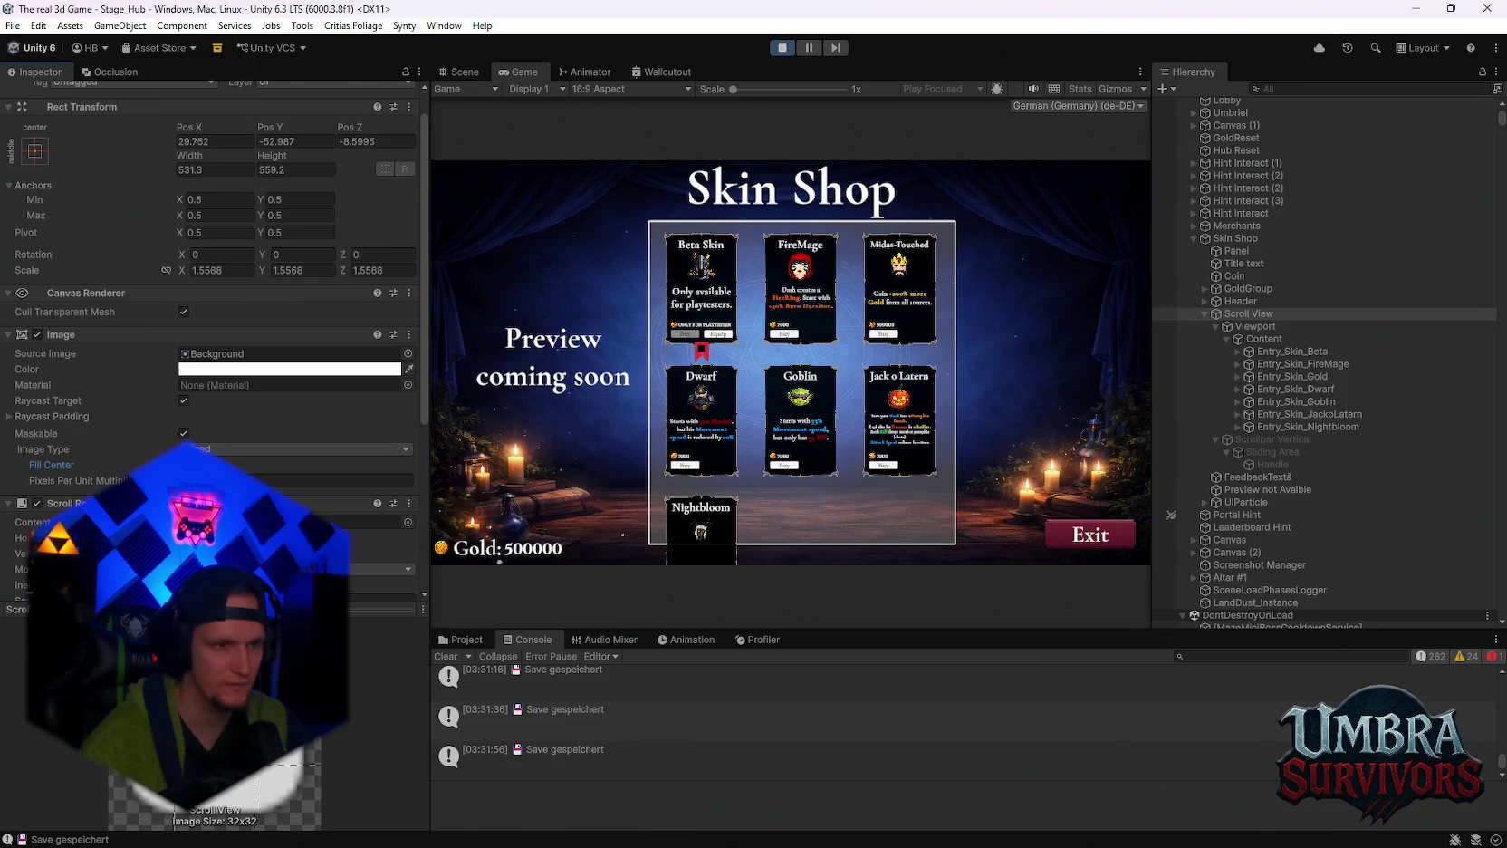
pyautogui.click(290, 368)
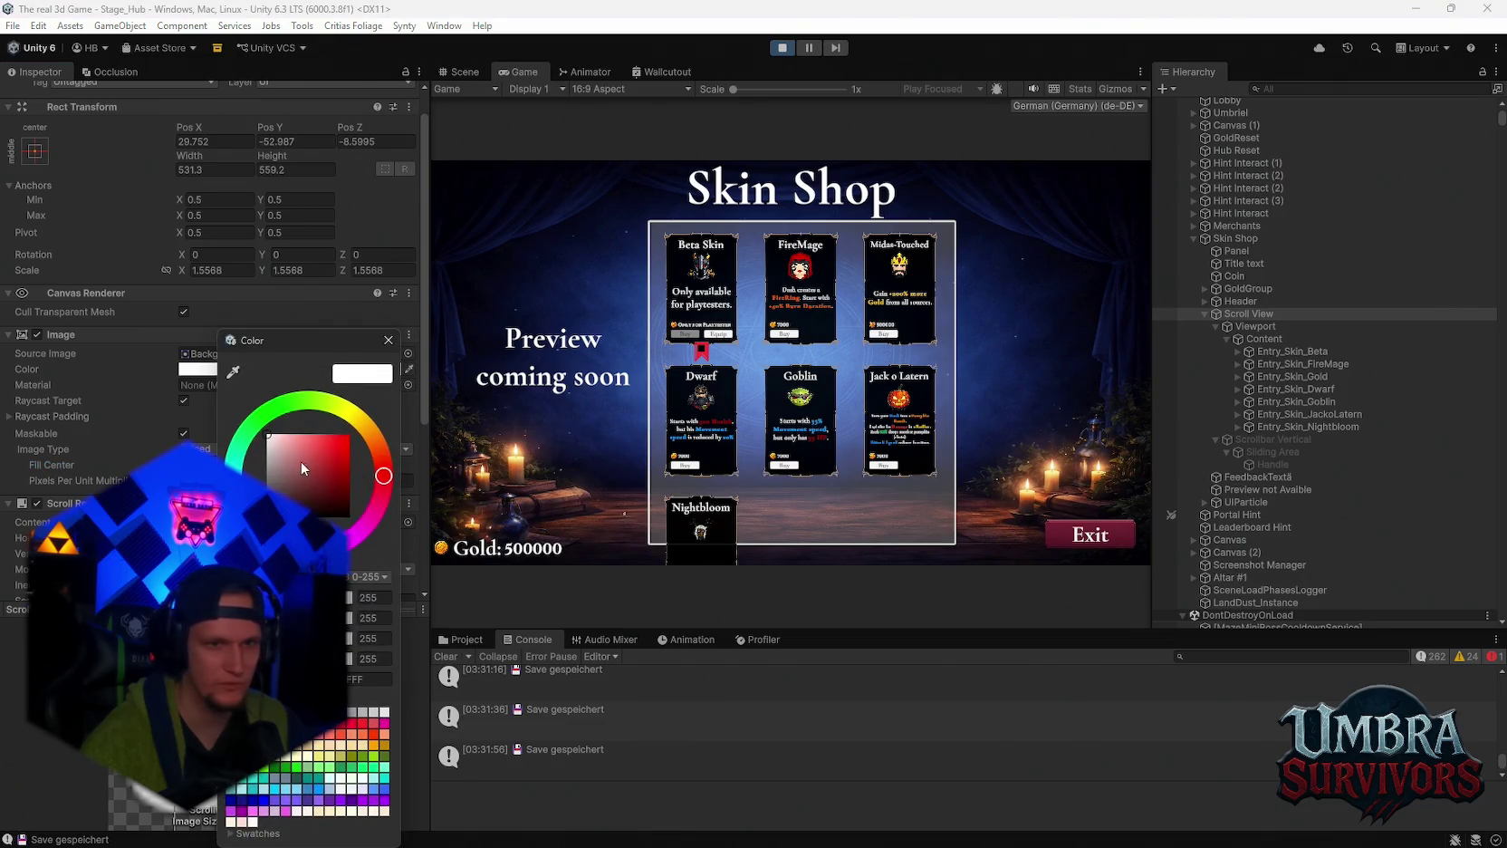
pyautogui.moveTo(300, 462); pyautogui.dragTo(304, 521)
pyautogui.click(399, 416)
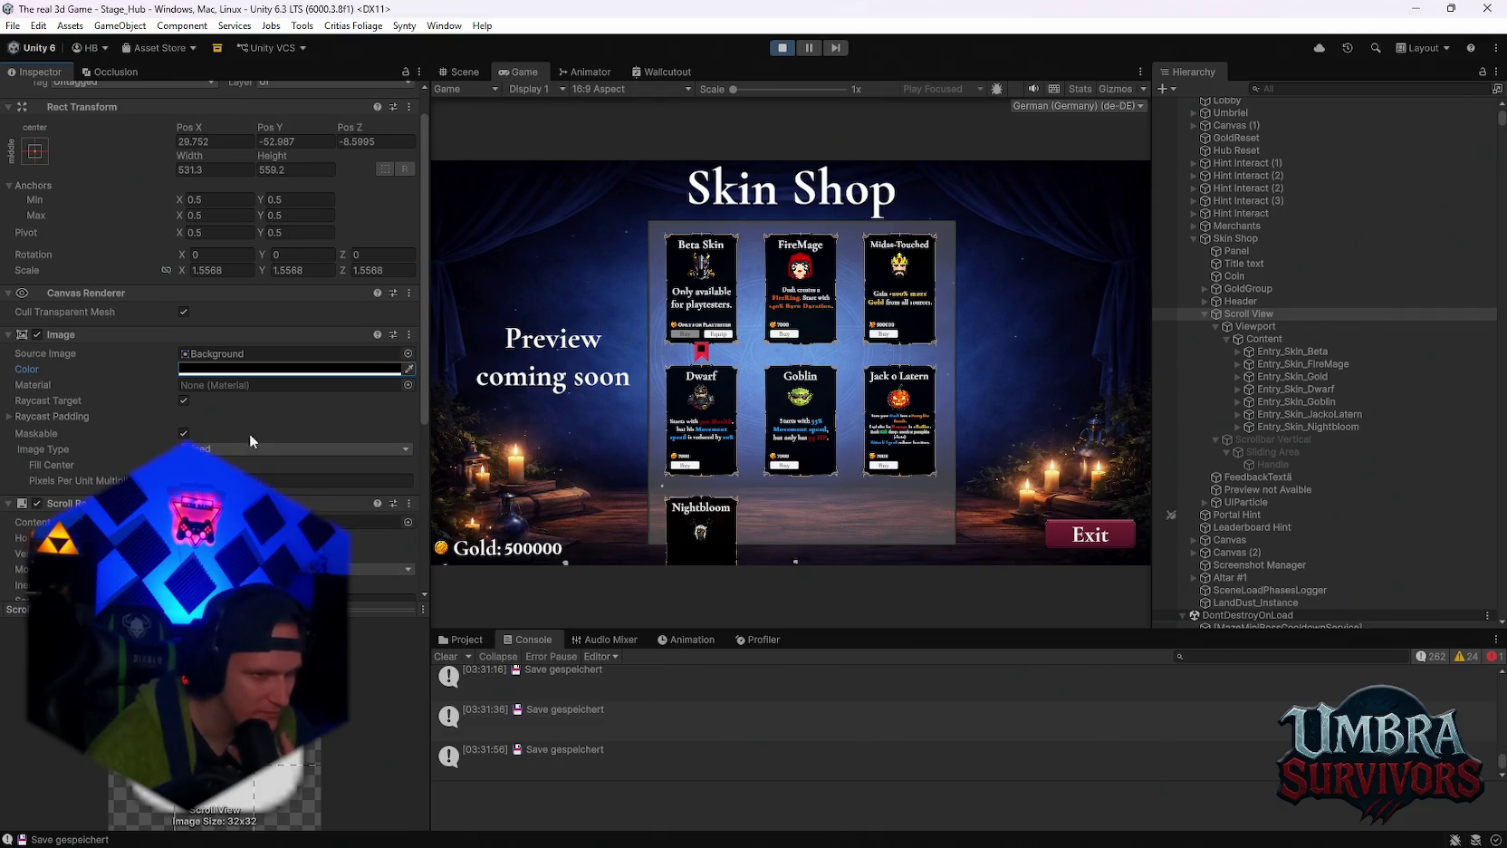
# Select the Scrollbar Vertical object and inspect its settings.
pyautogui.scroll(-3, 801, 483)
pyautogui.scroll(3, 801, 481)
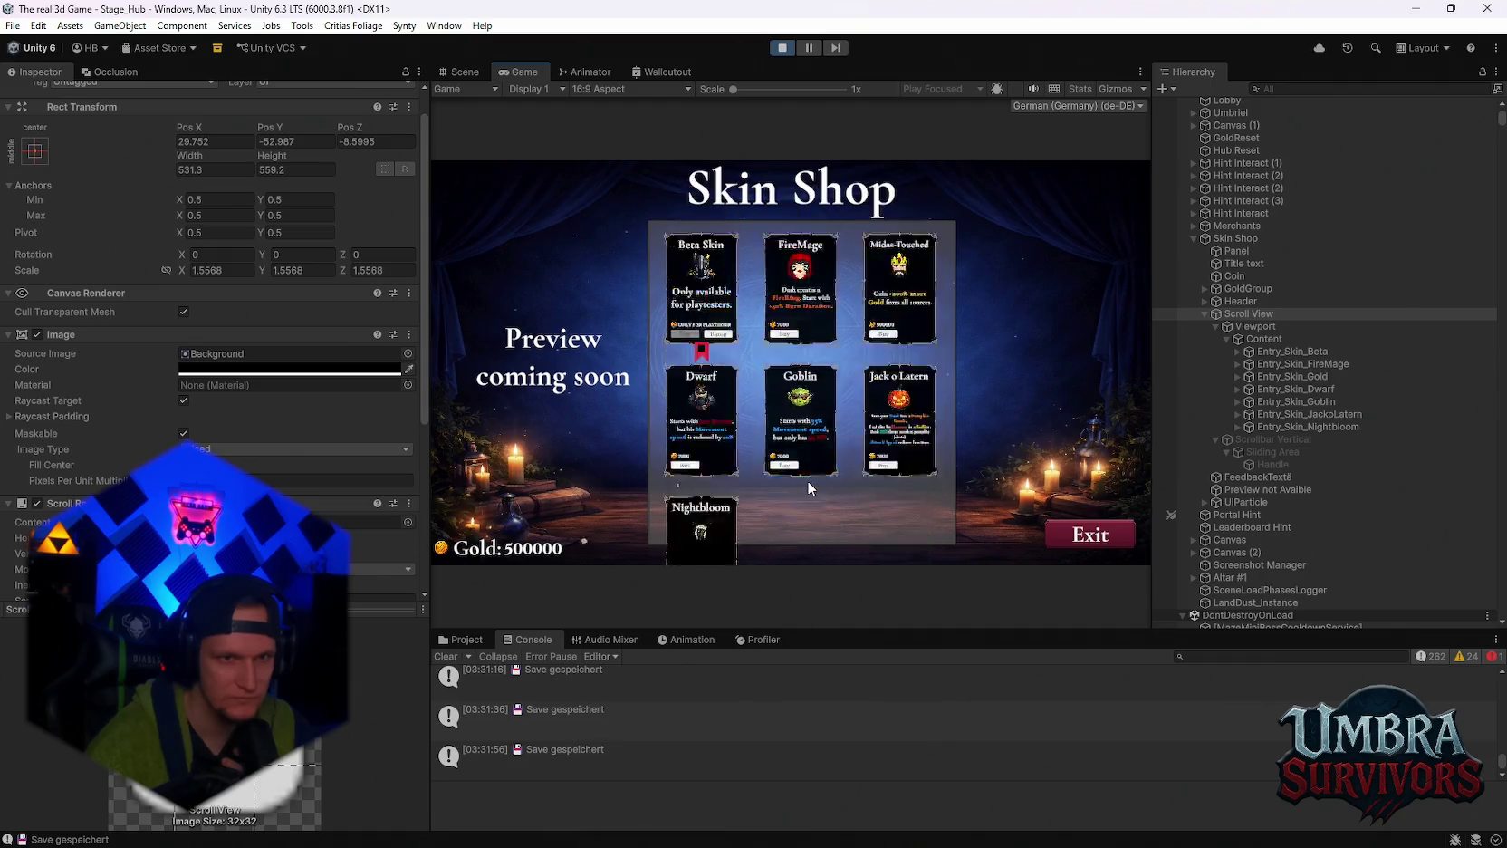
pyautogui.click(1236, 300)
pyautogui.click(1241, 314)
pyautogui.click(1254, 442)
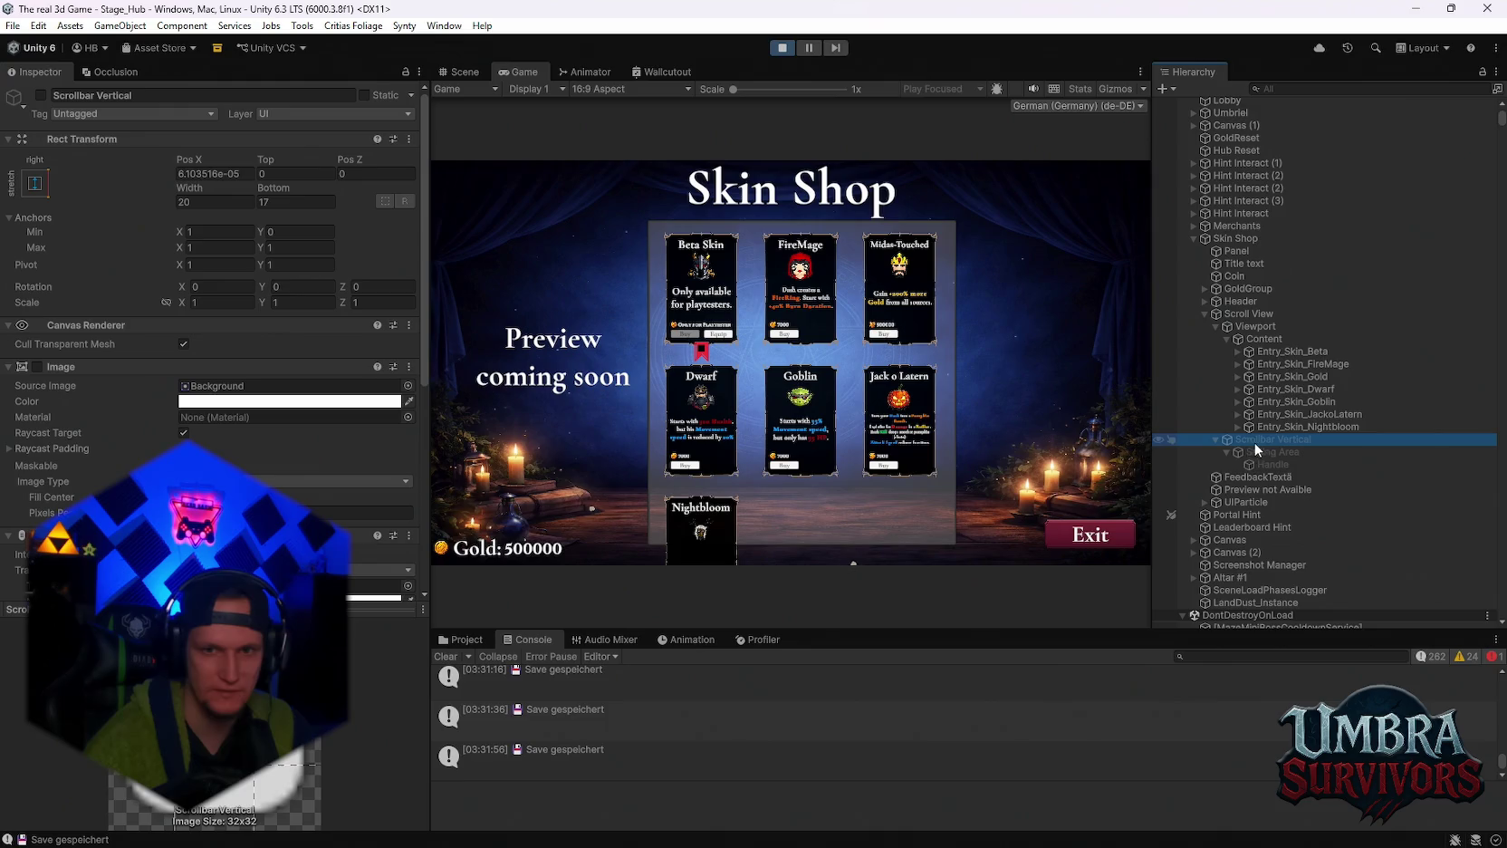
# Inspect the scrollbar's Sliding Area and Handle, toggling the Handle's Image display.
pyautogui.scroll(-2, 280, 480)
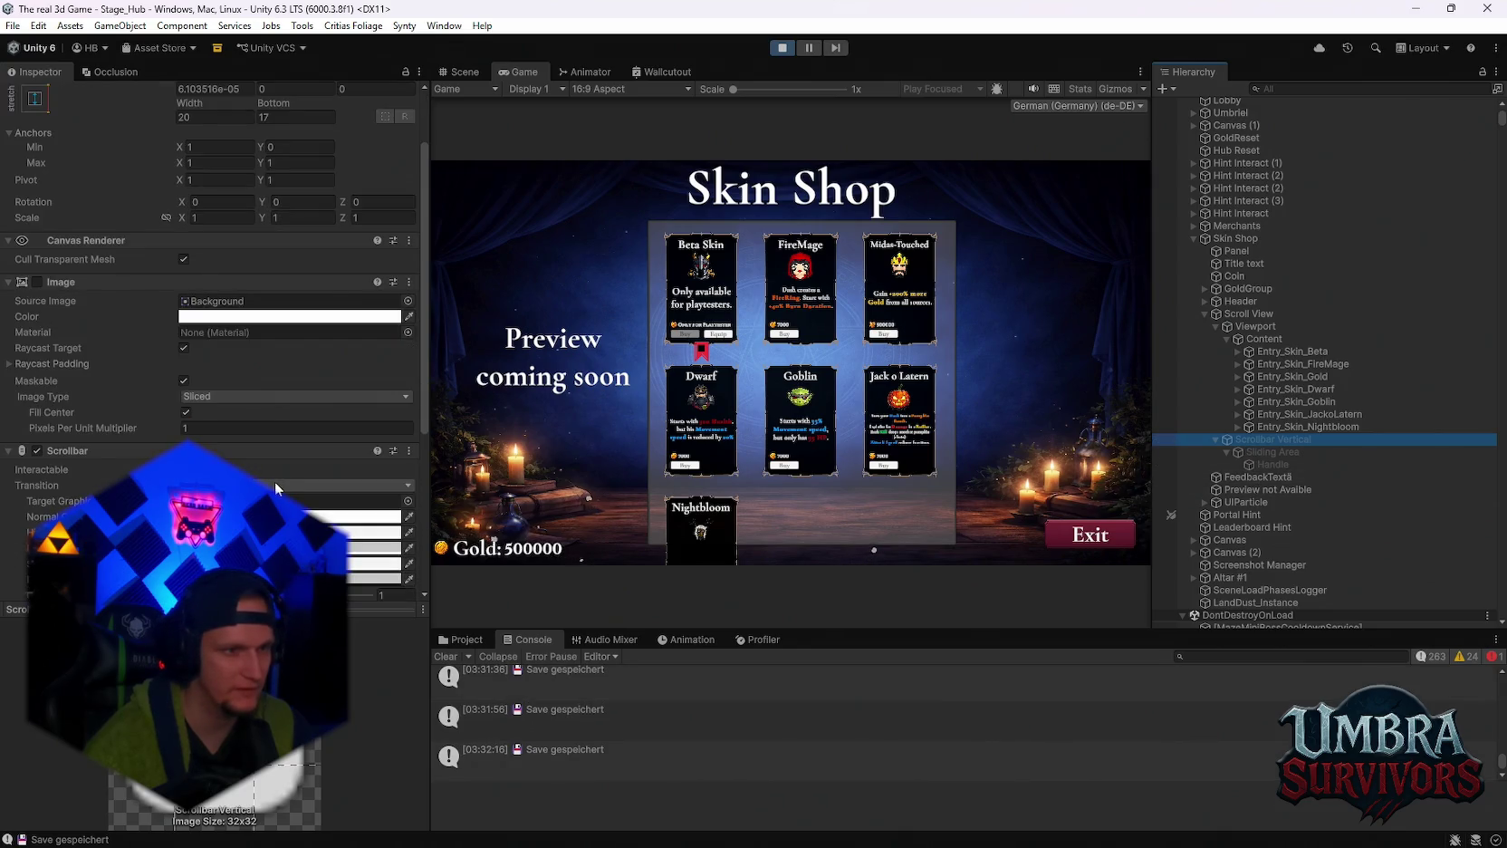
pyautogui.scroll(-2, 234, 438)
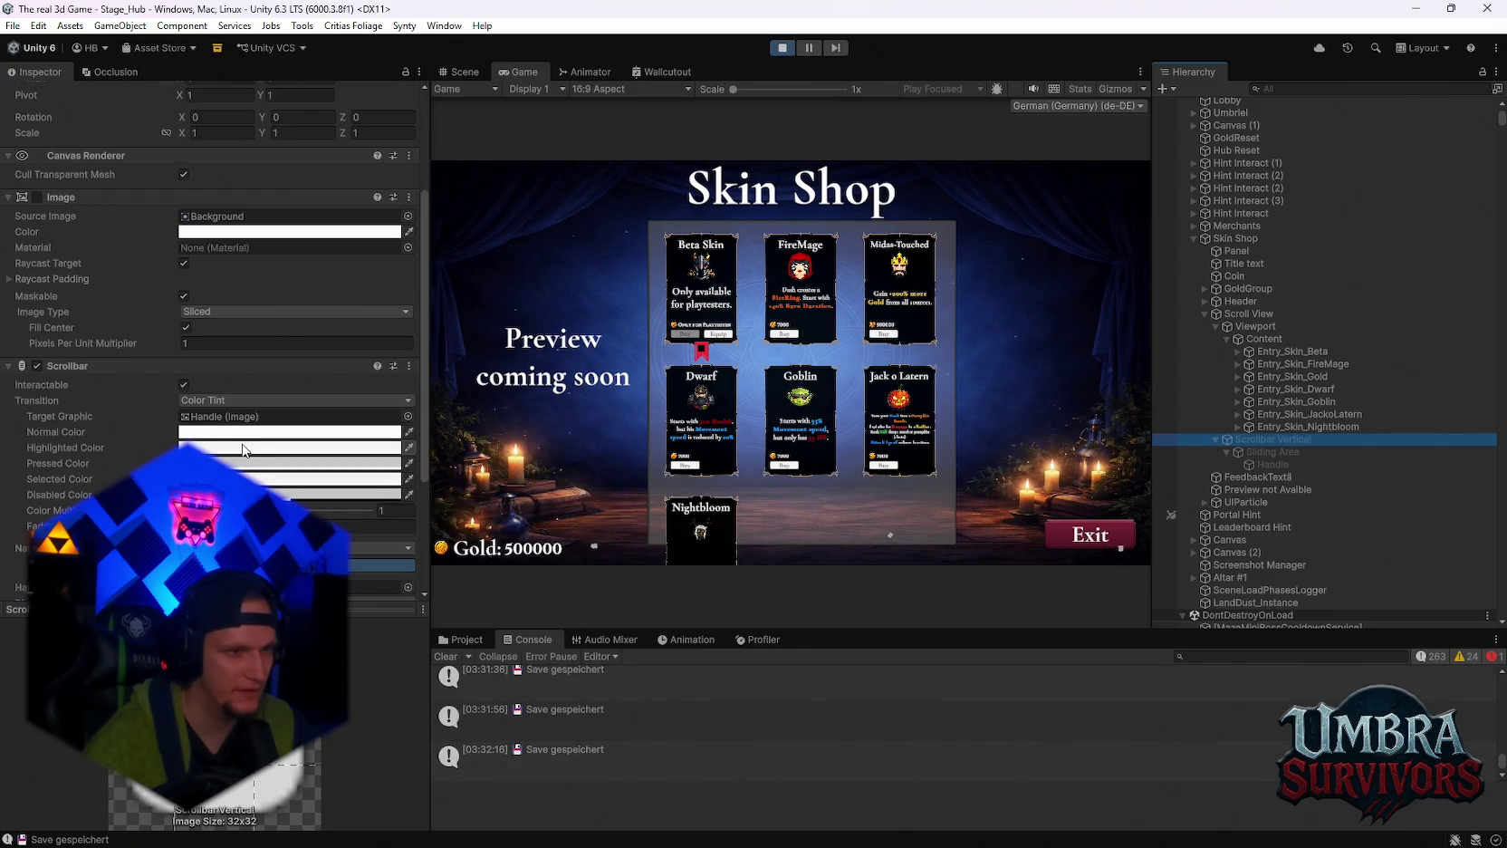
pyautogui.scroll(-4, 241, 449)
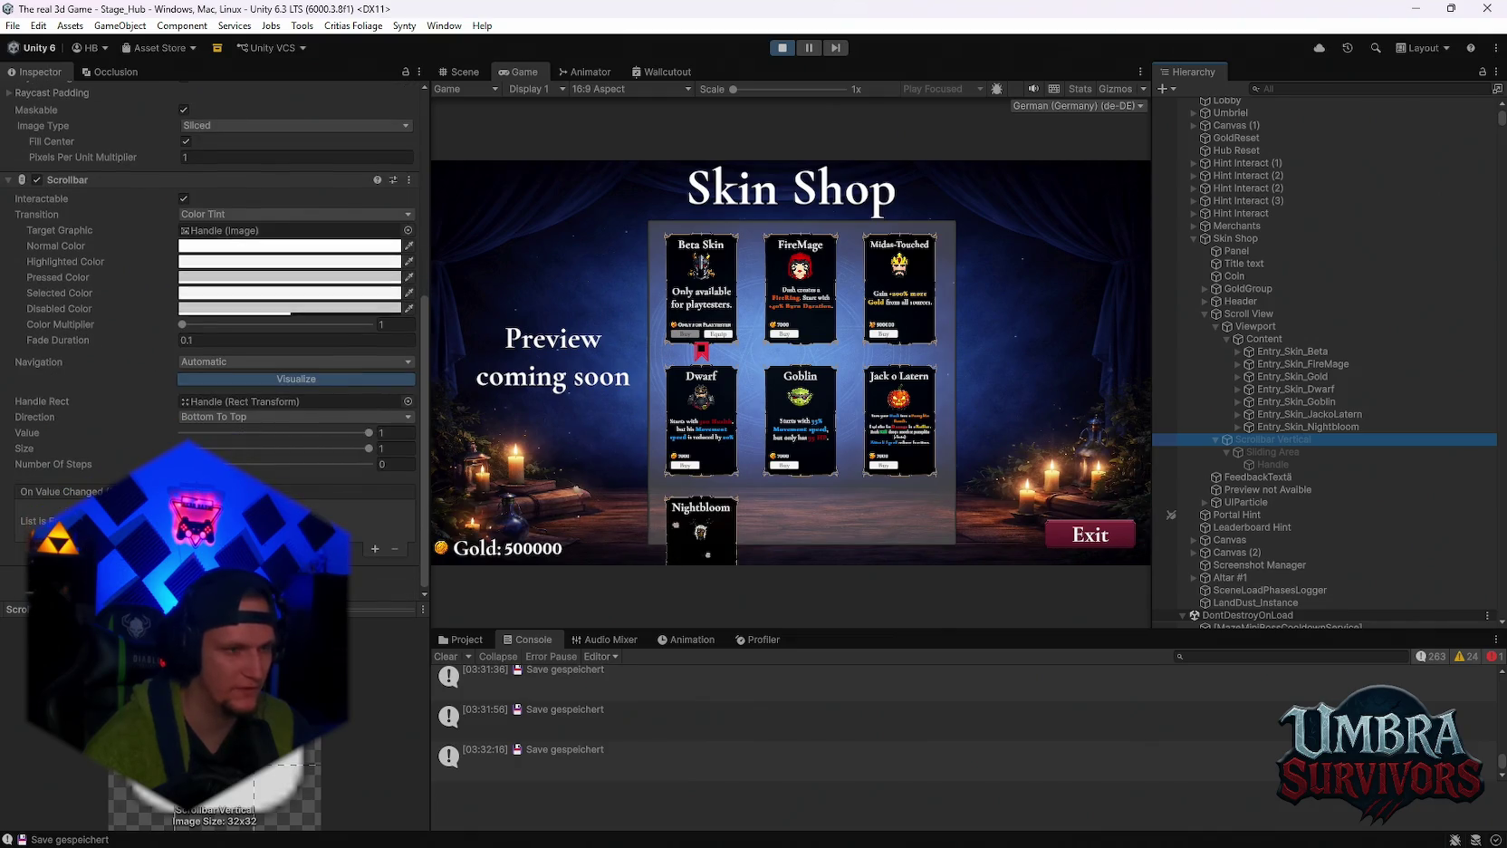
pyautogui.scroll(2, 239, 450)
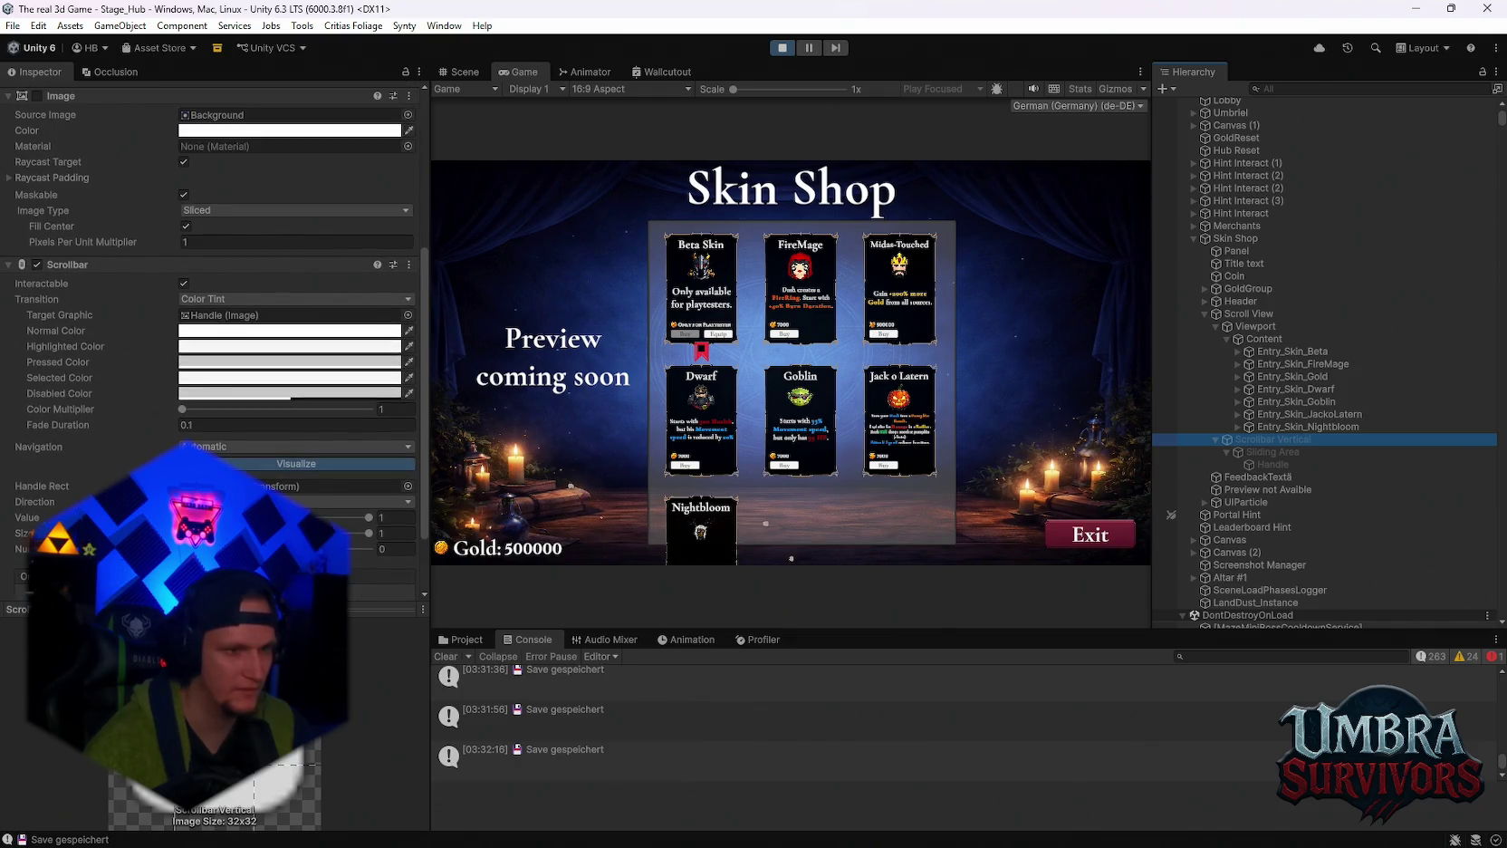
pyautogui.click(1254, 452)
pyautogui.click(1269, 464)
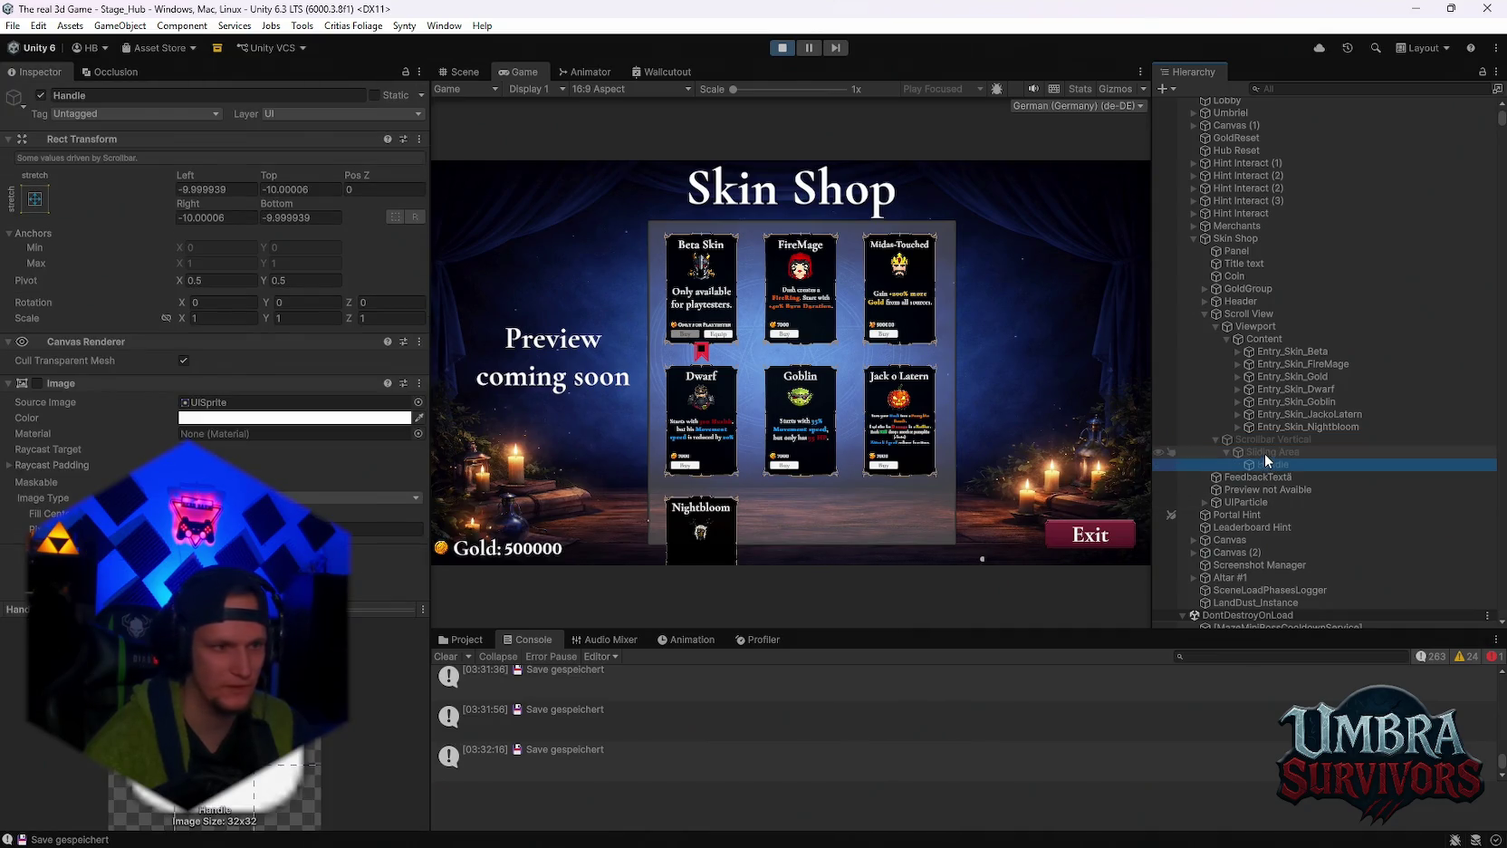
pyautogui.click(38, 389)
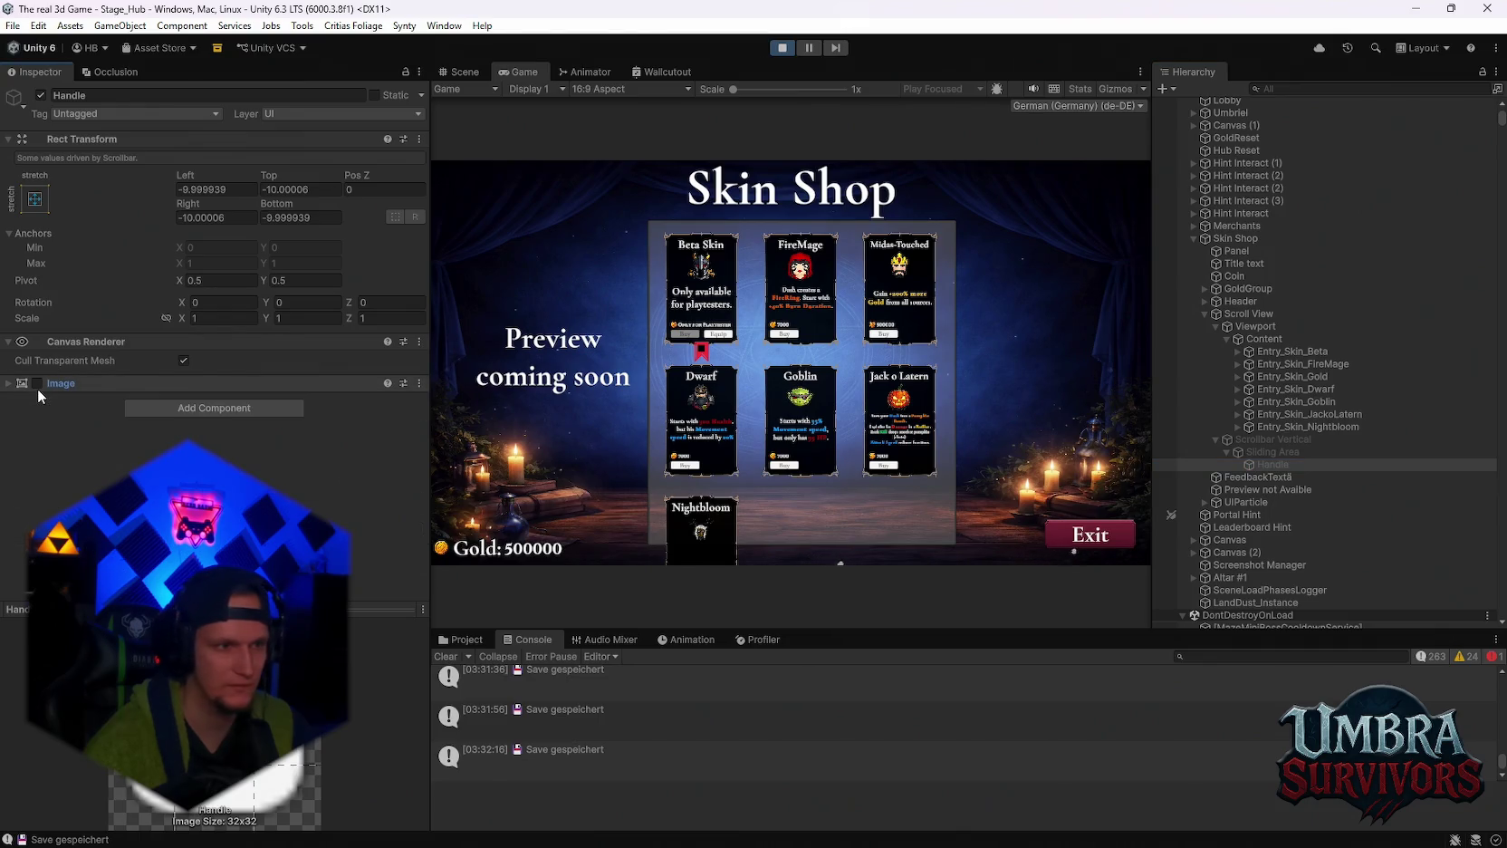
pyautogui.click(36, 383)
# Expand the Handle's Image settings, then deactivate the Scrollbar Vertical object.
pyautogui.scroll(-3, 761, 439)
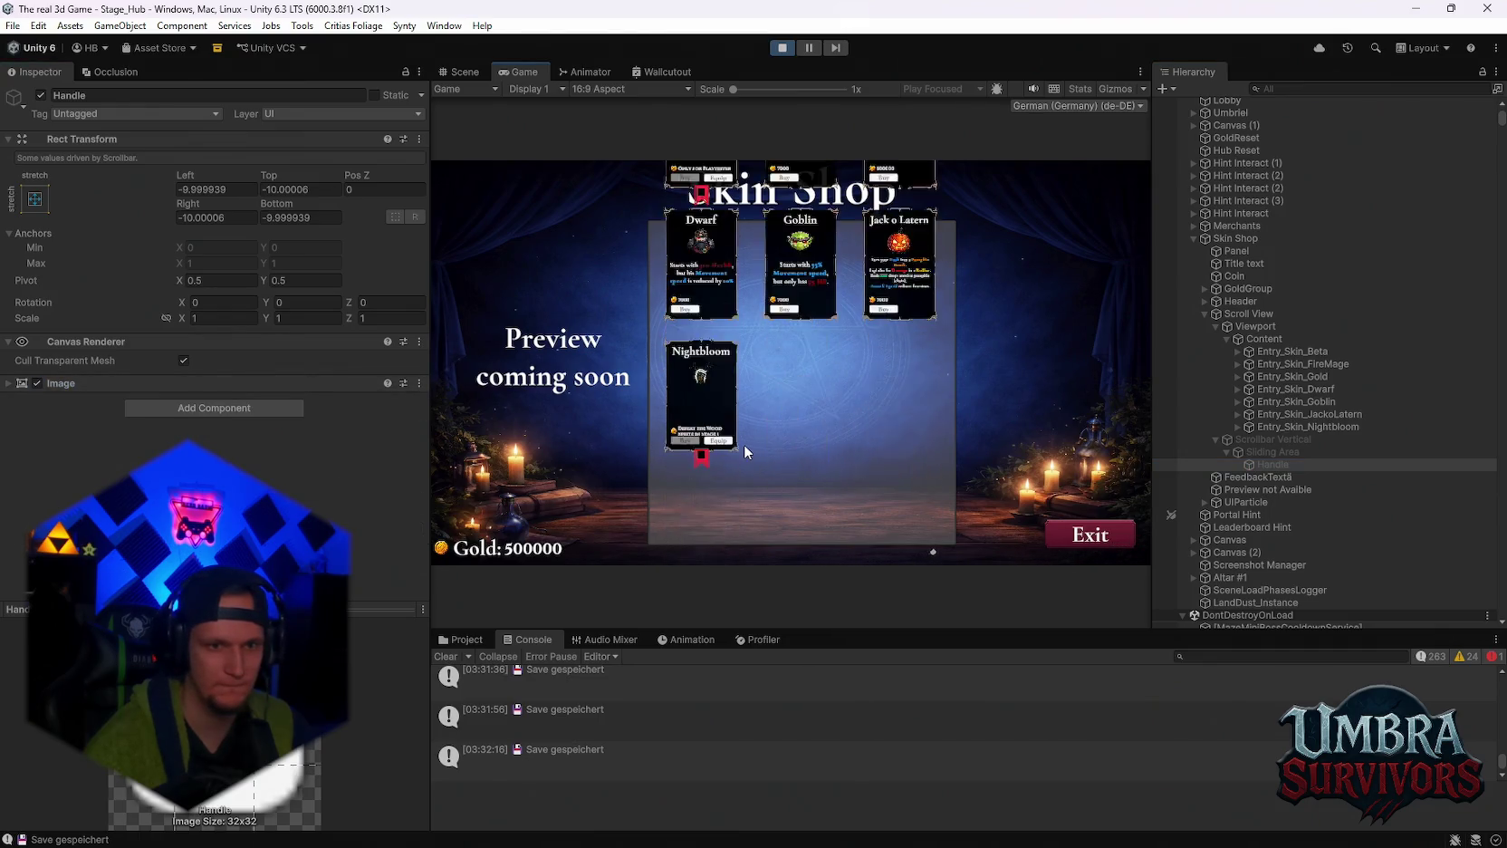
pyautogui.click(1254, 461)
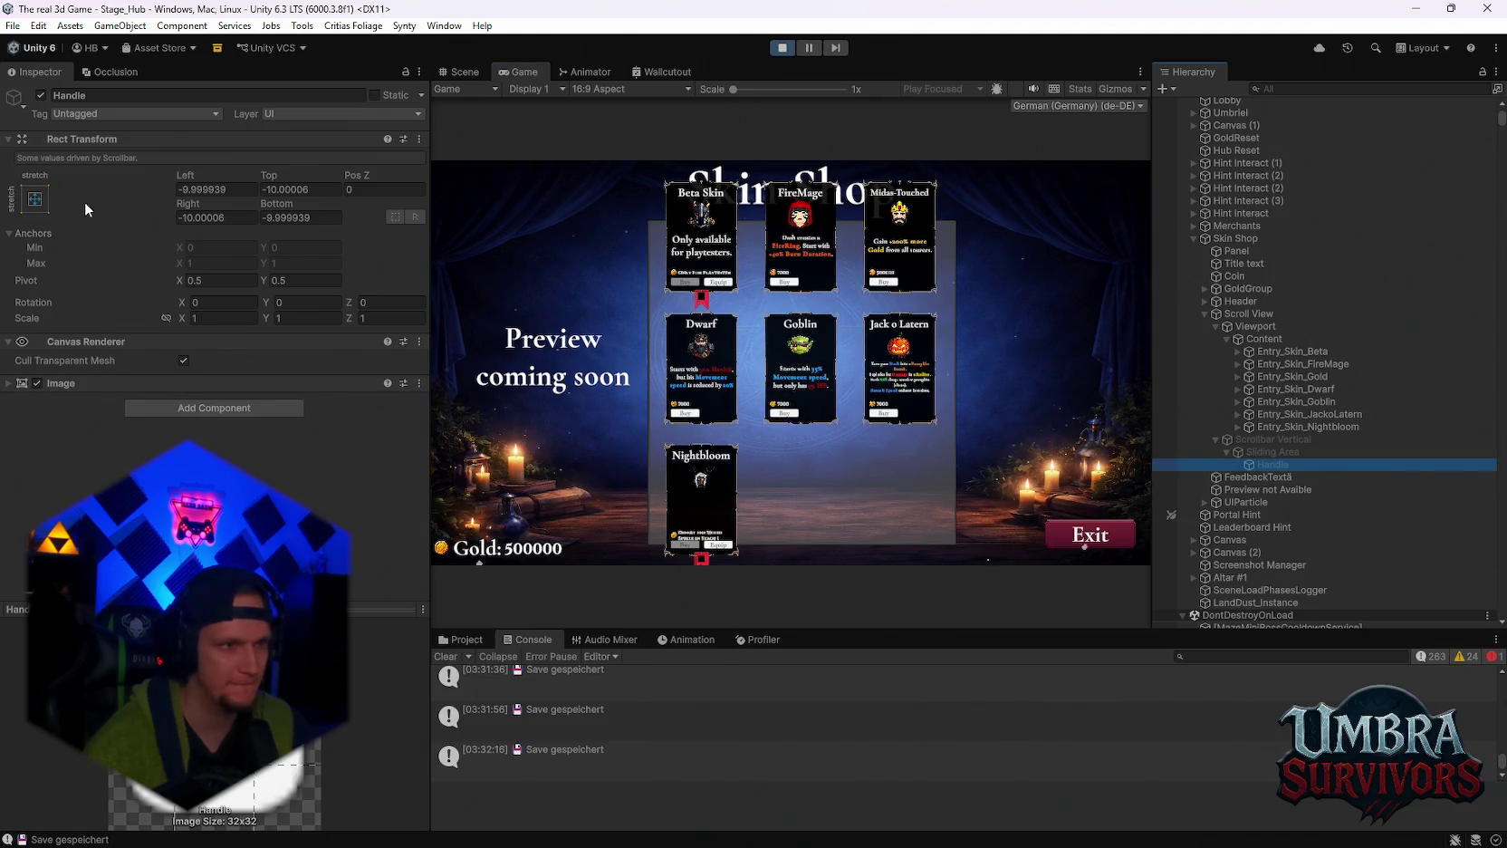
pyautogui.click(125, 382)
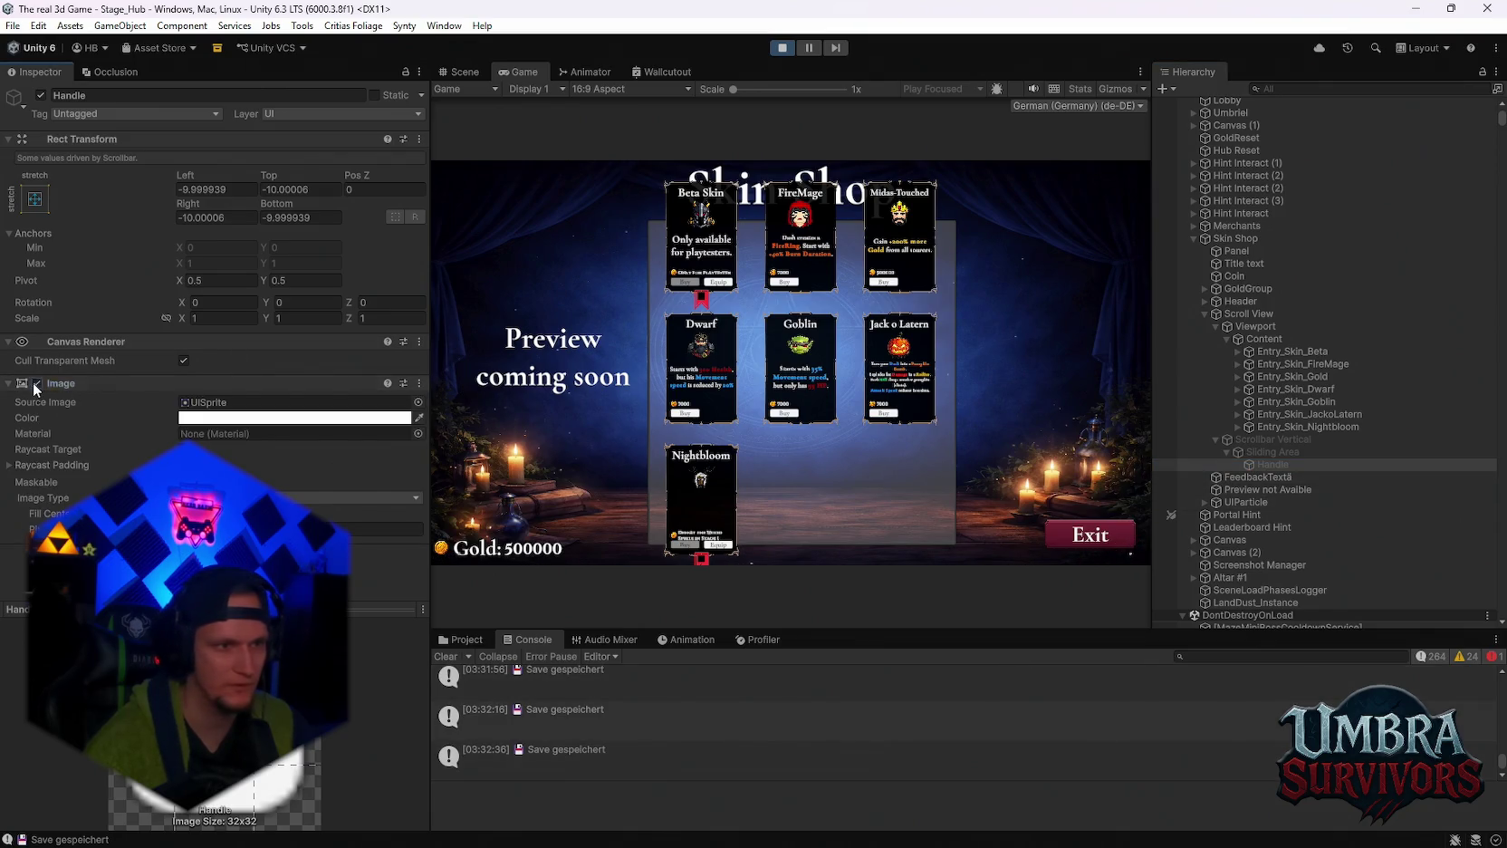
pyautogui.click(1249, 441)
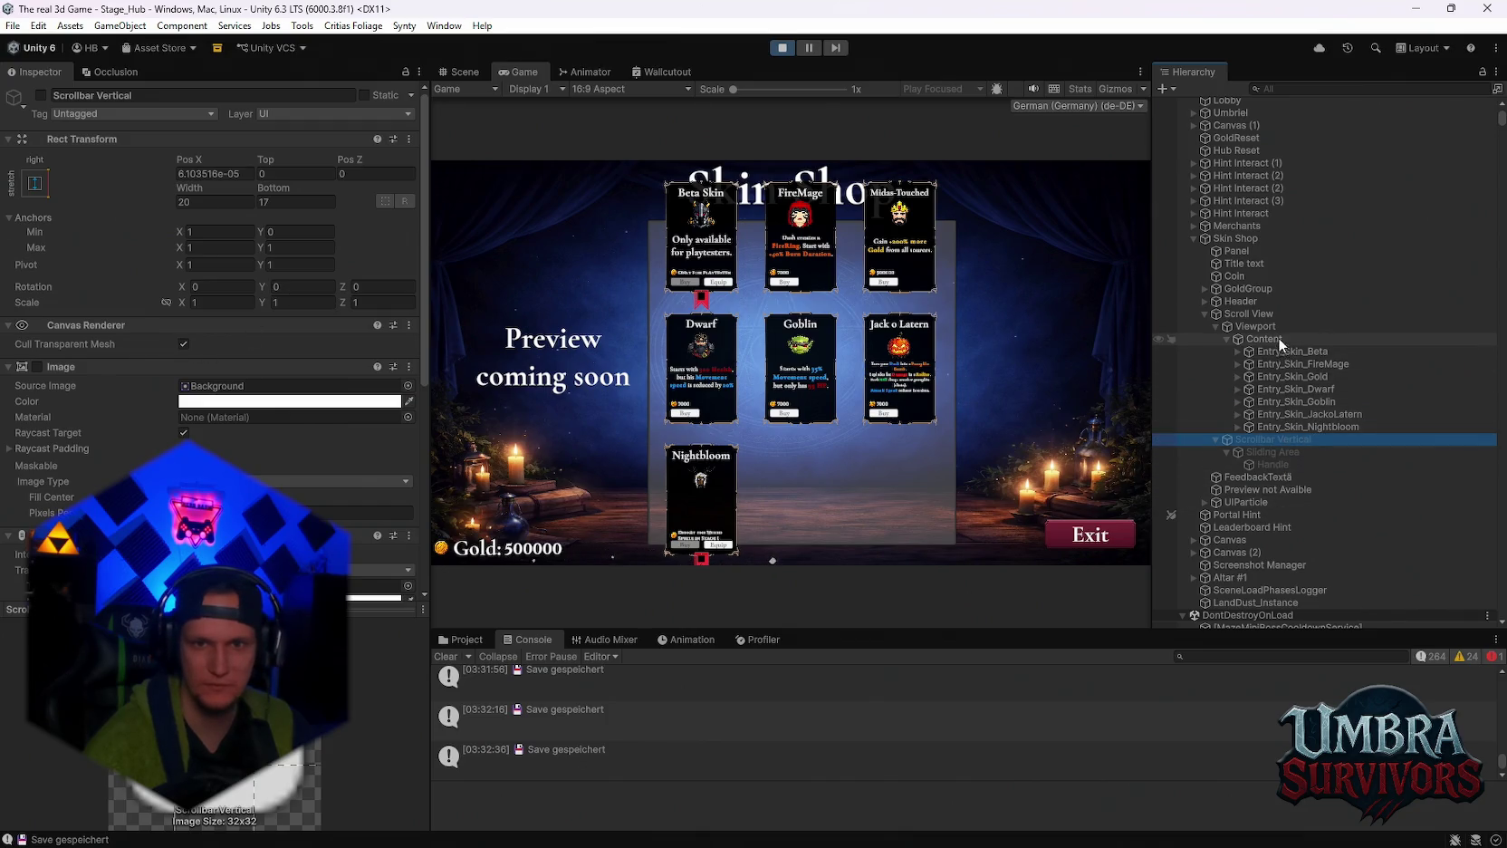
pyautogui.click(43, 89)
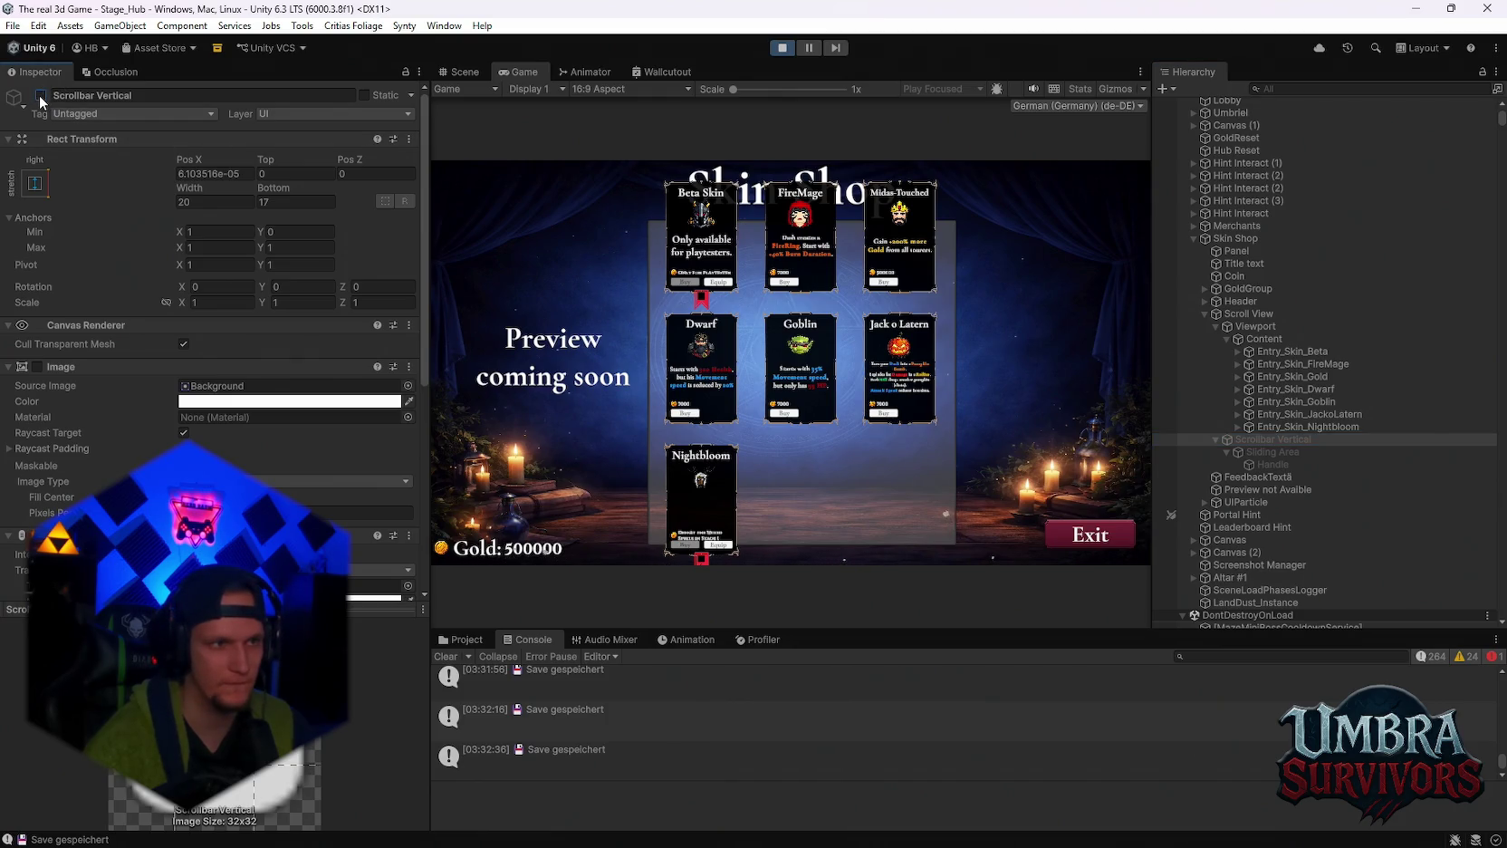
# Check the Content grid's padding, still 0, and the Viewport's mask settings.
pyautogui.click(1339, 427)
pyautogui.click(1264, 339)
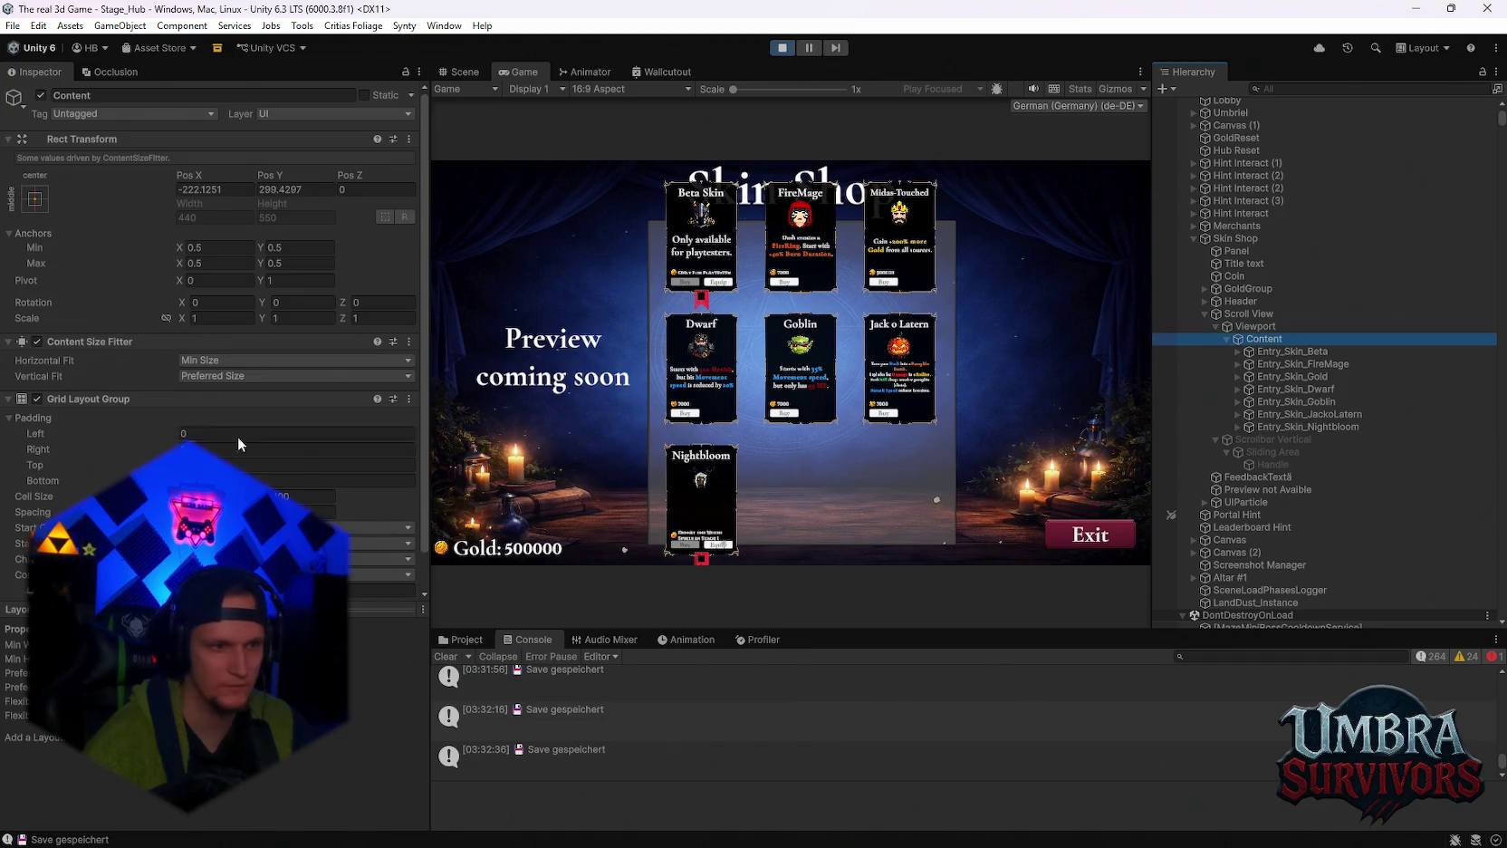
pyautogui.scroll(-1, 240, 444)
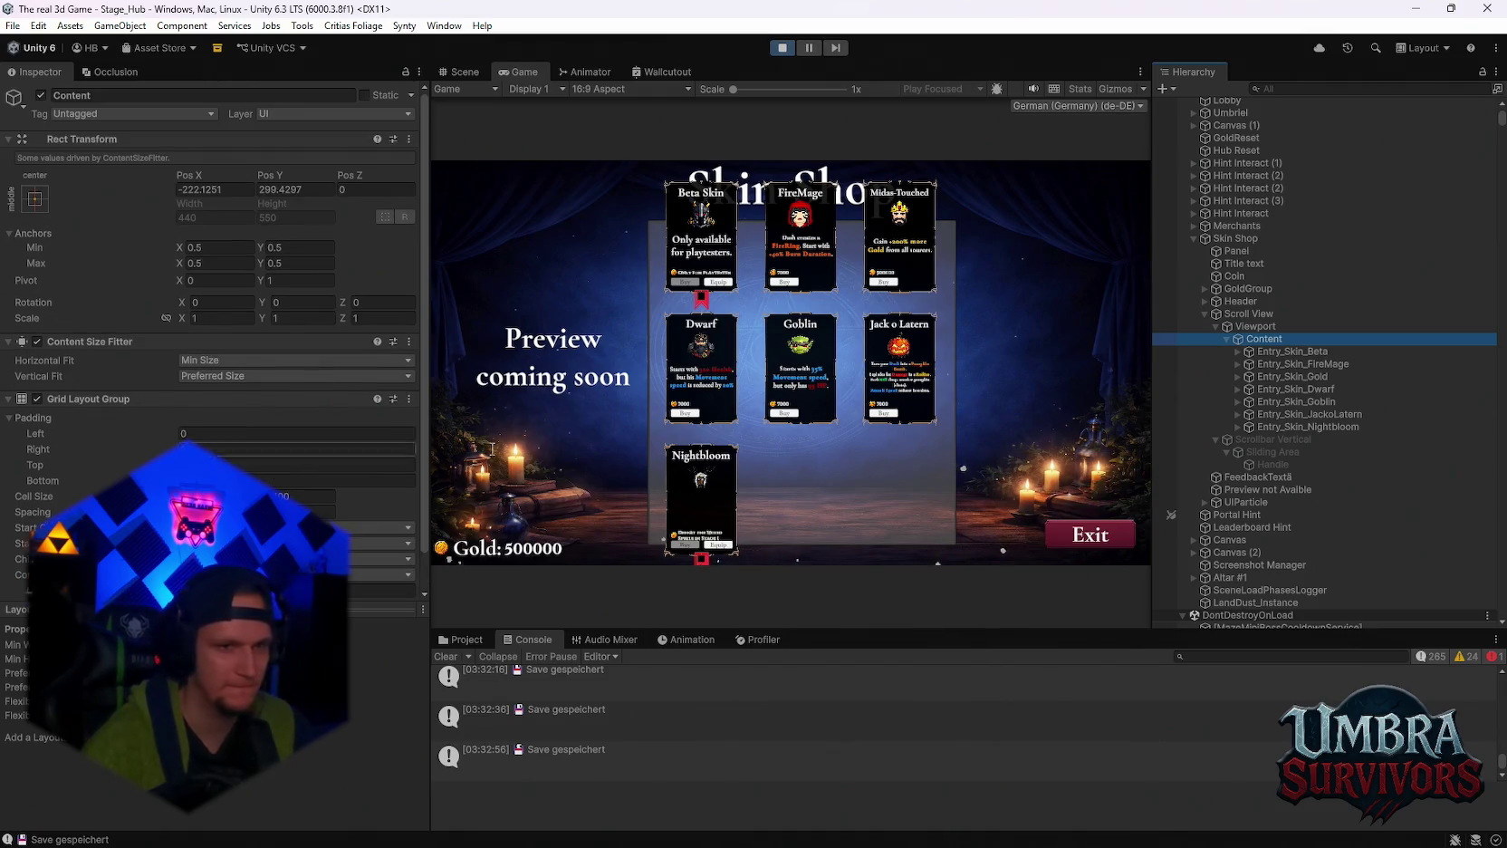
pyautogui.click(1259, 326)
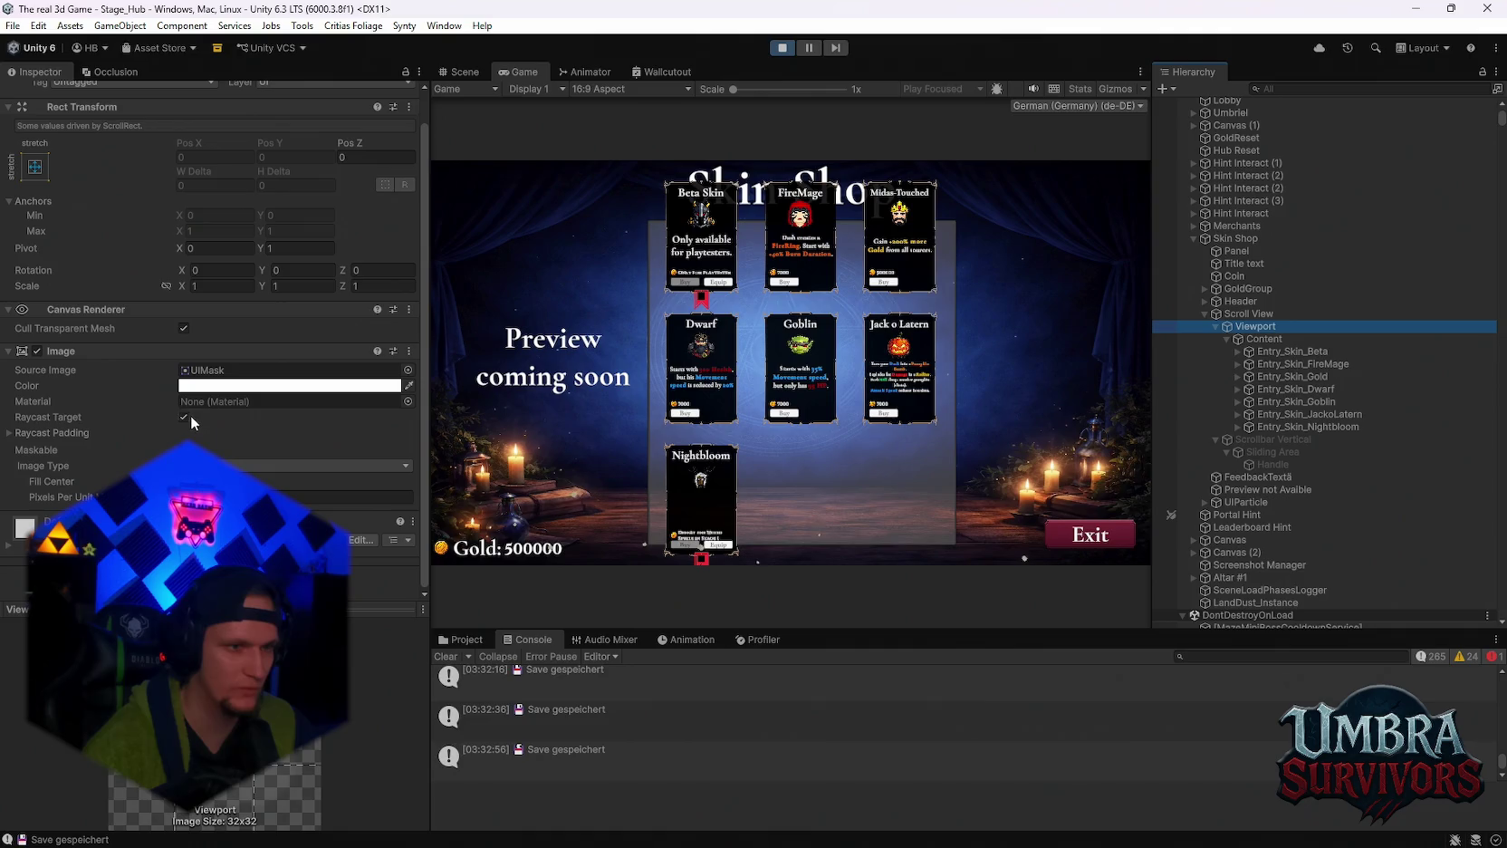
# Toggle the Scroll View background's Fill Center on and back off.
pyautogui.click(1274, 312)
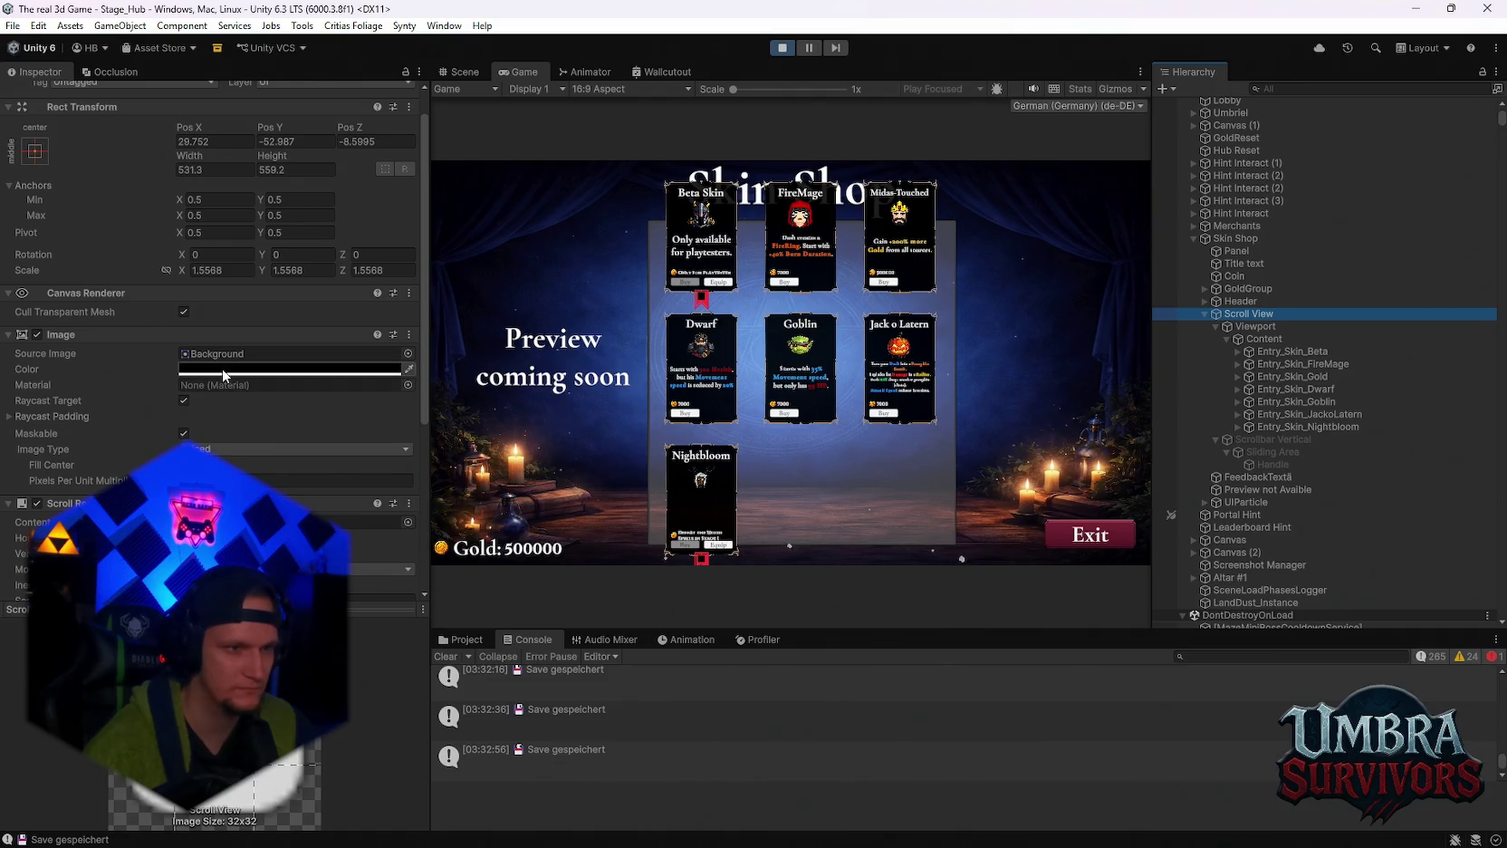
pyautogui.scroll(-2, 249, 410)
pyautogui.click(186, 422)
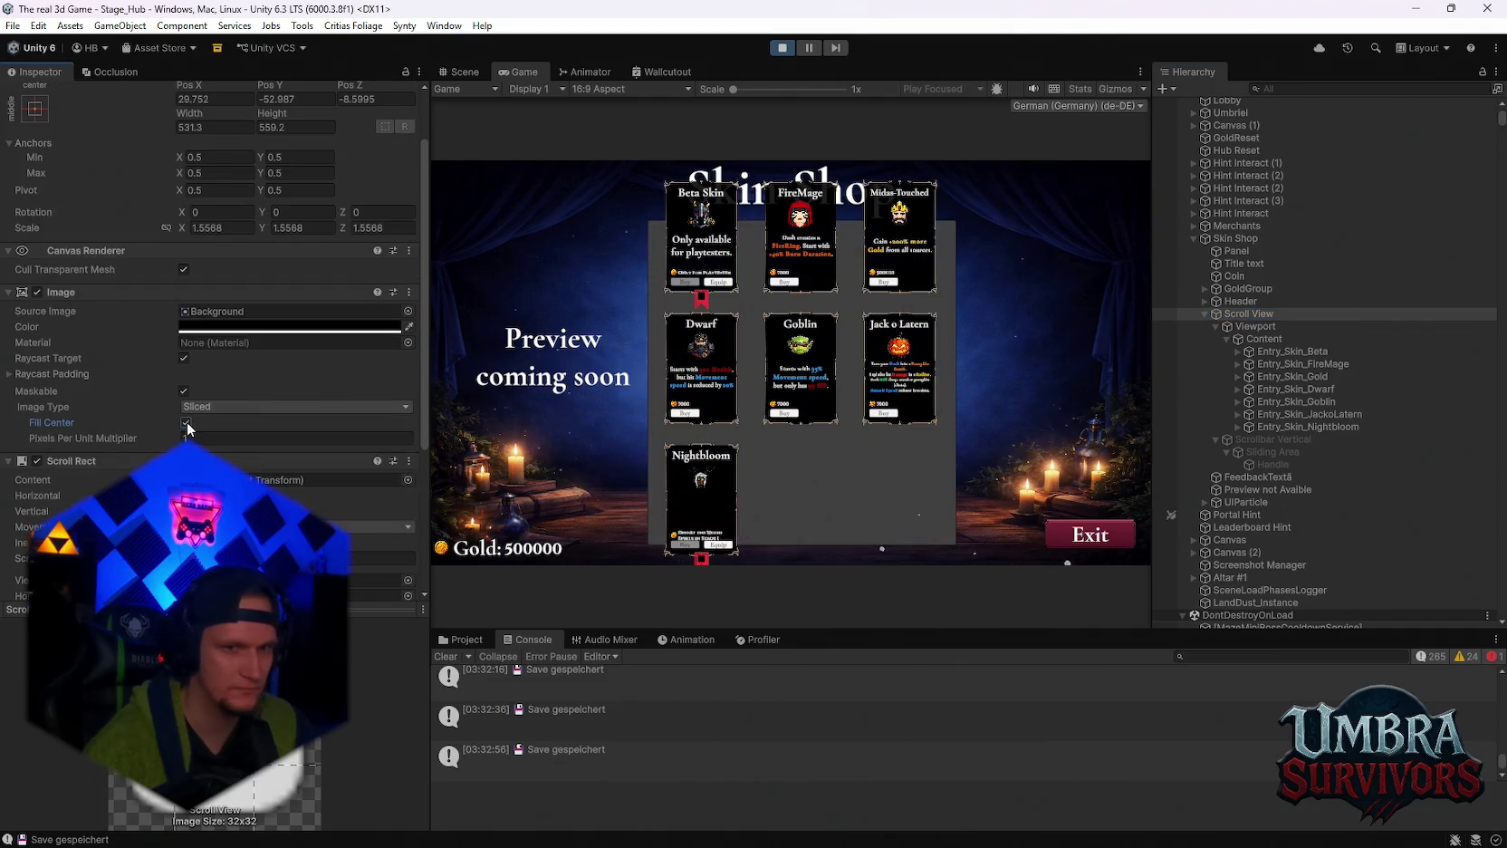
pyautogui.click(186, 423)
# Untick Horizontal scrolling and set Vertical Scrollbar Visibility to Auto Hide.
pyautogui.scroll(-4, 172, 449)
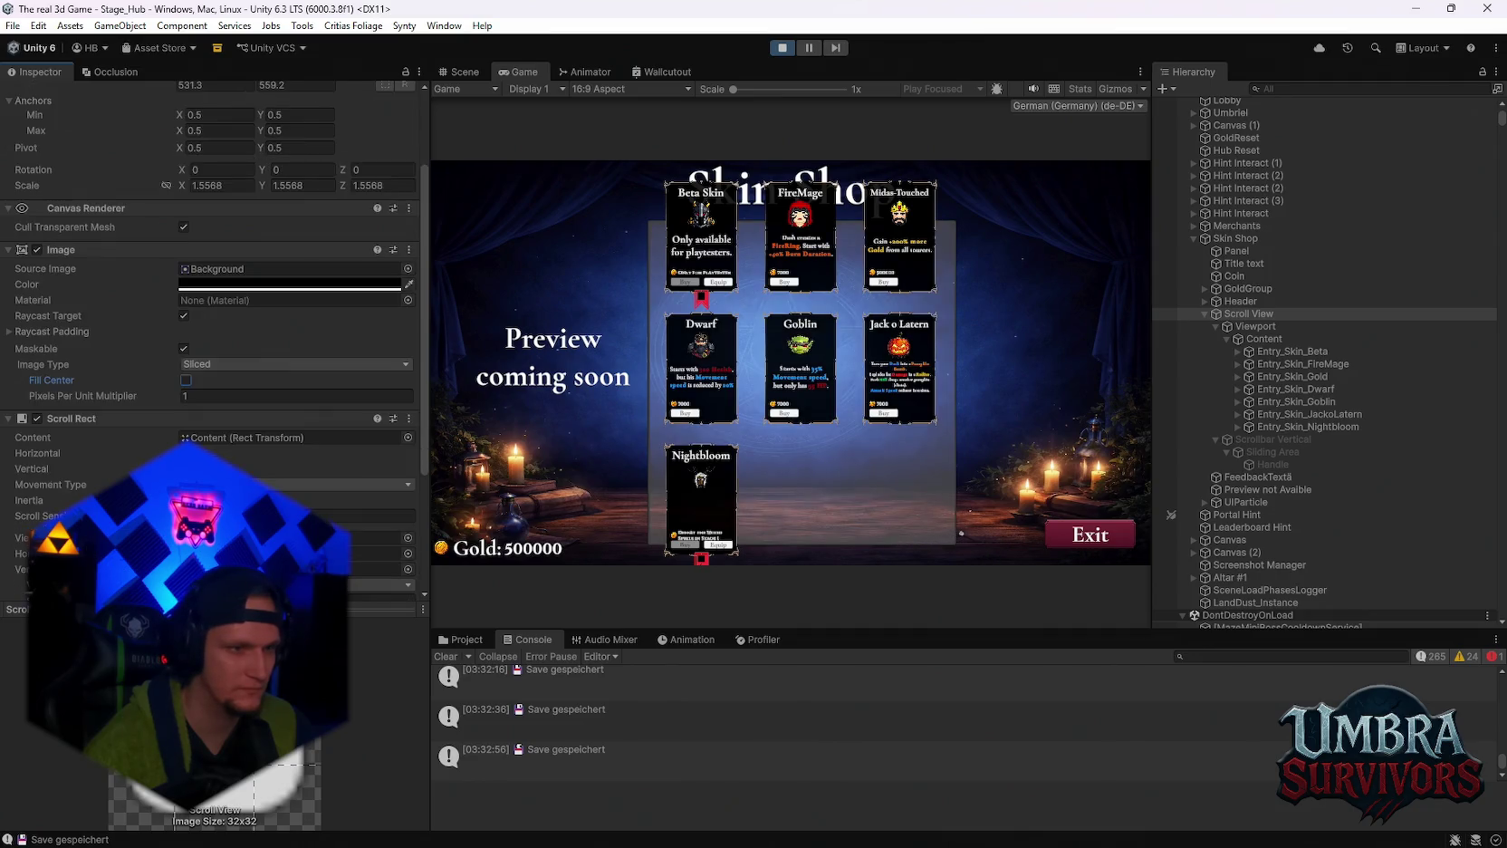
pyautogui.click(184, 410)
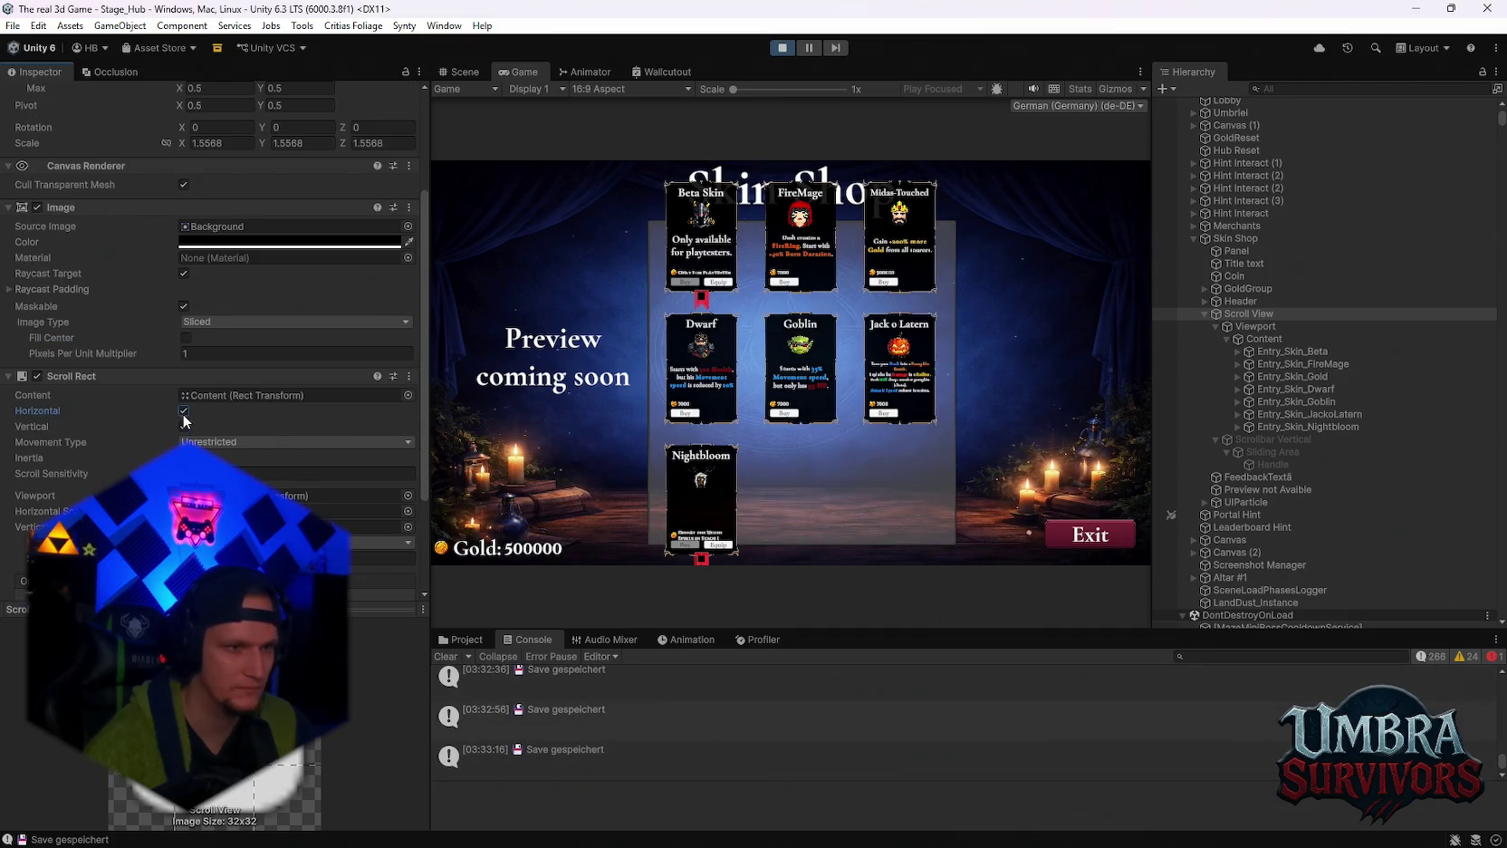
pyautogui.scroll(-2, 224, 396)
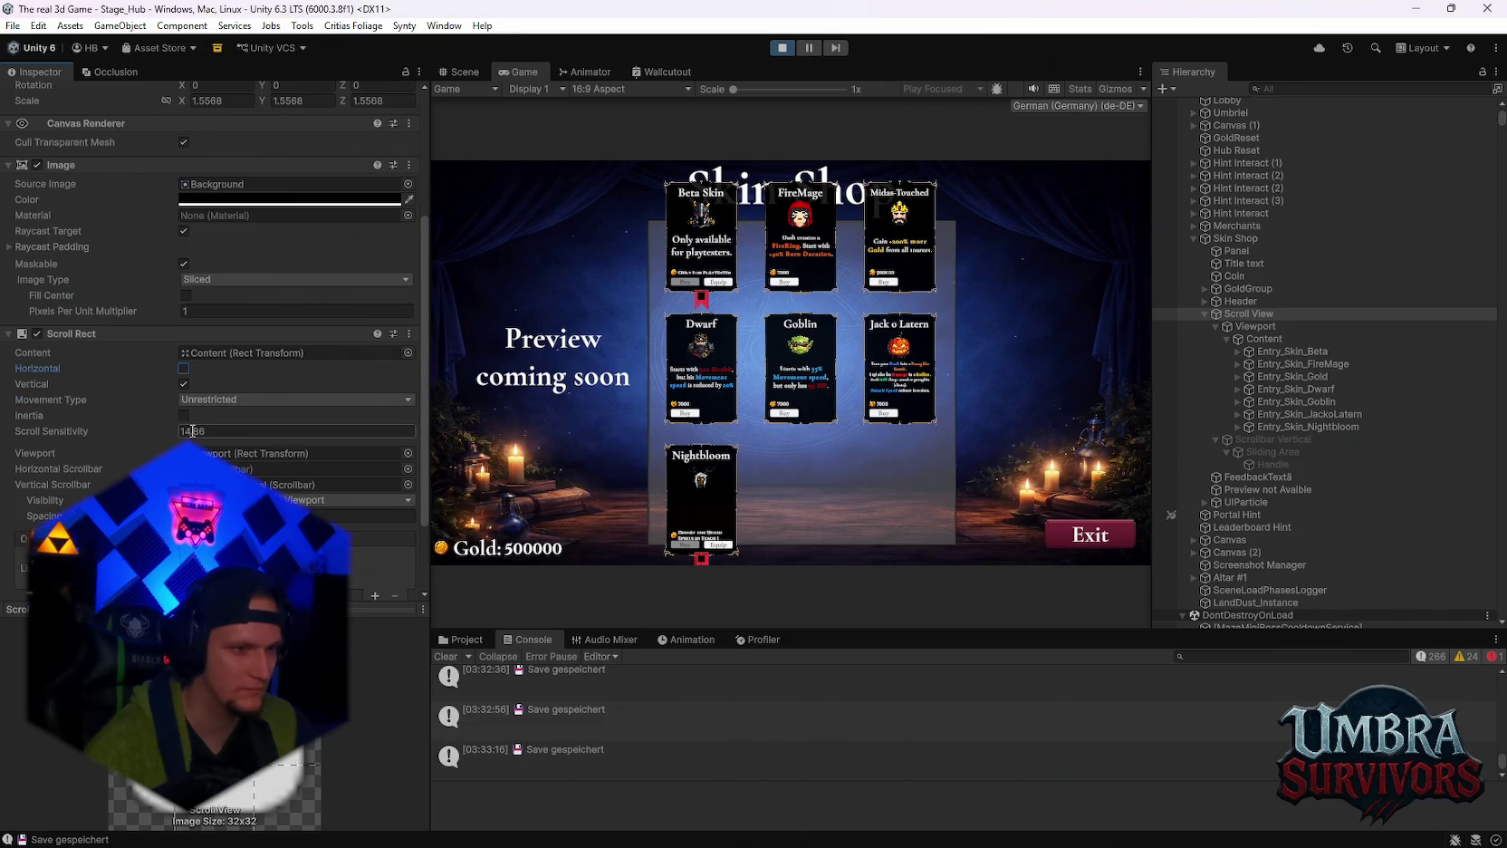
pyautogui.scroll(-2, 181, 434)
pyautogui.click(290, 457)
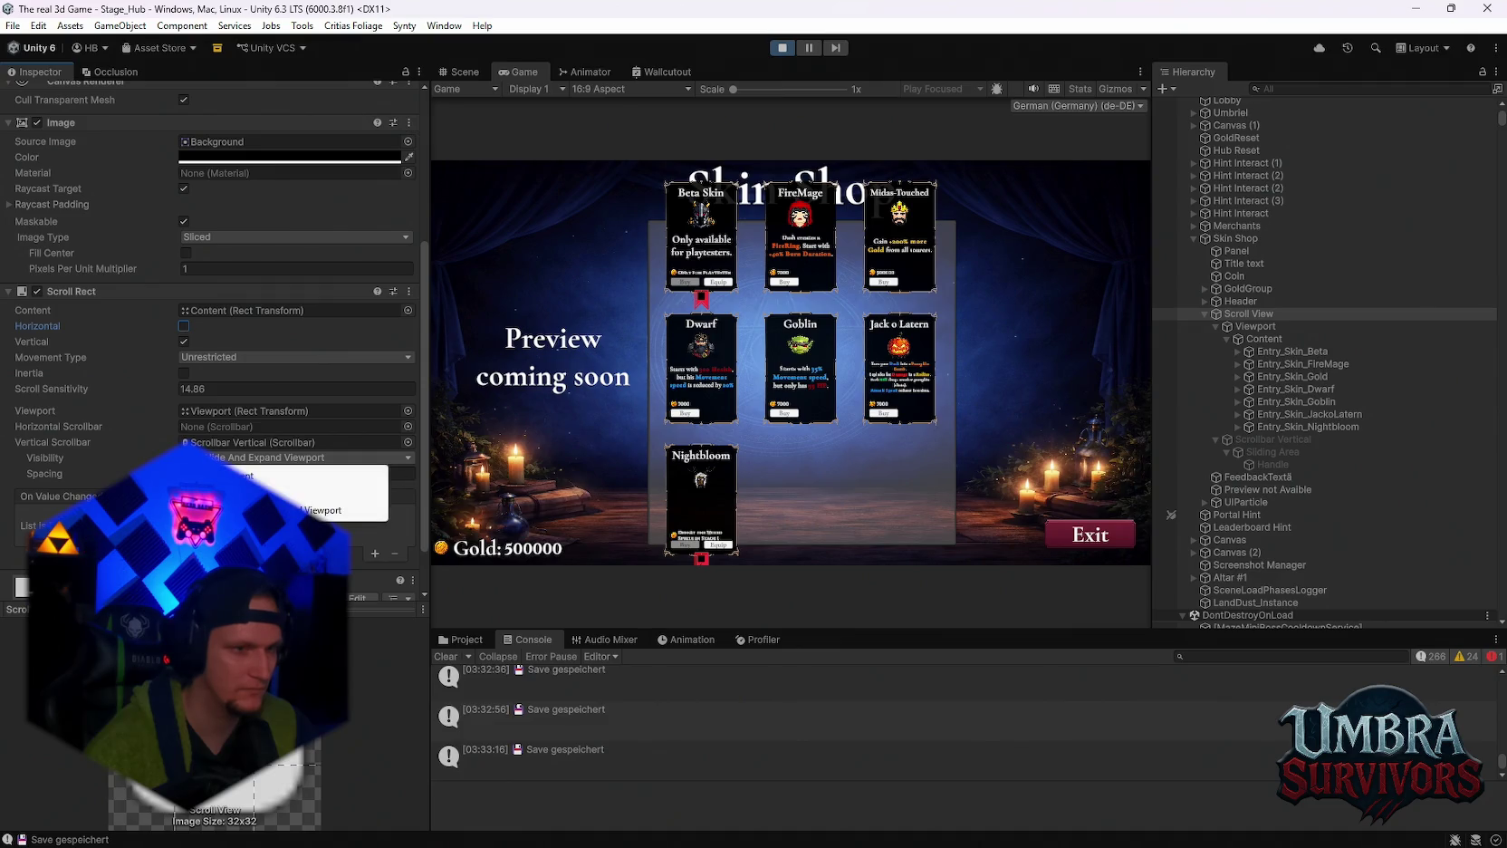
pyautogui.click(308, 492)
# Test-scroll the card grid, then inspect the Skin Shop canvas settings.
pyautogui.scroll(-2, 802, 445)
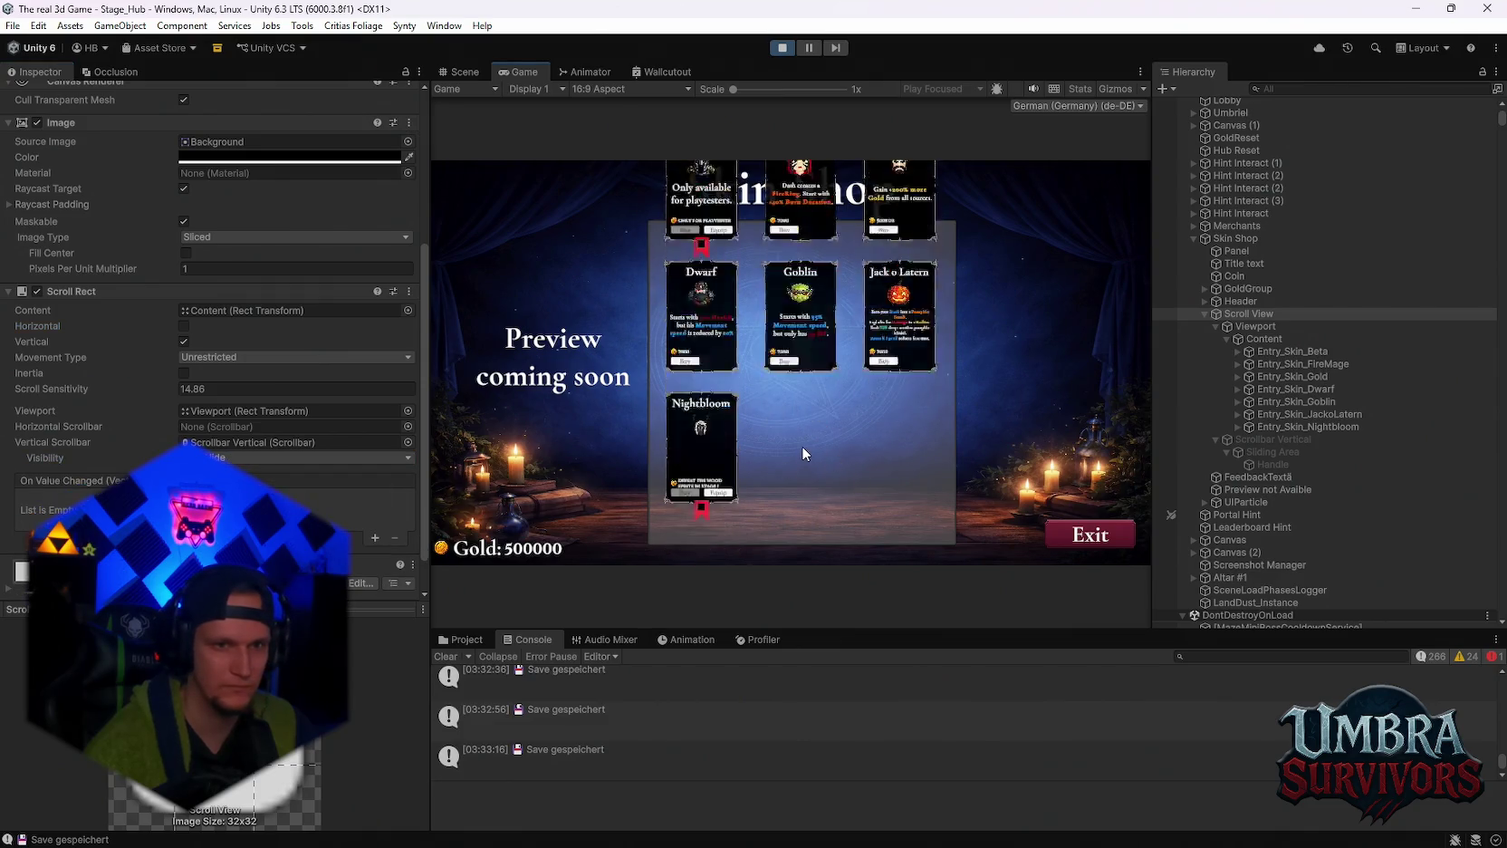
pyautogui.scroll(2, 803, 444)
pyautogui.scroll(-2, 802, 445)
pyautogui.scroll(2, 801, 444)
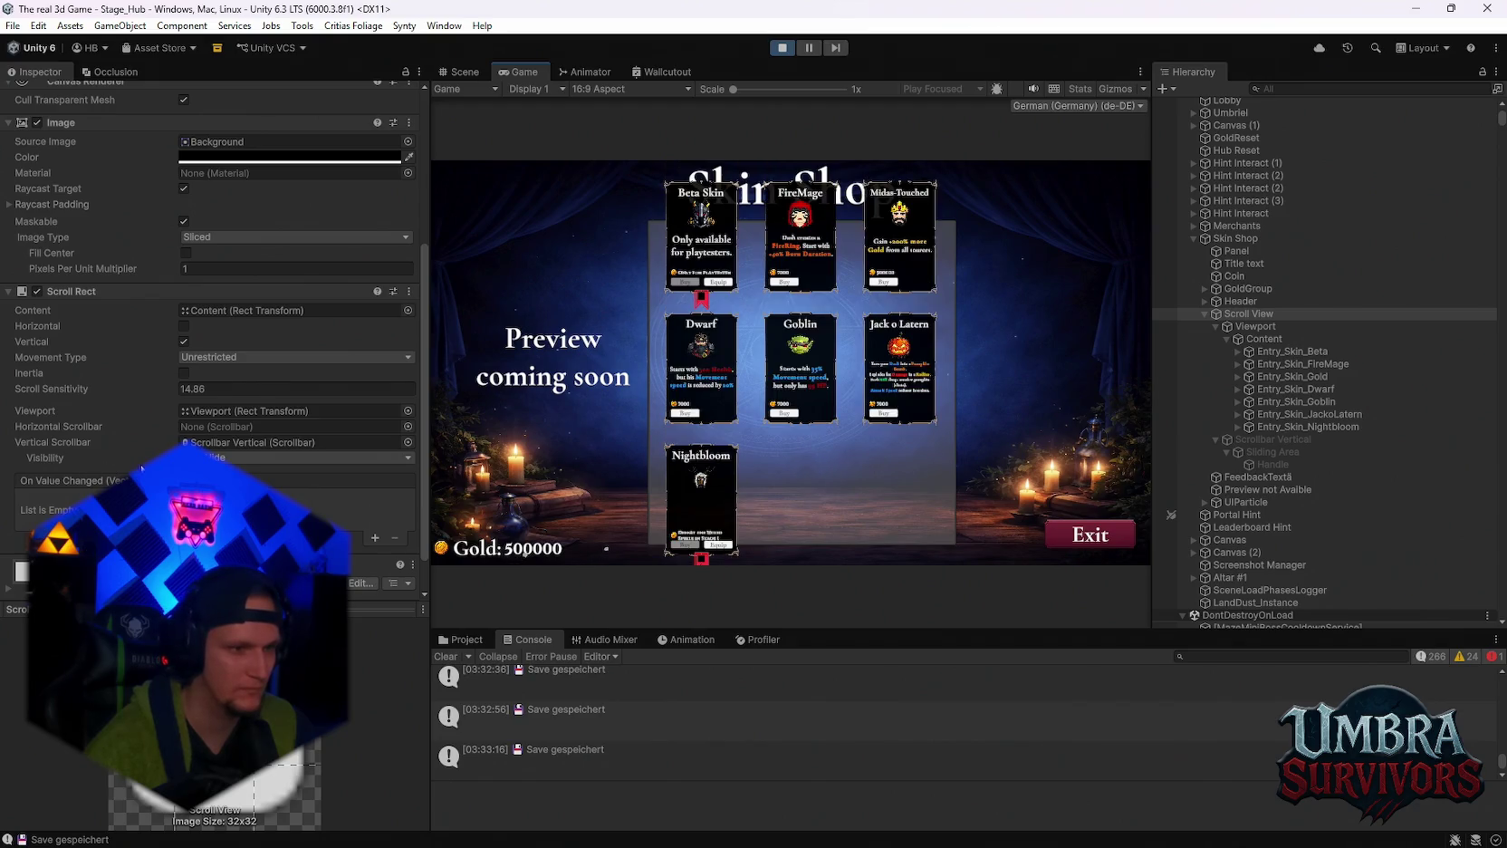
pyautogui.scroll(6, 118, 466)
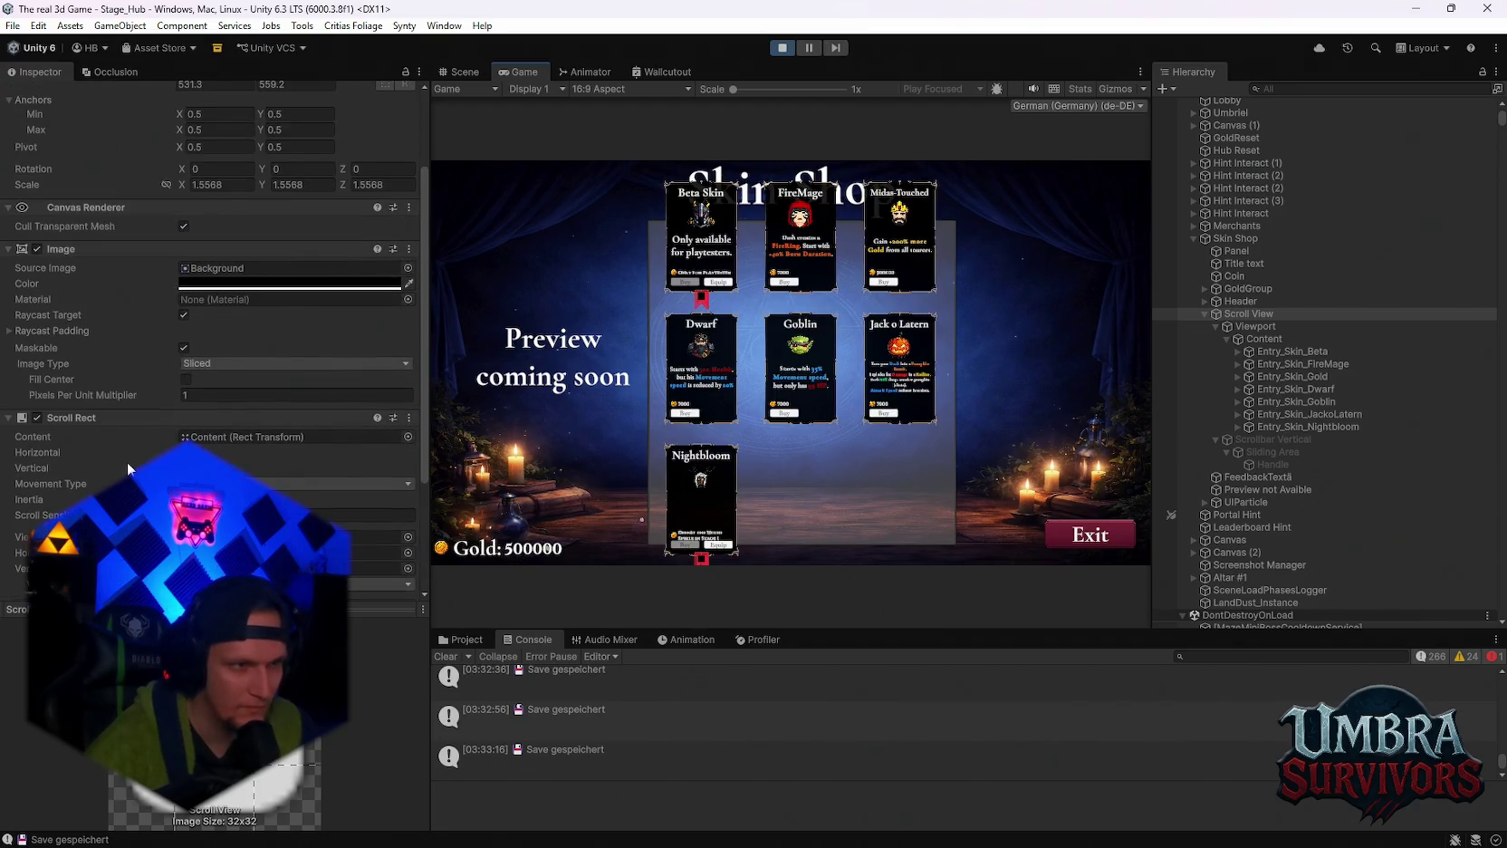
pyautogui.scroll(-4, 127, 462)
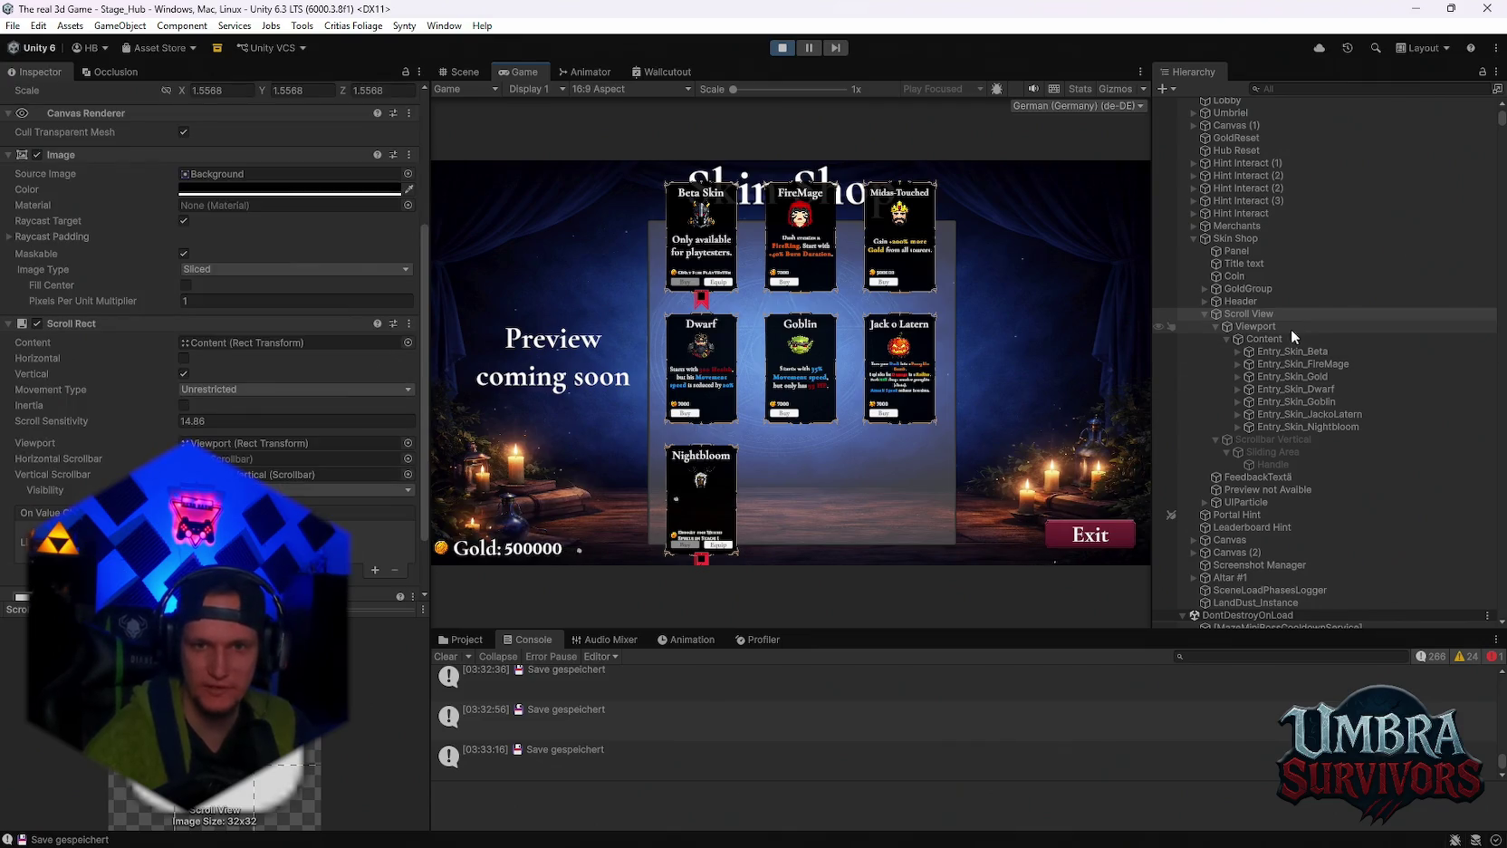
pyautogui.click(1239, 238)
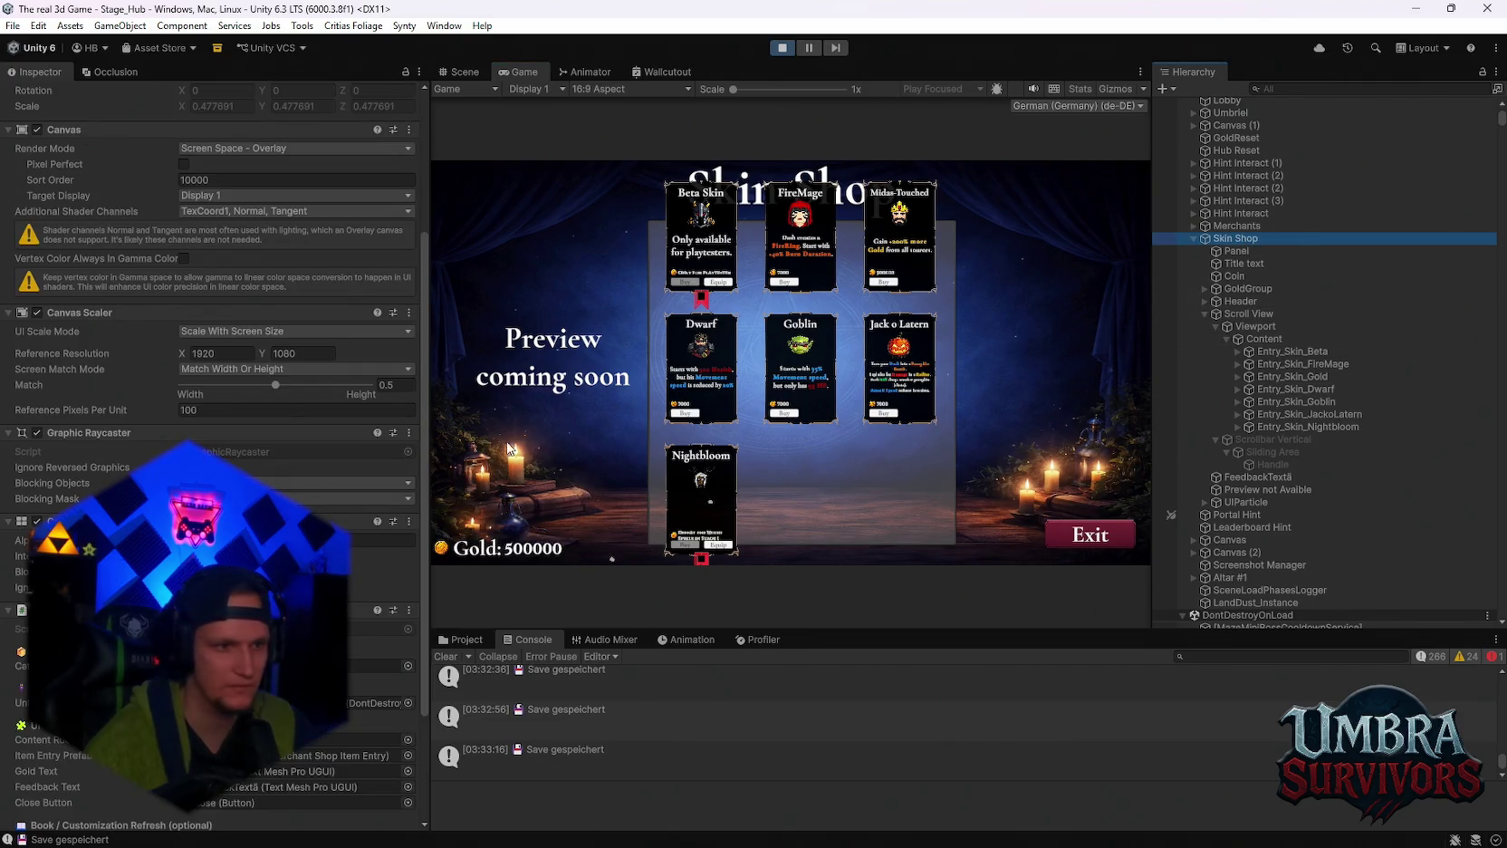
# Review the Viewport and Content grid layout settings and test-scroll the card grid.
pyautogui.click(1258, 326)
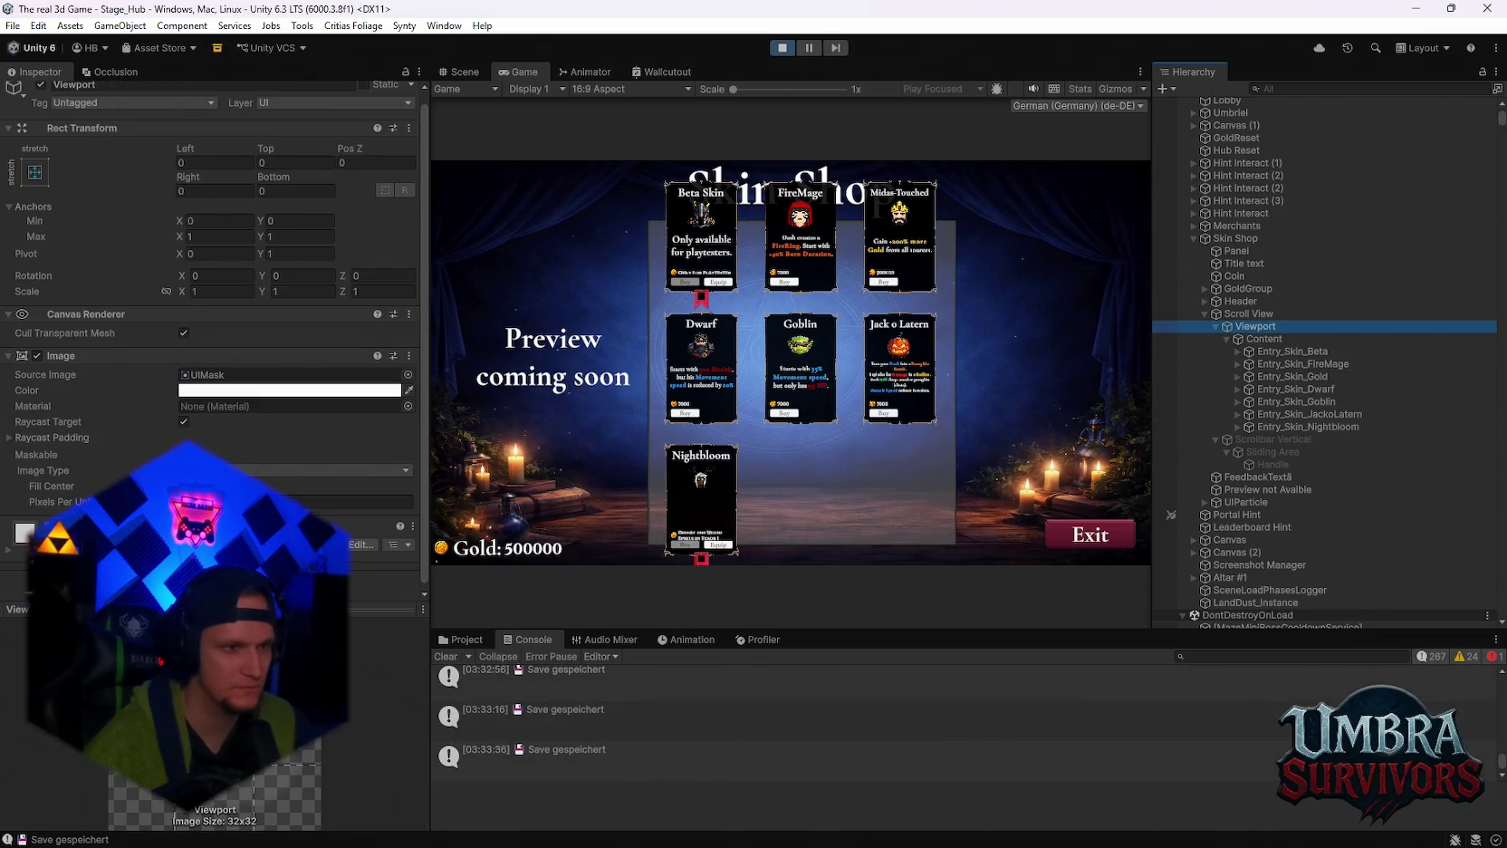
pyautogui.click(184, 453)
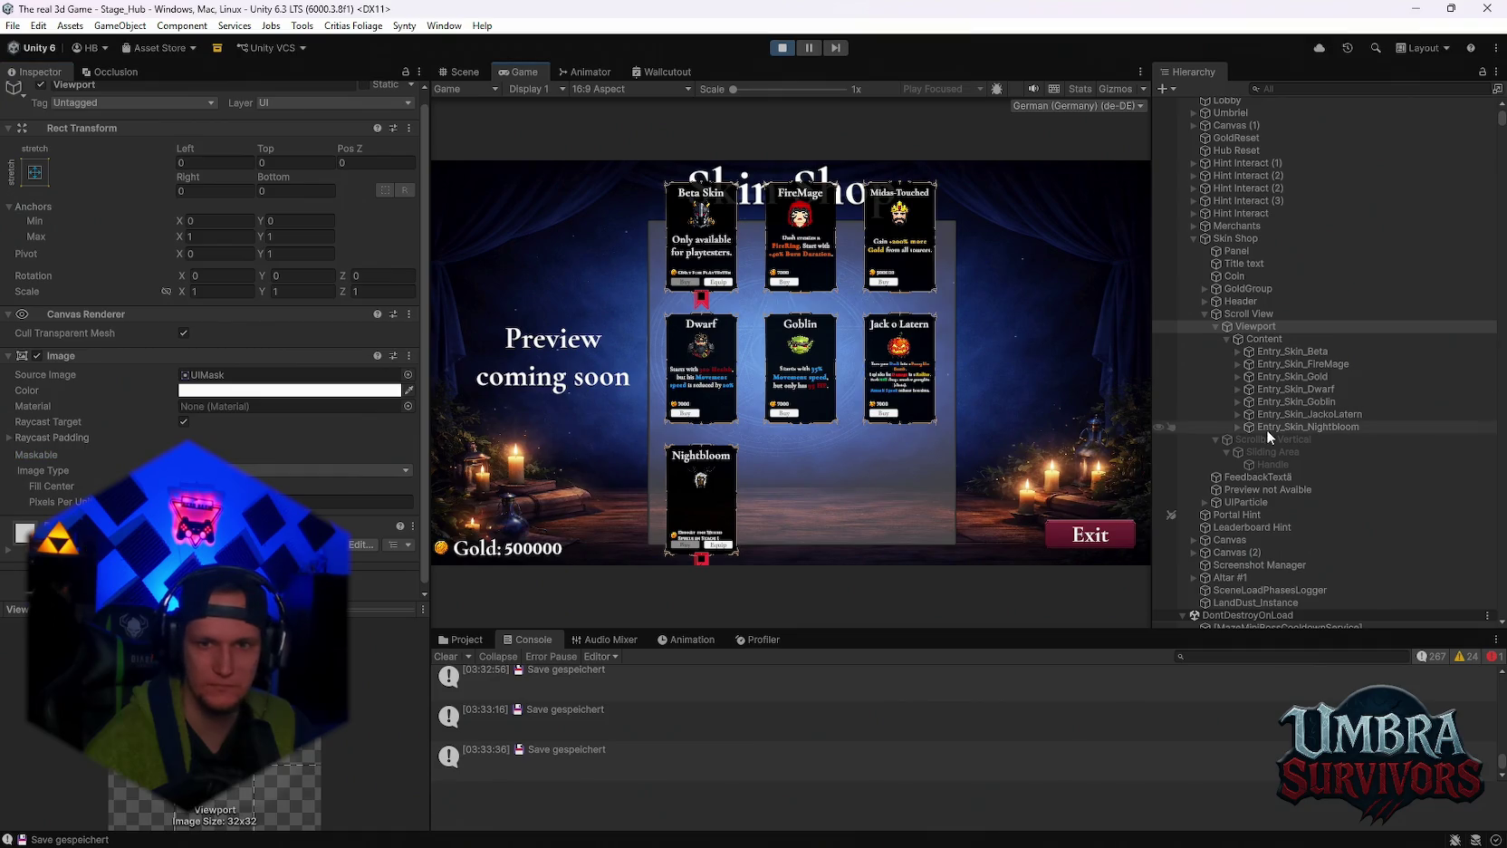
pyautogui.click(1268, 340)
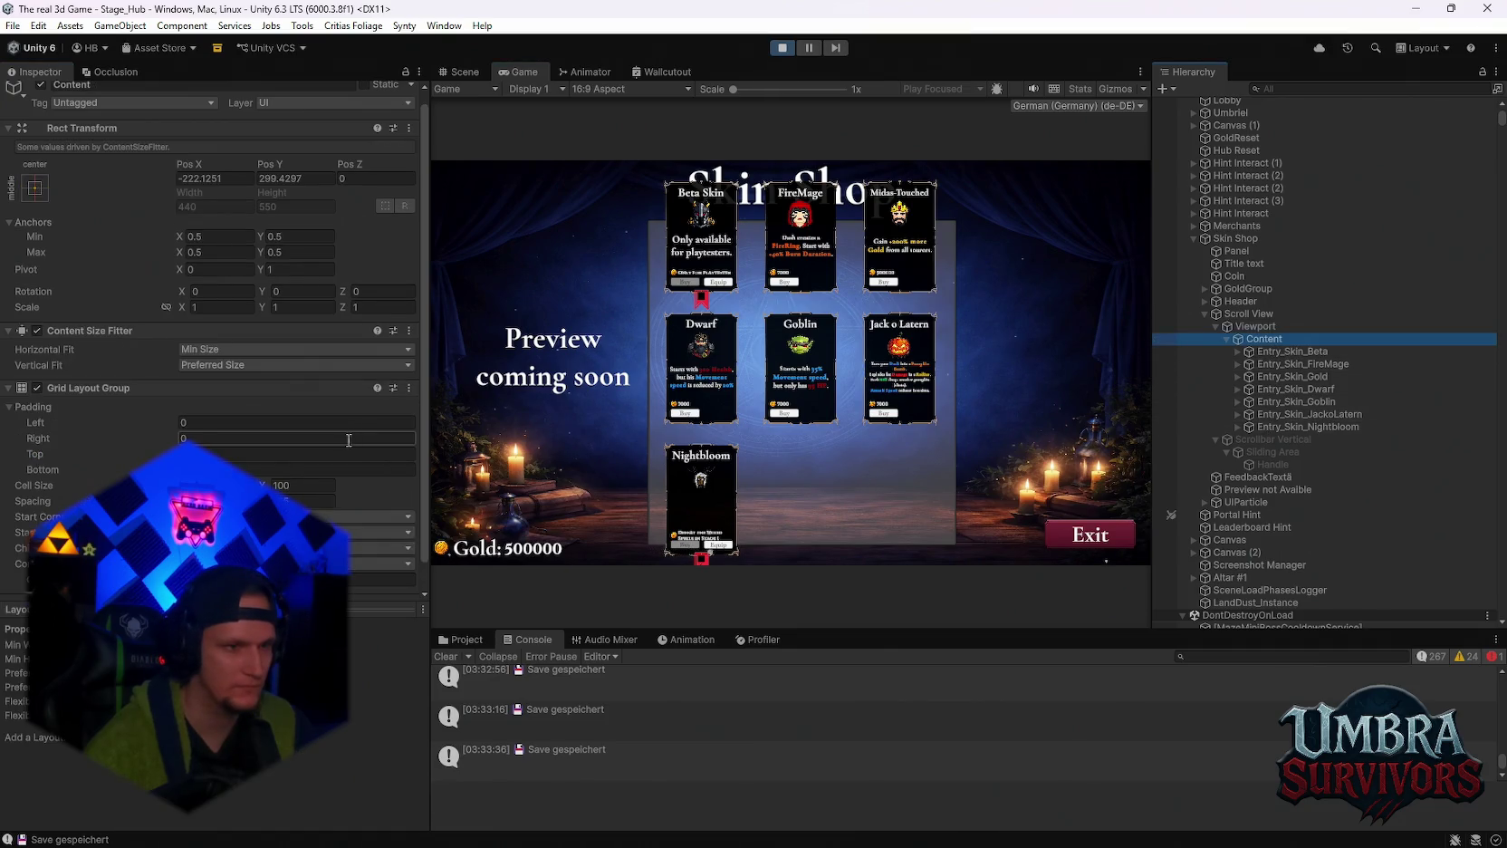
pyautogui.scroll(-1, 271, 423)
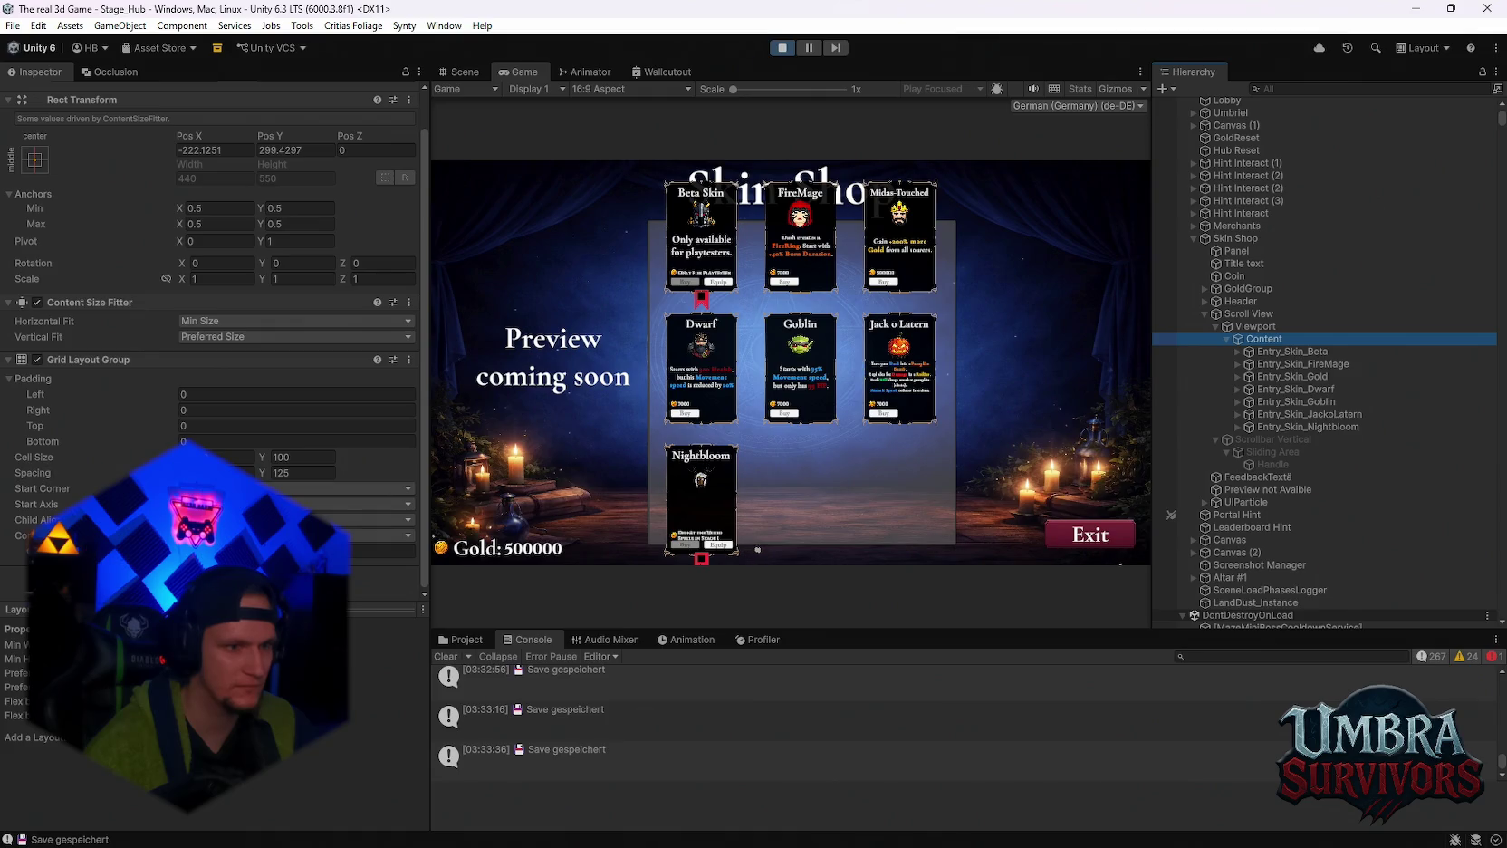
pyautogui.click(758, 550)
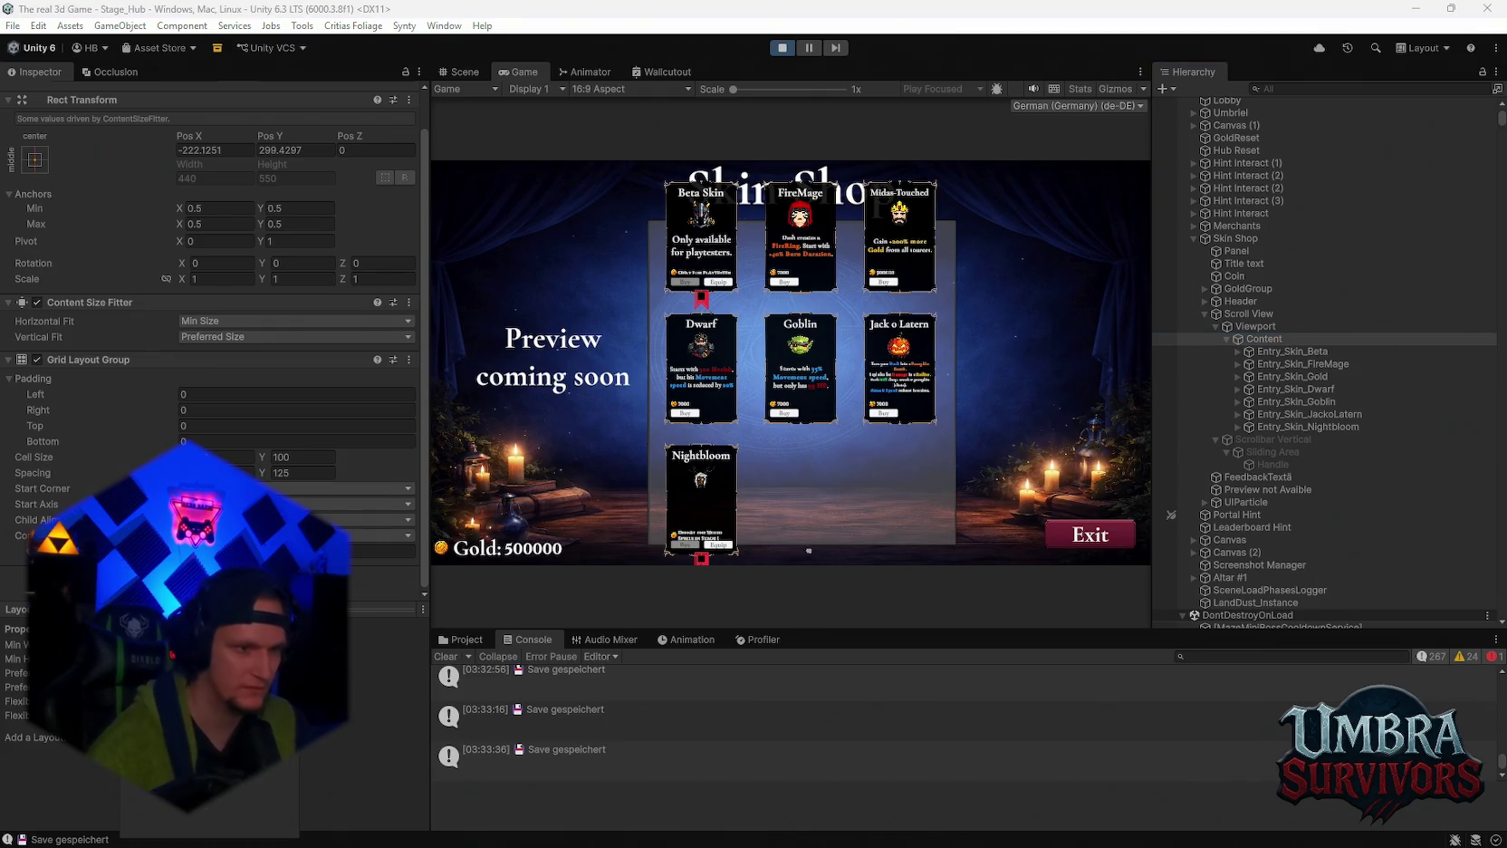
pyautogui.scroll(-1, 214, 341)
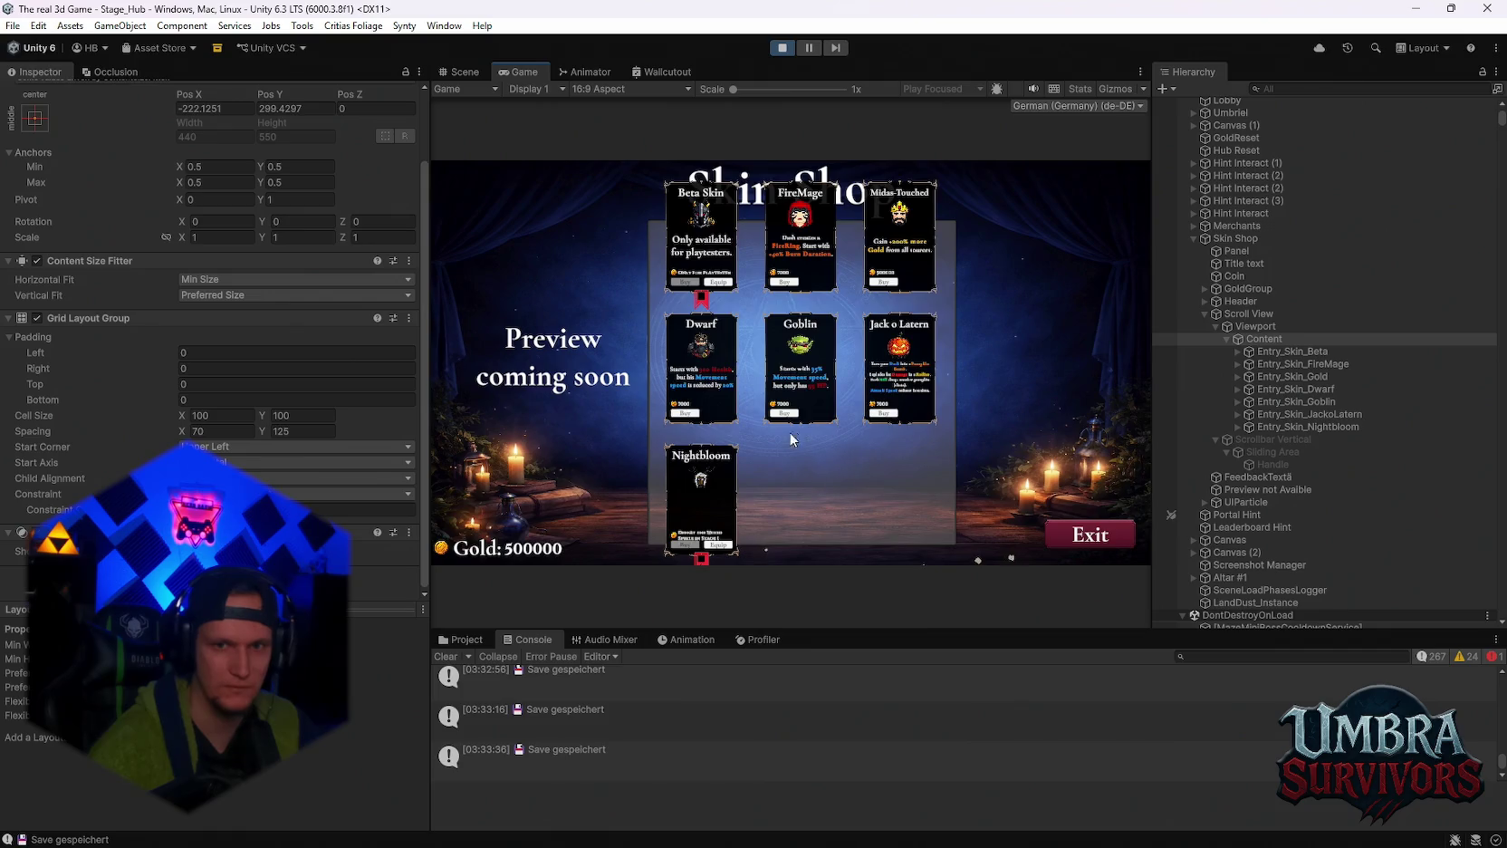
pyautogui.scroll(5, 790, 421)
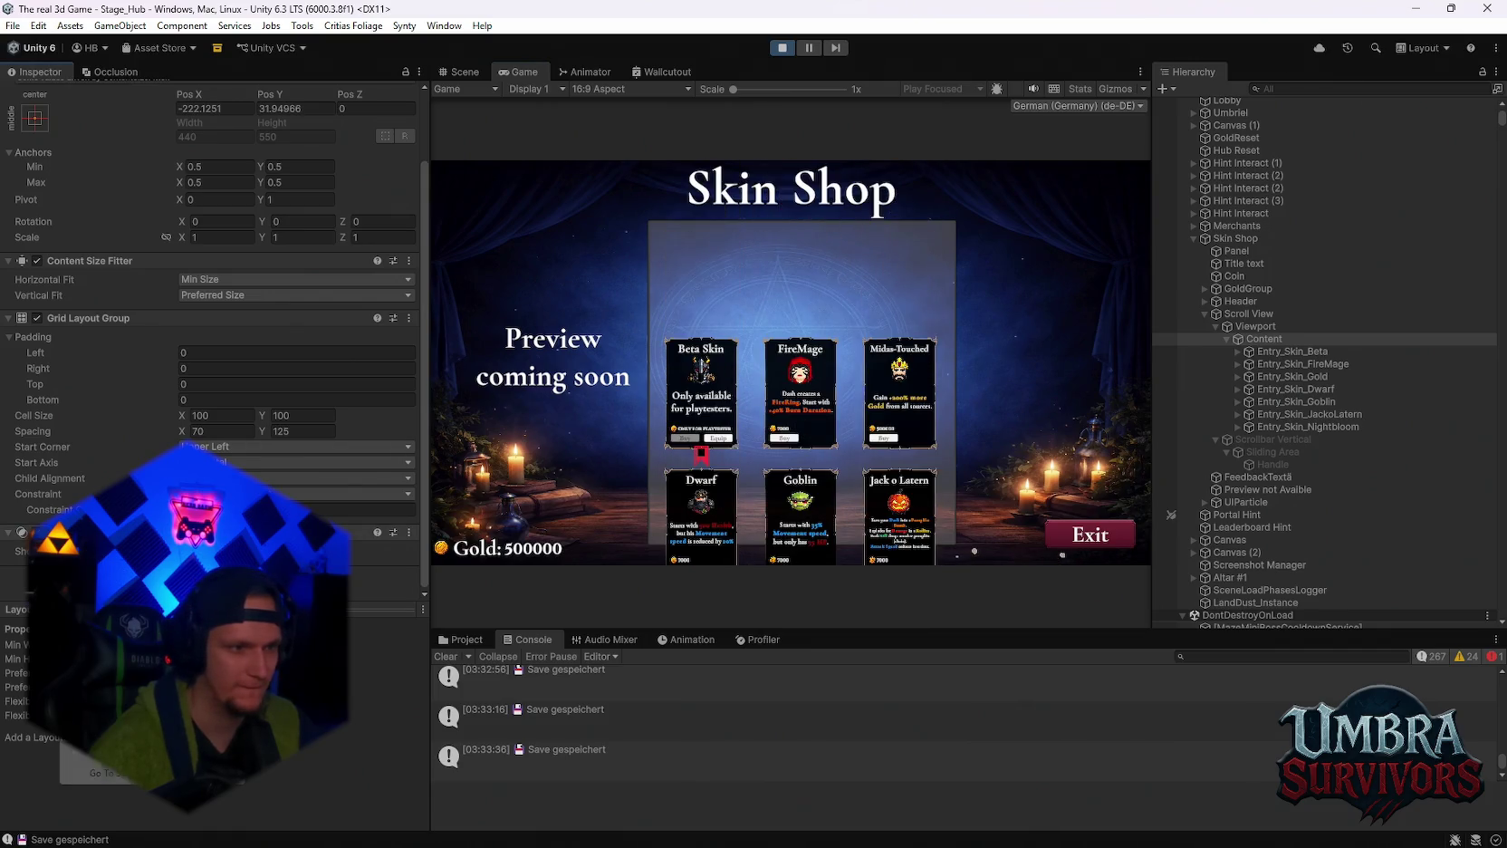
pyautogui.scroll(1, 214, 340)
# Reselect the Viewport, test-scroll again, then bring up the Scroll View's Scroll Rect settings.
pyautogui.click(1248, 326)
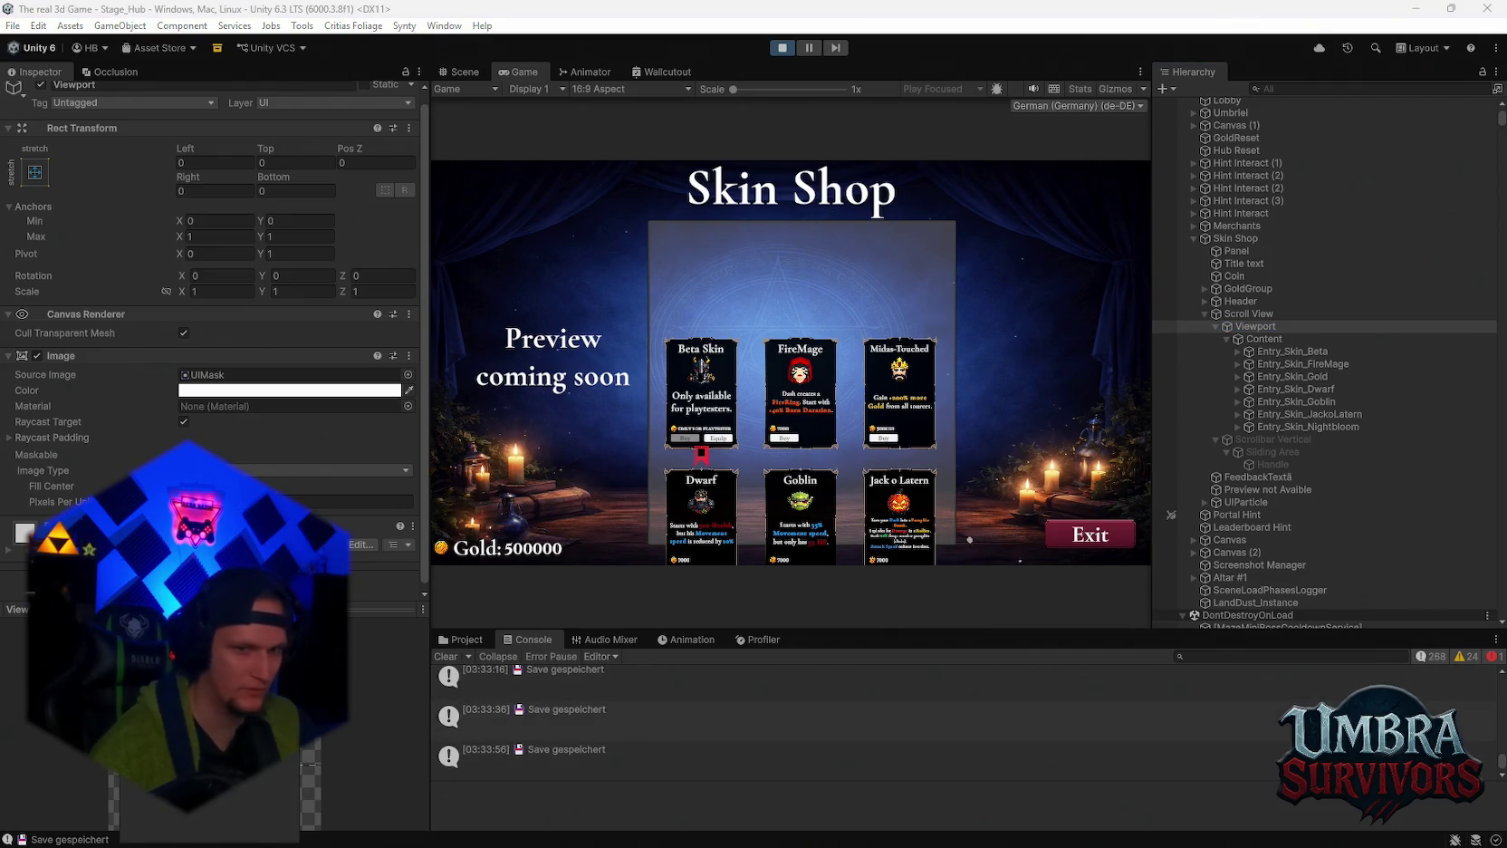
pyautogui.scroll(-3, 784, 413)
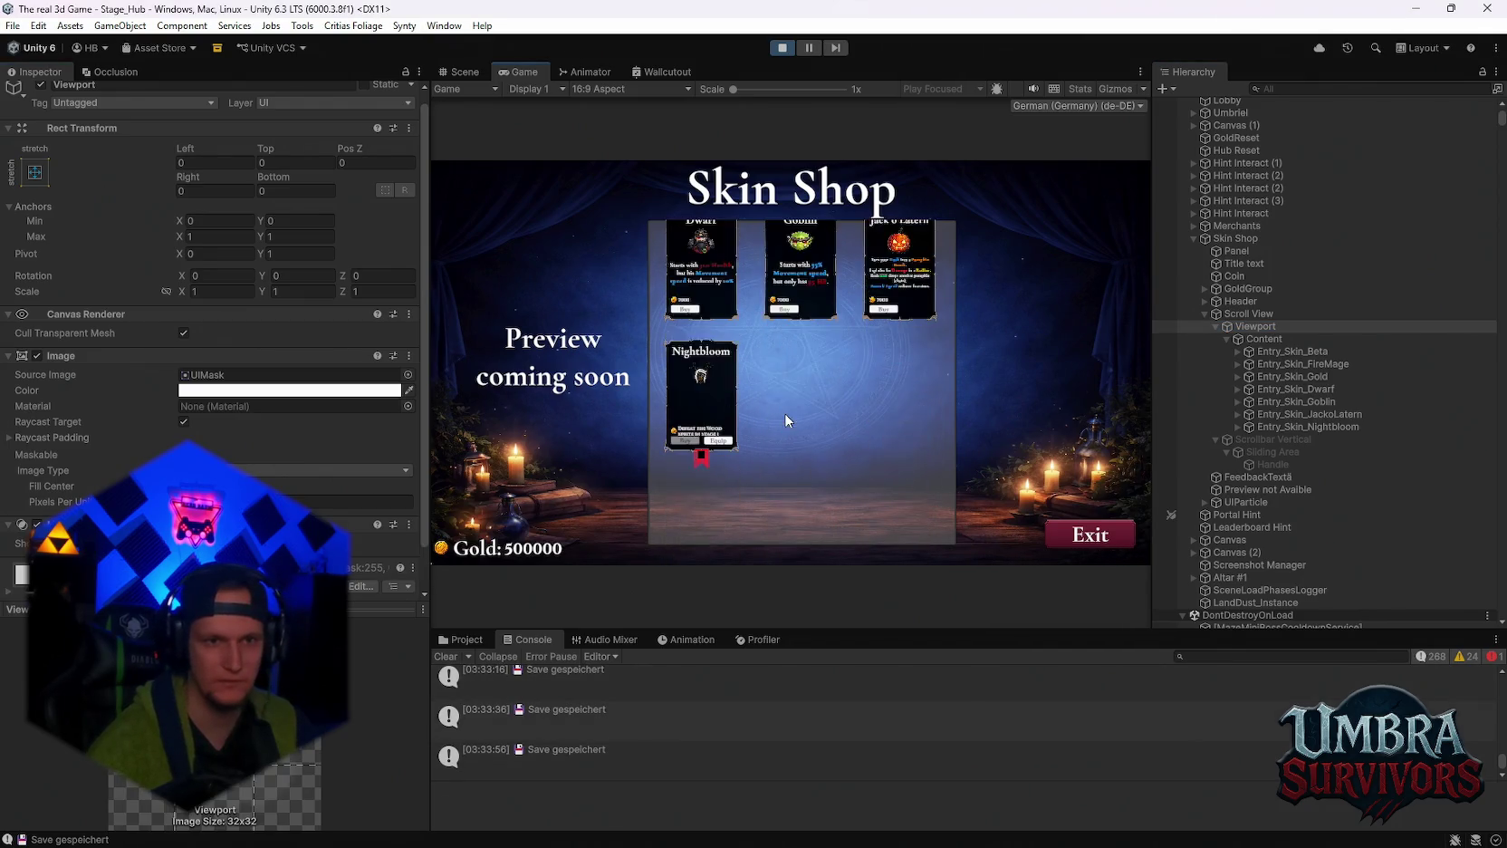
pyautogui.scroll(3, 784, 412)
pyautogui.scroll(-1, 787, 419)
pyautogui.scroll(3, 785, 412)
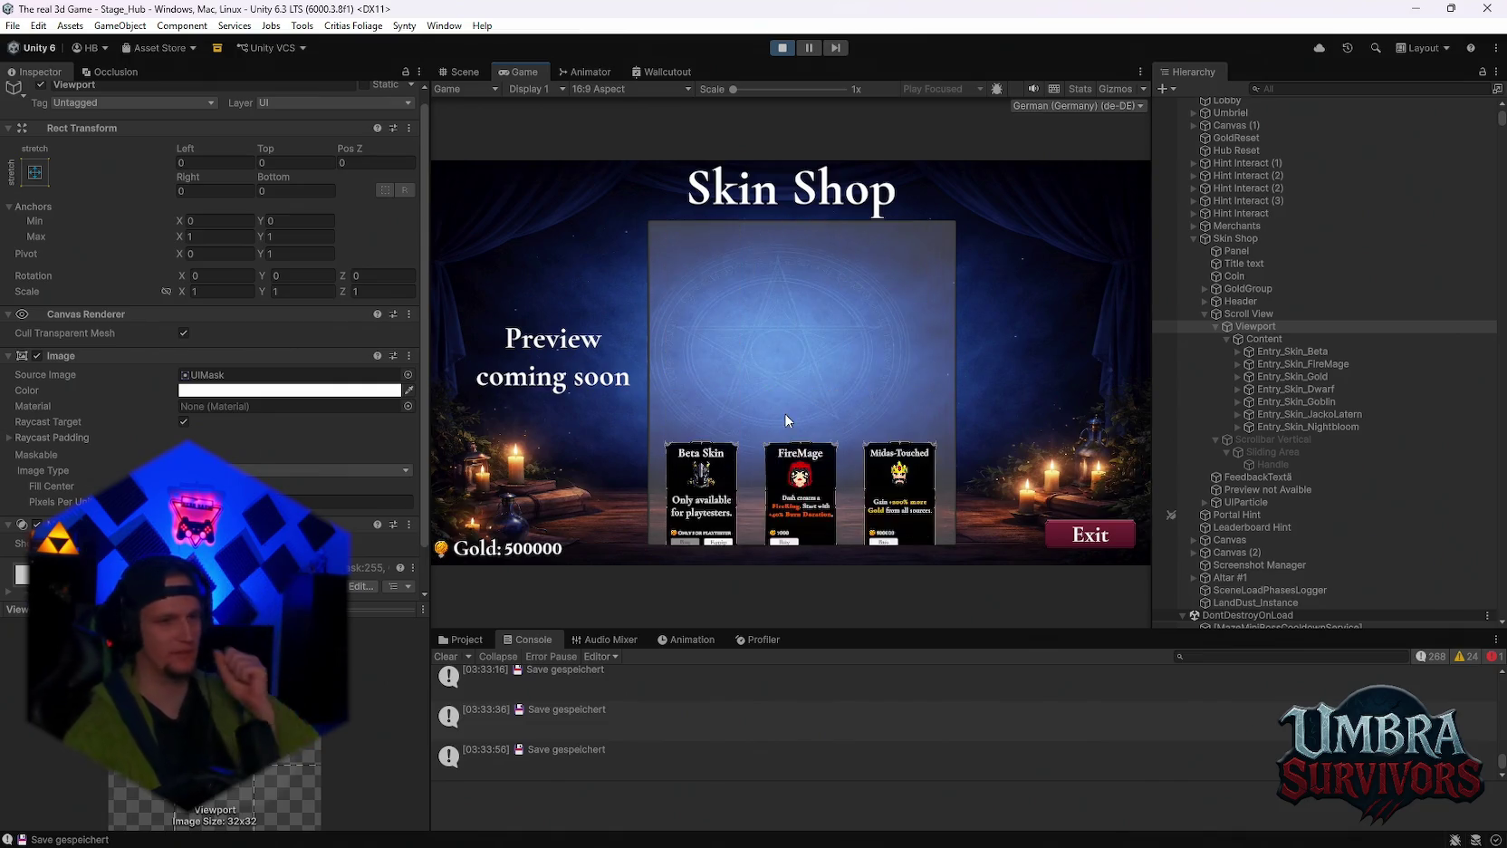
pyautogui.scroll(-3, 784, 412)
pyautogui.scroll(3, 793, 464)
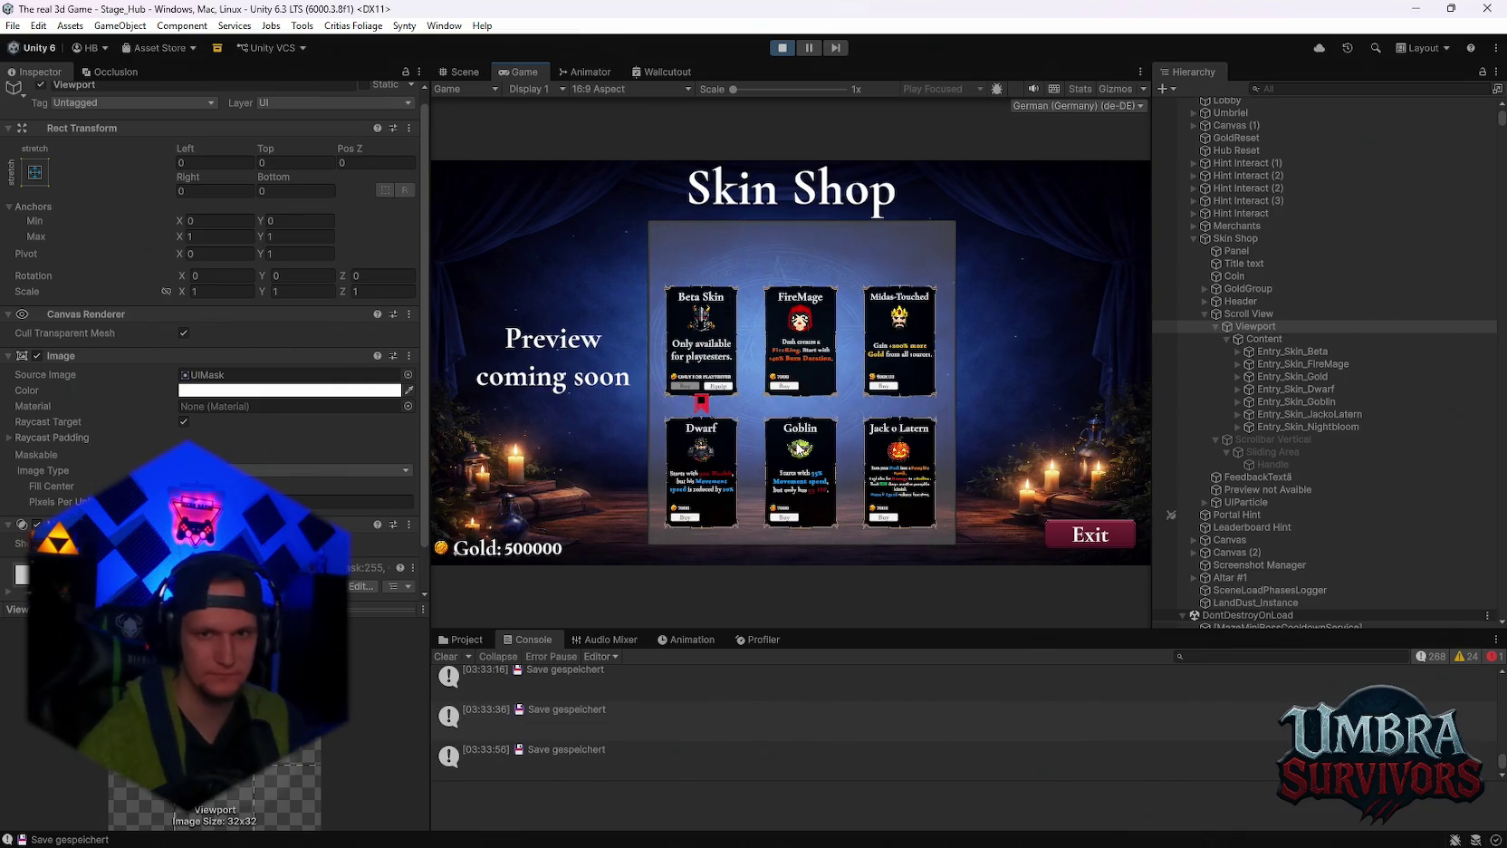
pyautogui.click(1246, 314)
pyautogui.scroll(-3, 230, 421)
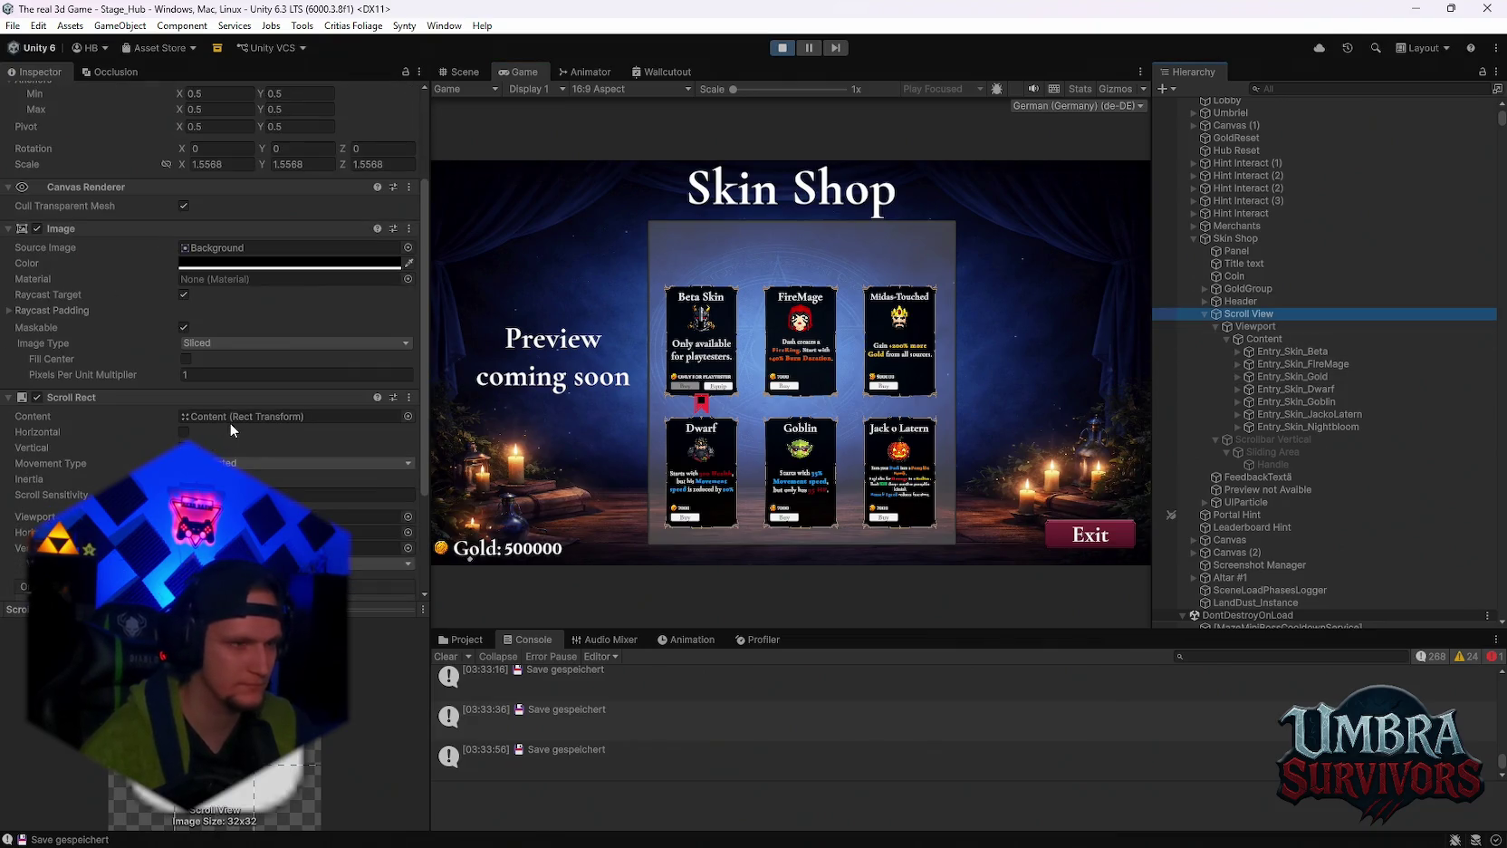
# Set Movement Type to Elastic and drag the Elasticity value.
pyautogui.scroll(-1, 196, 367)
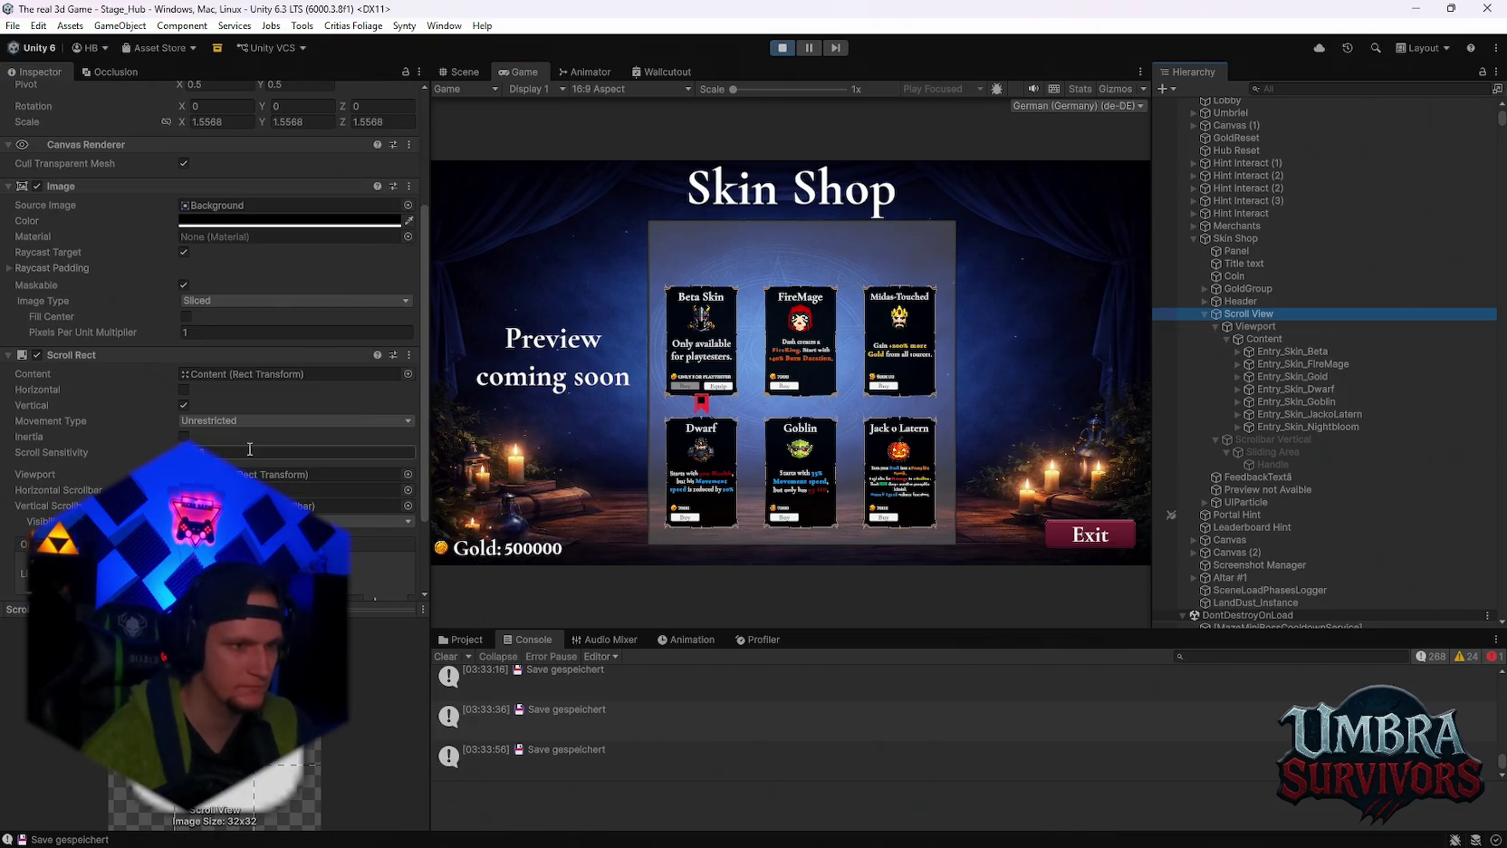
pyautogui.click(197, 421)
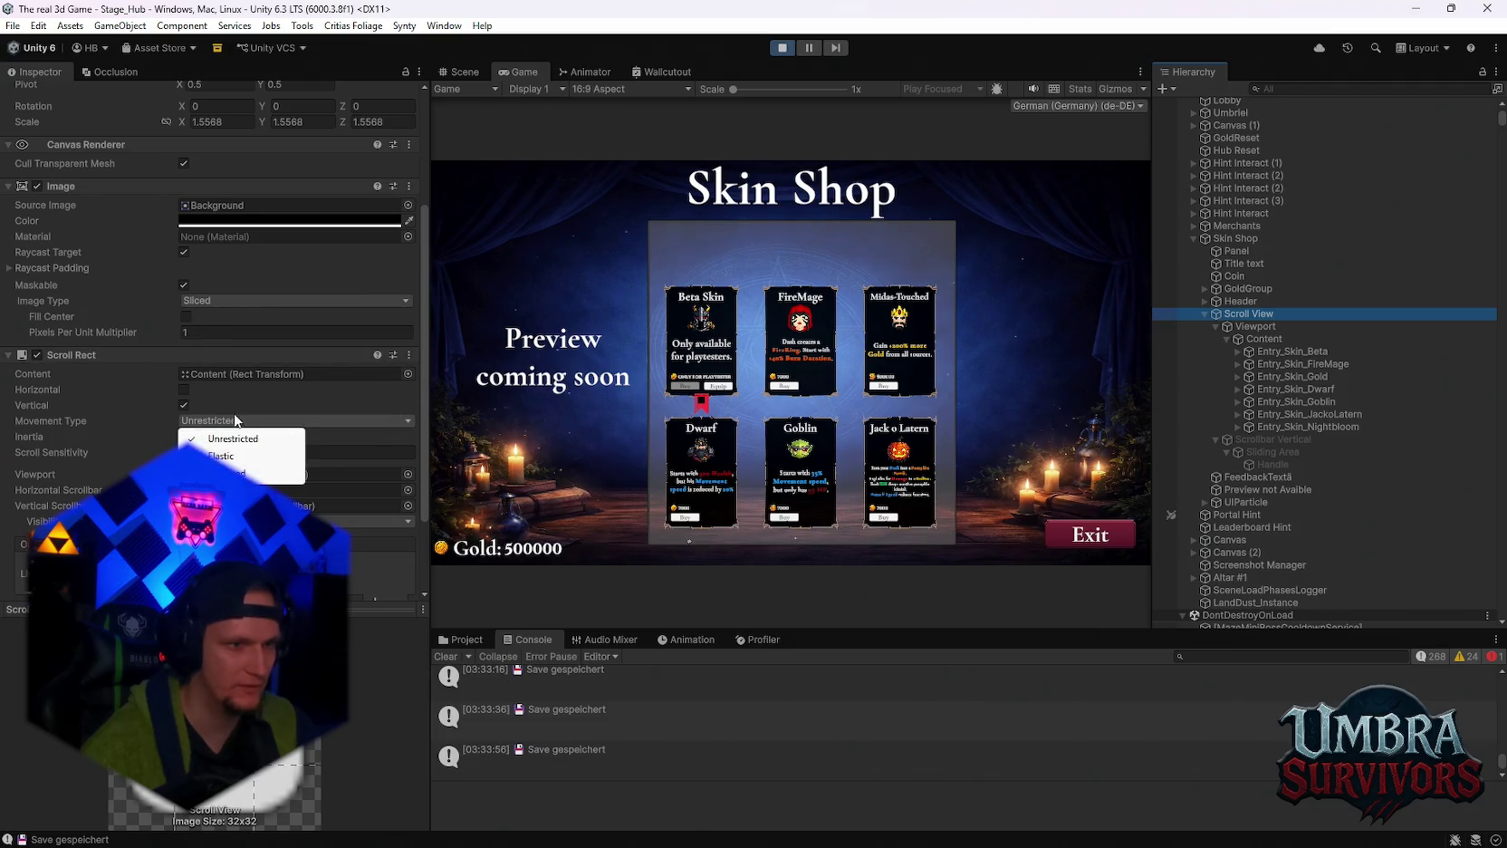
pyautogui.click(237, 451)
pyautogui.click(806, 409)
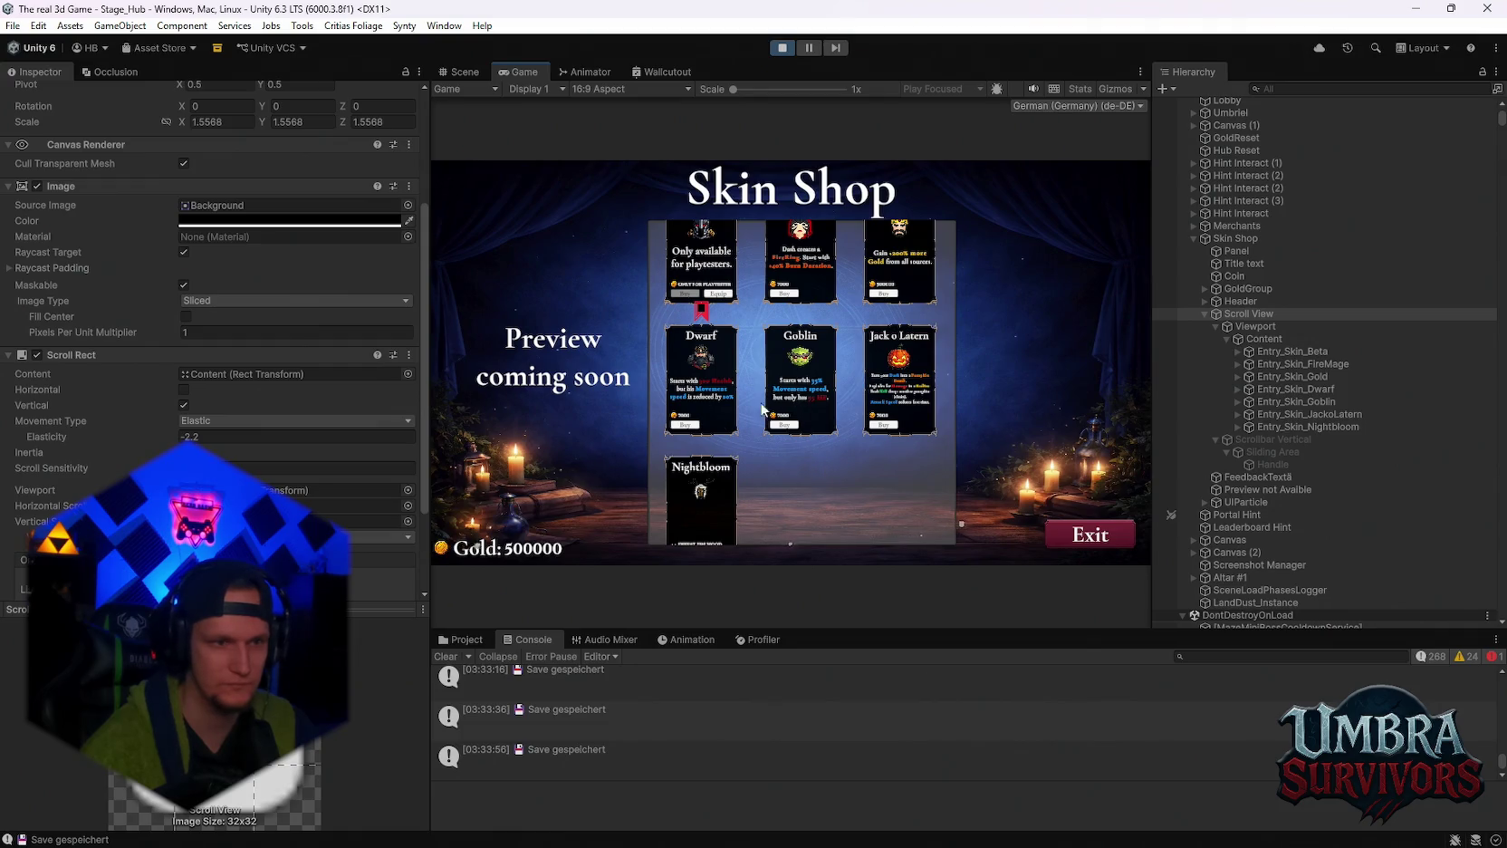
pyautogui.moveTo(63, 436); pyautogui.dragTo(277, 442)
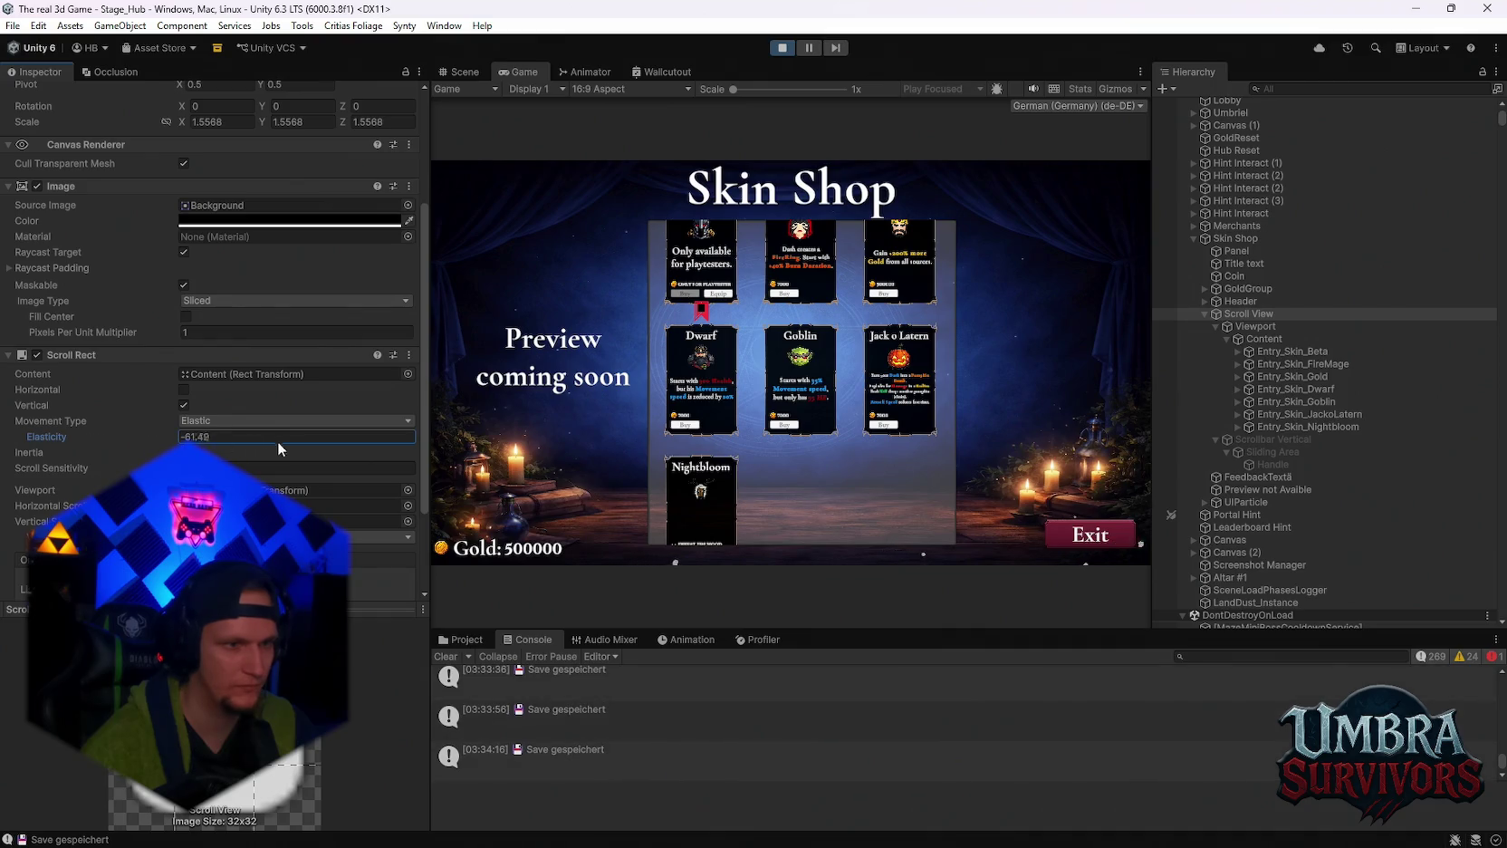
pyautogui.moveTo(1044, 396)
pyautogui.mouseDown()
pyautogui.moveTo(94, 452)
pyautogui.moveTo(785, 475)
pyautogui.moveTo(797, 434)
pyautogui.mouseUp()
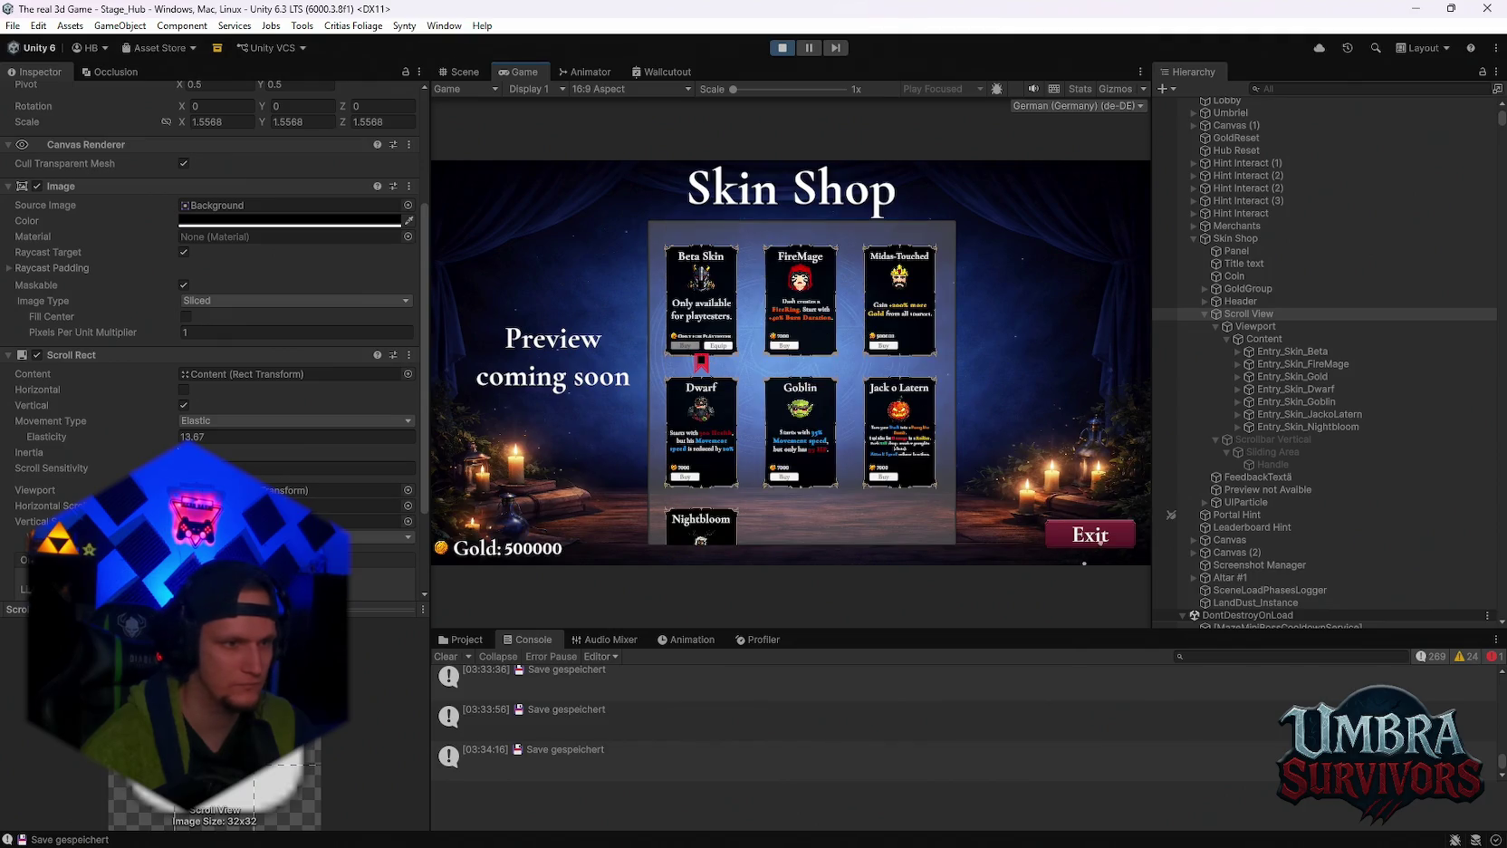
# Turn Inertia on and back off, committing Elasticity at 66.8.
pyautogui.click(184, 452)
pyautogui.scroll(-5, 805, 425)
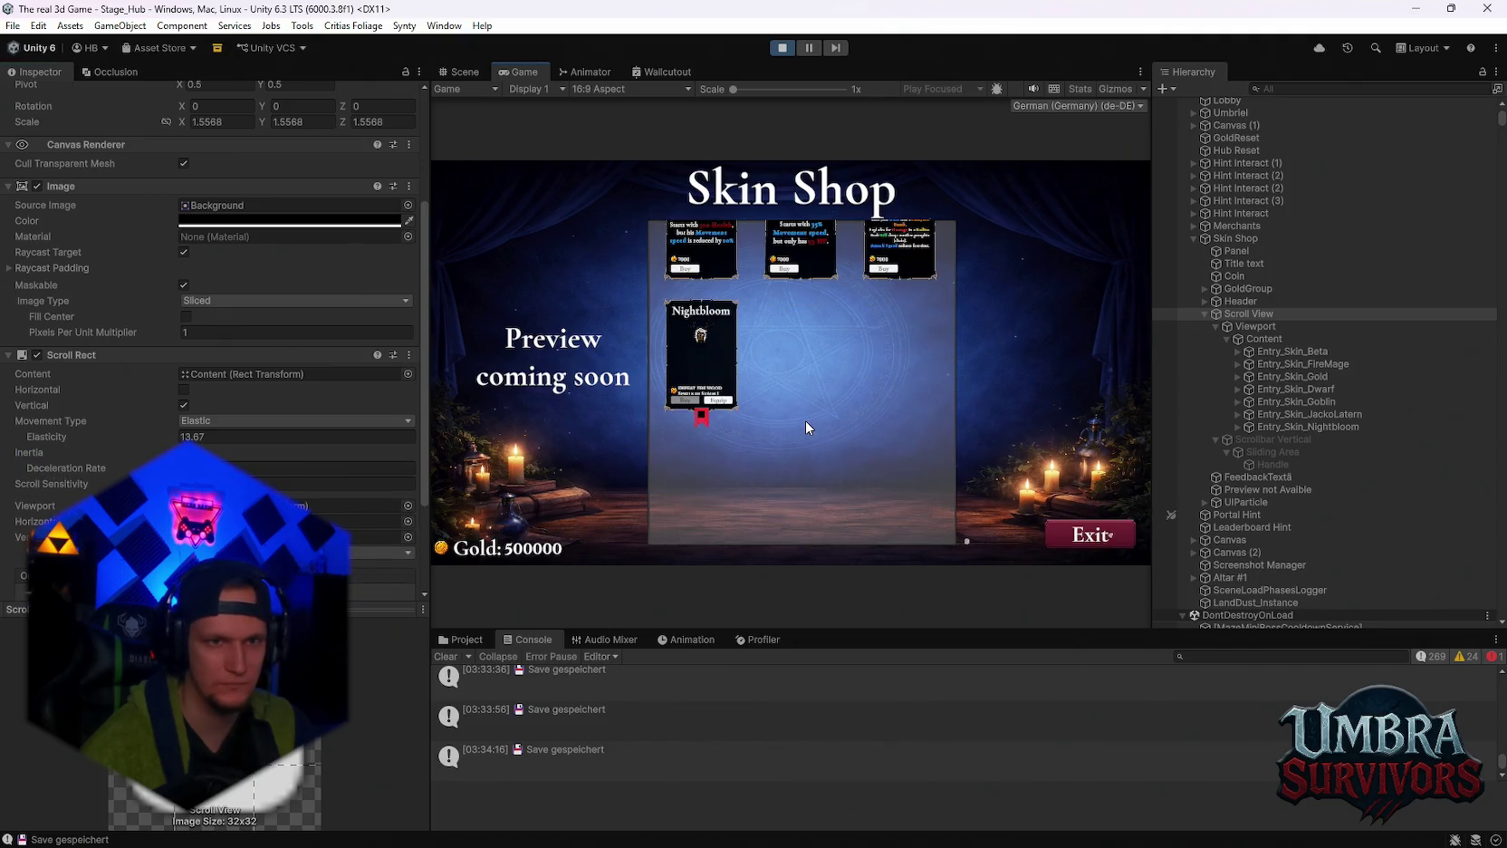
pyautogui.click(184, 451)
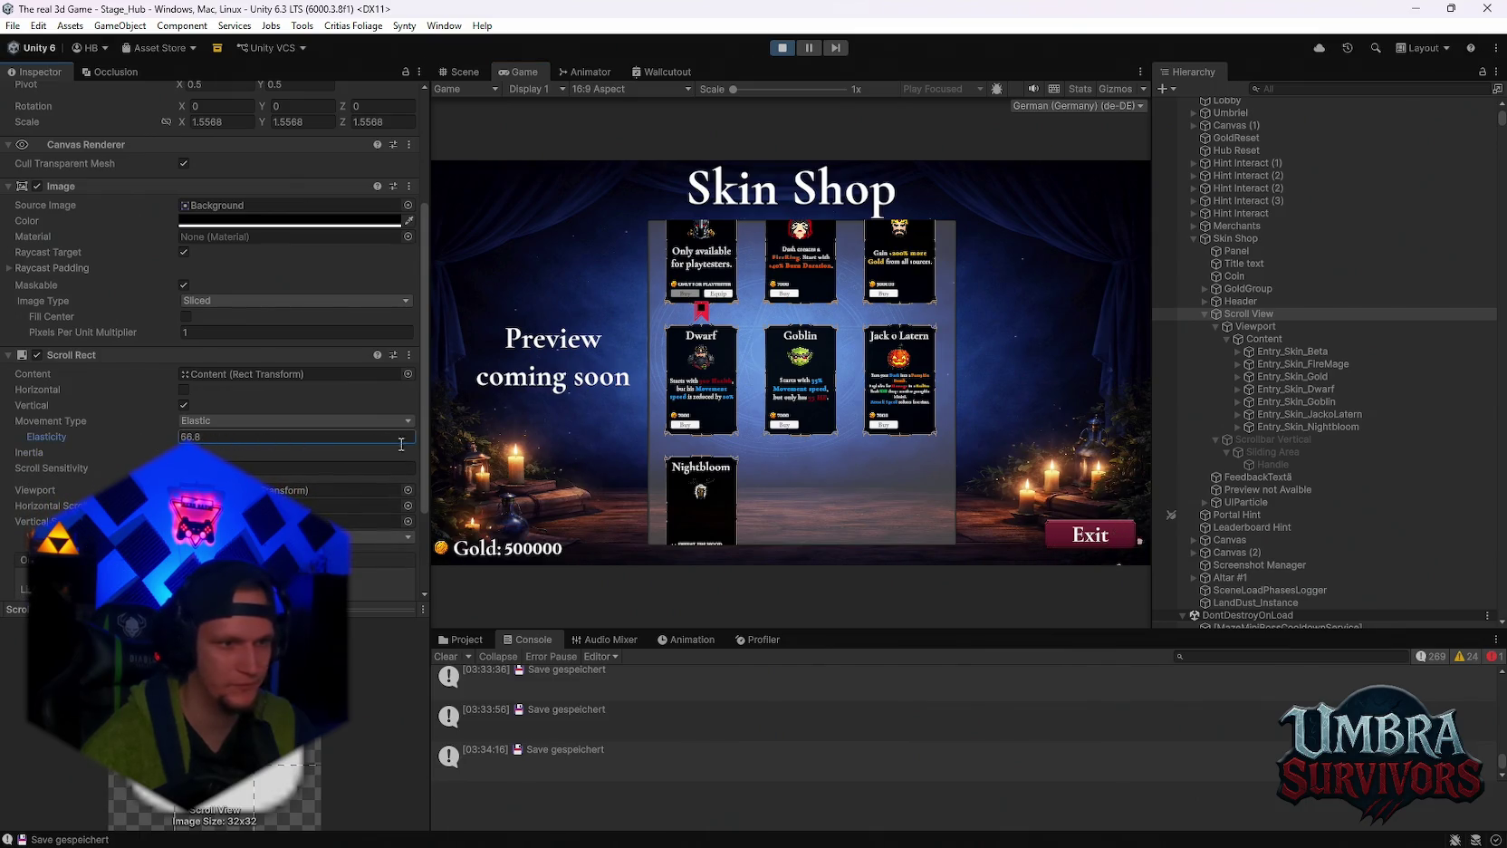
pyautogui.click(796, 380)
pyautogui.scroll(5, 796, 380)
pyautogui.scroll(-3, 796, 373)
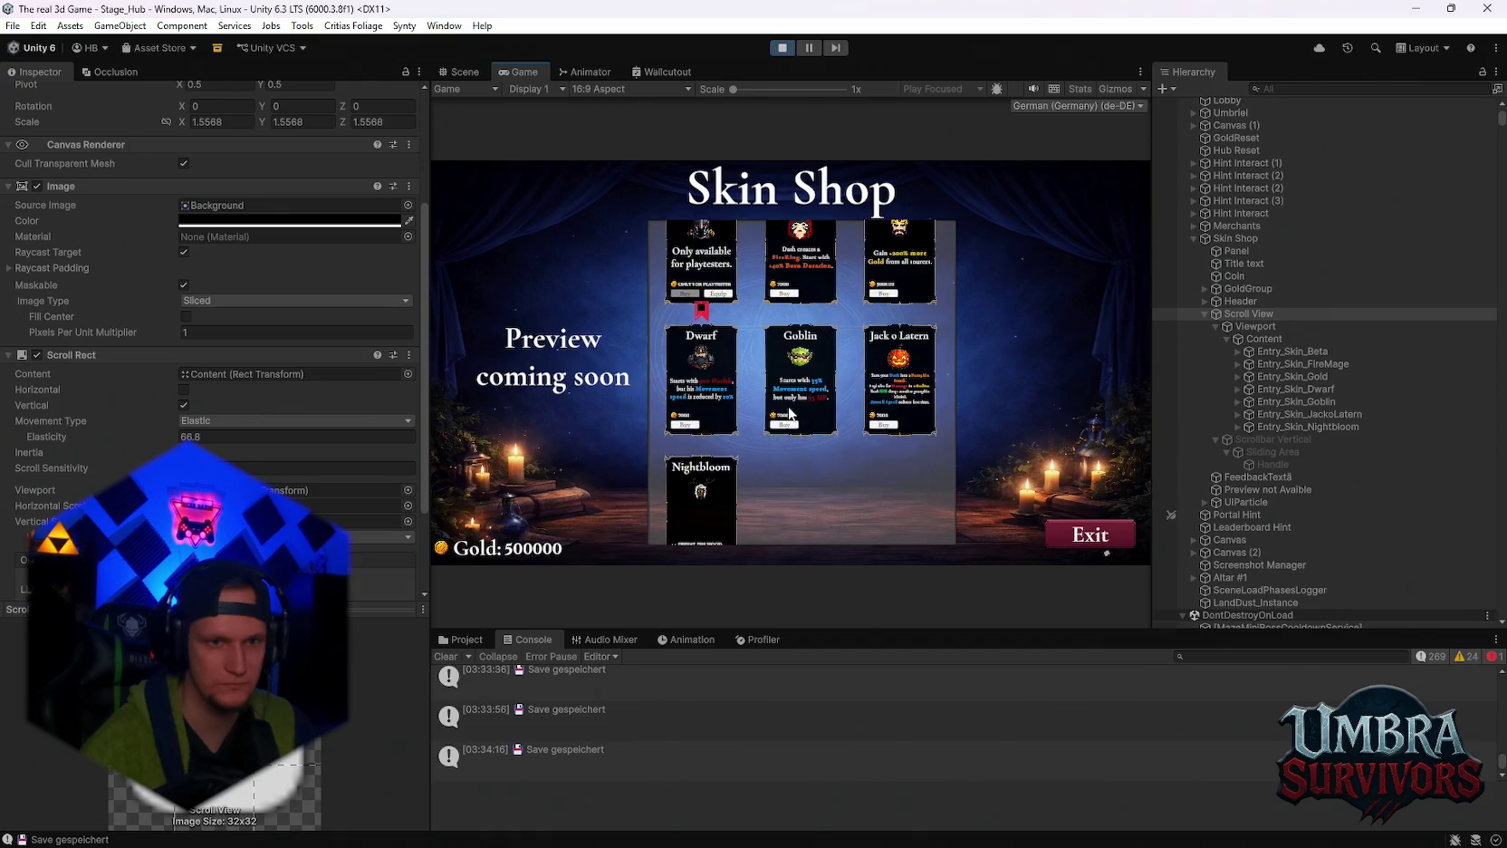
pyautogui.scroll(5, 792, 401)
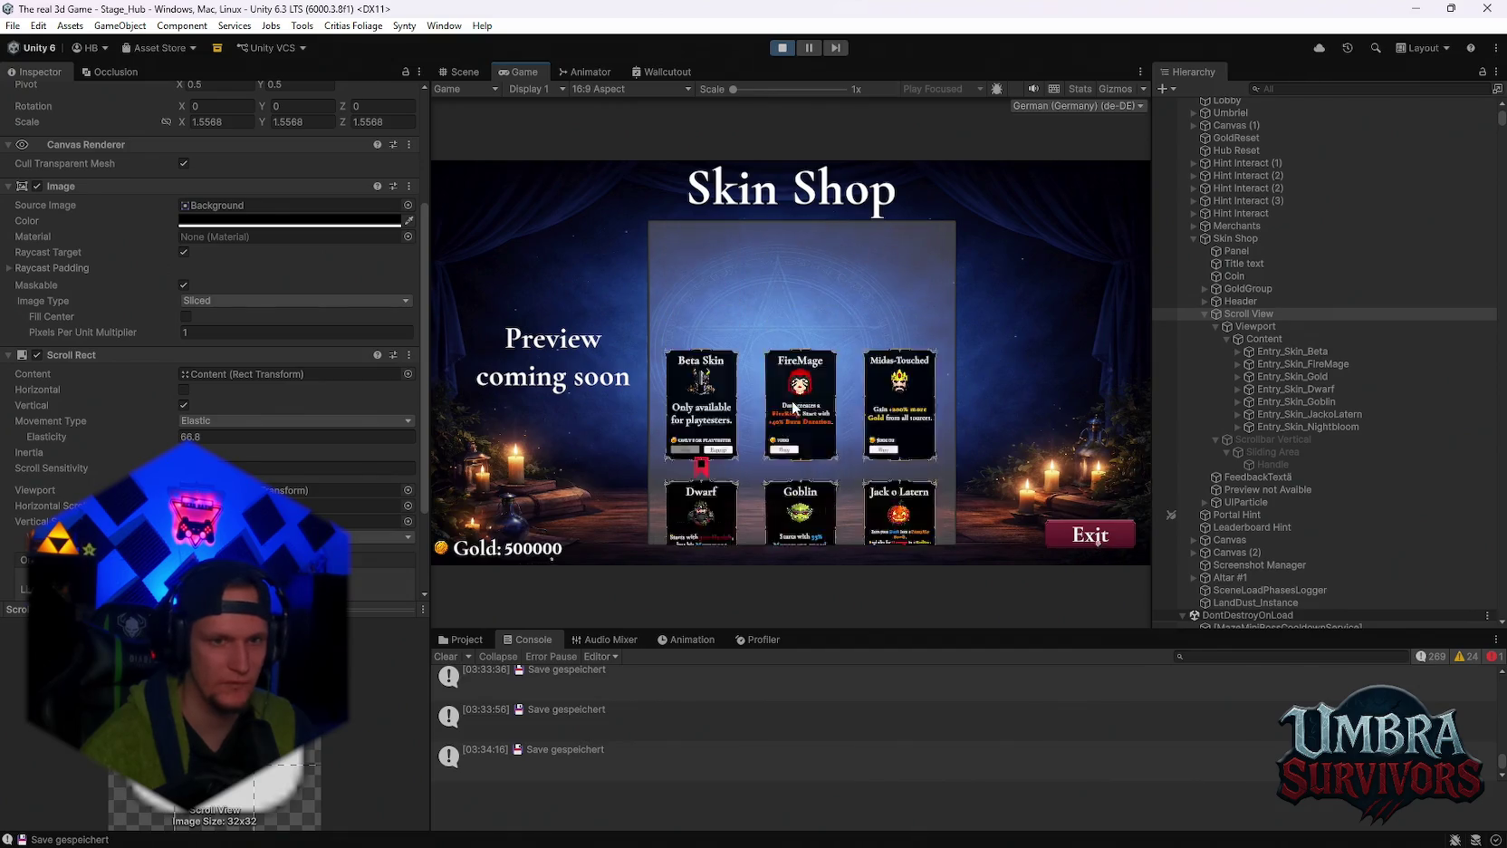
# Set Movement Type back to Unrestricted and test-scroll the skin grid.
pyautogui.click(206, 420)
pyautogui.click(213, 433)
pyautogui.scroll(-2, 799, 405)
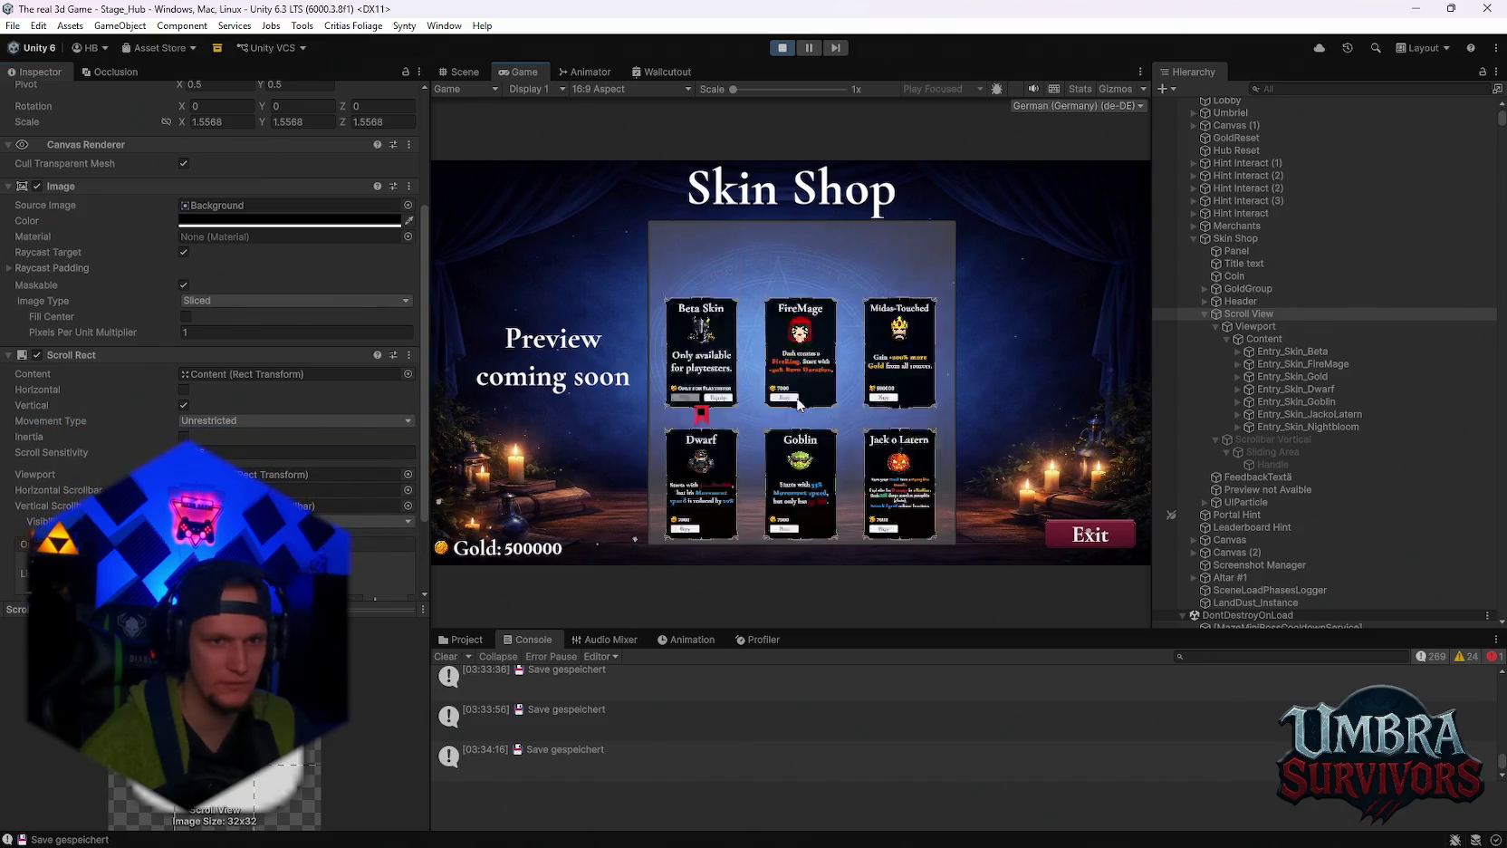
pyautogui.scroll(5, 801, 398)
pyautogui.scroll(-7, 801, 397)
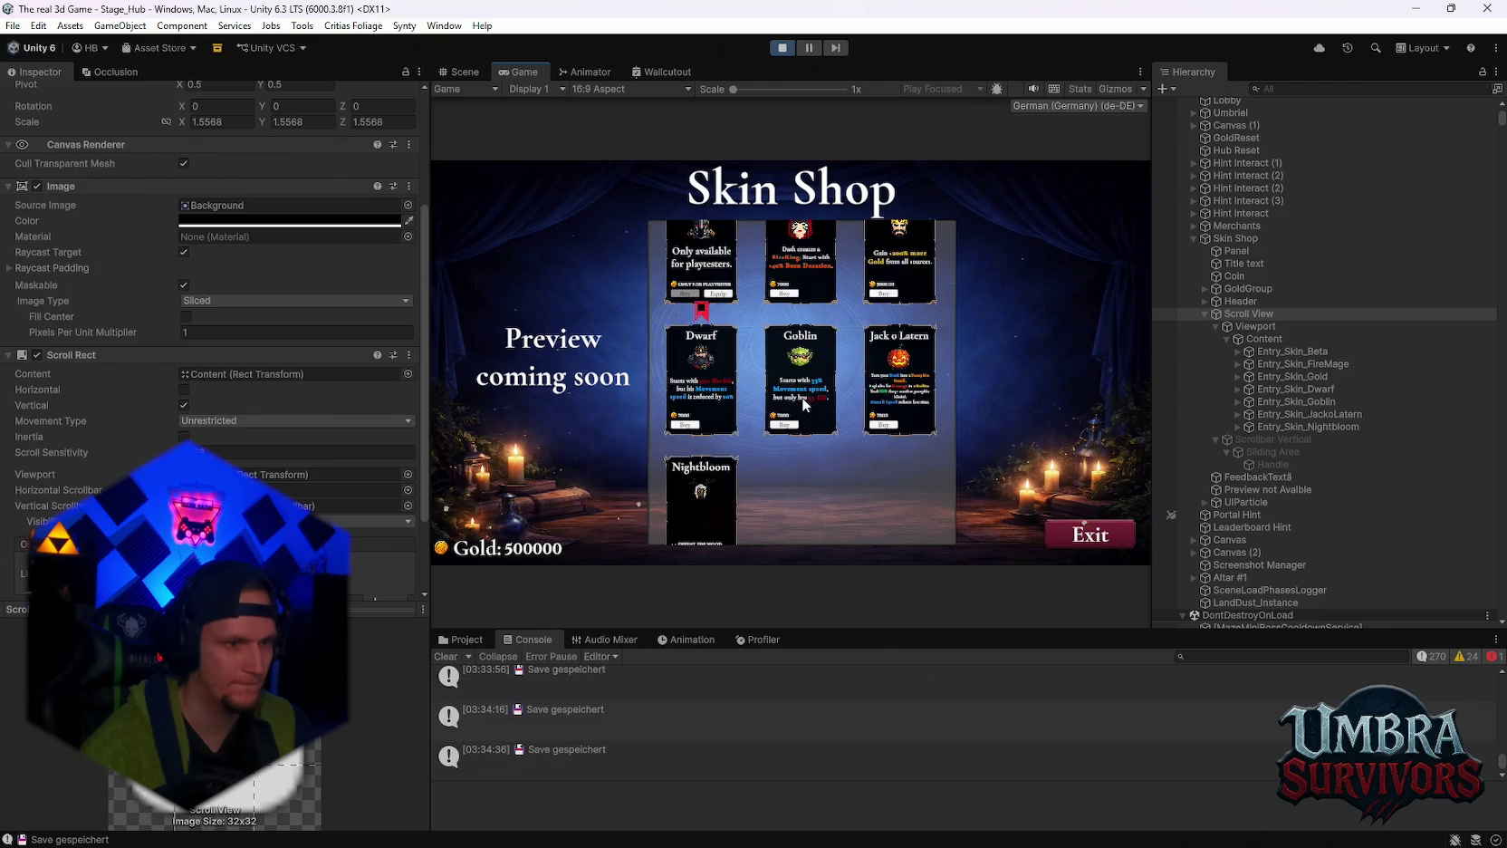
pyautogui.scroll(-2, 801, 396)
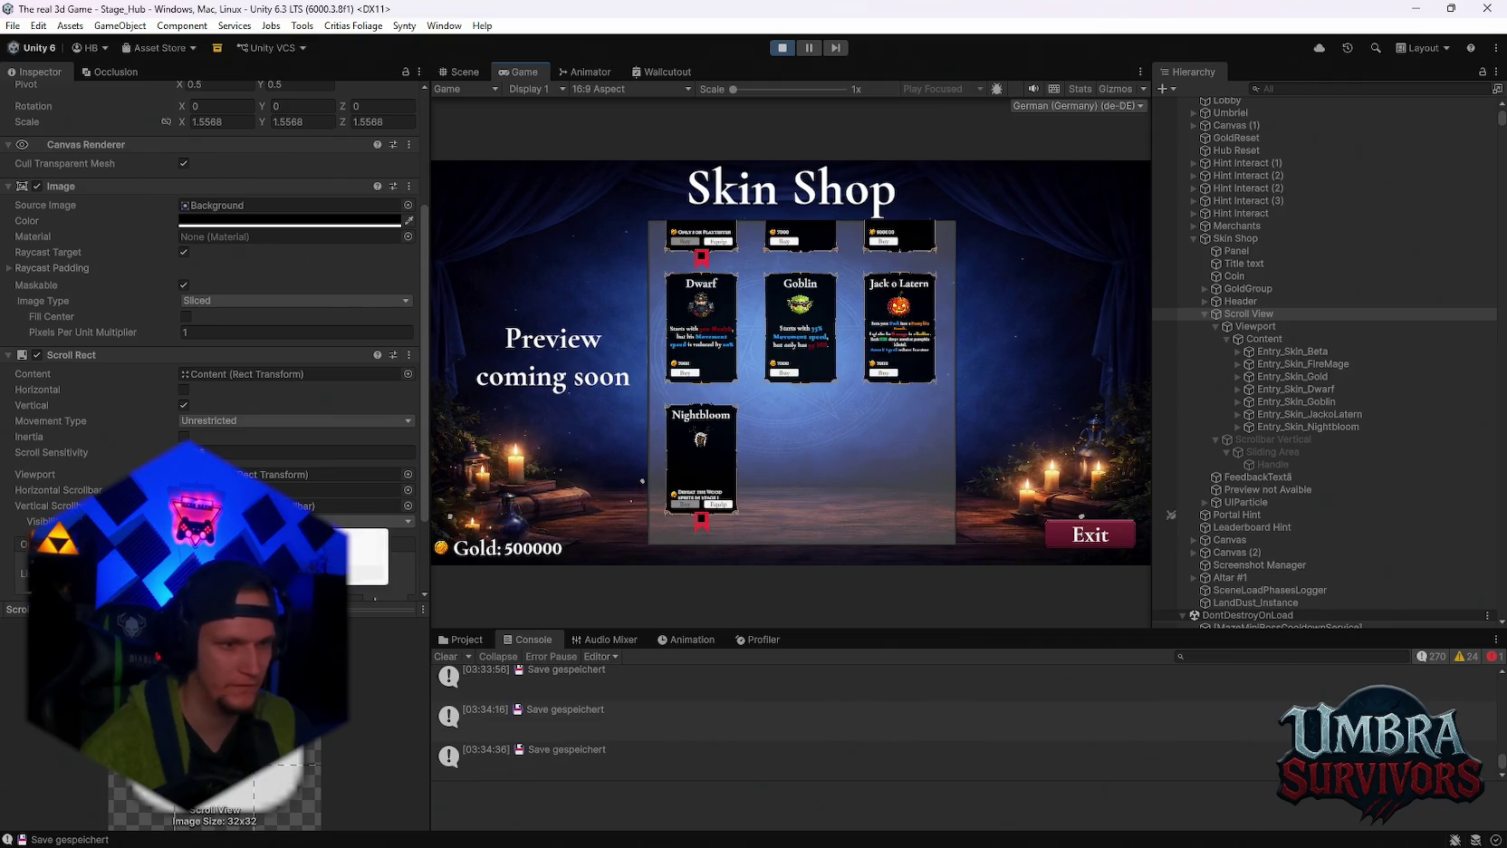
pyautogui.scroll(4, 820, 446)
pyautogui.scroll(-4, 820, 445)
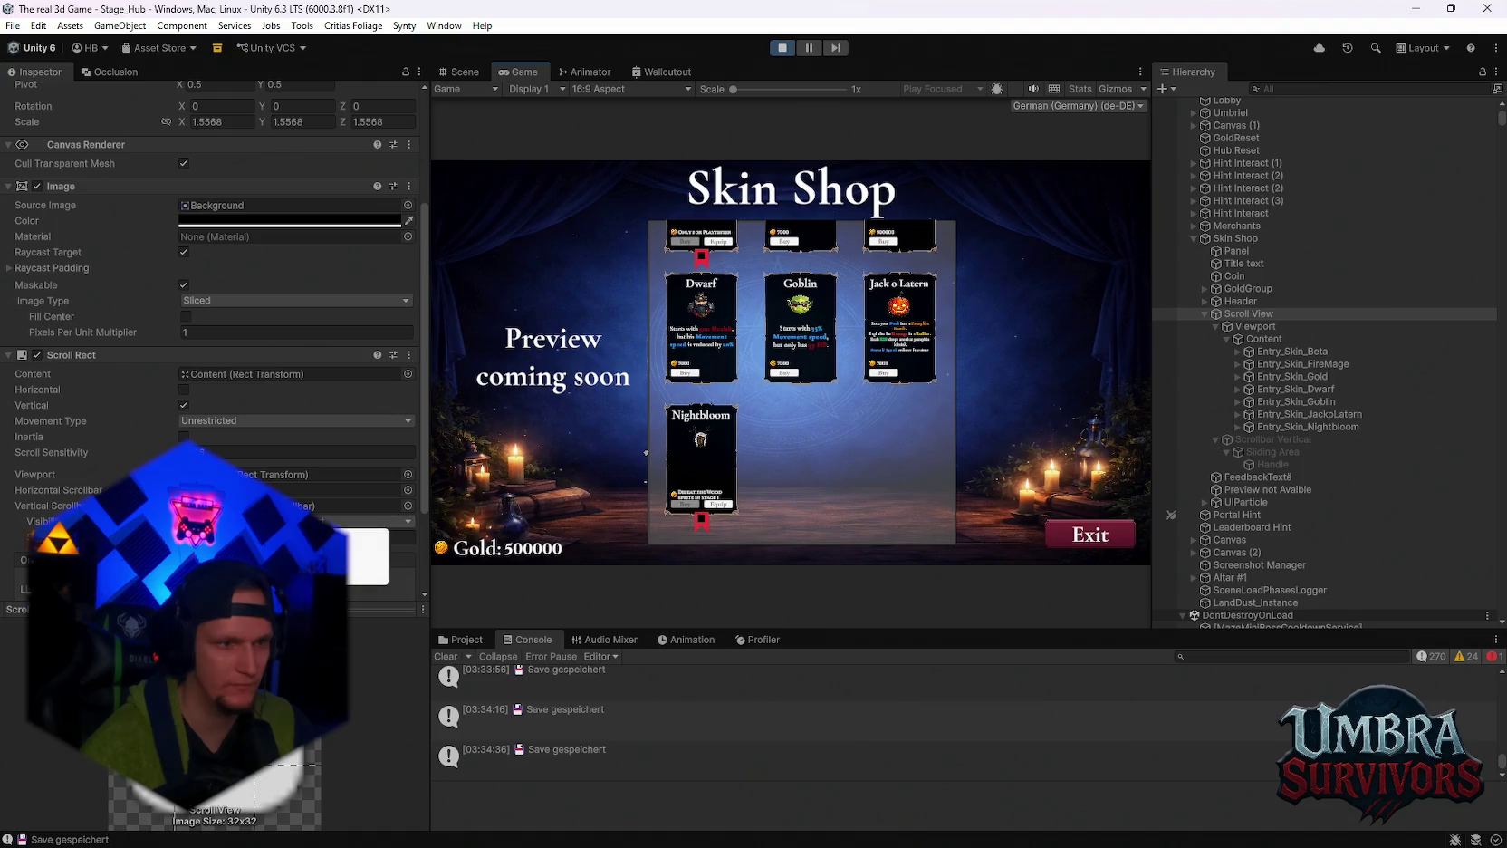
pyautogui.scroll(3, 800, 373)
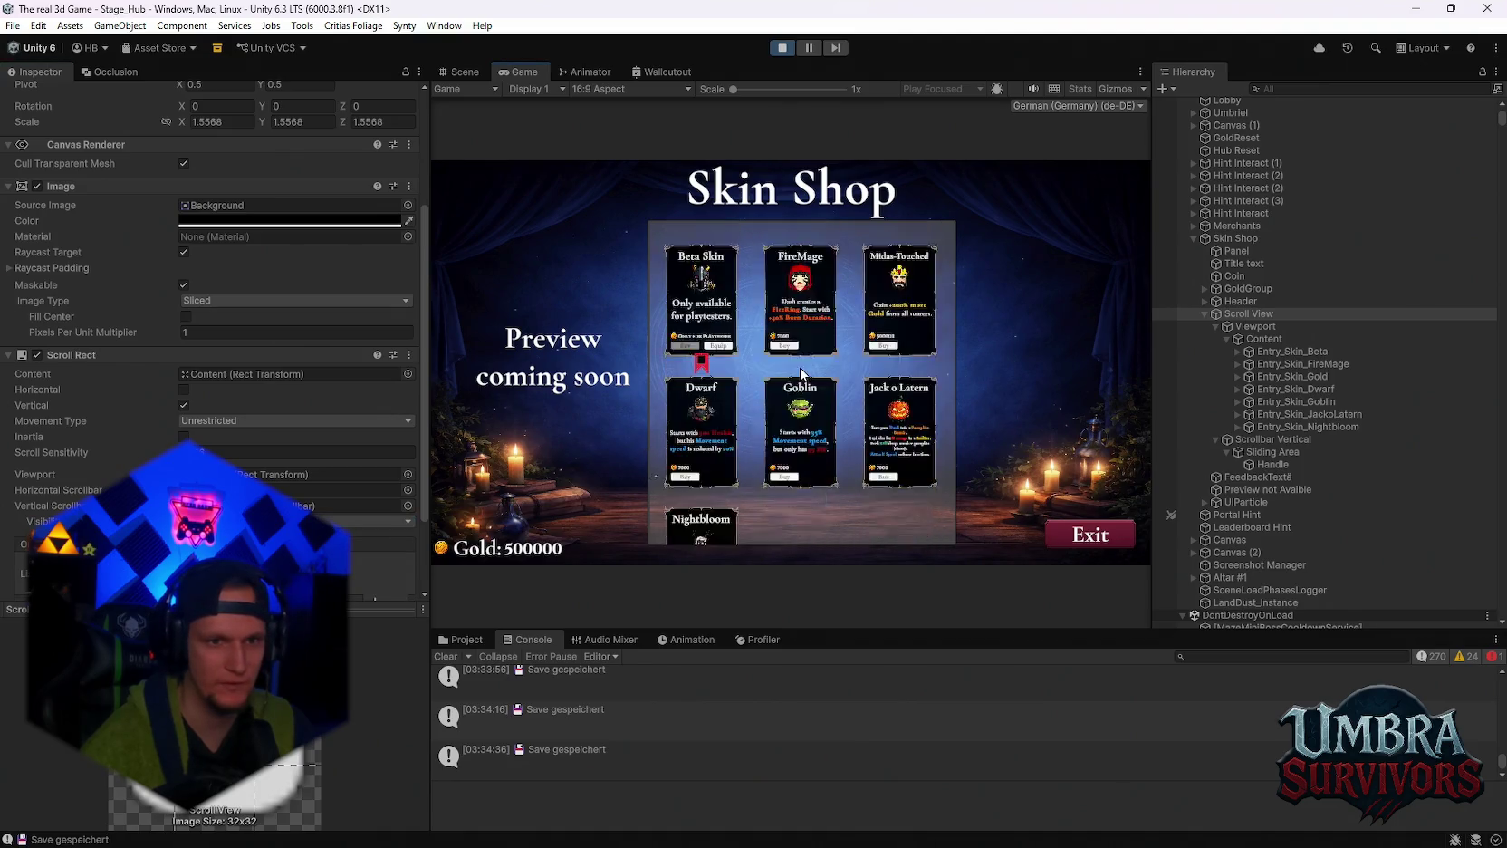
pyautogui.scroll(-2, 800, 369)
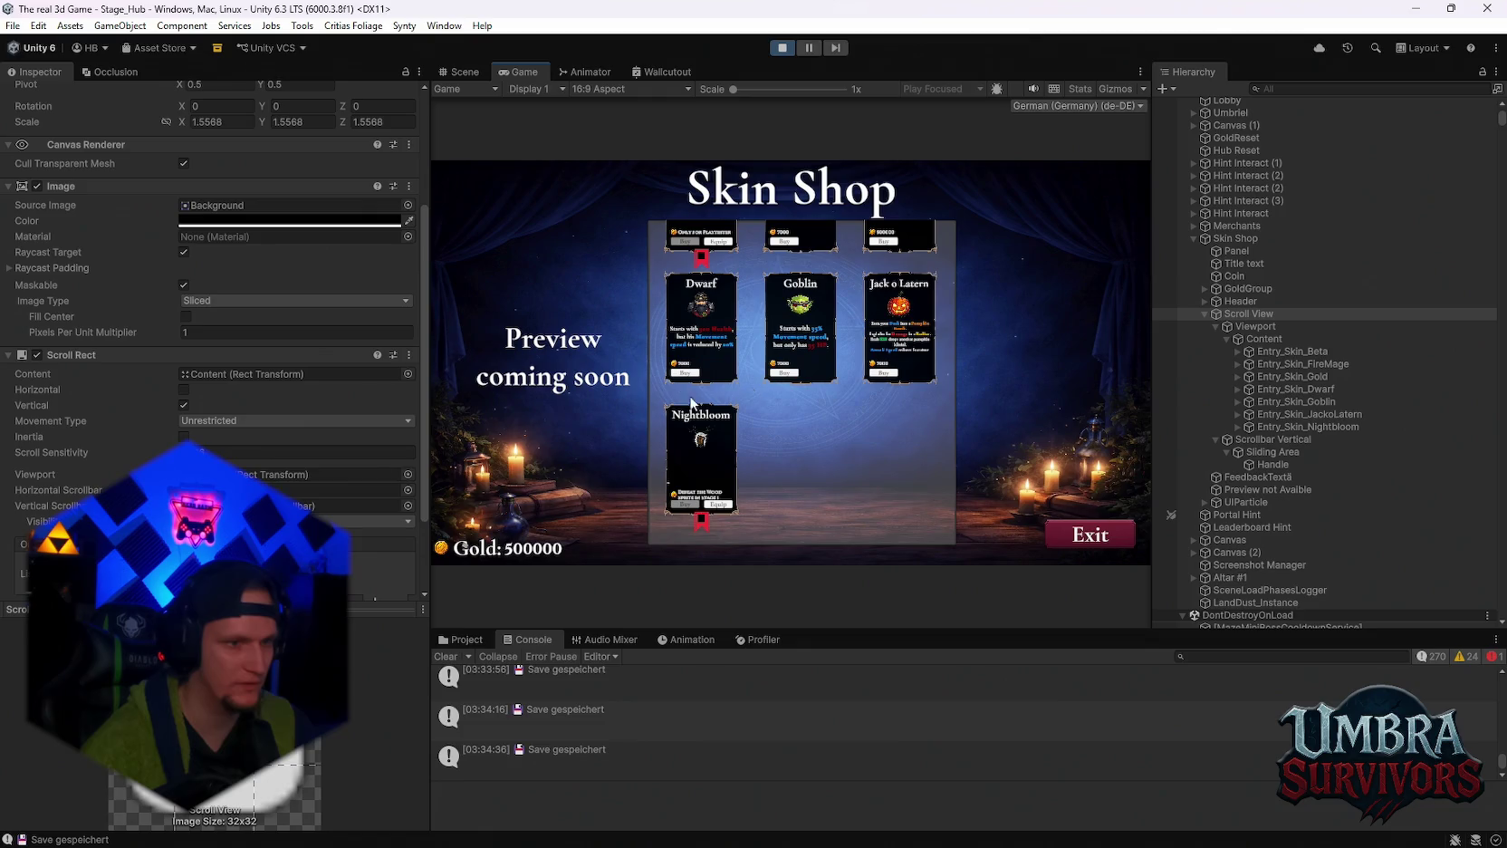
# Change the vertical scrollbar's Visibility setting and select the Content object.
pyautogui.click(371, 584)
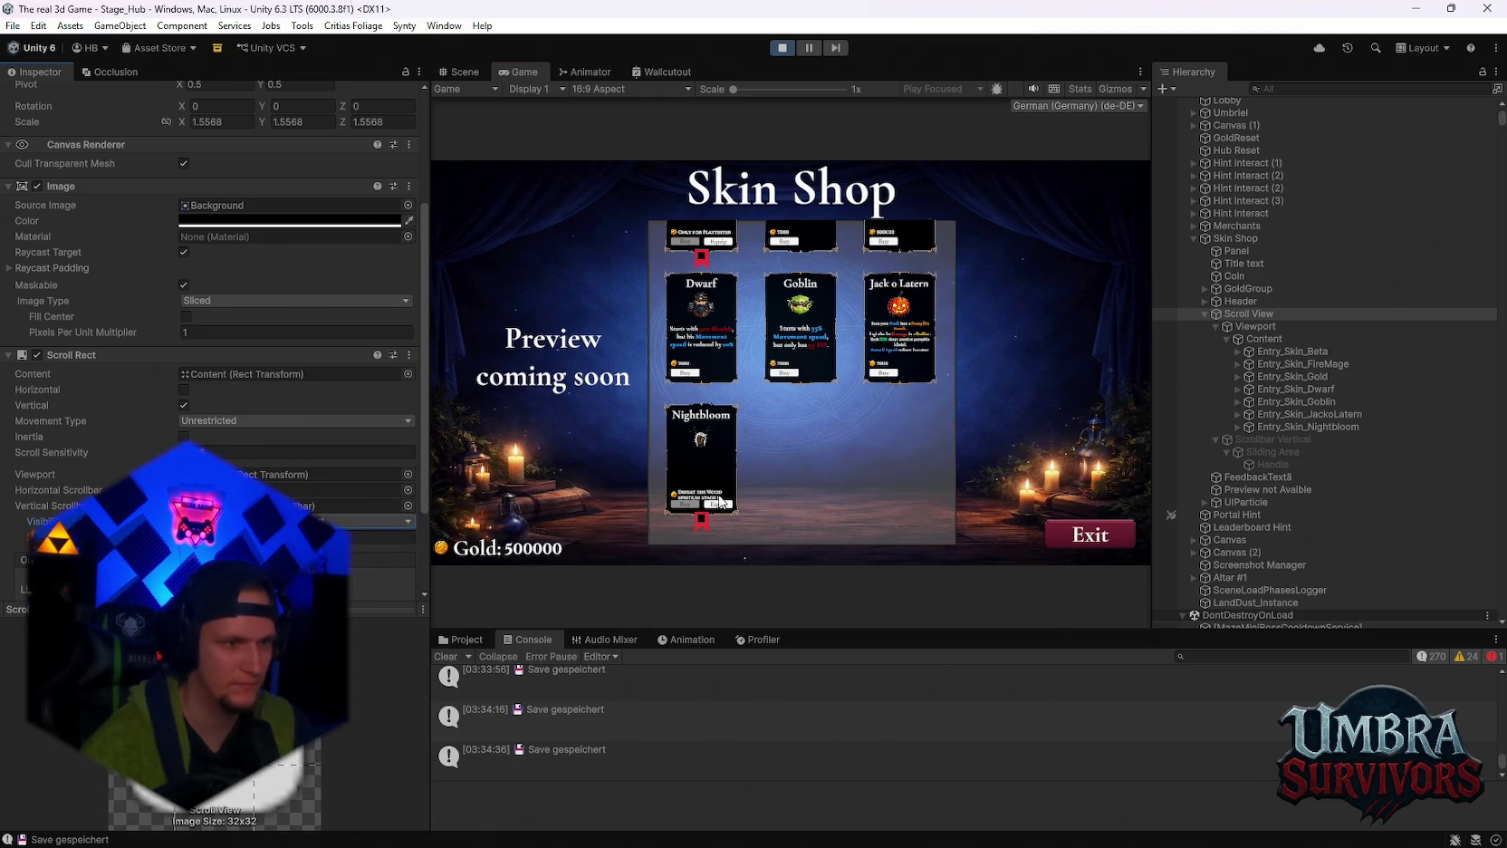
pyautogui.scroll(3, 716, 417)
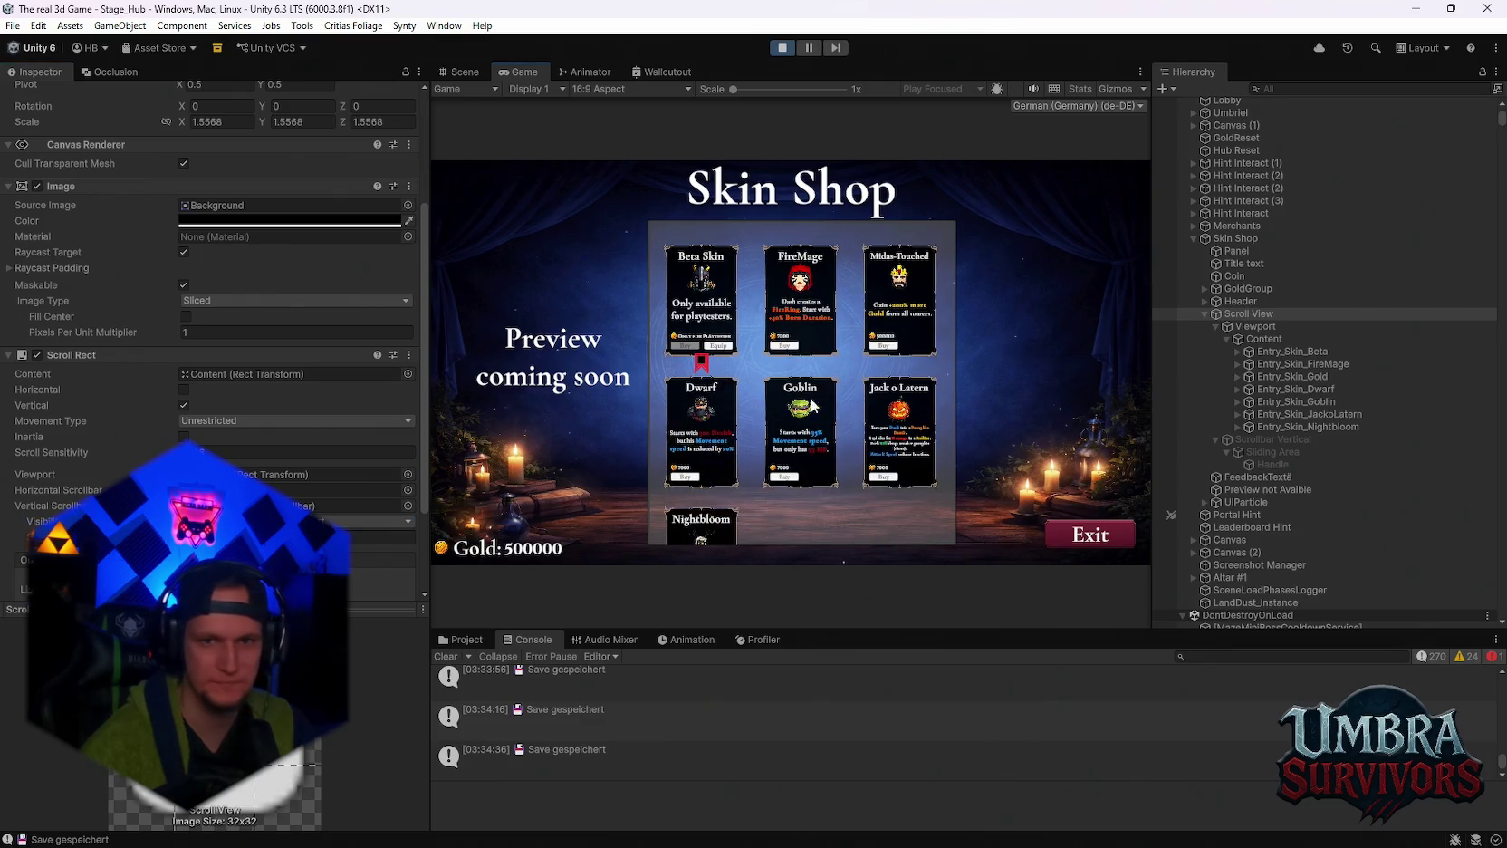
pyautogui.click(1264, 341)
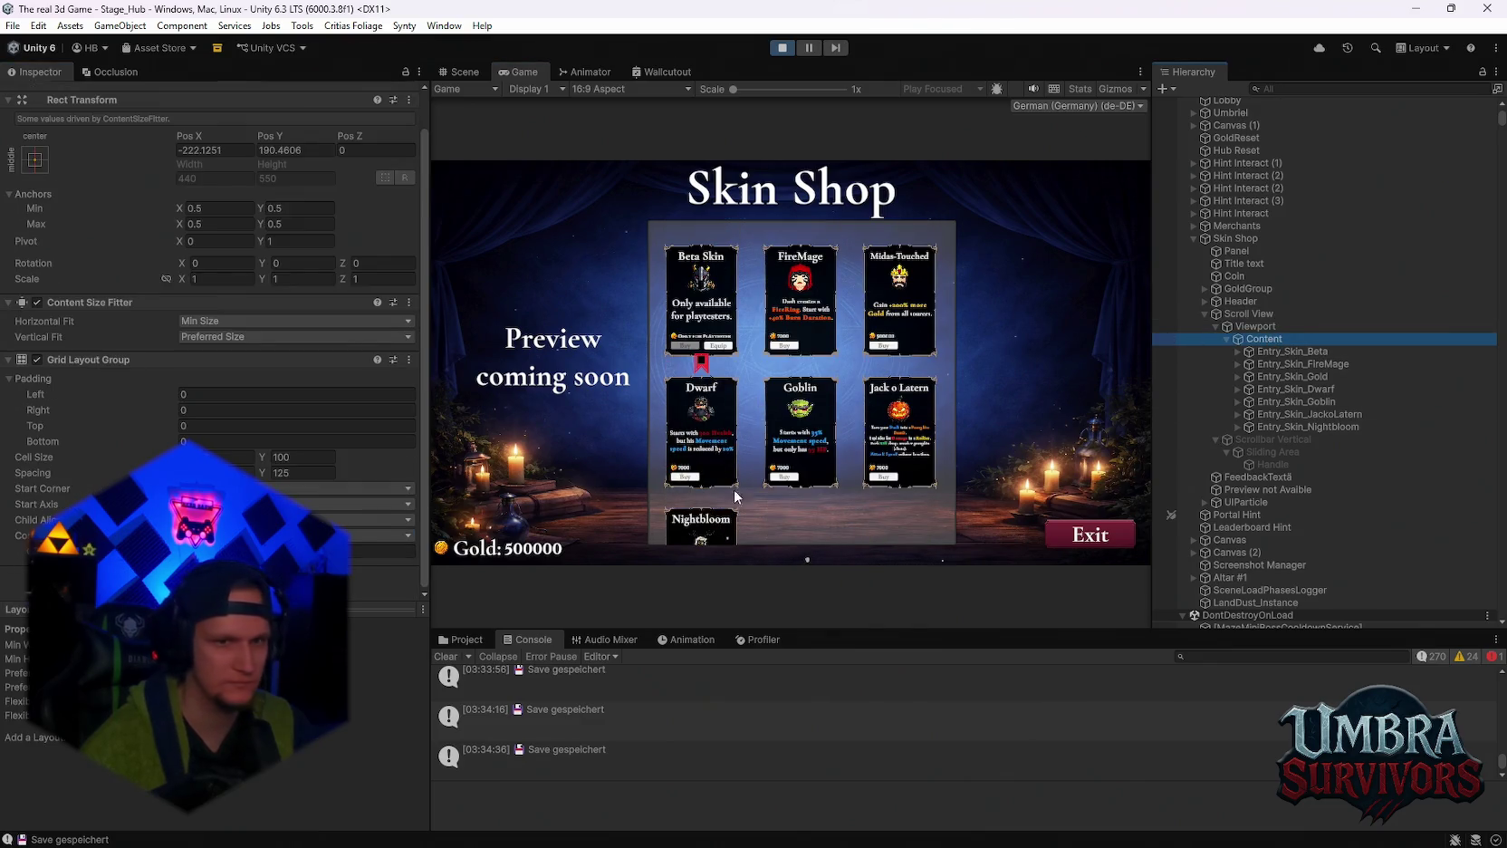
pyautogui.click(1255, 326)
pyautogui.scroll(-1, 261, 428)
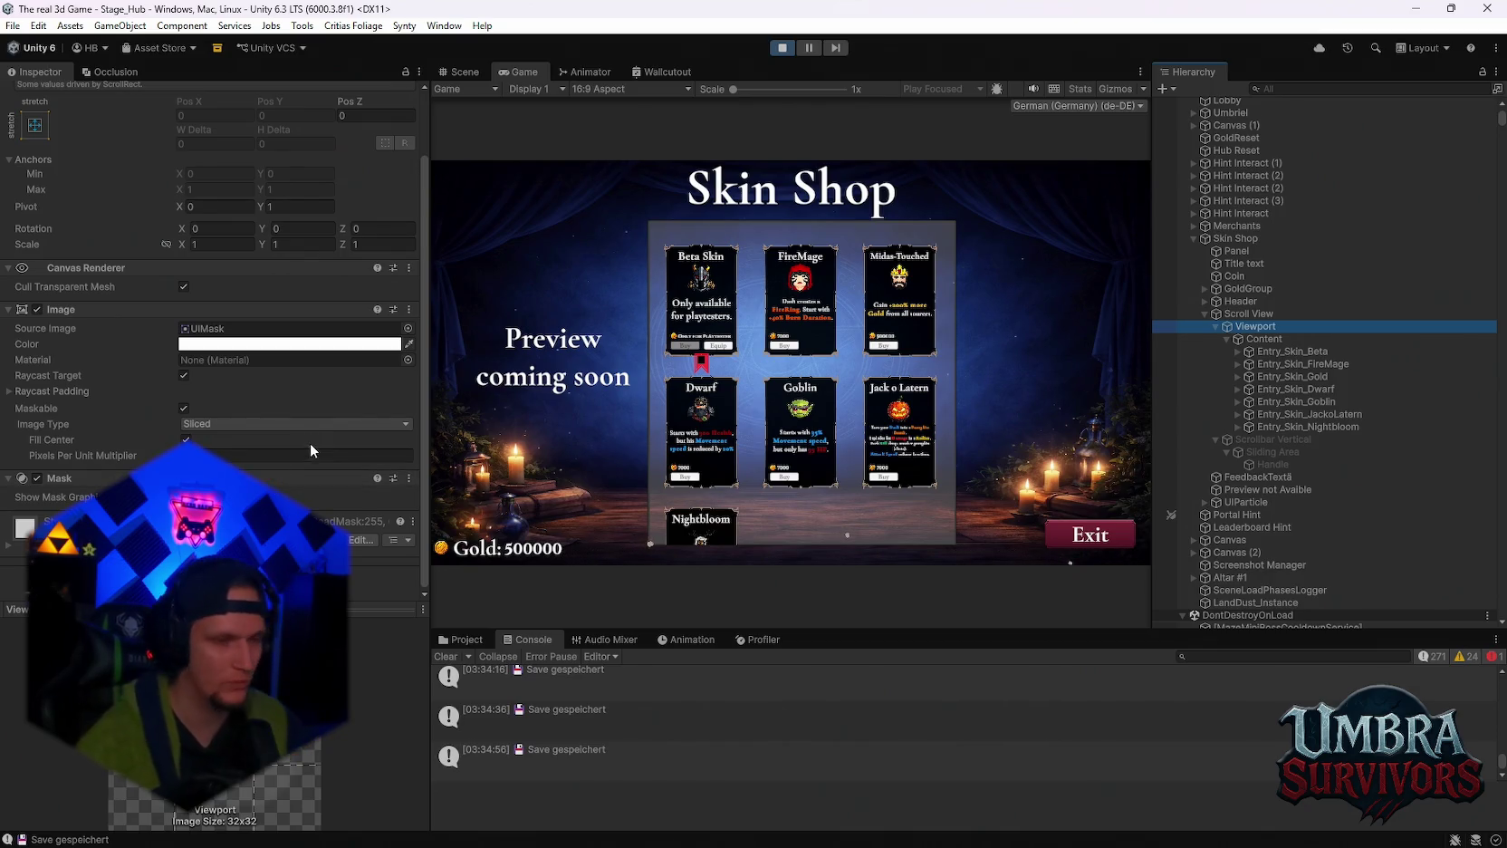
pyautogui.click(224, 418)
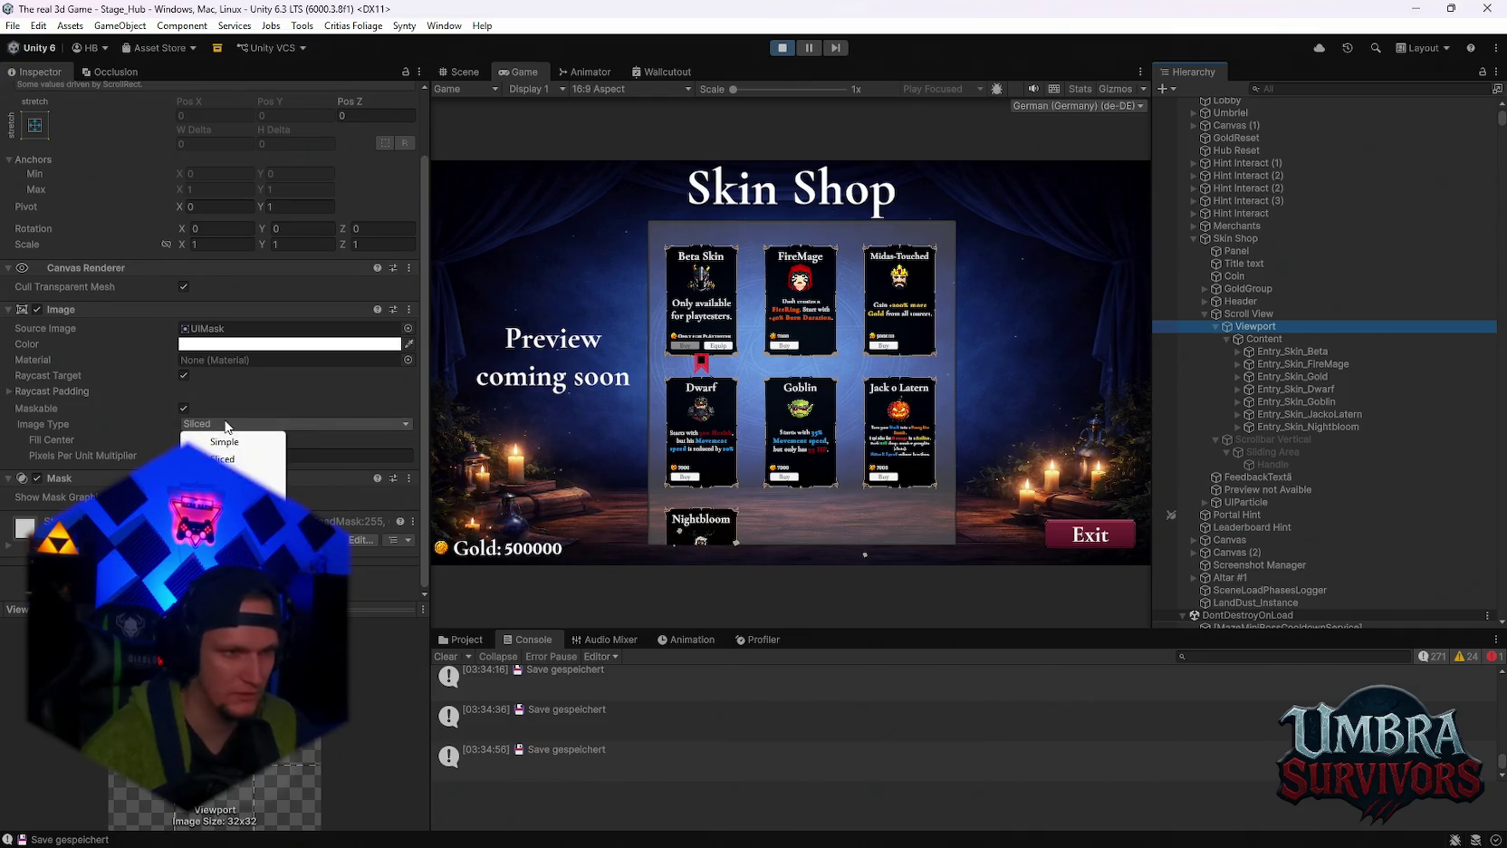
pyautogui.click(227, 437)
pyautogui.click(230, 423)
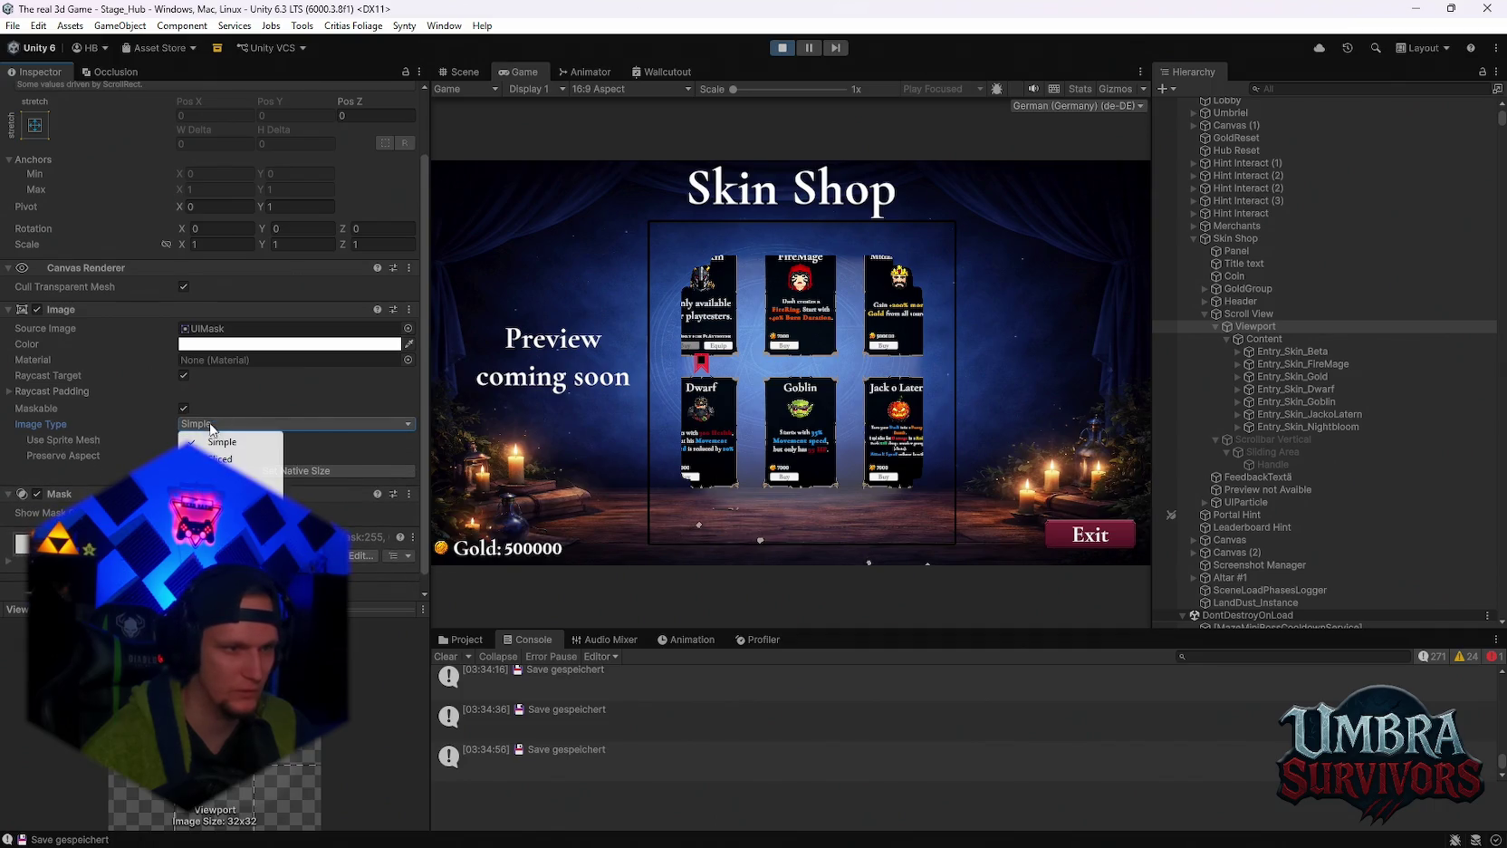
pyautogui.click(227, 476)
pyautogui.click(217, 423)
pyautogui.click(222, 458)
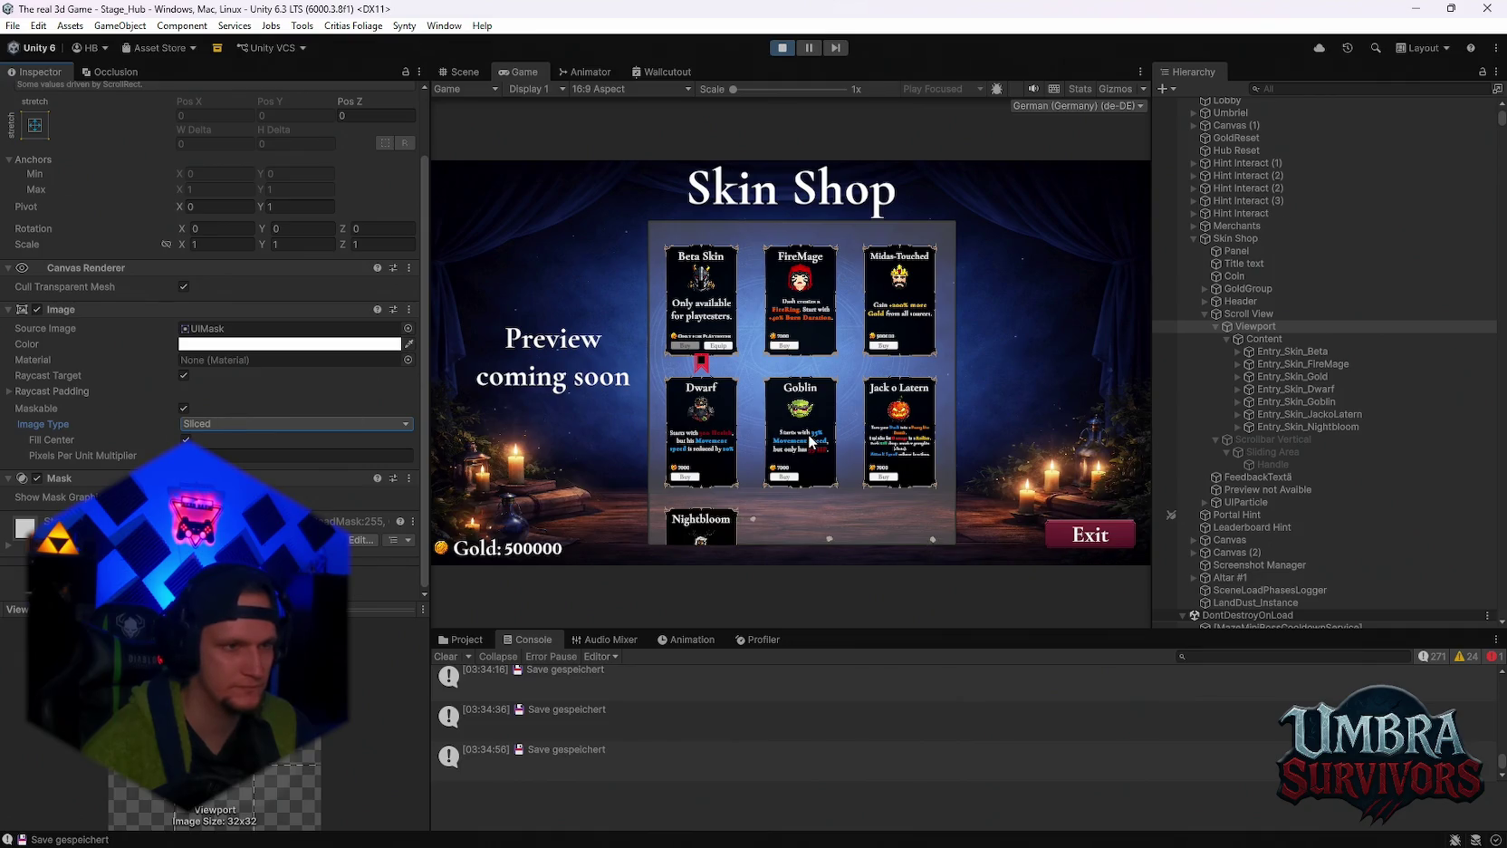
pyautogui.click(1286, 340)
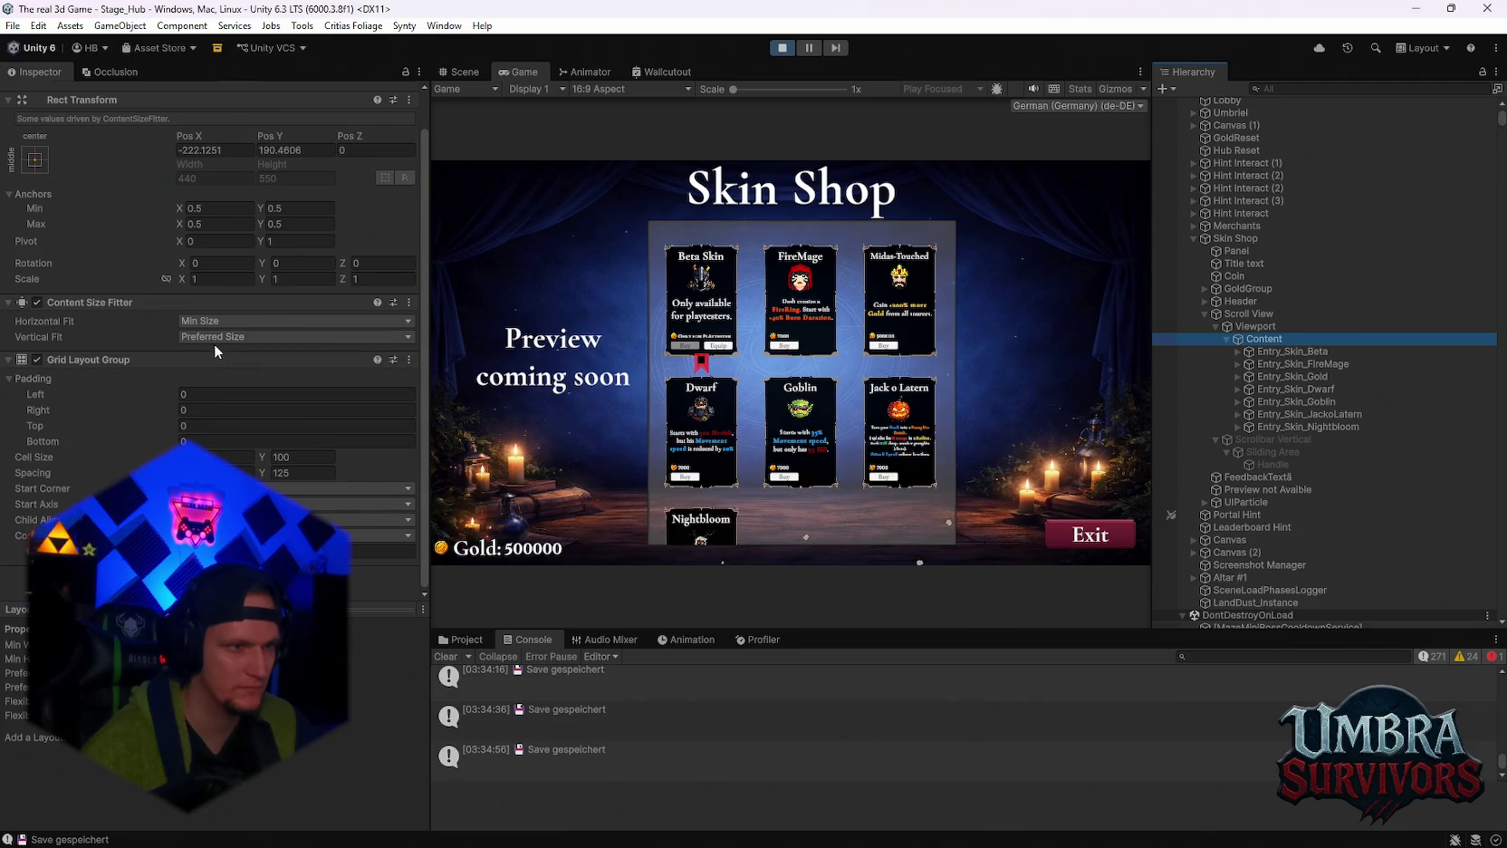
pyautogui.click(35, 304)
pyautogui.scroll(-3, 788, 484)
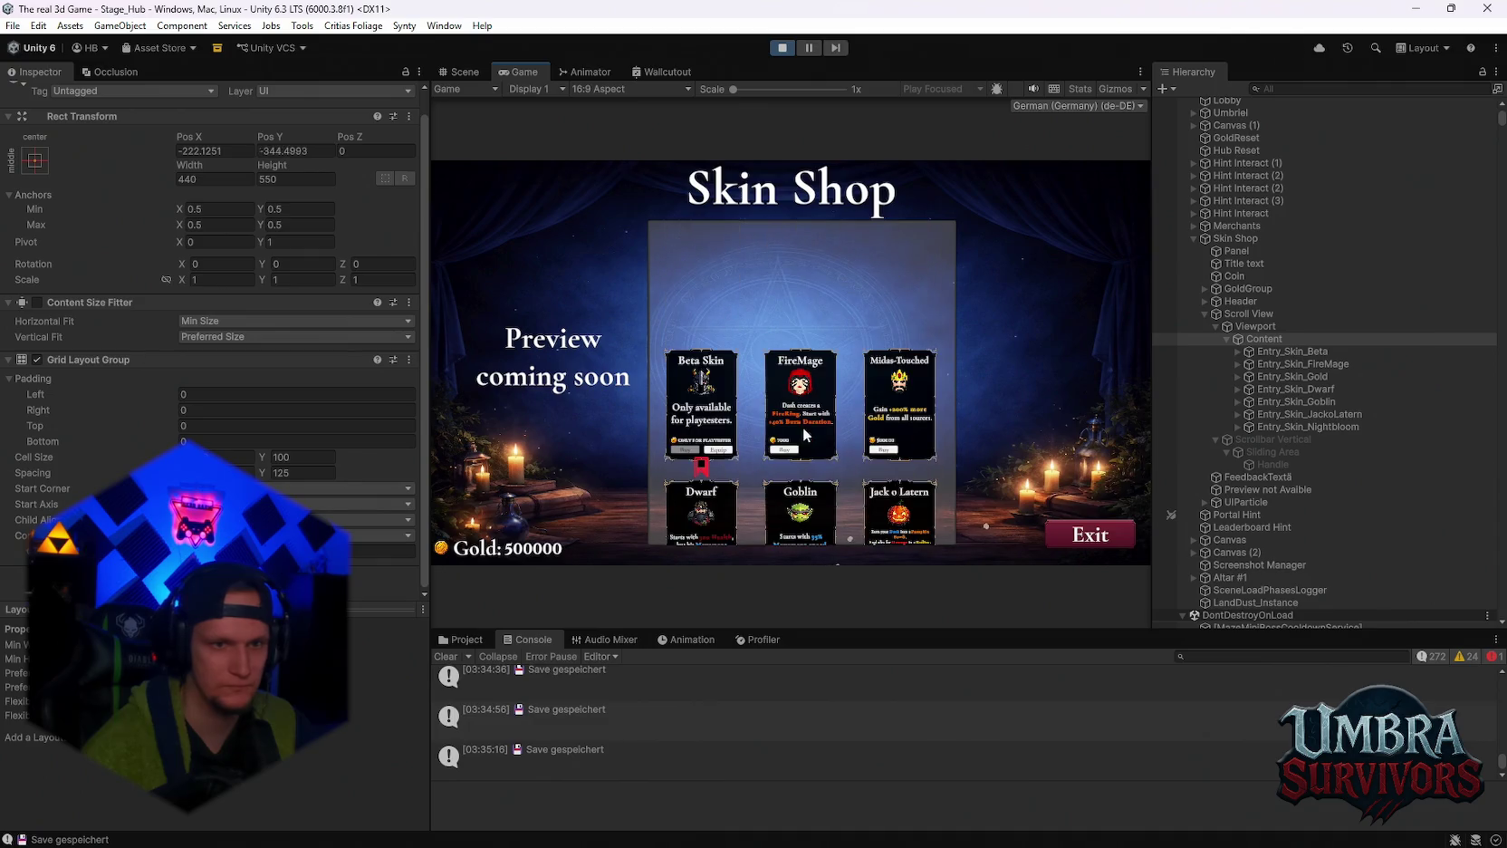
pyautogui.click(43, 303)
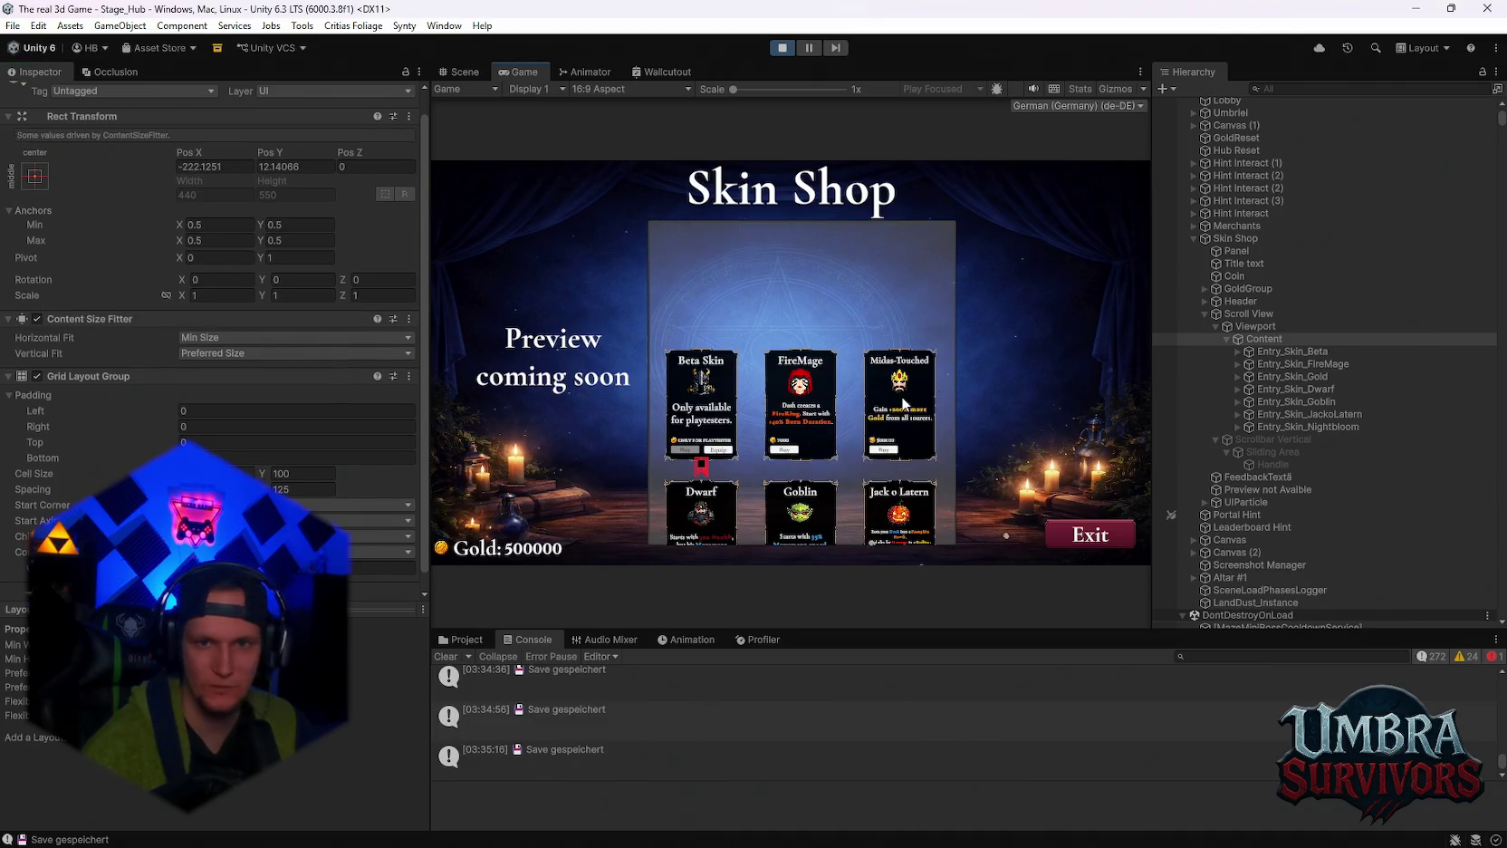
pyautogui.scroll(-3, 1009, 404)
pyautogui.click(1249, 313)
pyautogui.scroll(-5, 312, 415)
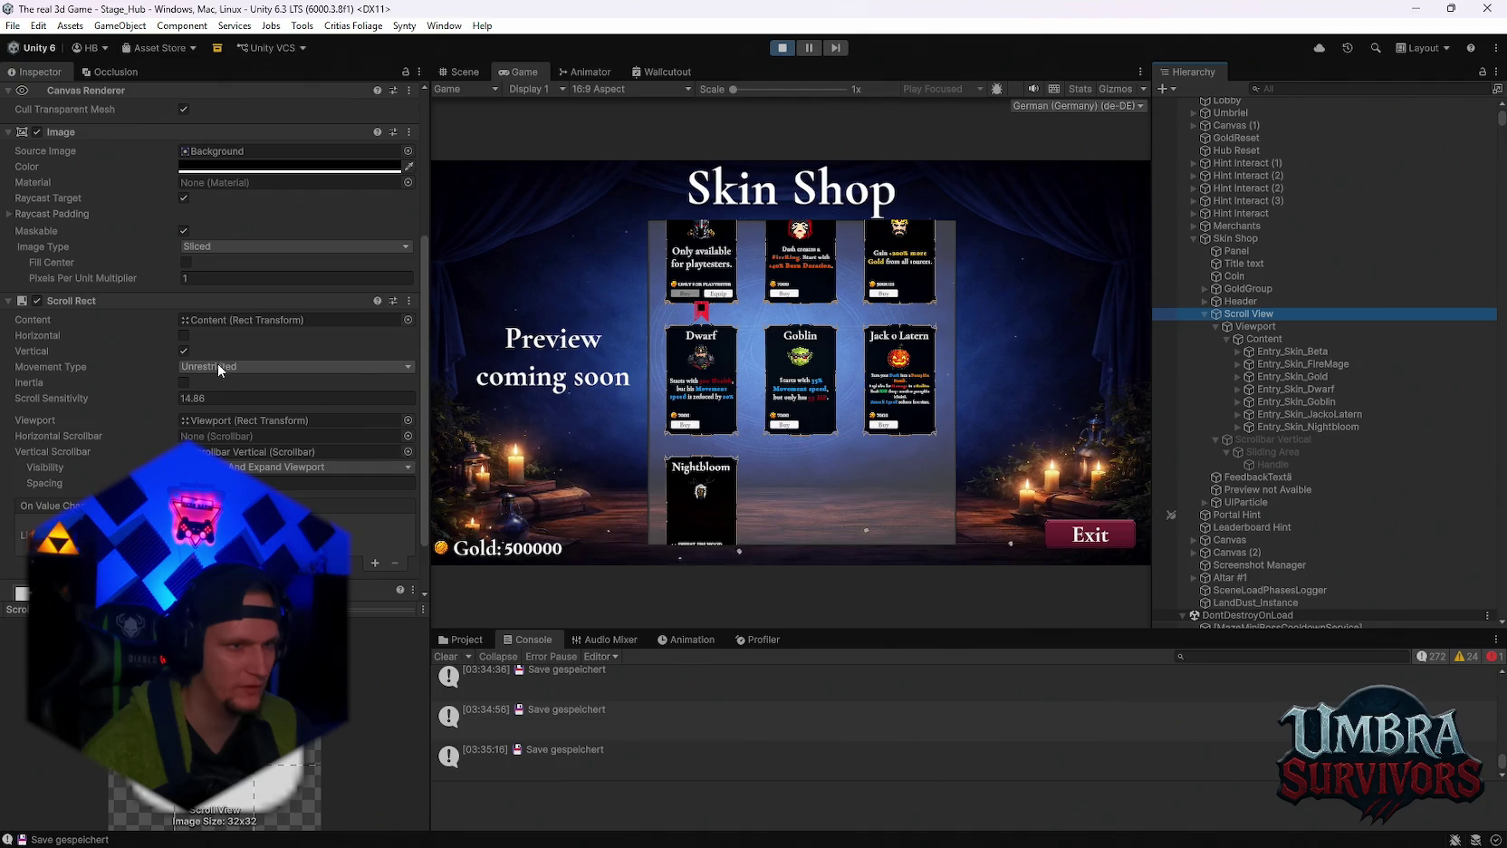
pyautogui.scroll(-2, 159, 359)
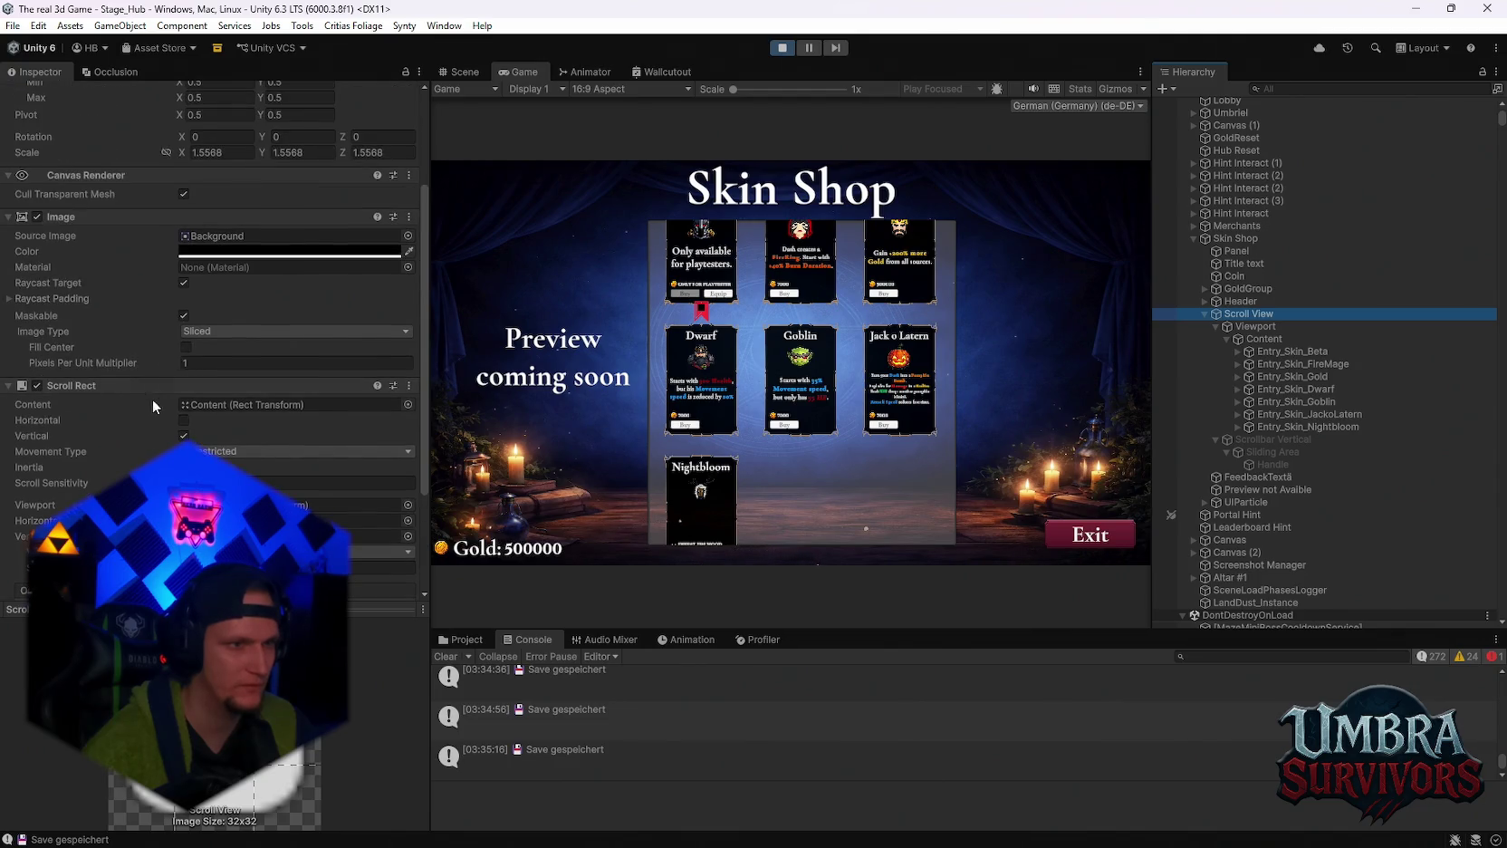
pyautogui.click(1253, 327)
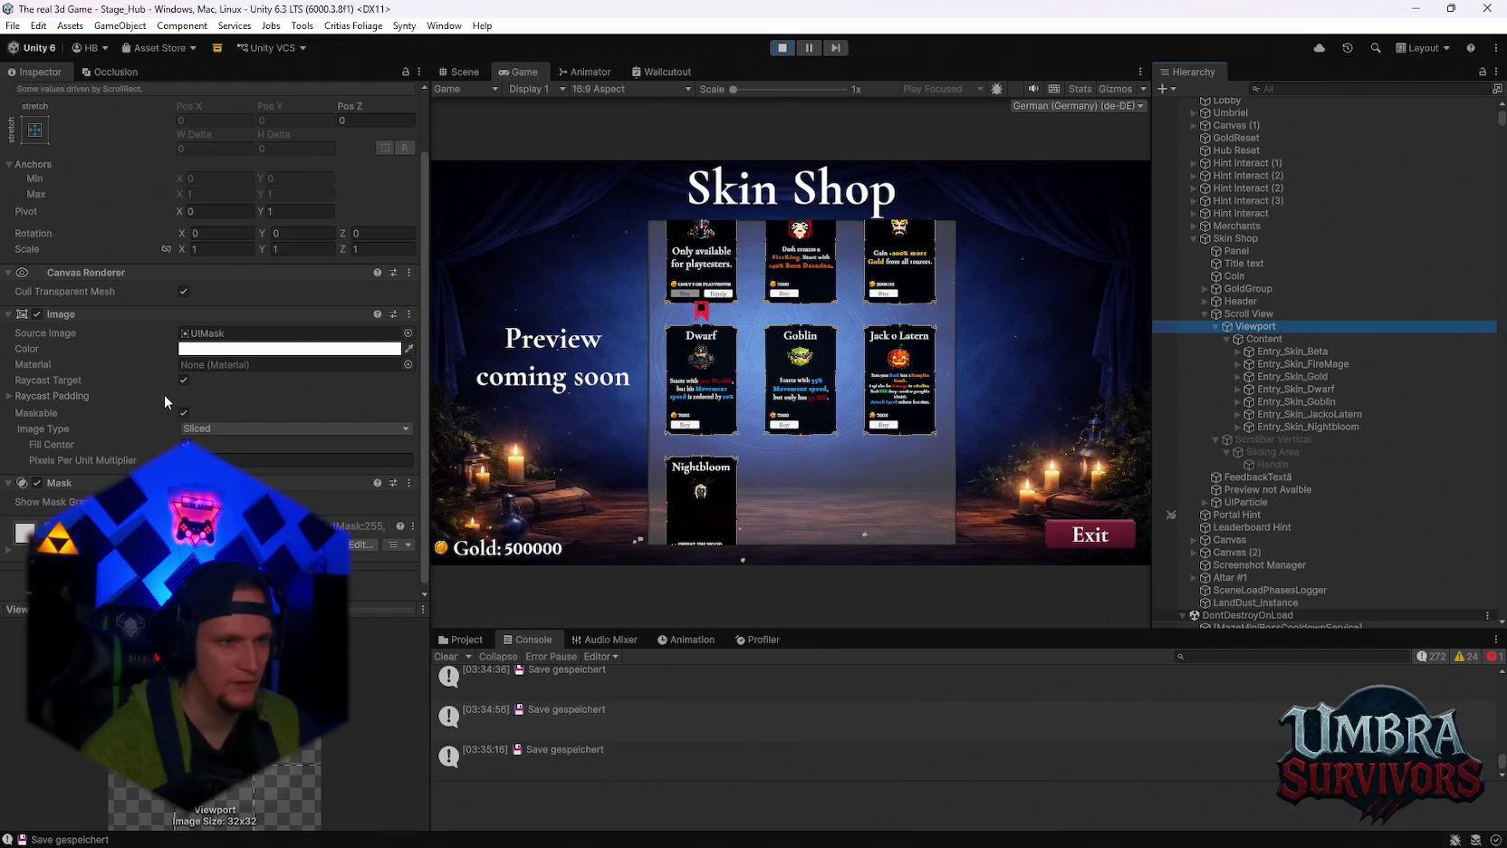
pyautogui.click(1264, 339)
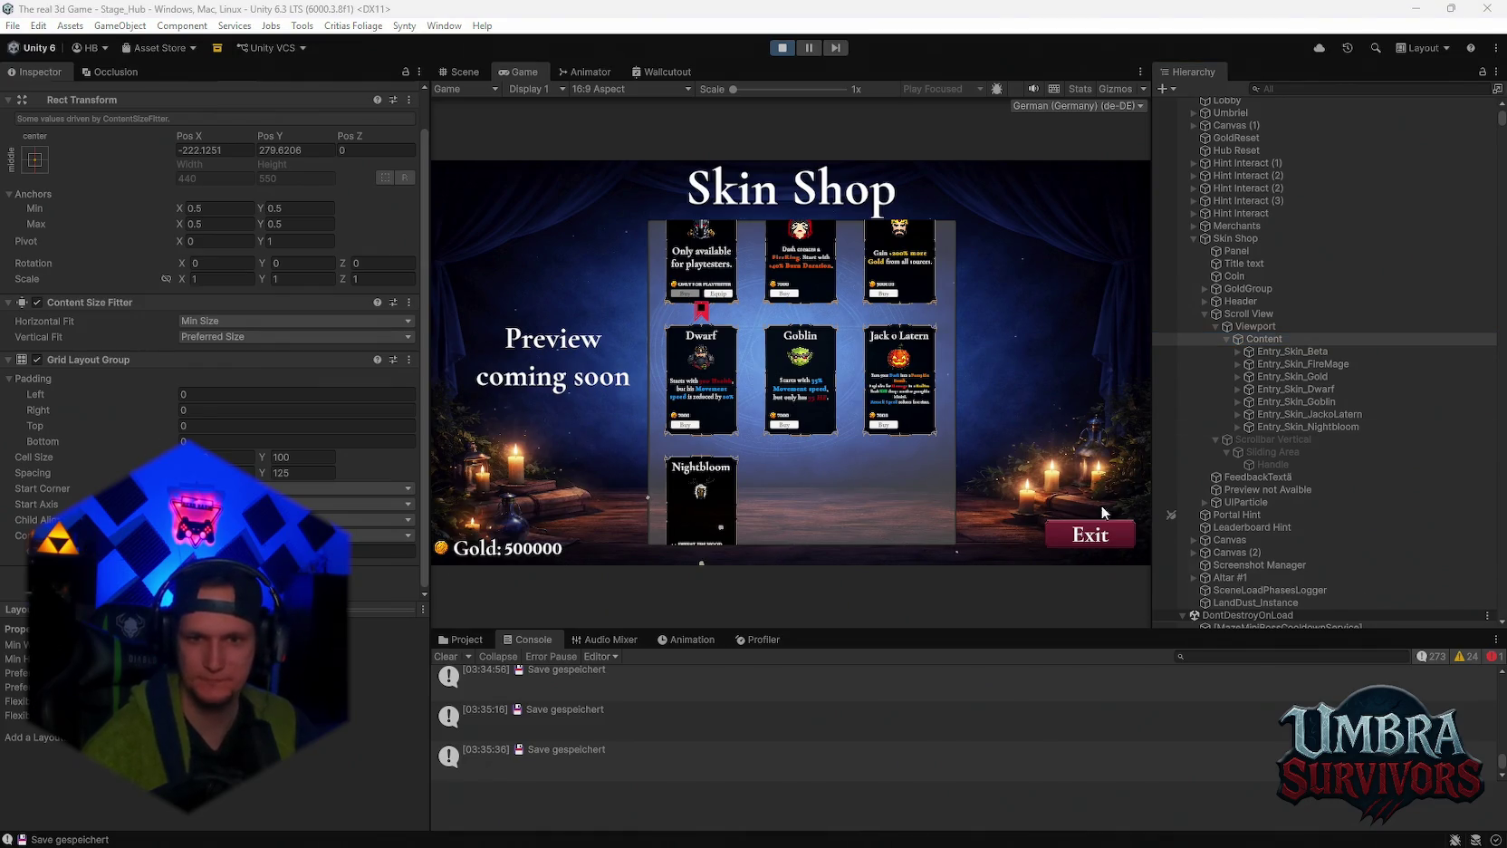
# Drag Scrollbar Vertical's Size slider to 1, then reselect Content to view the cards.
pyautogui.click(1290, 441)
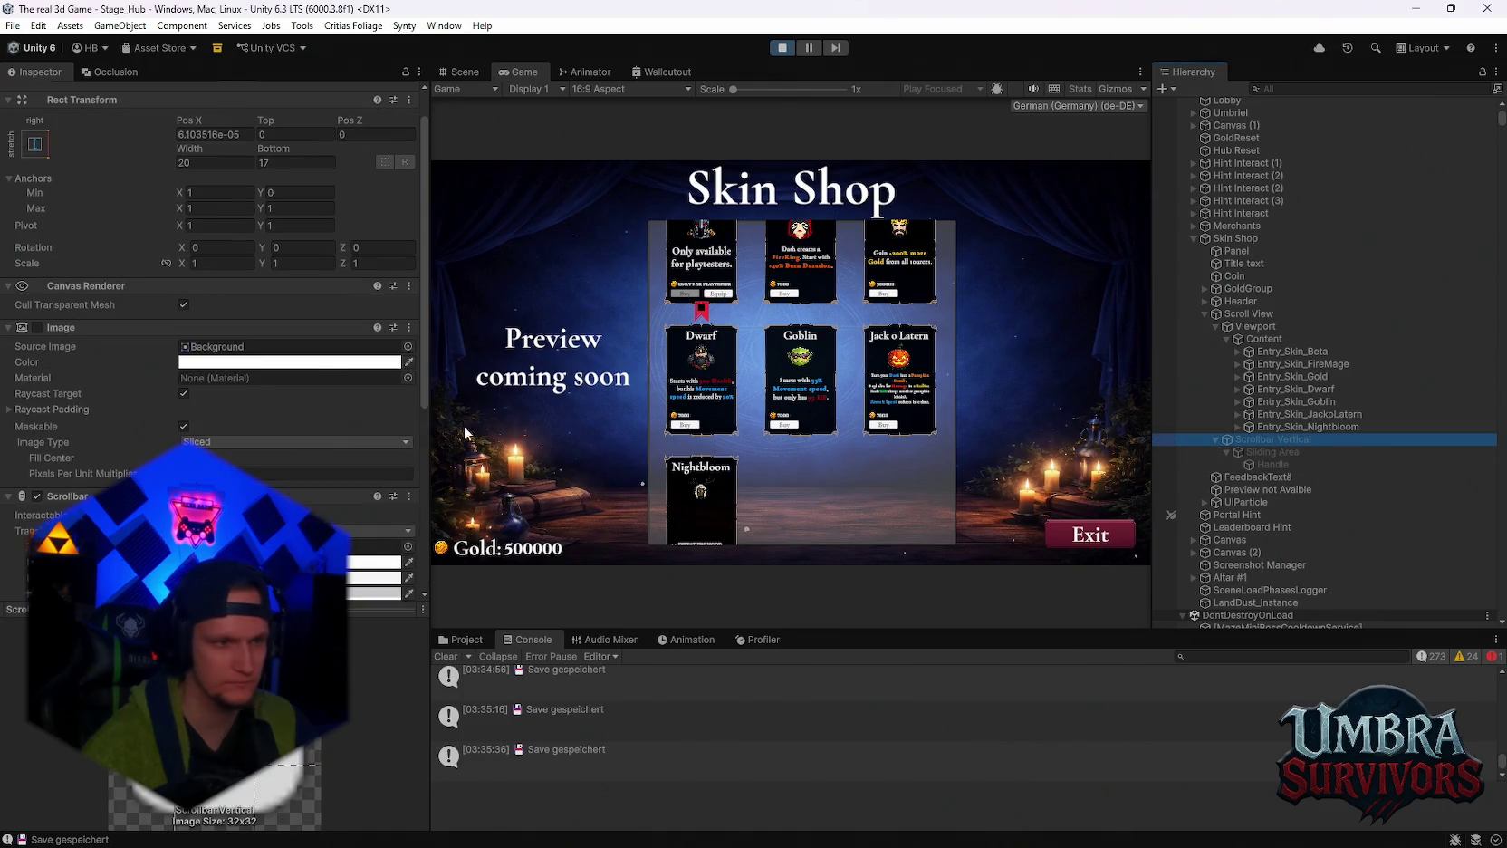
pyautogui.scroll(-2, 235, 429)
pyautogui.scroll(-5, 236, 429)
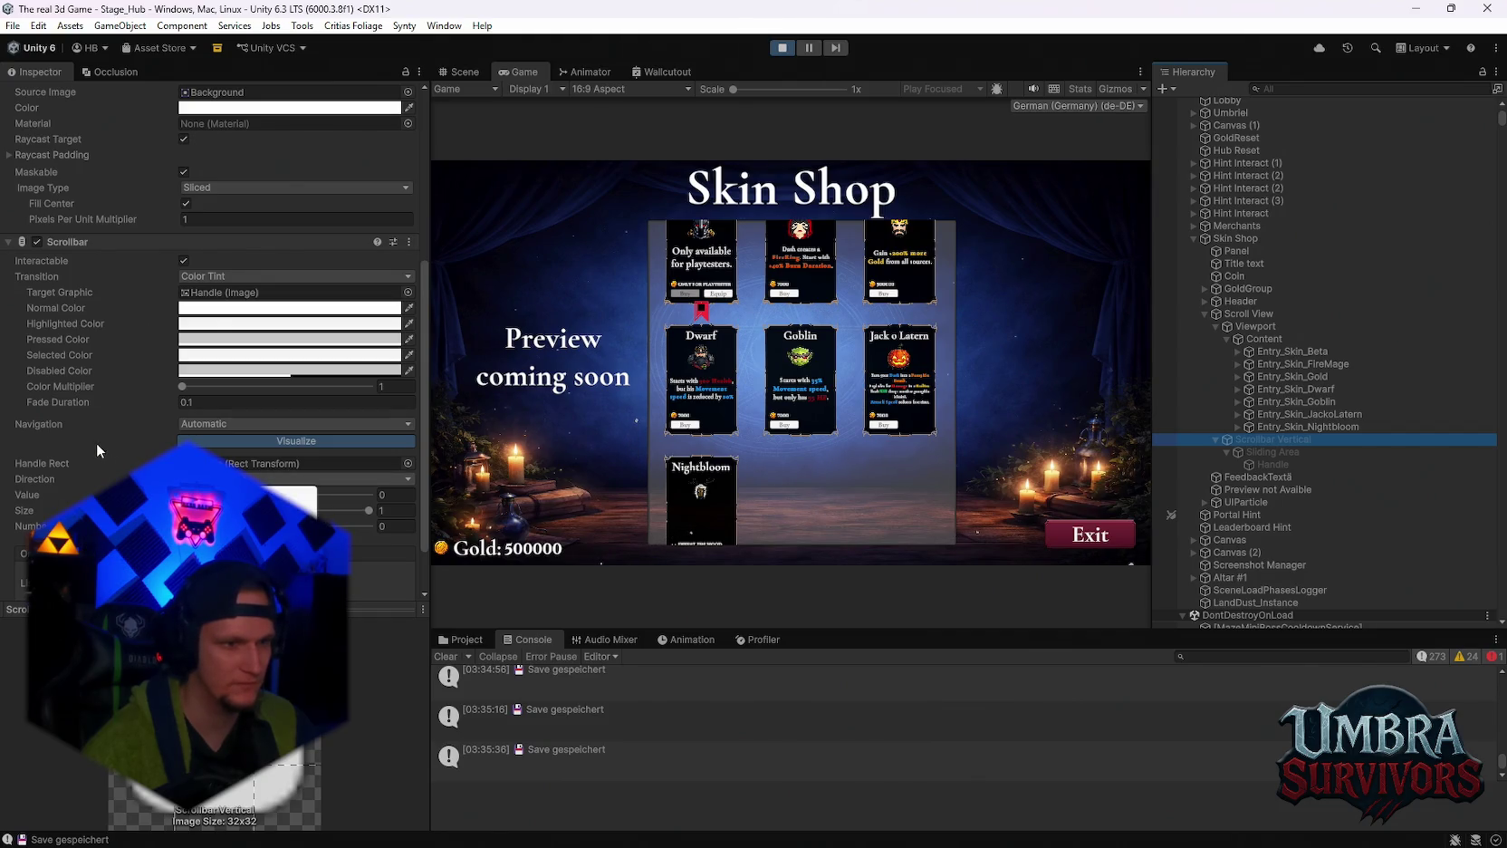
pyautogui.click(102, 478)
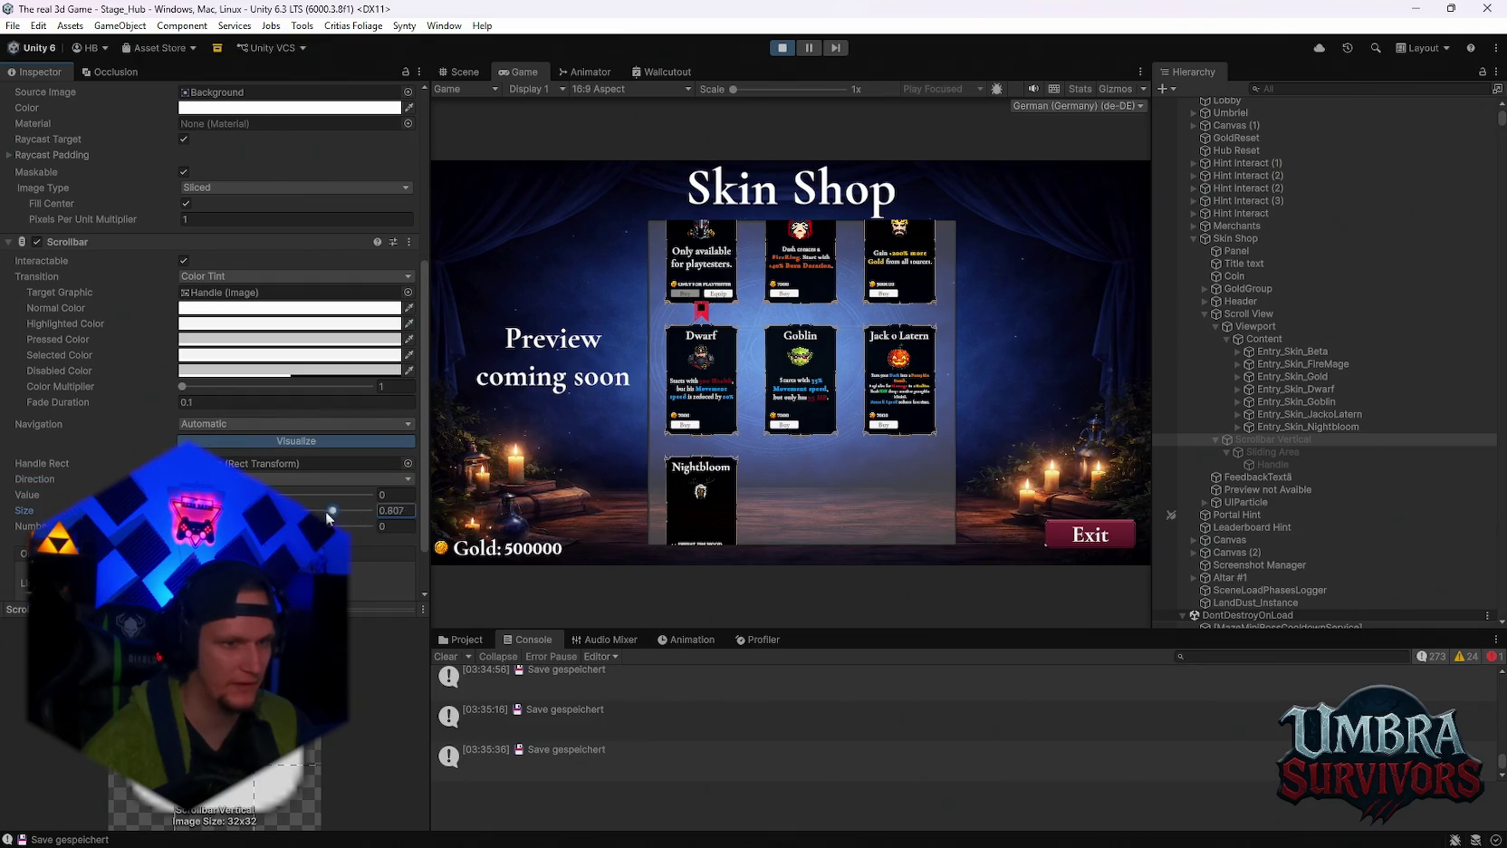
pyautogui.moveTo(325, 511); pyautogui.dragTo(372, 511)
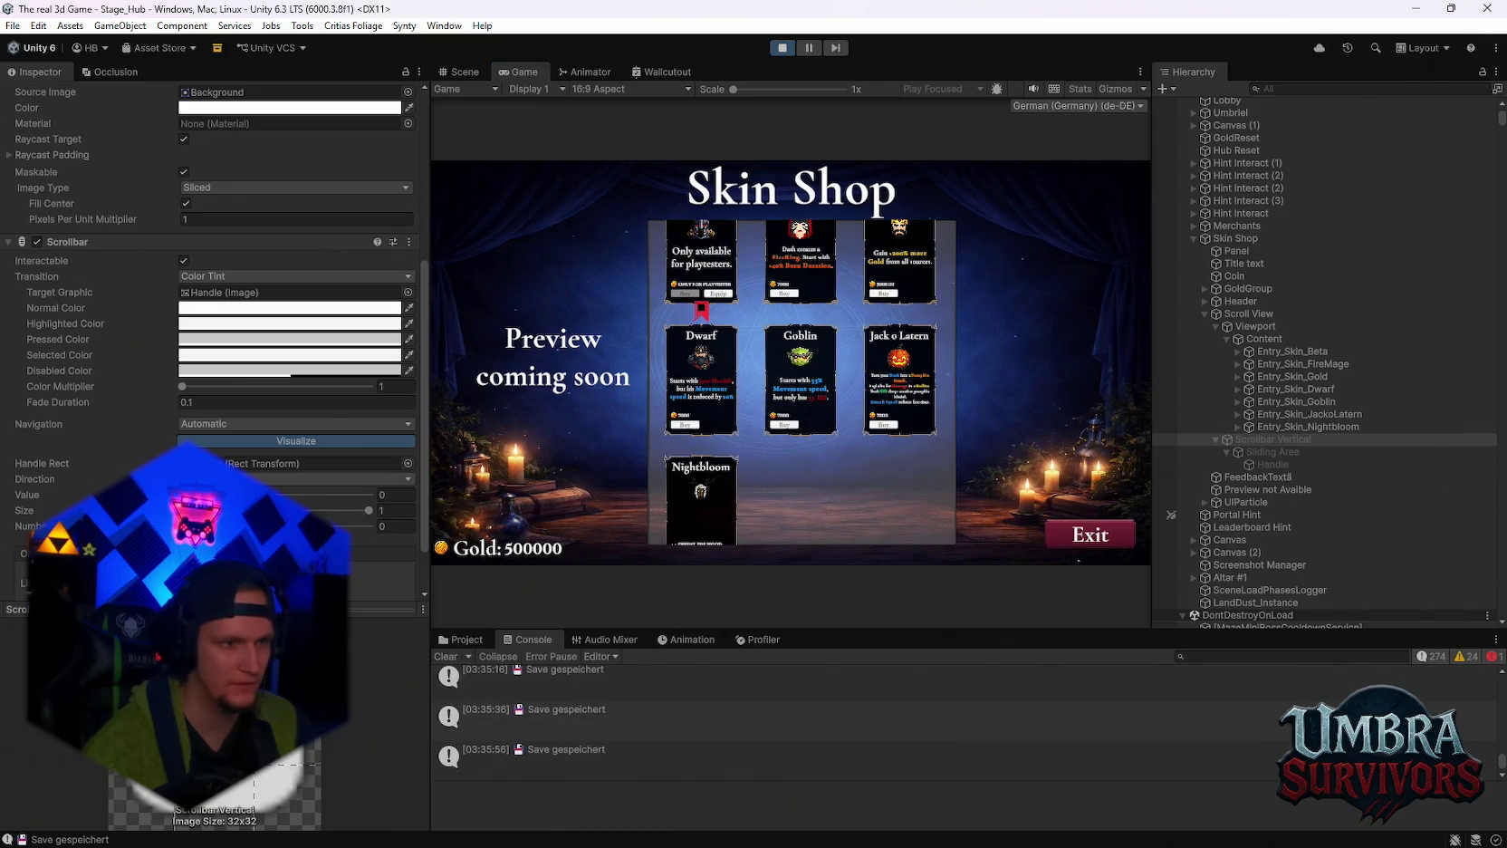
pyautogui.scroll(2, 825, 462)
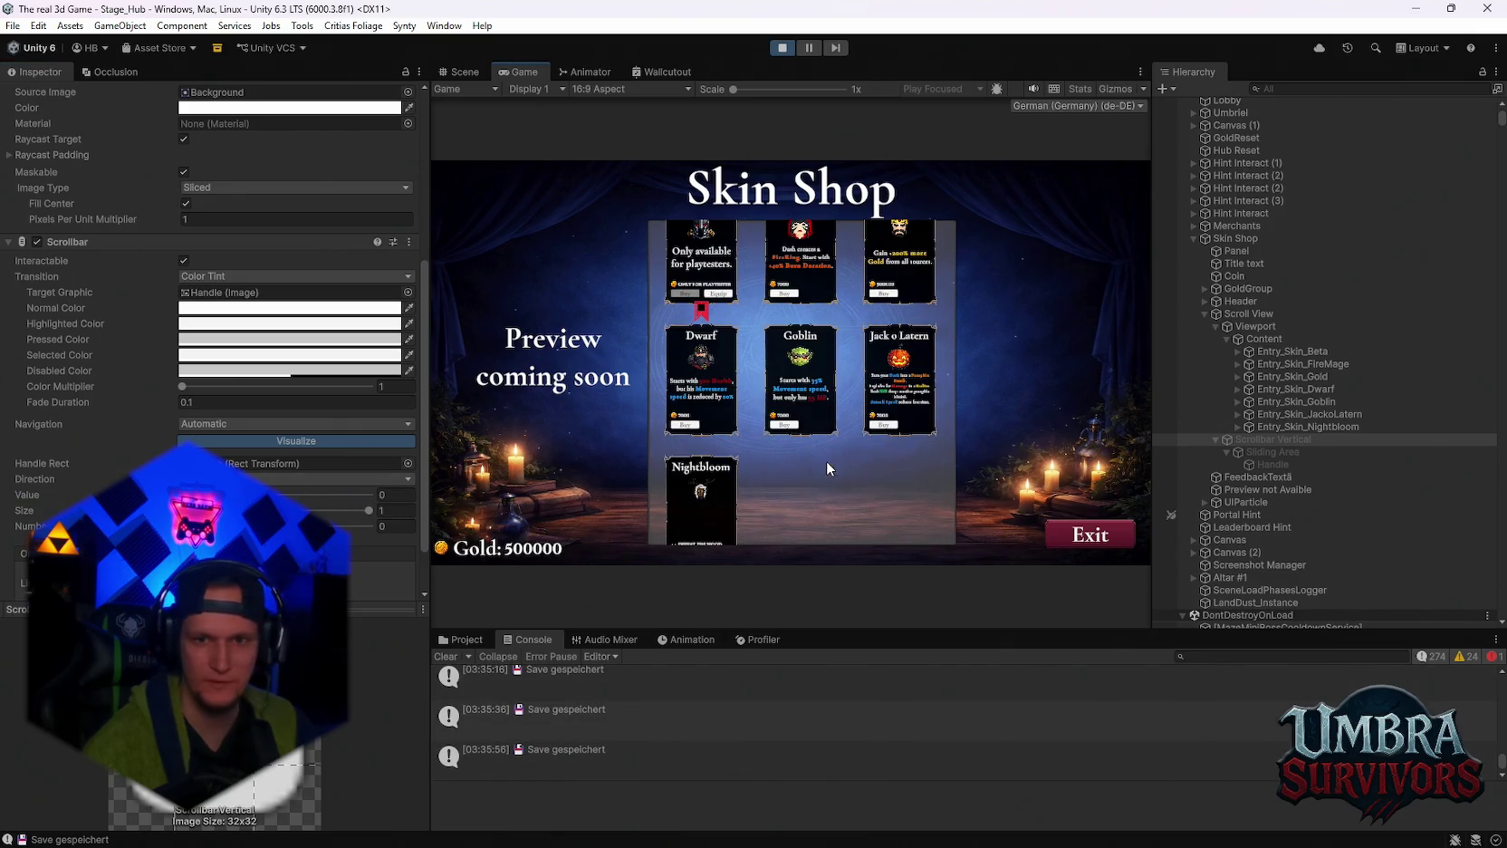
pyautogui.press('Tab')
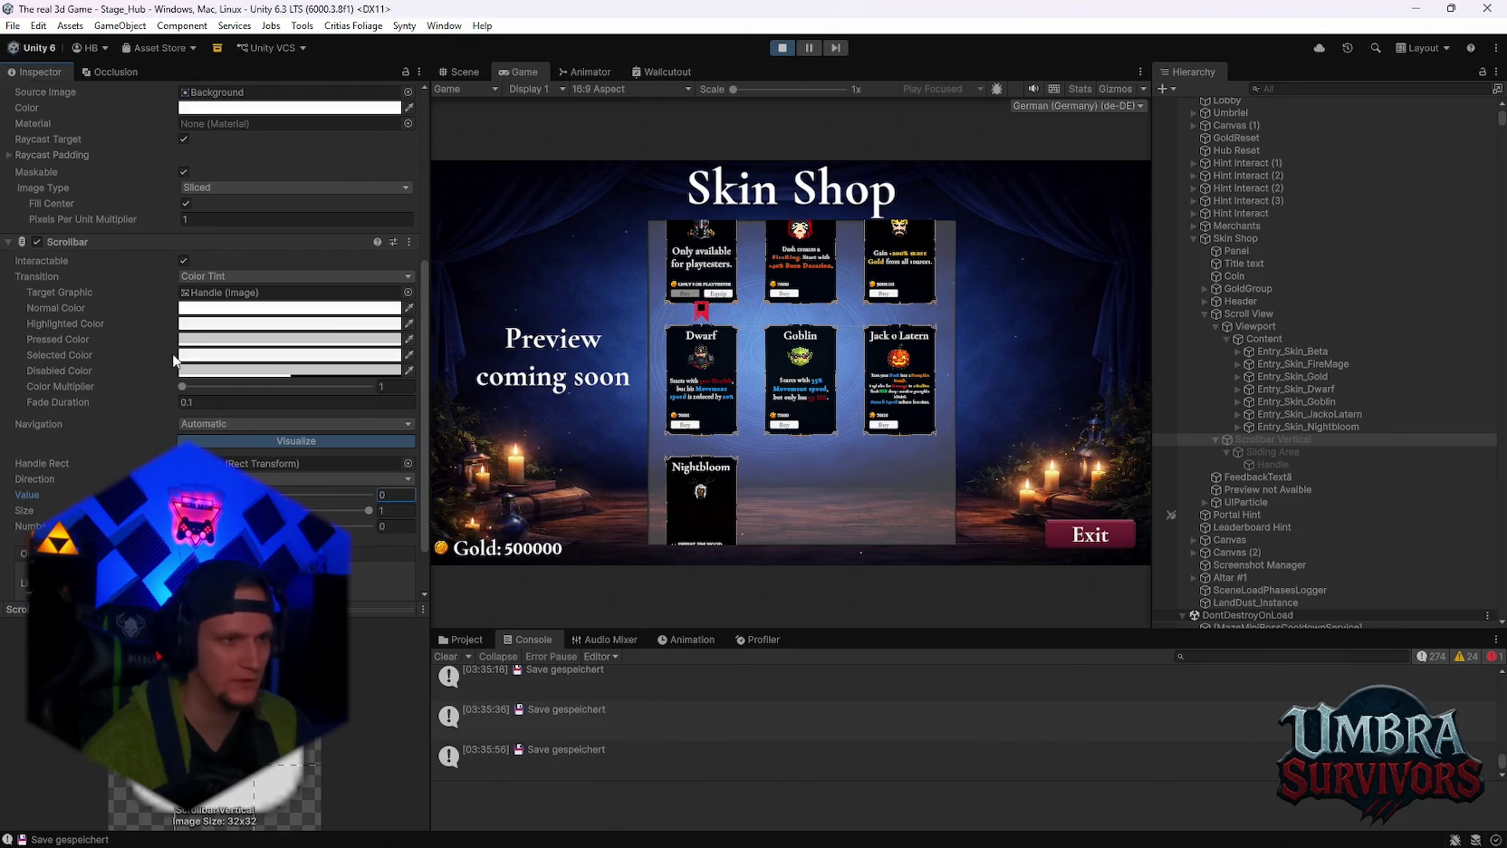
pyautogui.click(1257, 337)
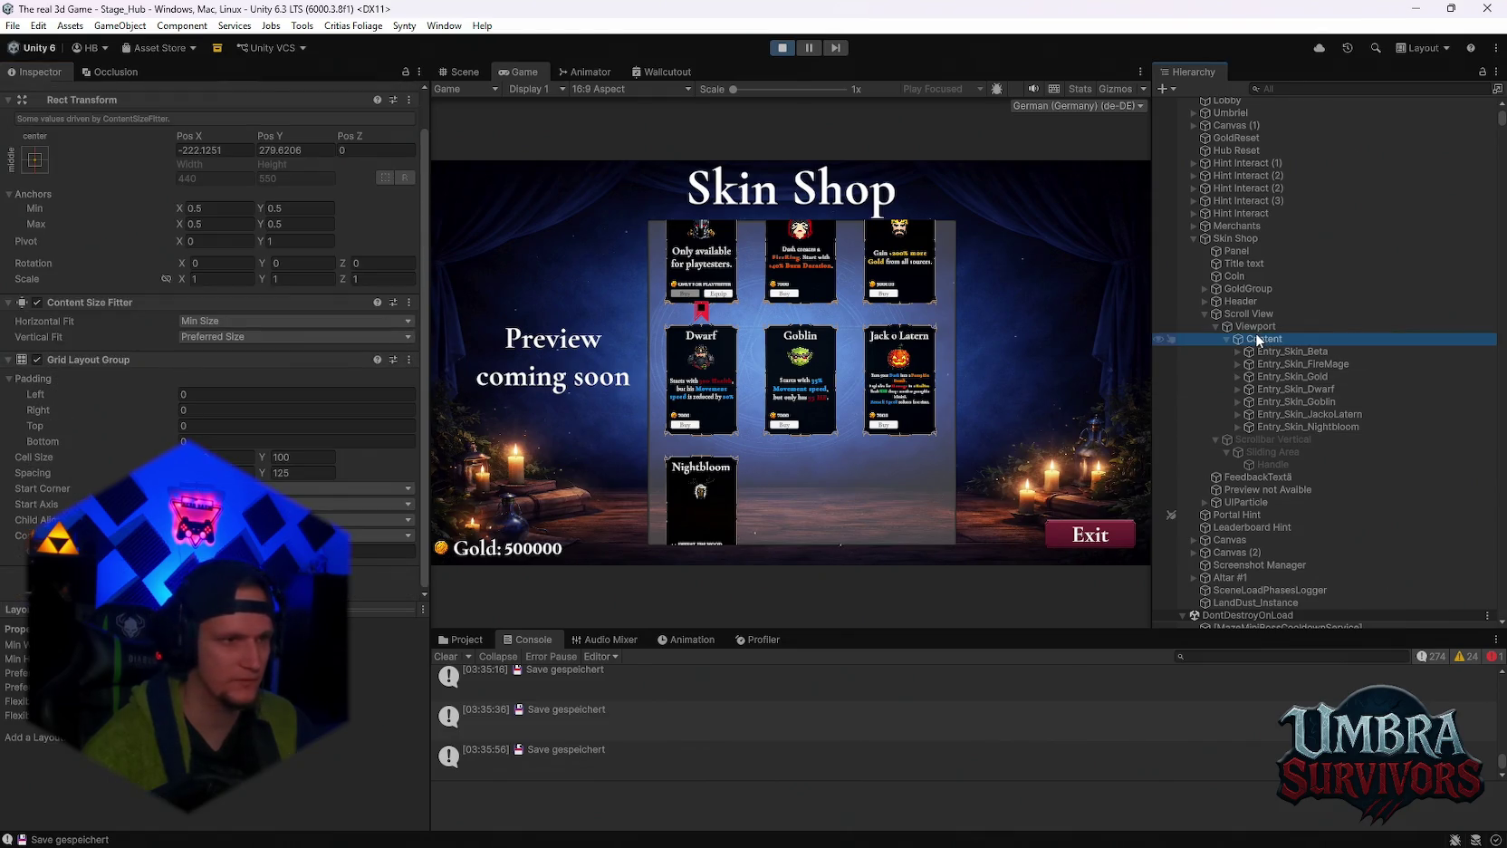
# Select the Scroll View and set its Movement Type to Clamped.
pyautogui.click(1256, 326)
pyautogui.scroll(-1, 245, 432)
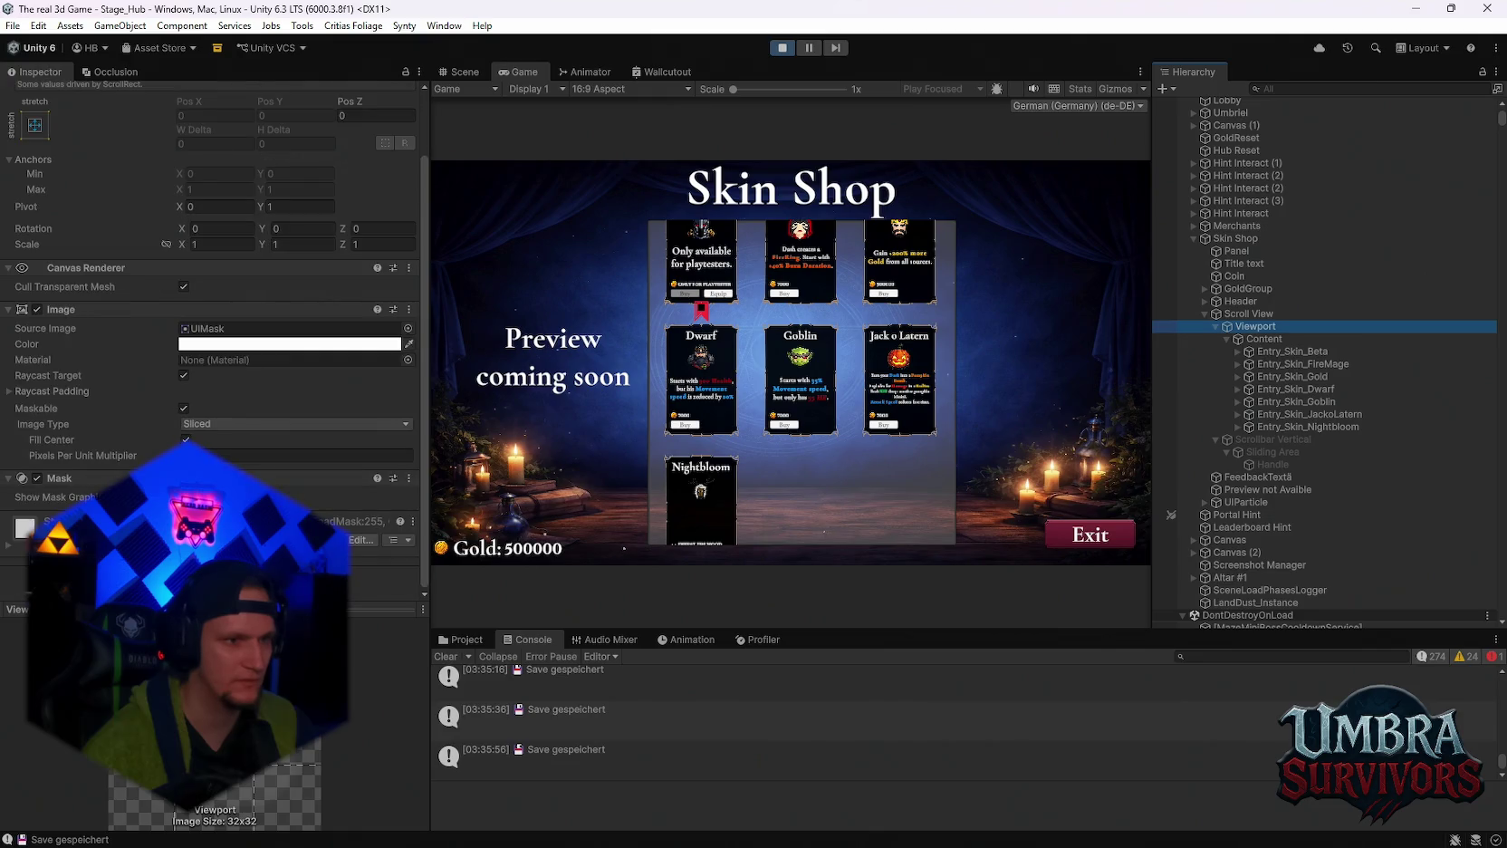
pyautogui.scroll(2, 244, 432)
pyautogui.click(1268, 313)
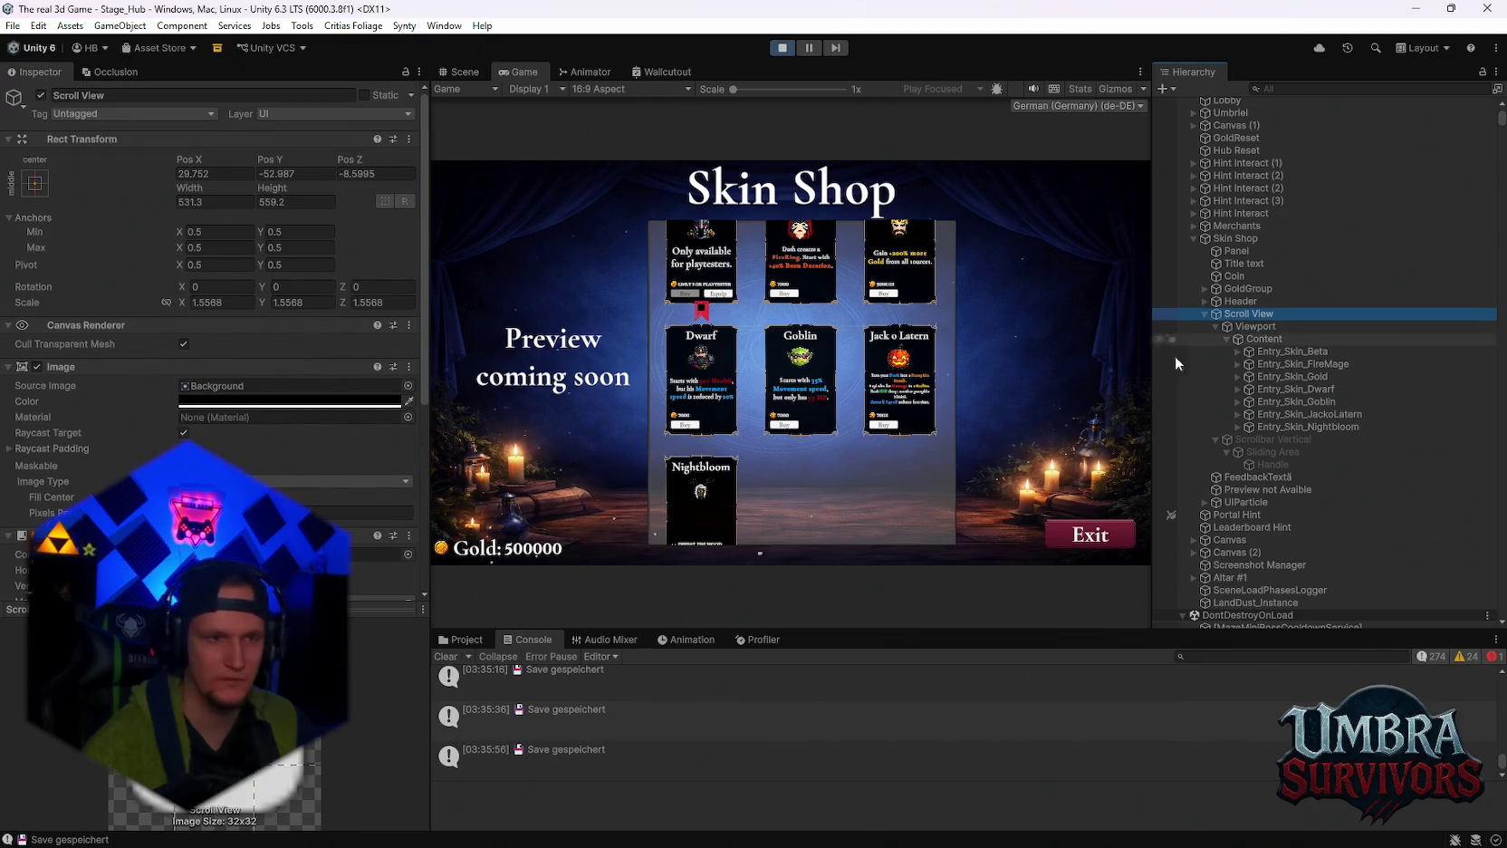
pyautogui.scroll(-3, 214, 446)
pyautogui.scroll(-3, 215, 443)
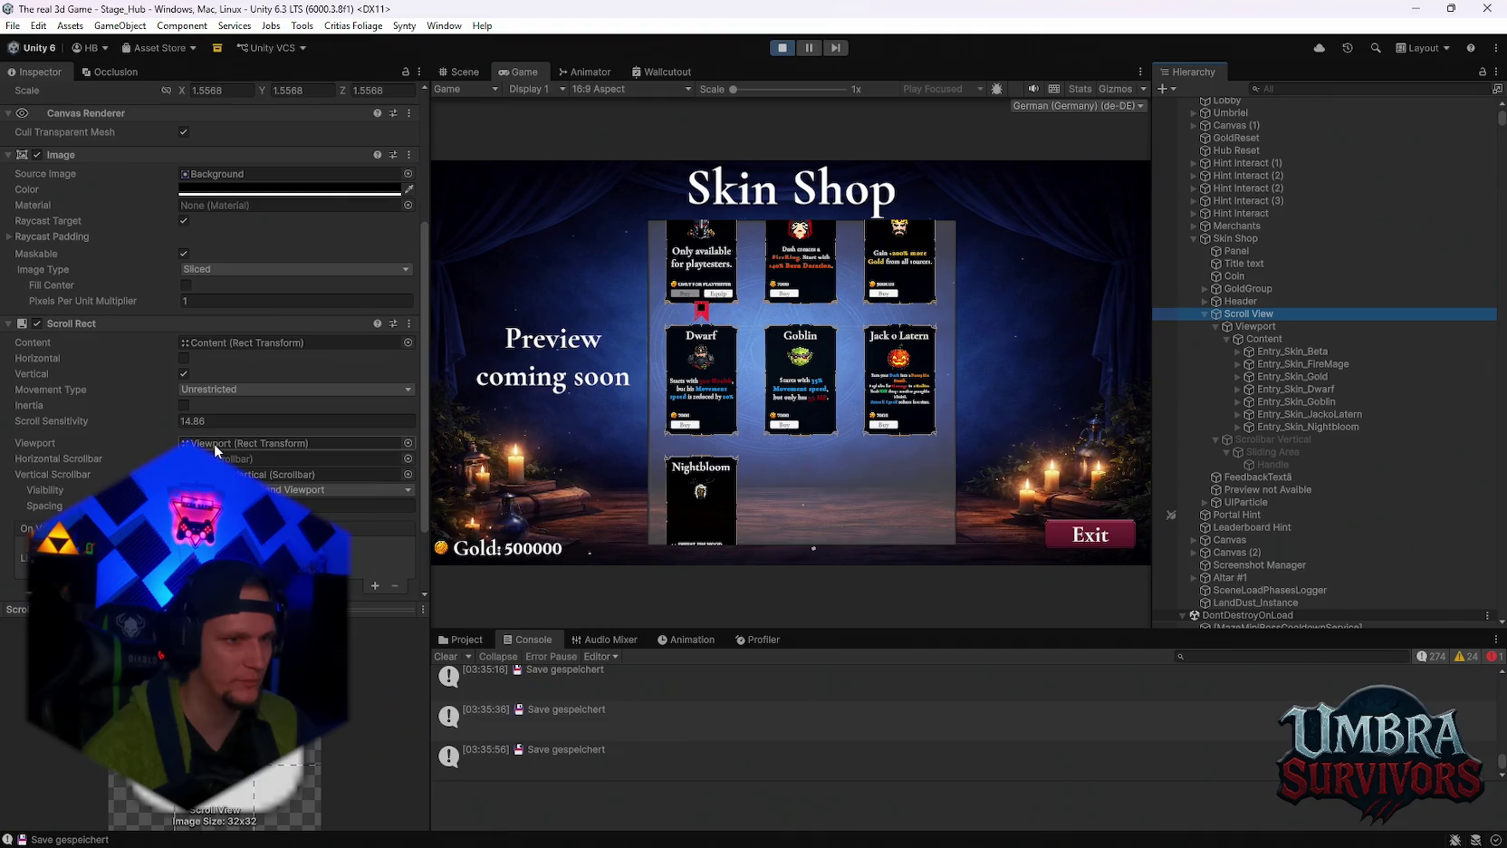
pyautogui.click(229, 389)
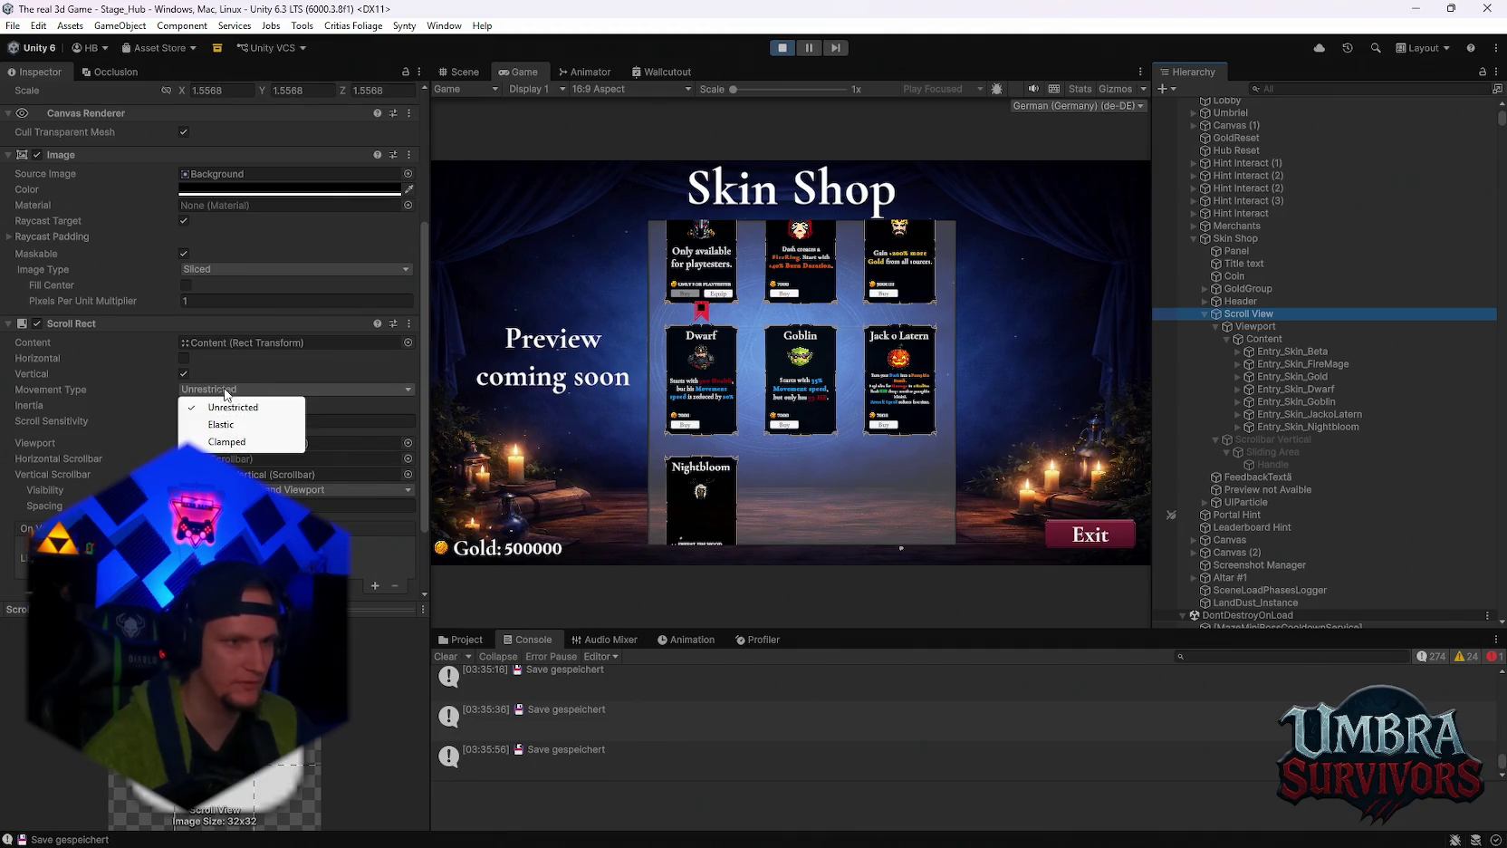
pyautogui.click(226, 442)
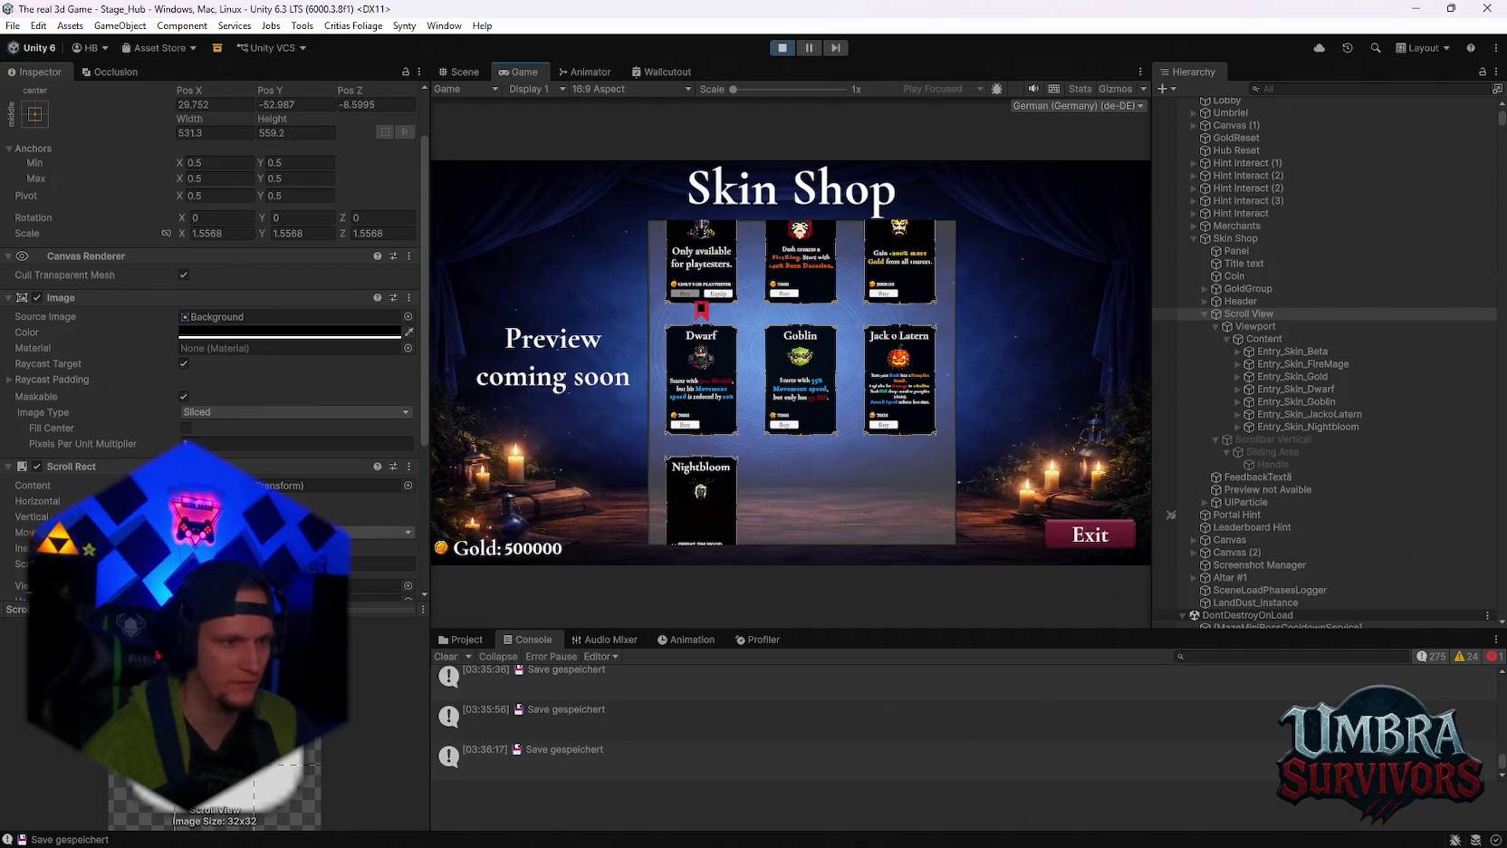
# Set Scroll Sensitivity to 35.6 and Elastic movement with Elasticity lowered, leaving Inertia off.
pyautogui.scroll(-3, 201, 370)
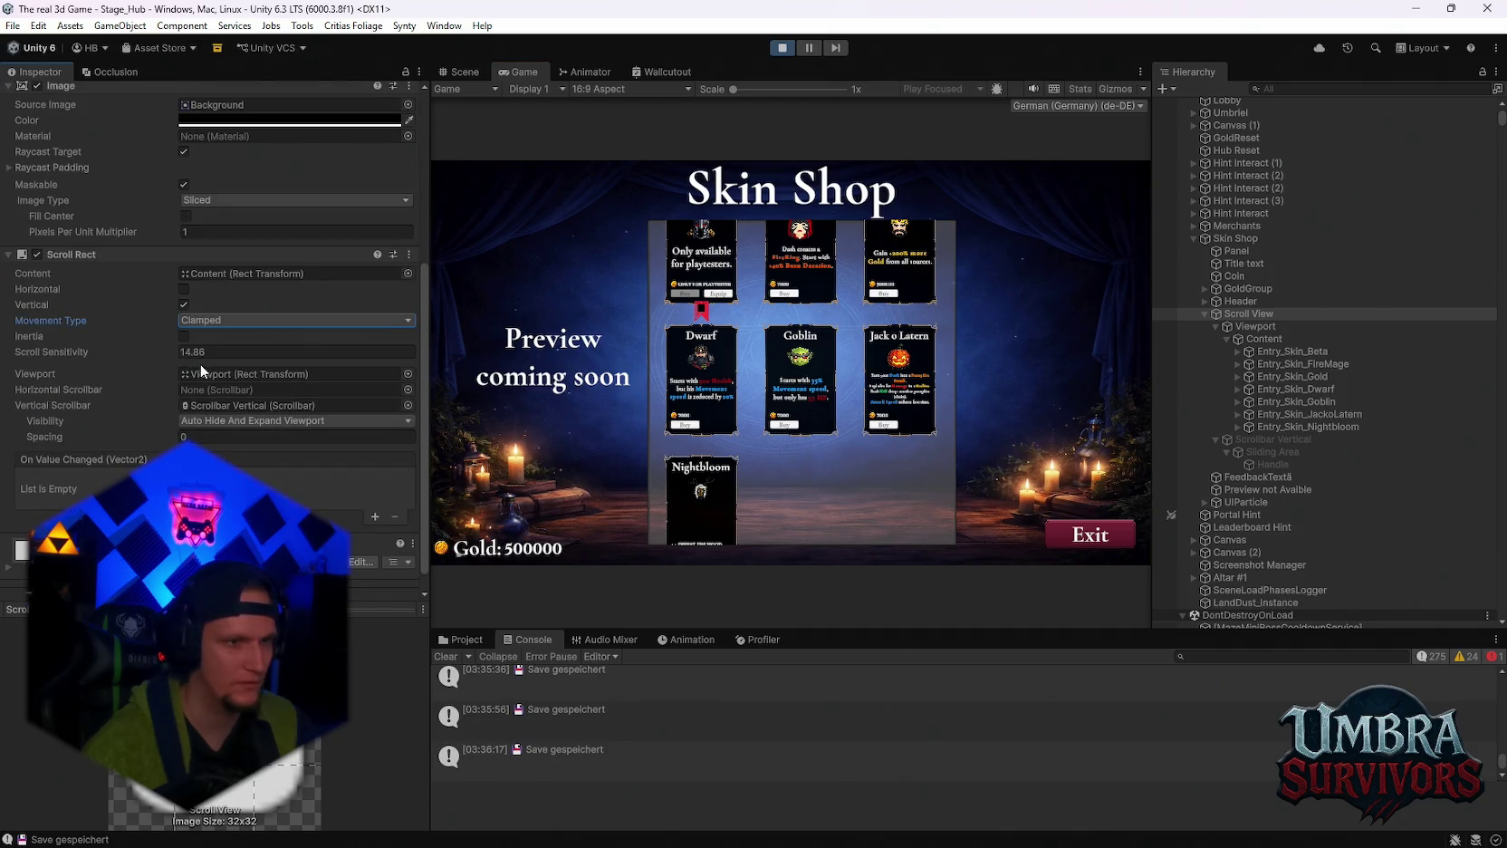
pyautogui.click(184, 352)
pyautogui.write('35.6')
pyautogui.click(774, 391)
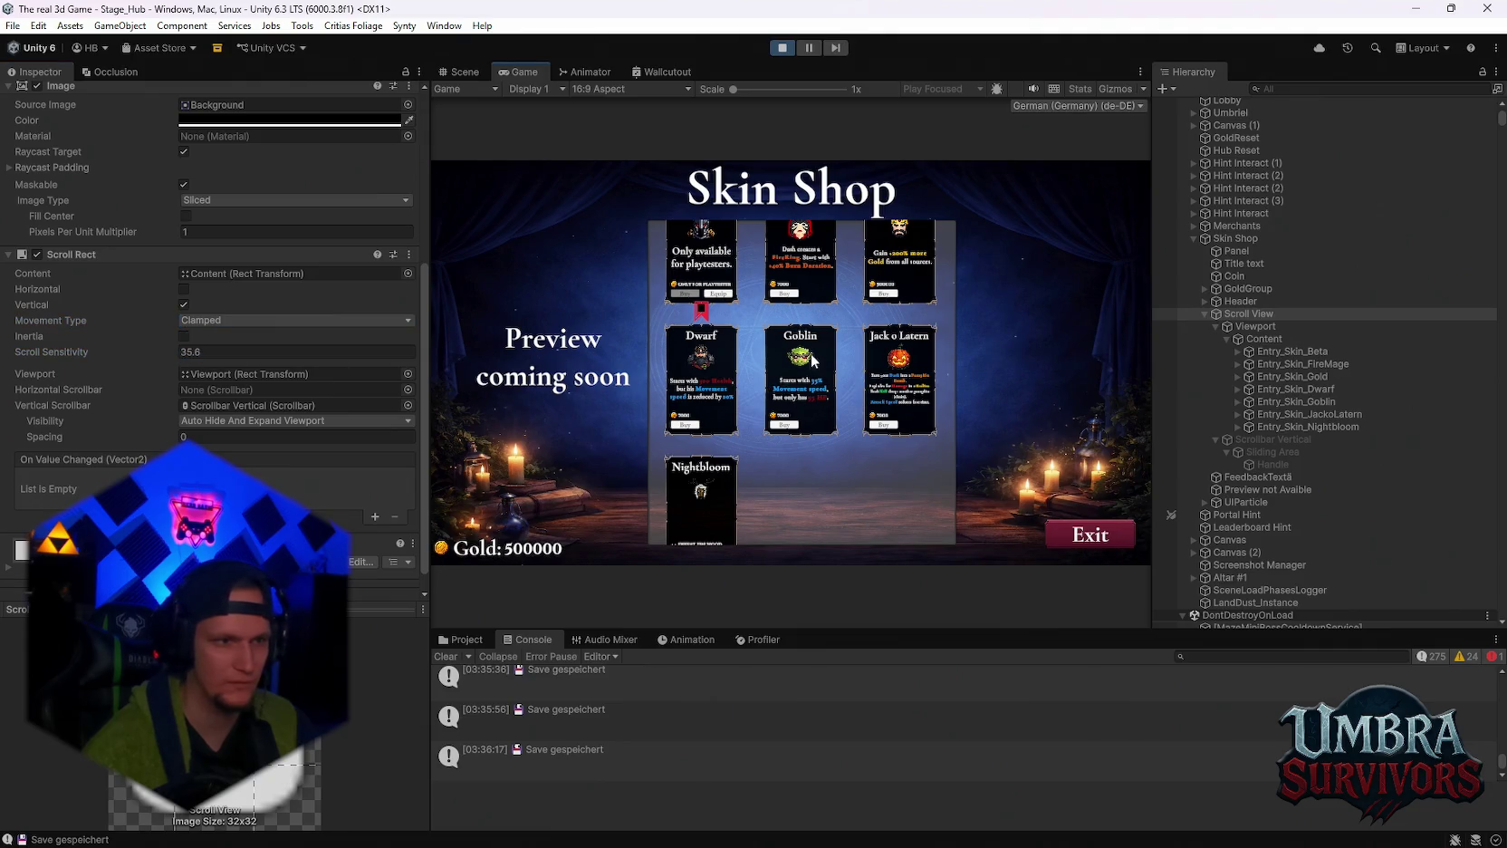
pyautogui.click(184, 336)
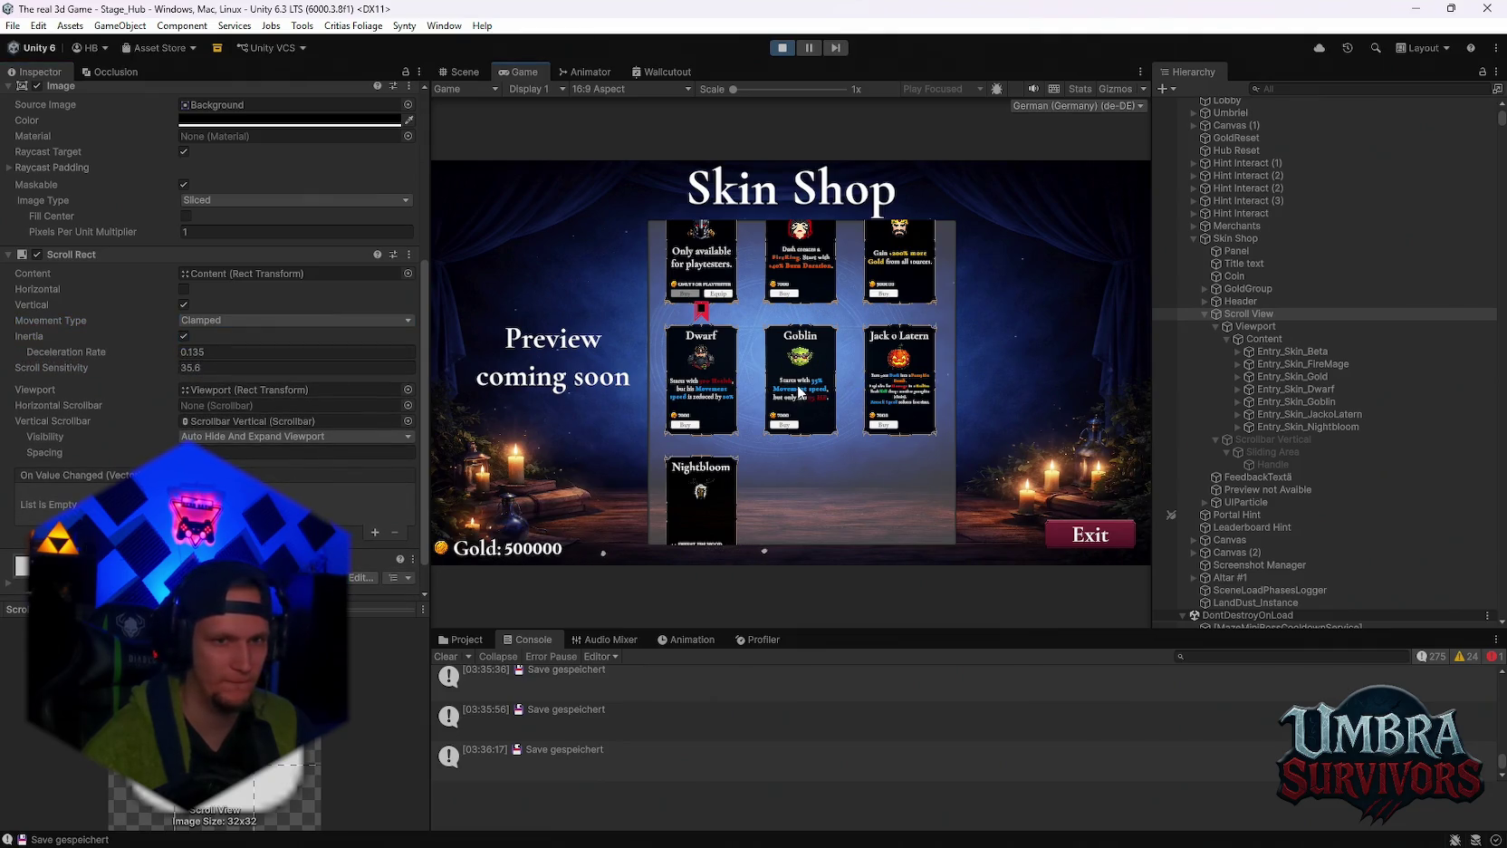
pyautogui.click(294, 319)
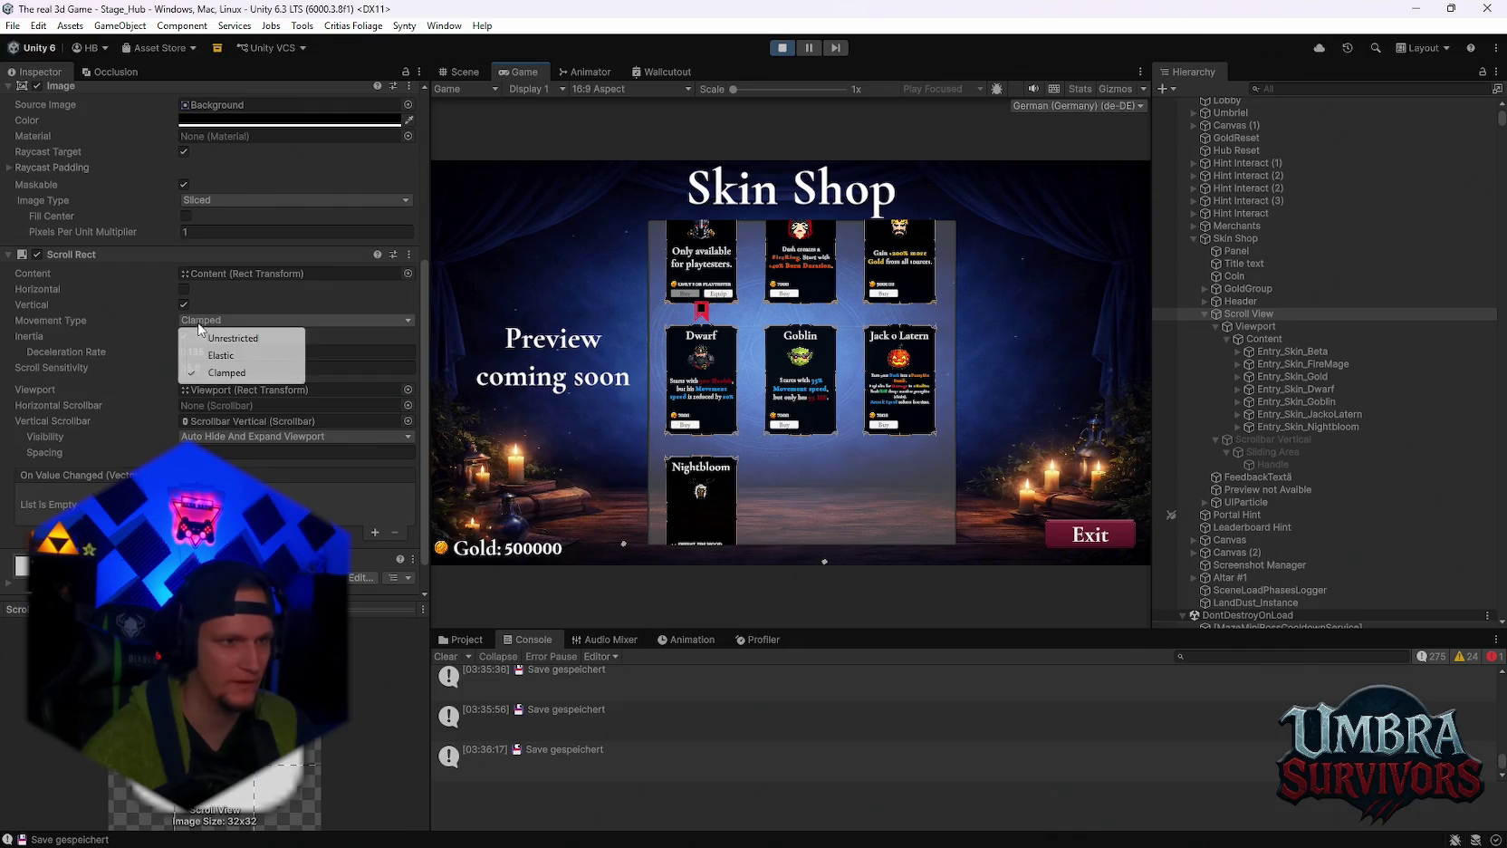
pyautogui.click(217, 356)
pyautogui.scroll(-5, 795, 397)
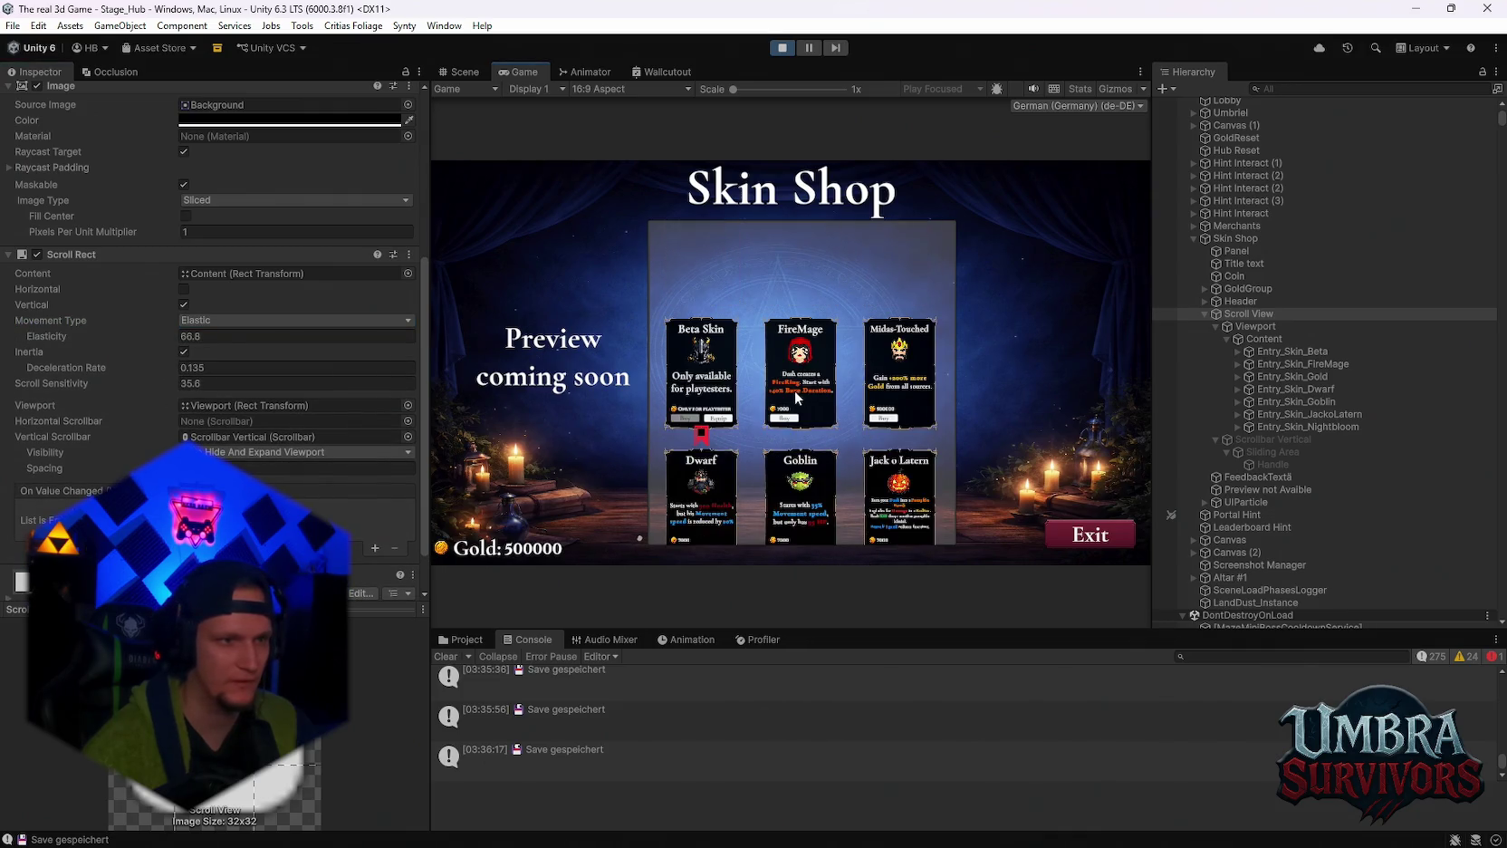
pyautogui.click(184, 352)
pyautogui.moveTo(191, 343); pyautogui.dragTo(140, 338)
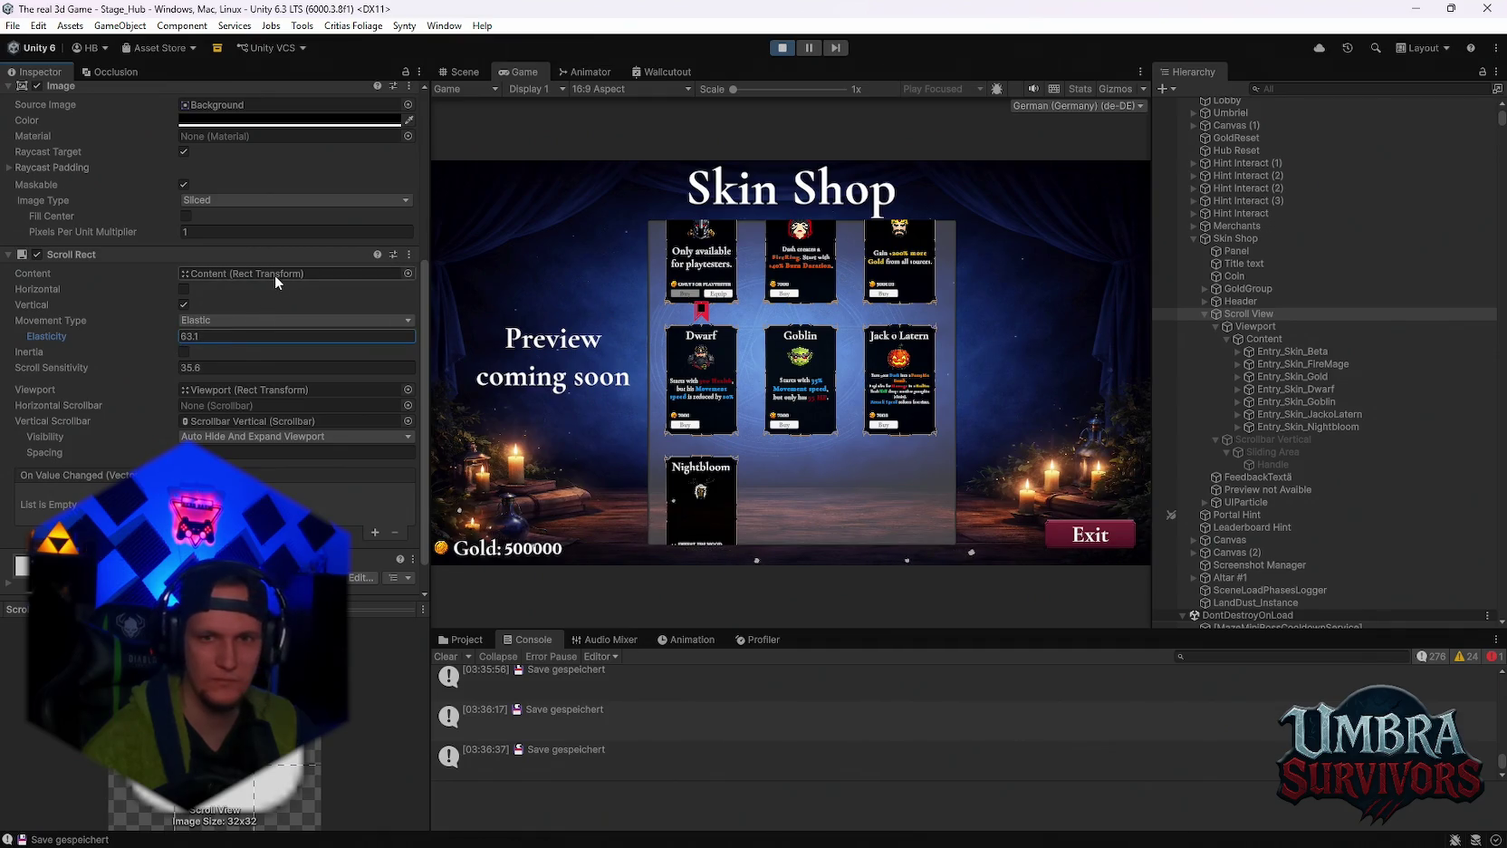
# Try Unrestricted and Elastic movement types, ending on Clamped.
pyautogui.click(239, 322)
pyautogui.click(228, 337)
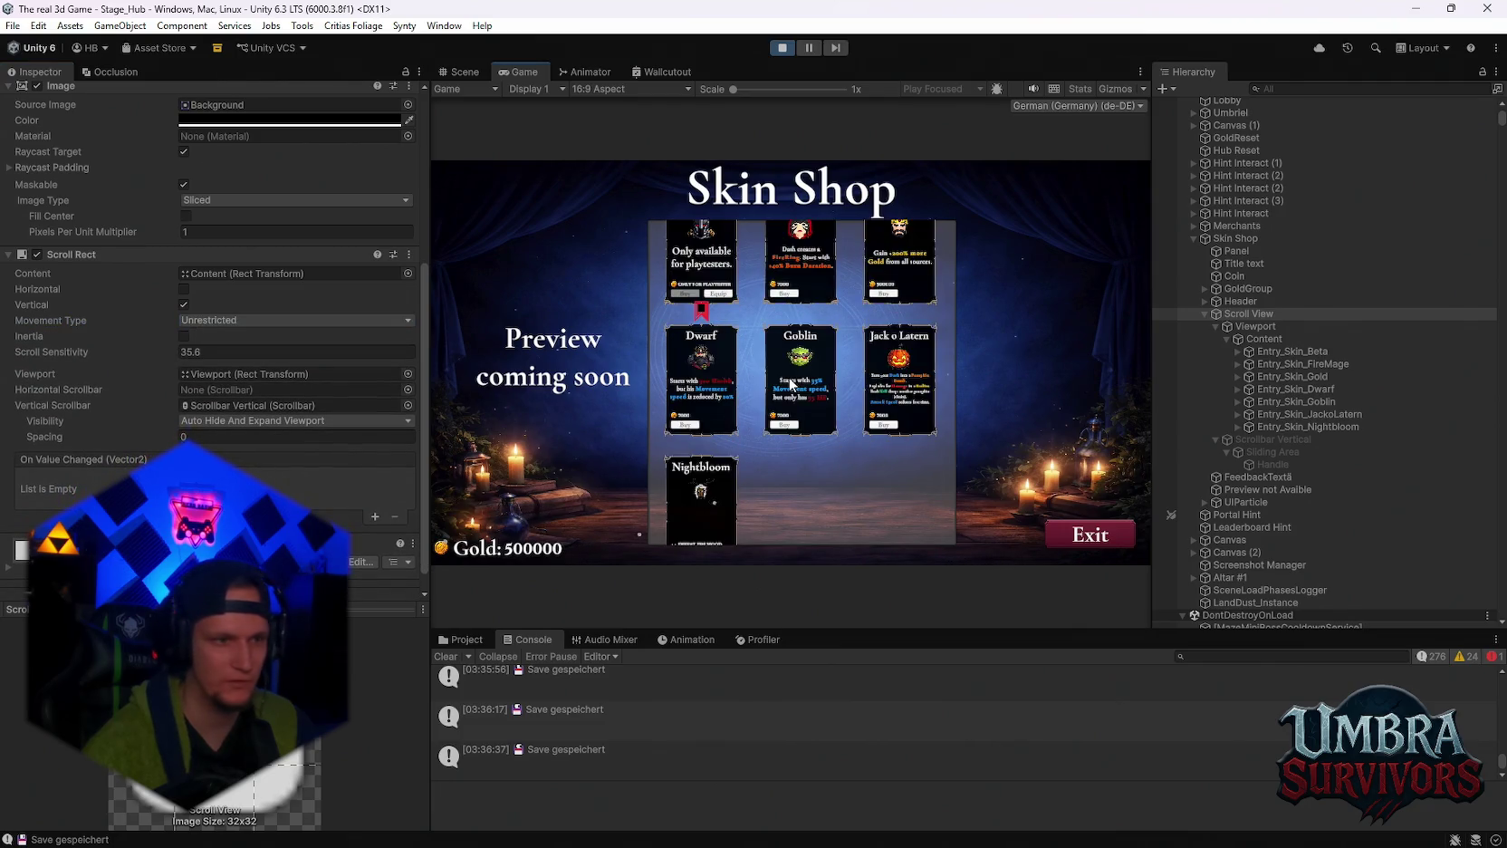
pyautogui.click(209, 321)
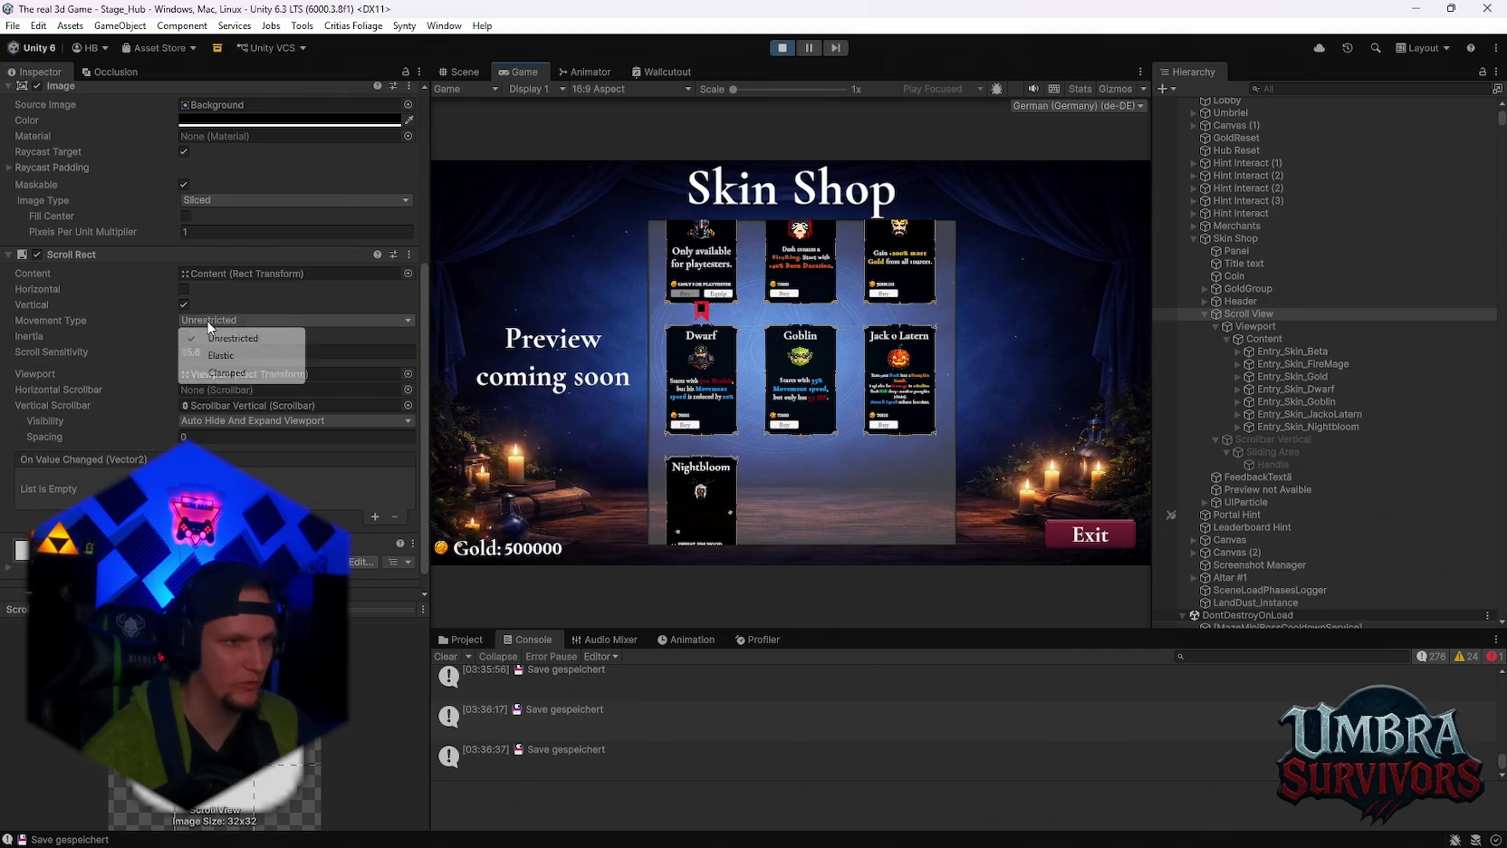
pyautogui.click(227, 372)
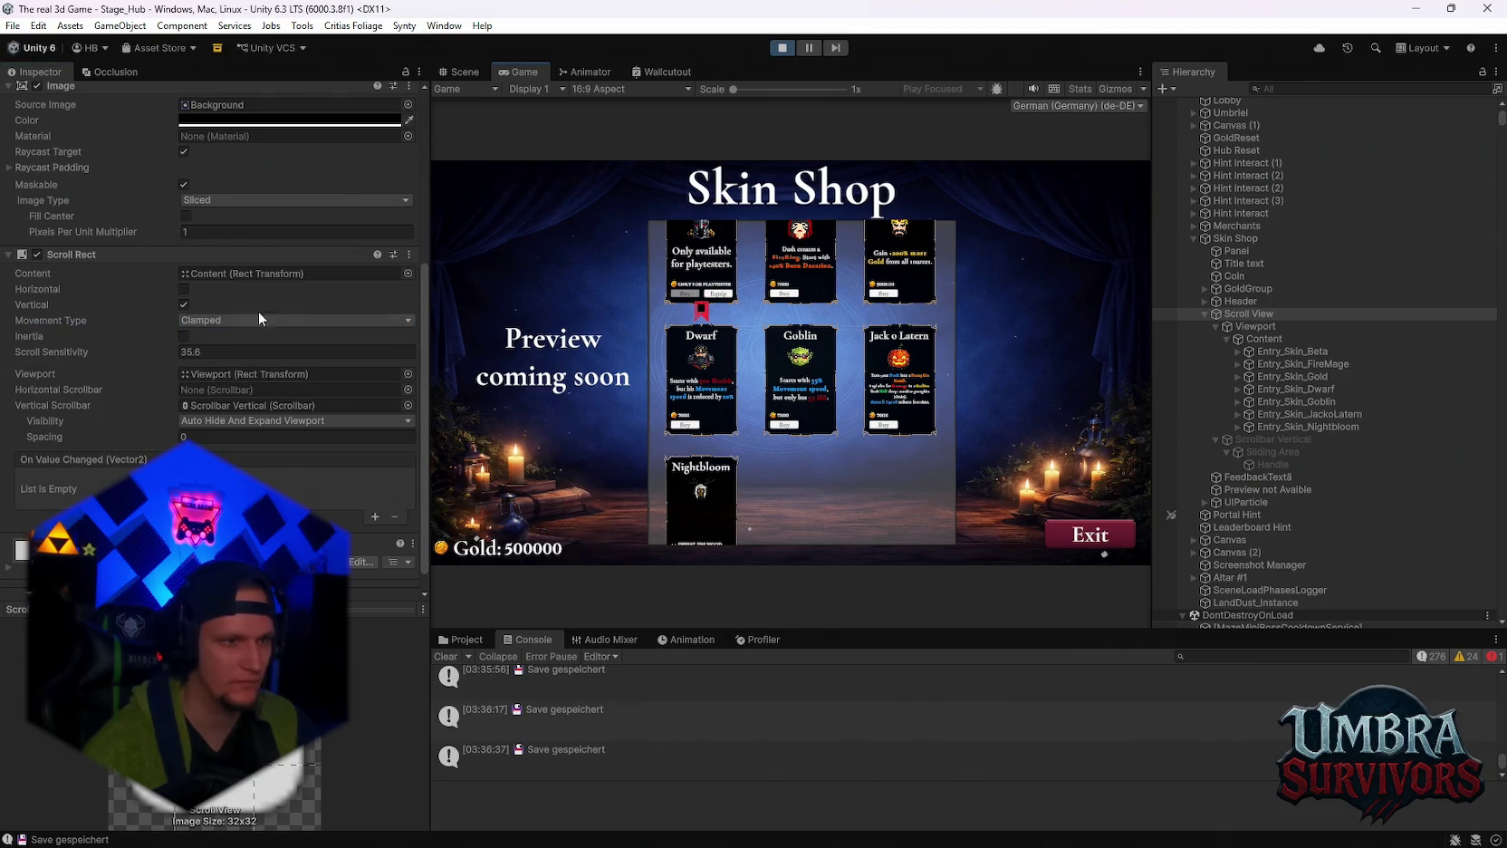
pyautogui.click(208, 320)
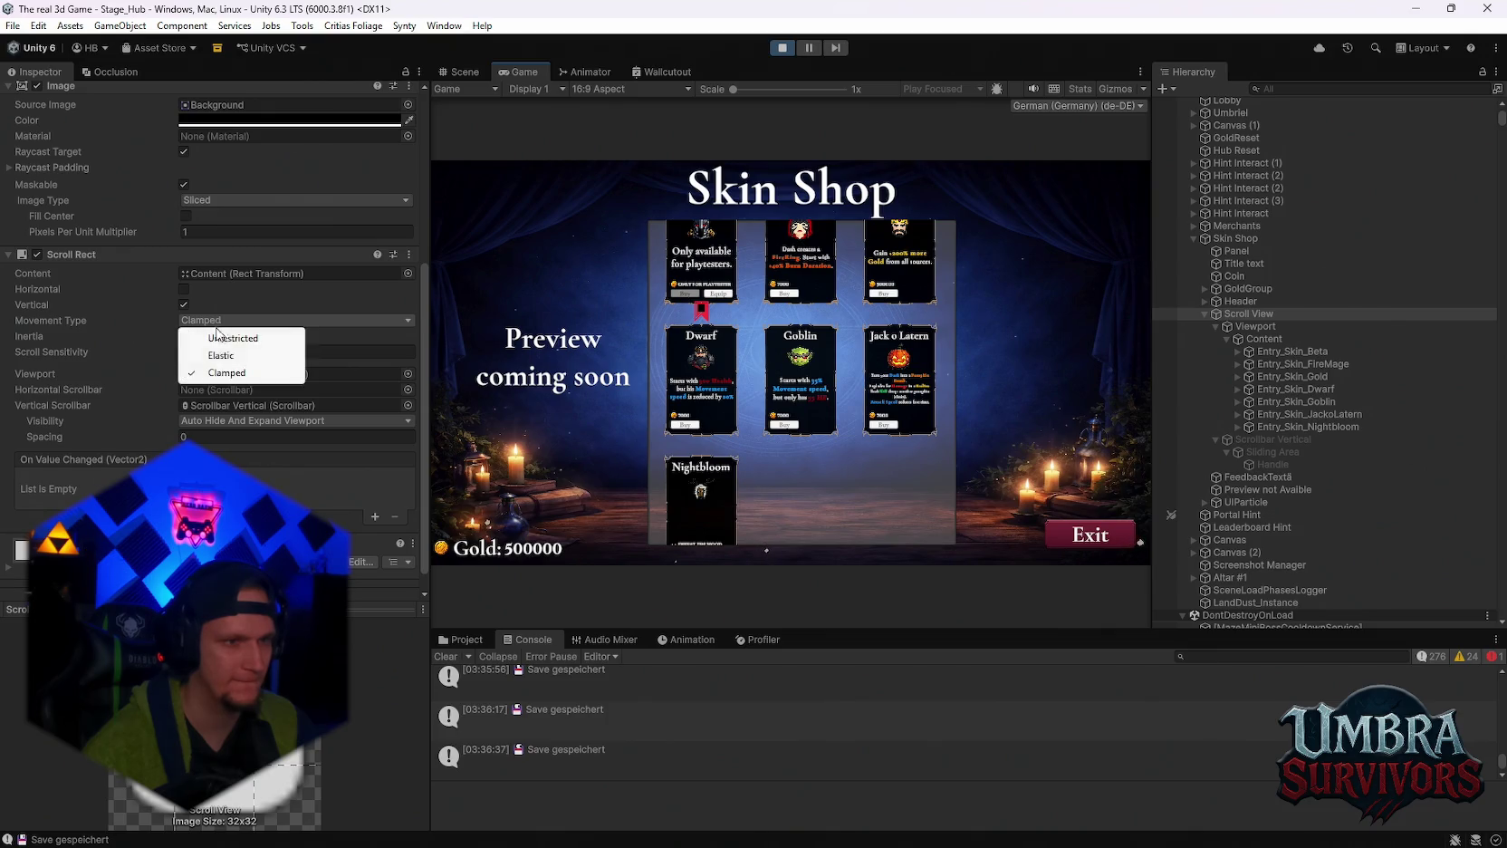
pyautogui.click(222, 355)
pyautogui.scroll(3, 703, 403)
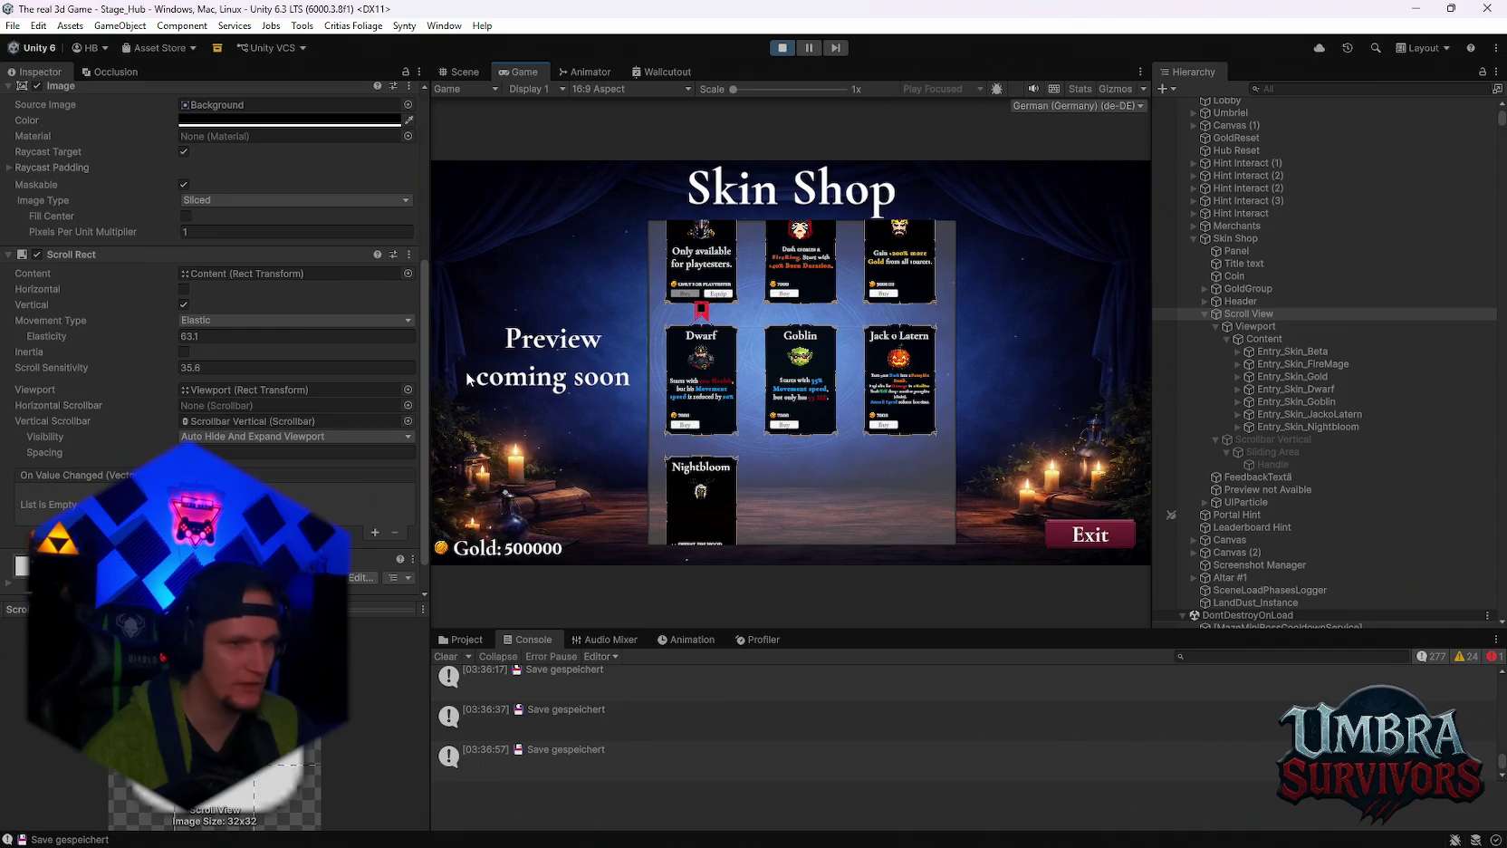
pyautogui.click(191, 320)
# Keep Movement Type Clamped and adjust the Scroll Sensitivity value.
pyautogui.click(257, 366)
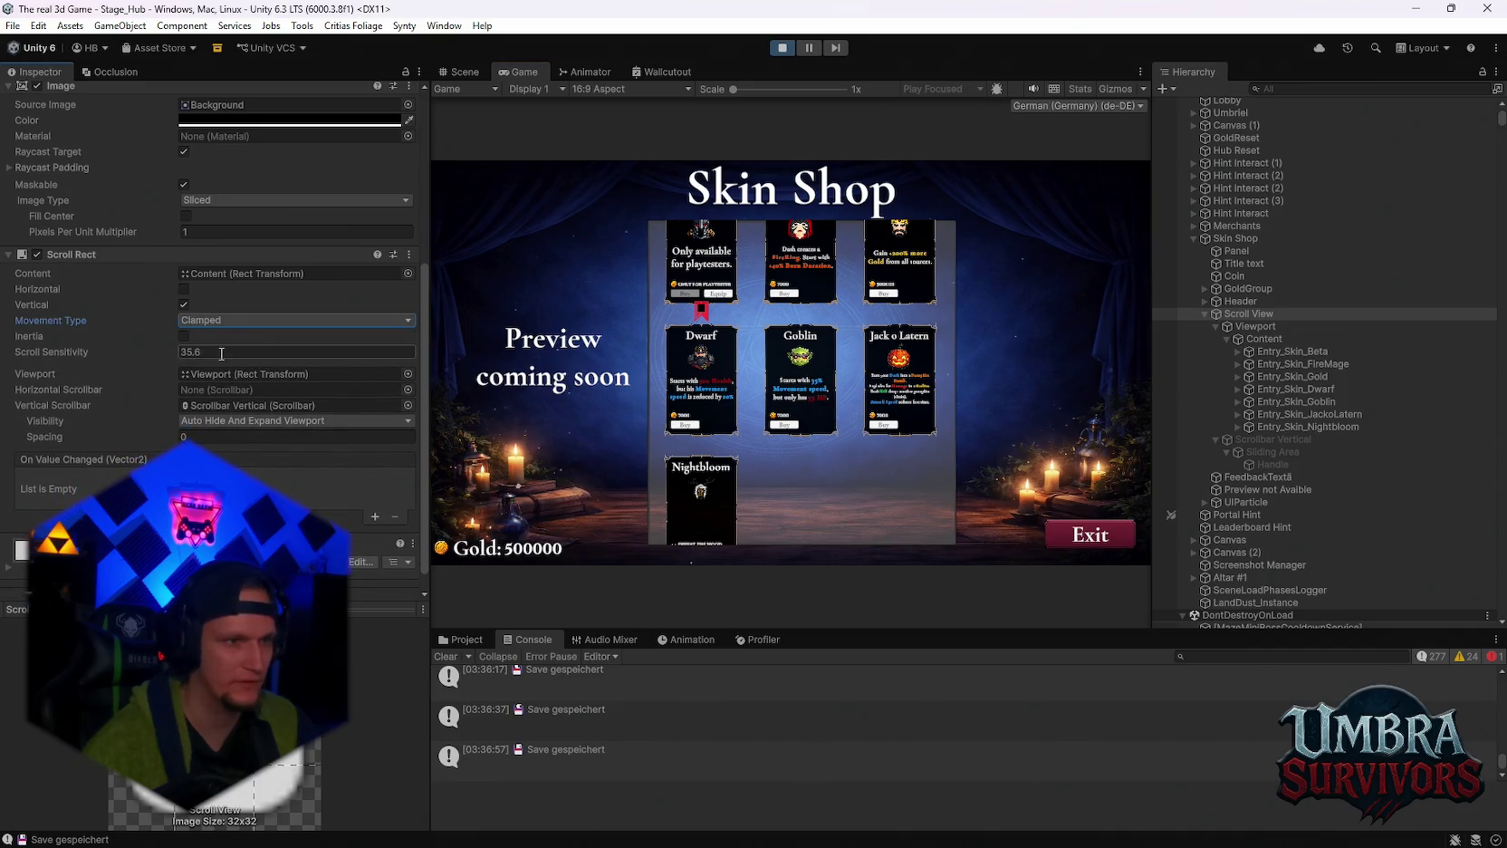
pyautogui.click(156, 353)
pyautogui.click(793, 401)
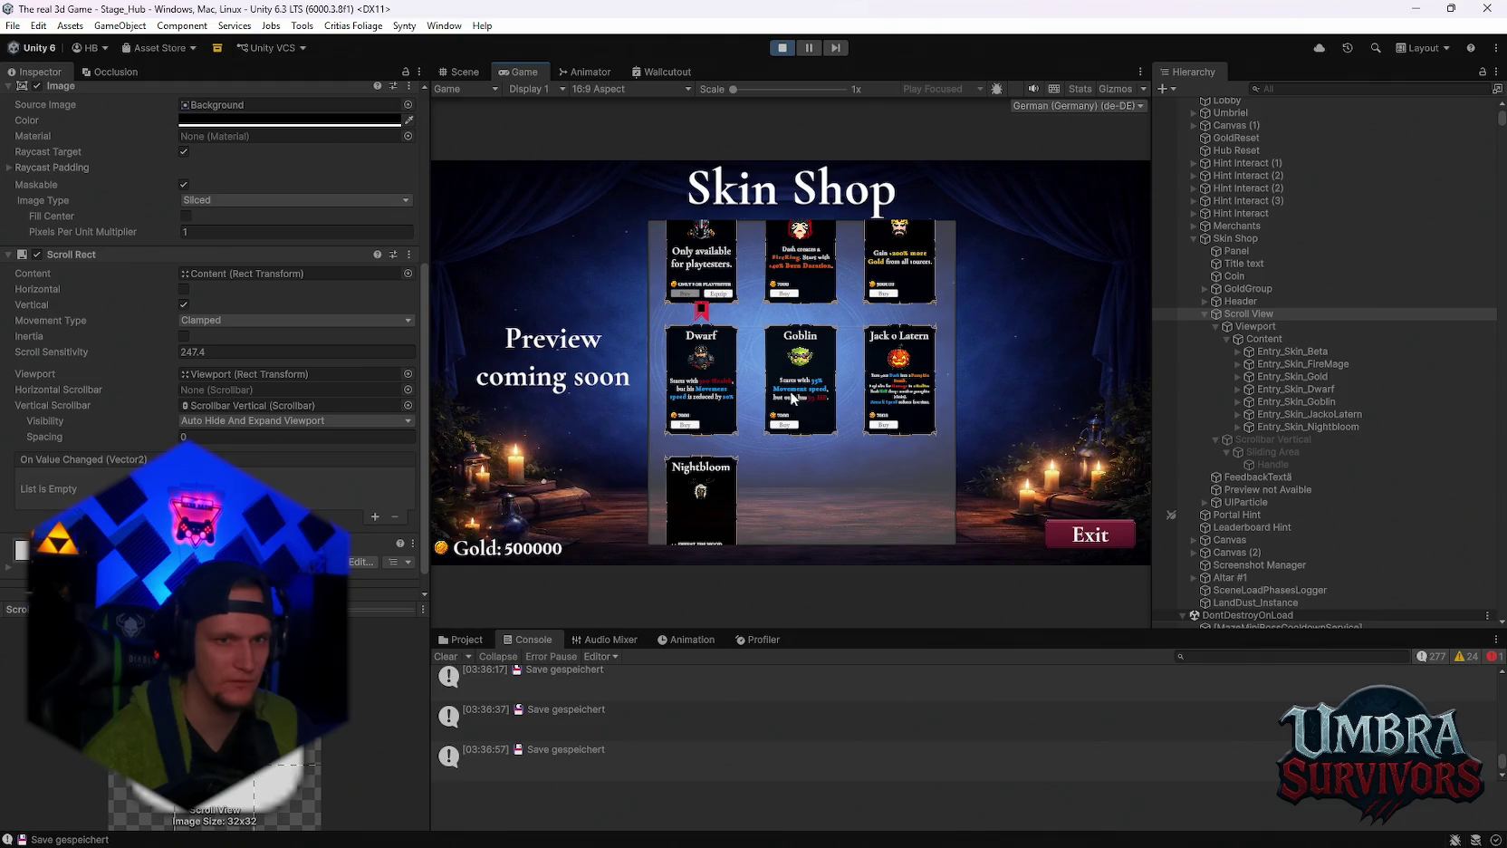
pyautogui.moveTo(172, 353); pyautogui.dragTo(90, 360)
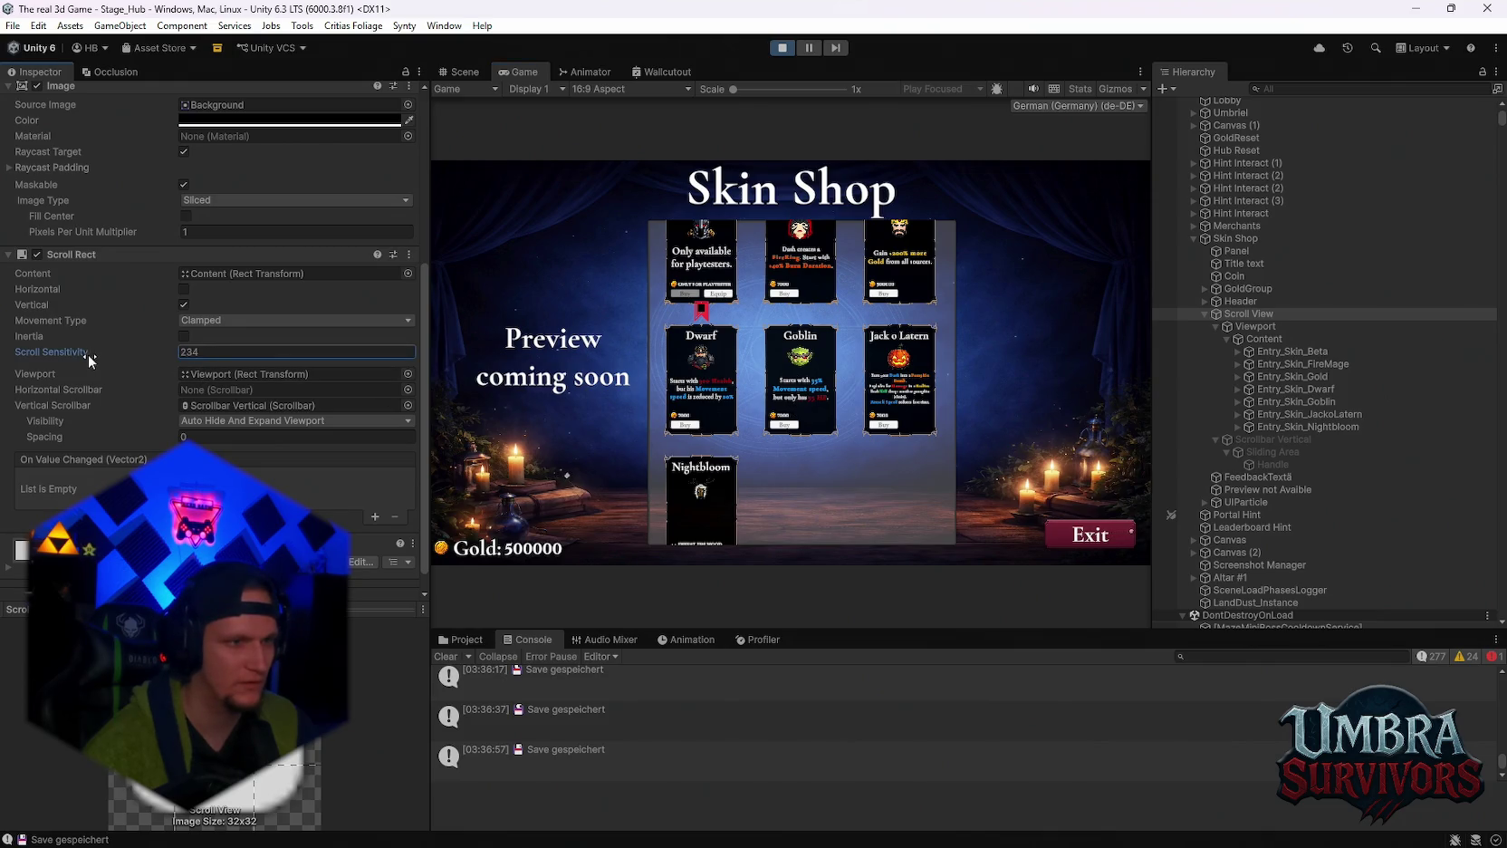
pyautogui.write('-0.8')
pyautogui.click(855, 372)
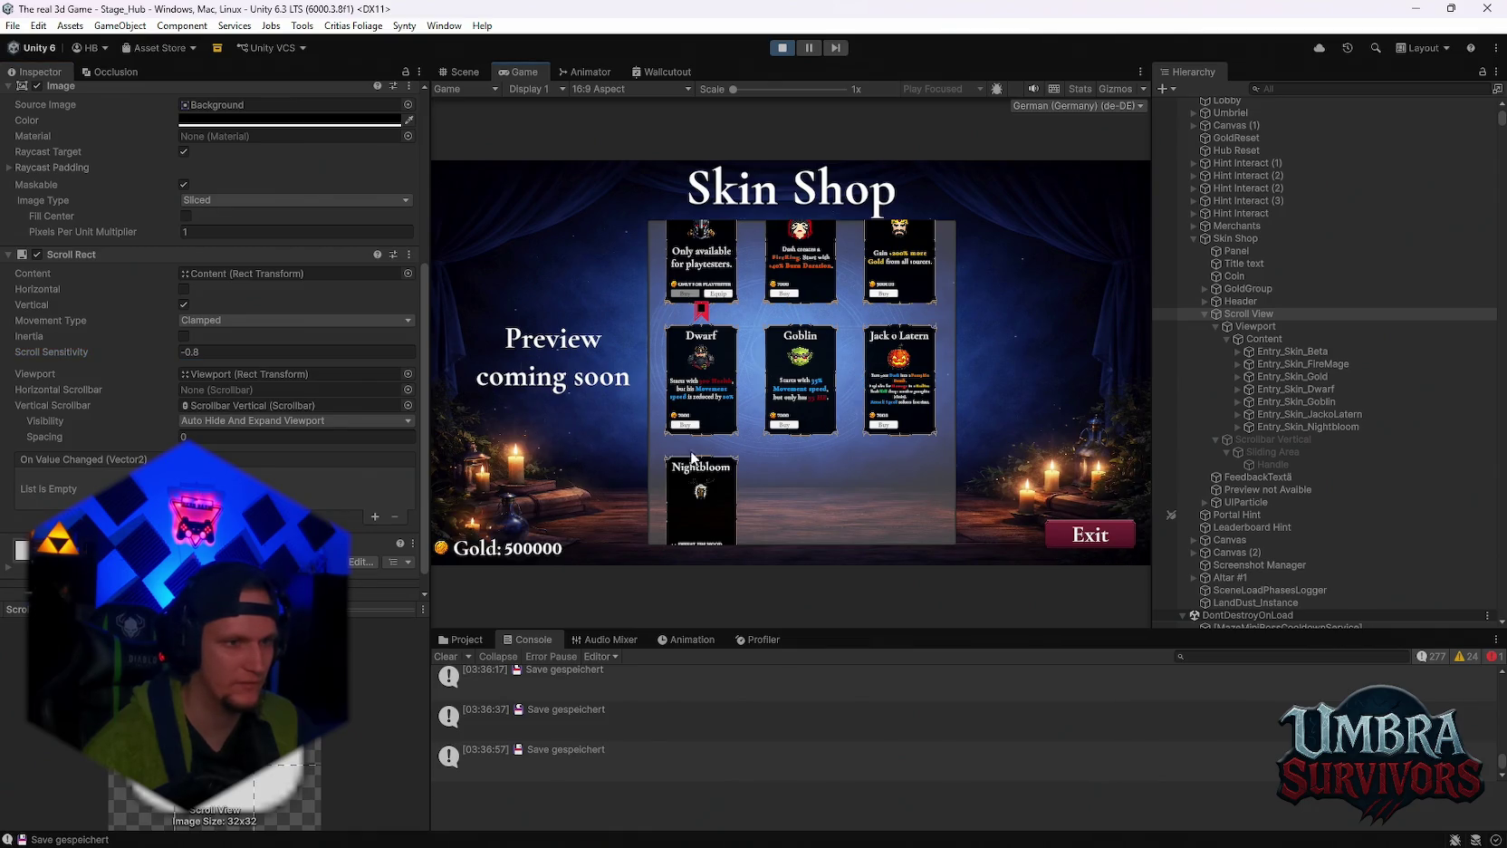
# Try the vertical scrollbar visibility options and enter Scroll Sensitivity 172.8.
pyautogui.click(294, 420)
pyautogui.click(281, 453)
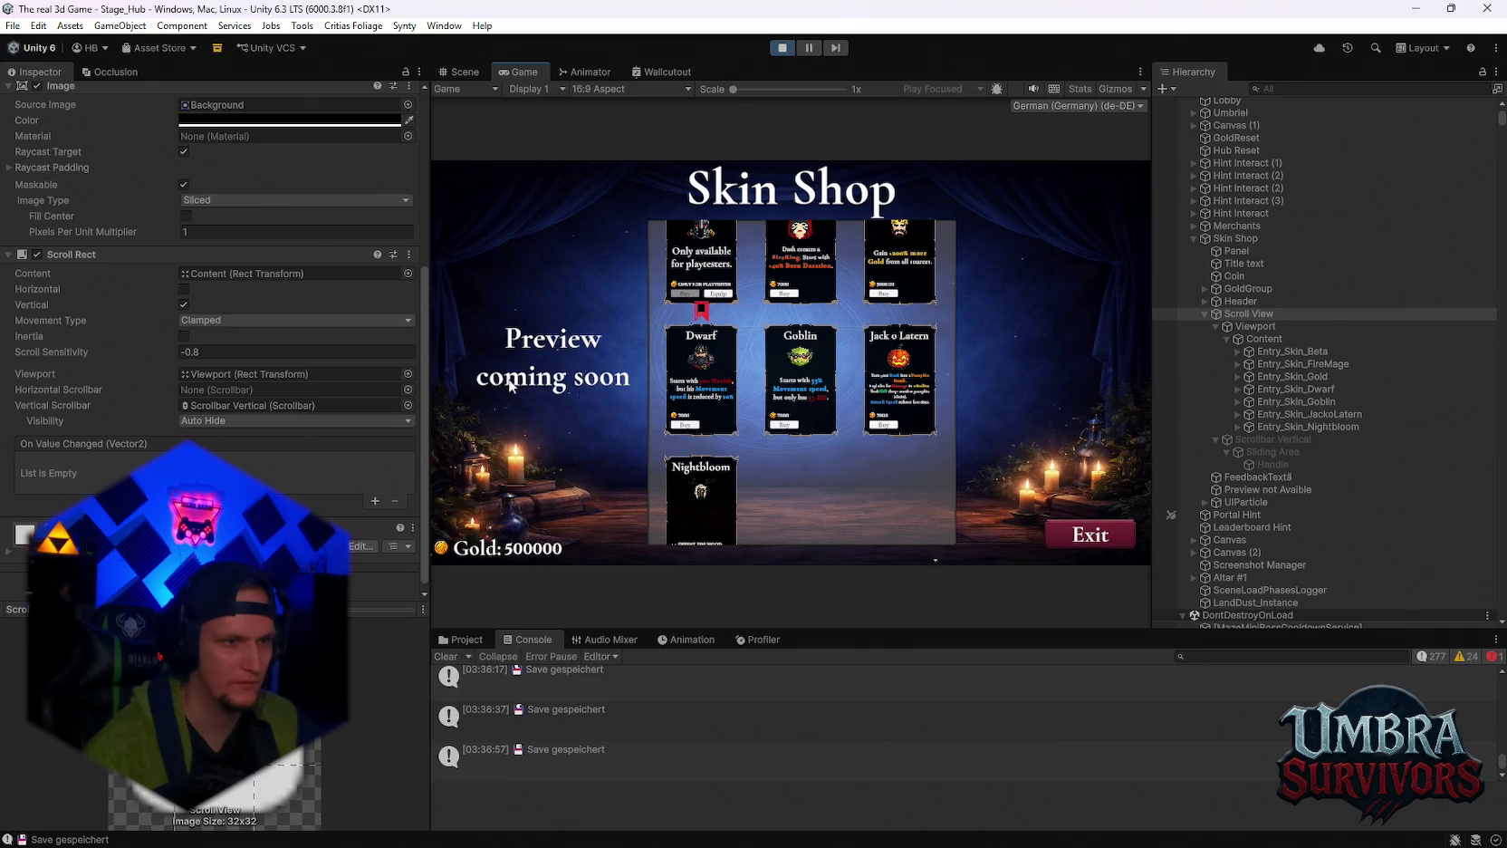
pyautogui.click(277, 421)
pyautogui.click(272, 432)
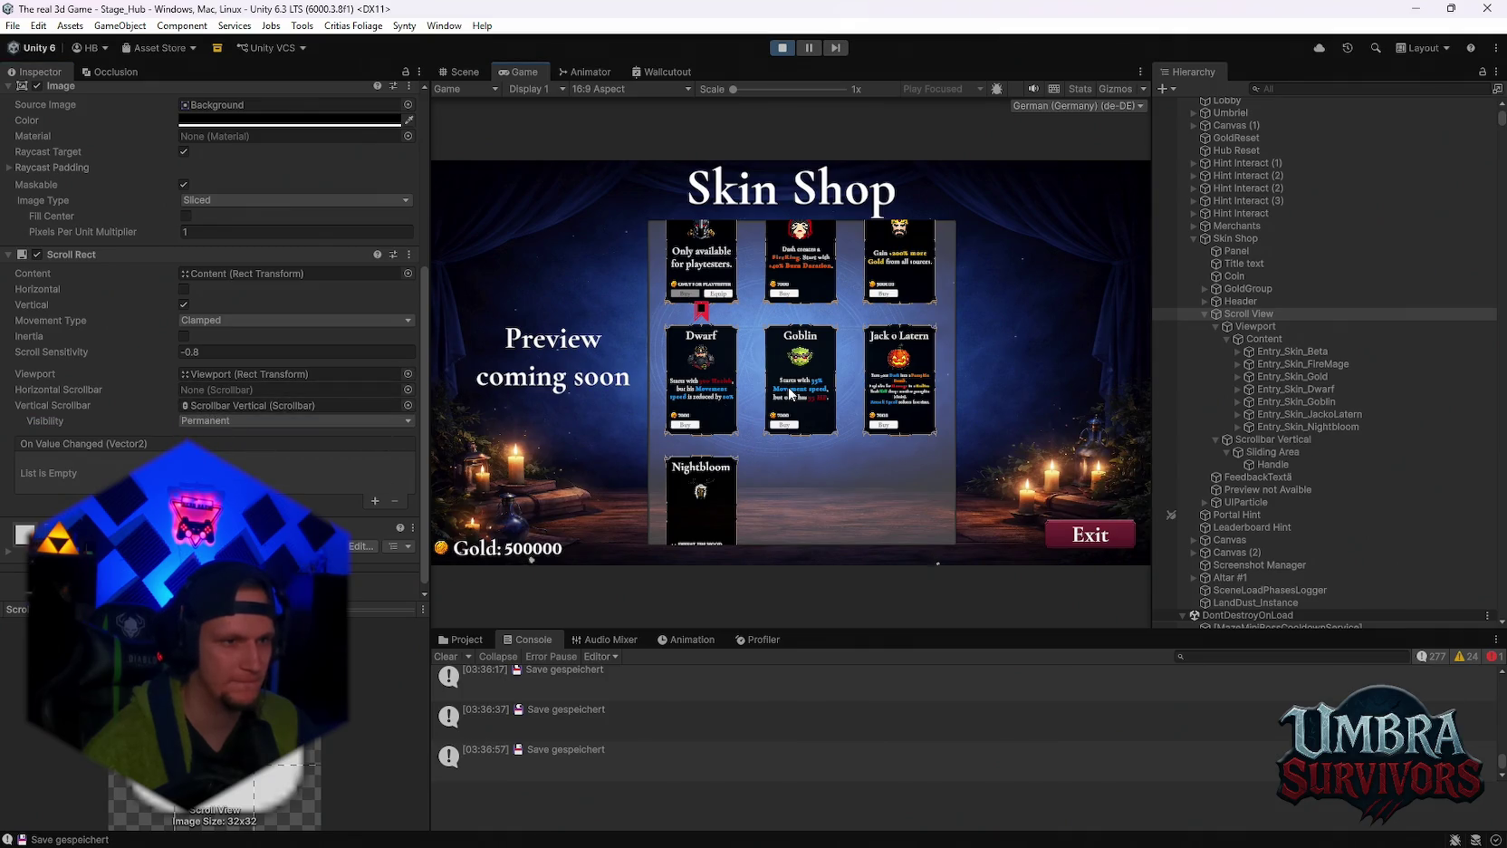
pyautogui.click(268, 406)
pyautogui.click(263, 420)
pyautogui.click(271, 472)
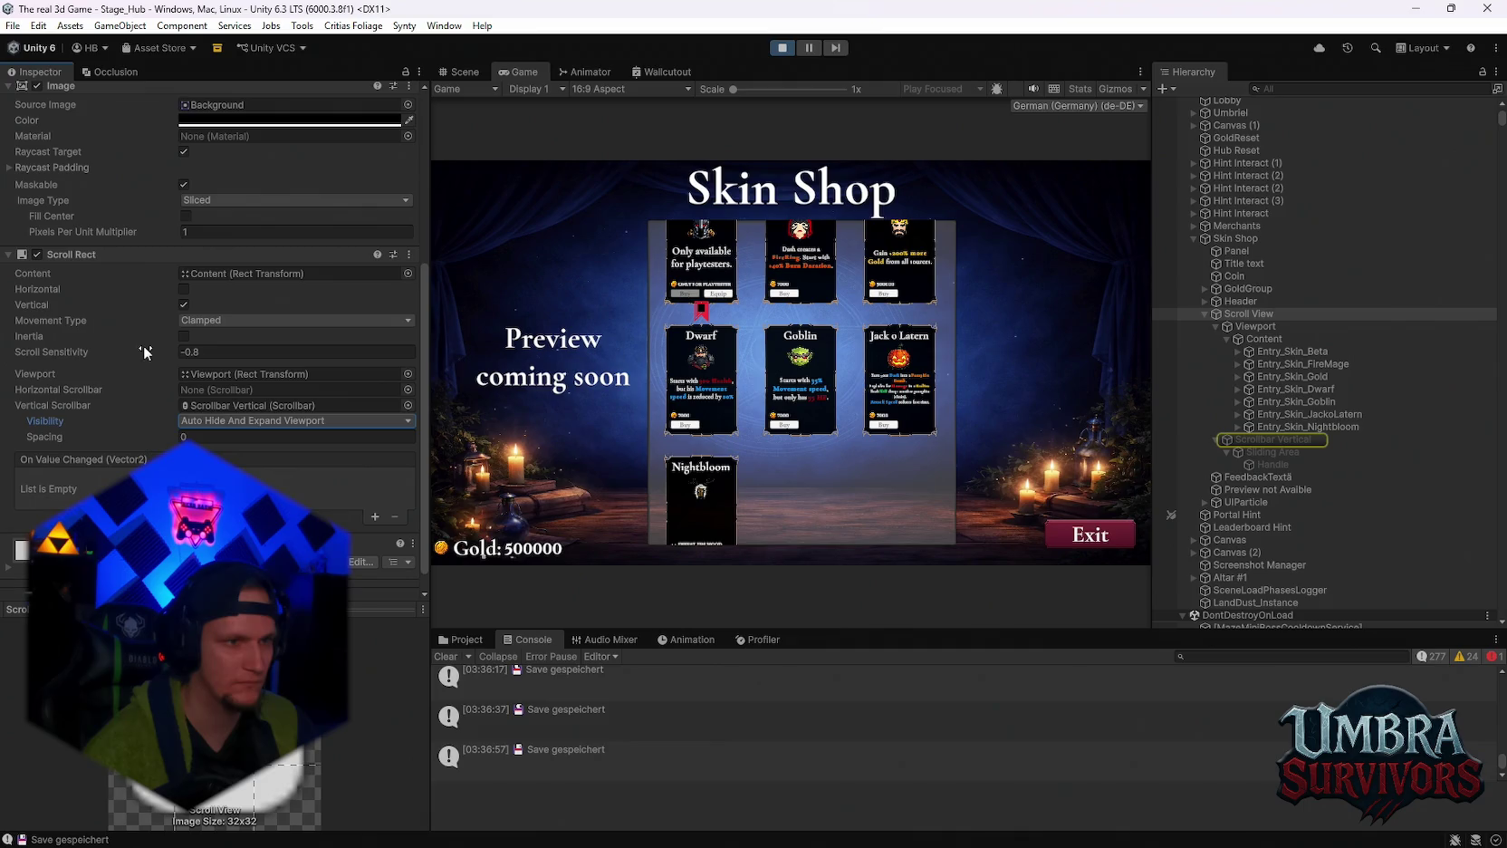
pyautogui.click(275, 351)
pyautogui.write('172.8')
pyautogui.press('Return')
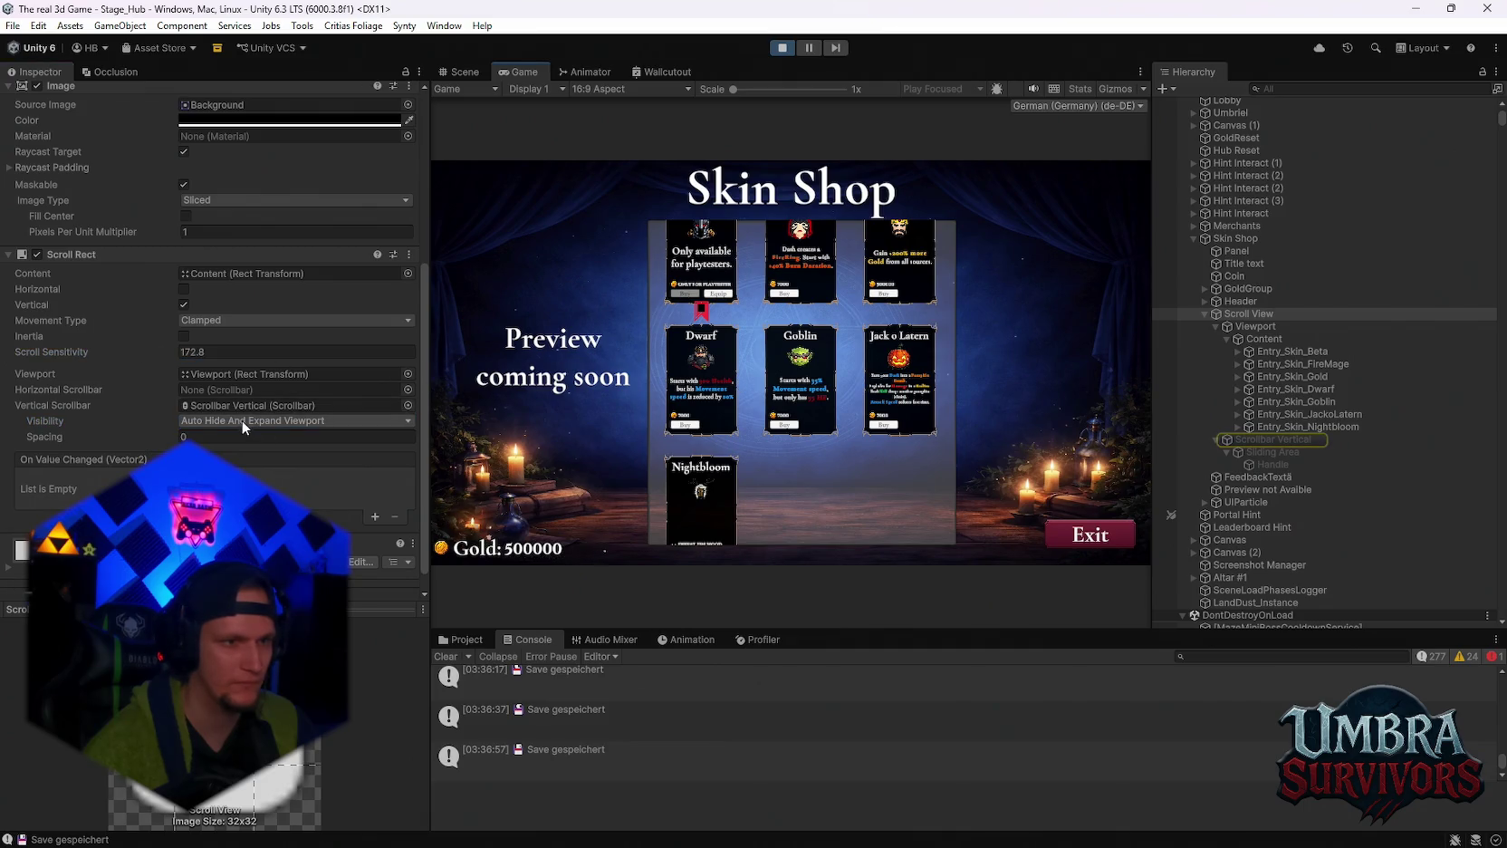
# Set Vertical Scrollbar Visibility to Permanent, then select Viewport and Content.
pyautogui.click(240, 420)
pyautogui.click(228, 455)
pyautogui.click(206, 420)
pyautogui.click(271, 473)
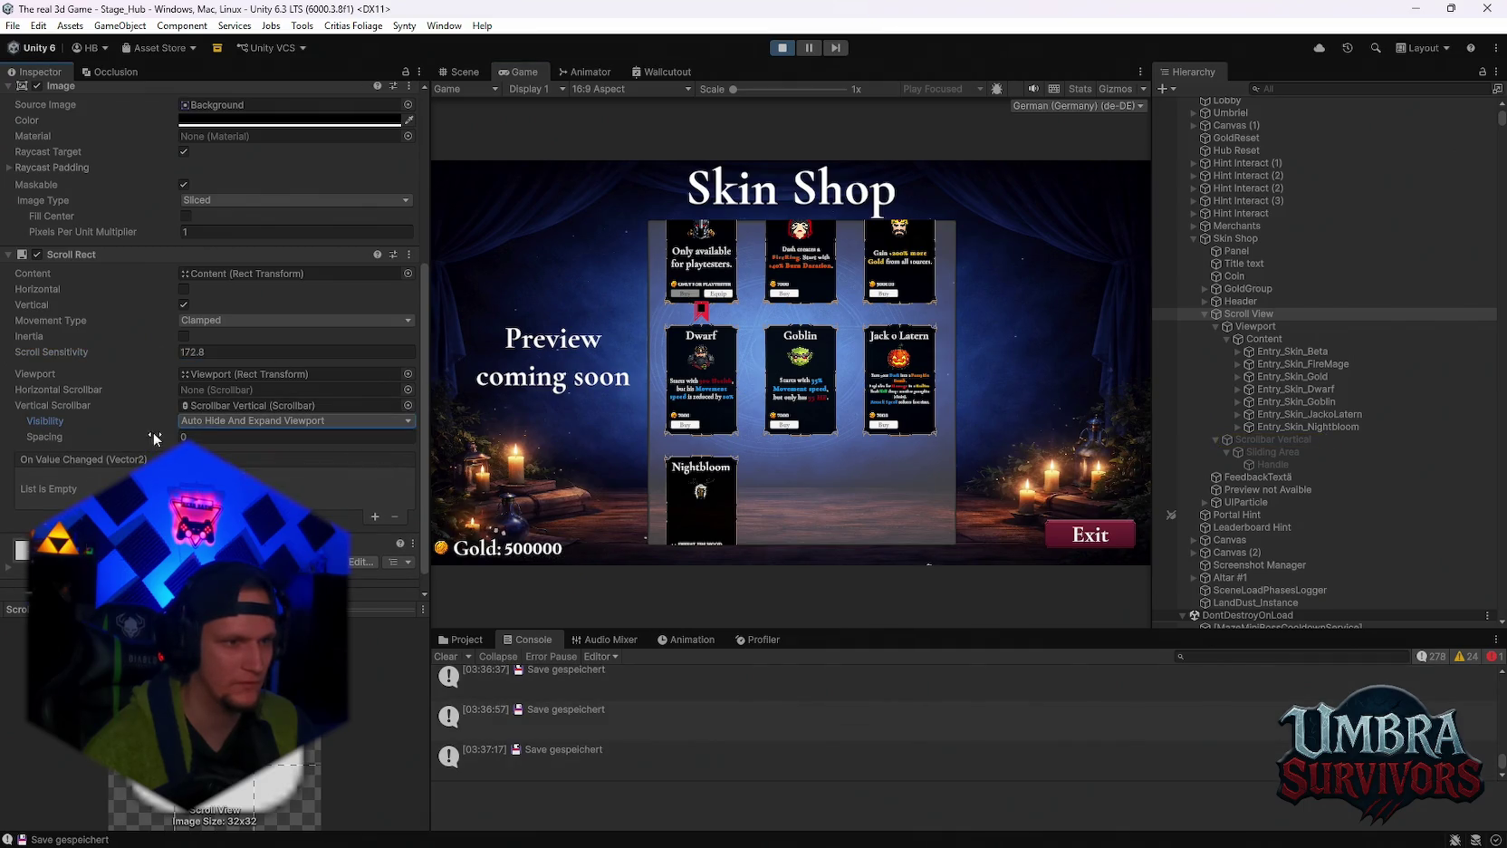
pyautogui.click(299, 421)
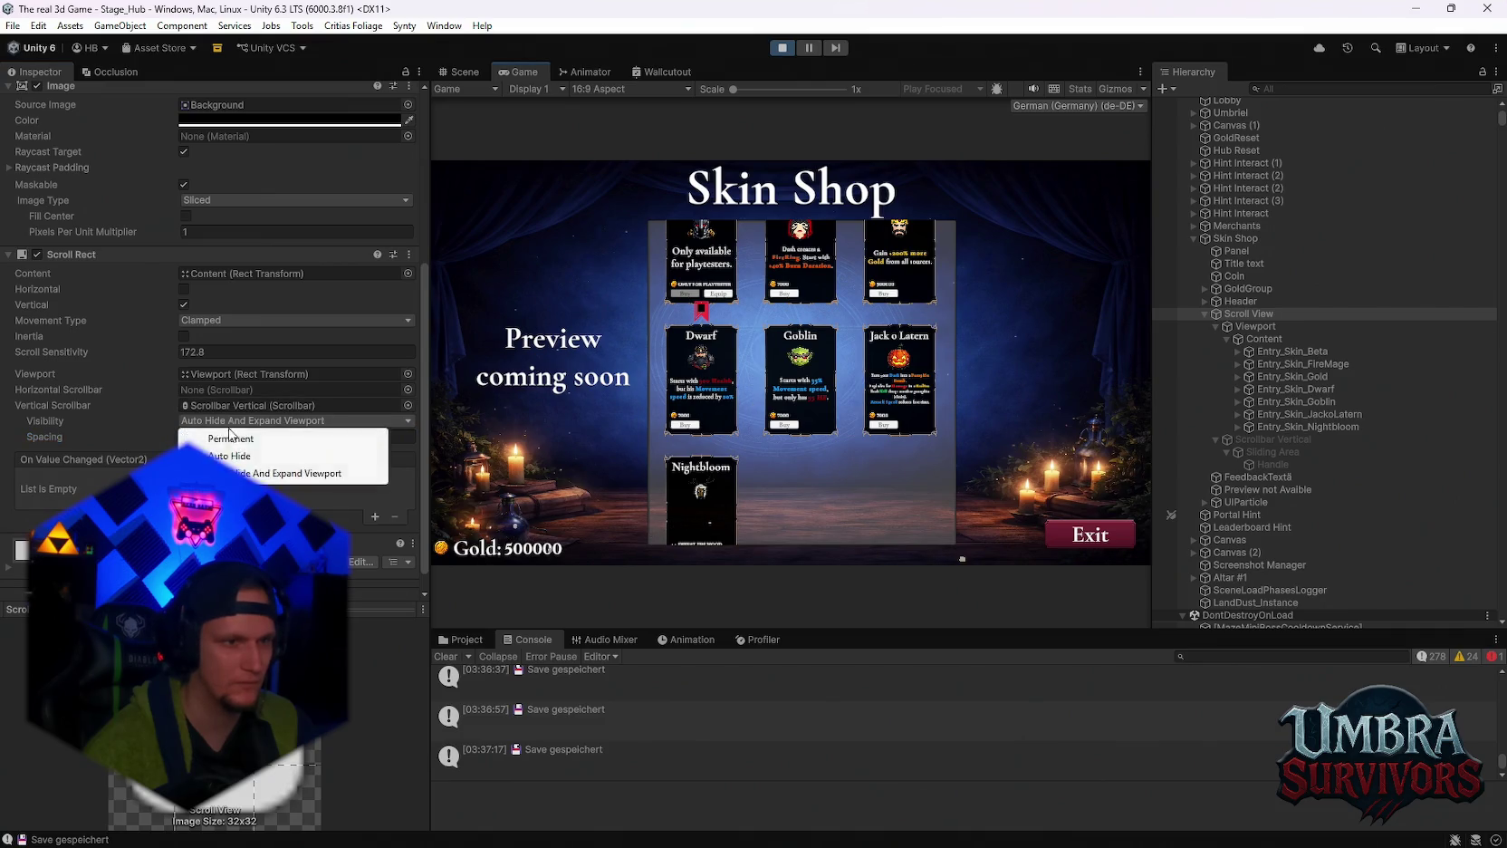
pyautogui.click(226, 440)
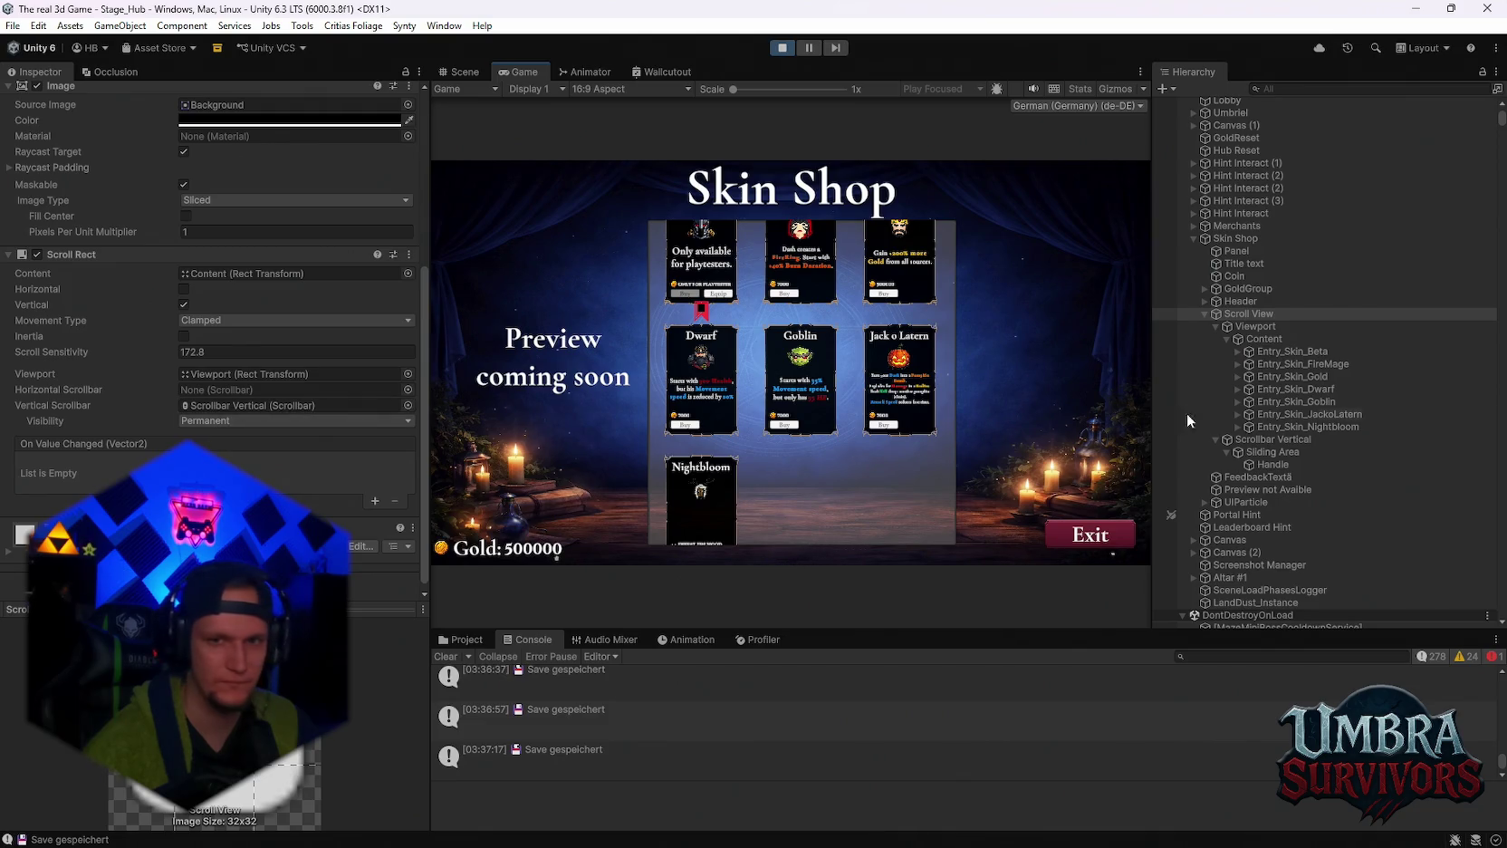
pyautogui.click(1268, 326)
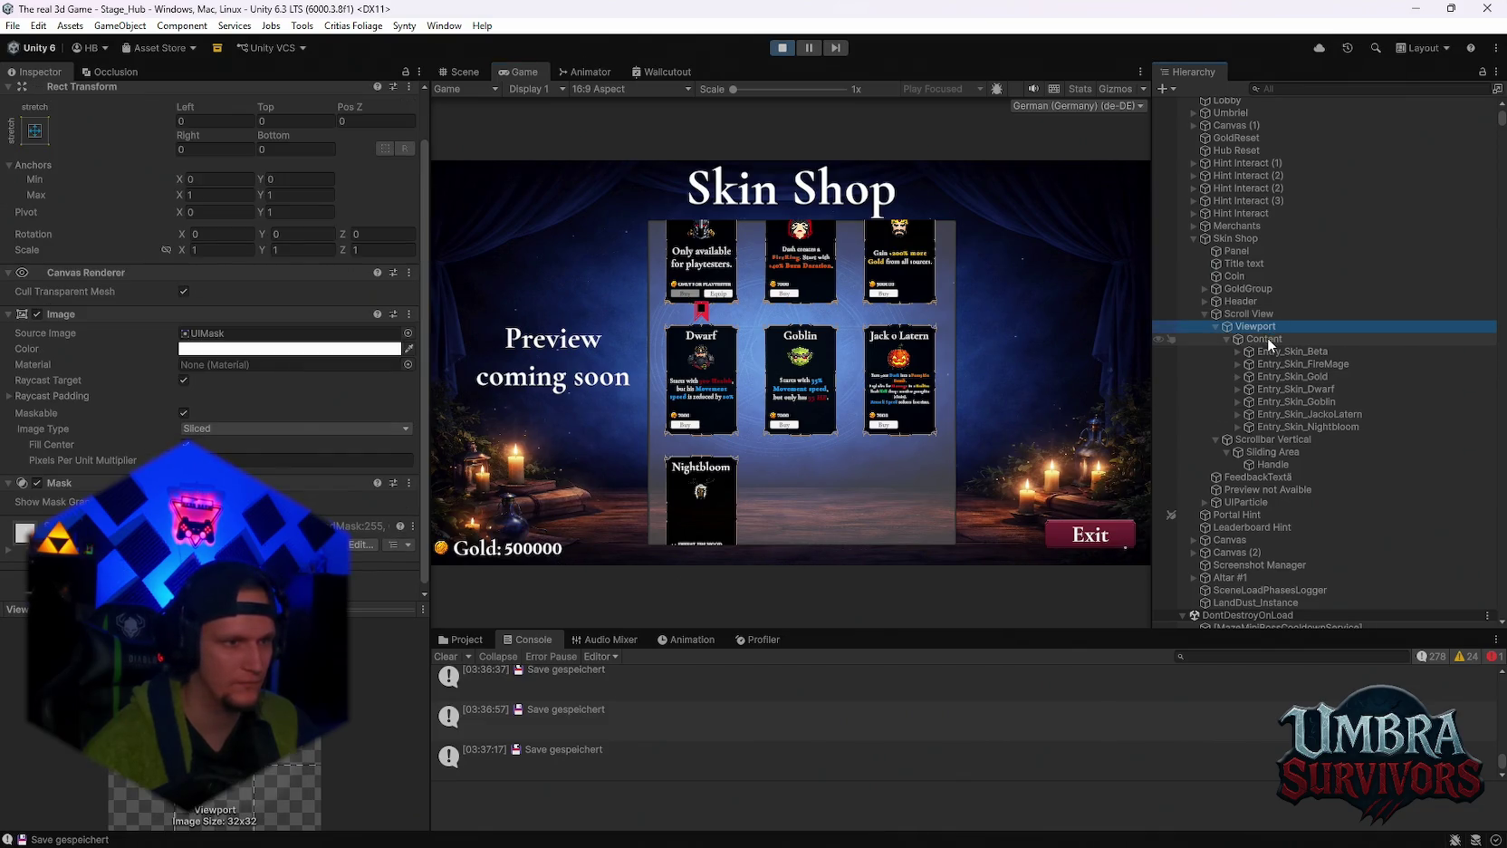
pyautogui.click(1266, 340)
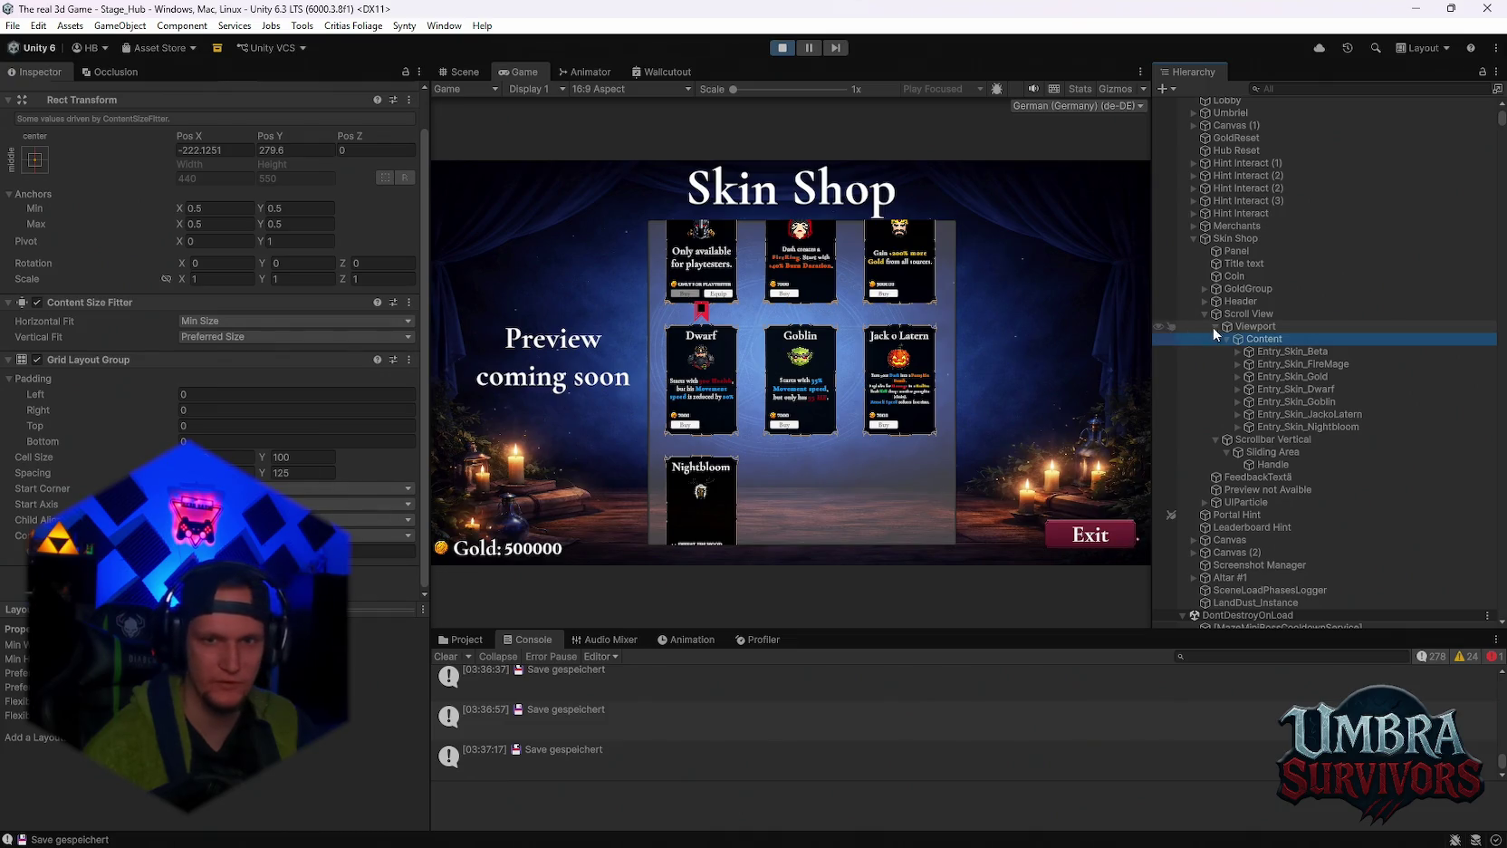
# Select the Scroll View and try Inertia, leaving it turned off.
pyautogui.click(1243, 313)
pyautogui.scroll(-5, 227, 438)
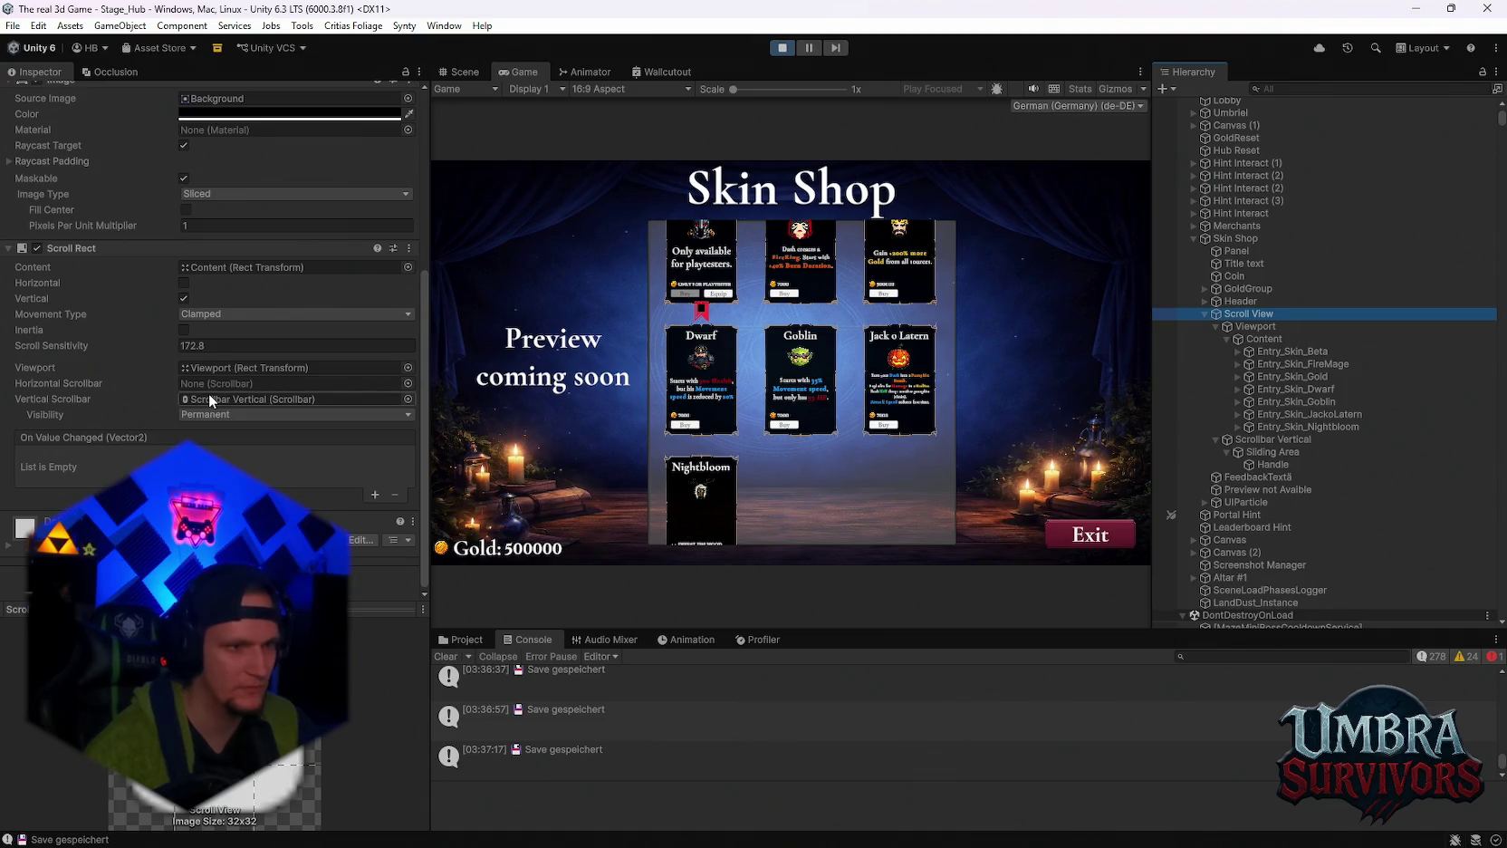
pyautogui.click(188, 328)
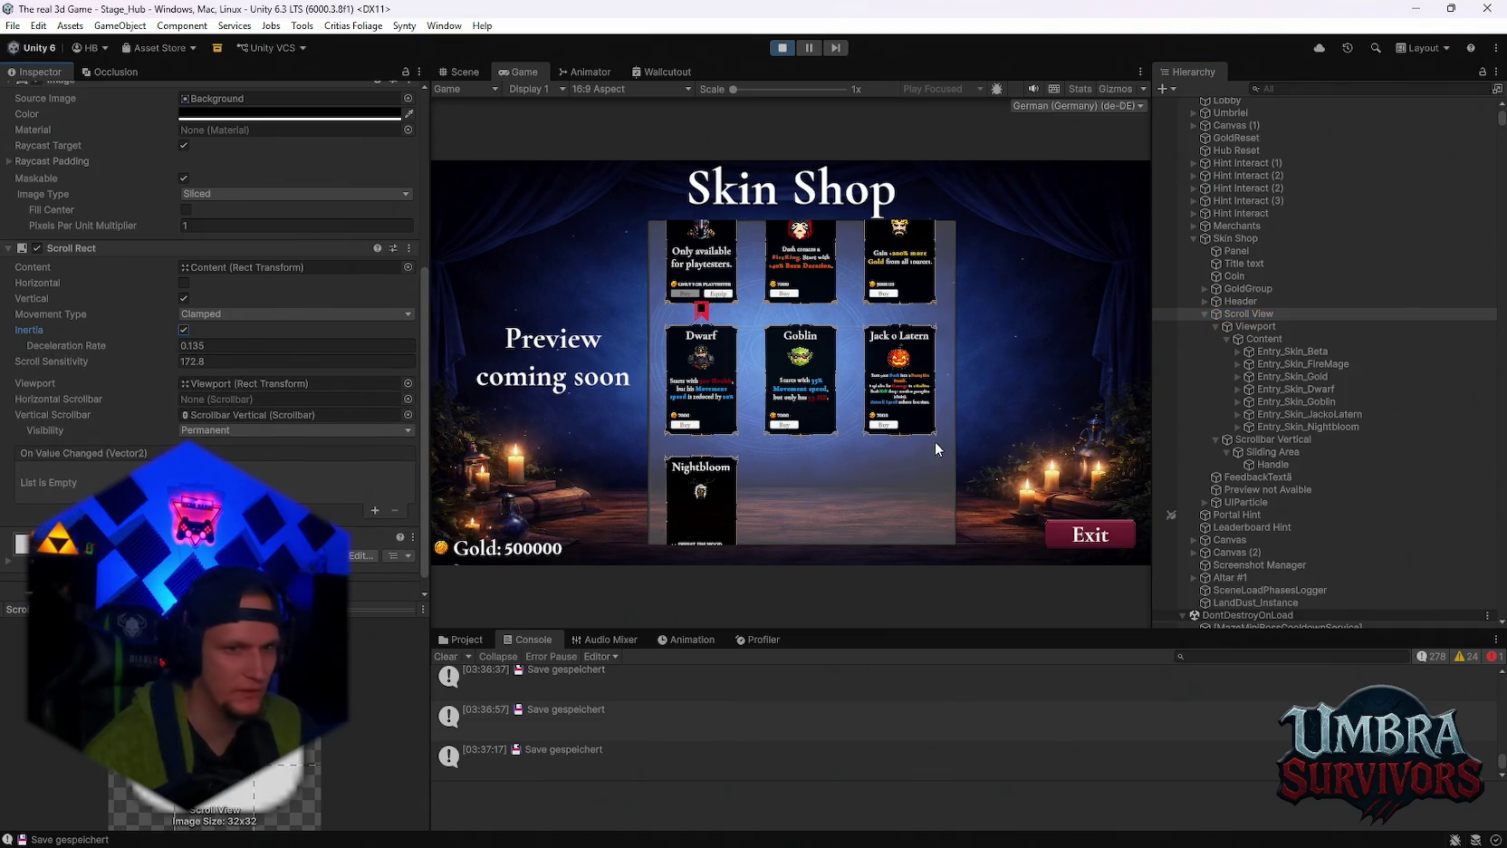
pyautogui.click(704, 391)
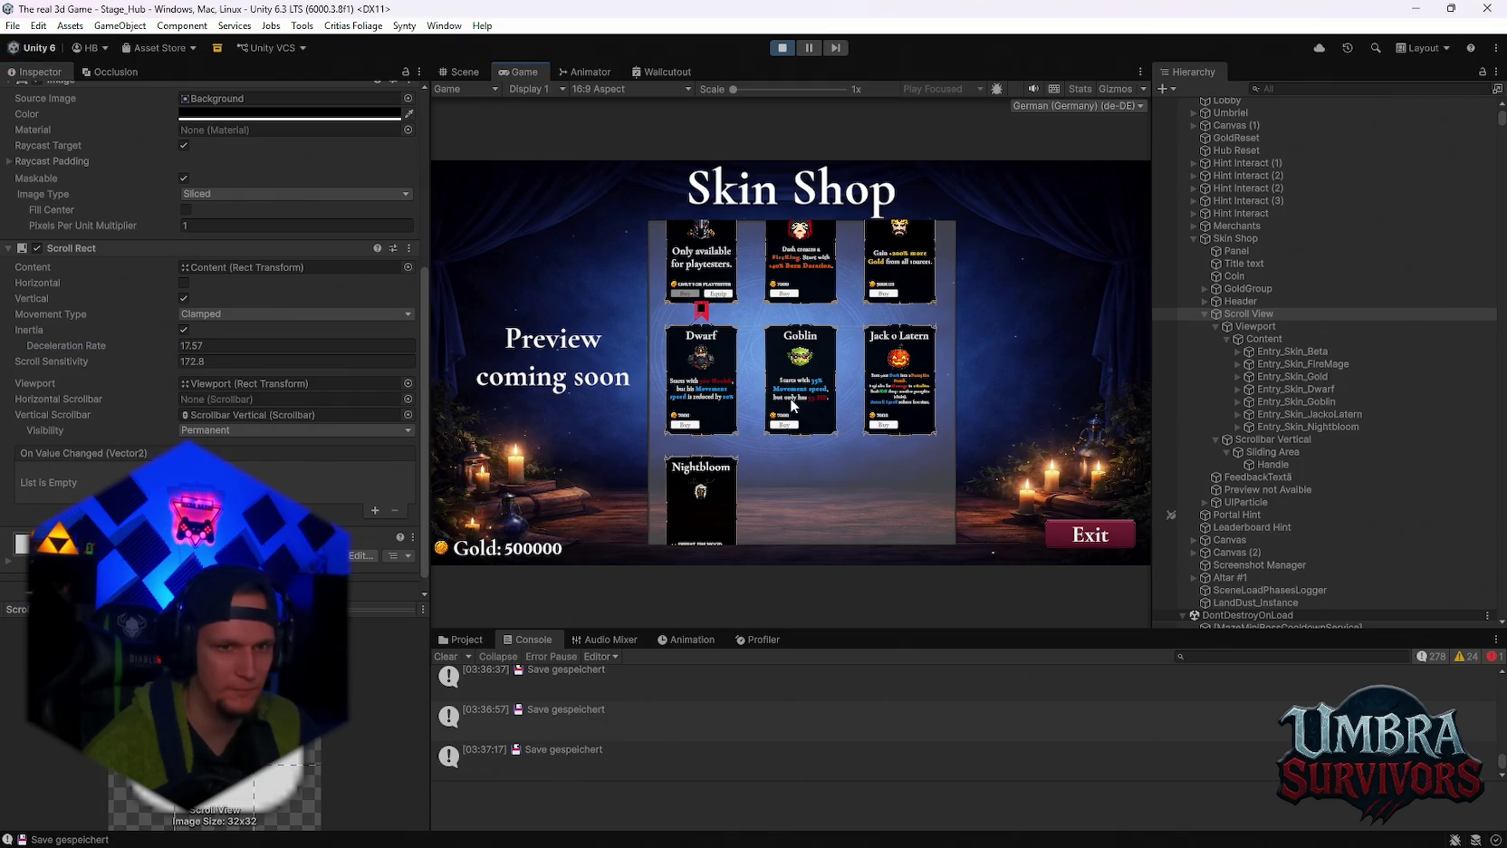
pyautogui.click(184, 330)
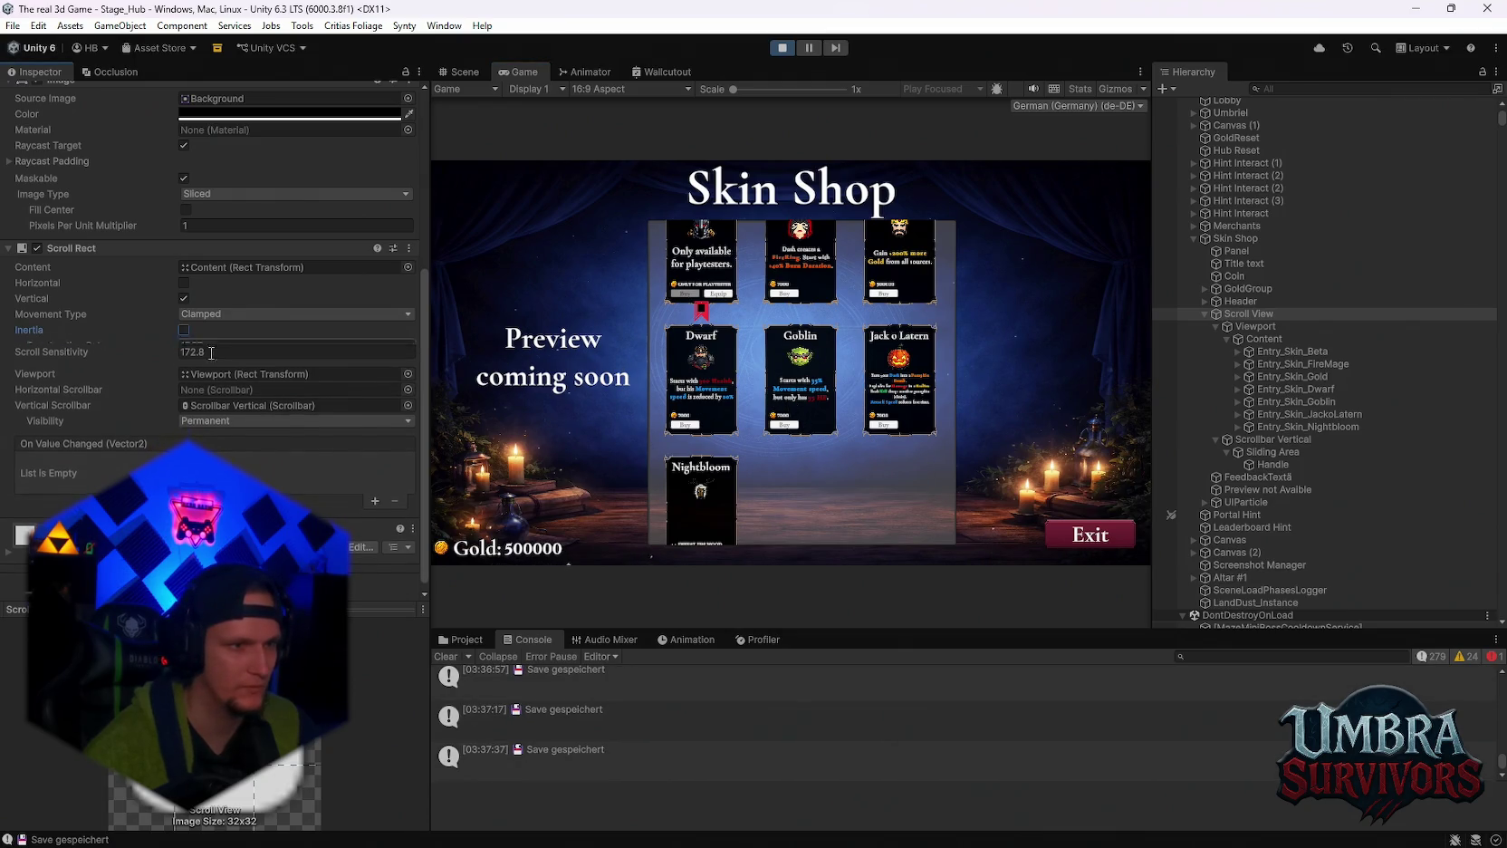
# Enable horizontal scrolling, test the cards in the Game view, and switch to Unrestricted movement.
pyautogui.click(184, 283)
pyautogui.click(789, 444)
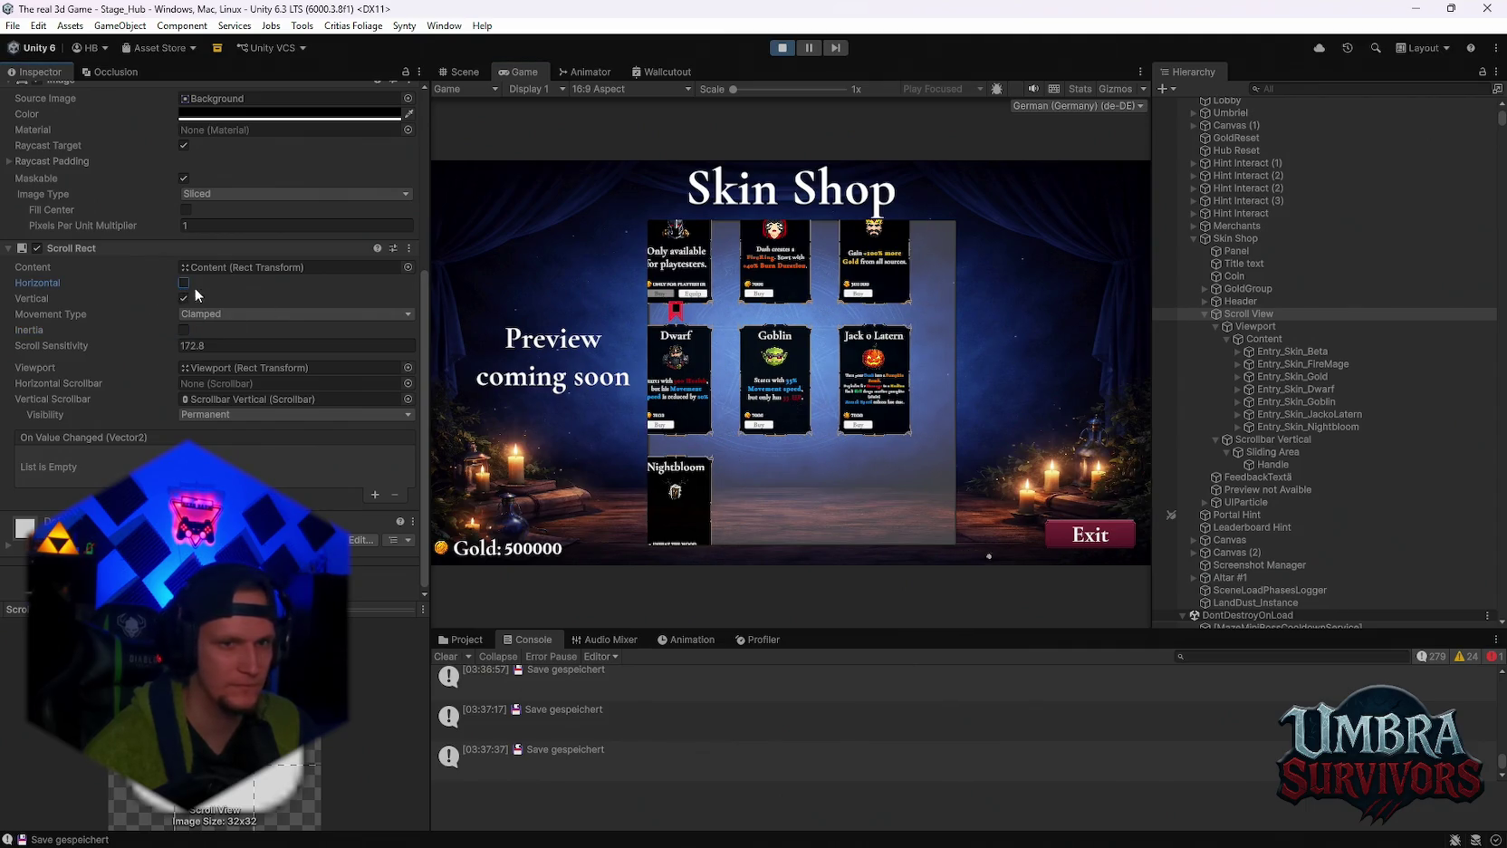
pyautogui.click(760, 375)
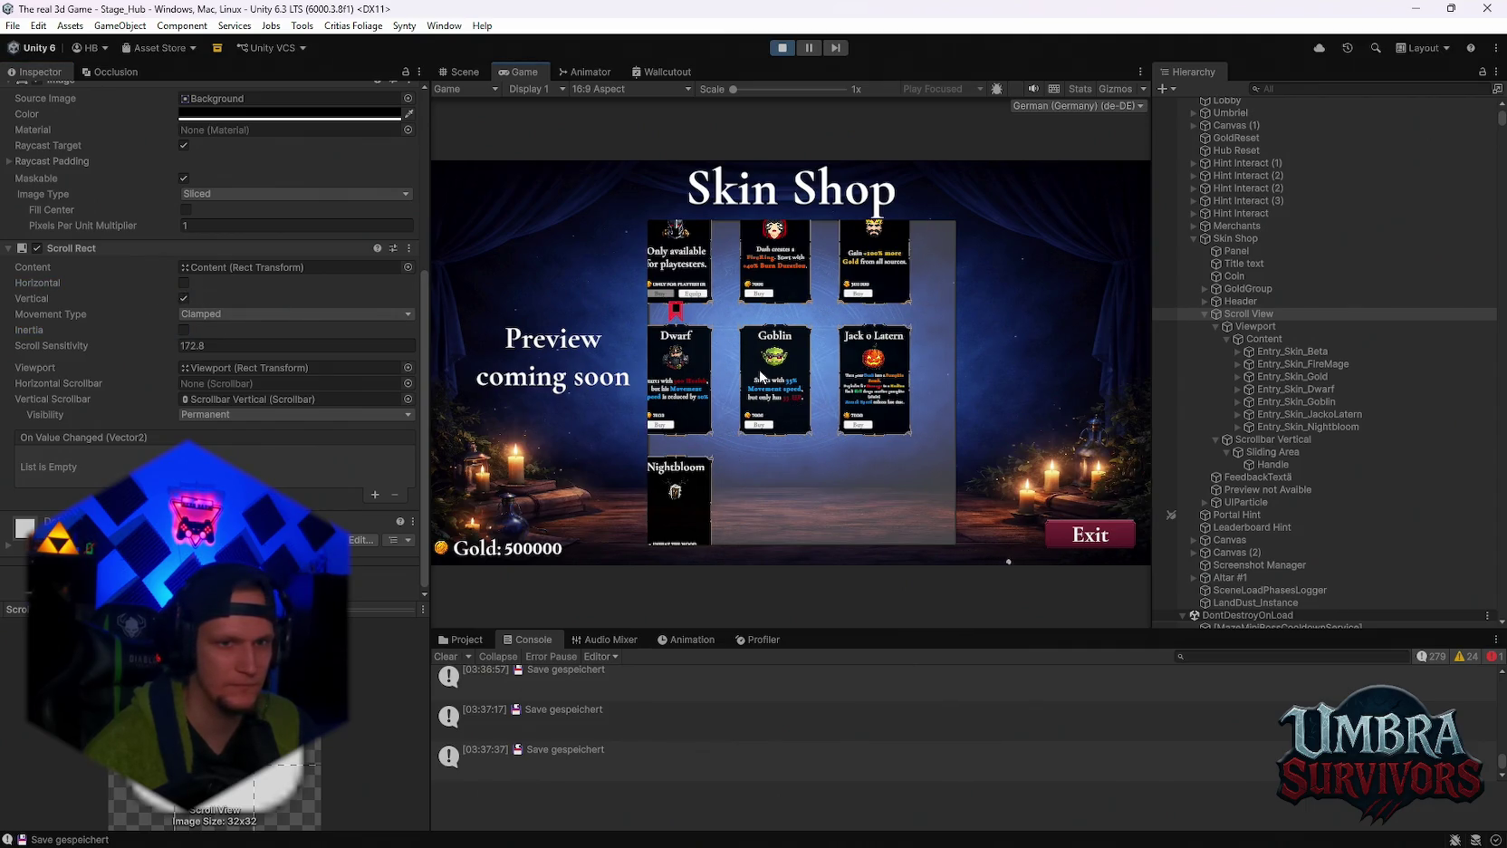
pyautogui.click(192, 313)
pyautogui.click(210, 327)
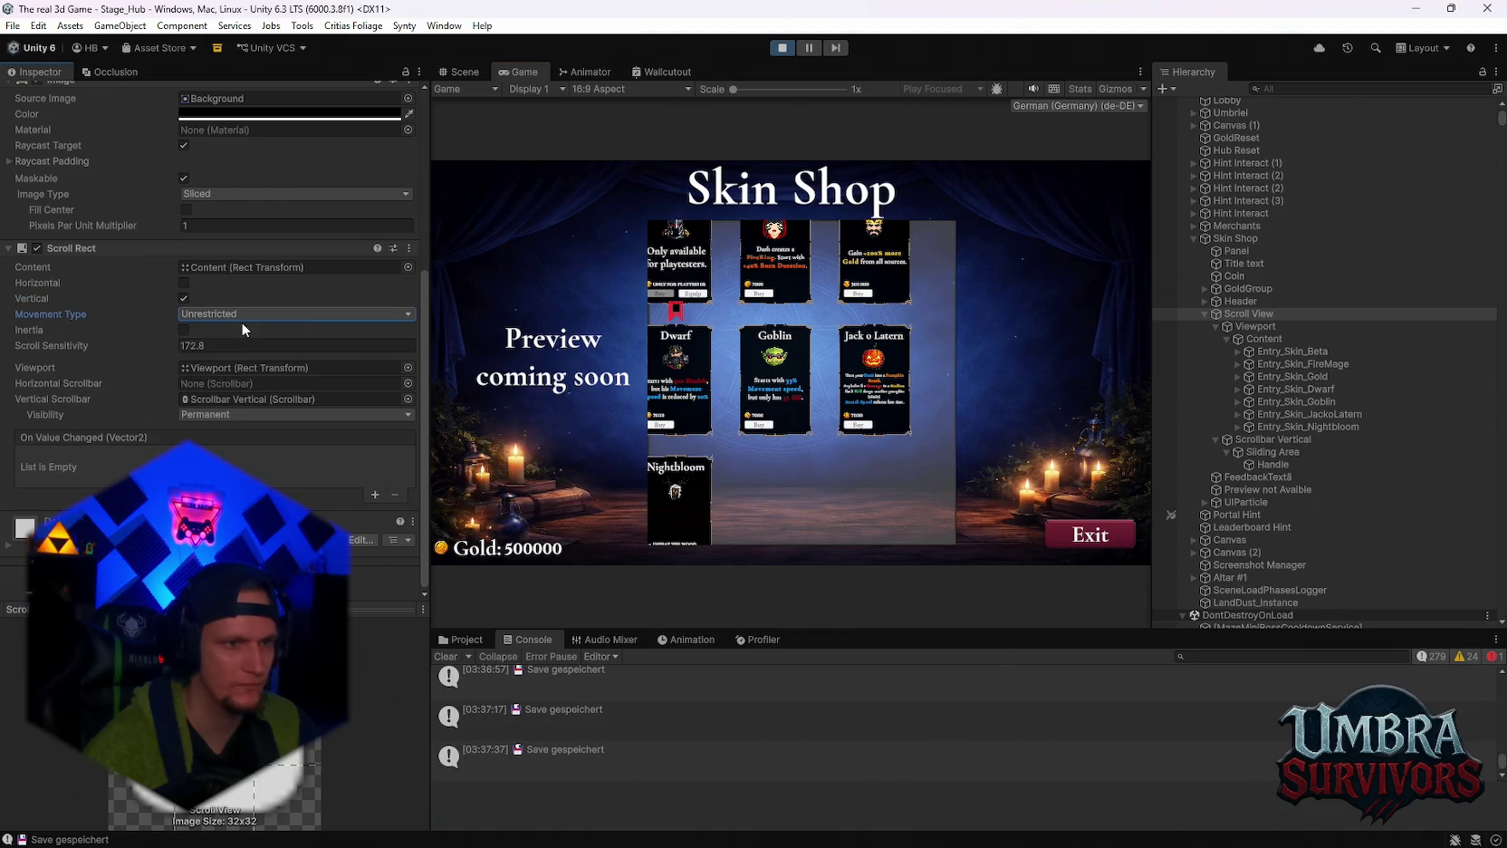
pyautogui.scroll(-1, 786, 371)
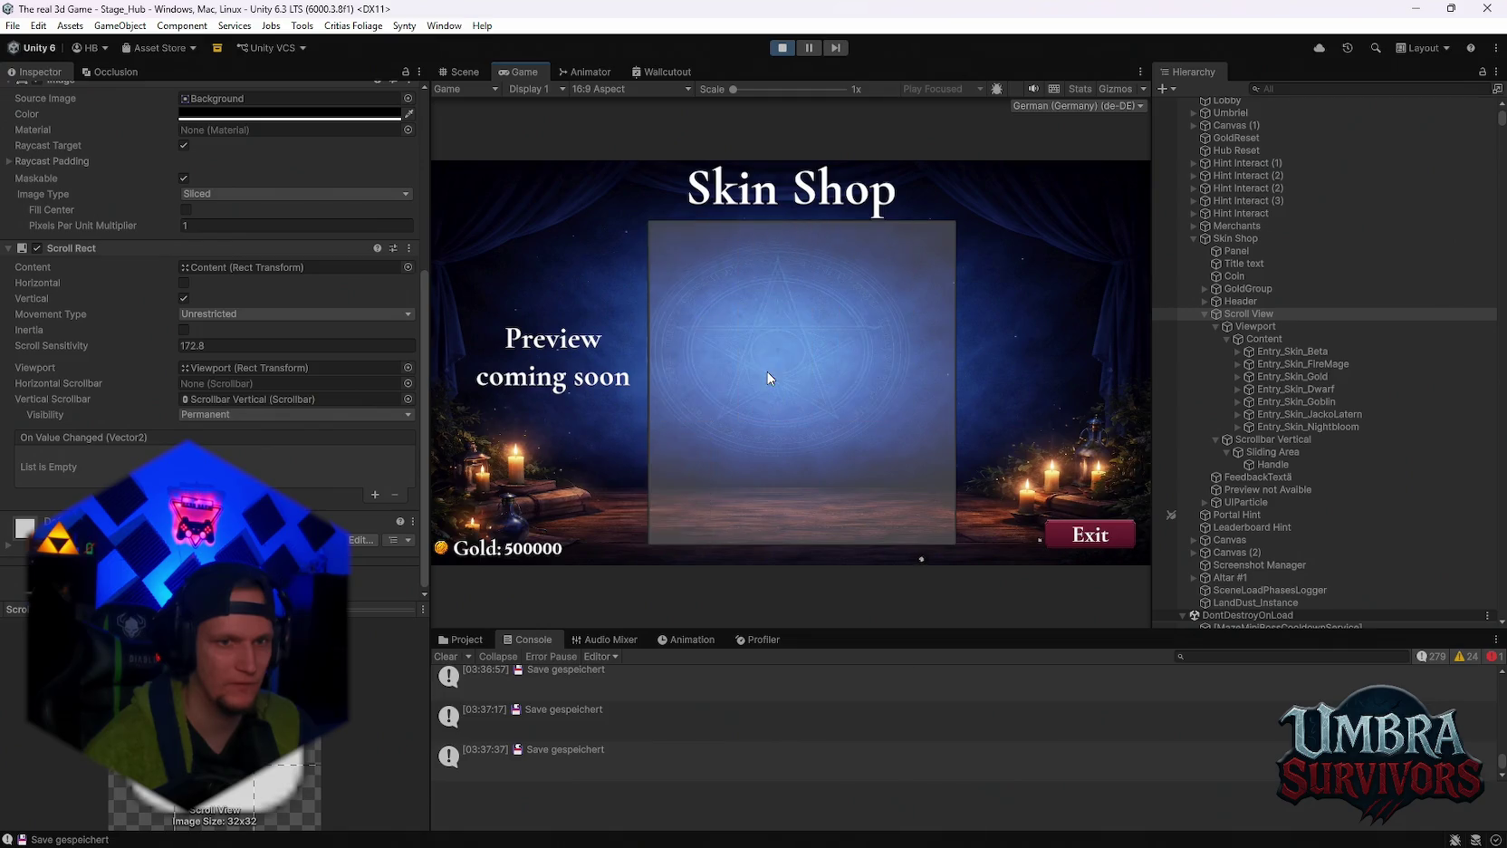
pyautogui.scroll(2, 197, 300)
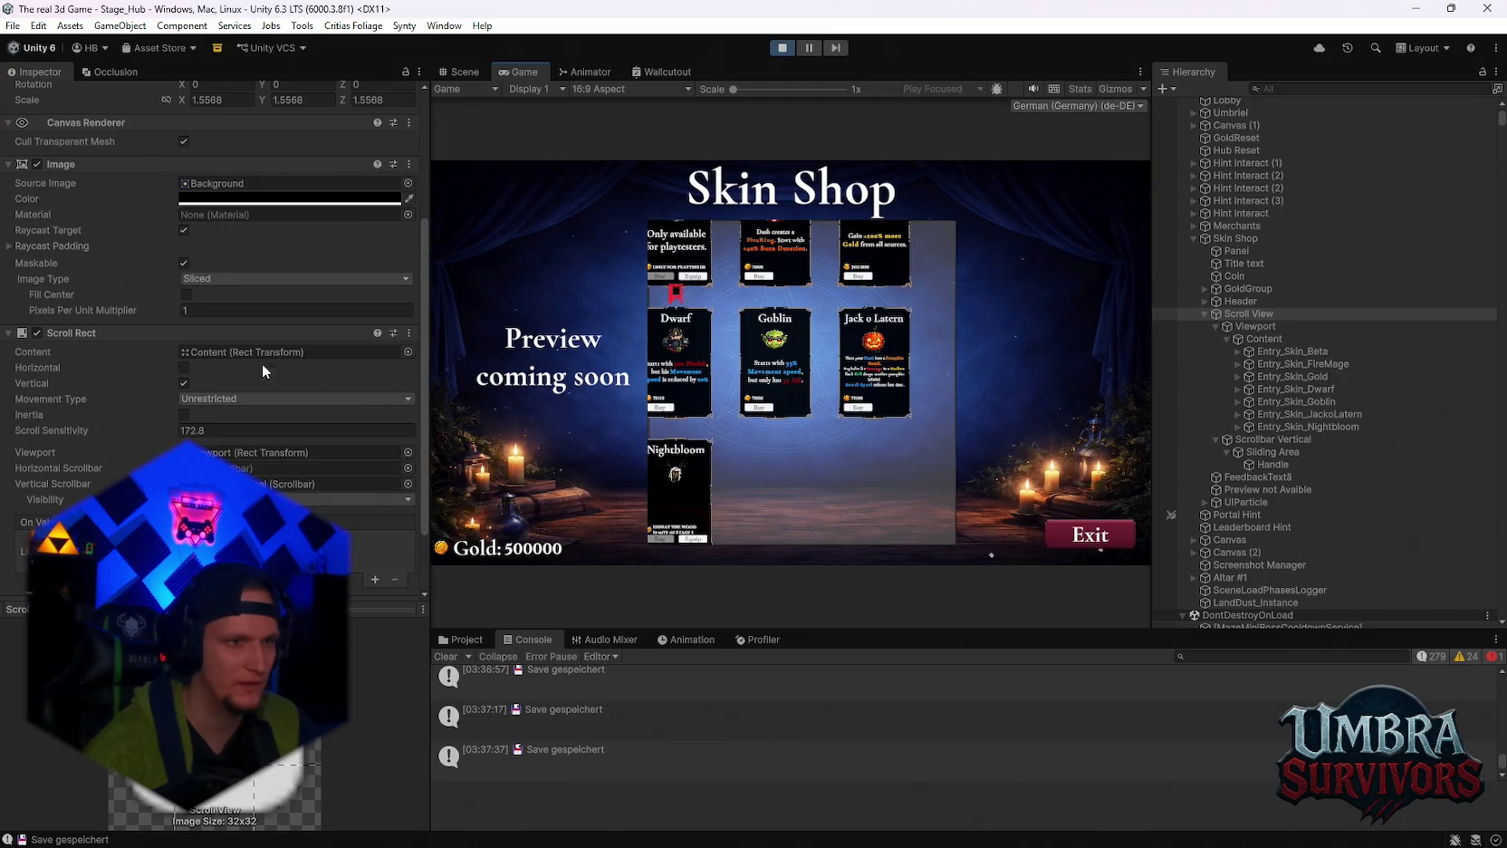
# Turn horizontal scrolling off, set Movement Type back to Clamped, and locate the Vertical Scrollbar.
pyautogui.click(184, 368)
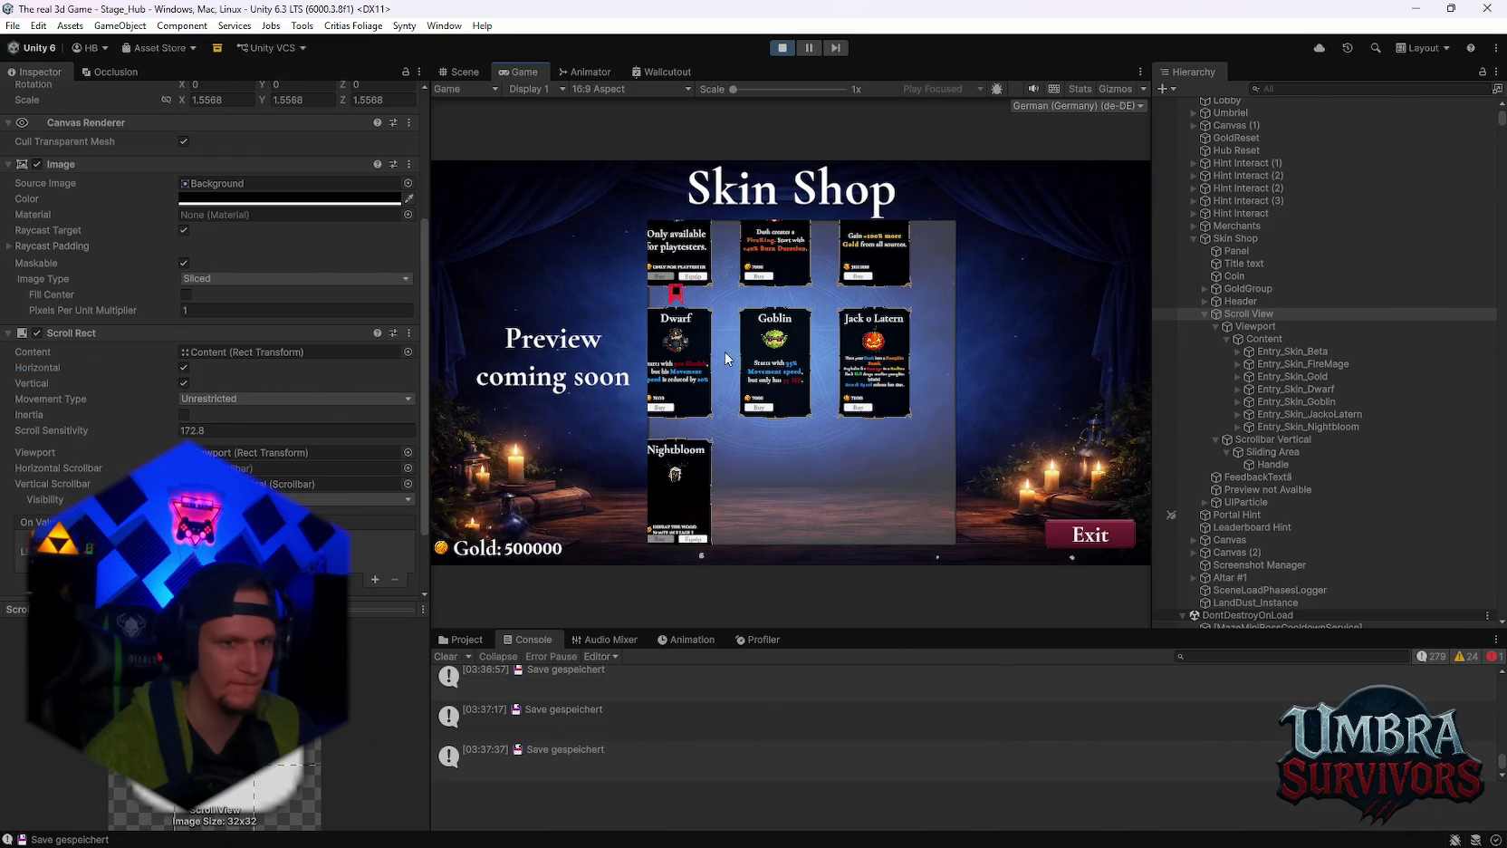
pyautogui.moveTo(766, 361); pyautogui.dragTo(782, 371)
pyautogui.click(183, 368)
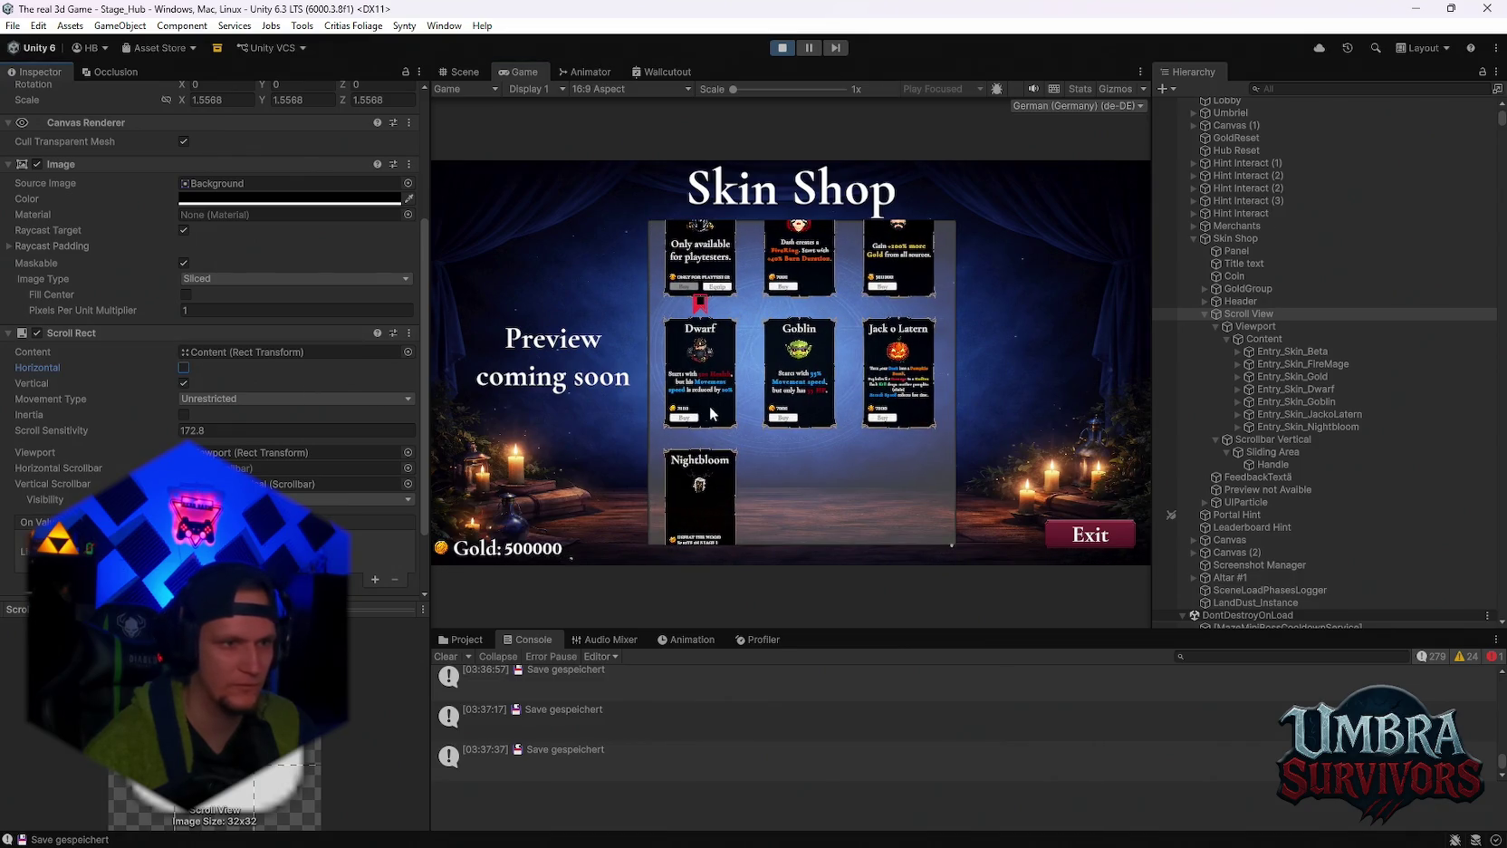
pyautogui.click(250, 402)
pyautogui.click(258, 450)
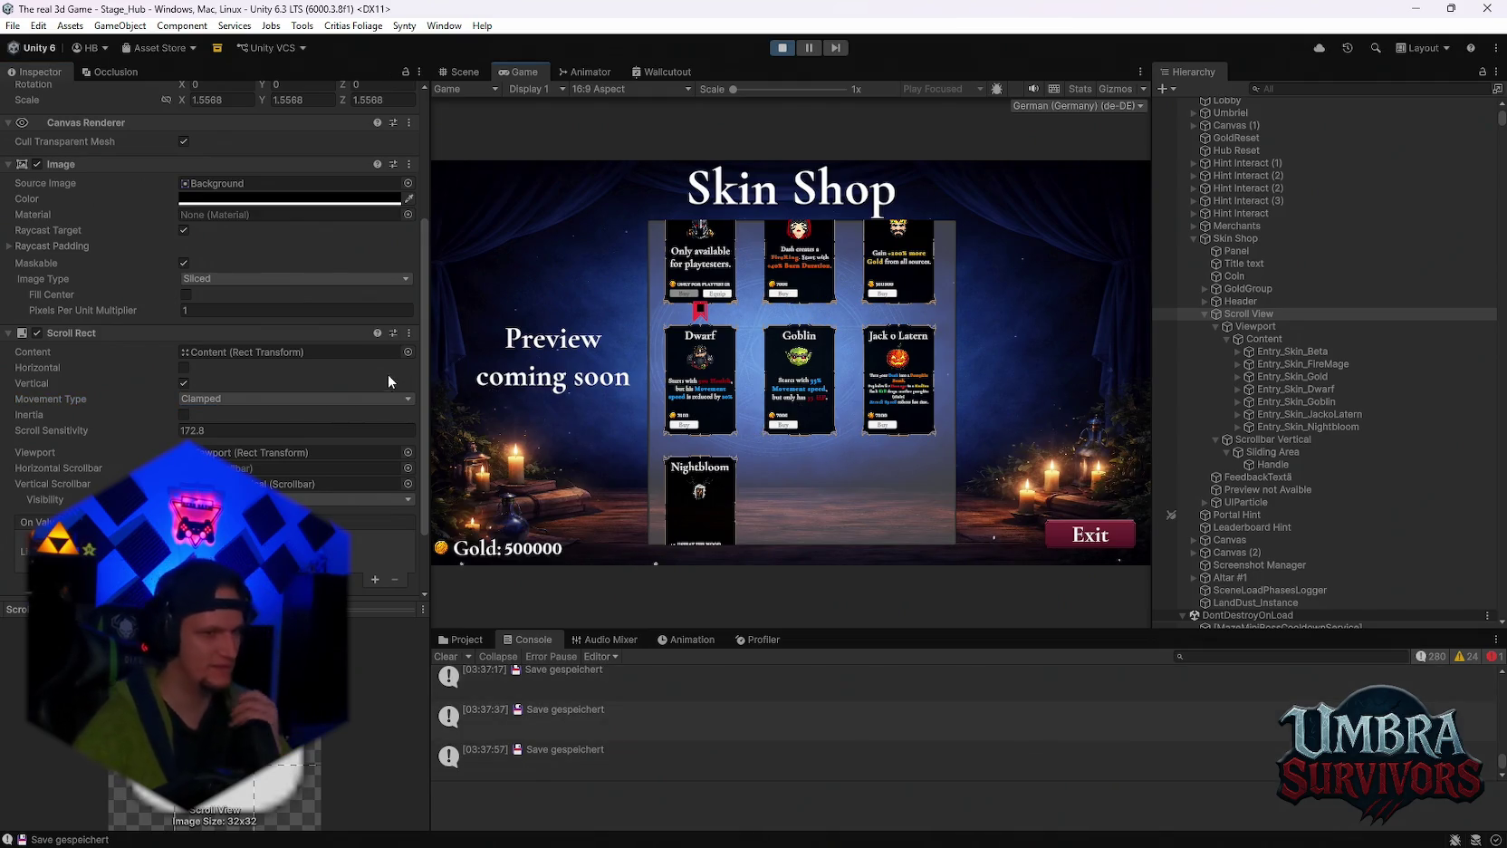
pyautogui.click(283, 486)
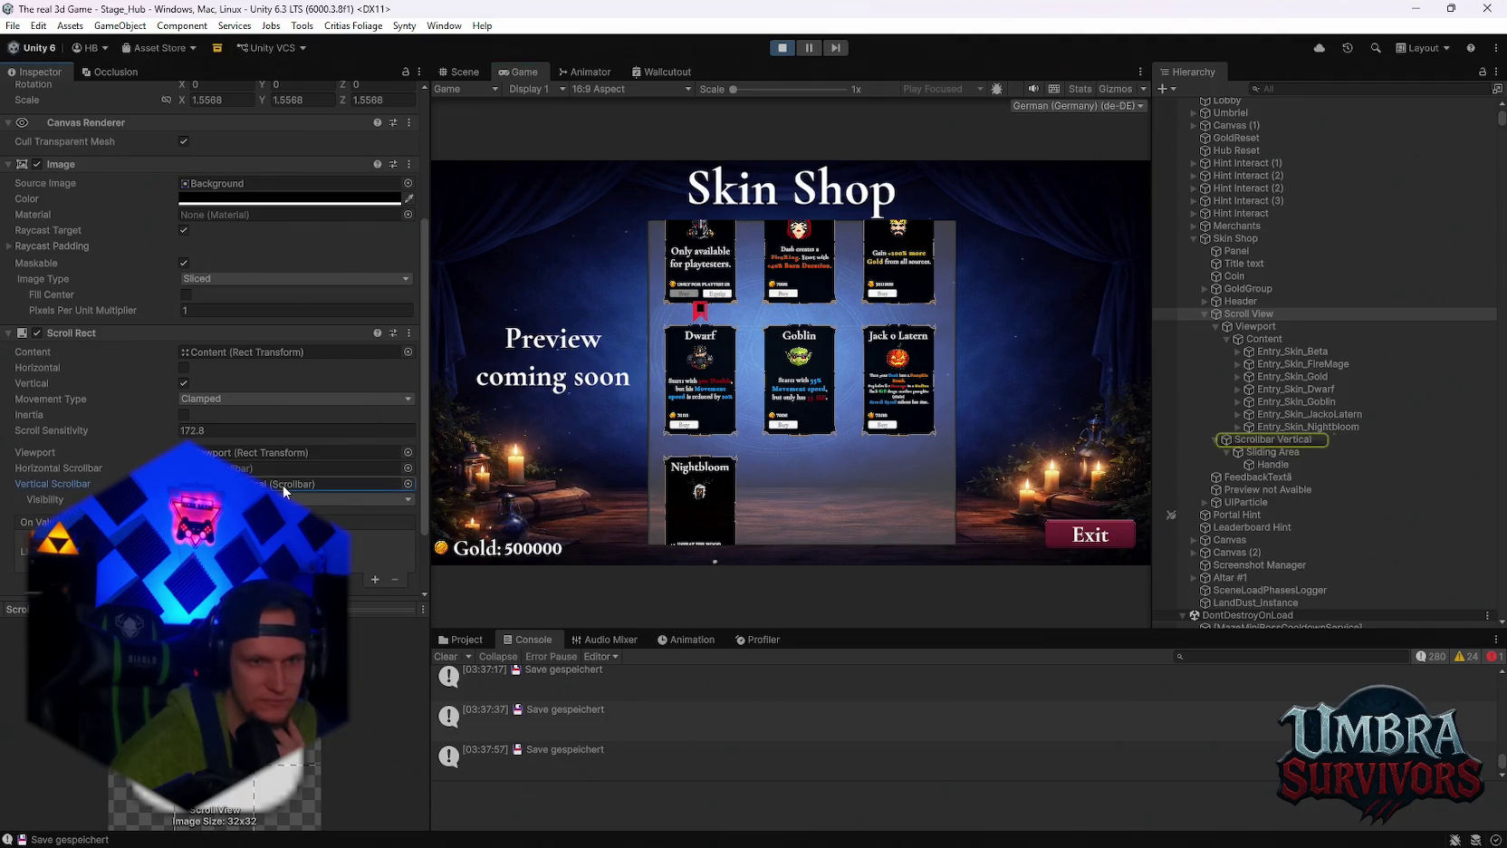
# Select Scrollbar Vertical, try 2 and 8 steps, and set its Value to 0.
pyautogui.click(1280, 441)
pyautogui.scroll(-3, 299, 425)
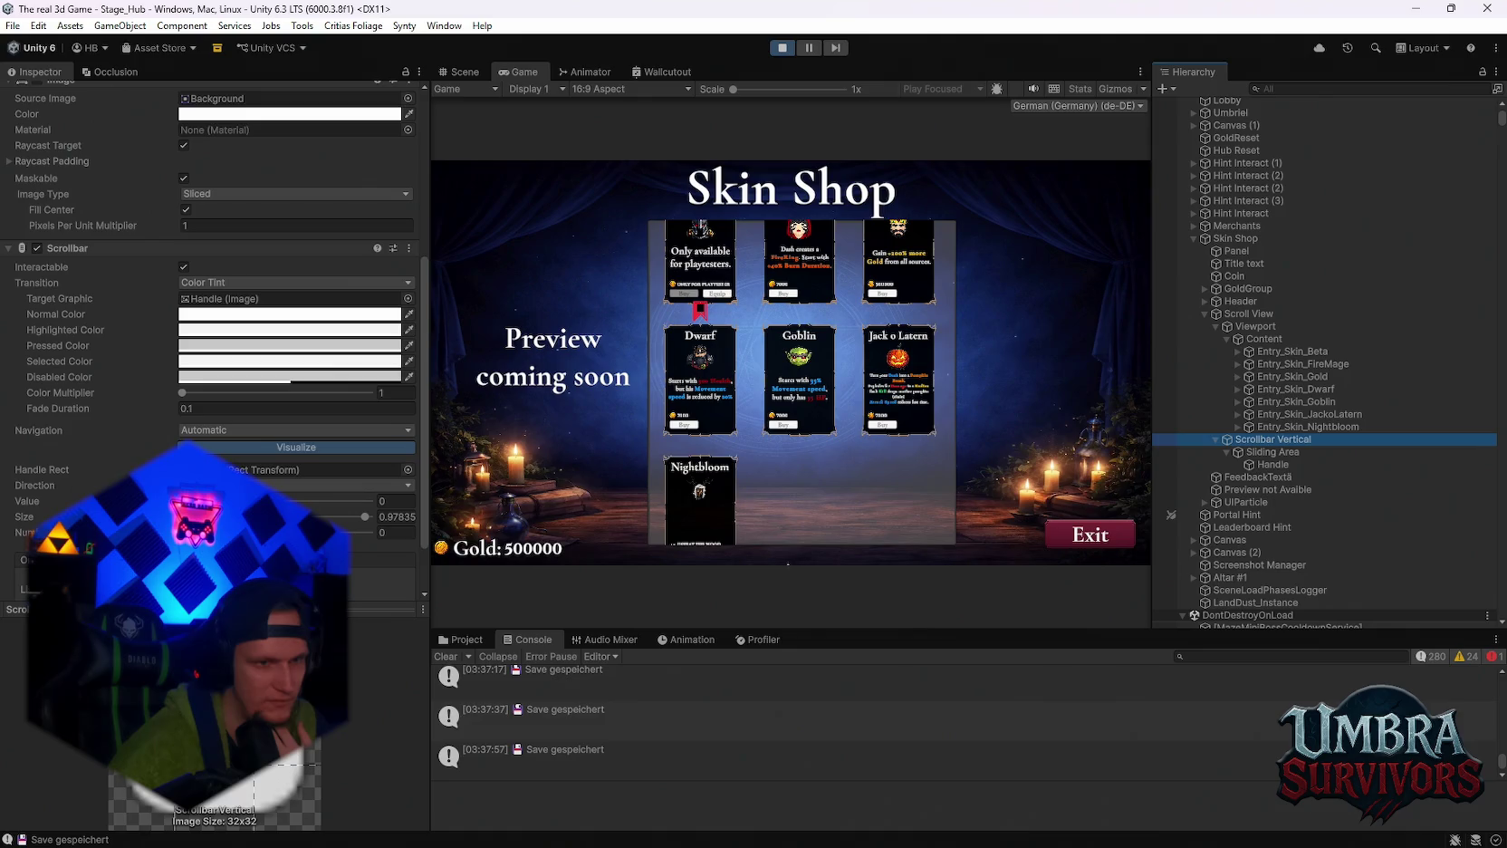
pyautogui.click(396, 531)
pyautogui.write('2')
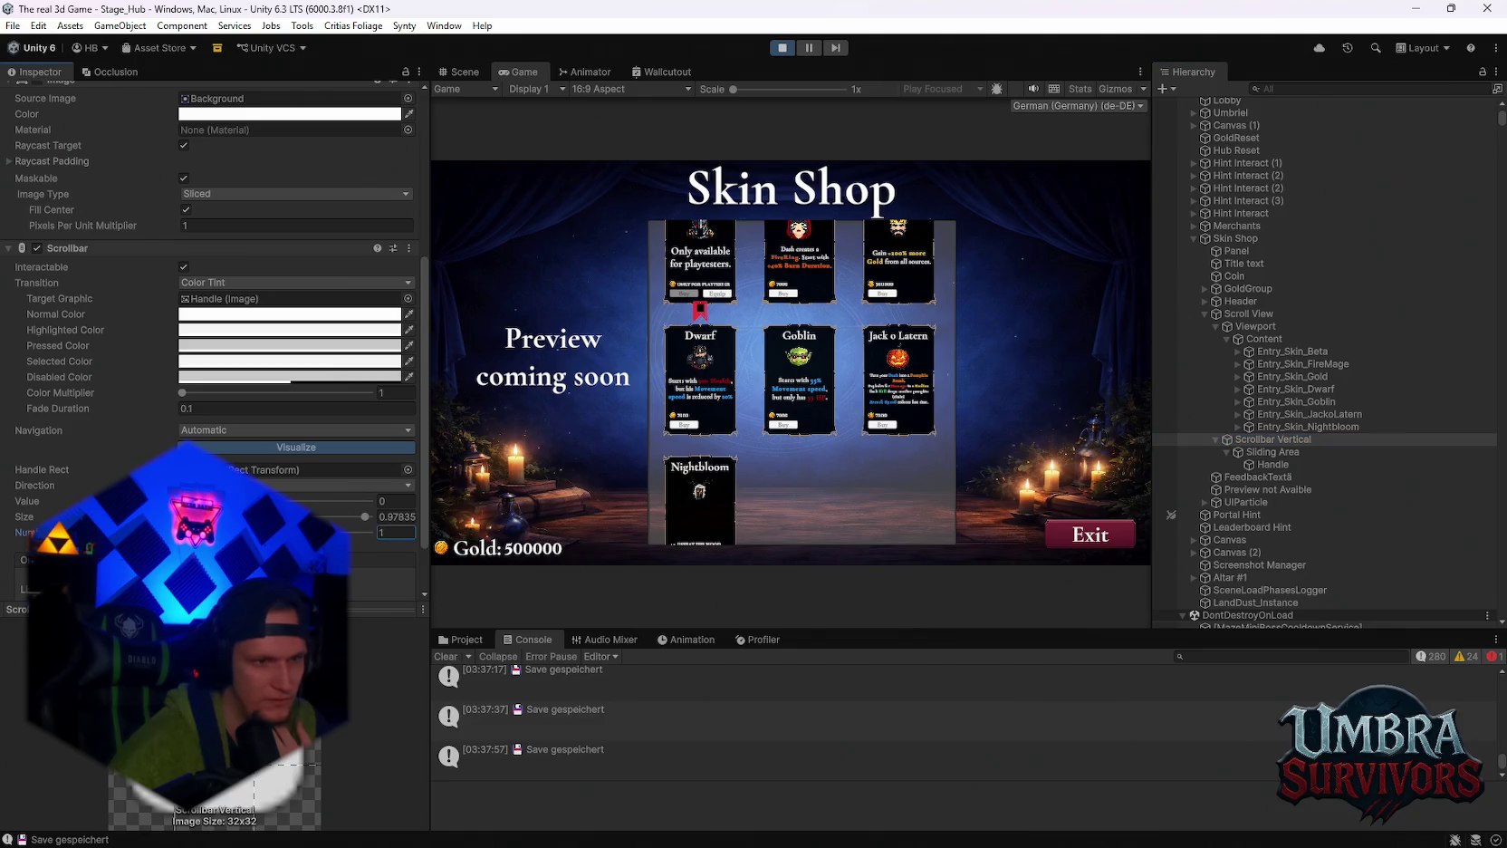
pyautogui.write('1')
pyautogui.click(781, 426)
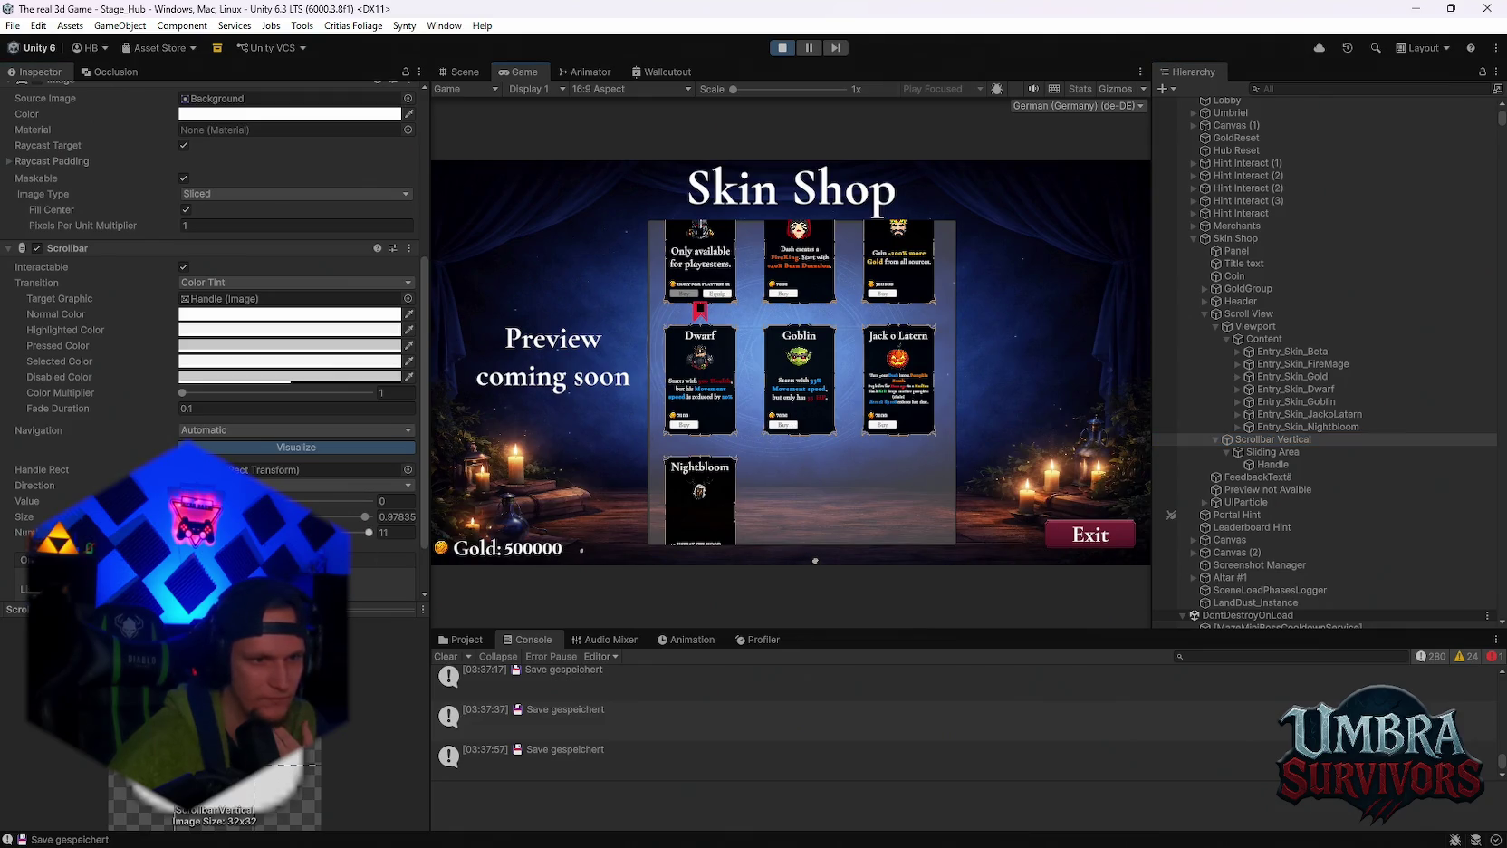
pyautogui.click(396, 531)
pyautogui.write('8')
pyautogui.click(396, 501)
pyautogui.write('0.239')
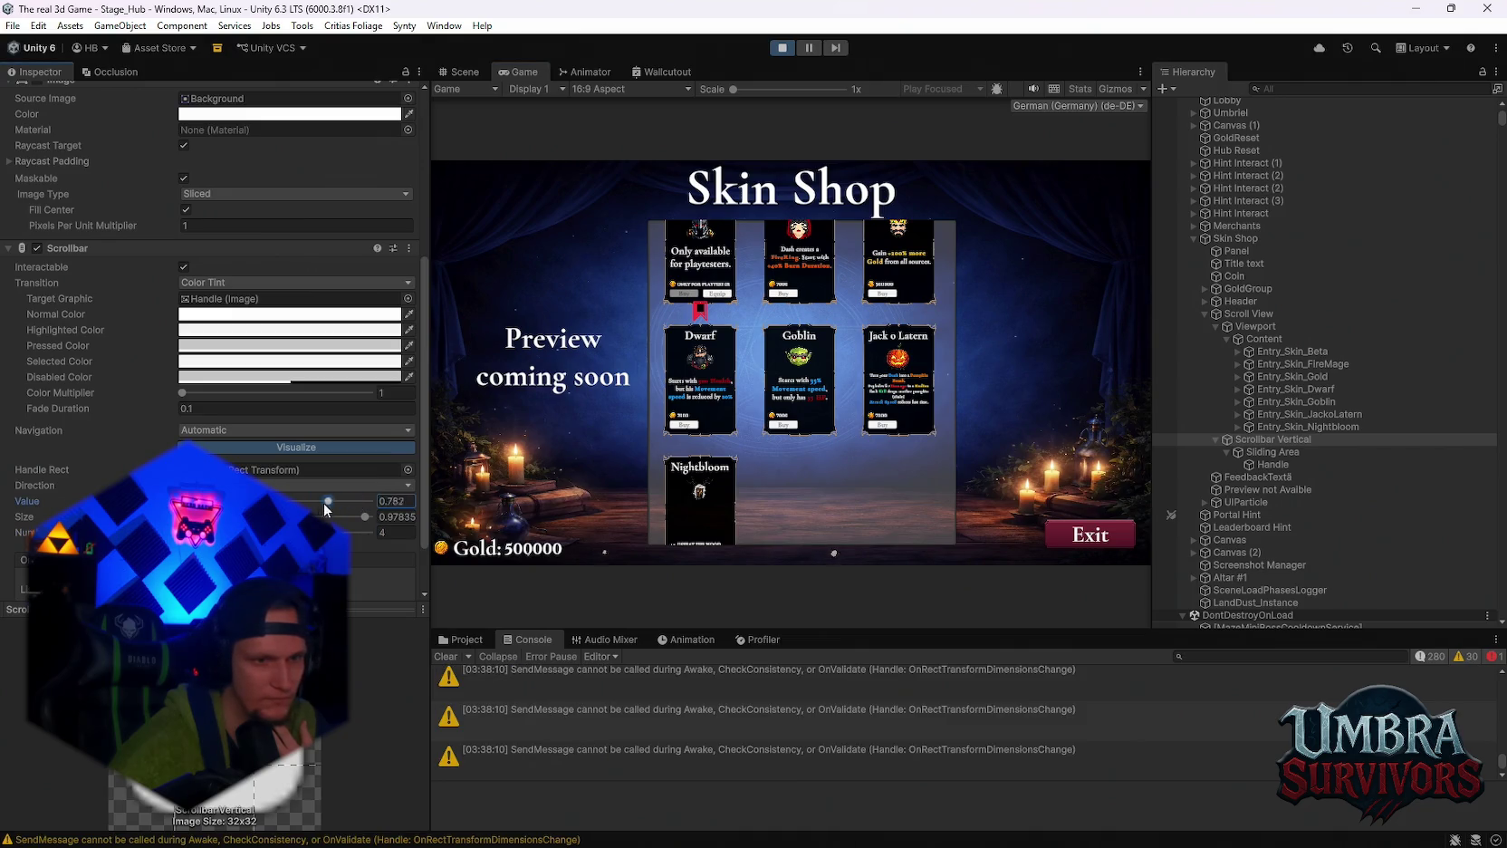
pyautogui.press('BackSpace')
pyautogui.press('BackSpace')
pyautogui.press('BackSpace')
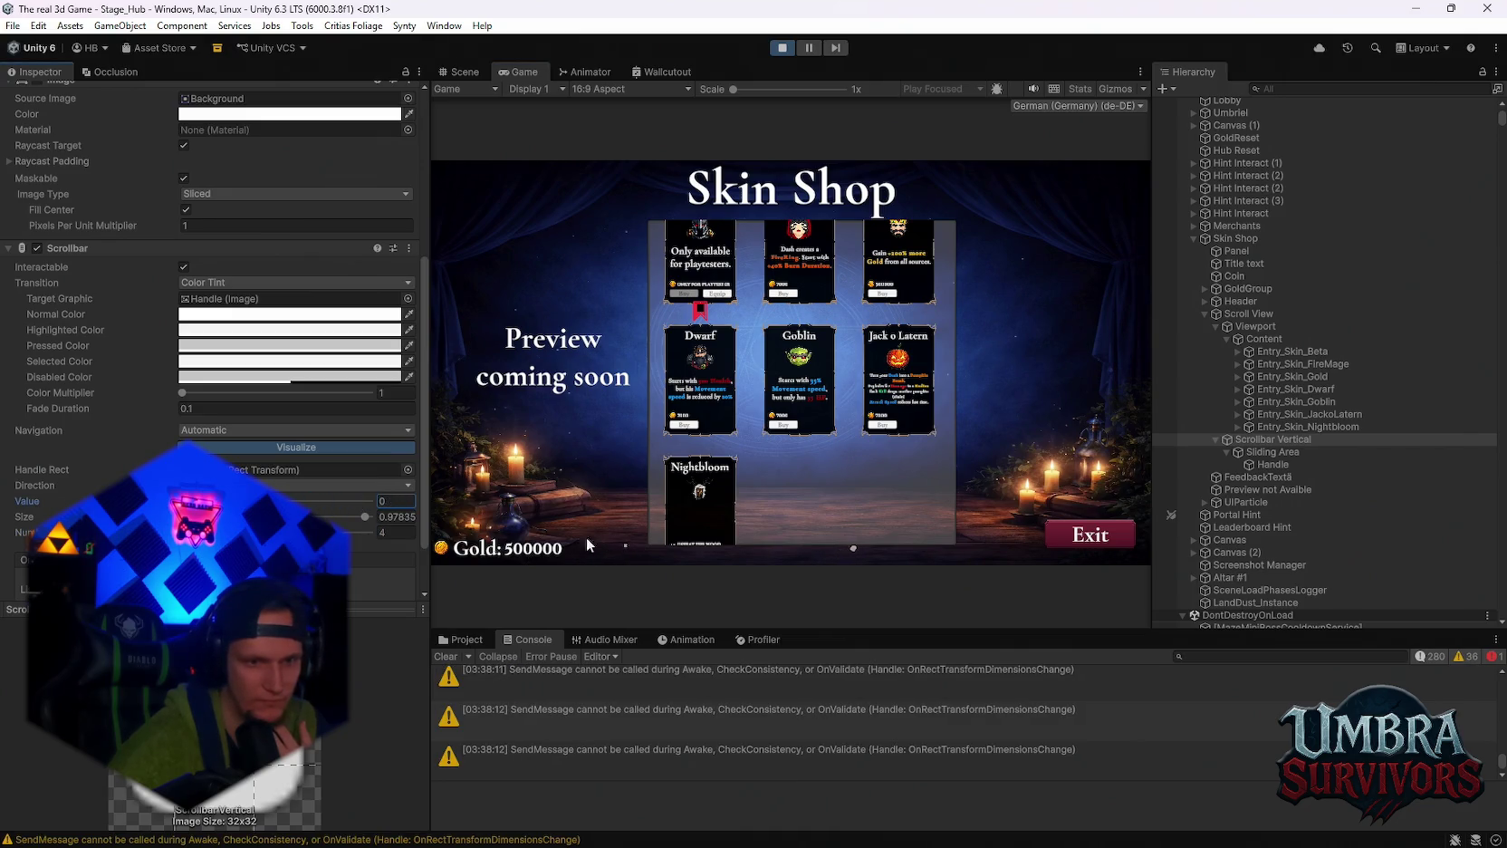
pyautogui.click(588, 544)
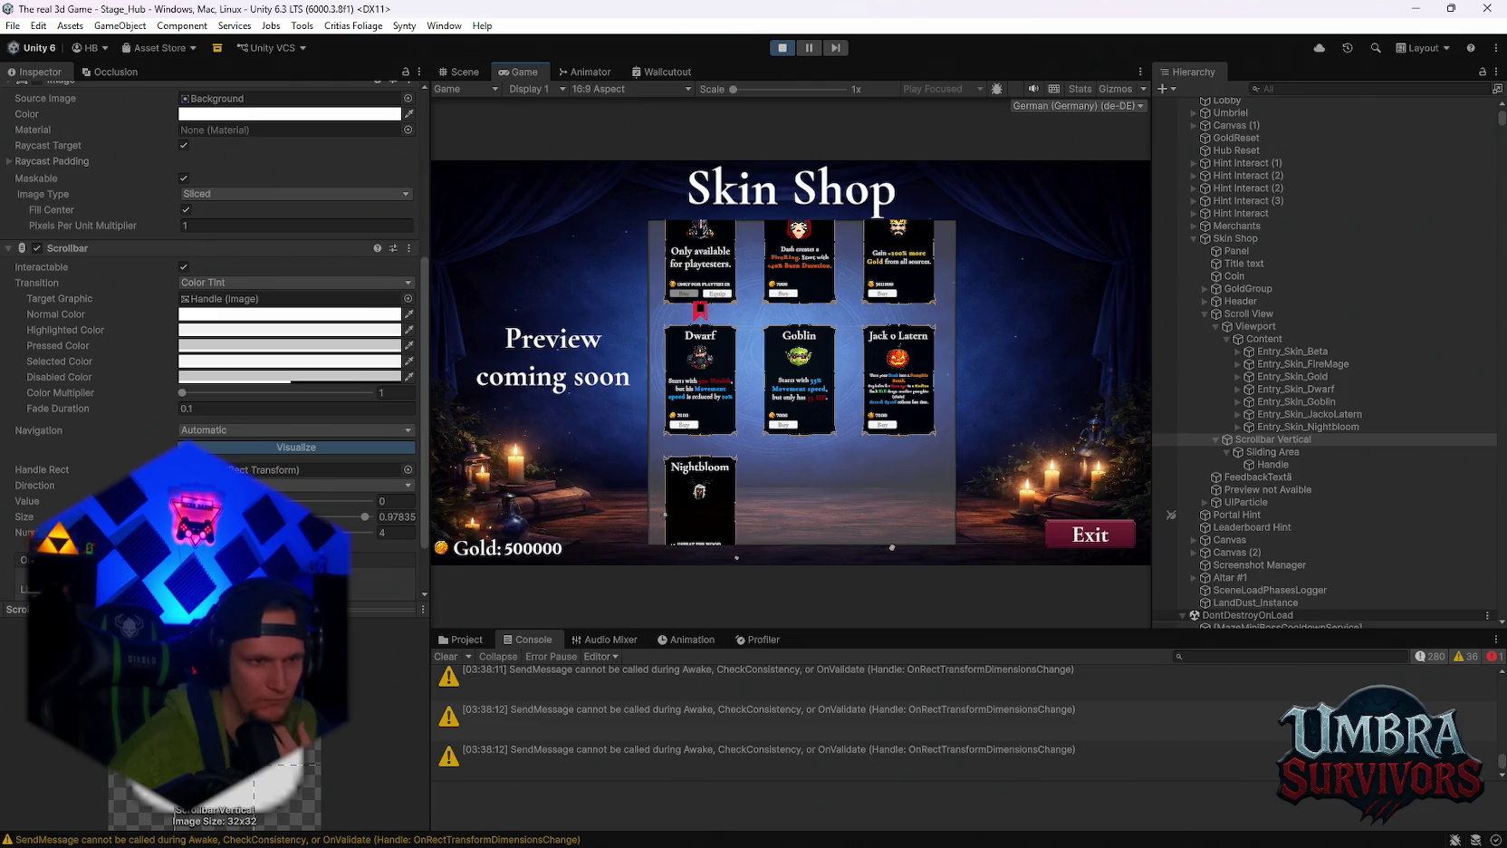
# Enable the scrollbar's background Image and experiment with 5 steps and the handle Size.
pyautogui.click(317, 469)
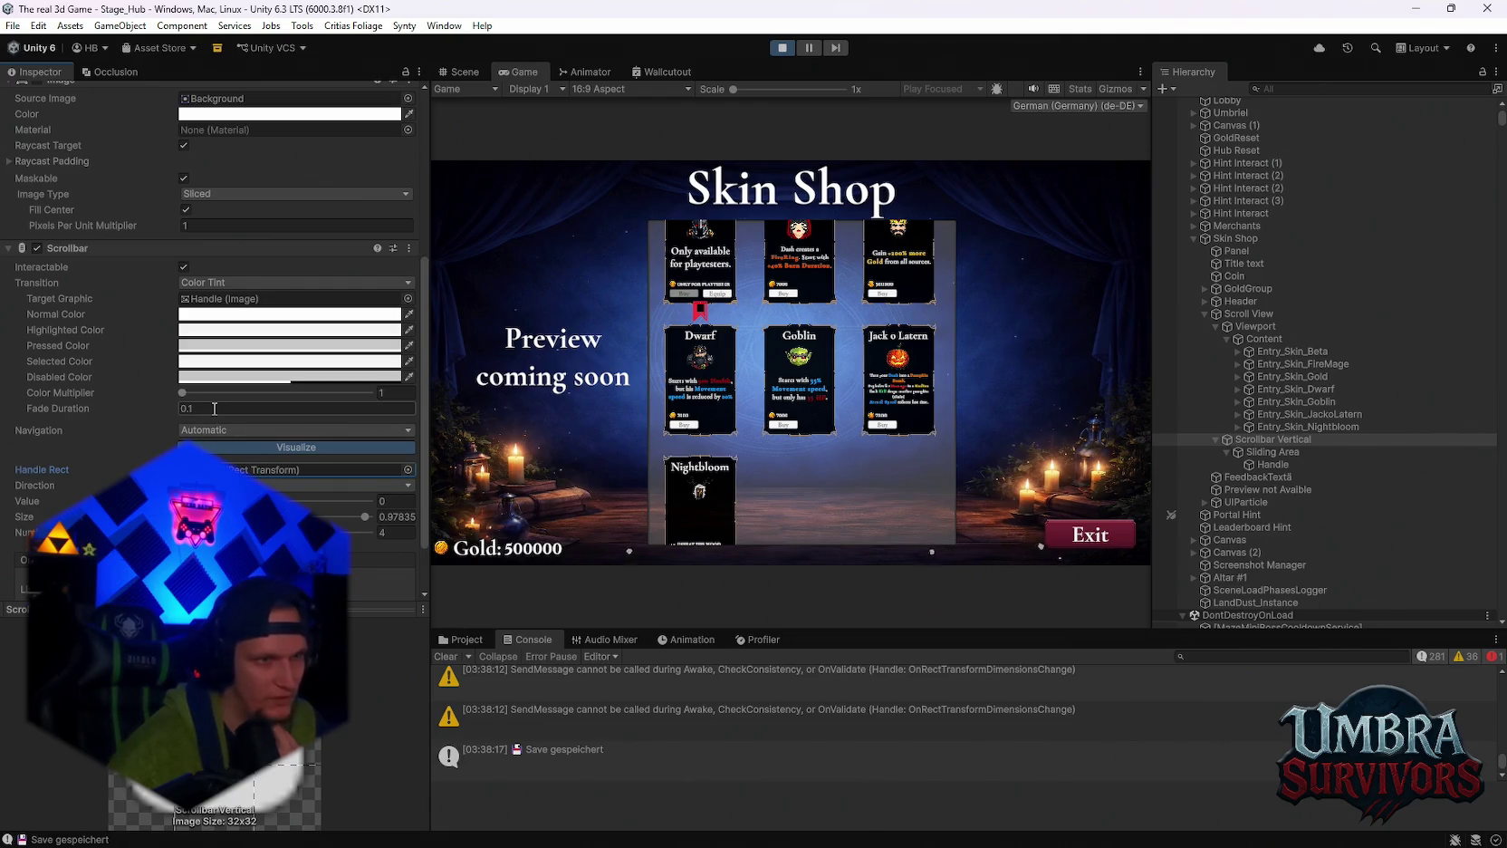
pyautogui.scroll(3, 246, 374)
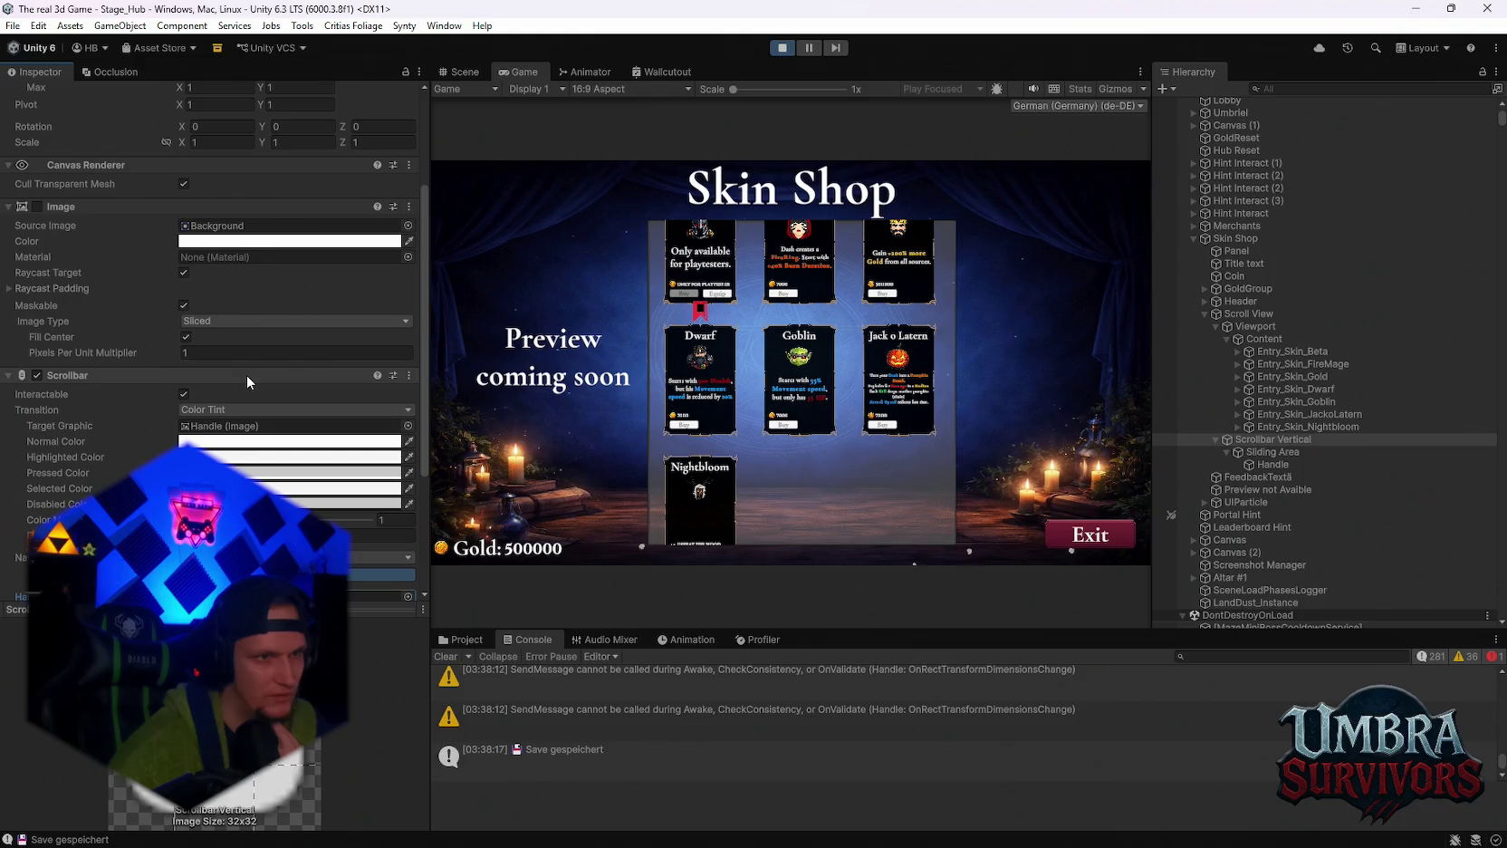
pyautogui.click(37, 207)
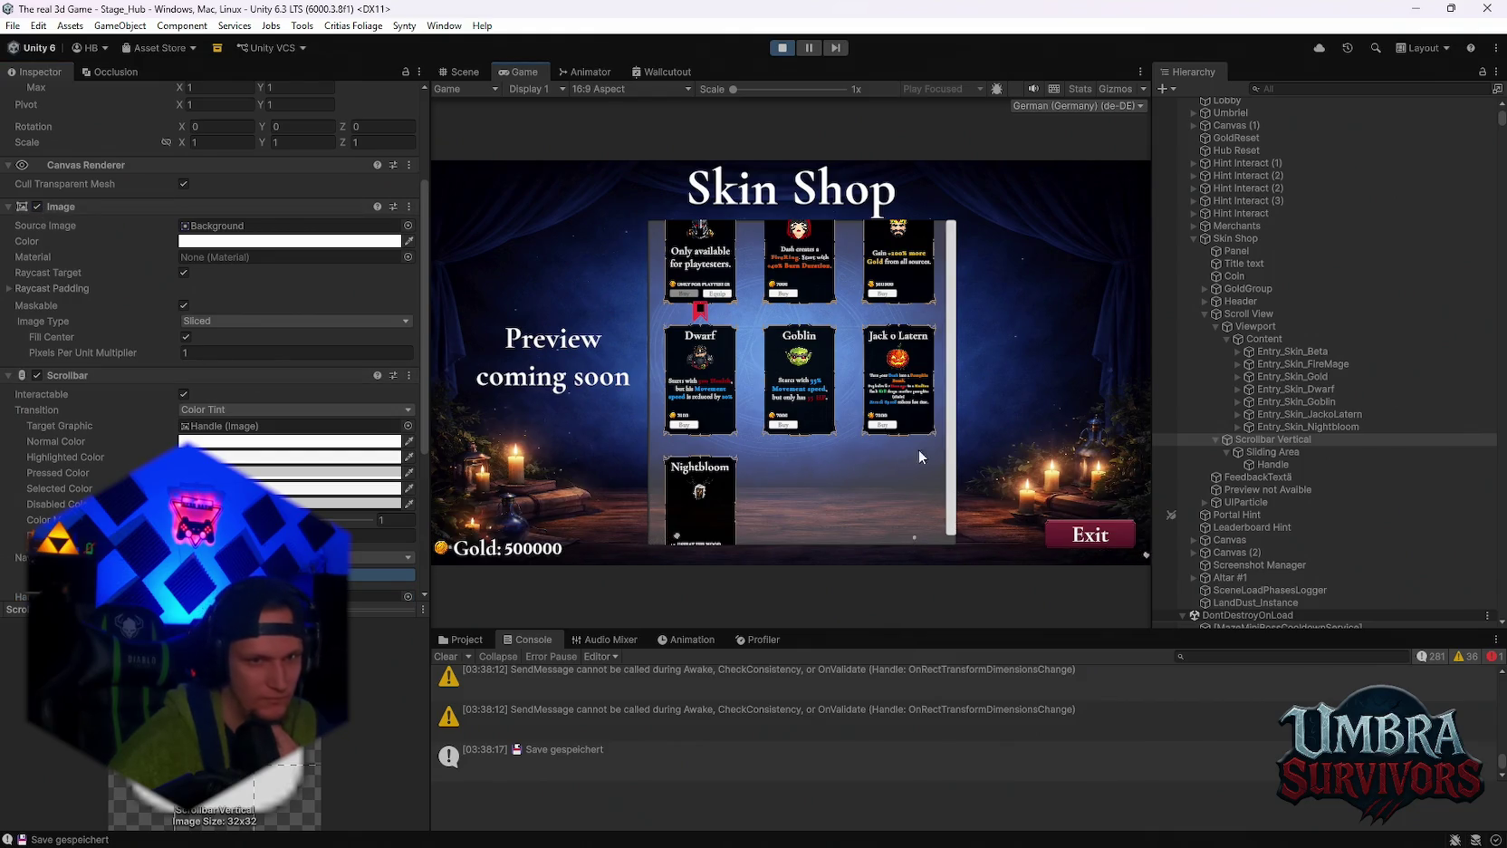
pyautogui.scroll(-3, 234, 439)
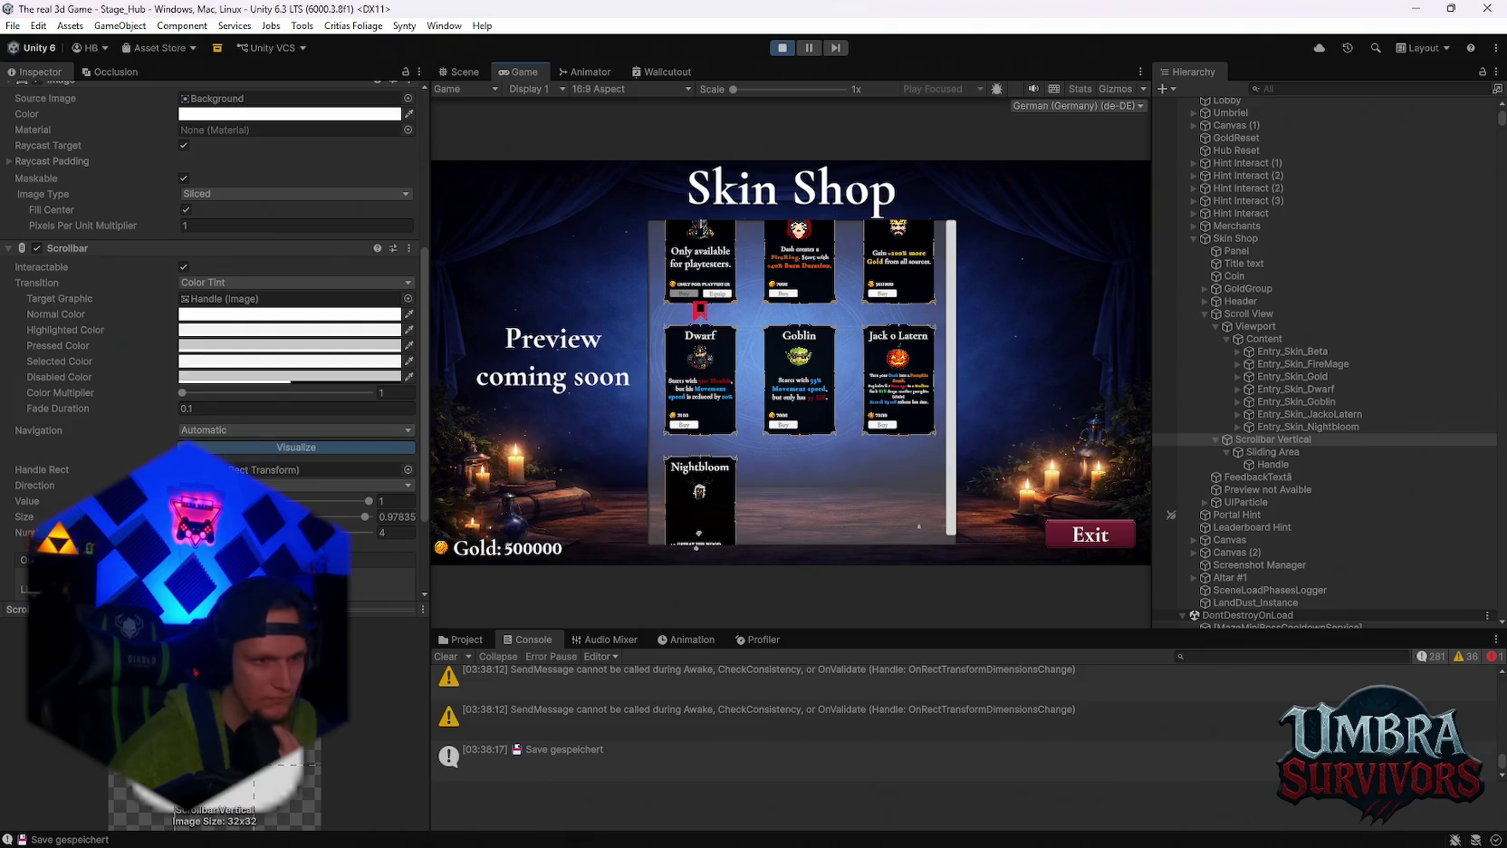
pyautogui.click(396, 532)
pyautogui.write('5')
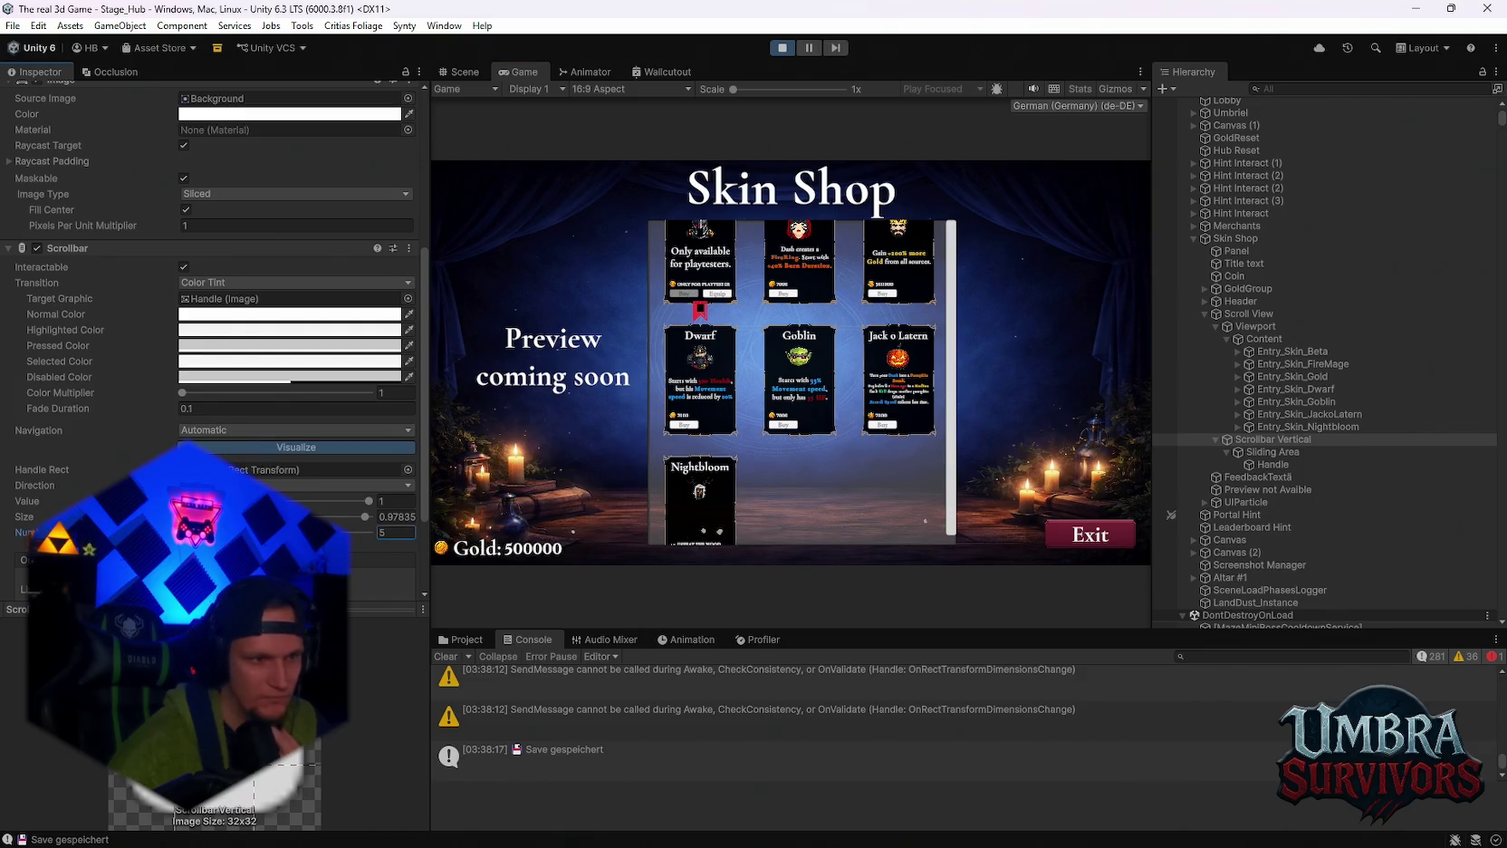
pyautogui.click(395, 517)
pyautogui.write('0.529')
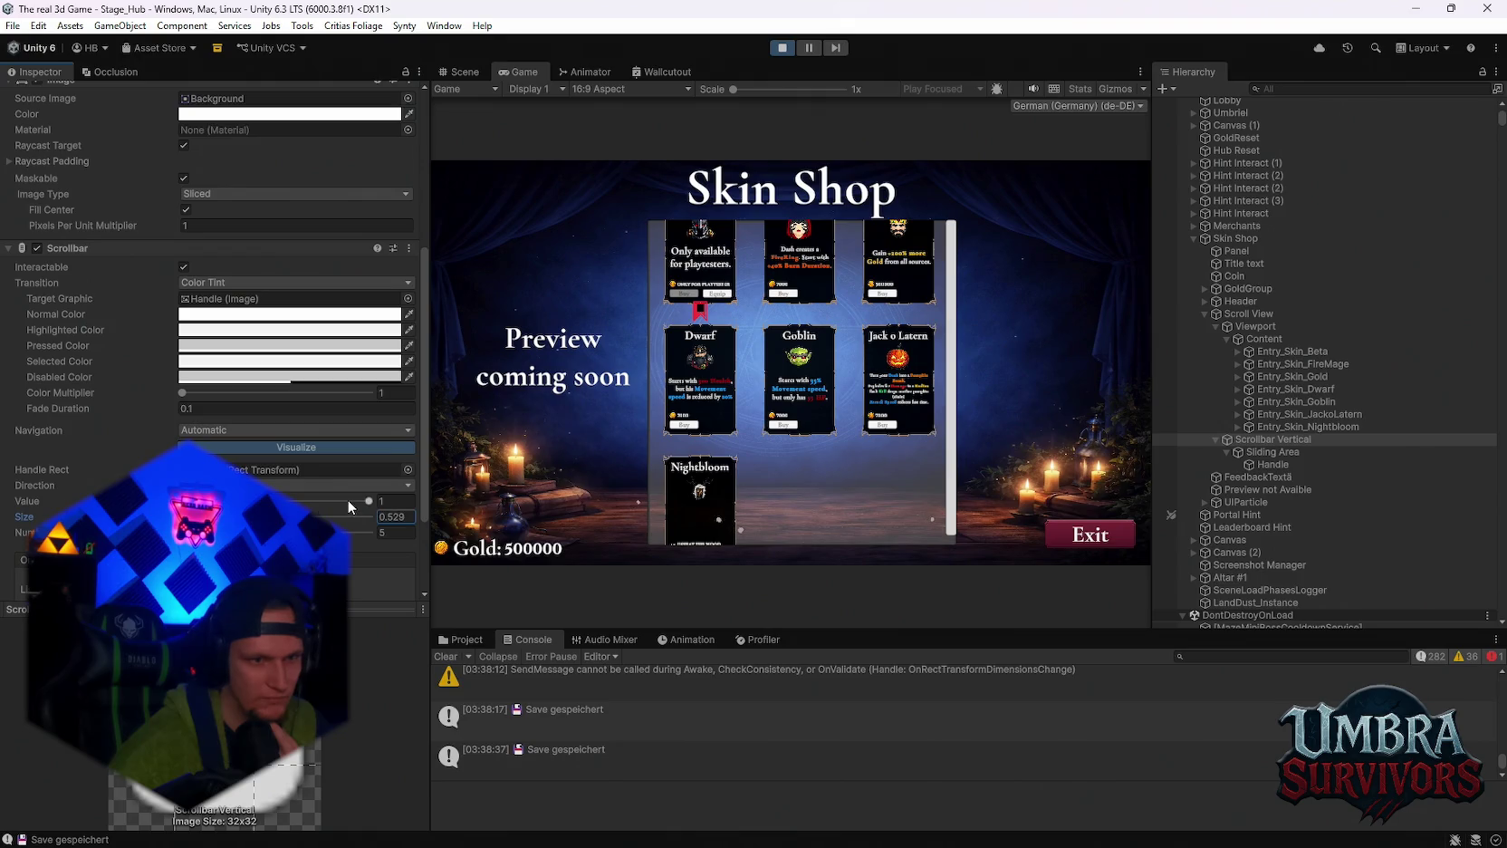
pyautogui.moveTo(351, 507); pyautogui.dragTo(185, 503)
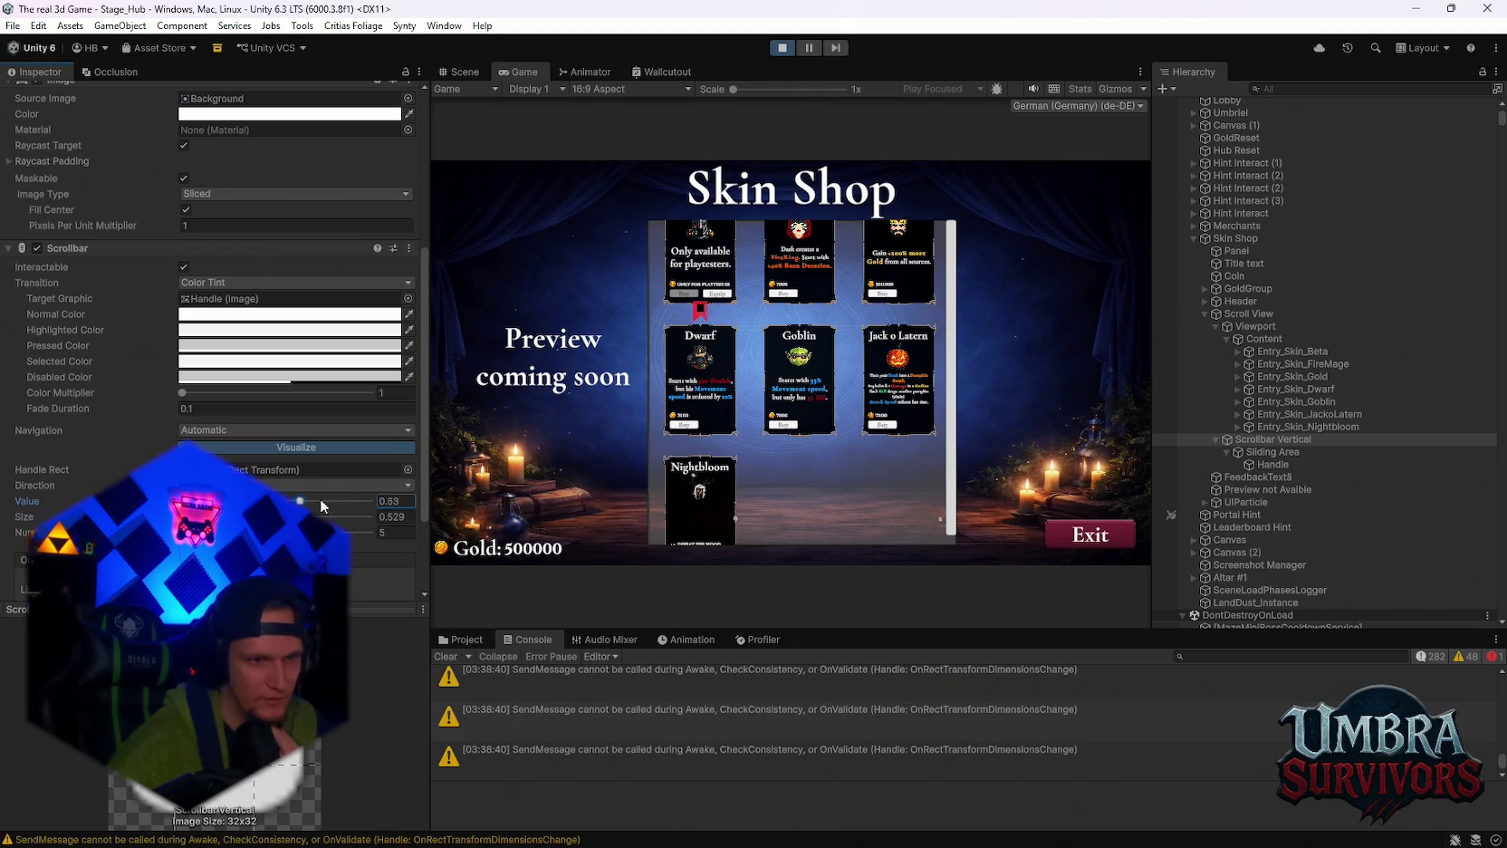
pyautogui.moveTo(322, 505); pyautogui.dragTo(193, 504)
pyautogui.hotkey('shift', 'Tab')
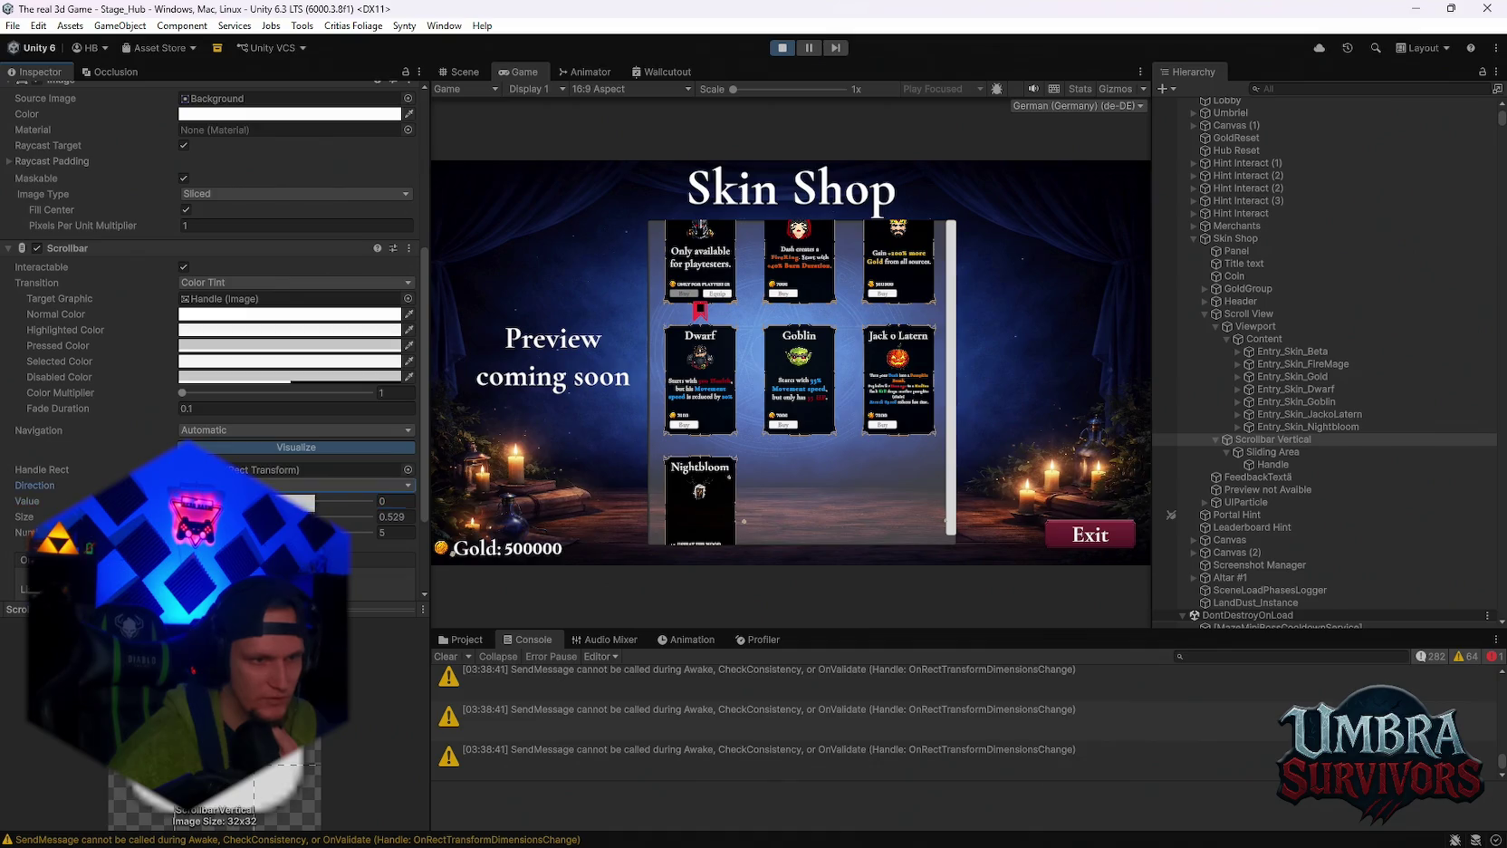
pyautogui.click(783, 491)
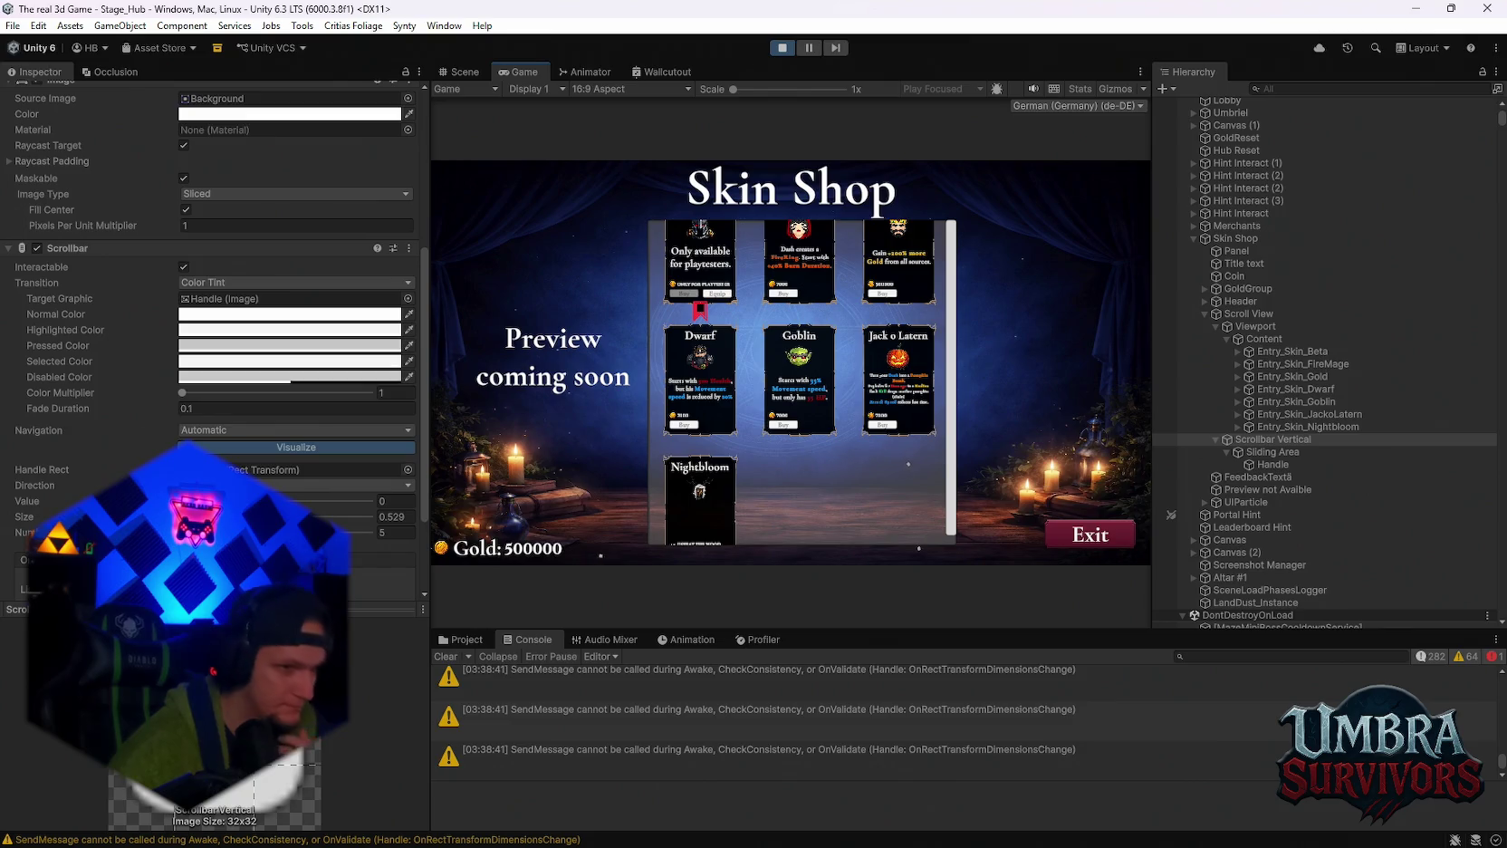
# Adjust the scrollbar sliders, ending at 4 steps with handle size 0.428.
pyautogui.scroll(3, 272, 272)
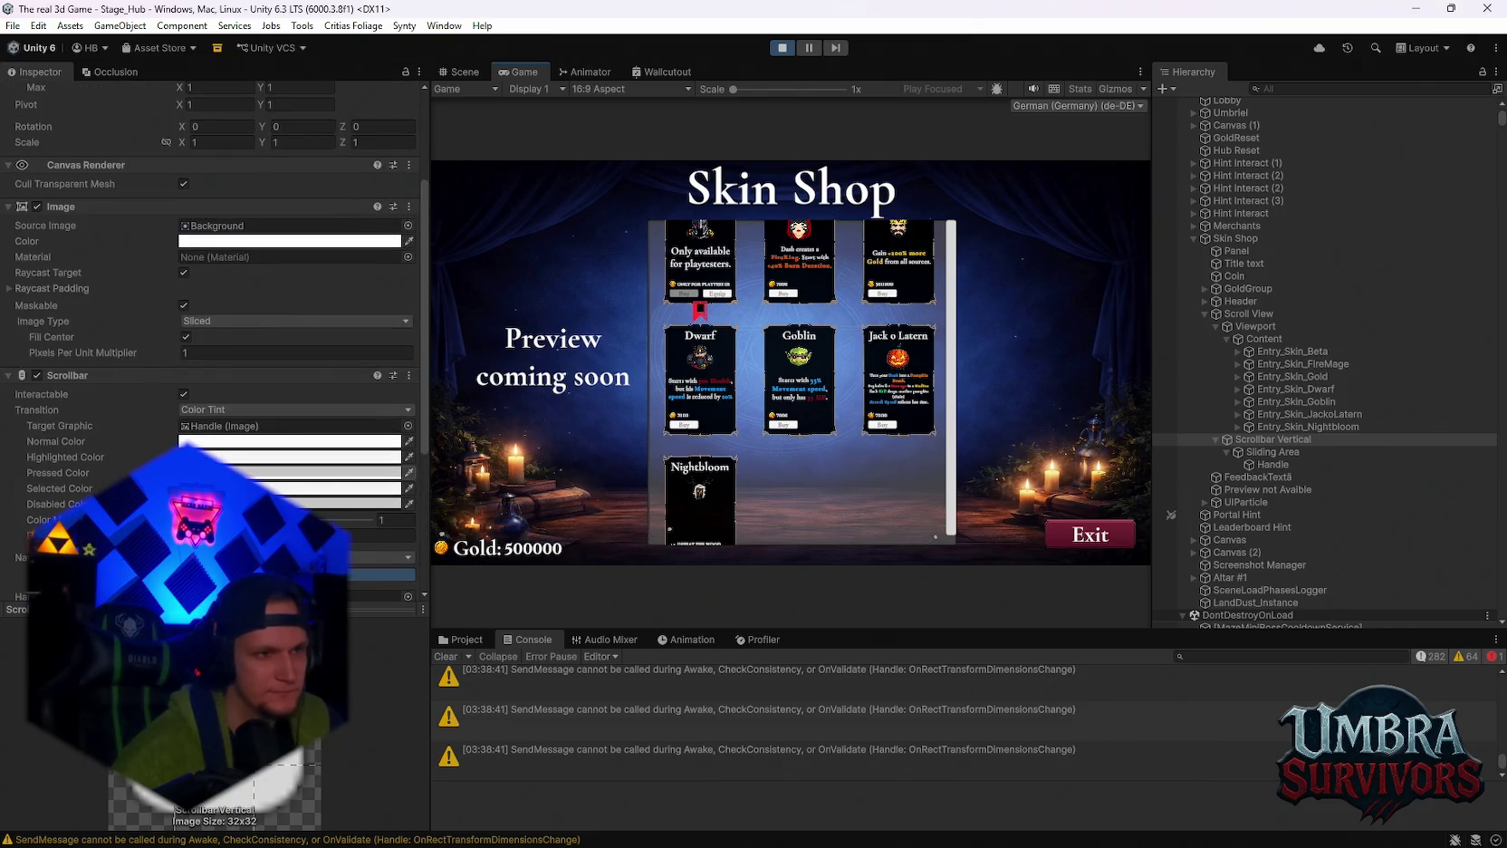
pyautogui.scroll(-6, 271, 317)
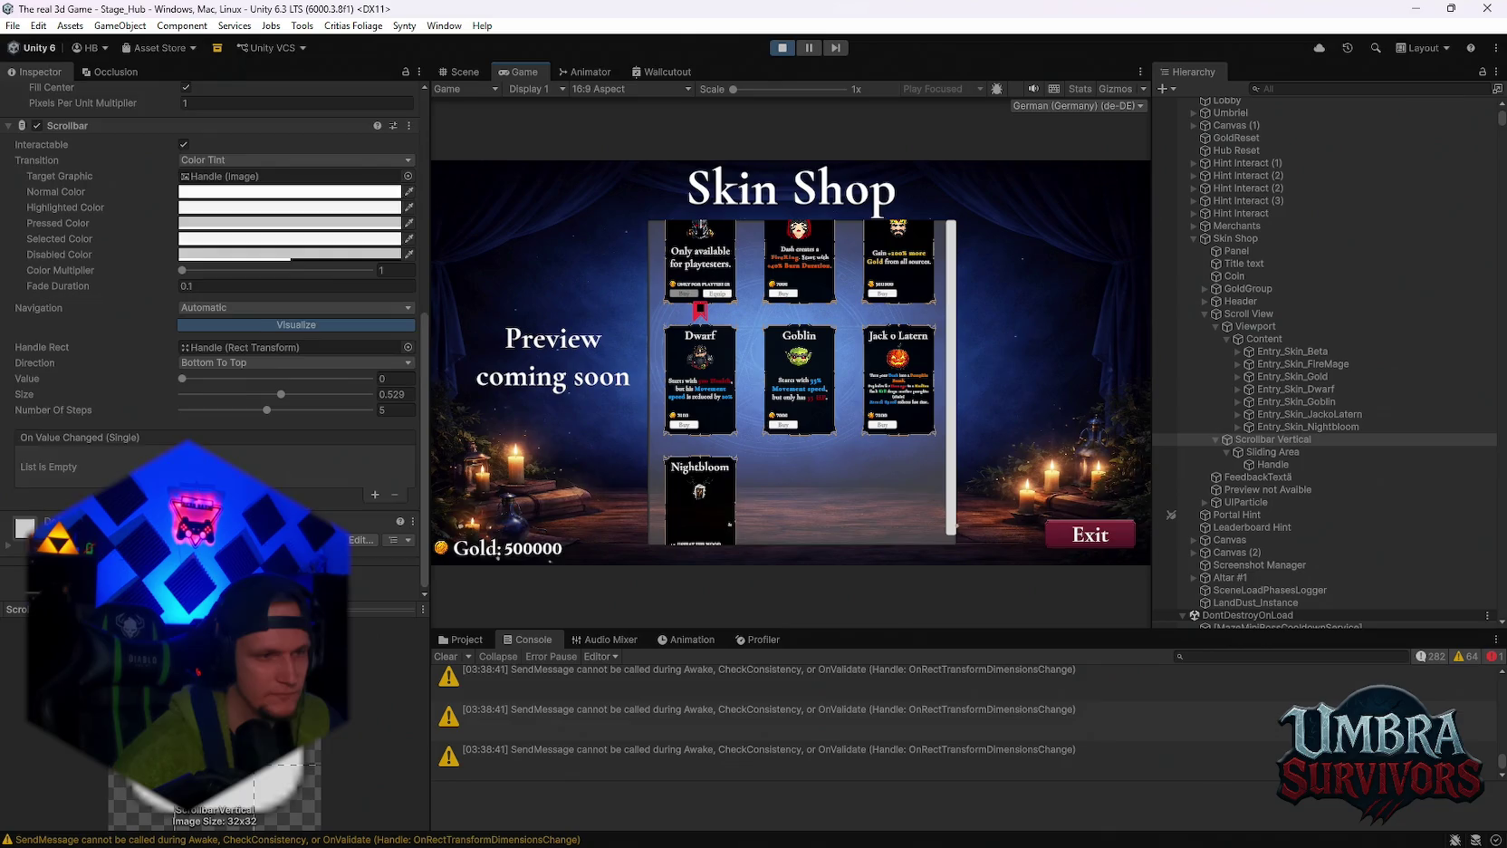
pyautogui.scroll(1, 214, 335)
pyautogui.moveTo(267, 450); pyautogui.dragTo(161, 427)
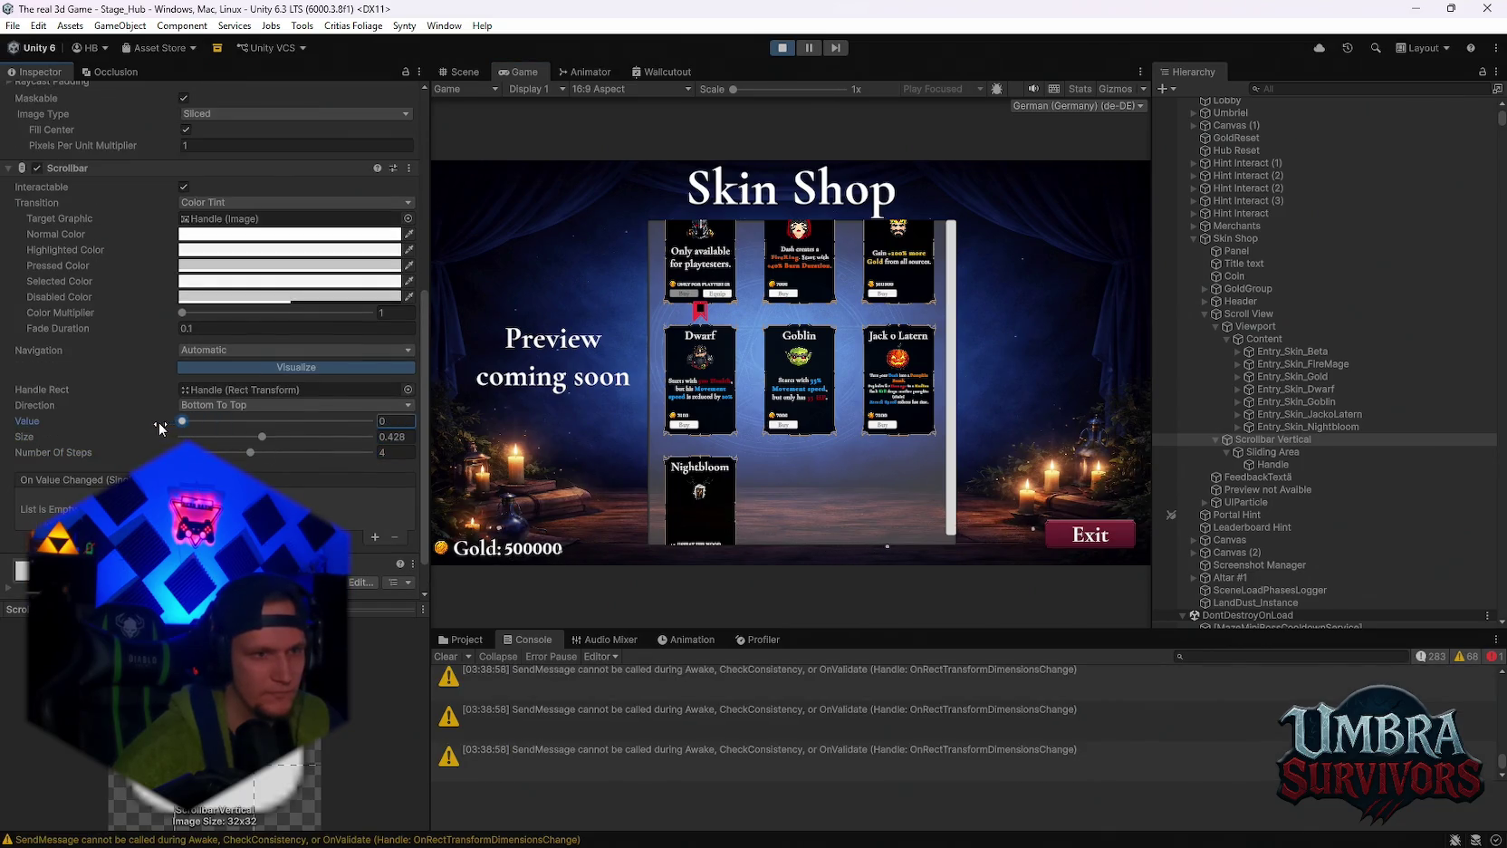
# Inspect the scrollbar's Sliding Area and Handle, then disable Scrollbar Vertical's Image.
pyautogui.click(1254, 453)
pyautogui.click(1268, 463)
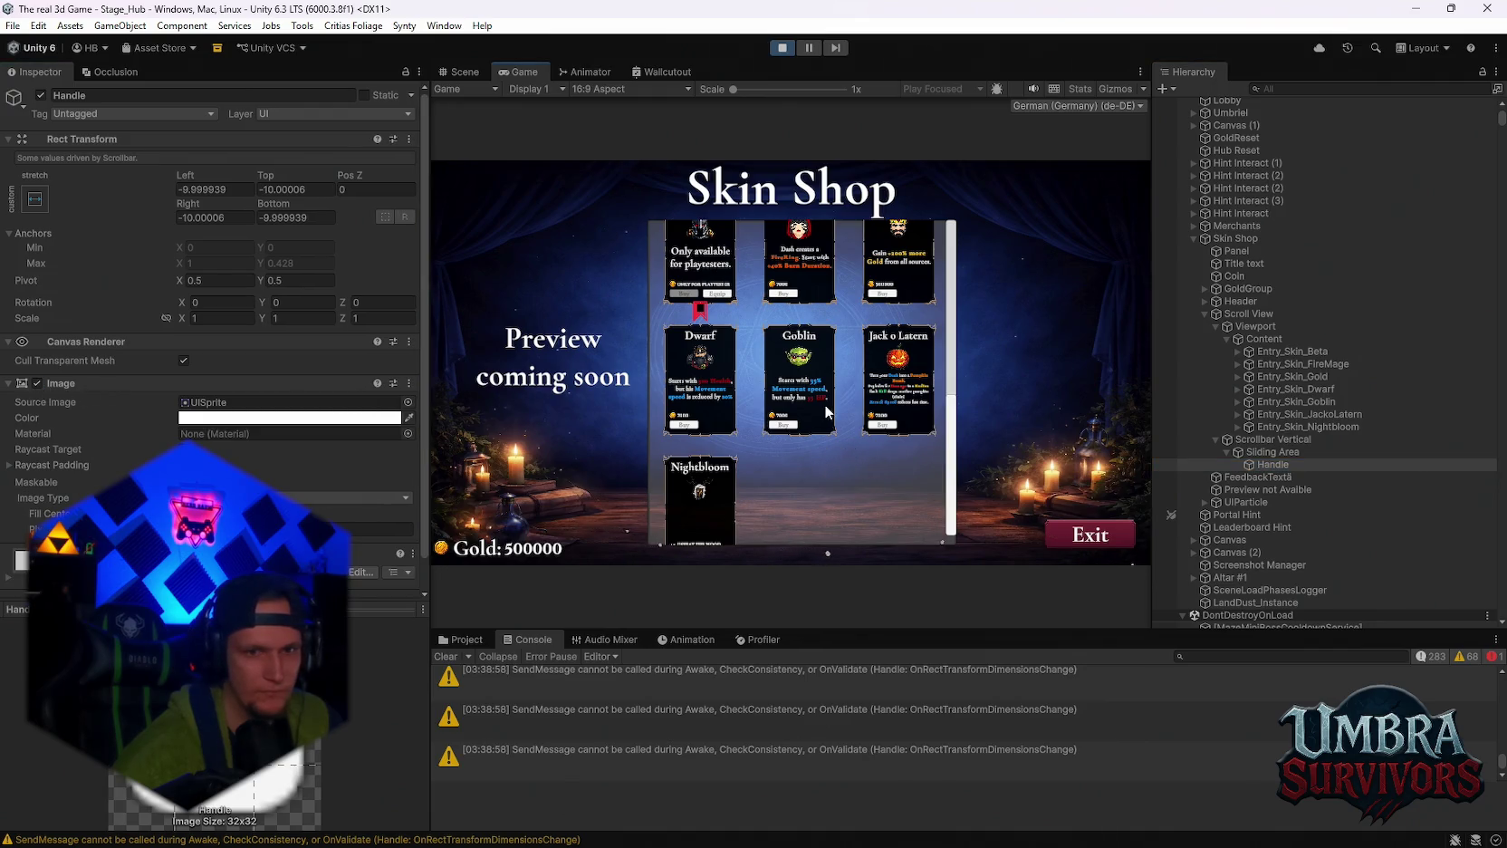
pyautogui.click(1272, 439)
pyautogui.click(38, 367)
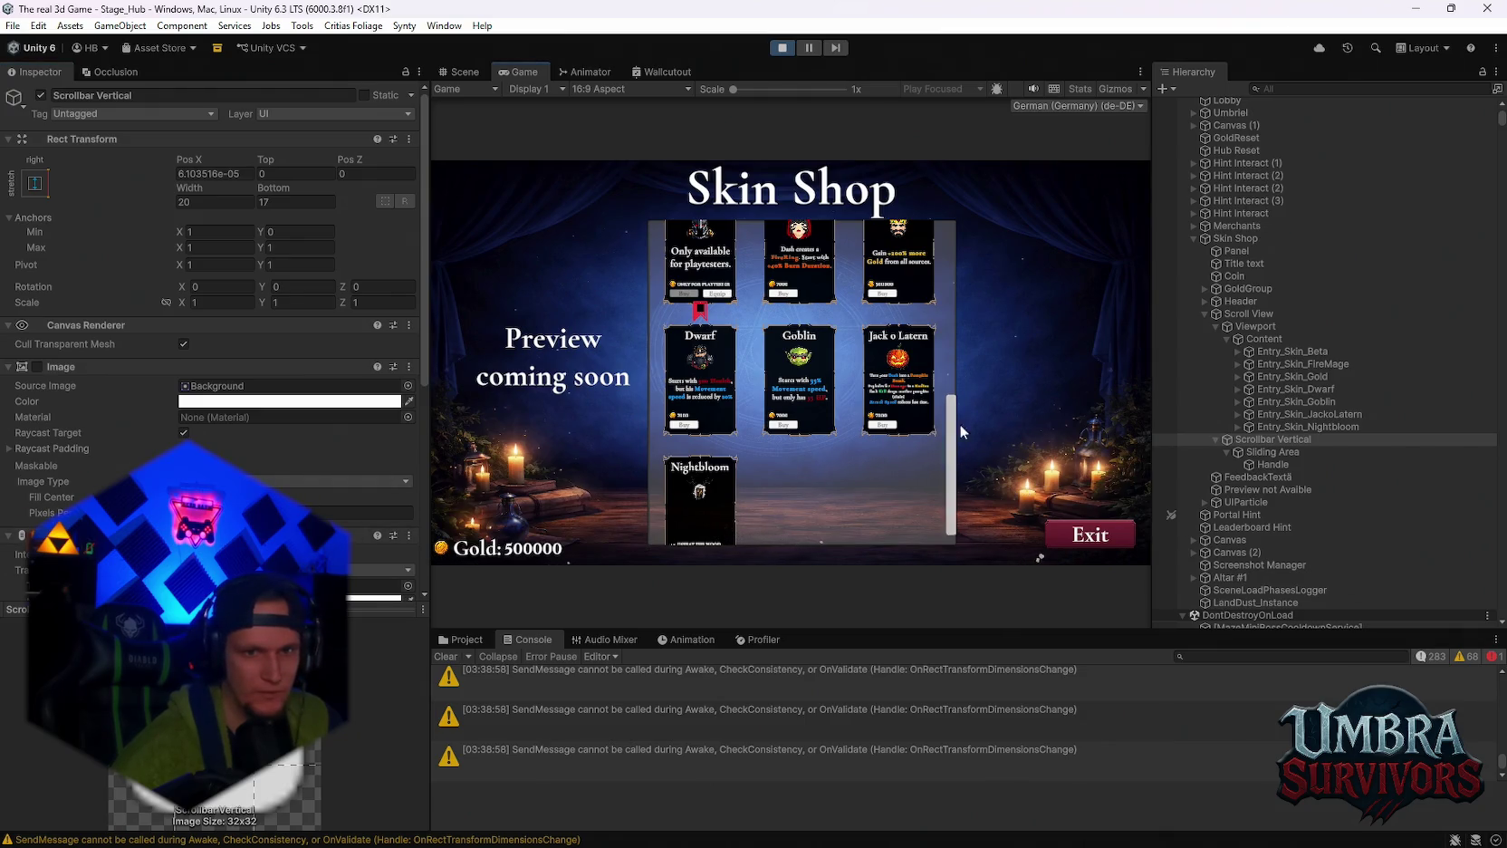
# Set the scrollbar's Number Of Steps to 5.
pyautogui.moveTo(963, 432); pyautogui.dragTo(958, 272)
pyautogui.scroll(-3, 358, 458)
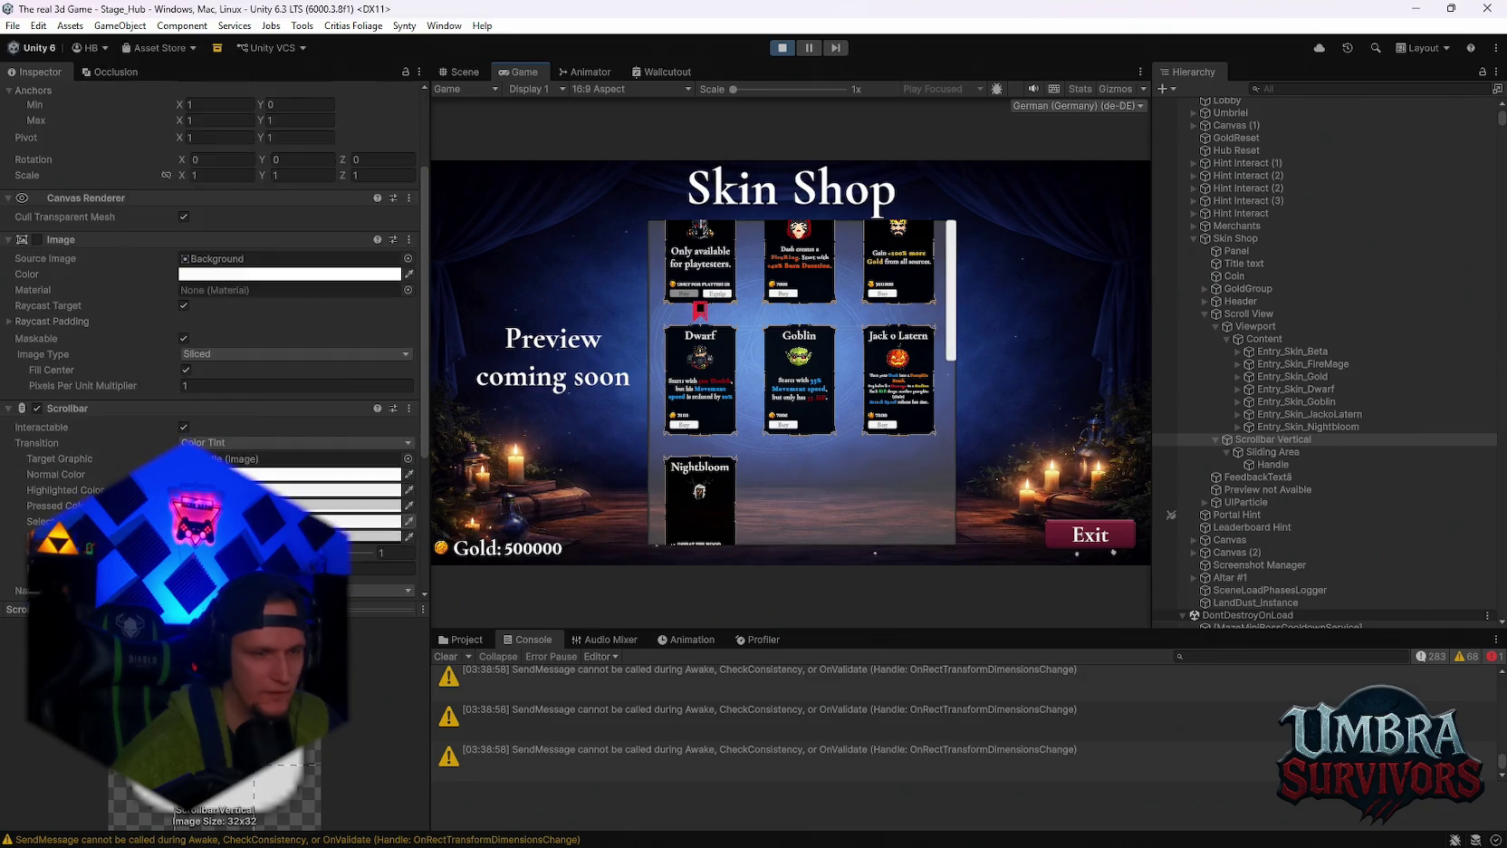
pyautogui.scroll(-1, 358, 457)
pyautogui.scroll(-2, 358, 457)
pyautogui.click(946, 399)
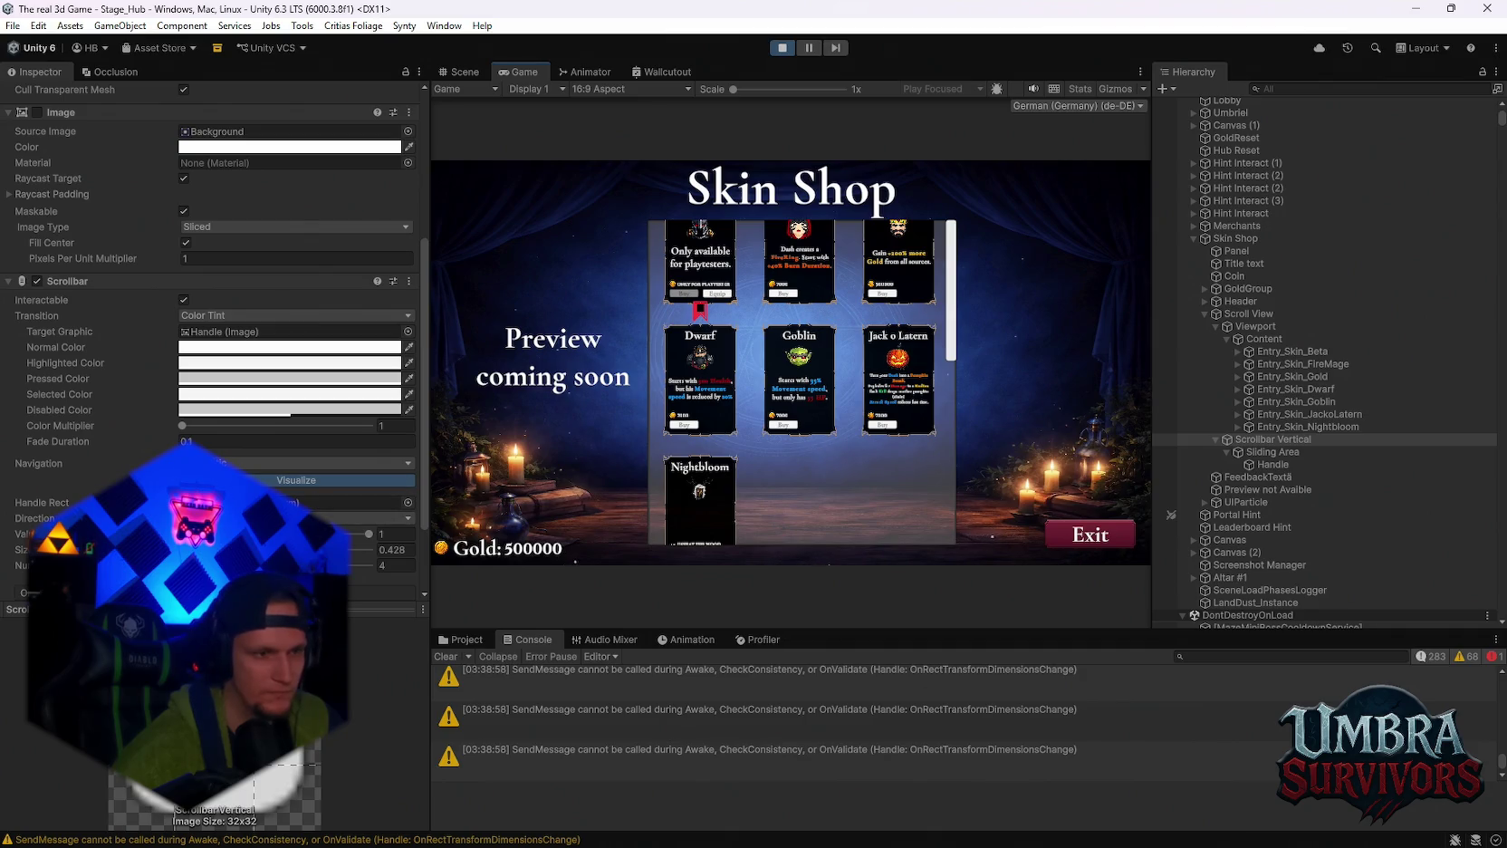
pyautogui.click(395, 565)
pyautogui.write('5')
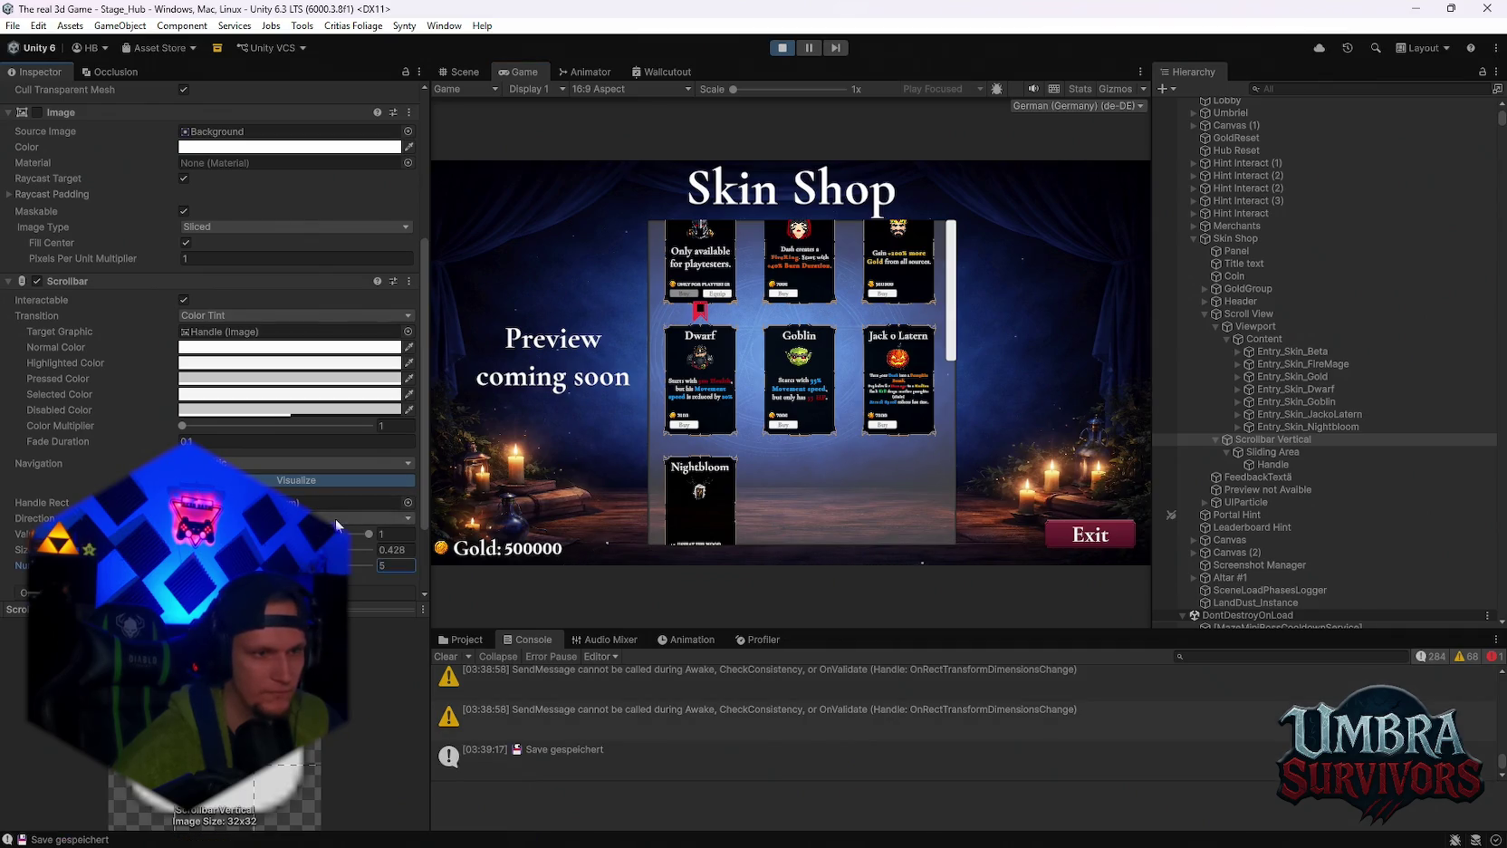
# Select the scrollbar Handle, then the Viewport and the Scroll View.
pyautogui.click(343, 502)
pyautogui.click(1273, 464)
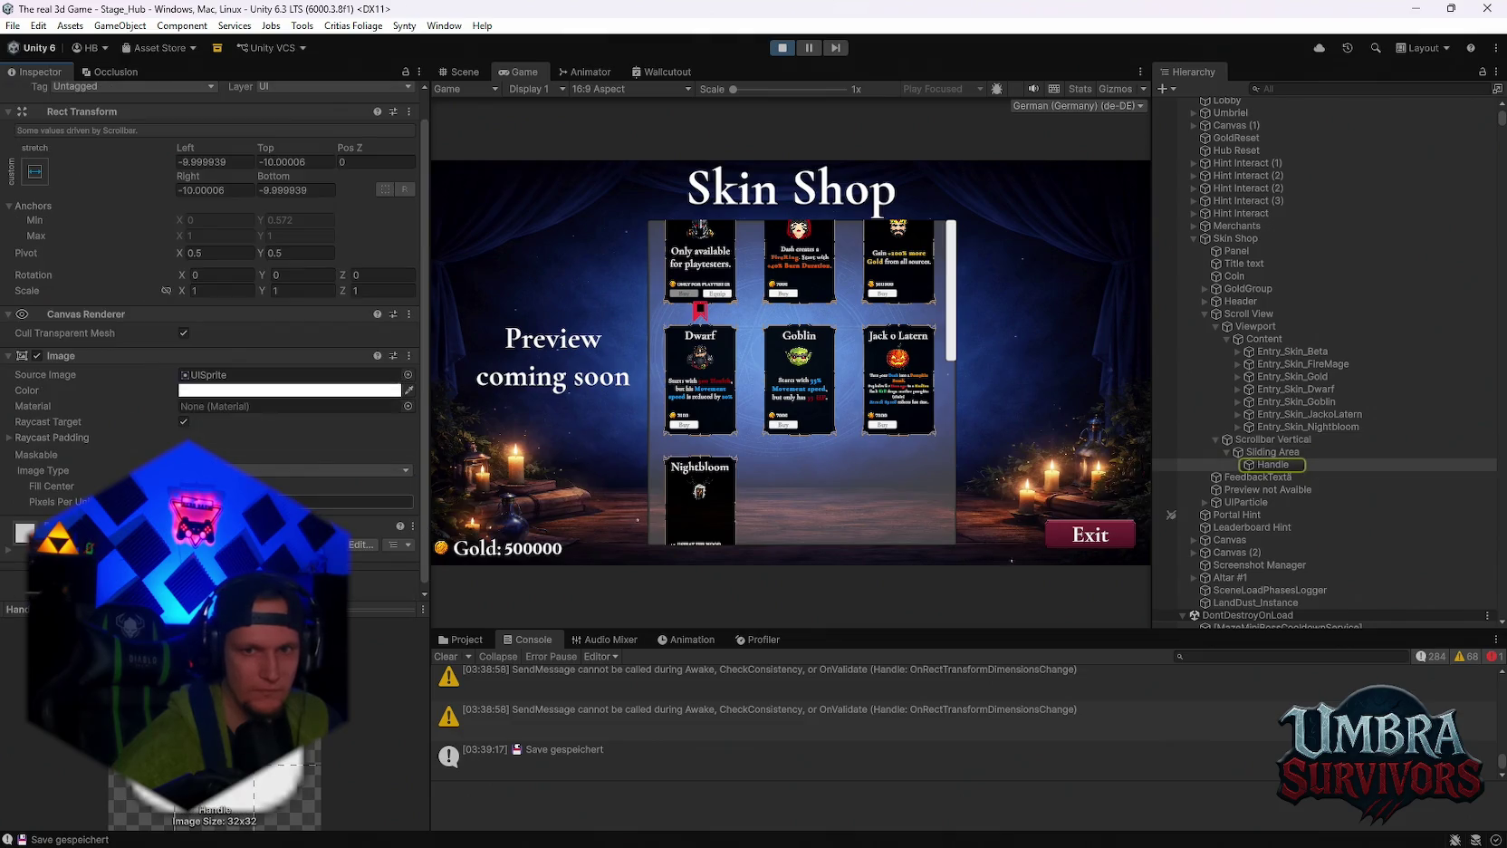
pyautogui.click(1250, 328)
pyautogui.click(1257, 314)
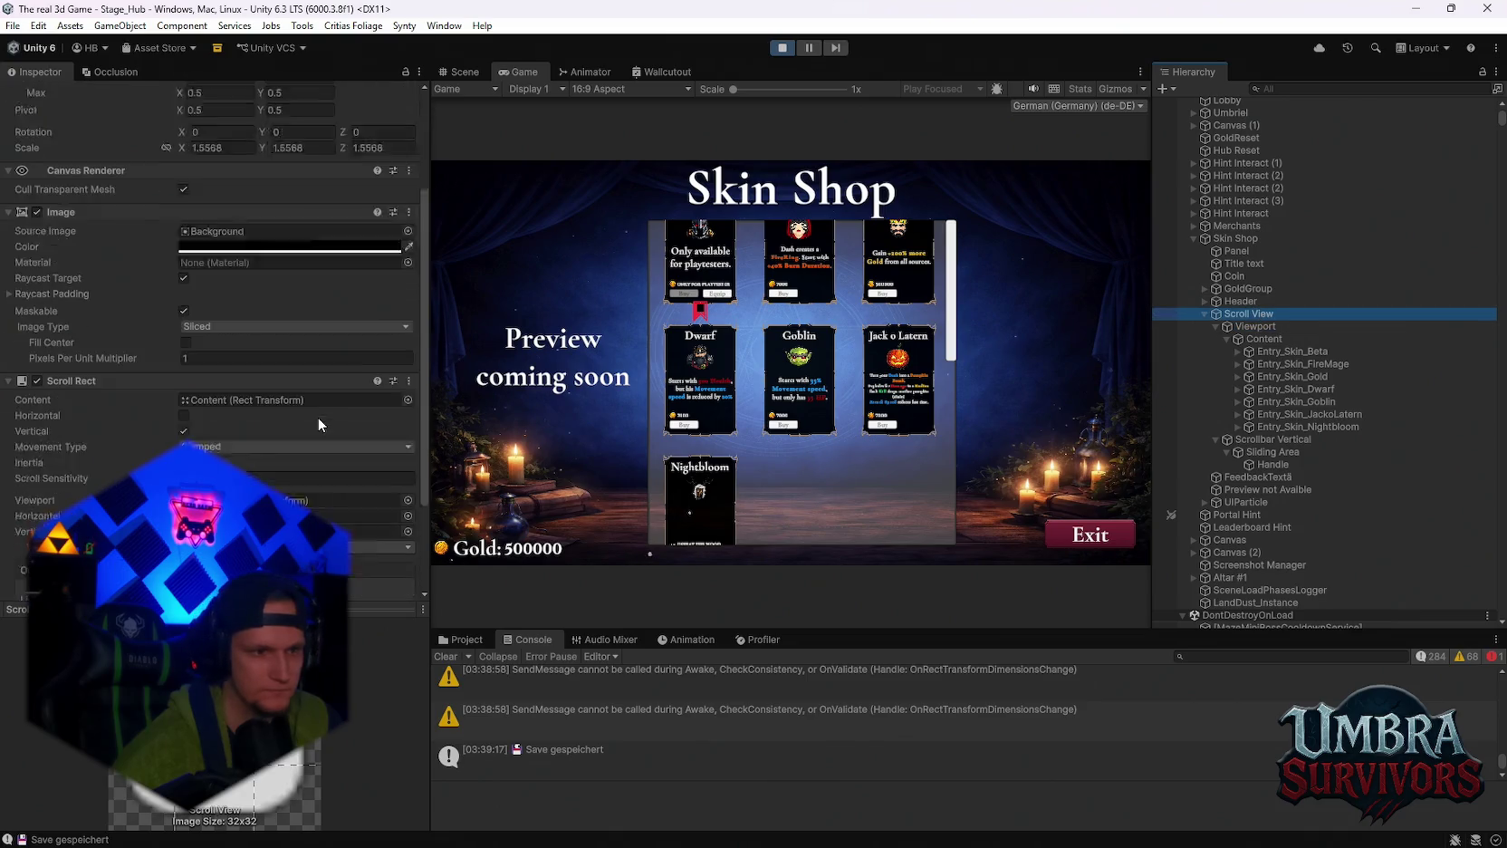
# Try the Auto Hide scrollbar visibility options, leaving the vertical scrollbar Permanent.
pyautogui.scroll(-5, 318, 418)
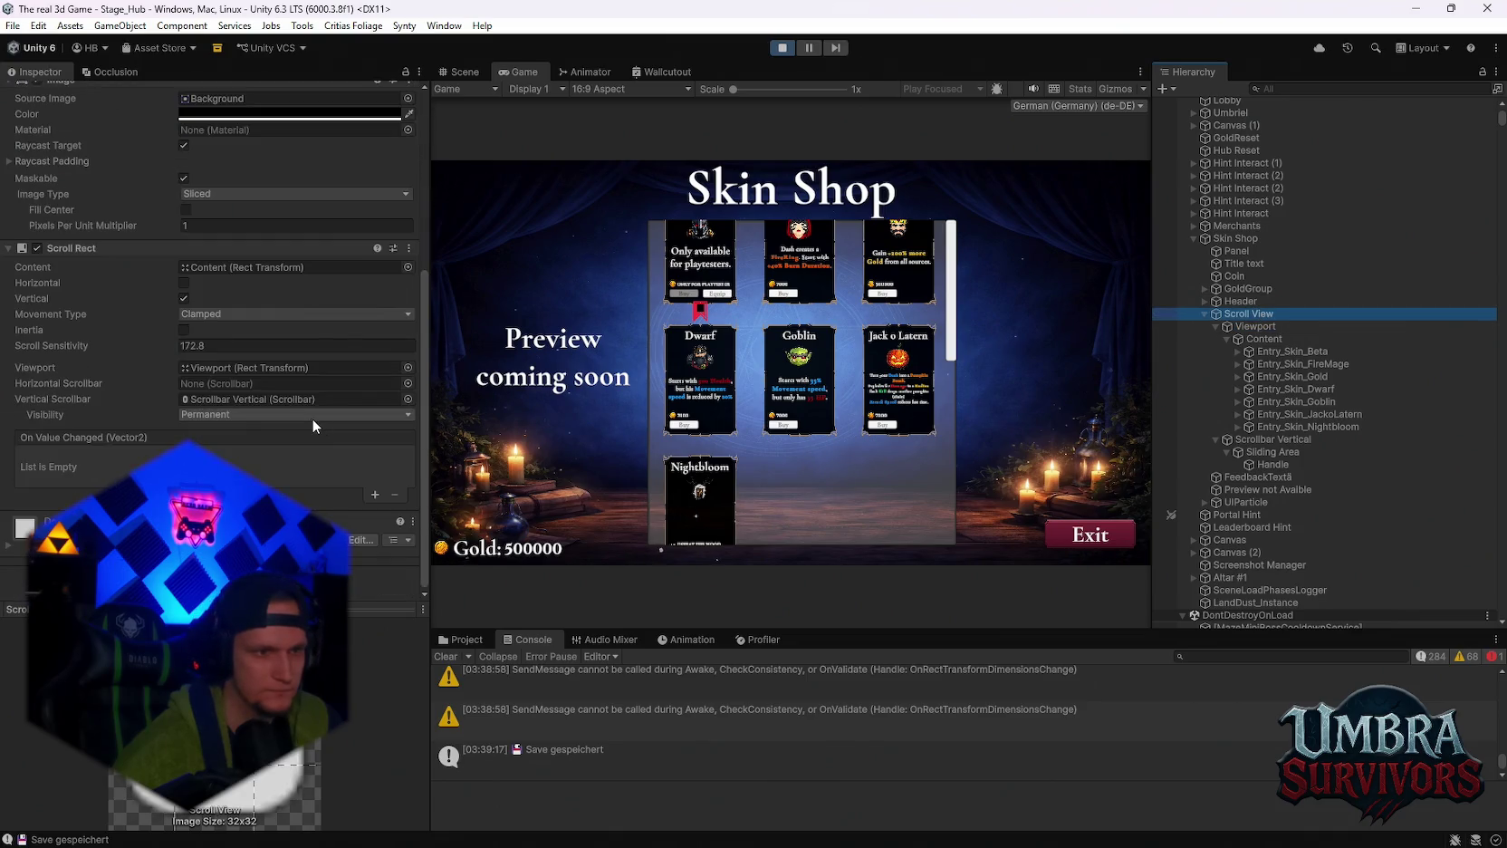
pyautogui.click(227, 418)
pyautogui.click(271, 463)
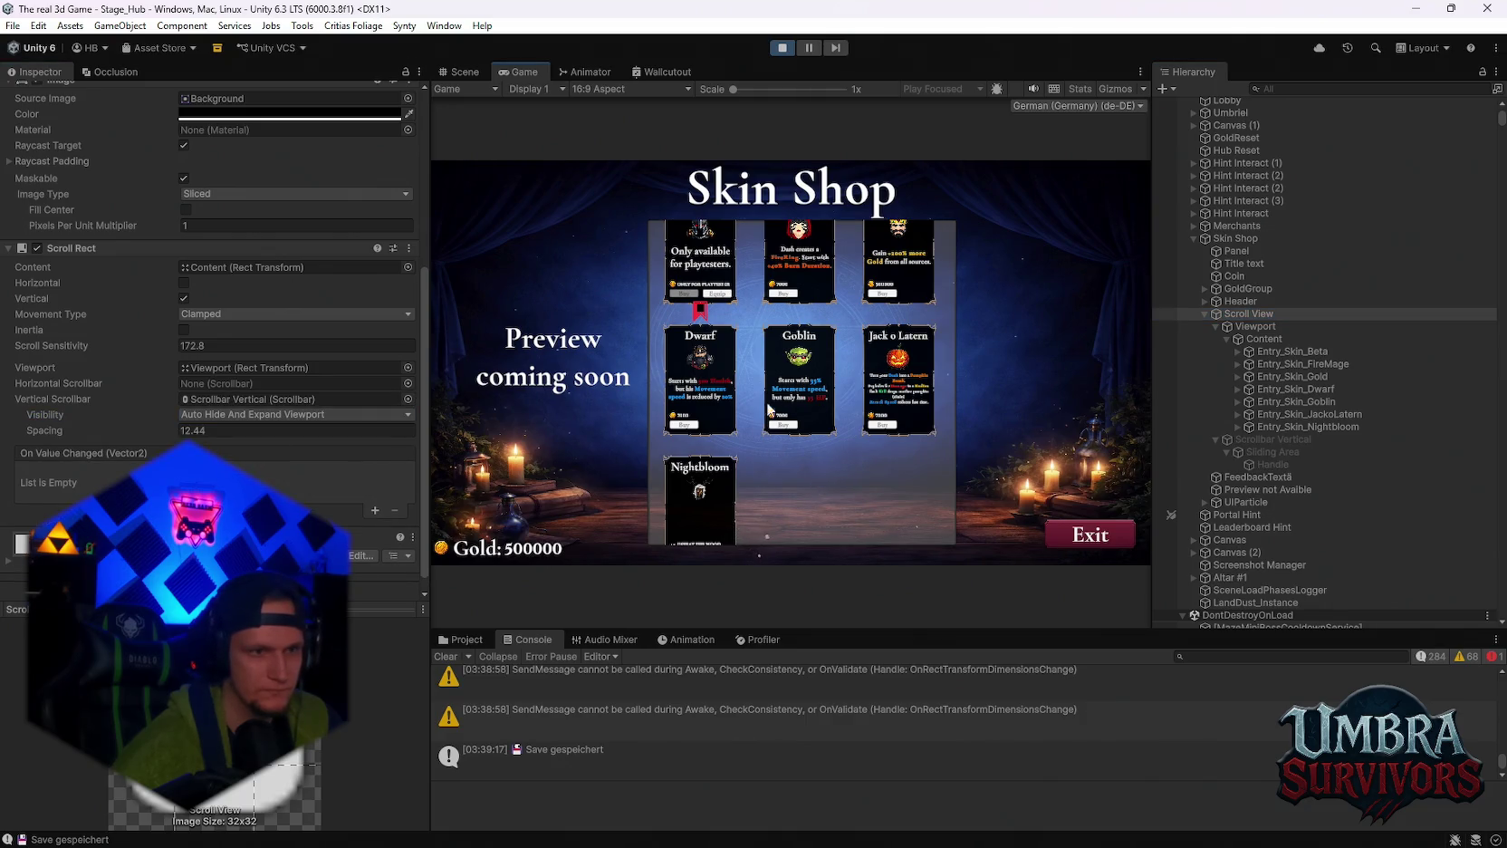
pyautogui.click(256, 416)
pyautogui.click(255, 440)
pyautogui.click(253, 416)
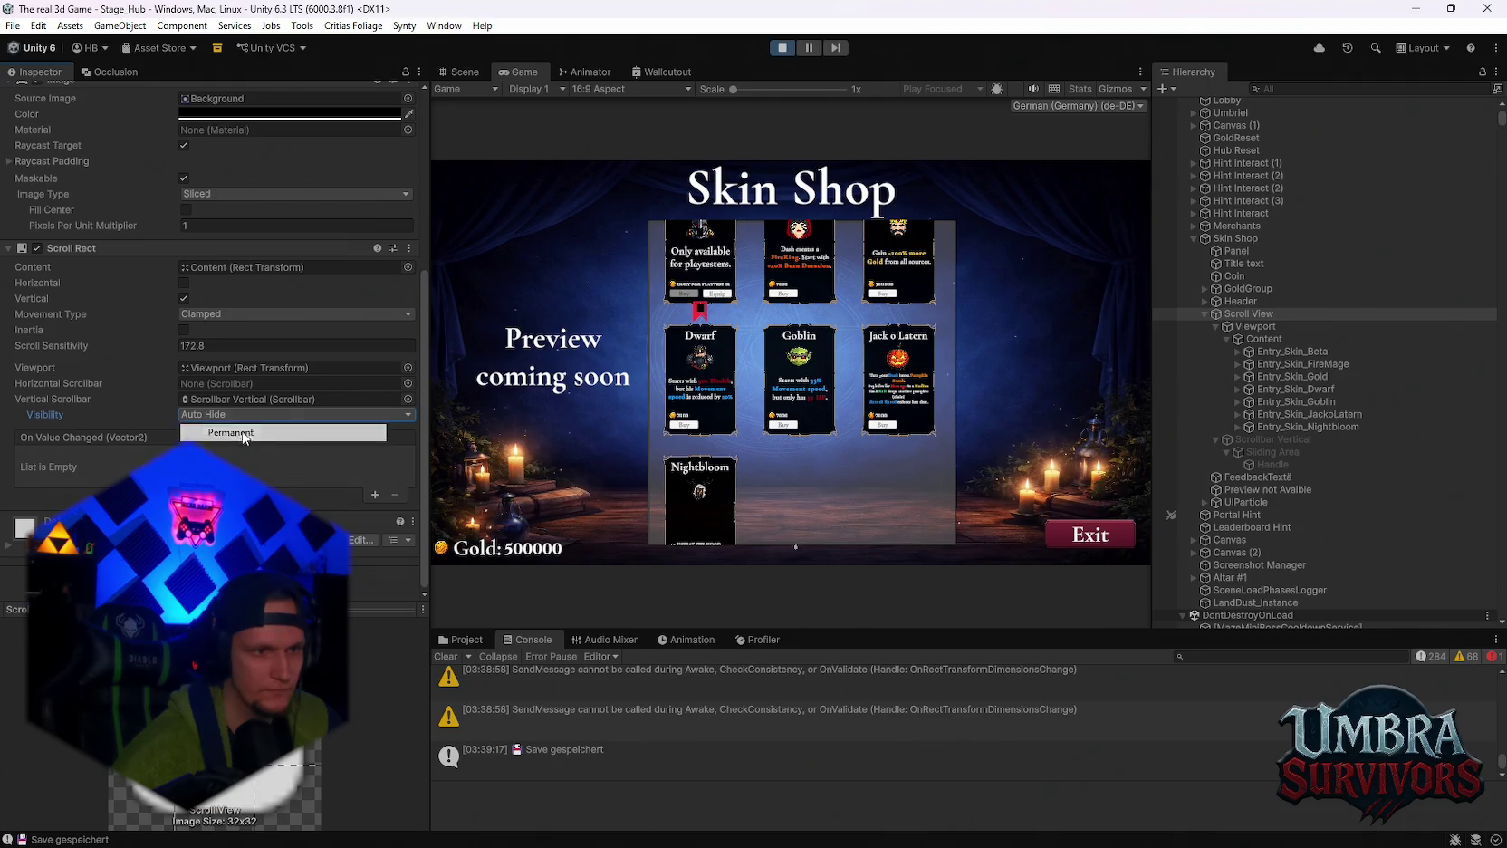
pyautogui.click(258, 425)
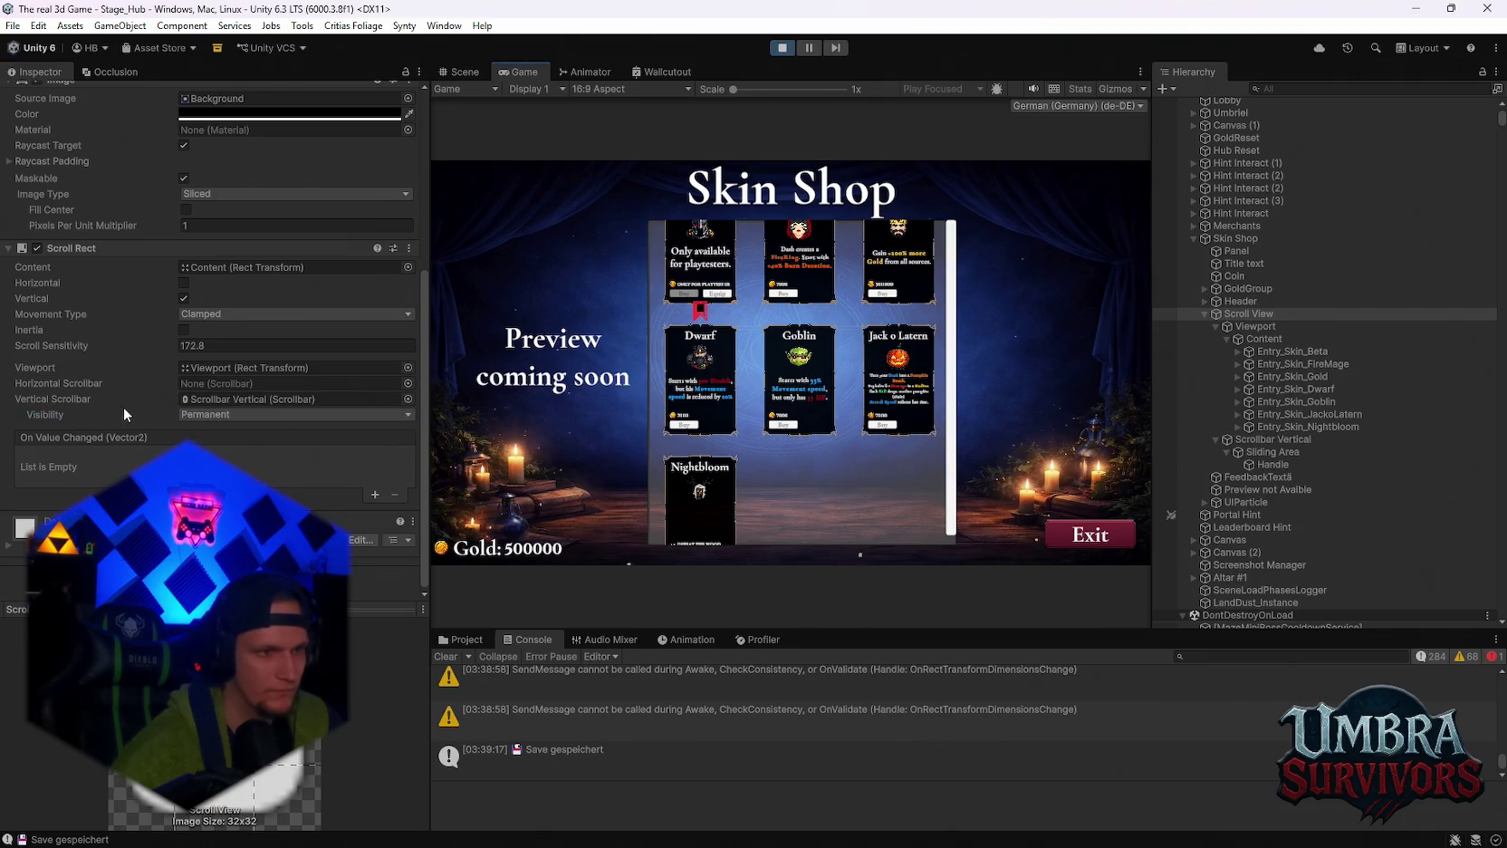
# Change Movement Type to Elastic, then to Unrestricted.
pyautogui.click(199, 316)
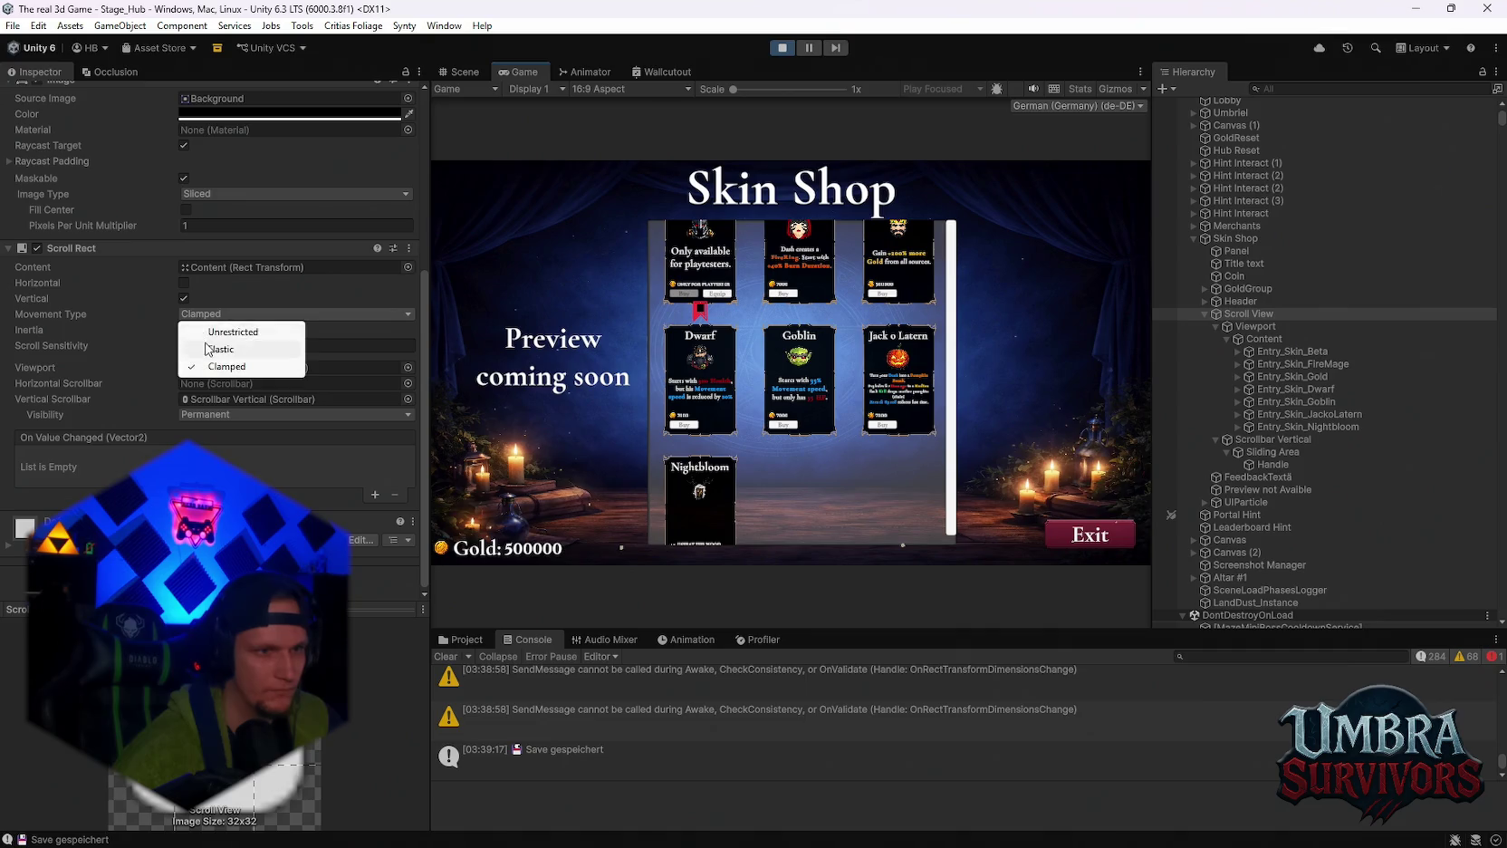
pyautogui.click(221, 348)
pyautogui.click(207, 314)
pyautogui.click(217, 331)
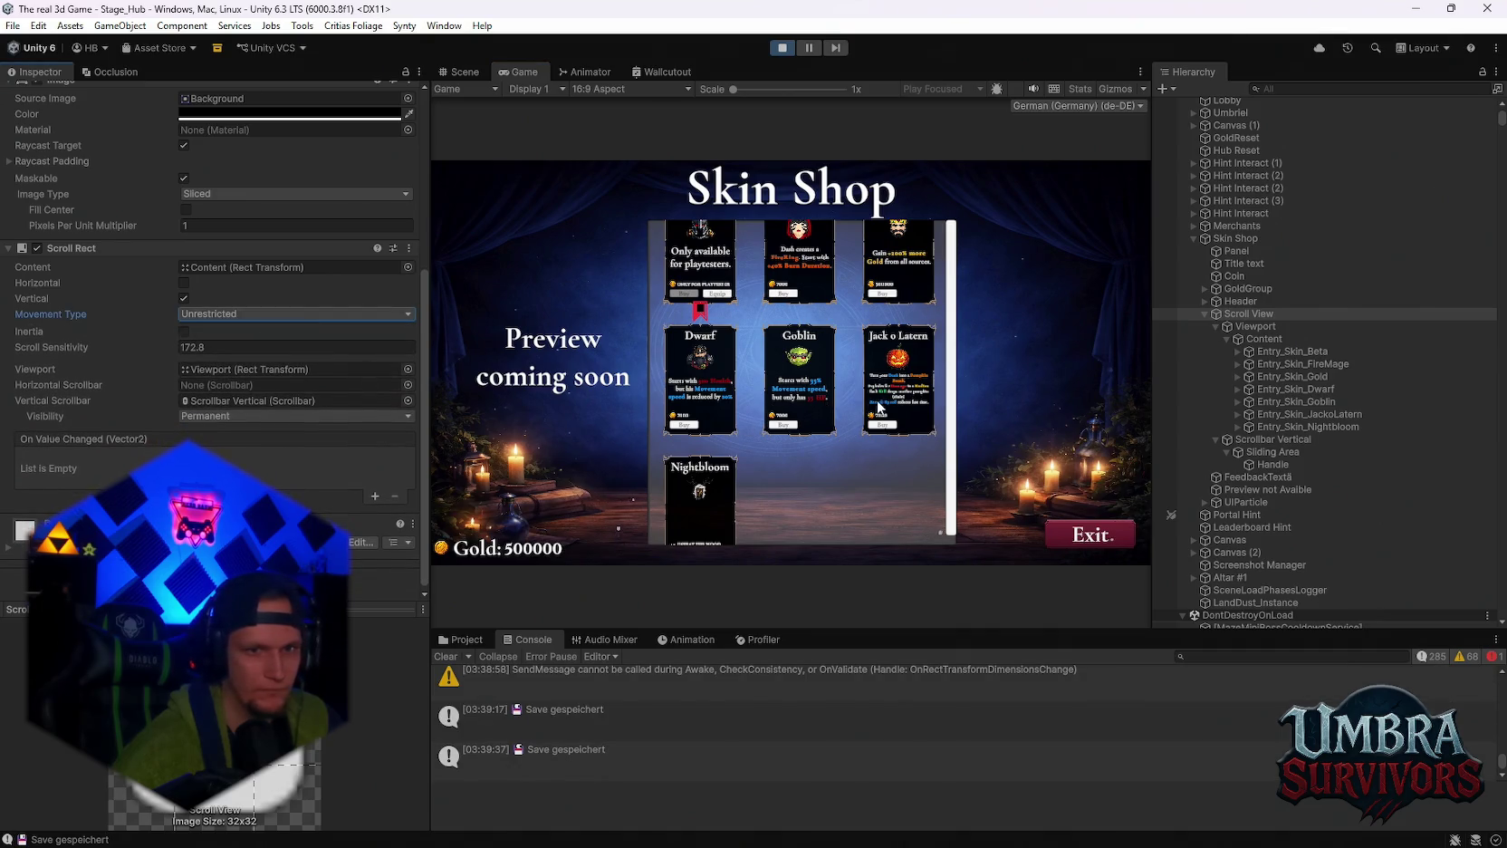
# Drag Scroll Sensitivity lower, set Movement Type back to Clamped, and select the Content object.
pyautogui.scroll(-2, 803, 390)
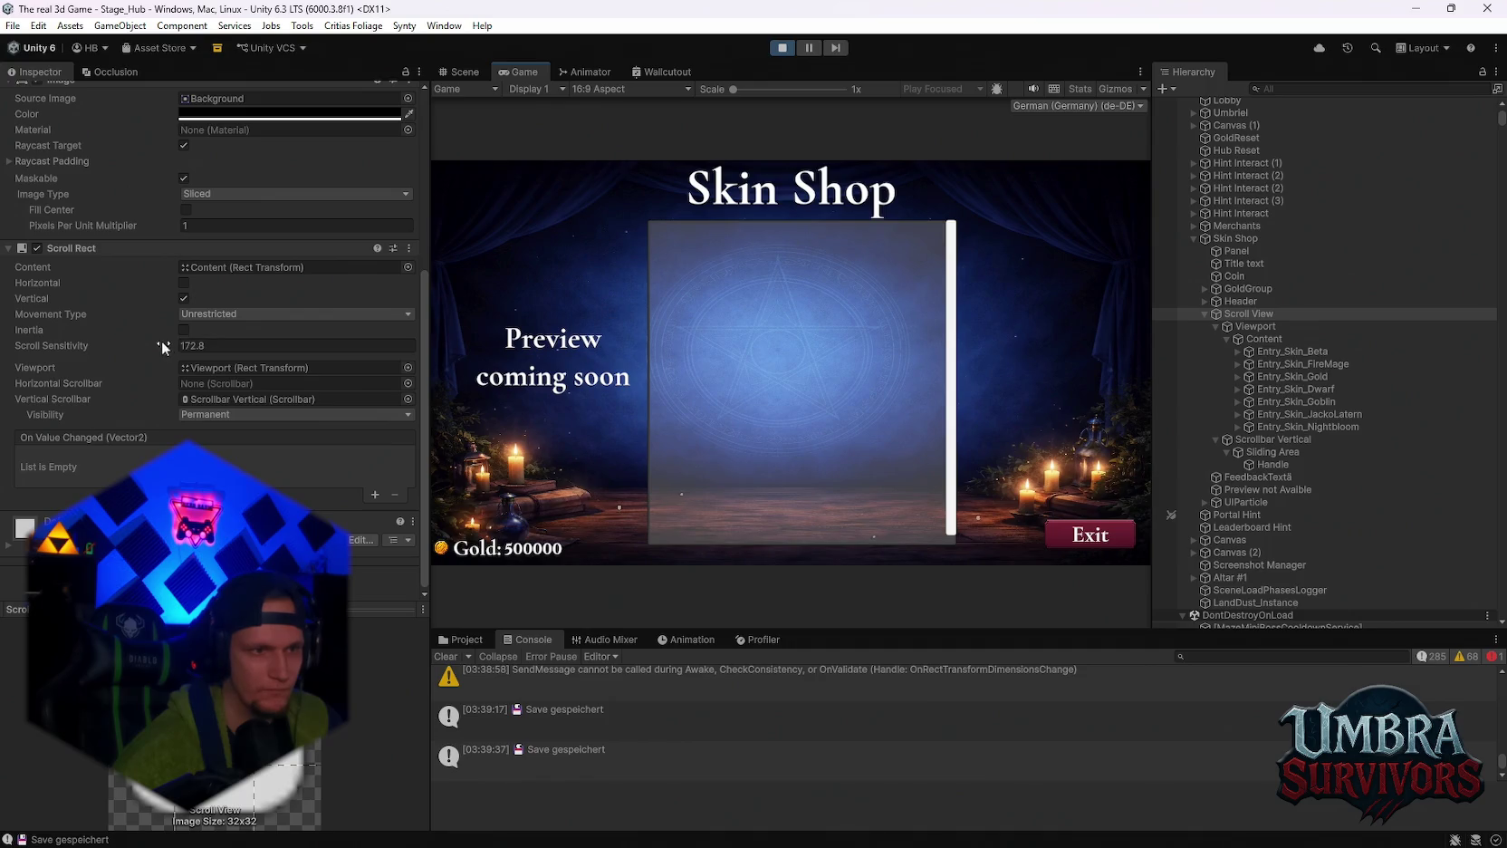
pyautogui.moveTo(163, 347); pyautogui.dragTo(37, 349)
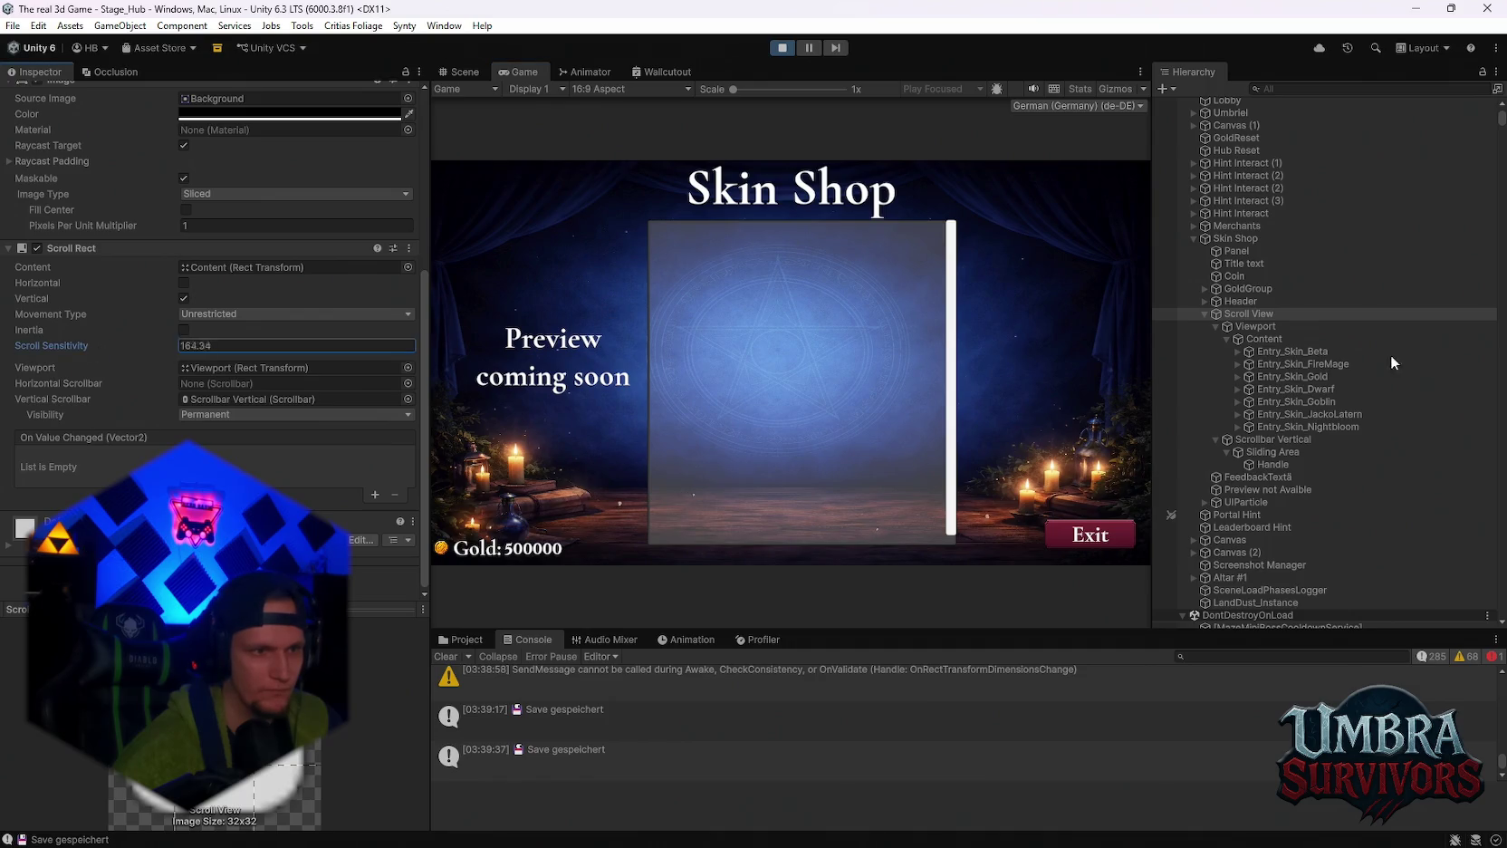
pyautogui.click(756, 347)
pyautogui.moveTo(168, 344); pyautogui.dragTo(80, 343)
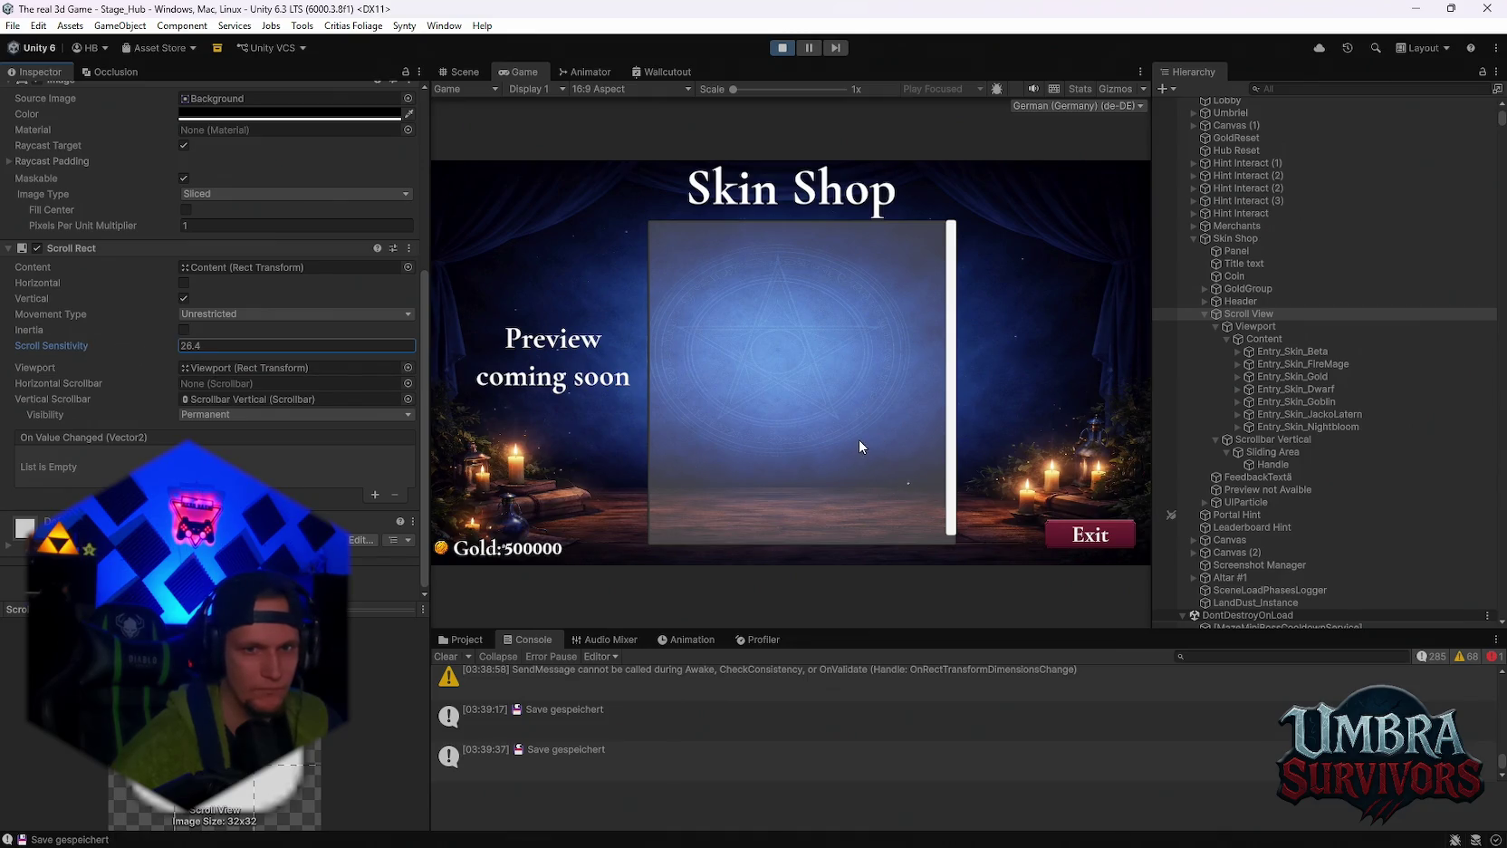
pyautogui.click(297, 314)
pyautogui.click(218, 361)
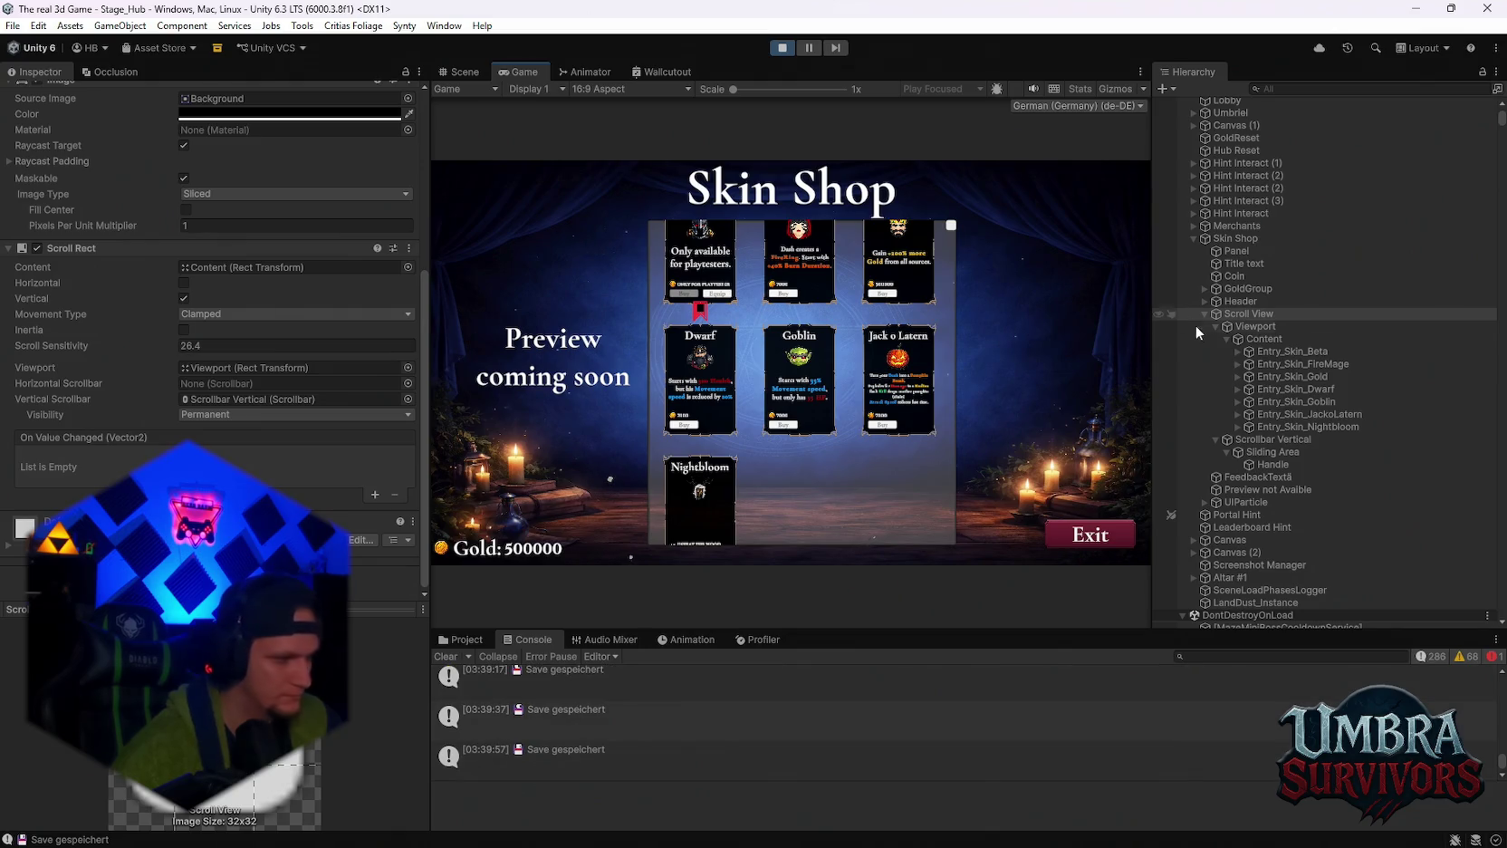
pyautogui.click(1264, 338)
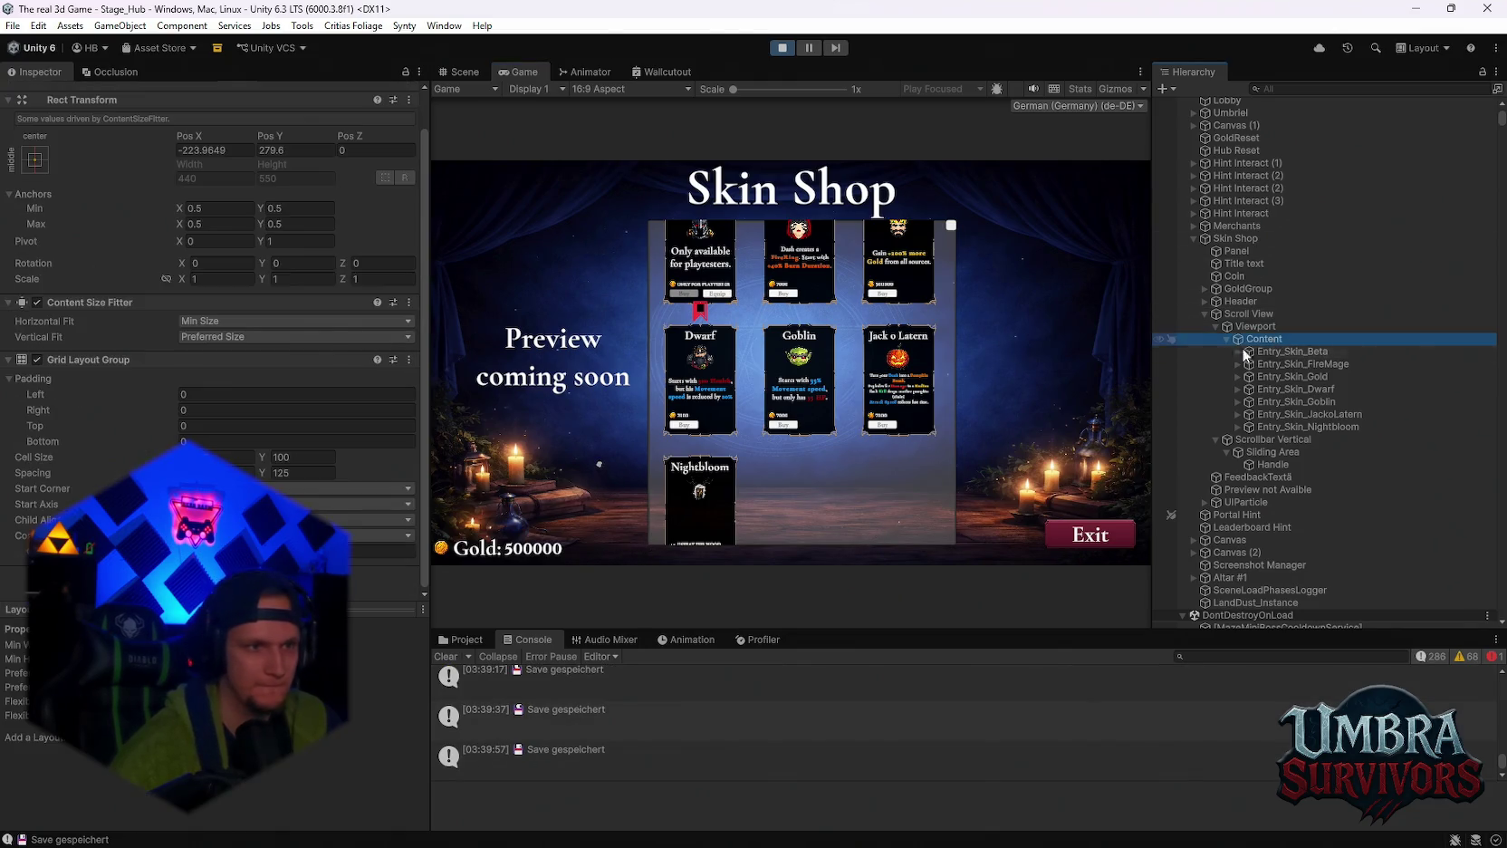
# Toggle Content's Content Size Fitter off and on, then select Entry_Skin_Beta to view its Layout Element.
pyautogui.scroll(-2, 298, 323)
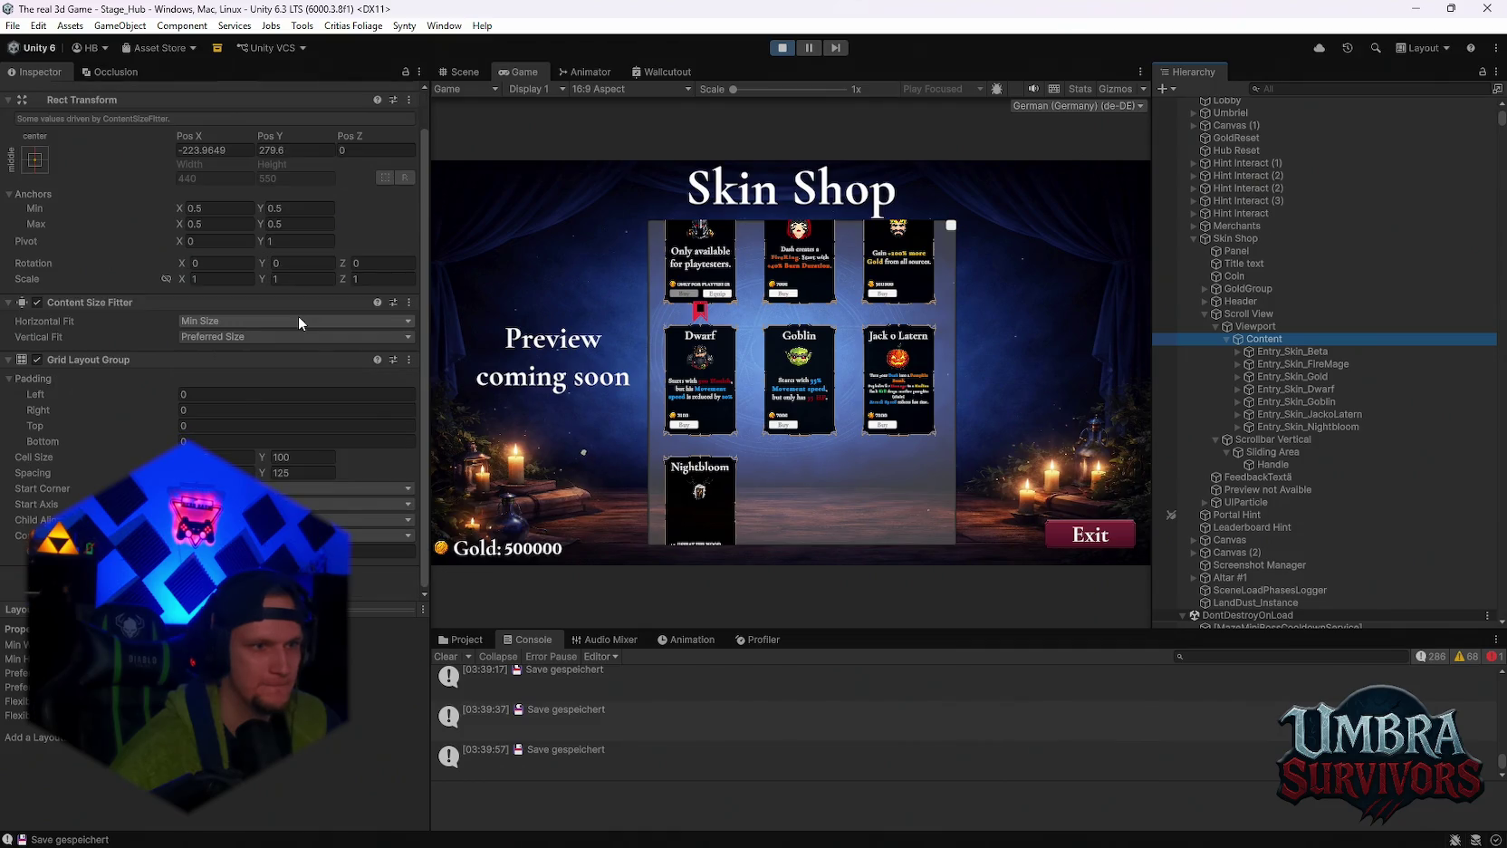
pyautogui.click(37, 302)
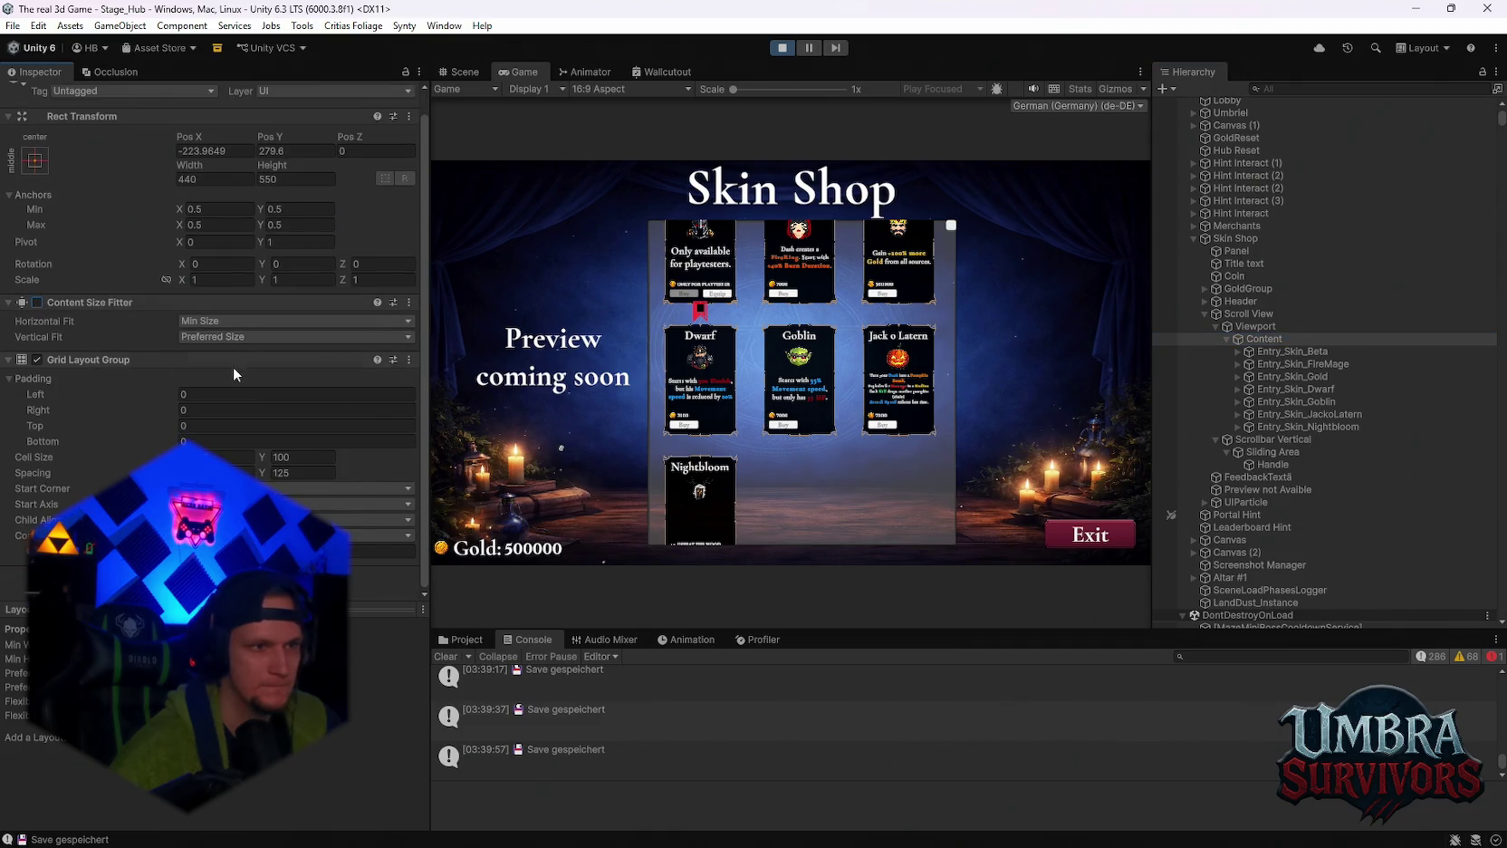
pyautogui.click(37, 302)
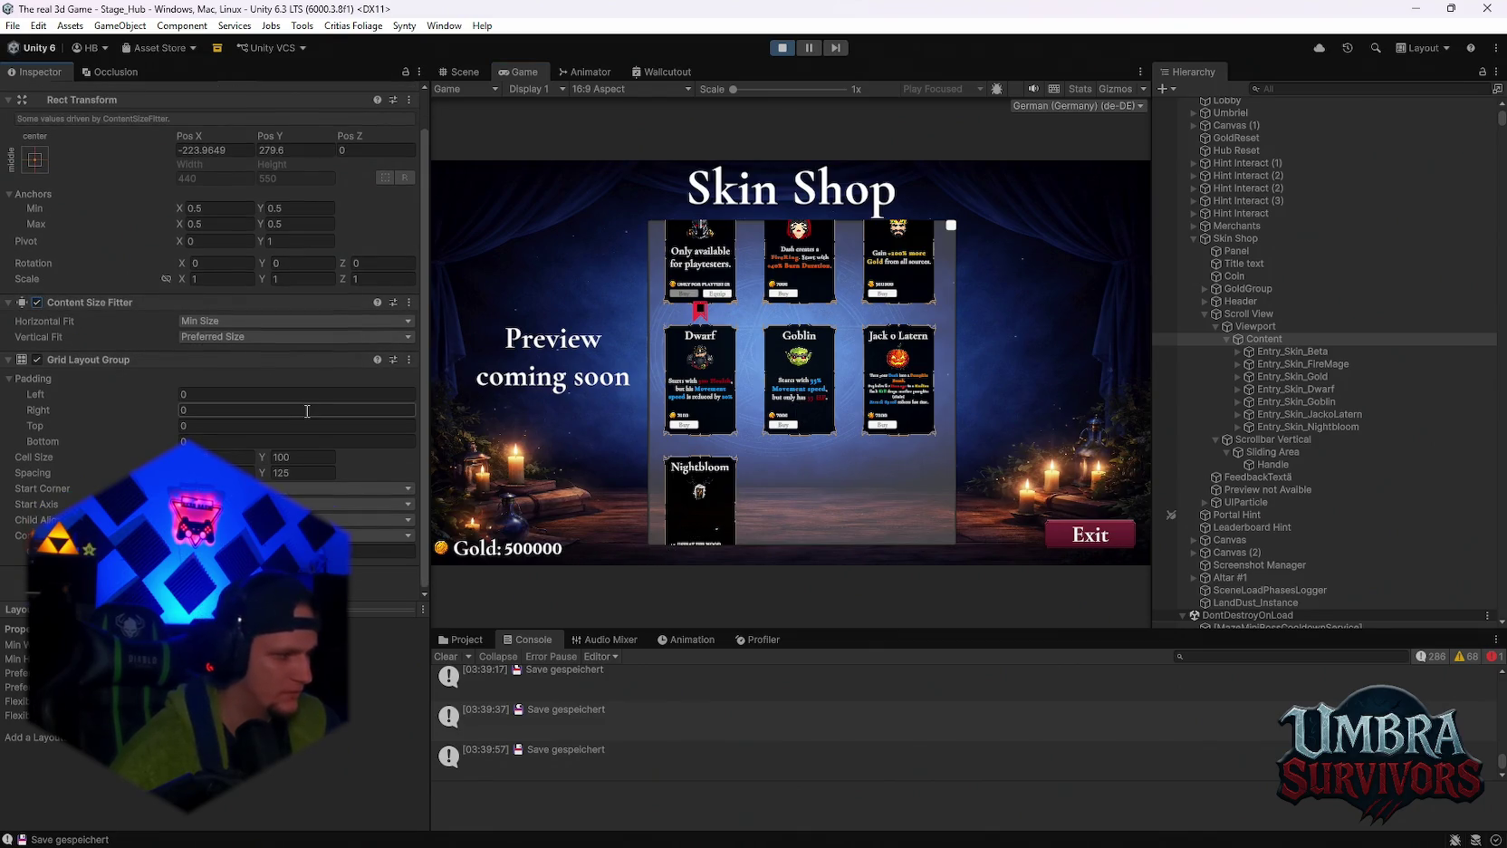
pyautogui.click(1263, 363)
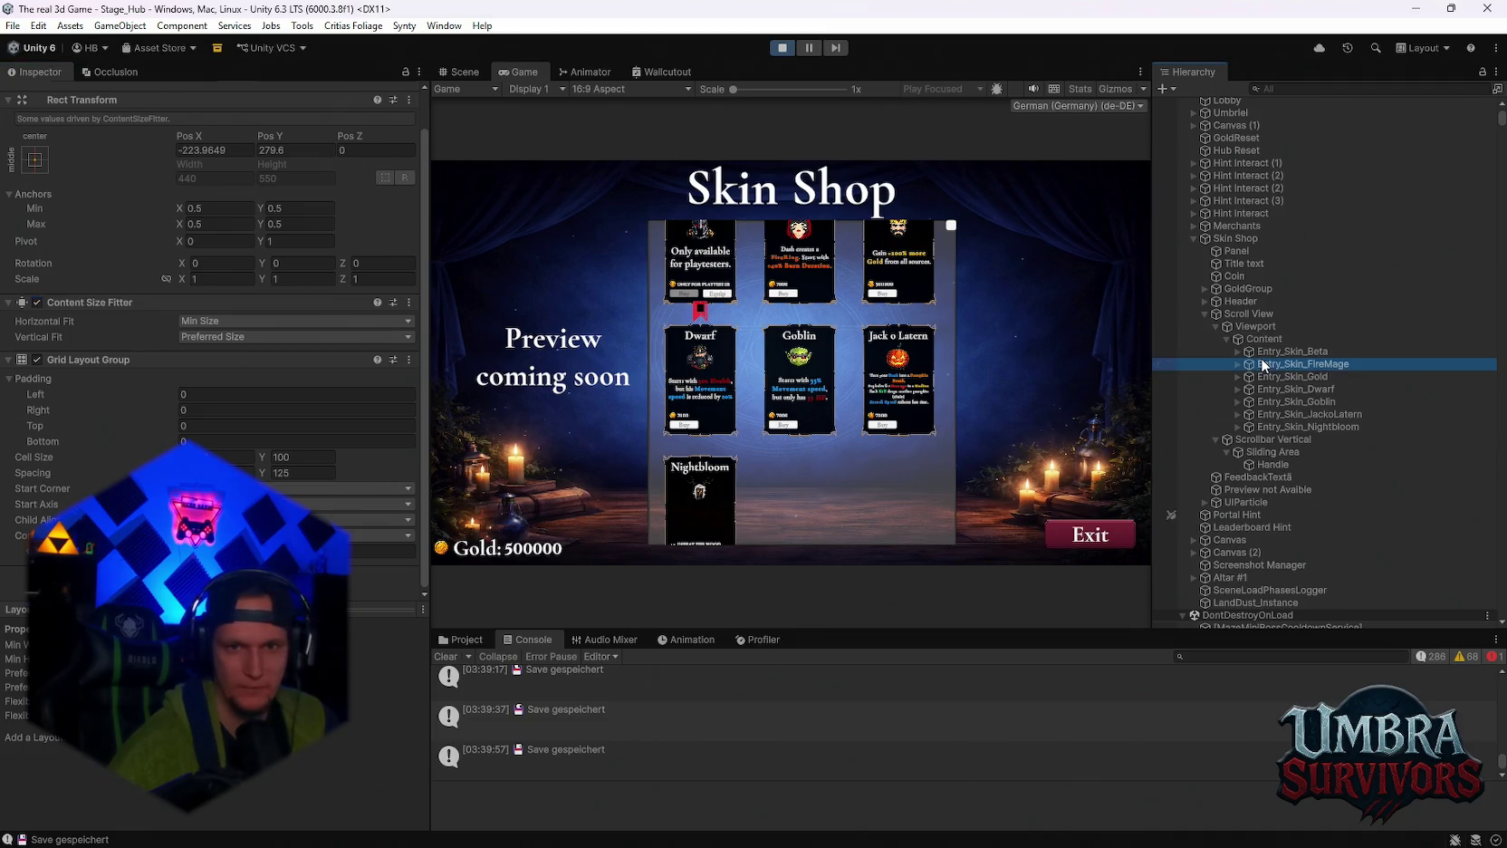
pyautogui.click(1264, 354)
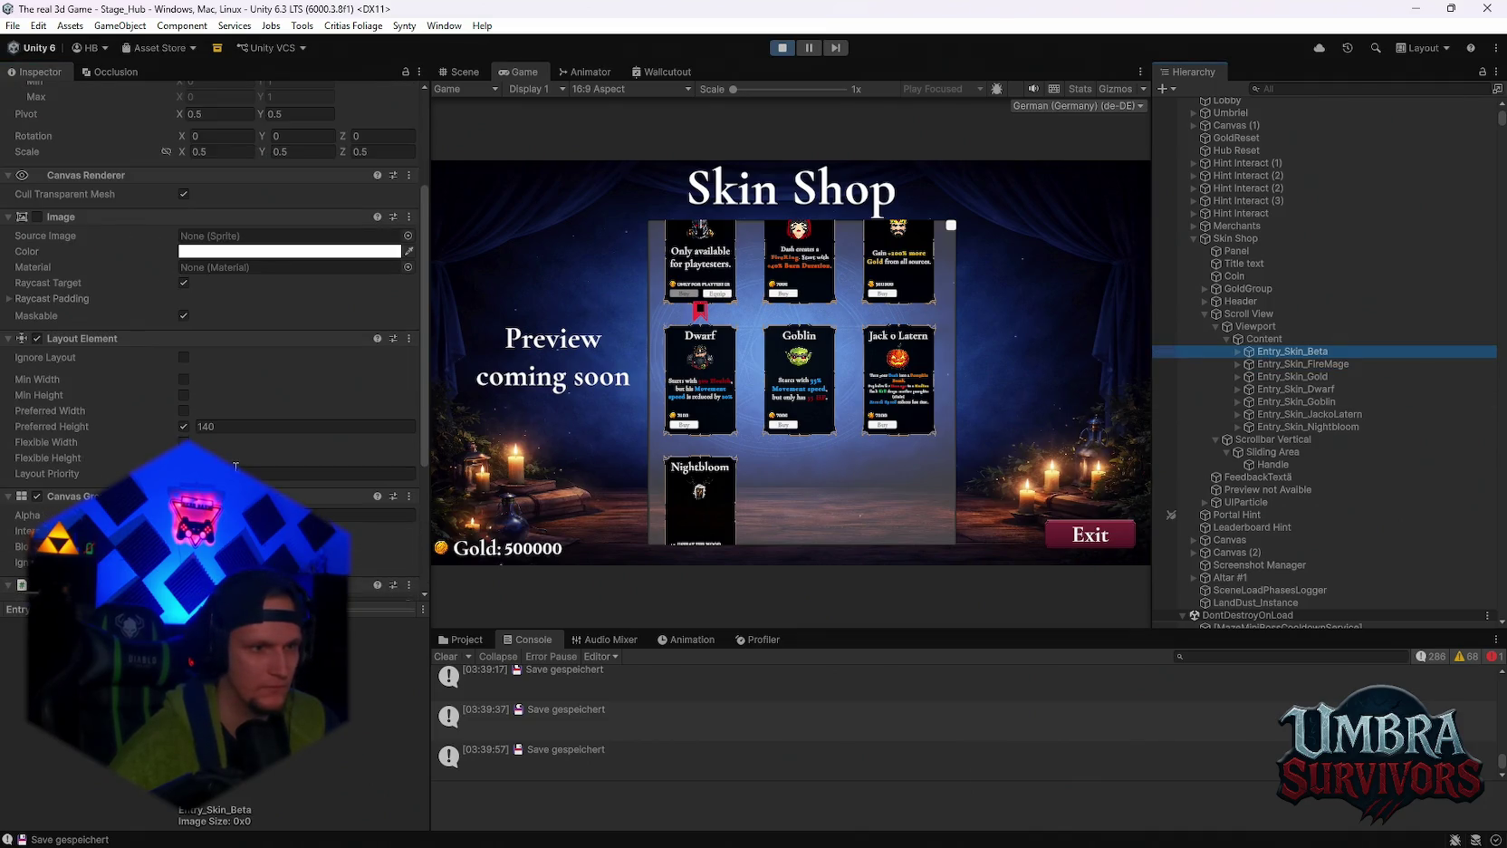
# Toggle Ignore Layout on Entry_Skin_Beta's Layout Element off and on to test the grid.
pyautogui.click(36, 338)
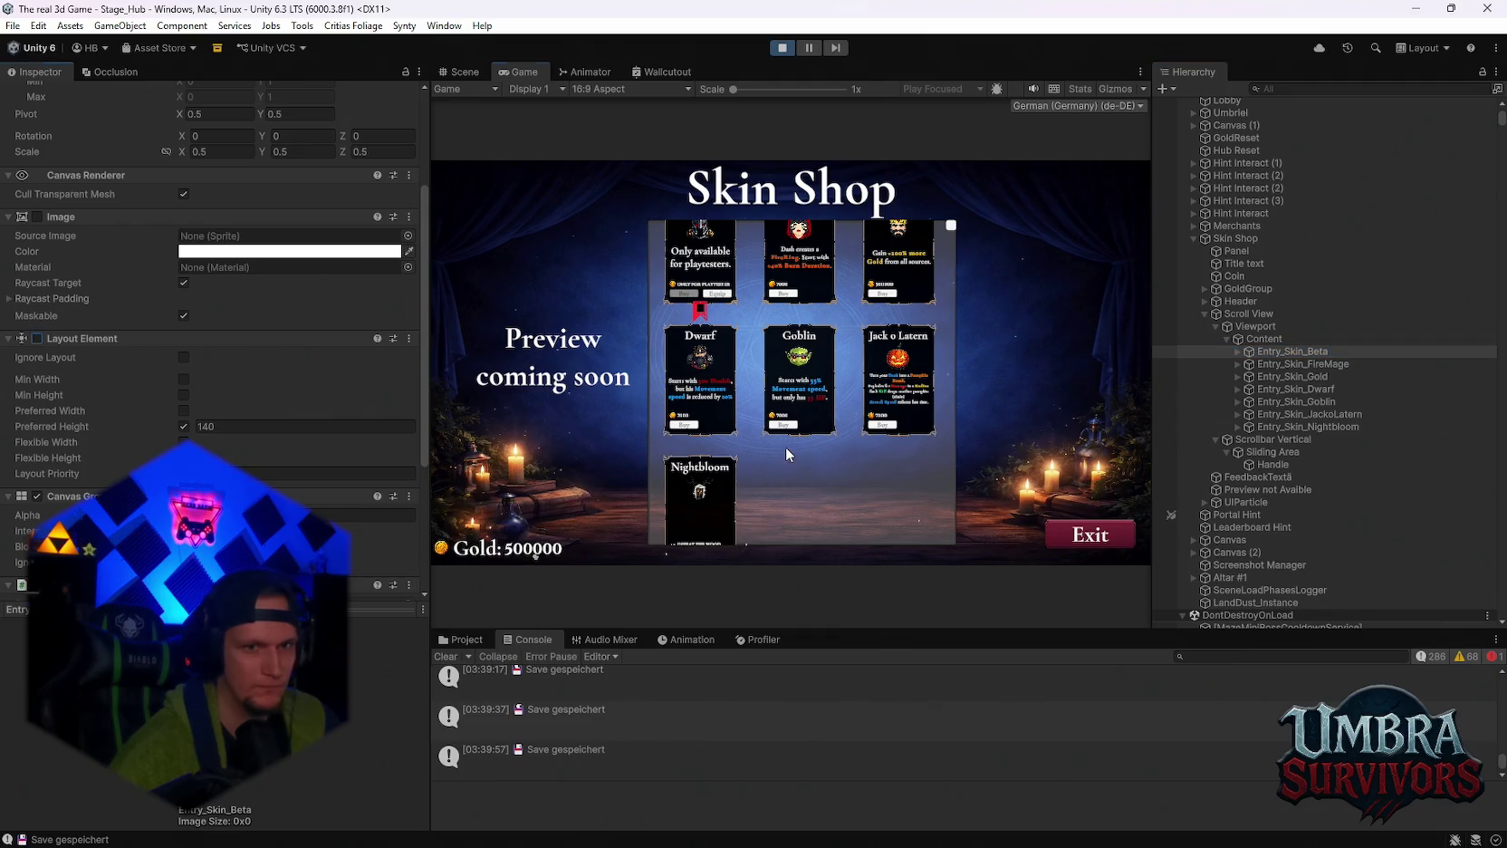
pyautogui.click(37, 338)
pyautogui.scroll(-5, 123, 430)
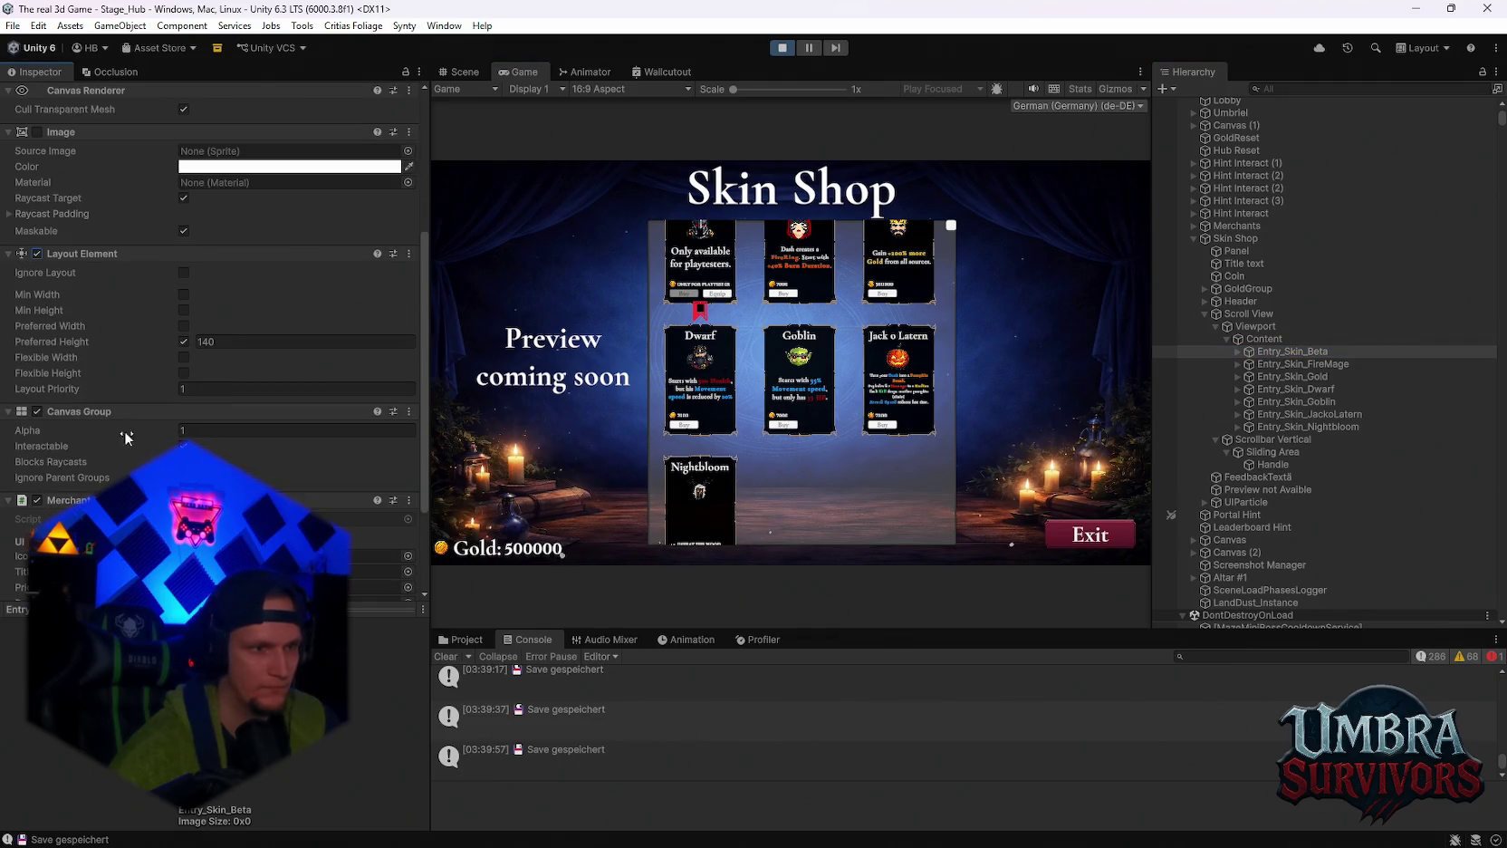
pyautogui.scroll(6, 101, 453)
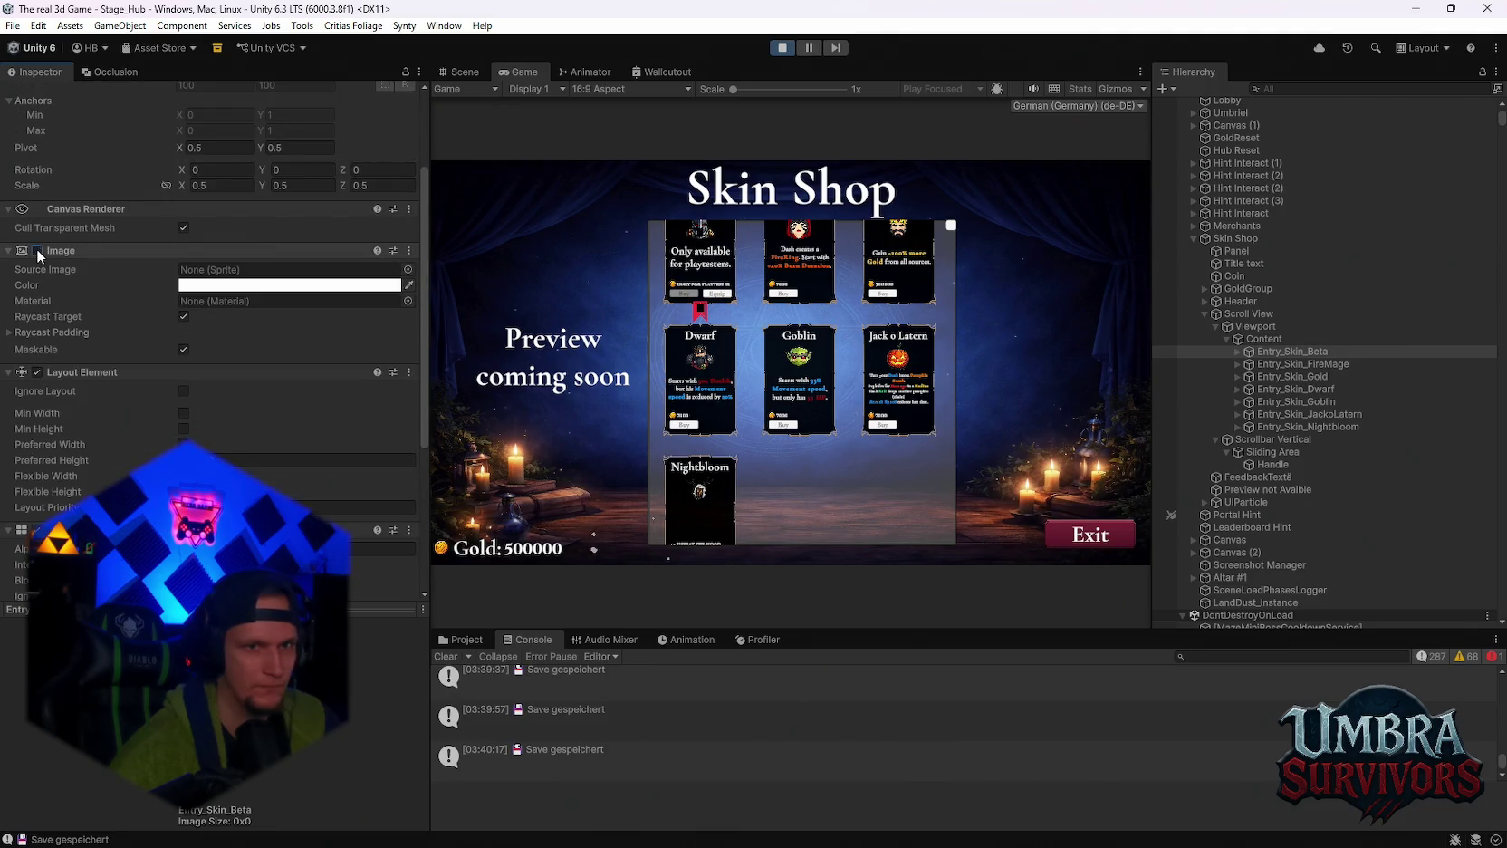
pyautogui.scroll(1, 100, 326)
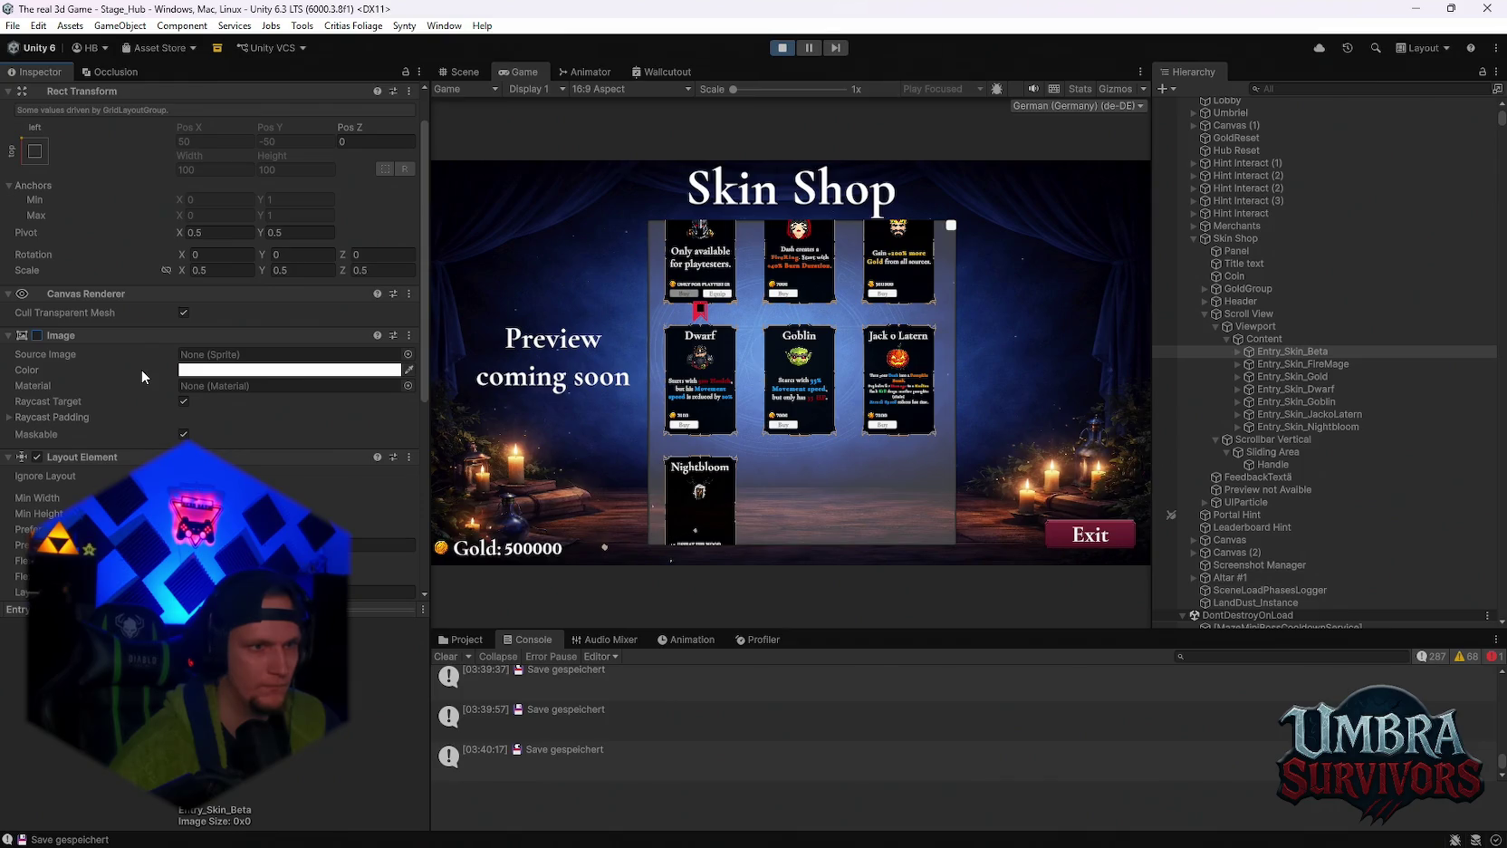
pyautogui.scroll(-2, 141, 370)
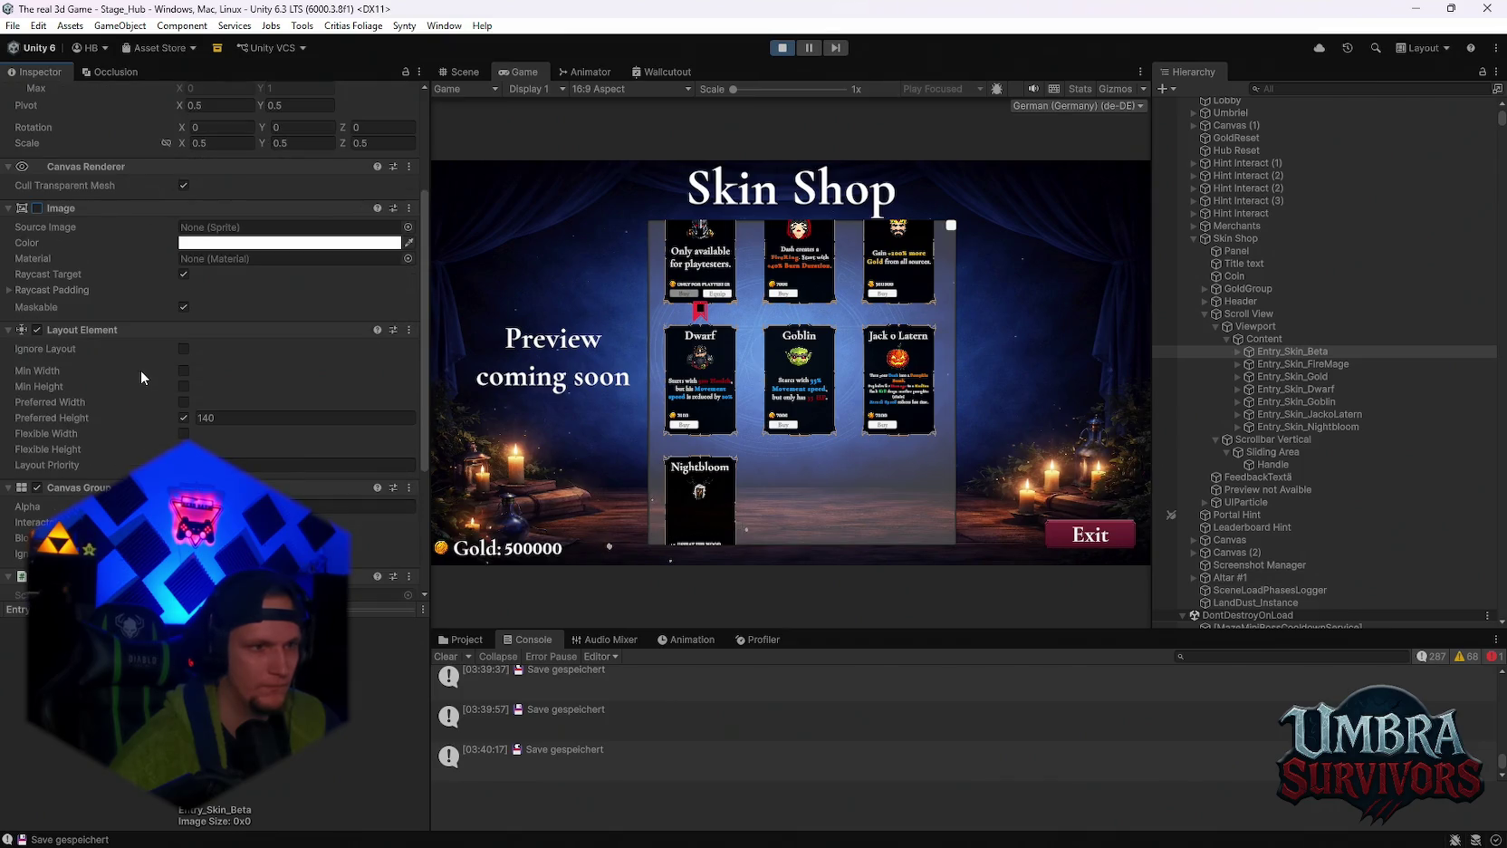
pyautogui.click(37, 330)
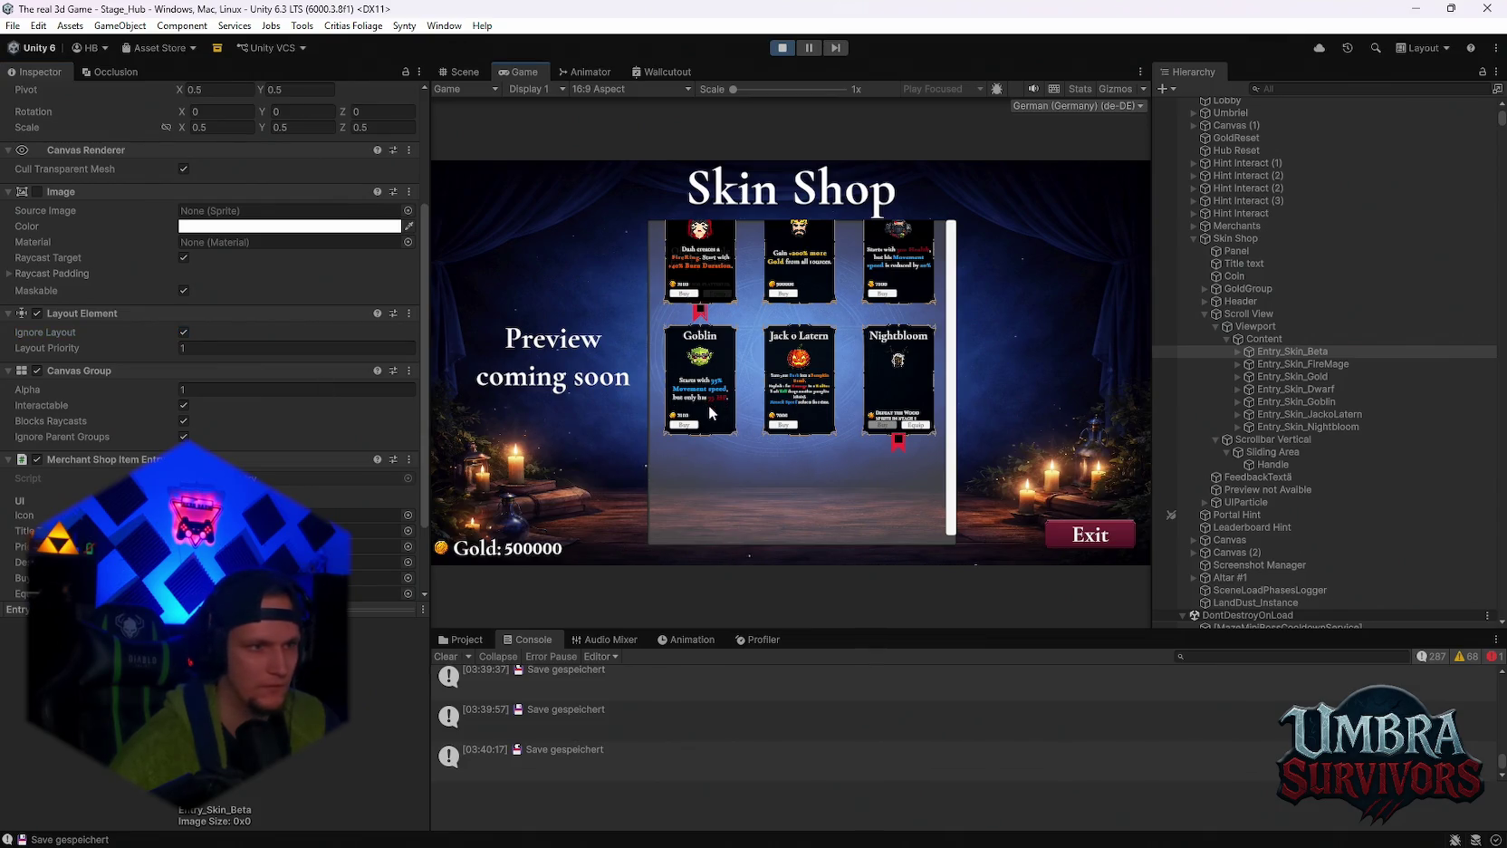
# Reselect Entry_Skin_Beta and turn Ignore Layout off so the card rejoins the grid.
pyautogui.click(1270, 339)
pyautogui.click(1257, 327)
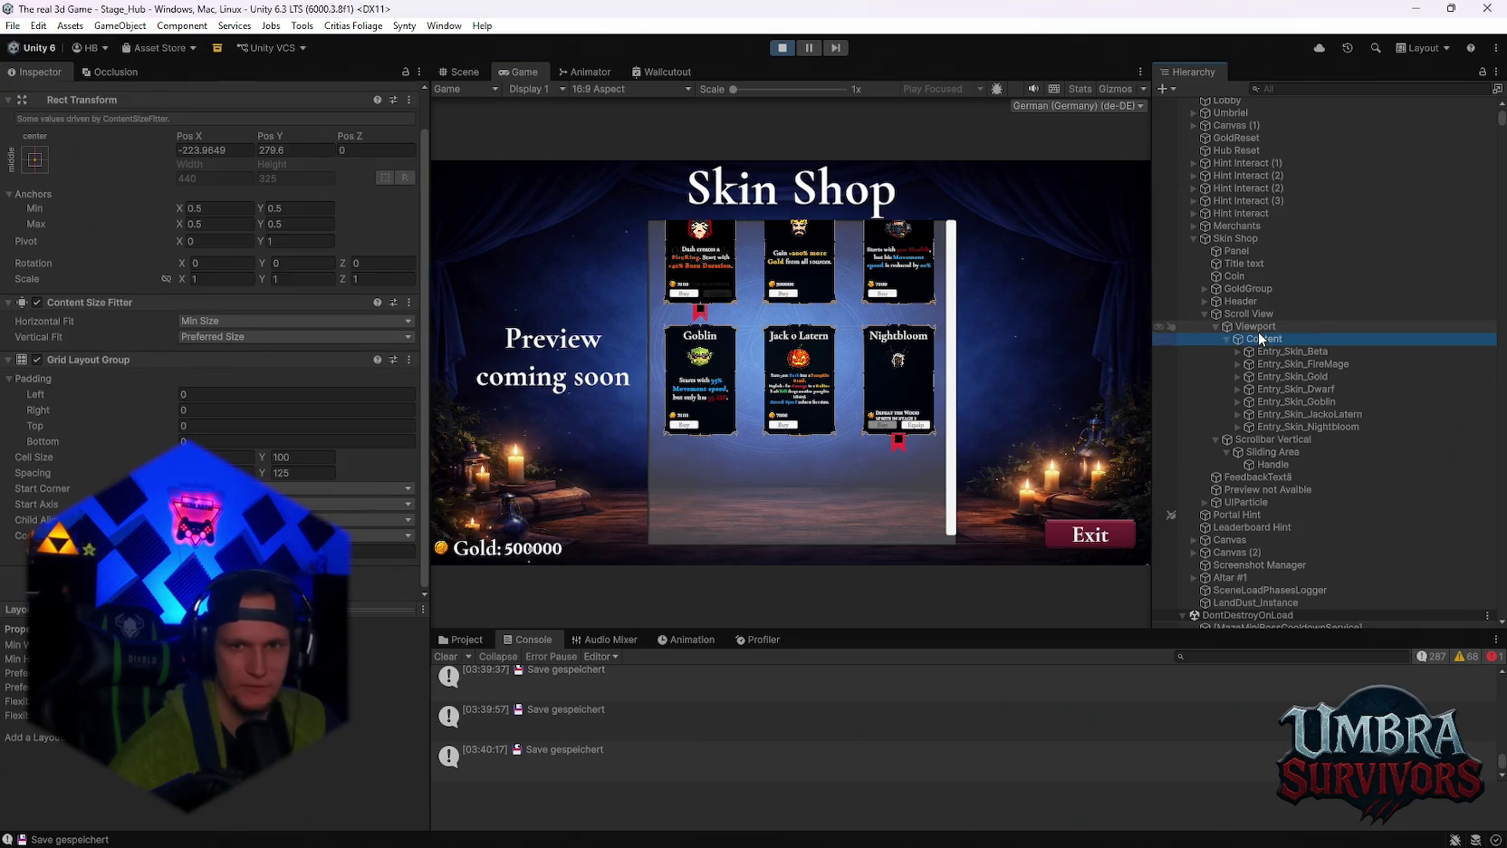
pyautogui.scroll(1, 215, 443)
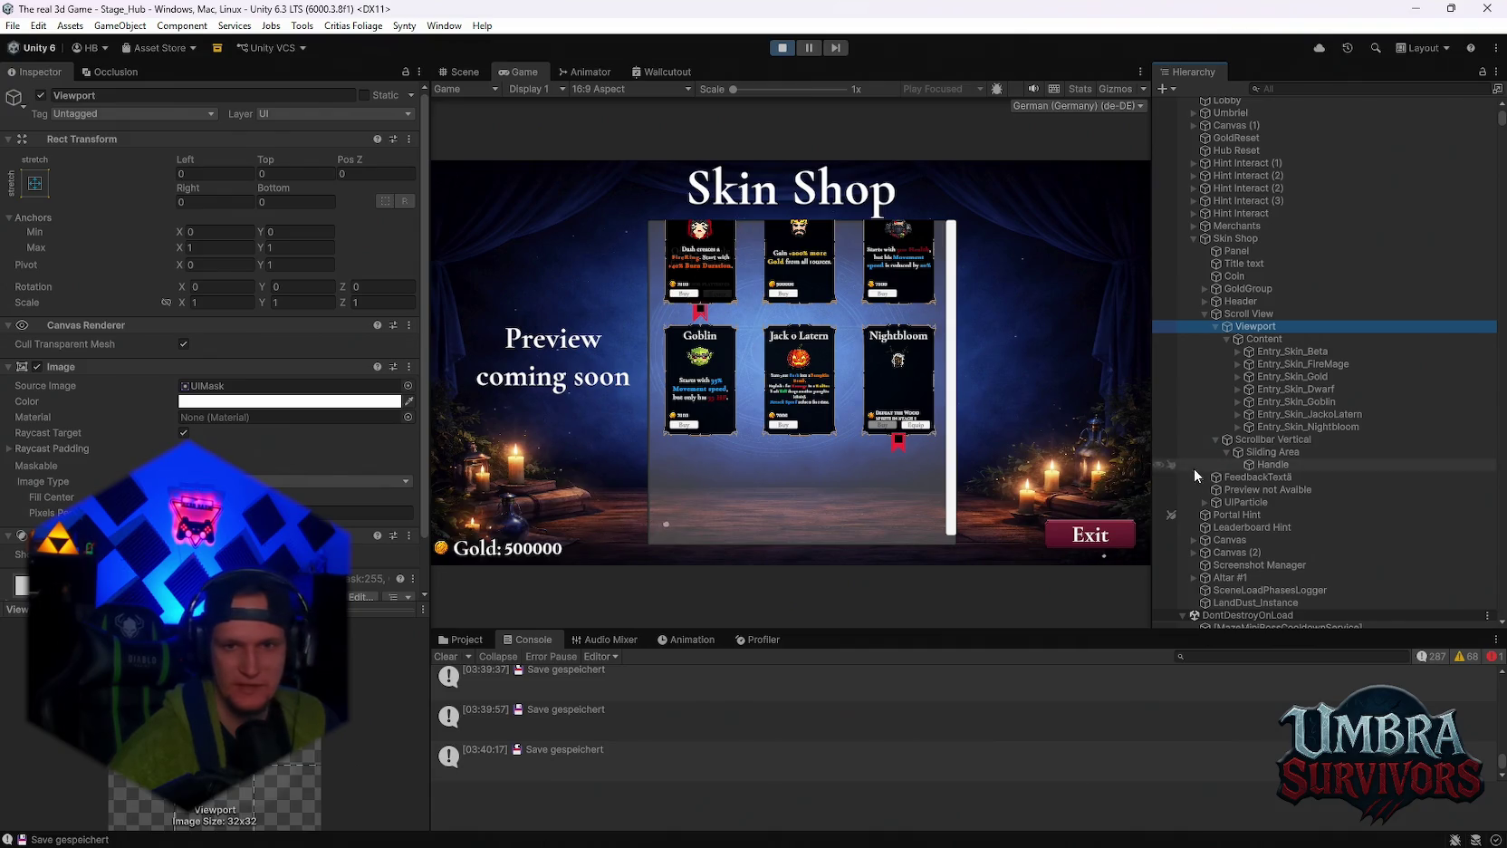
pyautogui.click(1293, 352)
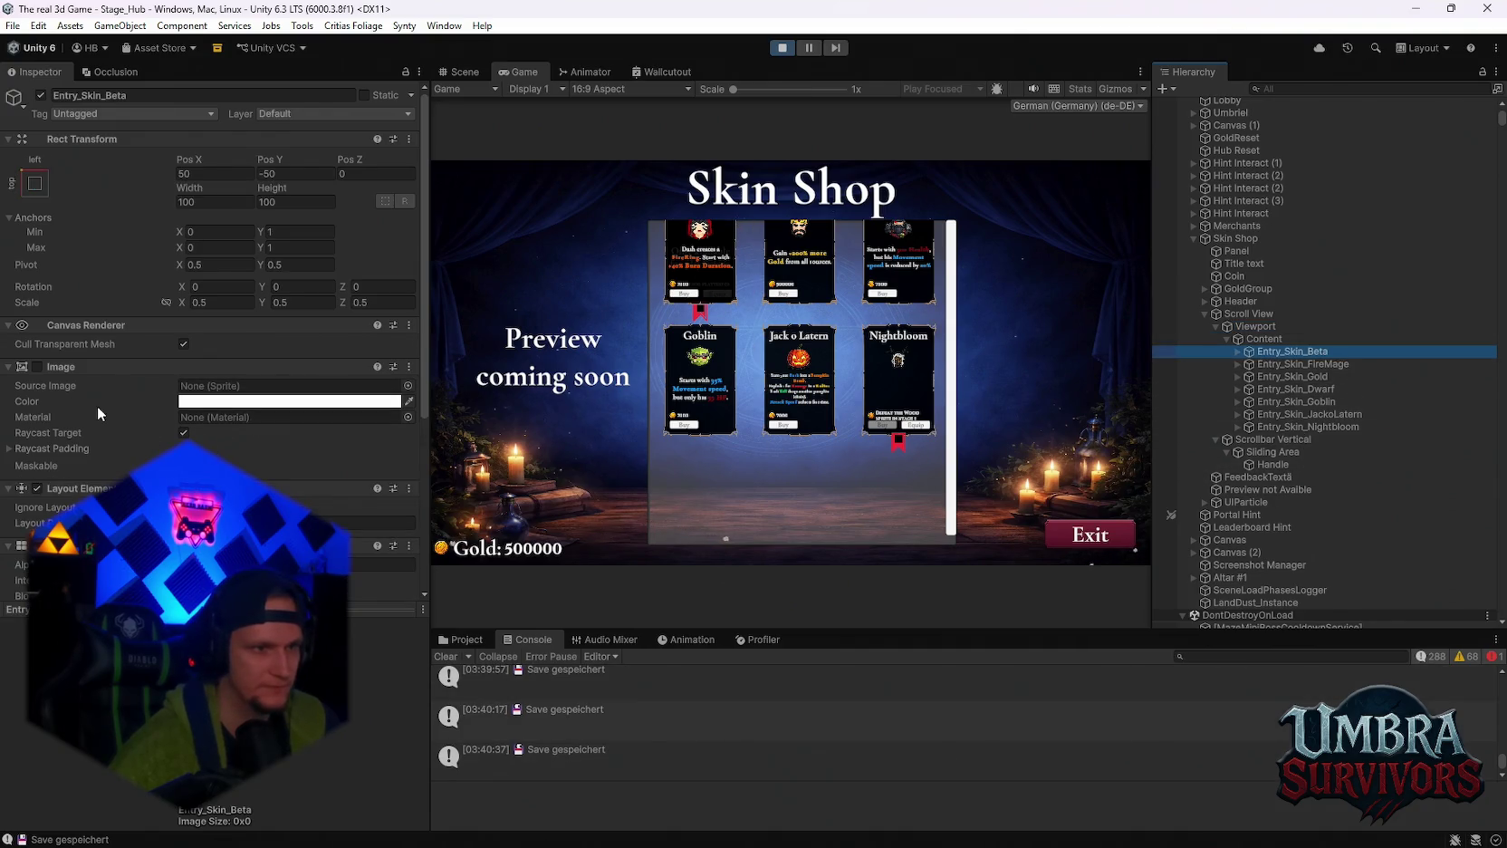
pyautogui.scroll(-2, 97, 406)
pyautogui.click(184, 422)
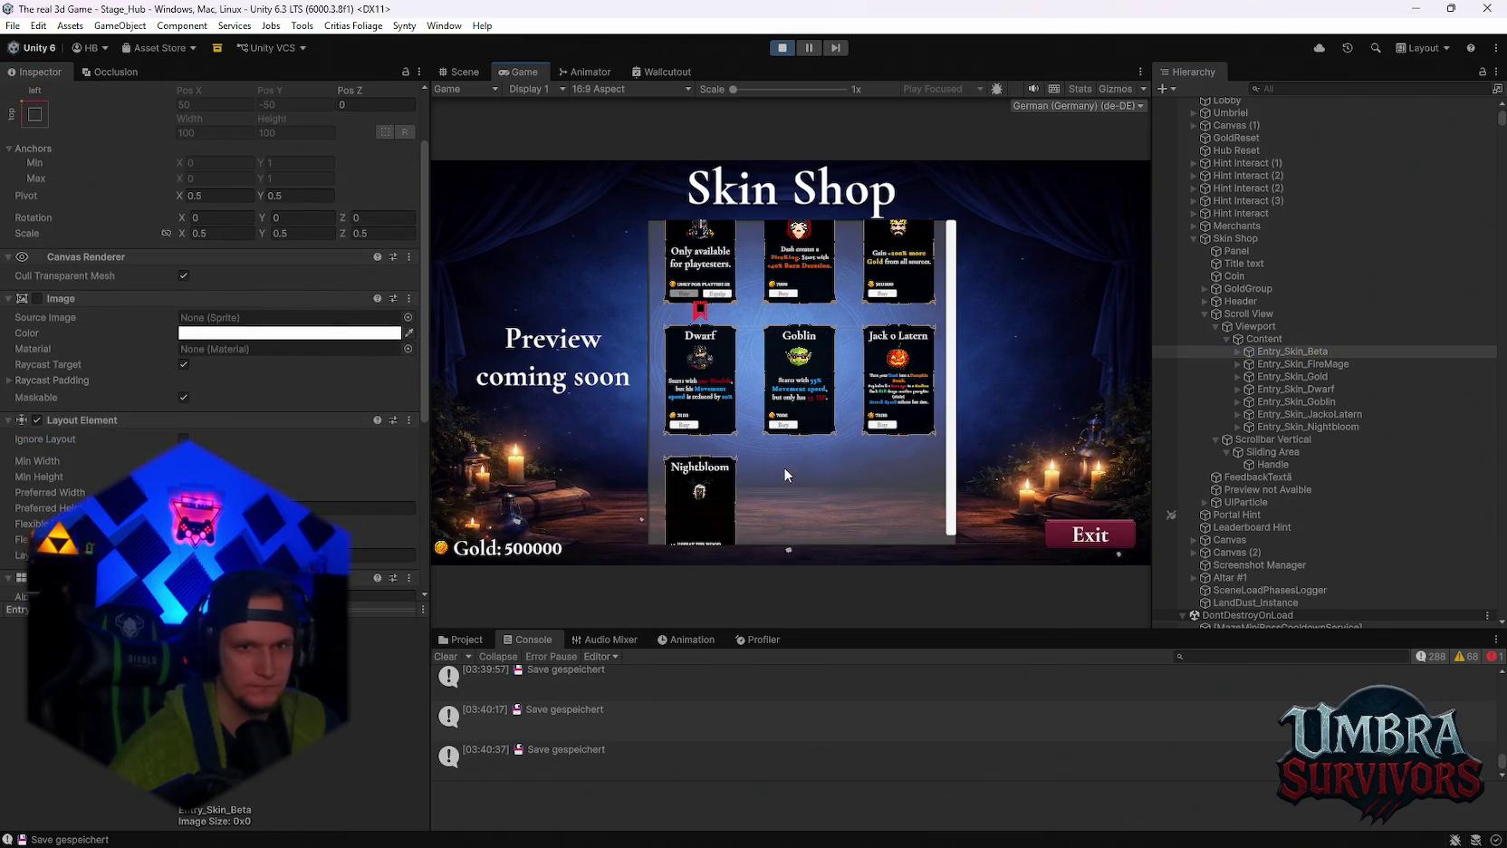
# Select the Content object to show its Grid Layout Group settings.
pyautogui.scroll(-7, 303, 465)
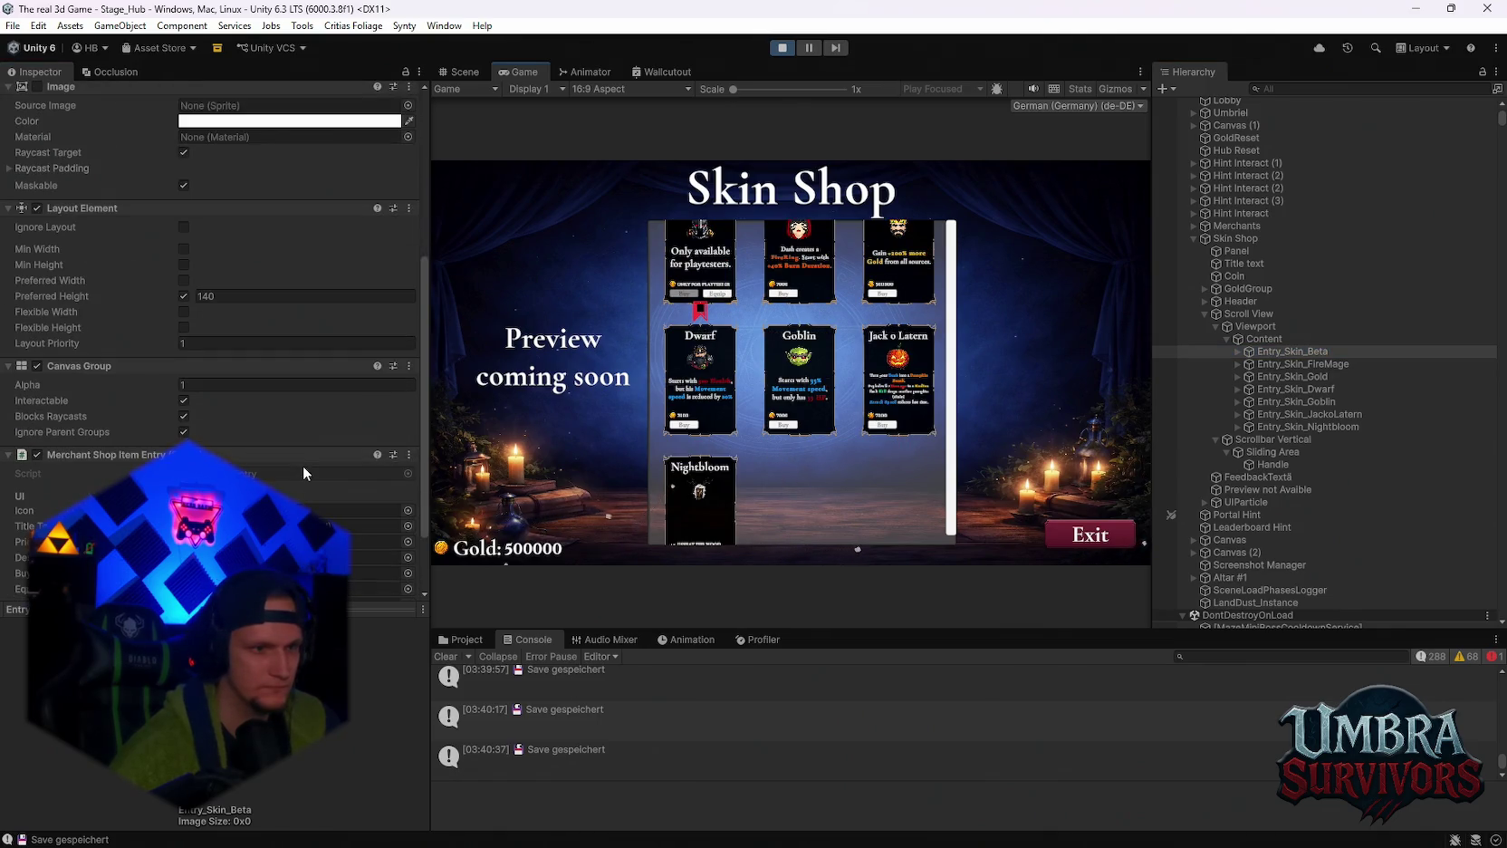
pyautogui.scroll(8, 297, 444)
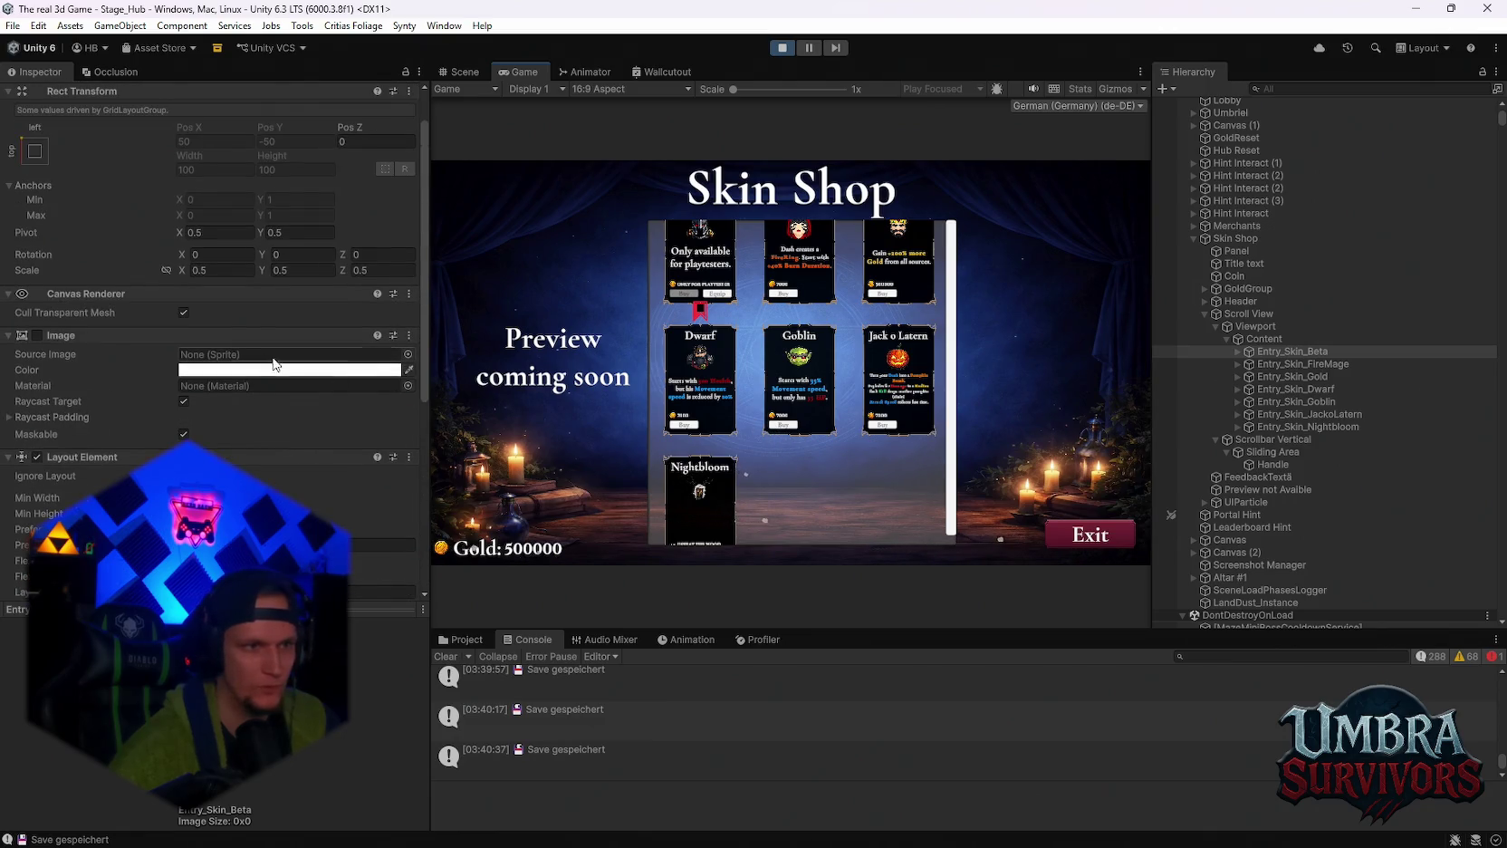
pyautogui.click(1277, 336)
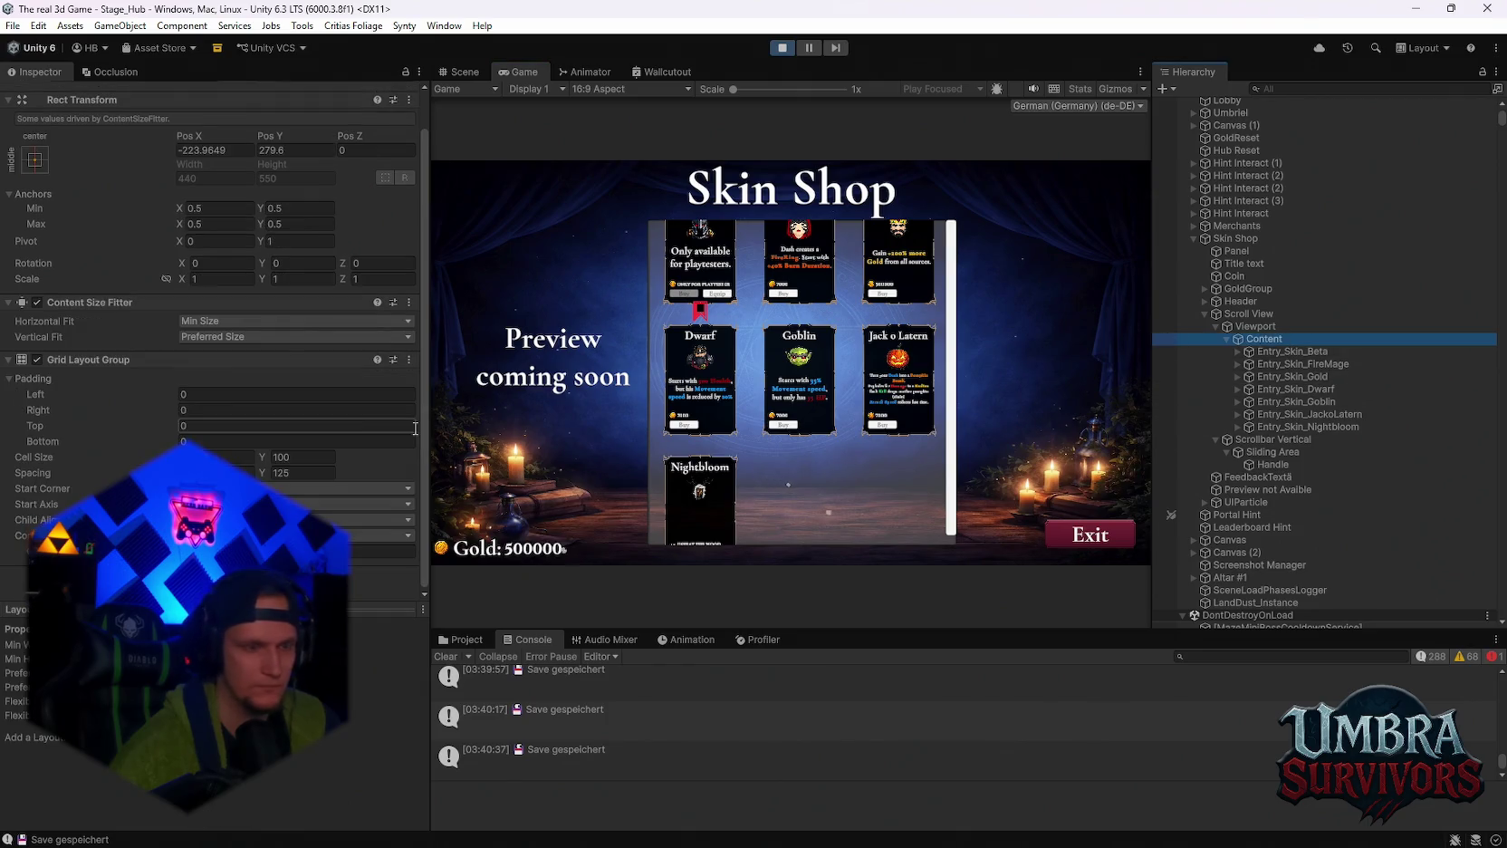
# Switch Content's Content Size Fitter and Grid Layout Group off, then back on.
pyautogui.click(37, 303)
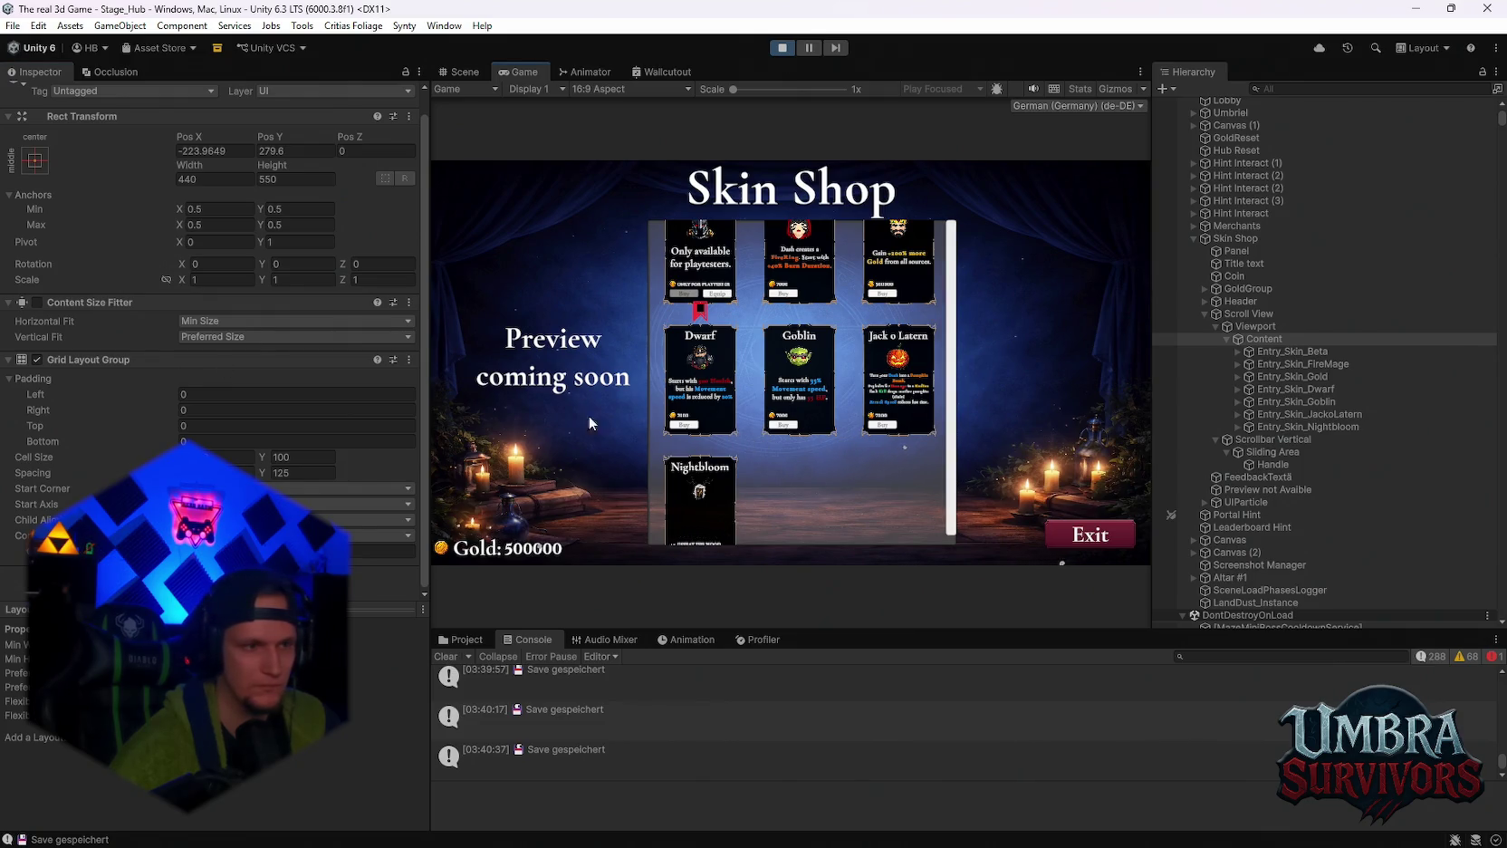
pyautogui.click(38, 359)
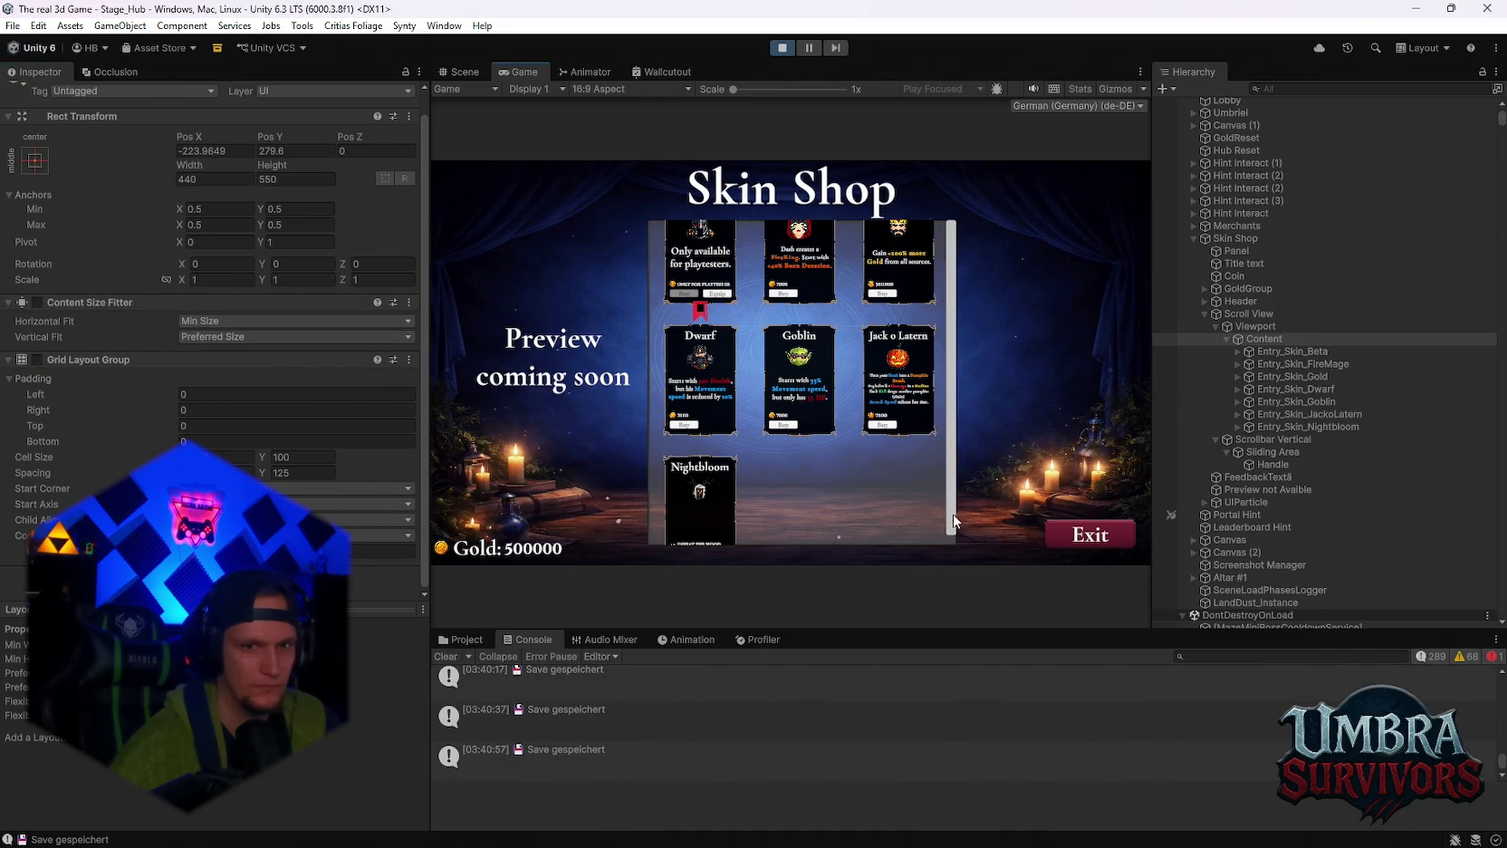
pyautogui.click(38, 359)
pyautogui.click(38, 301)
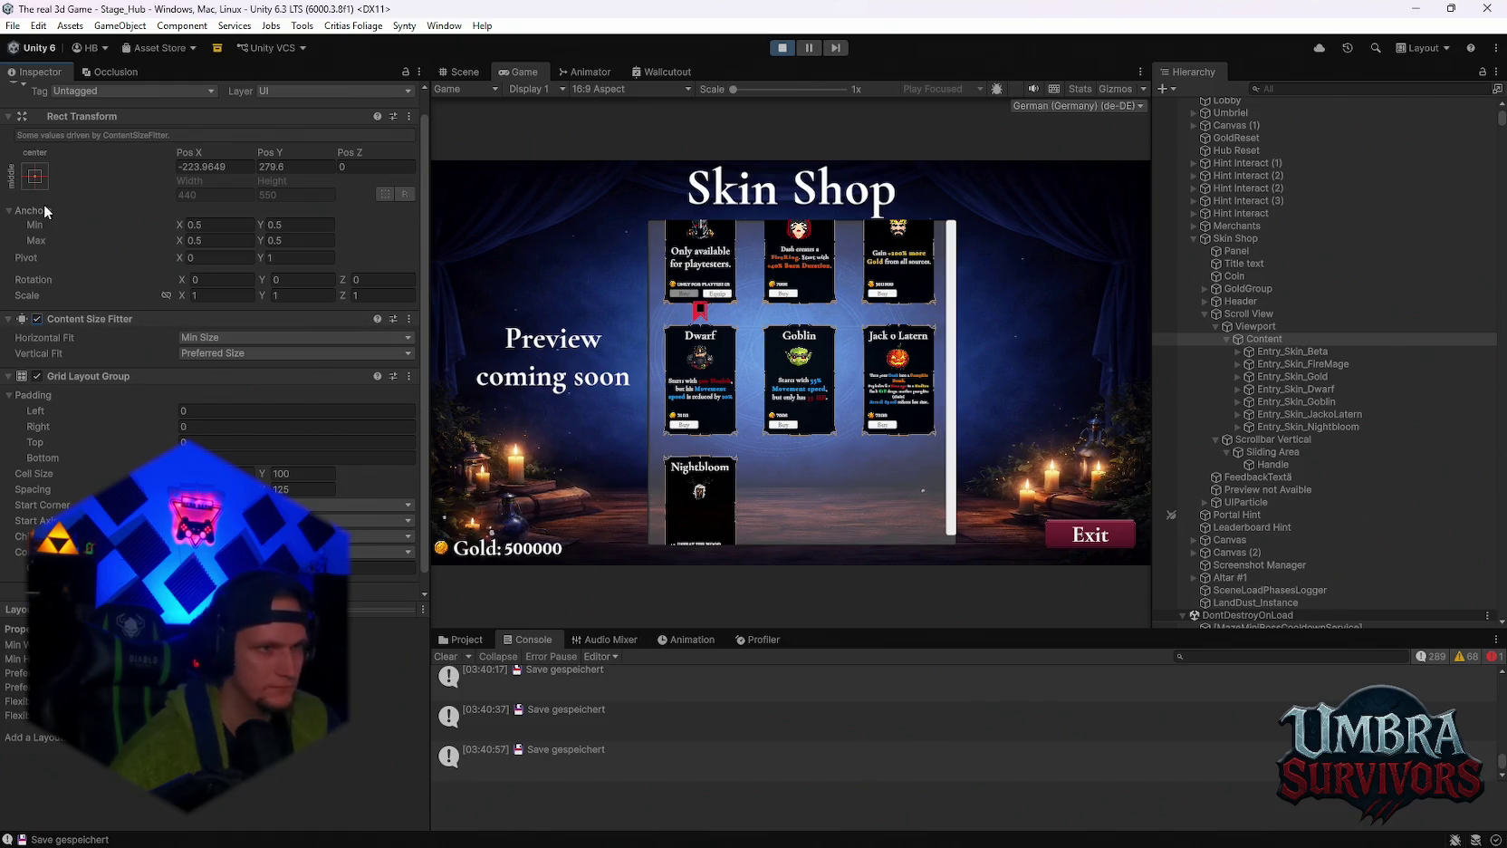
pyautogui.scroll(1, 44, 203)
pyautogui.scroll(-2, 93, 210)
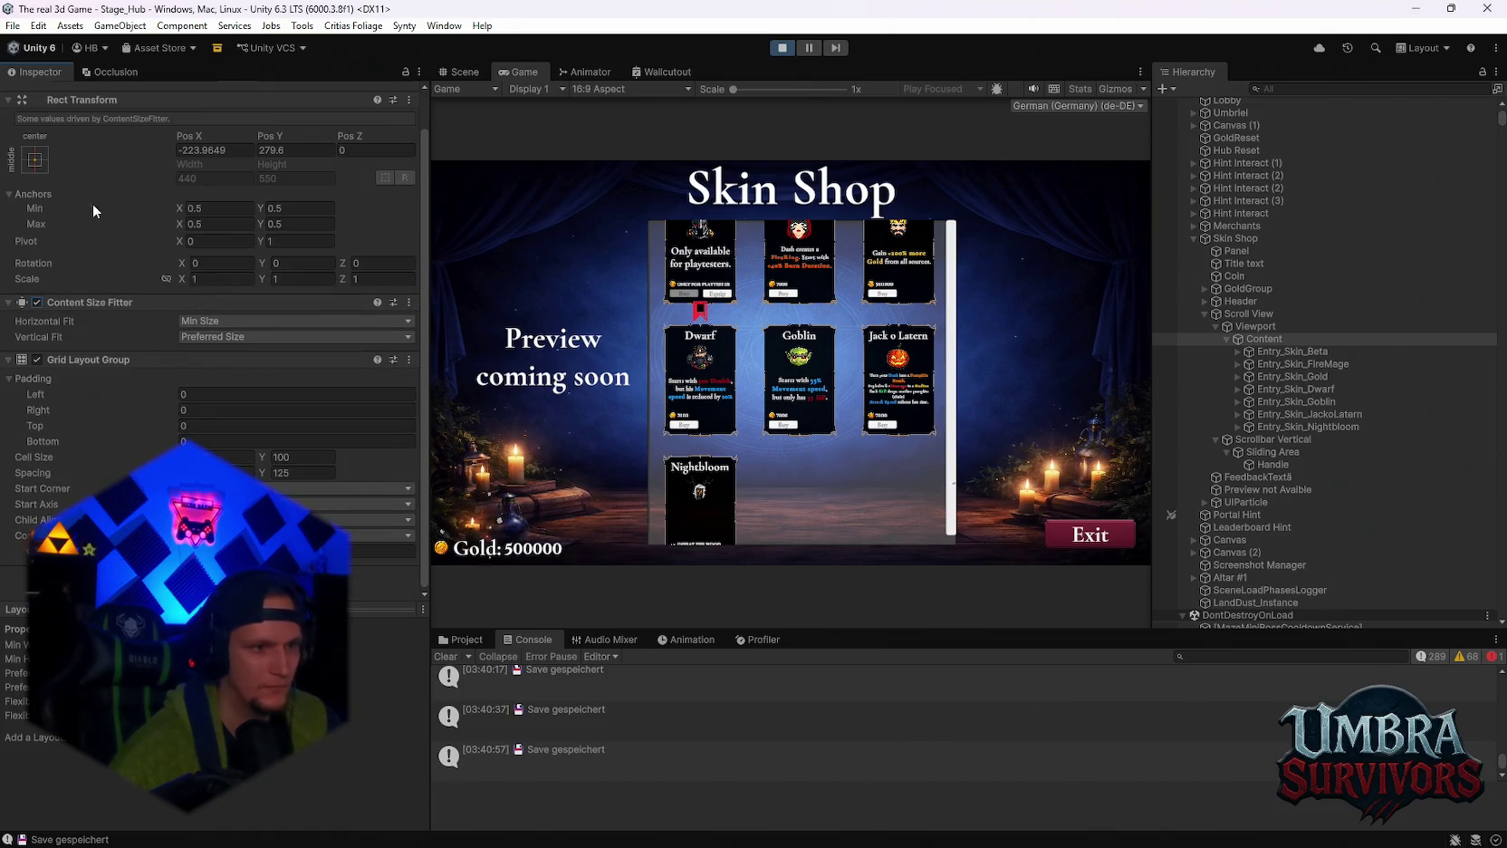
# Try top-left and middle-center anchor presets on Content and Viewport, undoing both with Ctrl+Z.
pyautogui.click(34, 161)
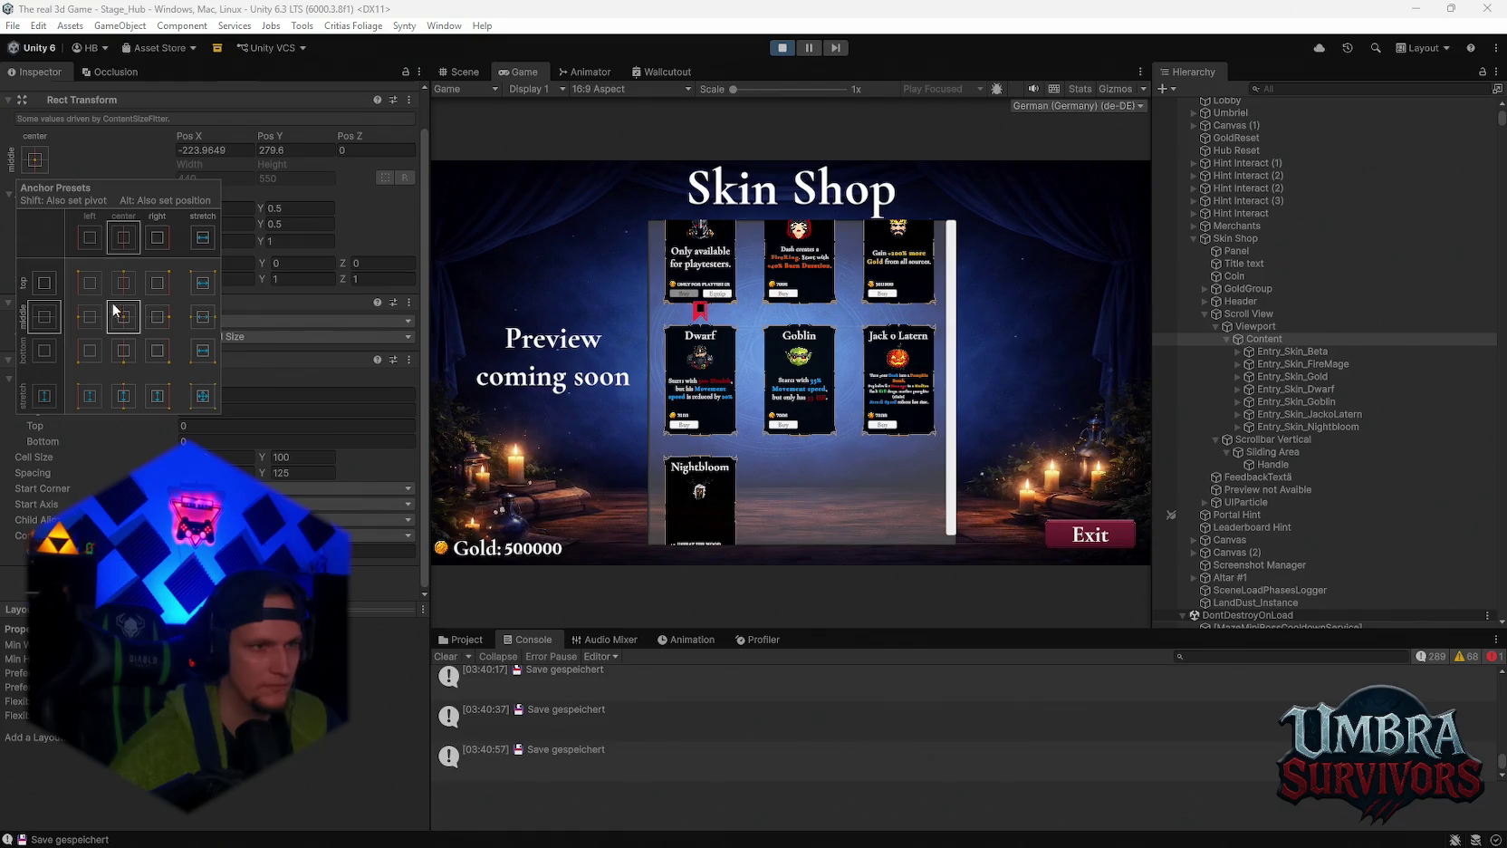
pyautogui.click(99, 282)
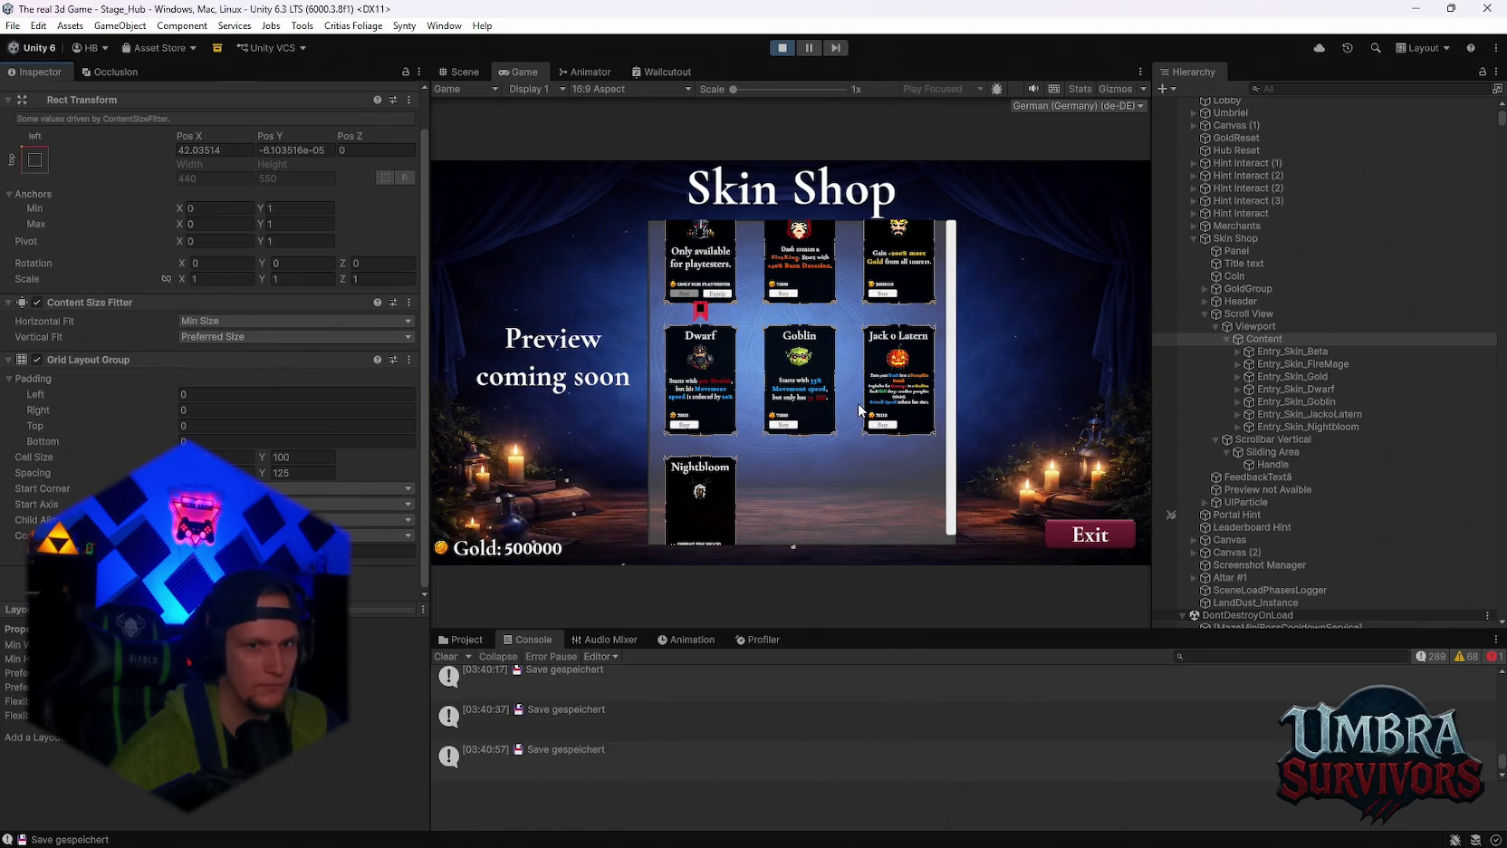
pyautogui.hotkey('ctrl', 'z')
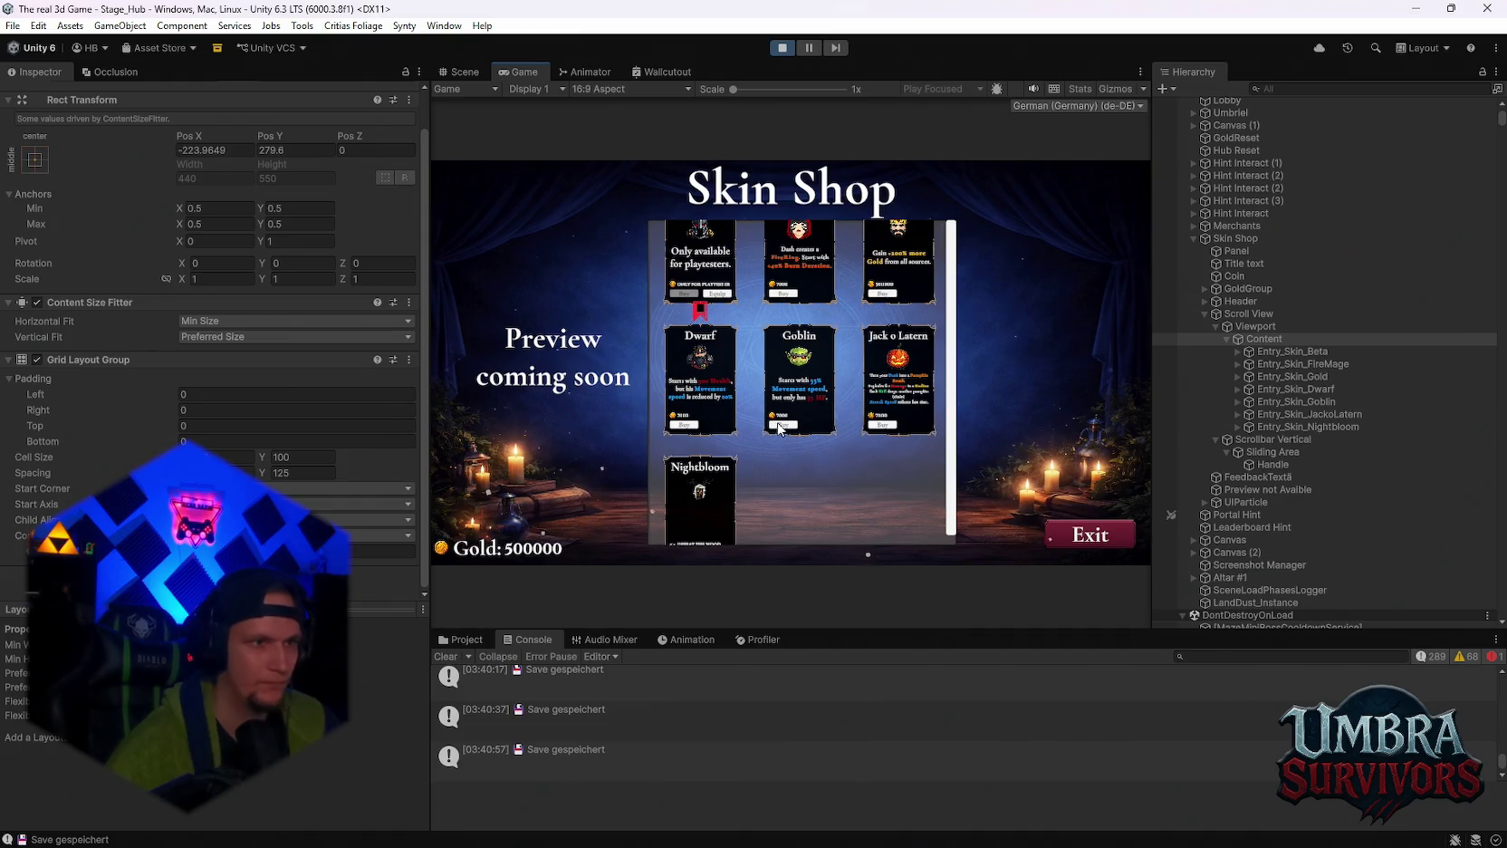
pyautogui.click(1255, 326)
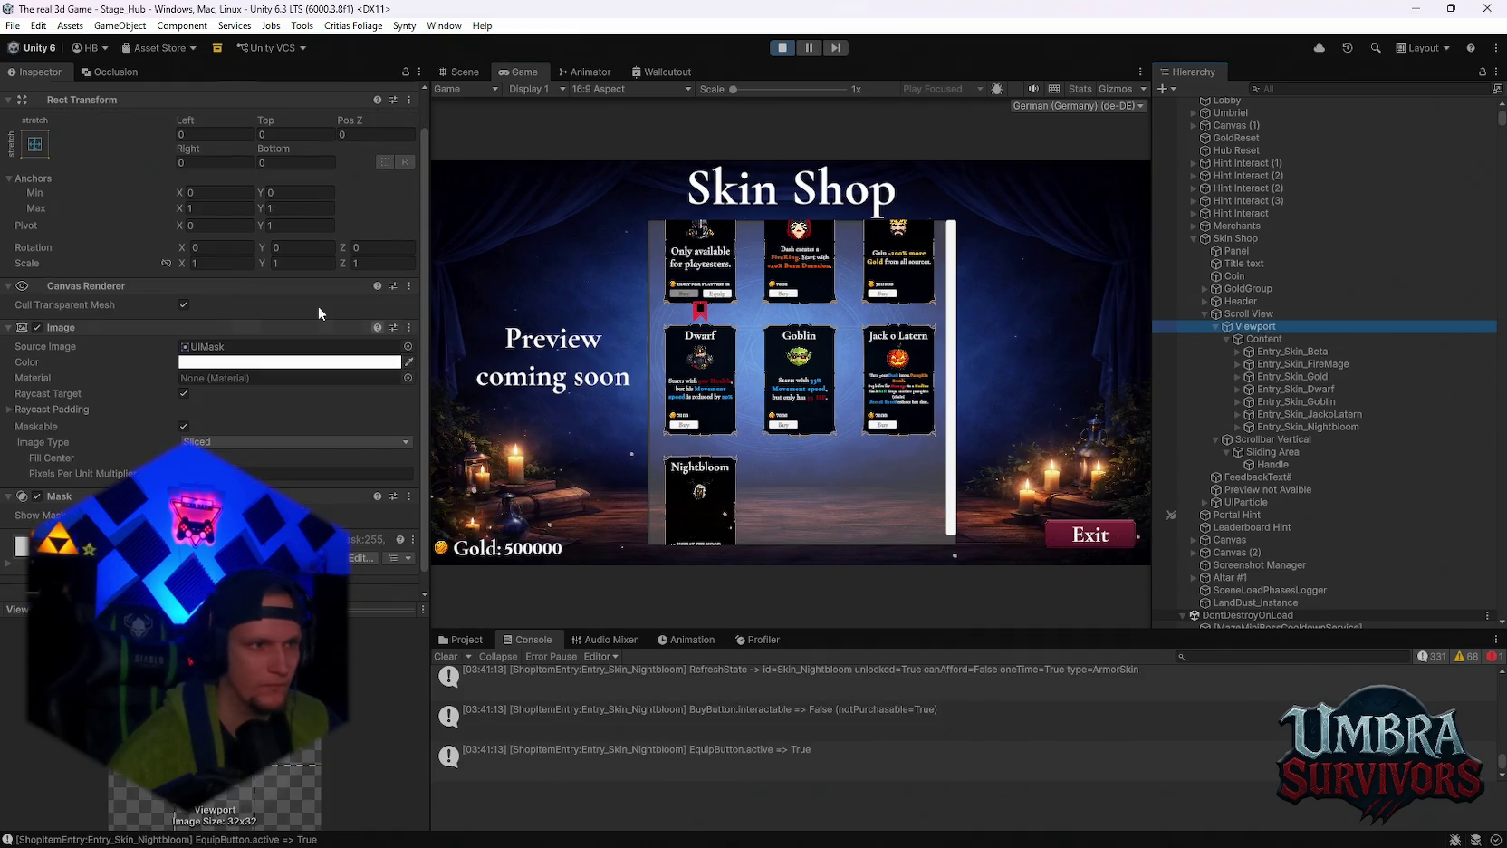
pyautogui.click(35, 144)
pyautogui.click(122, 303)
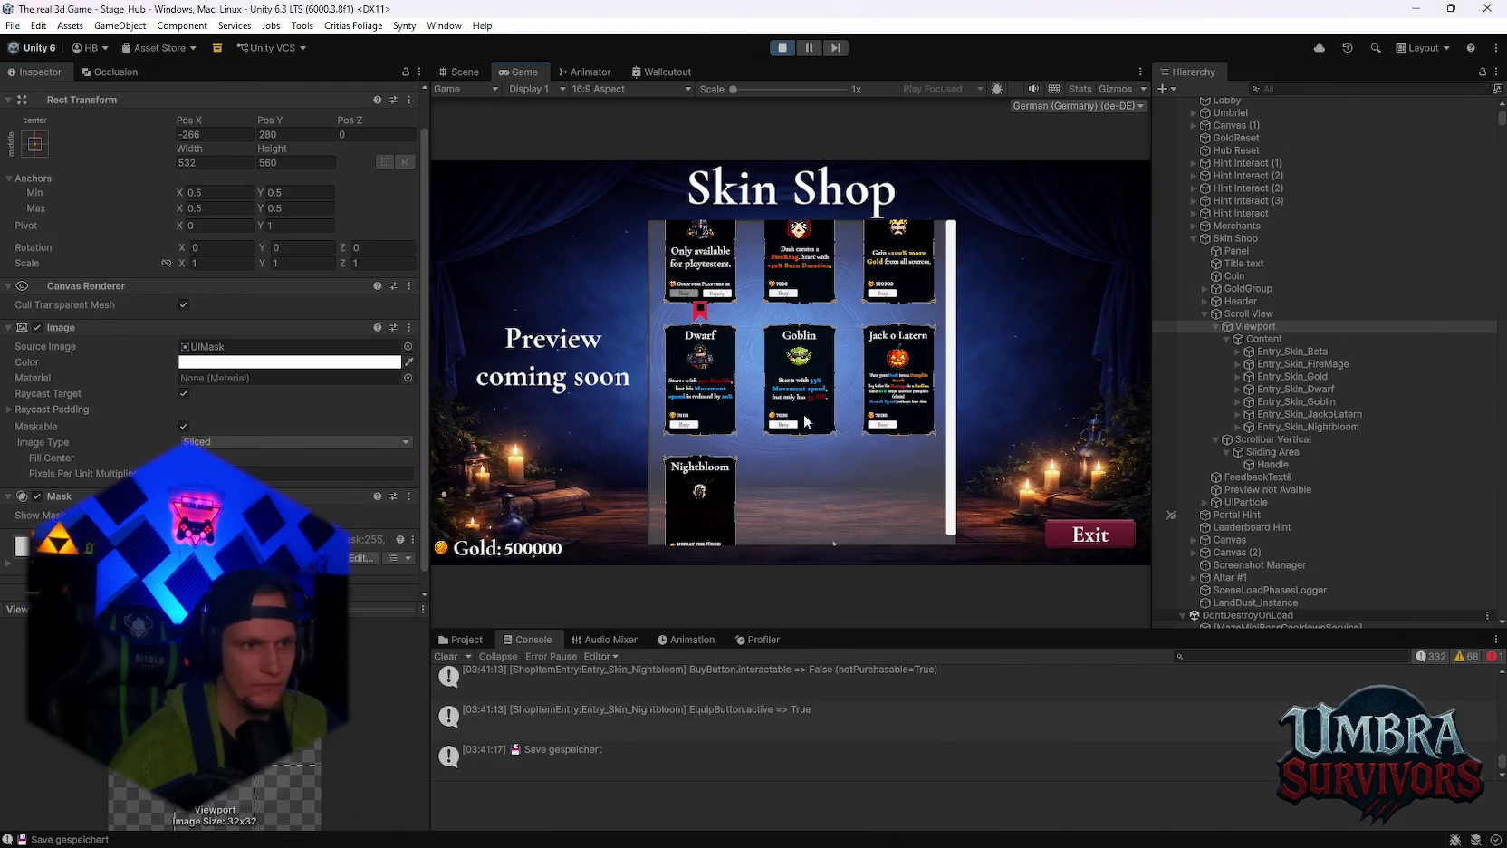
pyautogui.hotkey('ctrl', 'z')
pyautogui.click(1265, 315)
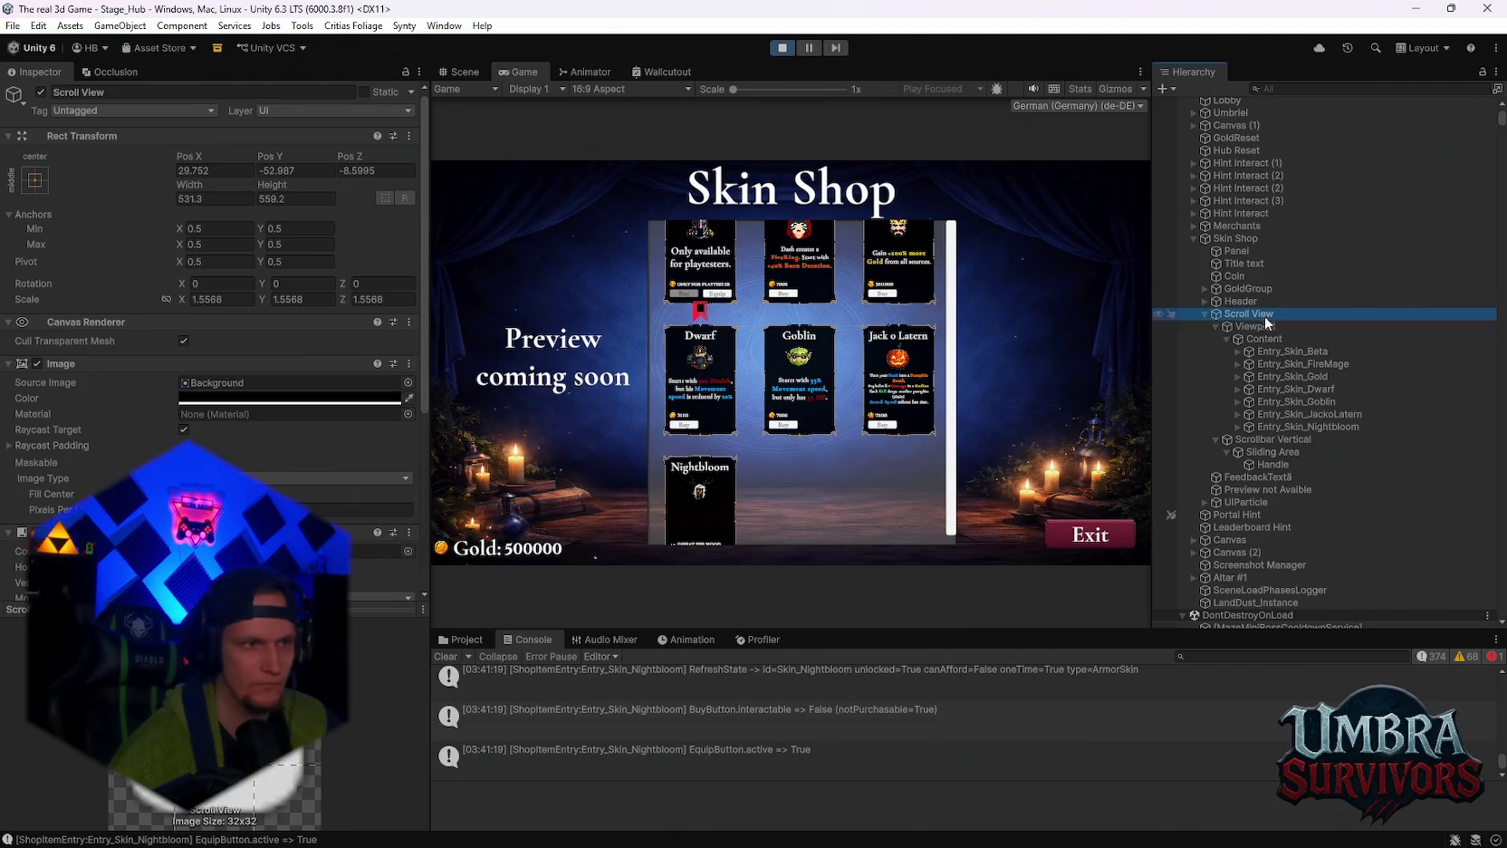
# Try a top-left anchor on Scroll View, undo it, and leave Fill Center off.
pyautogui.click(42, 188)
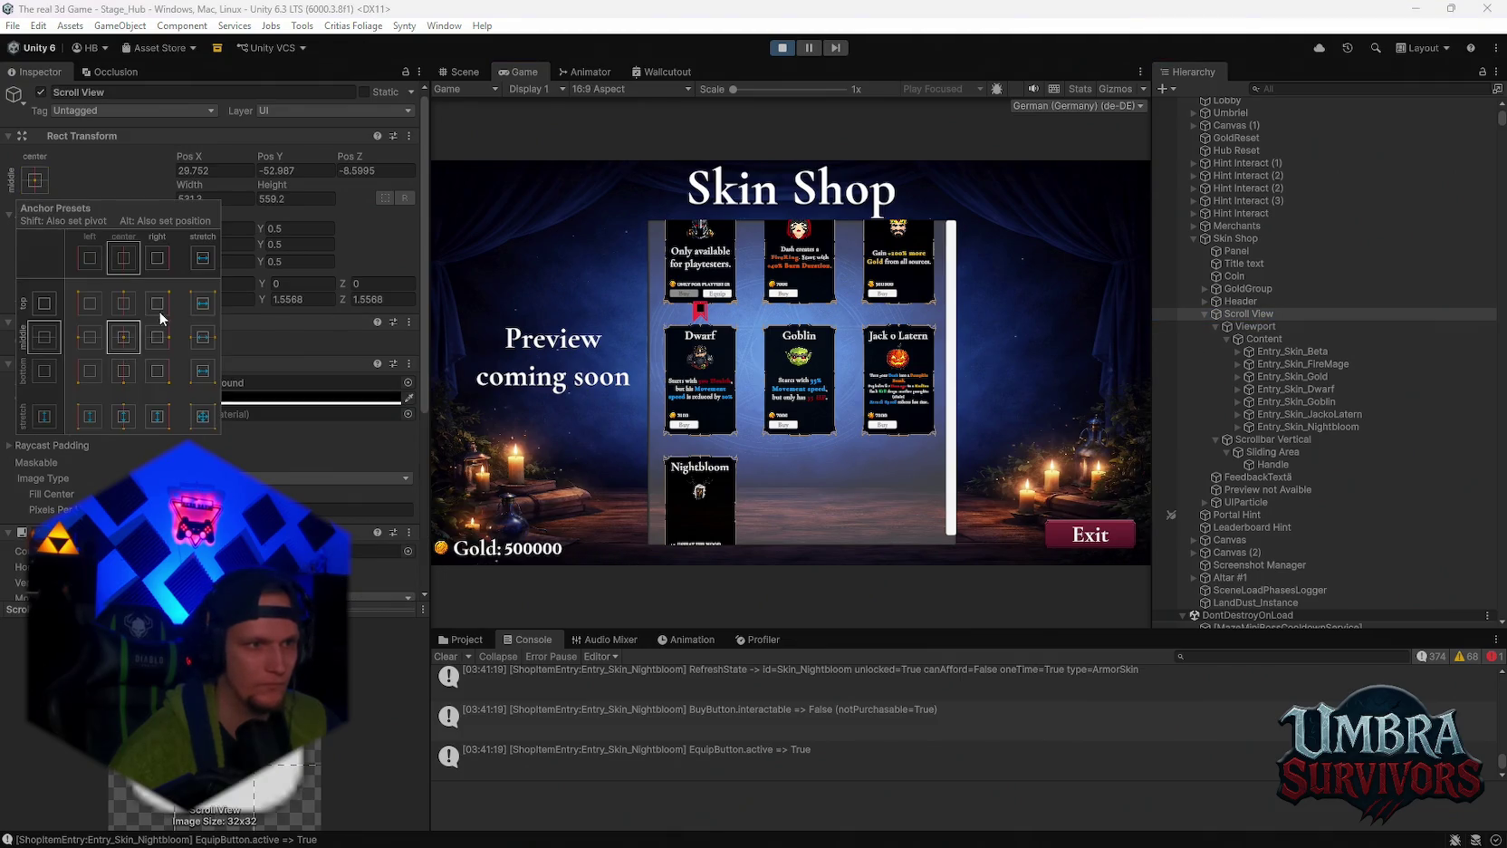
pyautogui.click(97, 302)
pyautogui.hotkey('ctrl', 'z')
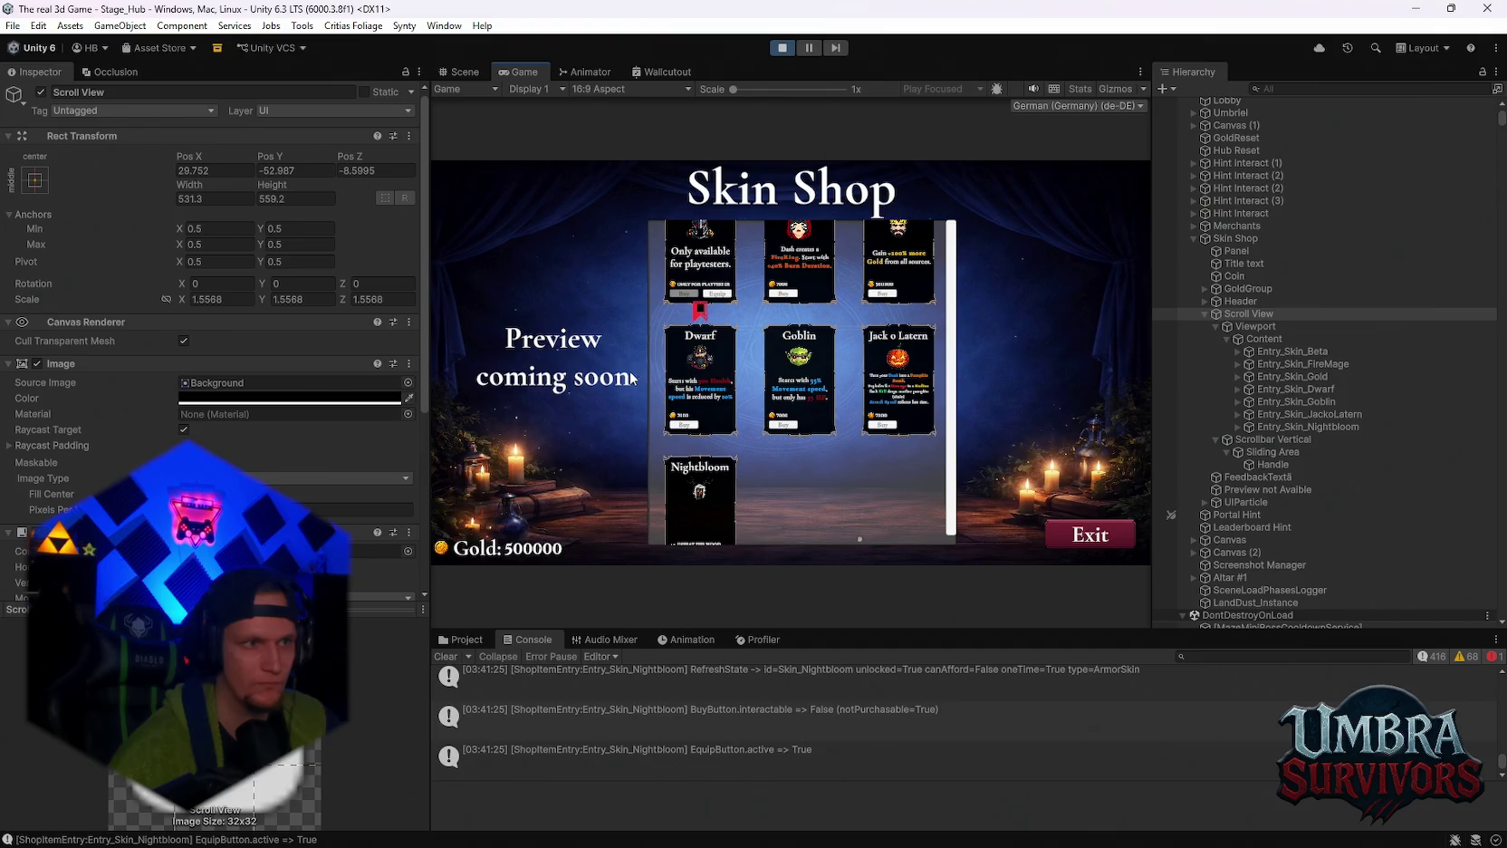
pyautogui.scroll(-2, 236, 388)
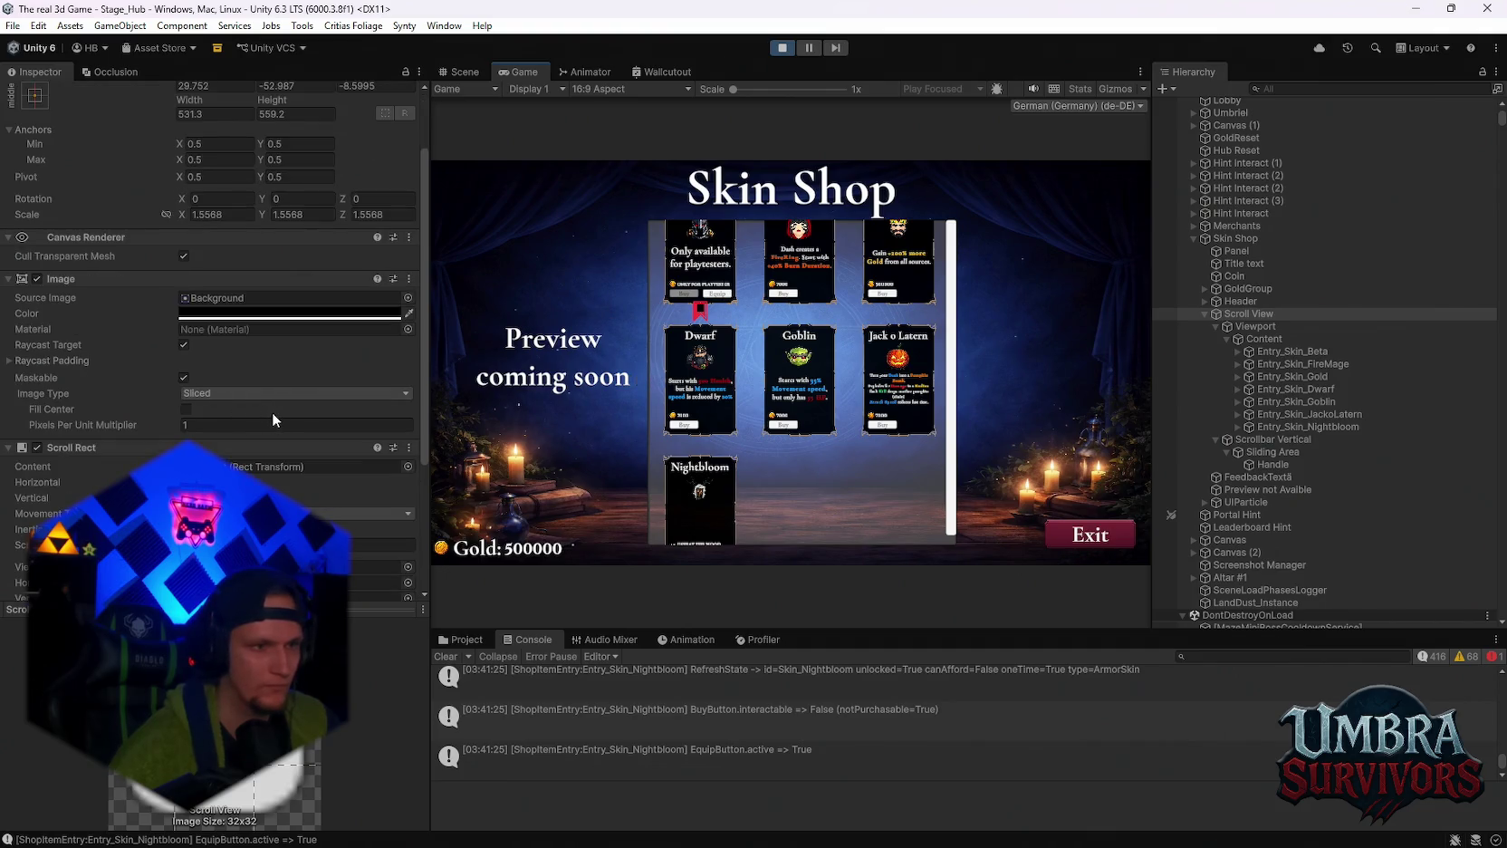
pyautogui.scroll(-1, 272, 412)
pyautogui.click(186, 367)
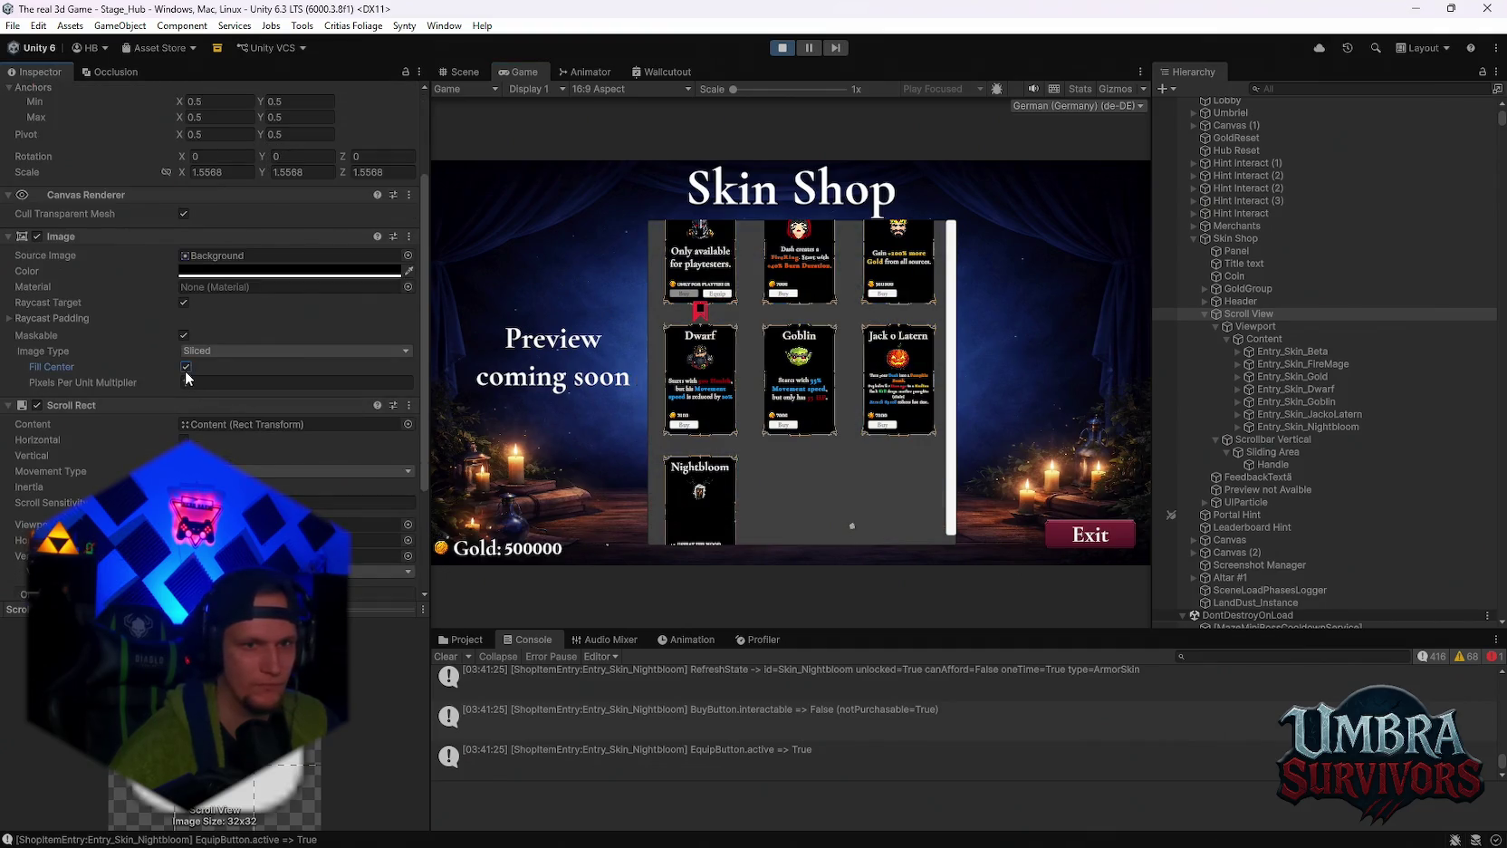
pyautogui.click(187, 373)
pyautogui.scroll(-1, 188, 423)
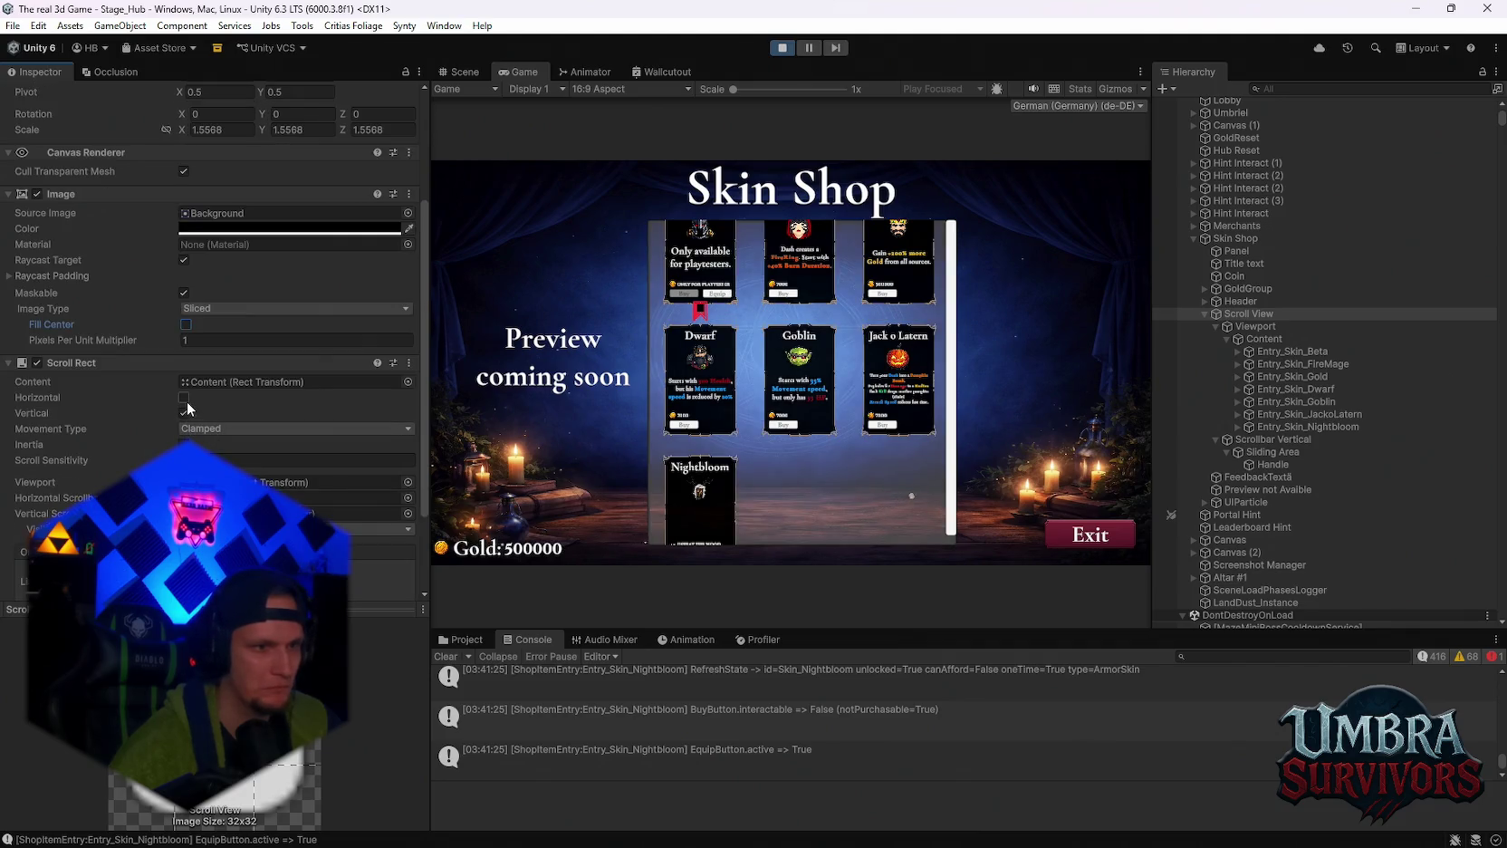
# Enable Horizontal scrolling on the Scroll Rect and set Movement Type to Unrestricted.
pyautogui.click(184, 398)
pyautogui.click(184, 400)
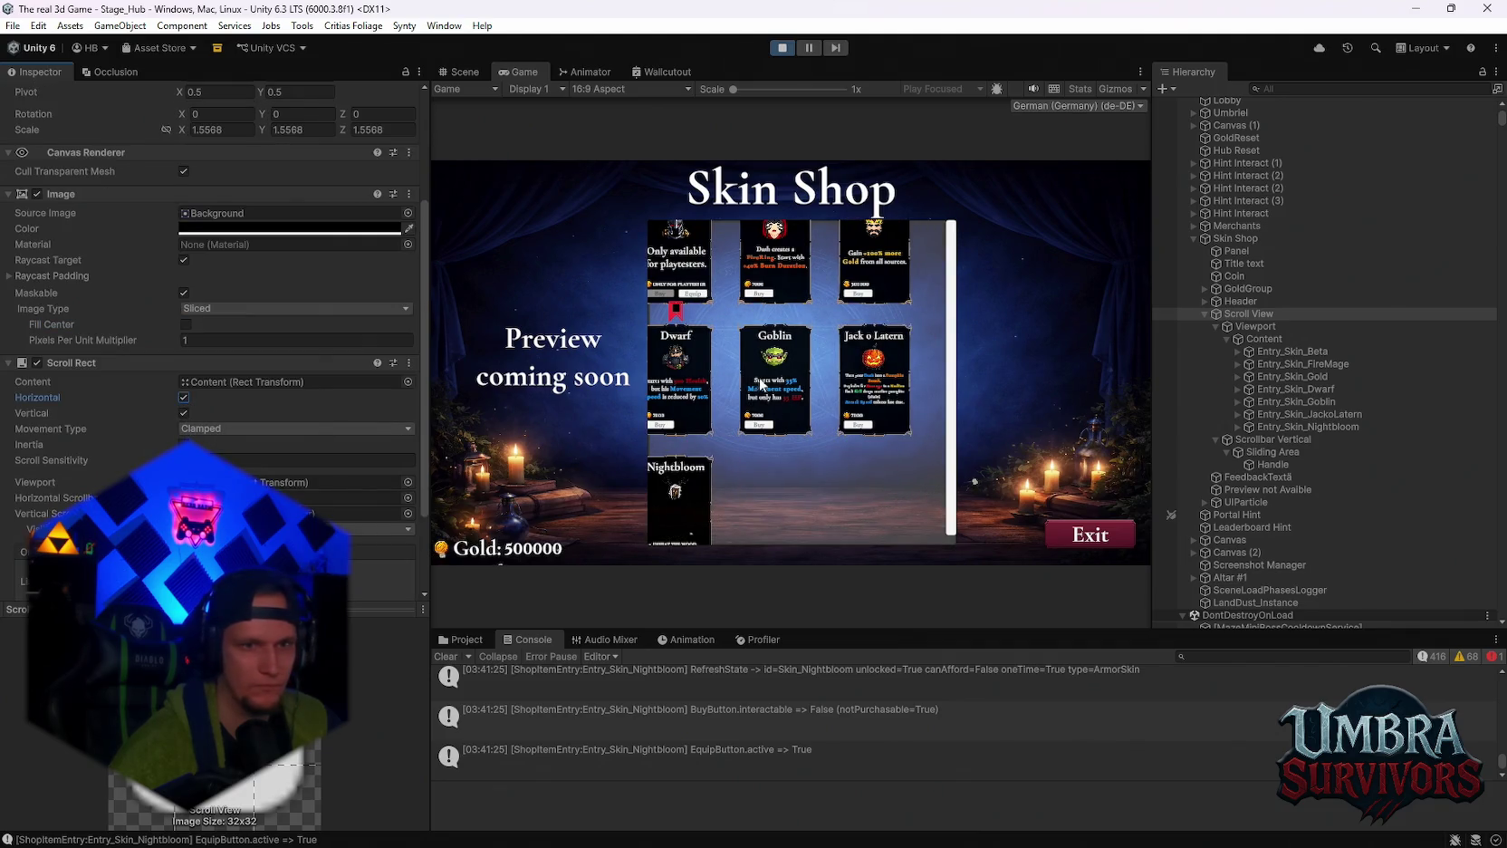
pyautogui.click(254, 428)
pyautogui.click(218, 447)
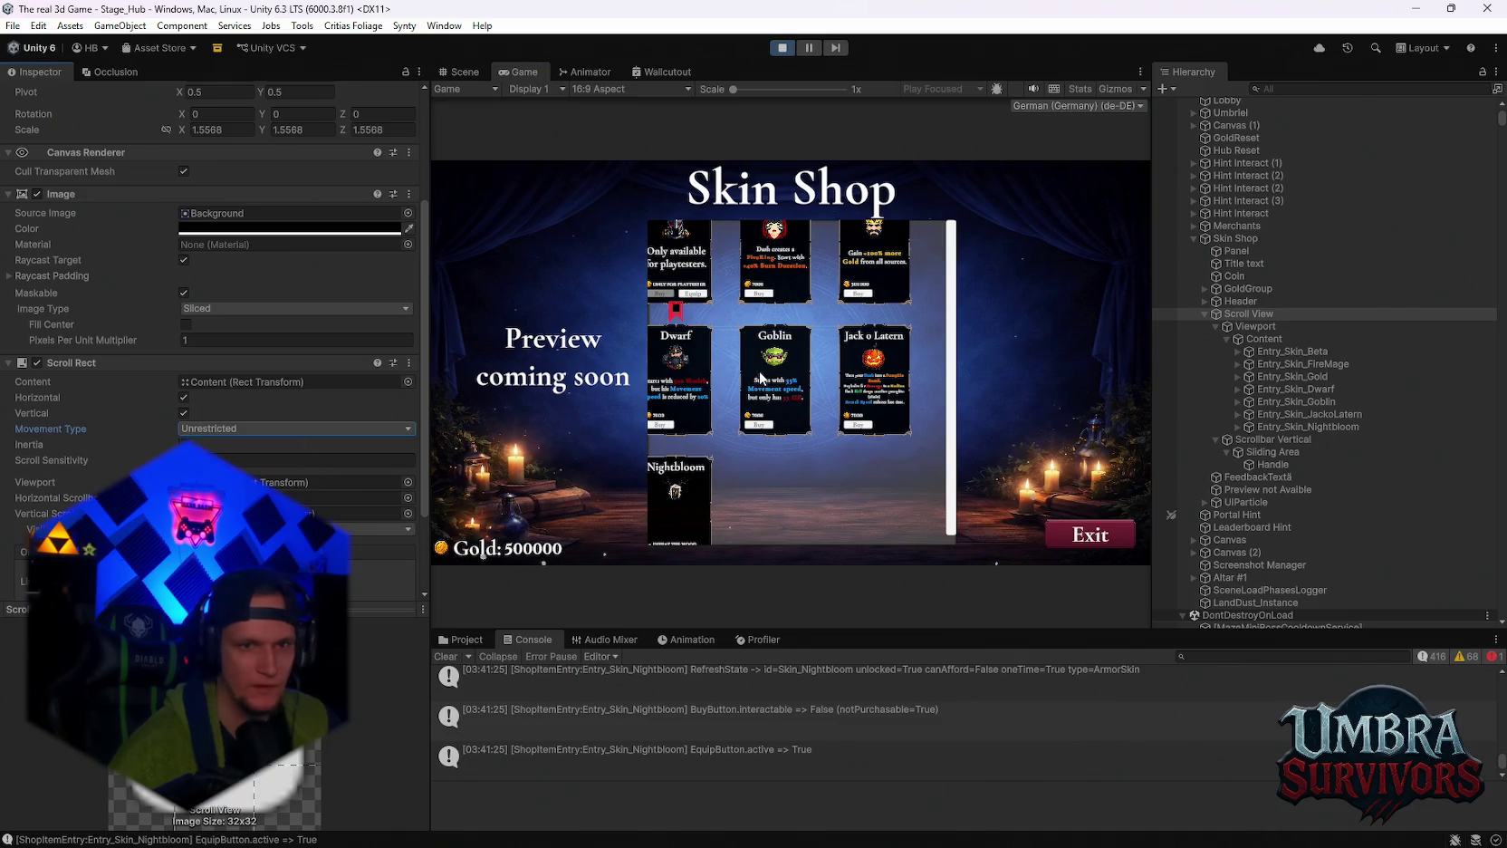
pyautogui.click(184, 399)
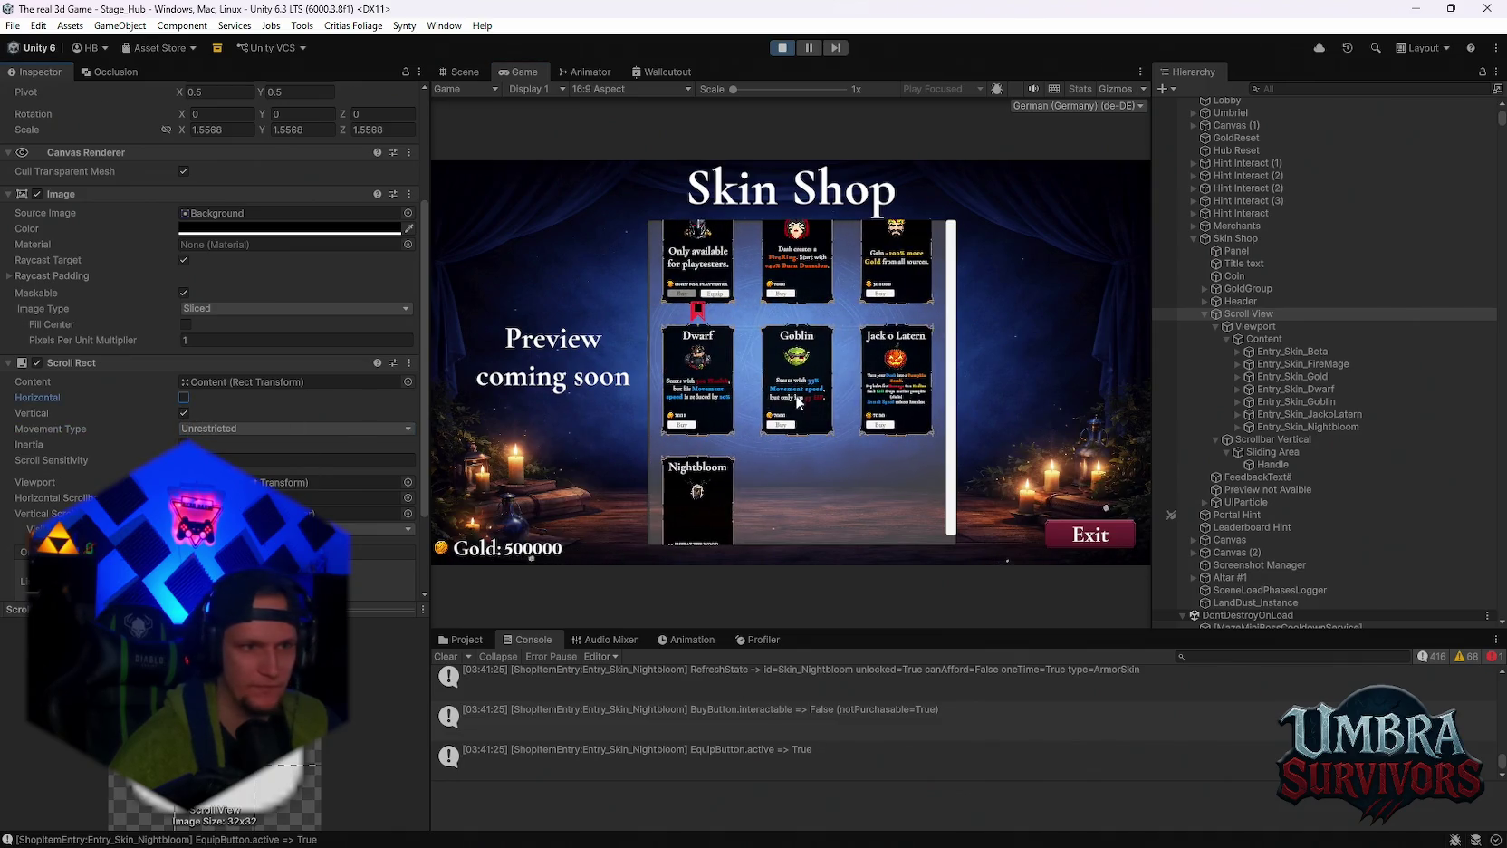
pyautogui.scroll(1, 804, 261)
pyautogui.scroll(-2, 803, 261)
pyautogui.scroll(2, 803, 255)
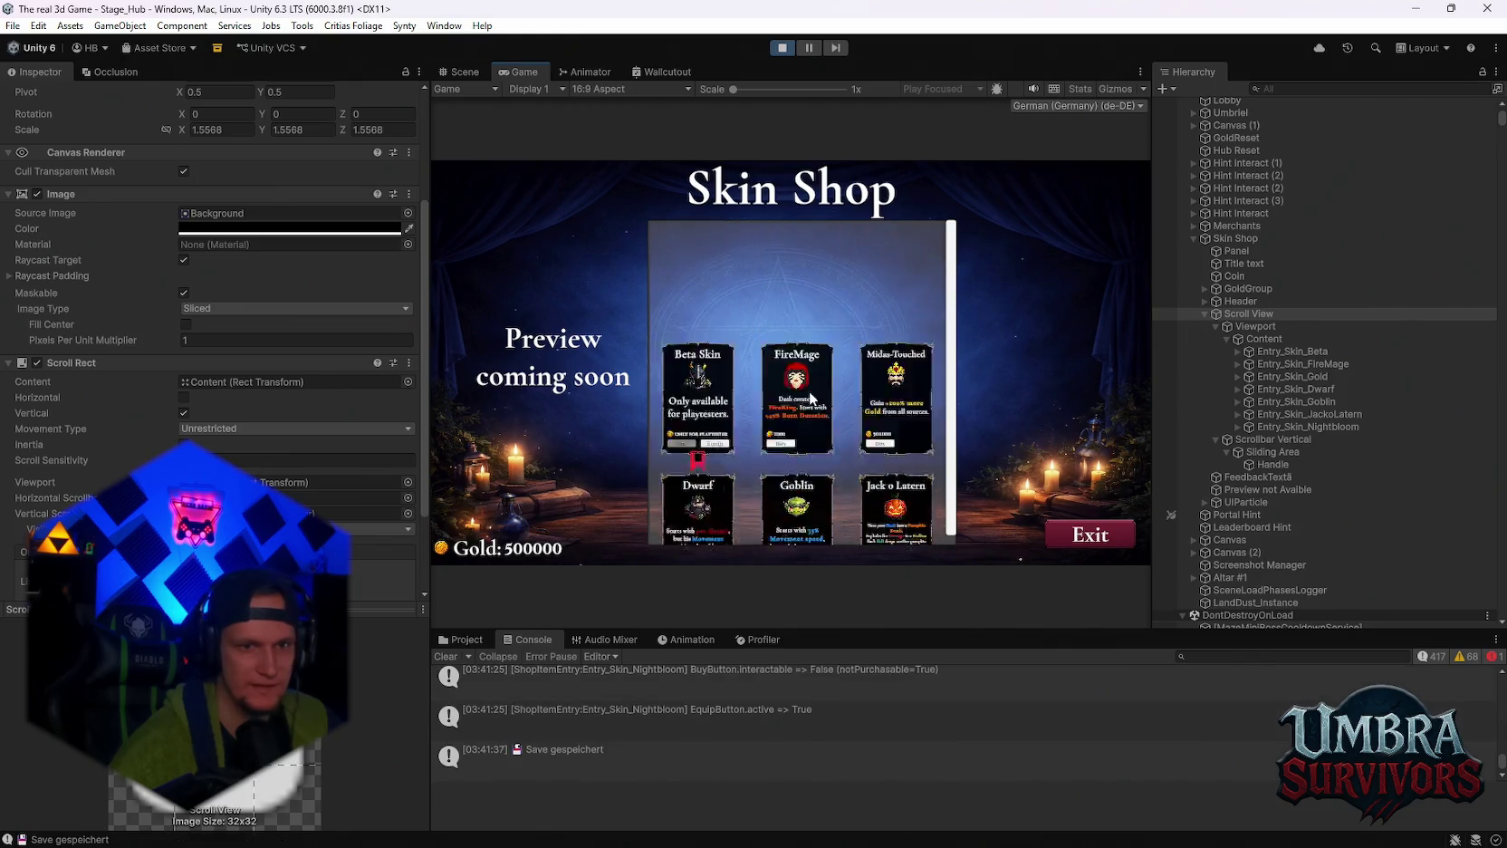
pyautogui.click(183, 398)
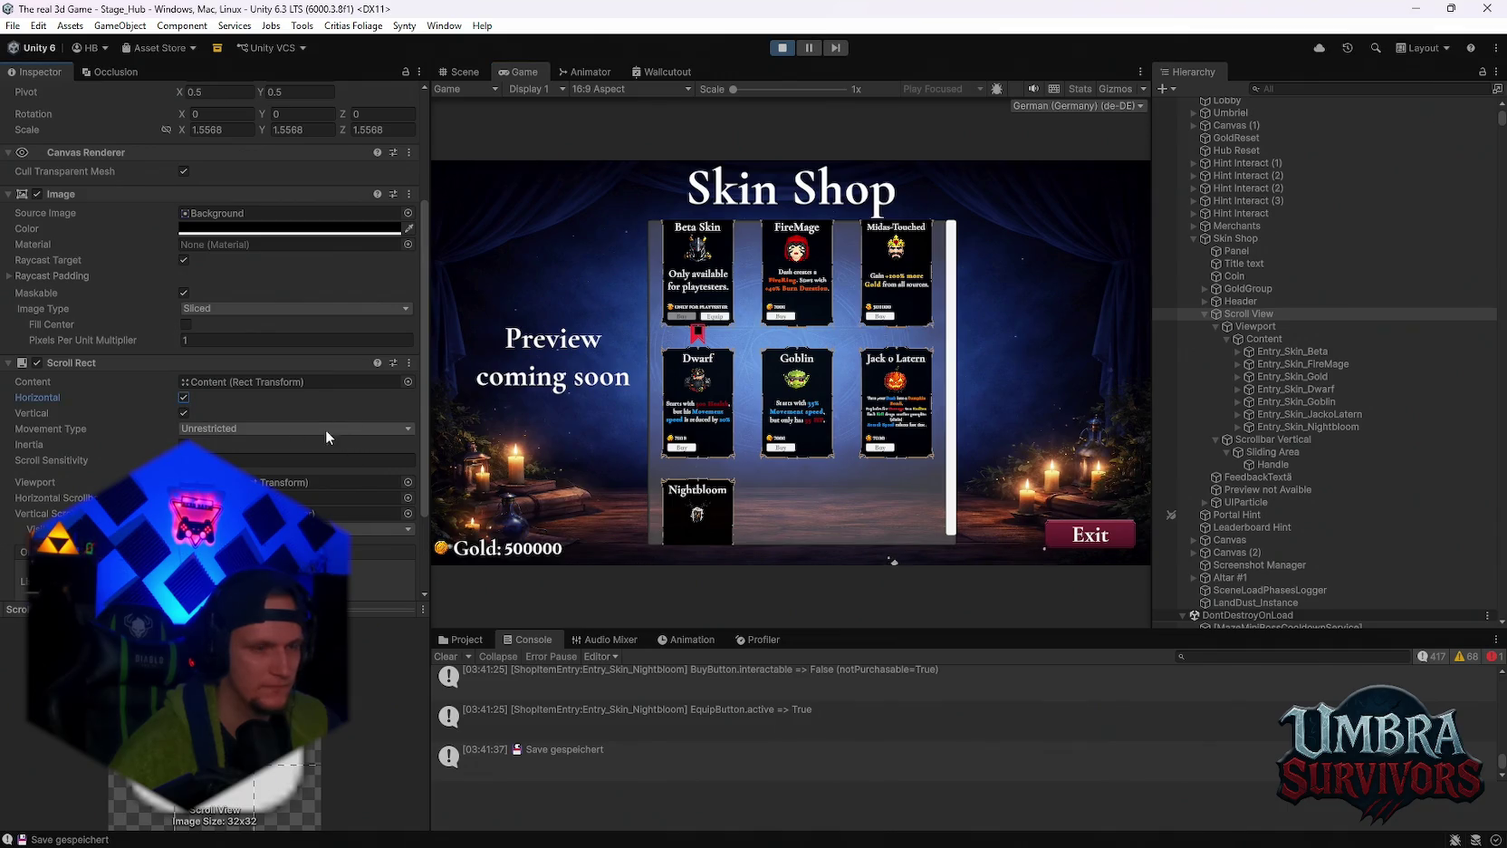
pyautogui.scroll(-2, 262, 424)
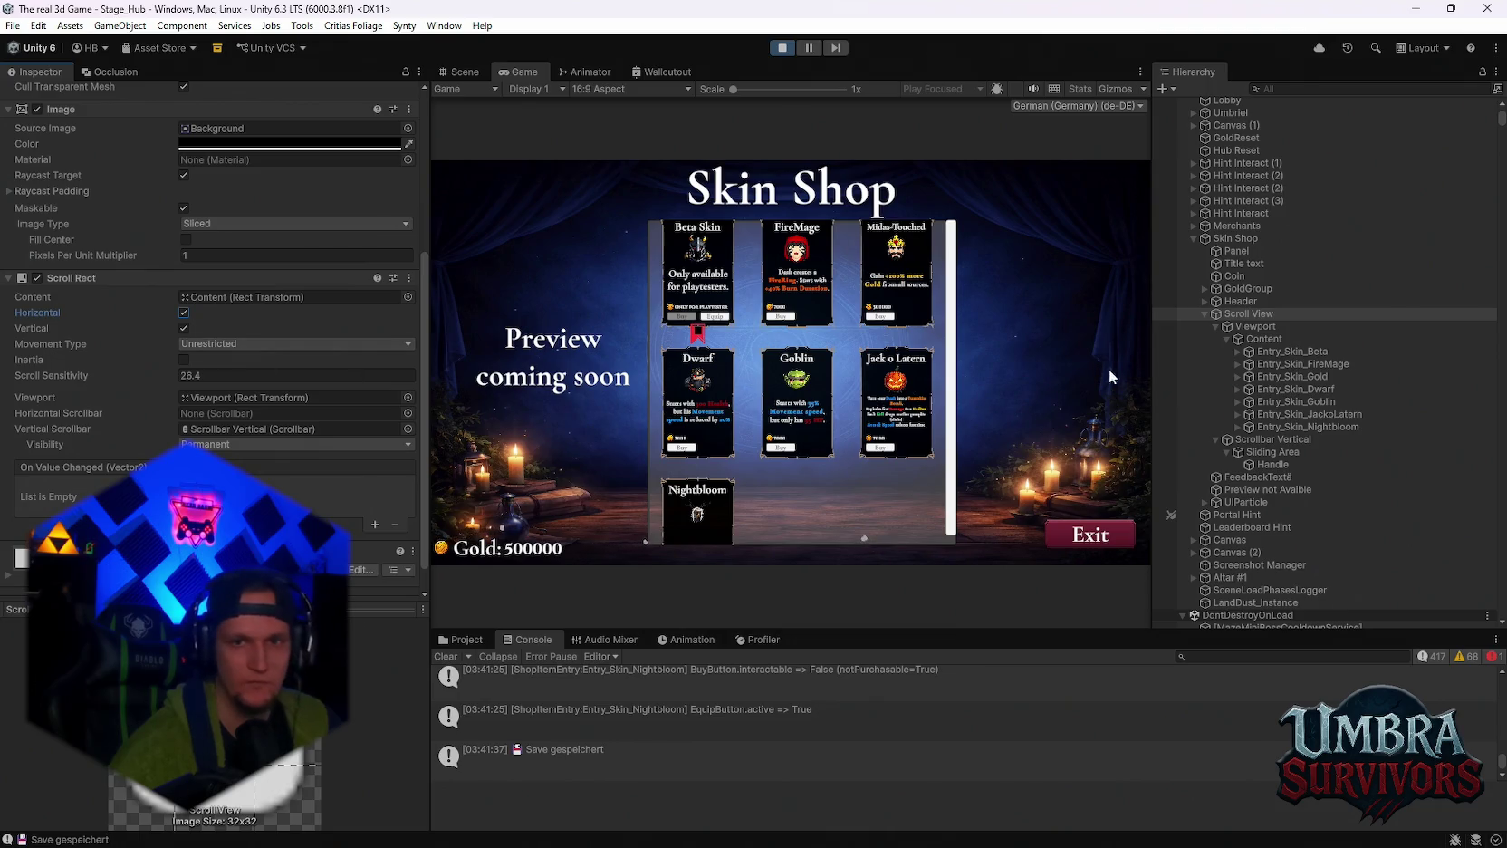
pyautogui.click(1268, 328)
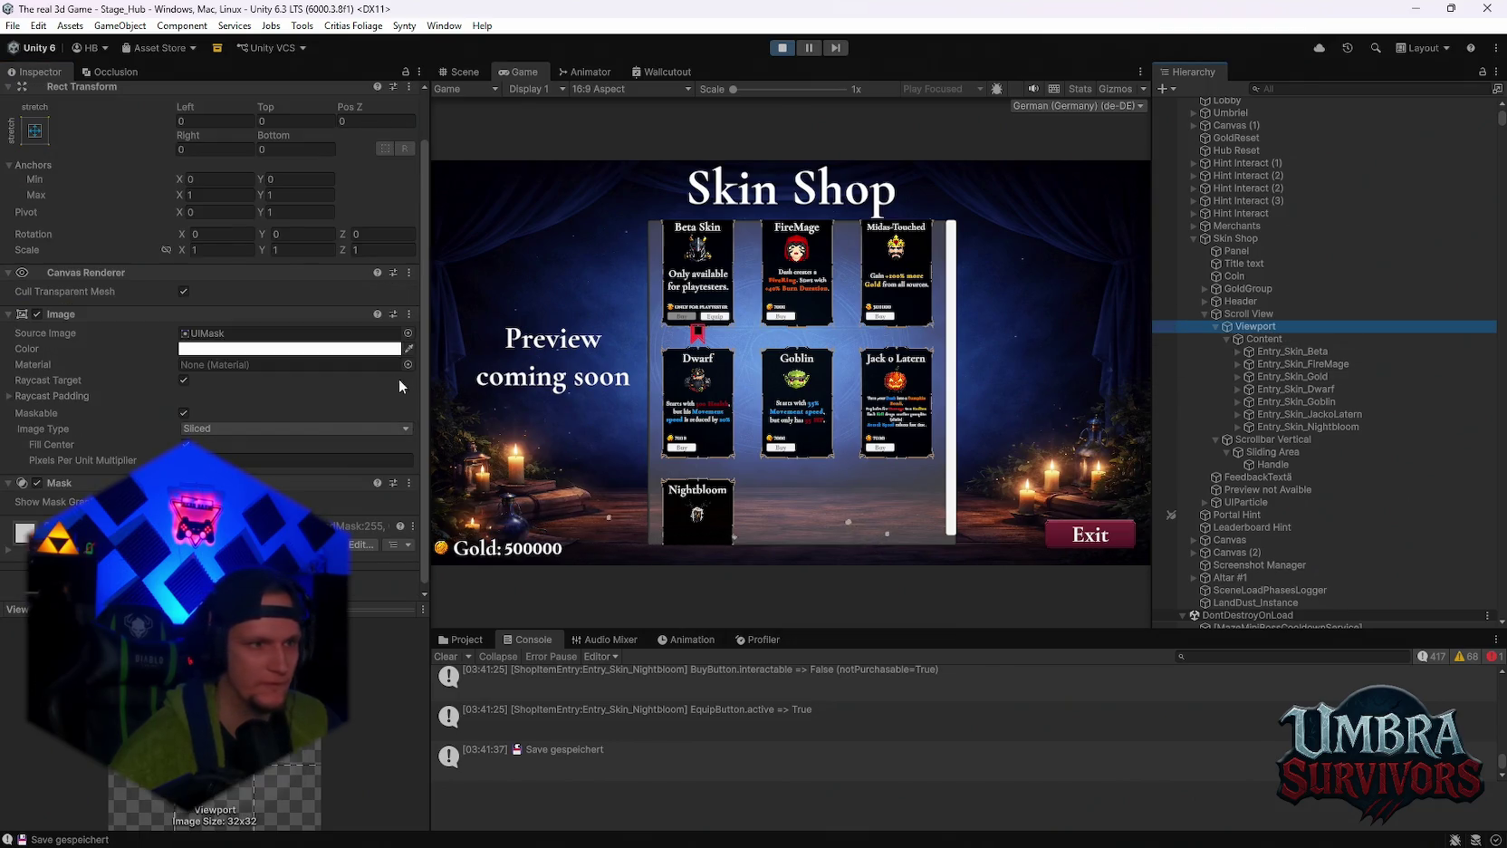
pyautogui.scroll(1, 215, 442)
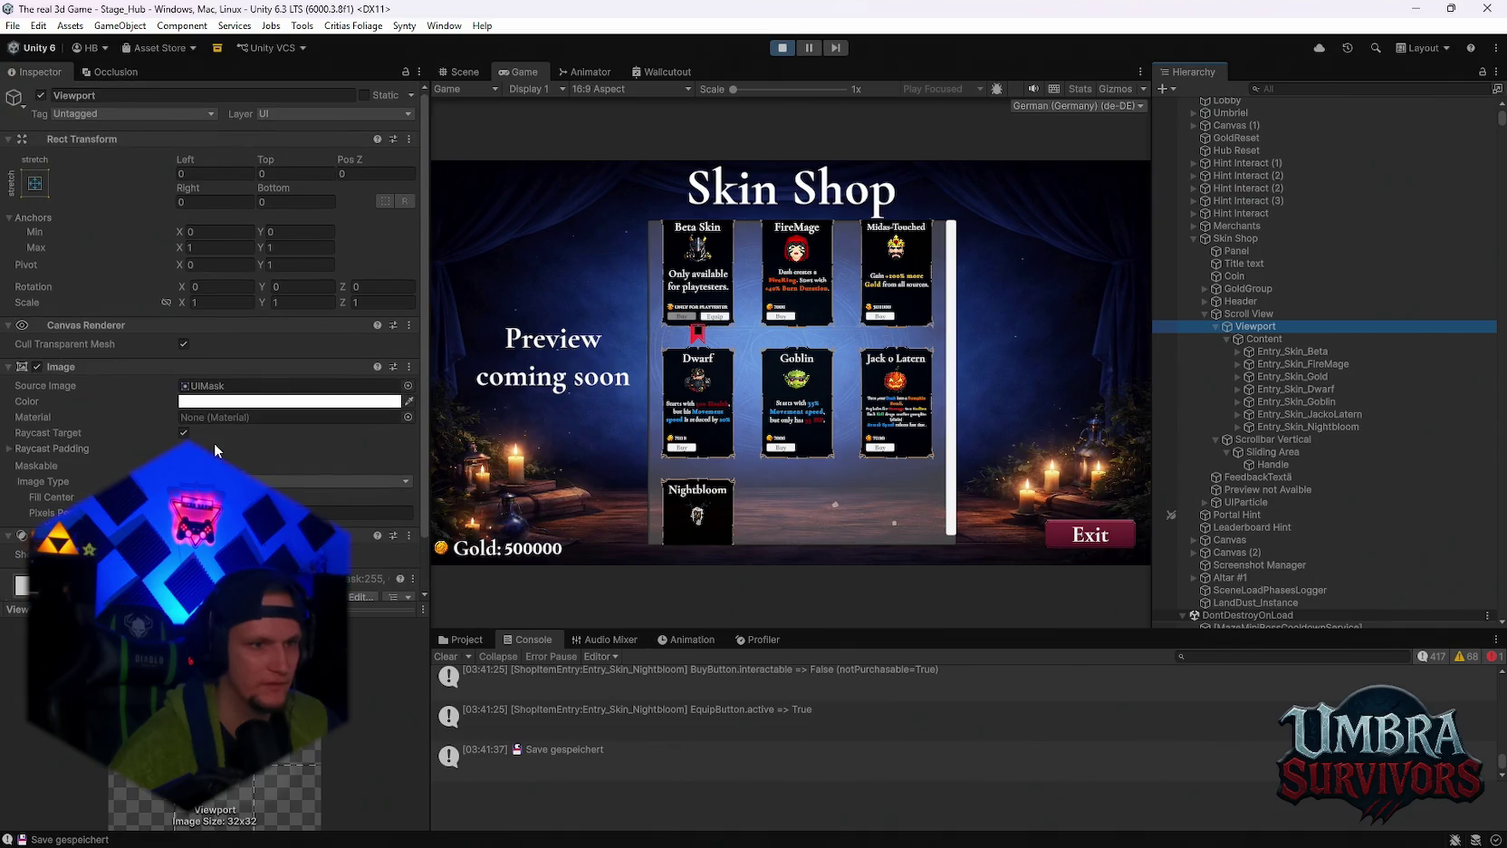
pyautogui.scroll(-1, 214, 442)
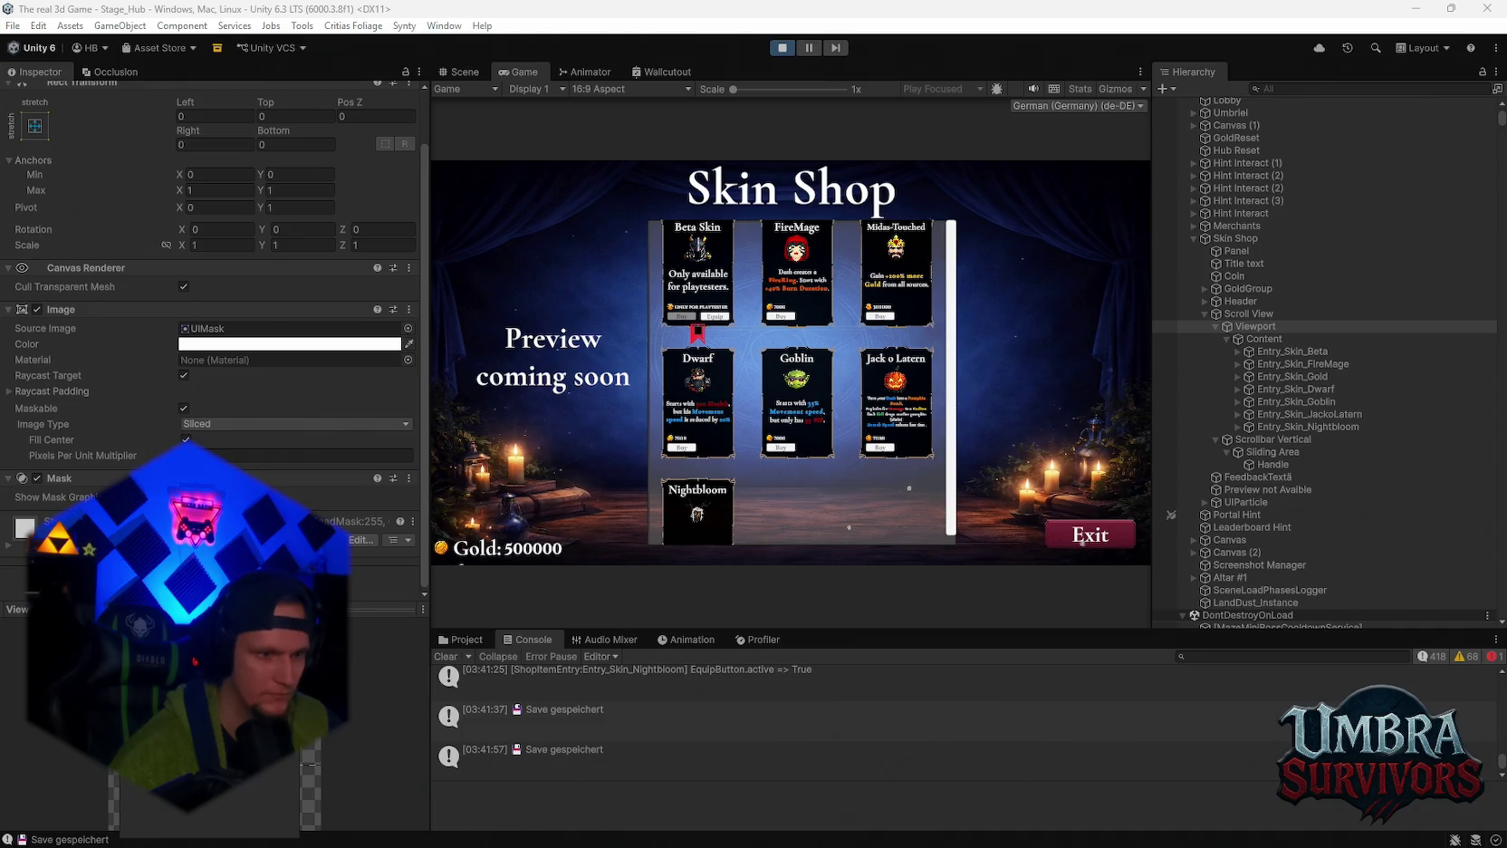
pyautogui.click(213, 580)
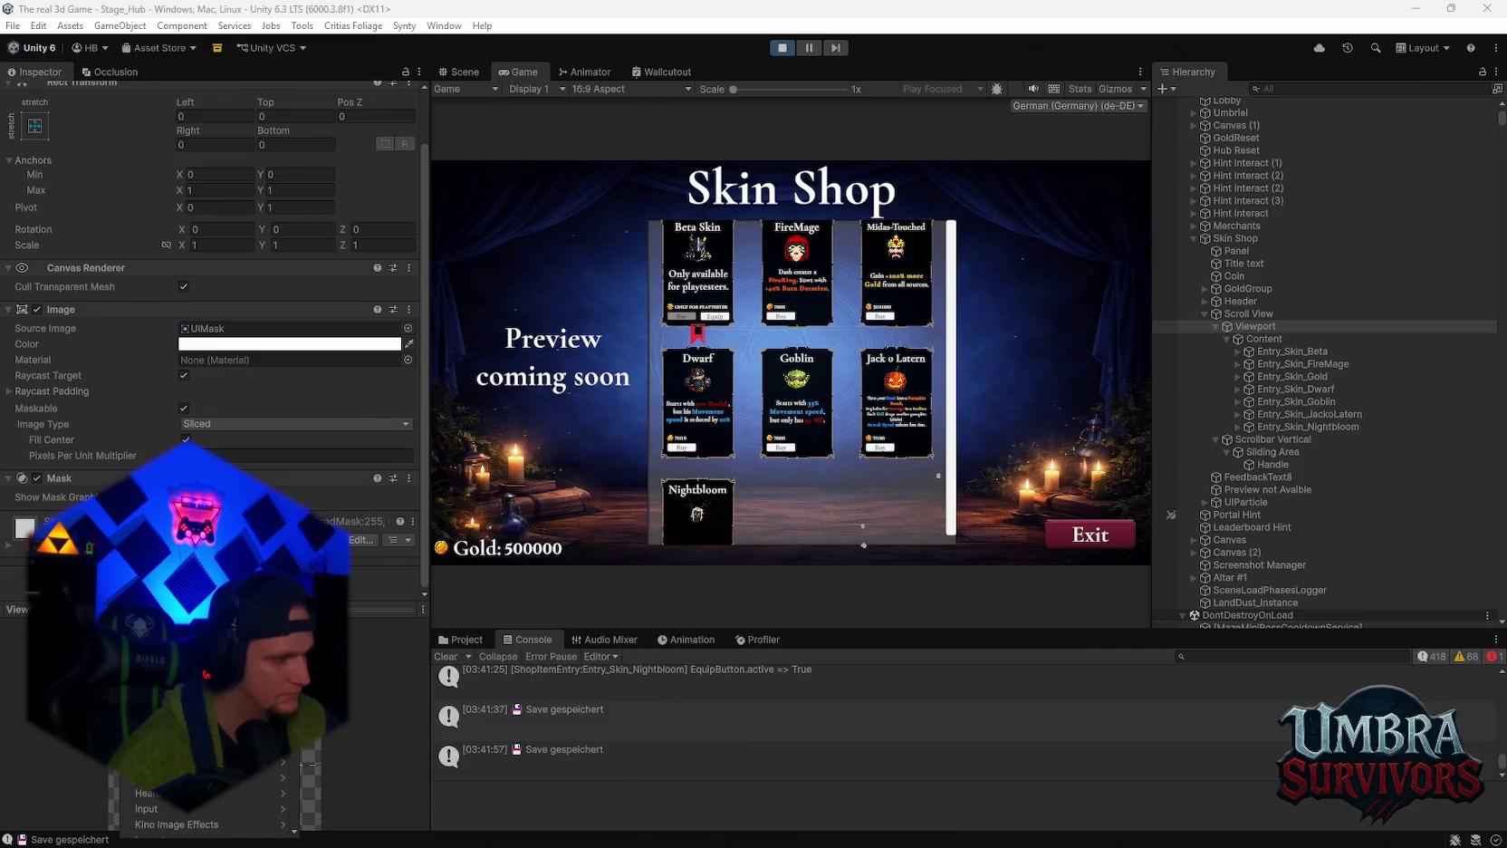
pyautogui.click(1261, 340)
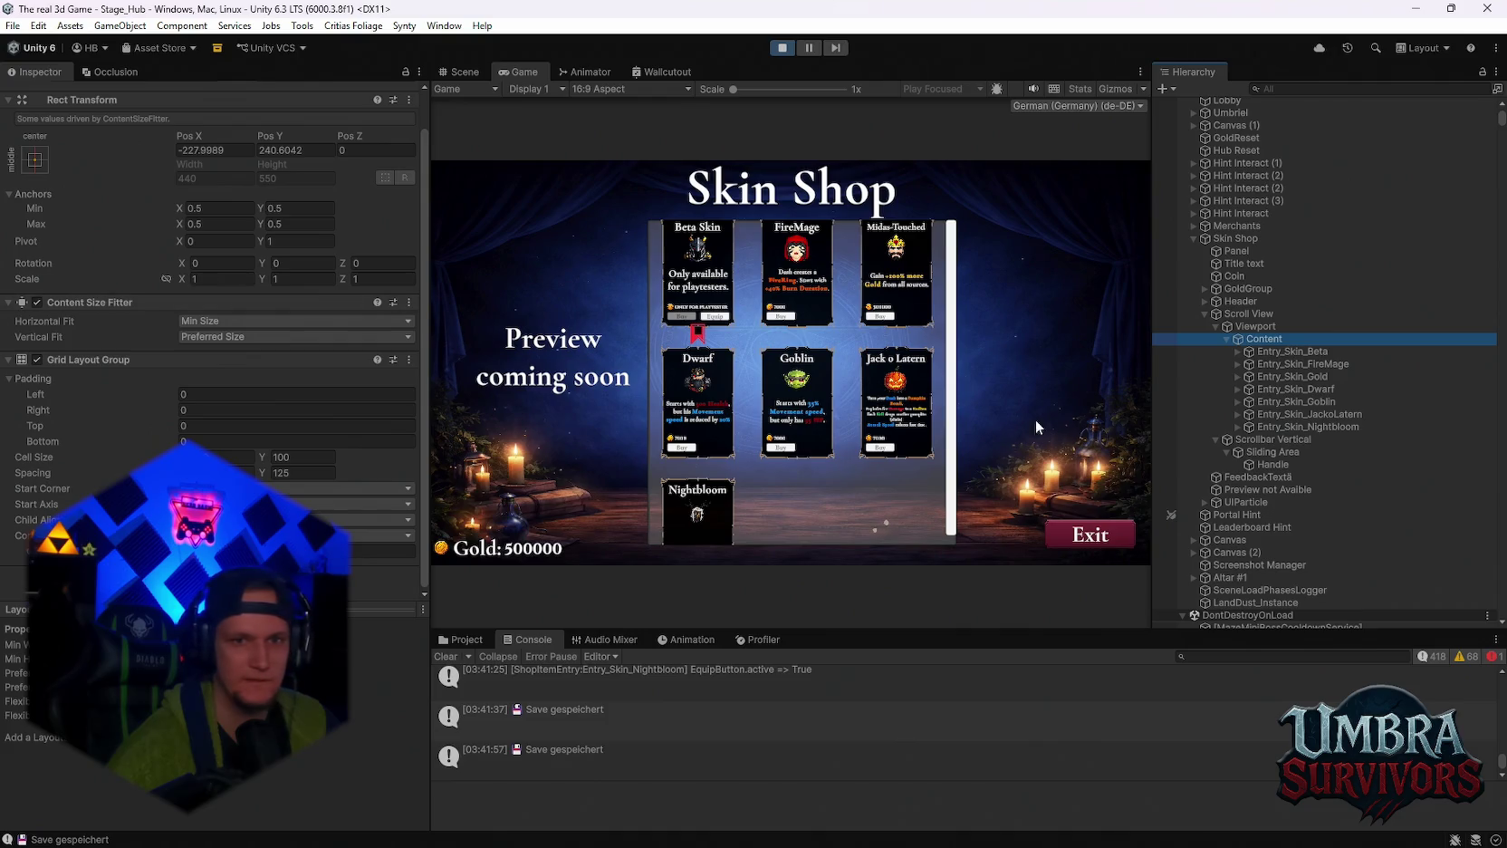
pyautogui.click(1264, 327)
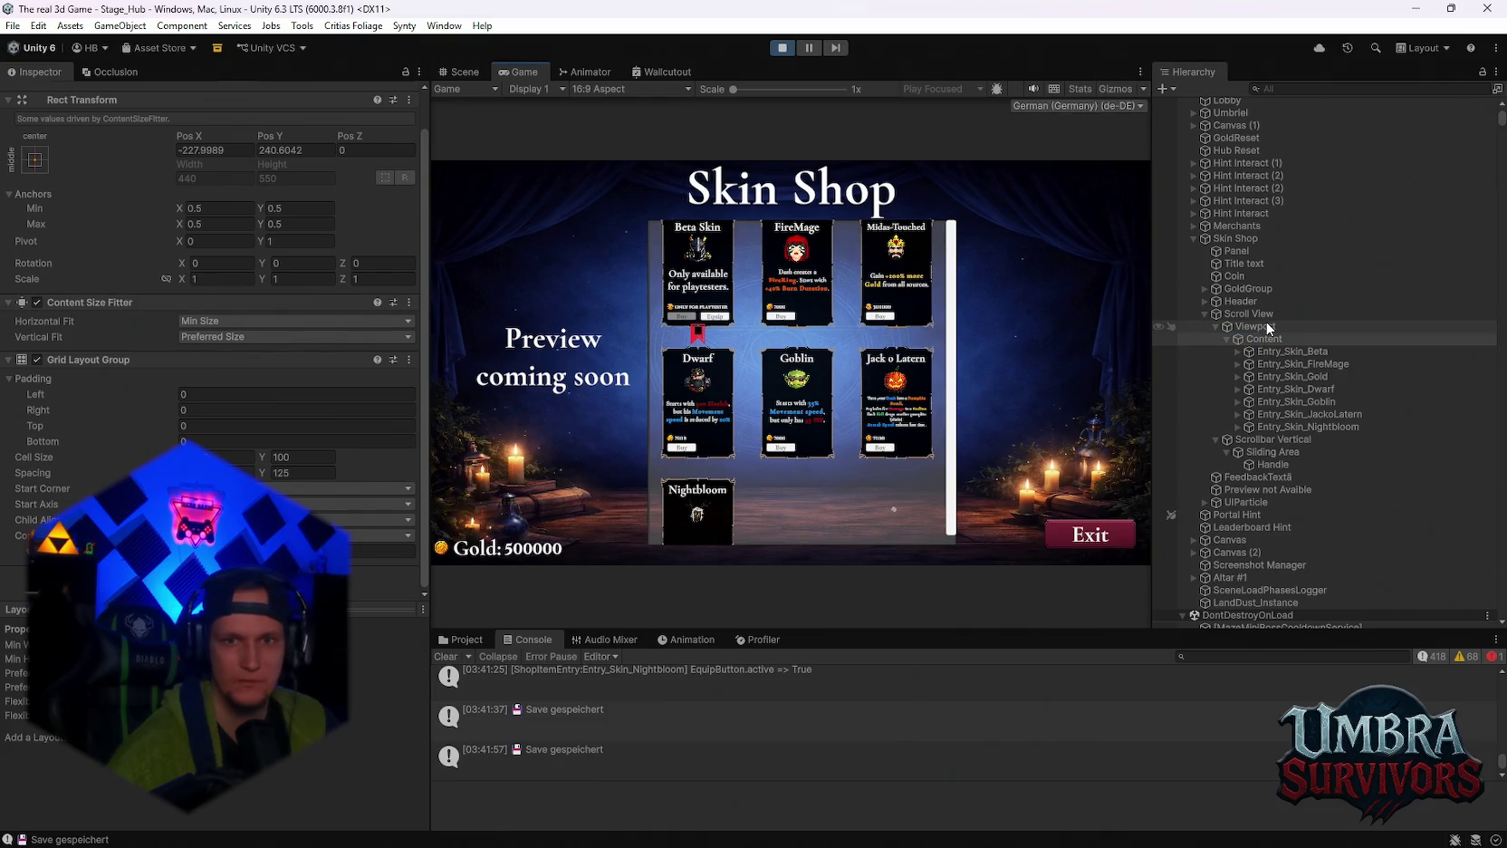
pyautogui.click(208, 263)
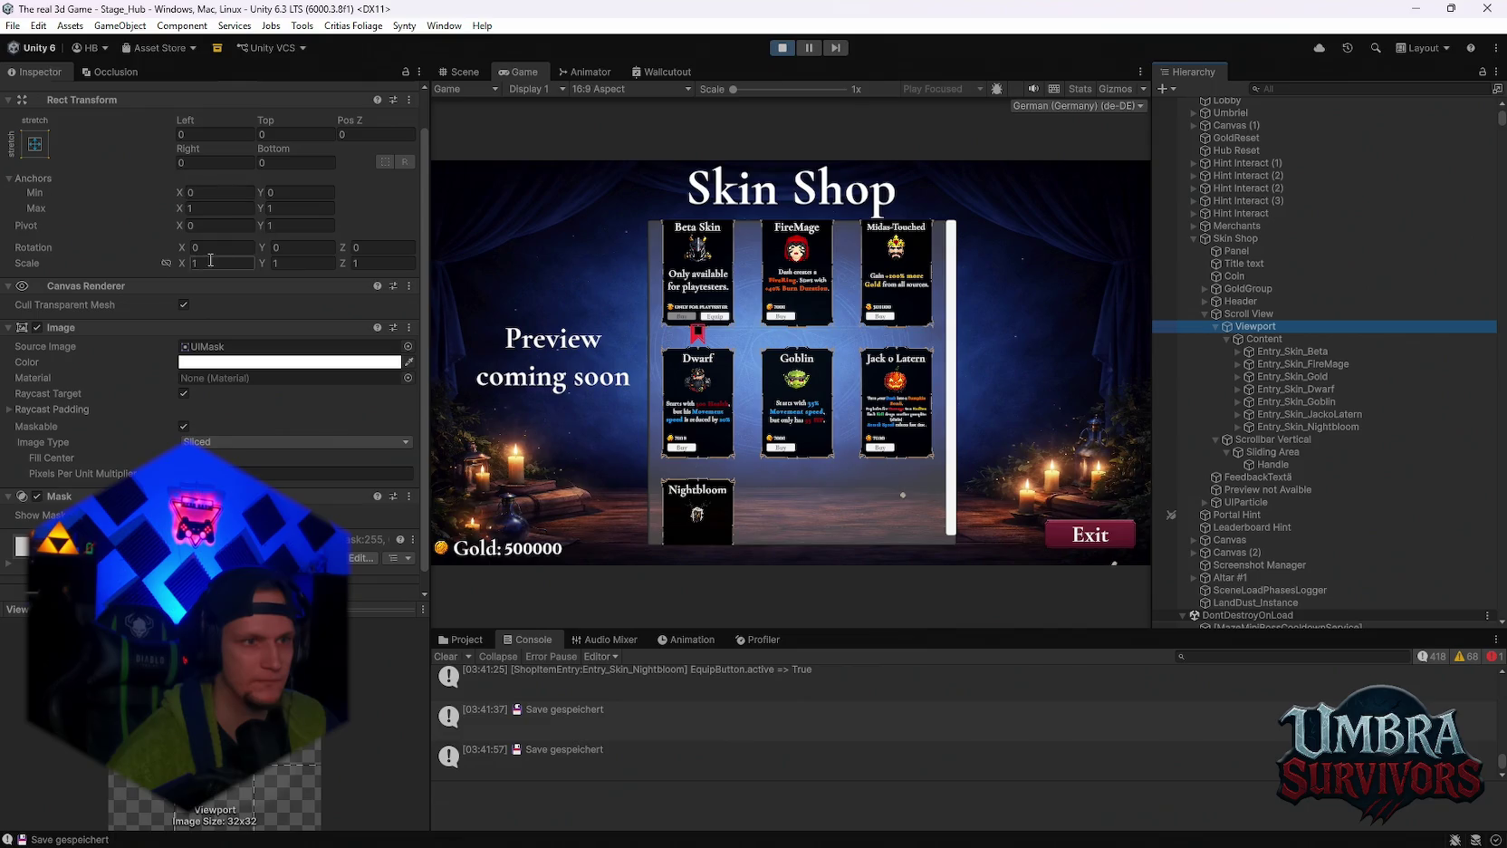
pyautogui.write('5')
pyautogui.press('BackSpace')
pyautogui.write('1')
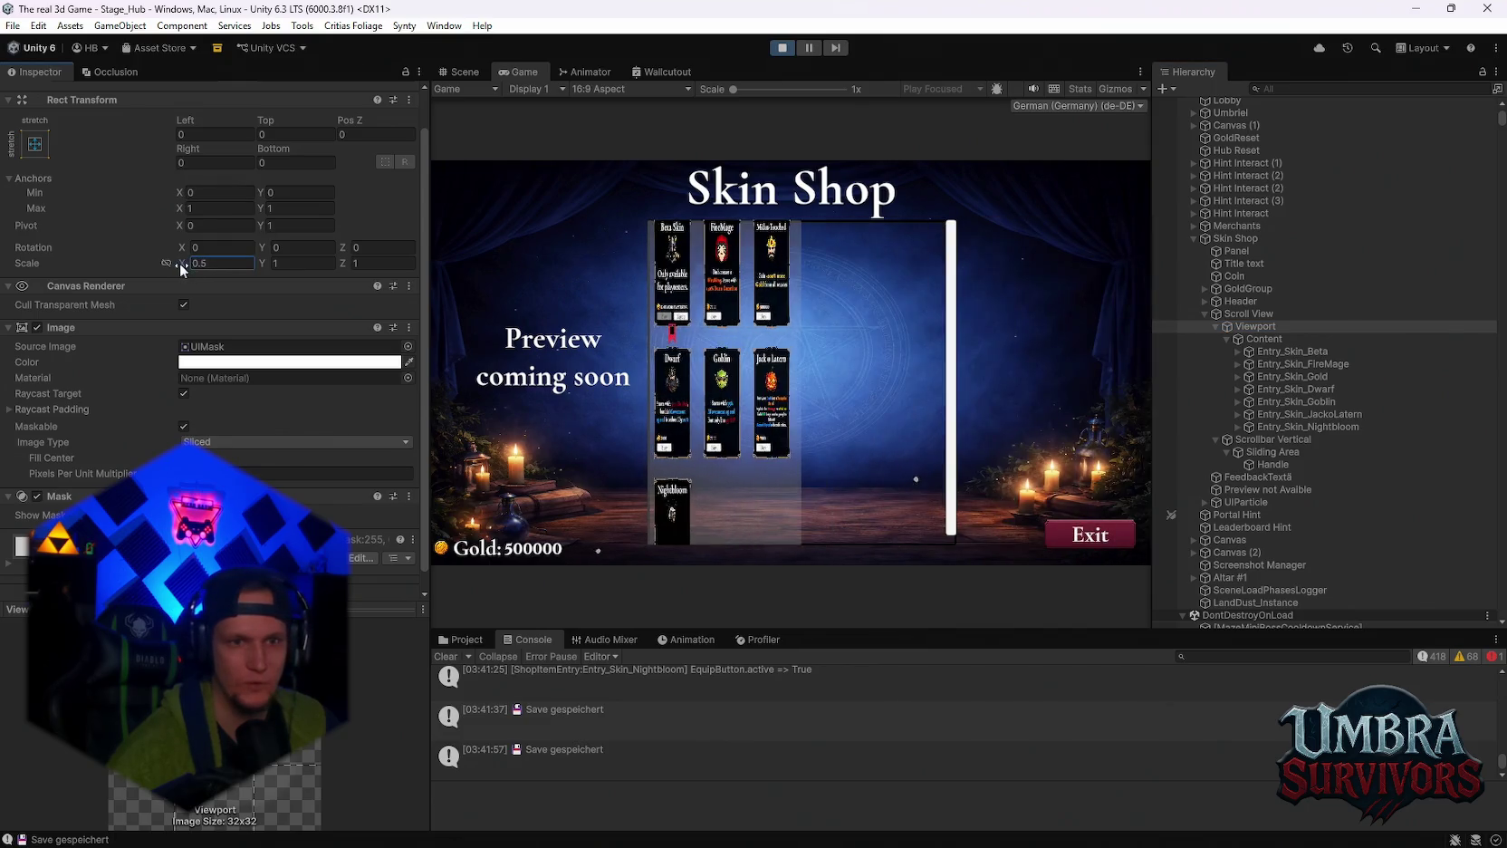
pyautogui.scroll(1, 231, 267)
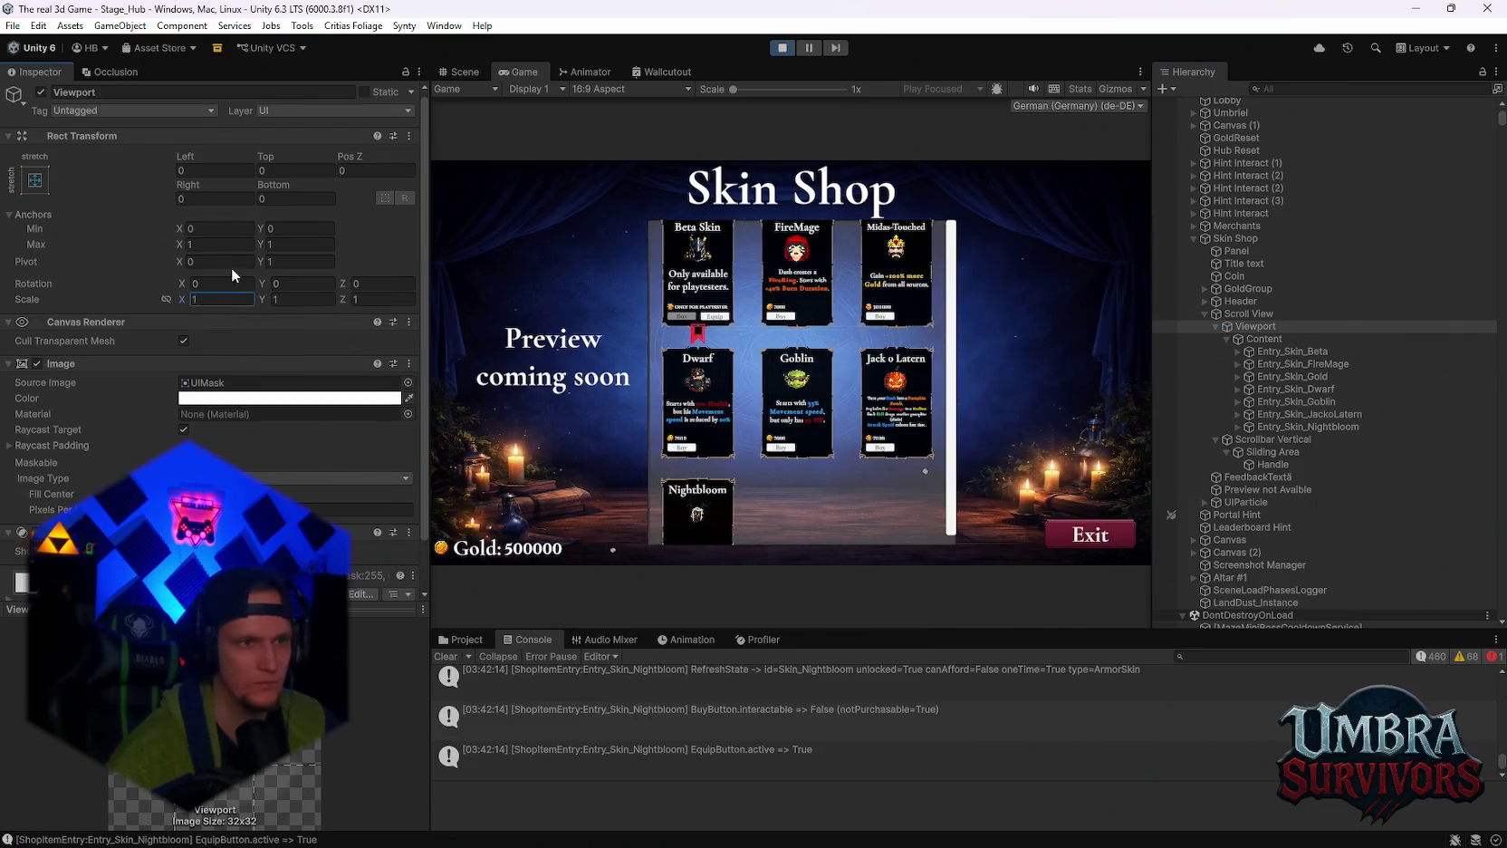
pyautogui.click(1263, 338)
pyautogui.moveTo(184, 316); pyautogui.dragTo(184, 311)
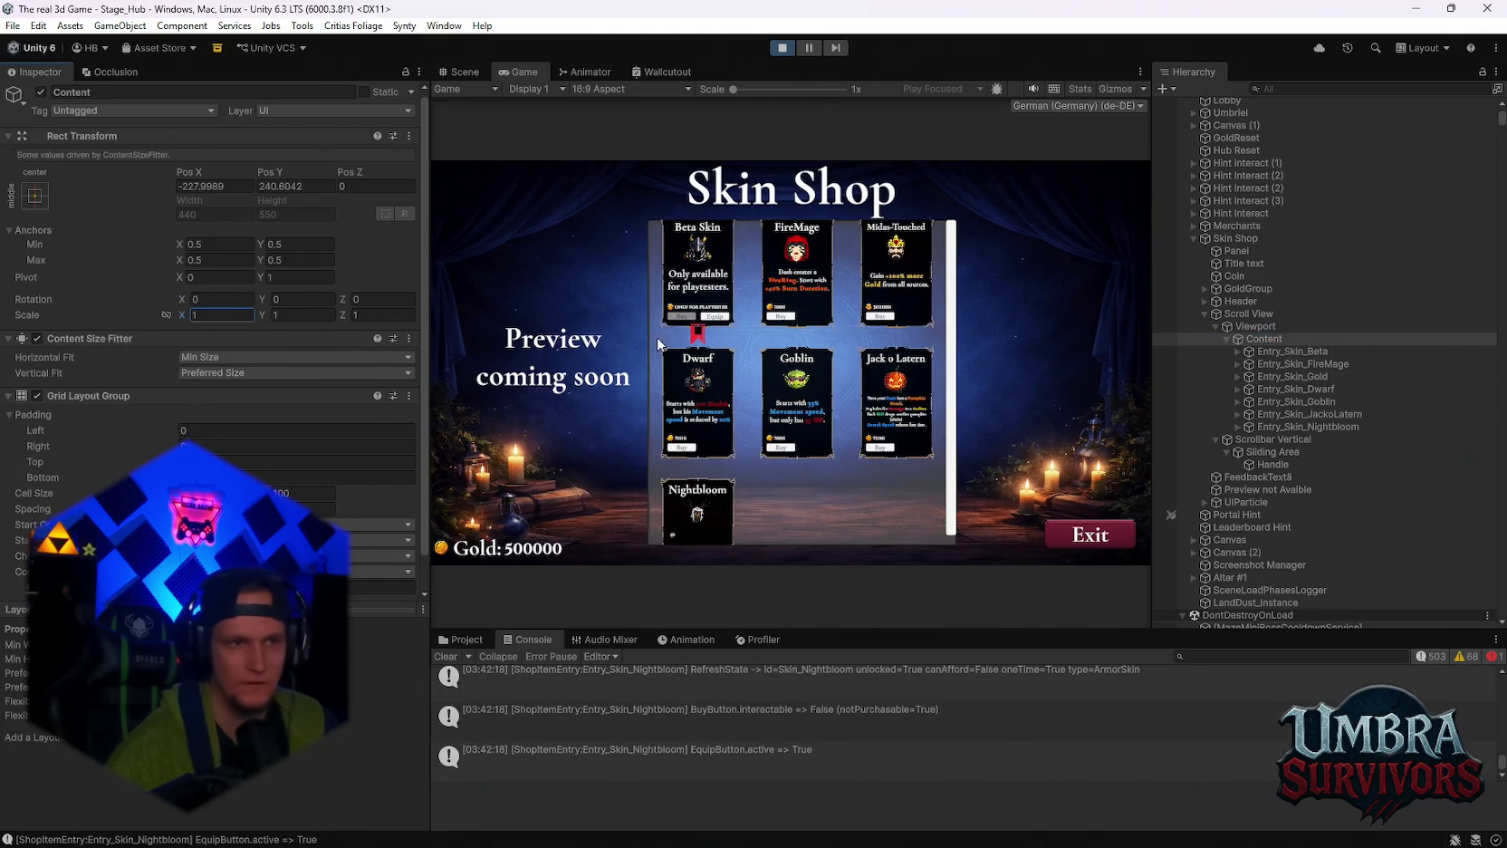
pyautogui.click(364, 315)
pyautogui.write('2.78')
pyautogui.press('Escape')
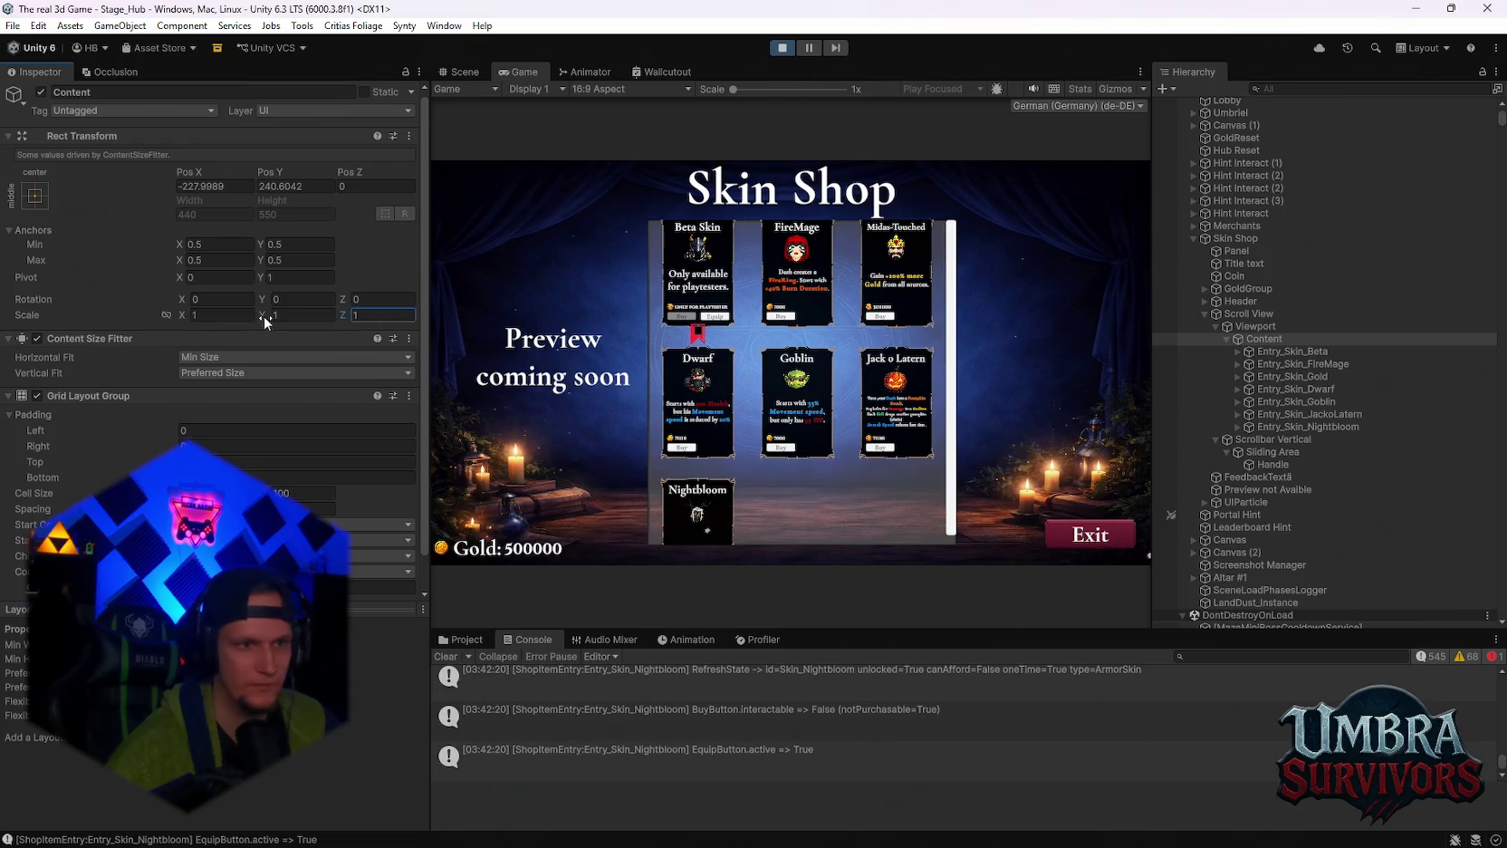
pyautogui.moveTo(274, 315)
pyautogui.mouseDown()
pyautogui.moveTo(257, 315)
pyautogui.moveTo(825, 414)
pyautogui.mouseUp()
pyautogui.scroll(-3, 951, 389)
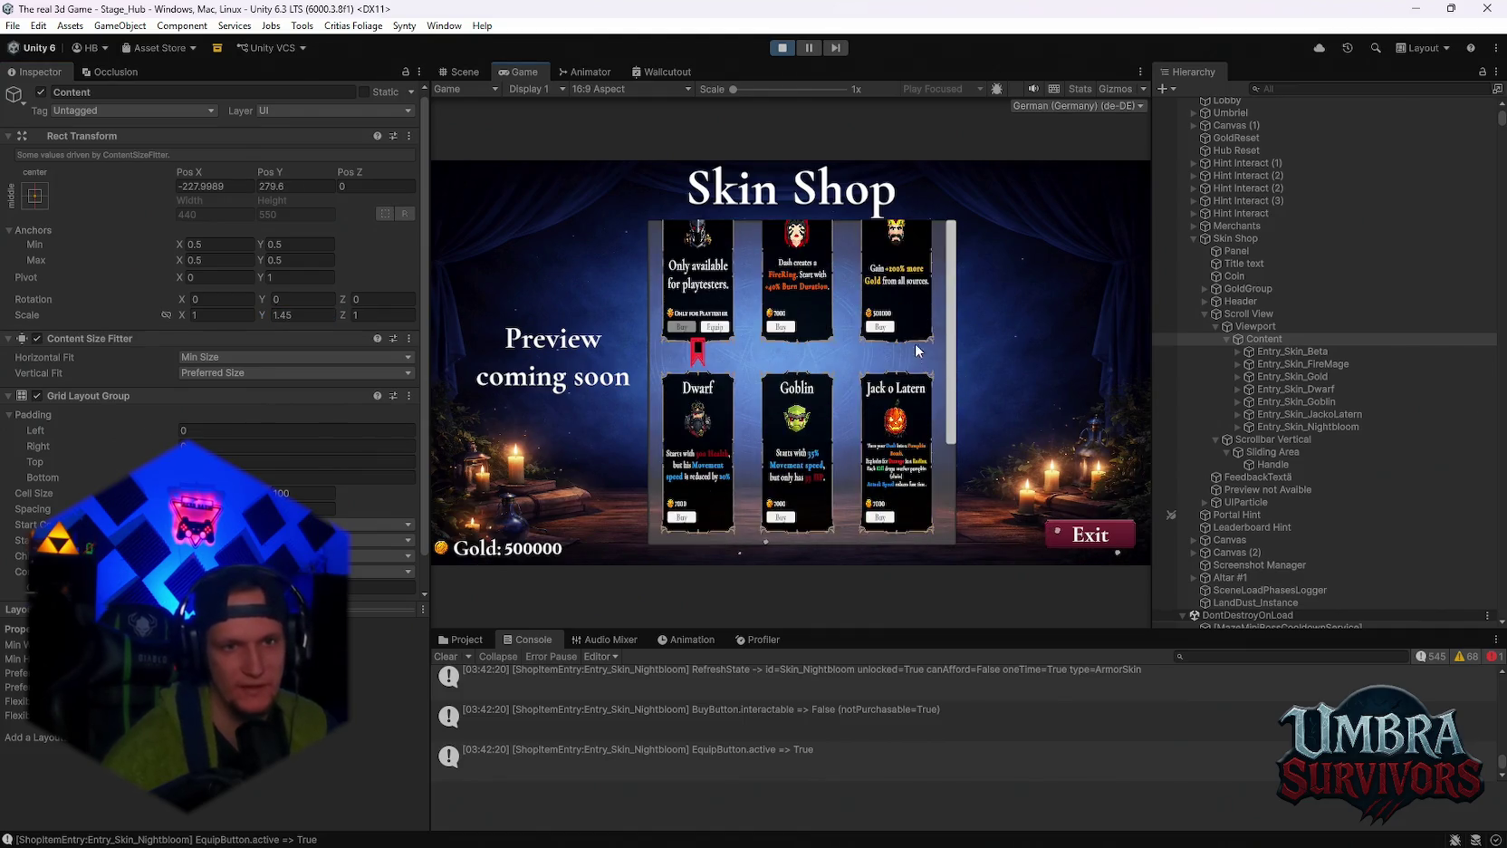
pyautogui.hotkey('ctrl', 'z')
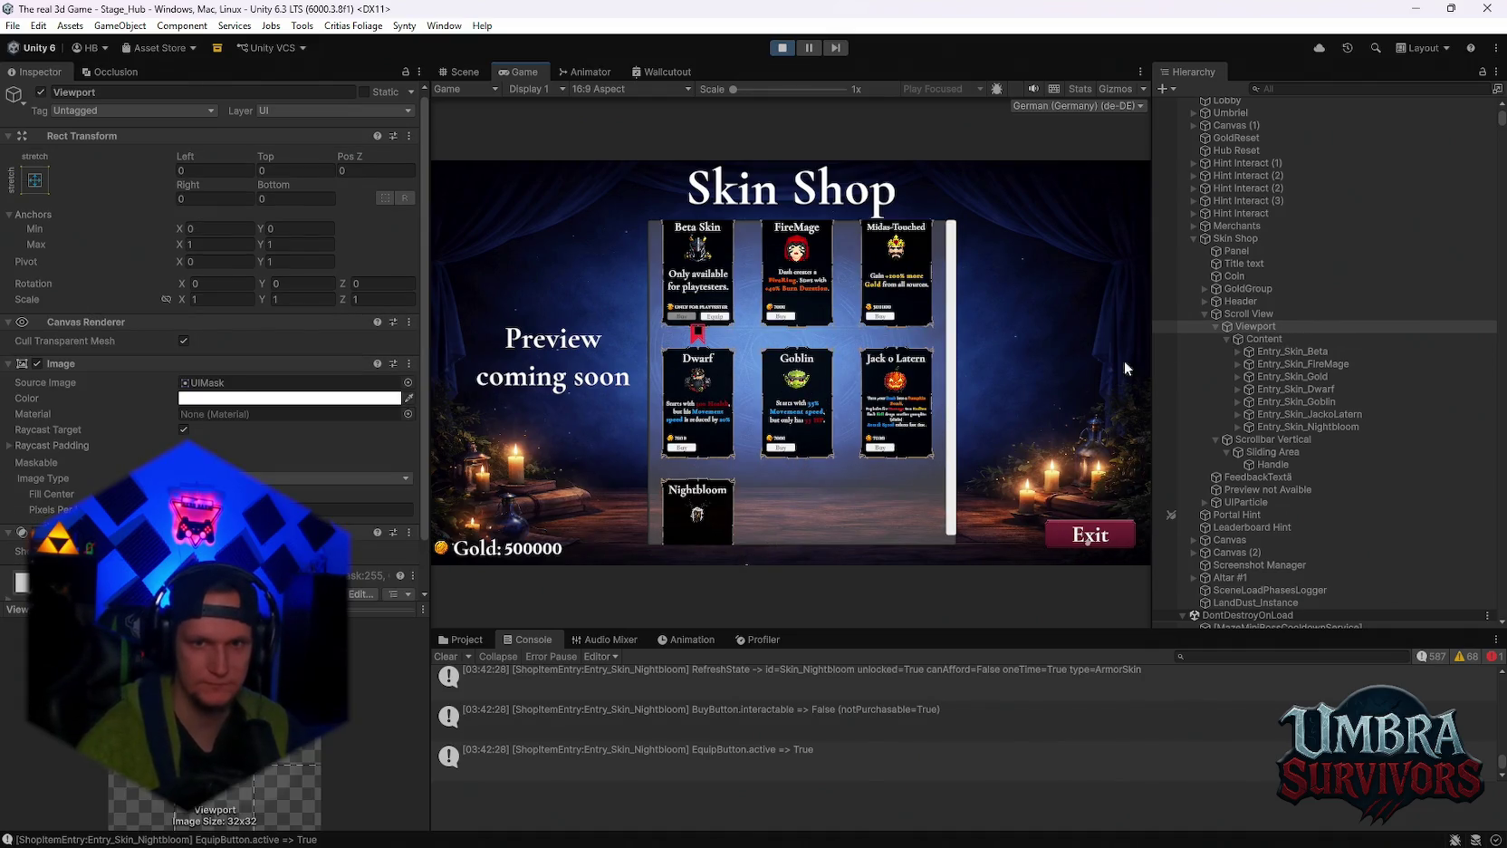
# Set Content's Grid Layout padding to Top 70 and Bottom 106, reverting a trial cell-width change.
pyautogui.click(1266, 338)
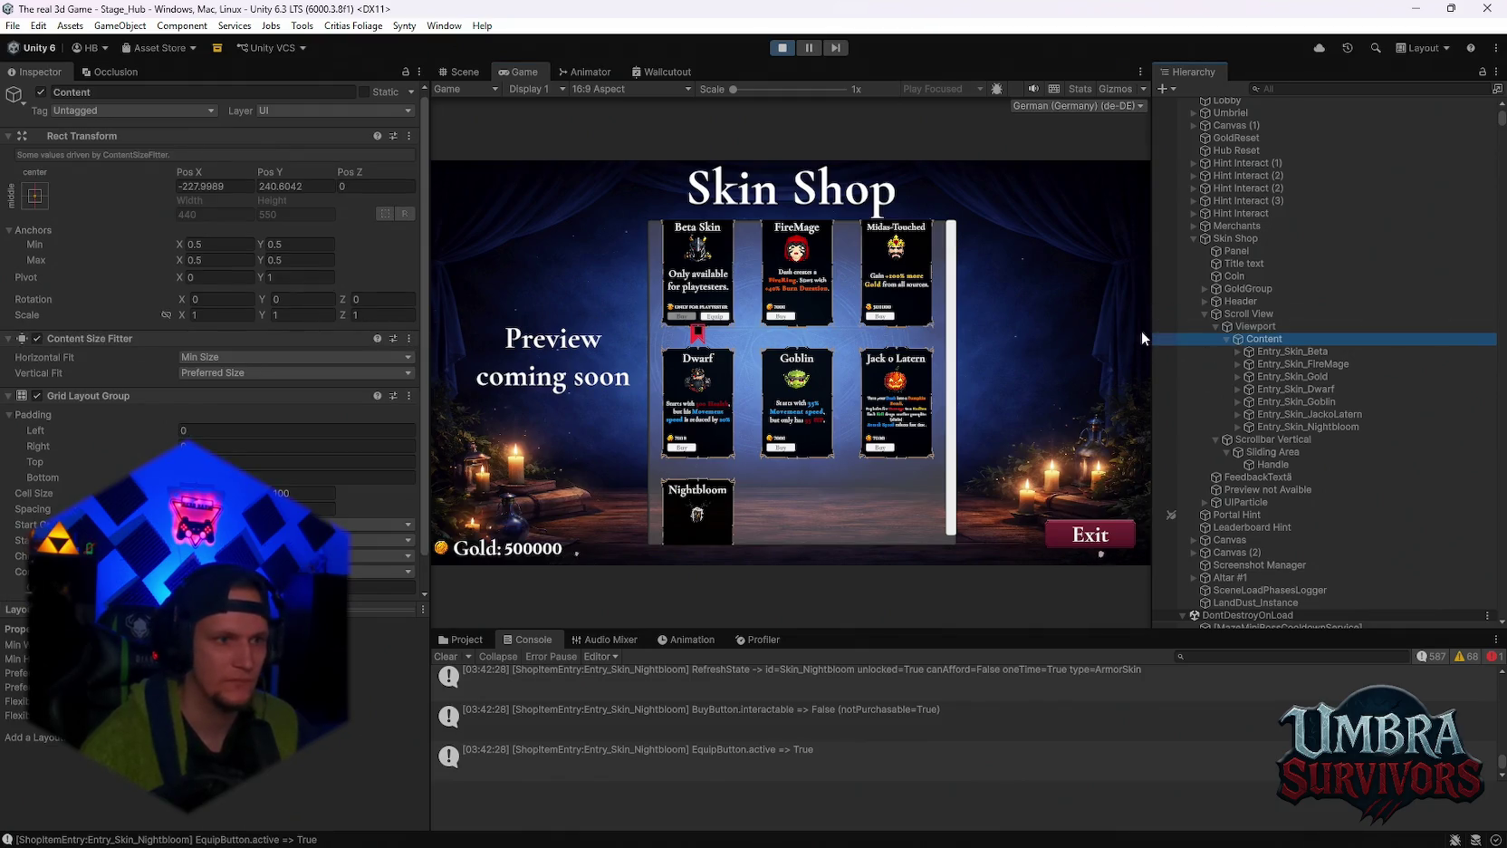
pyautogui.scroll(-1, 226, 437)
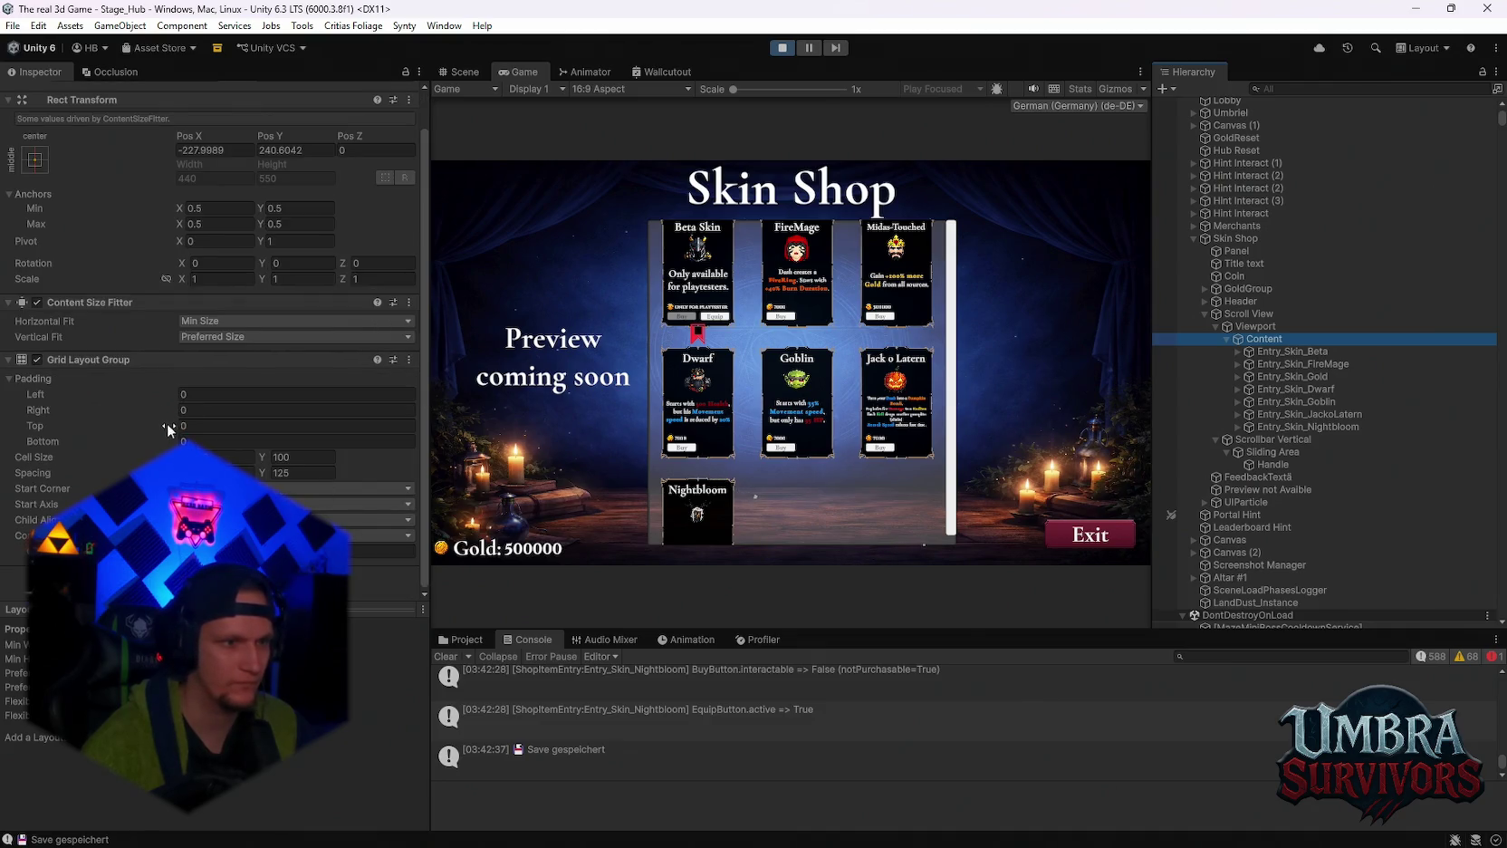
pyautogui.moveTo(168, 427); pyautogui.dragTo(215, 426)
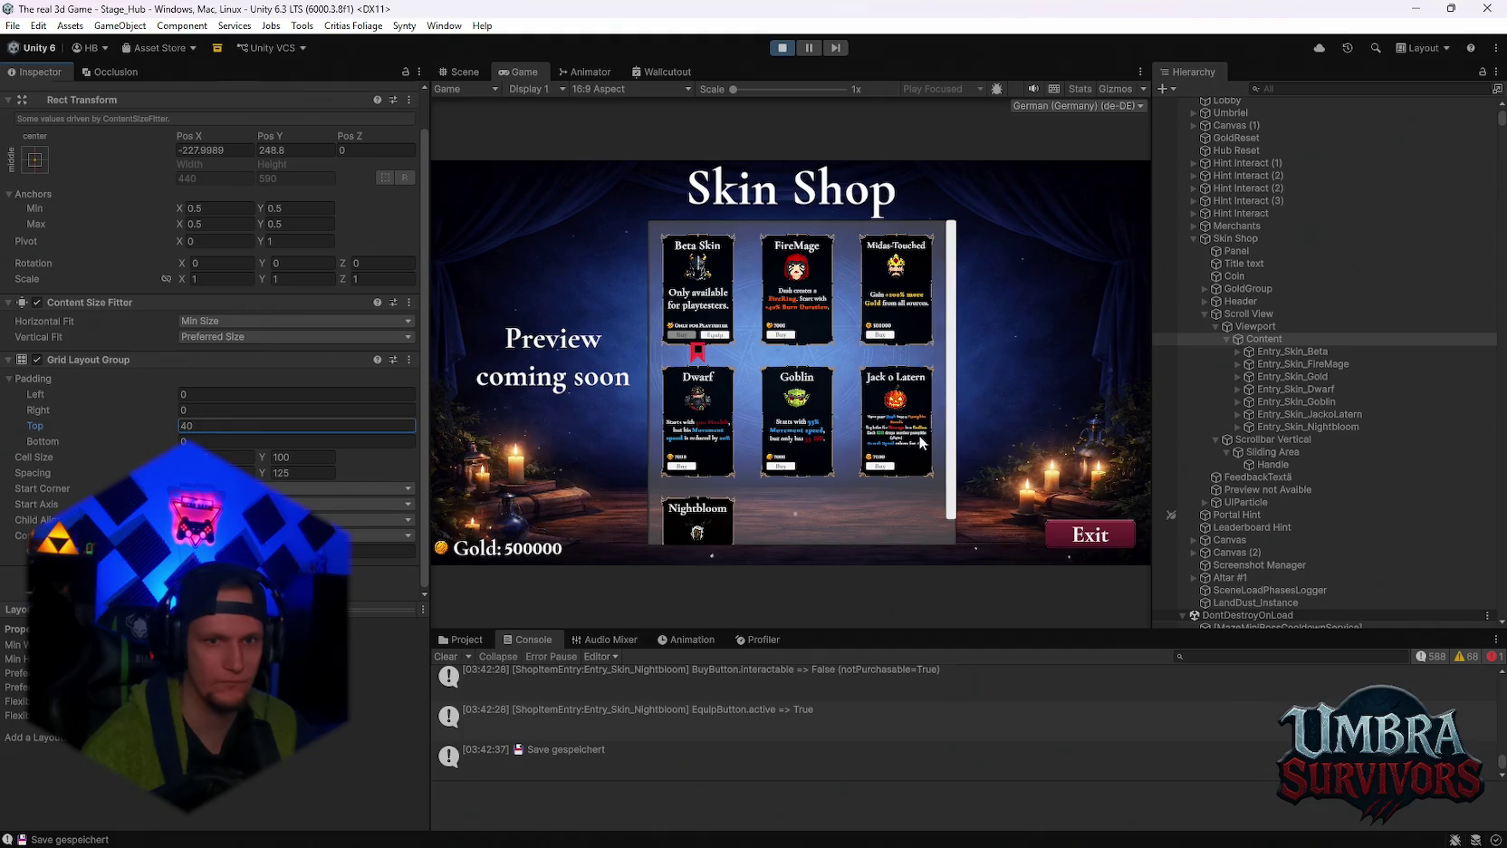
pyautogui.scroll(-3, 946, 442)
pyautogui.scroll(2, 947, 439)
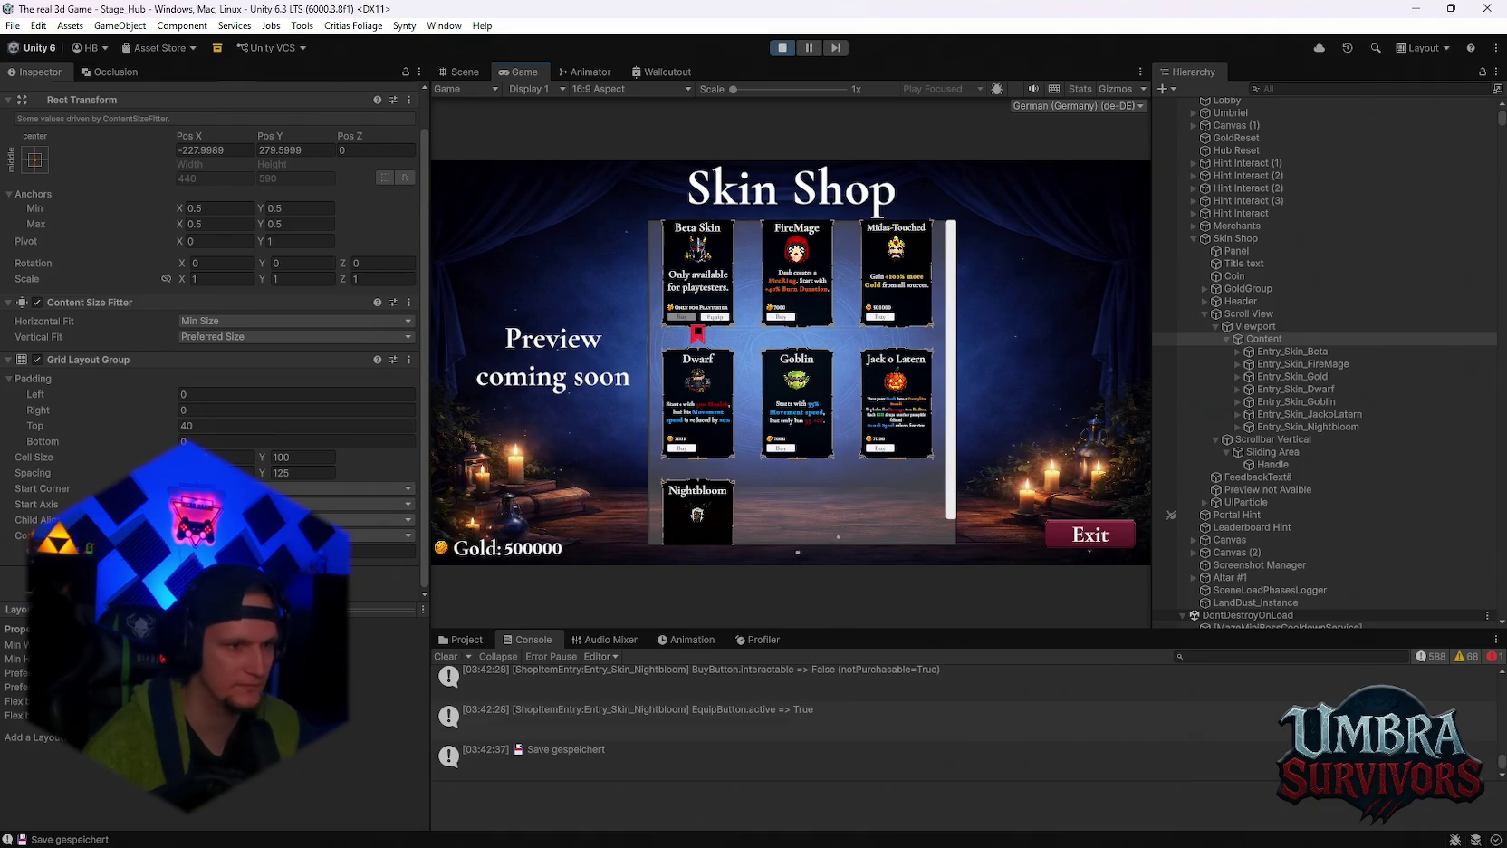
pyautogui.moveTo(209, 457); pyautogui.dragTo(242, 456)
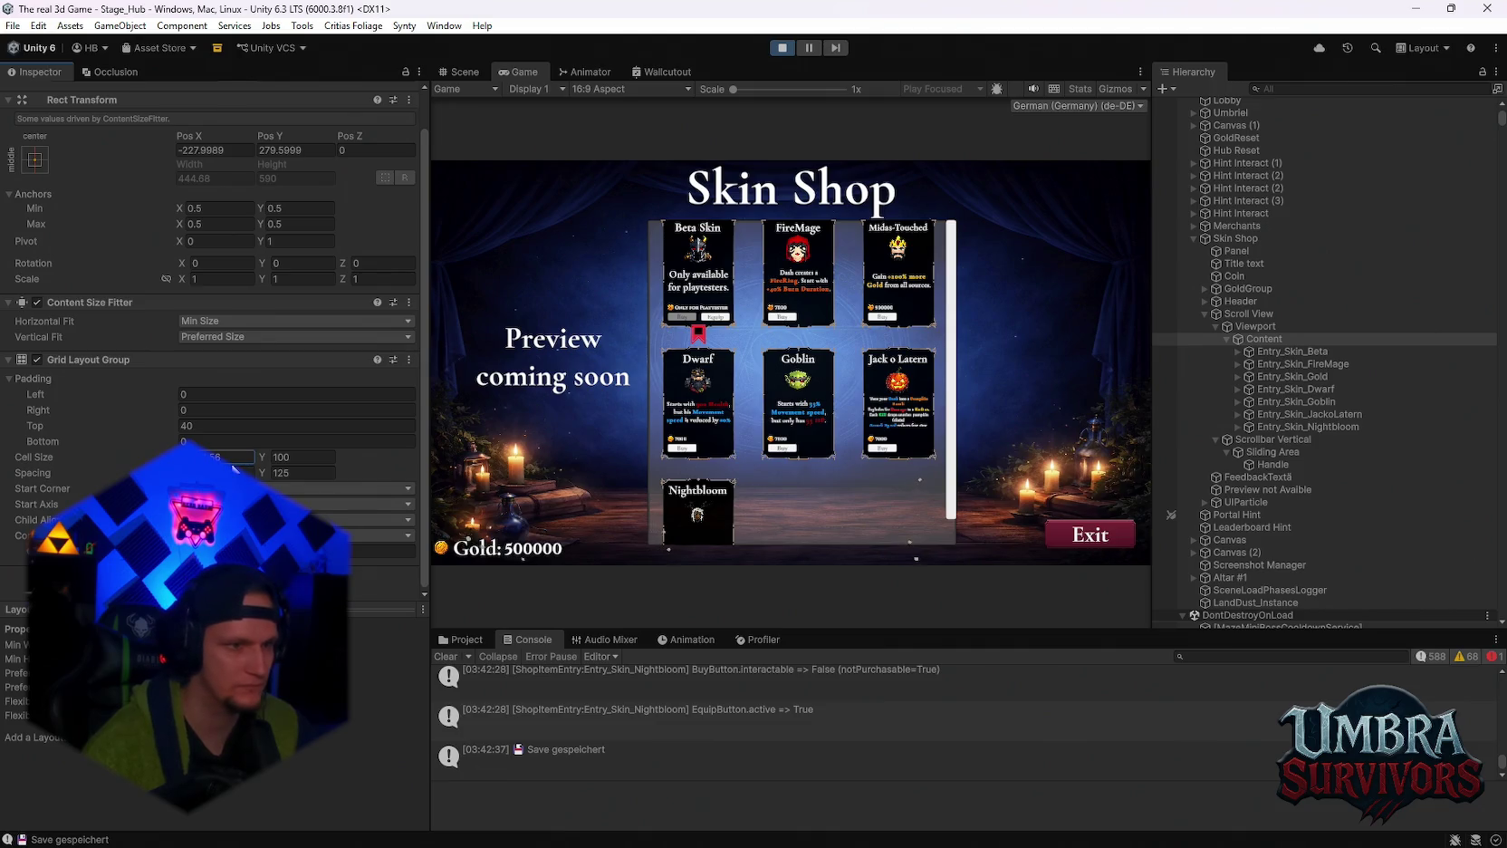
pyautogui.hotkey('ctrl', 'z')
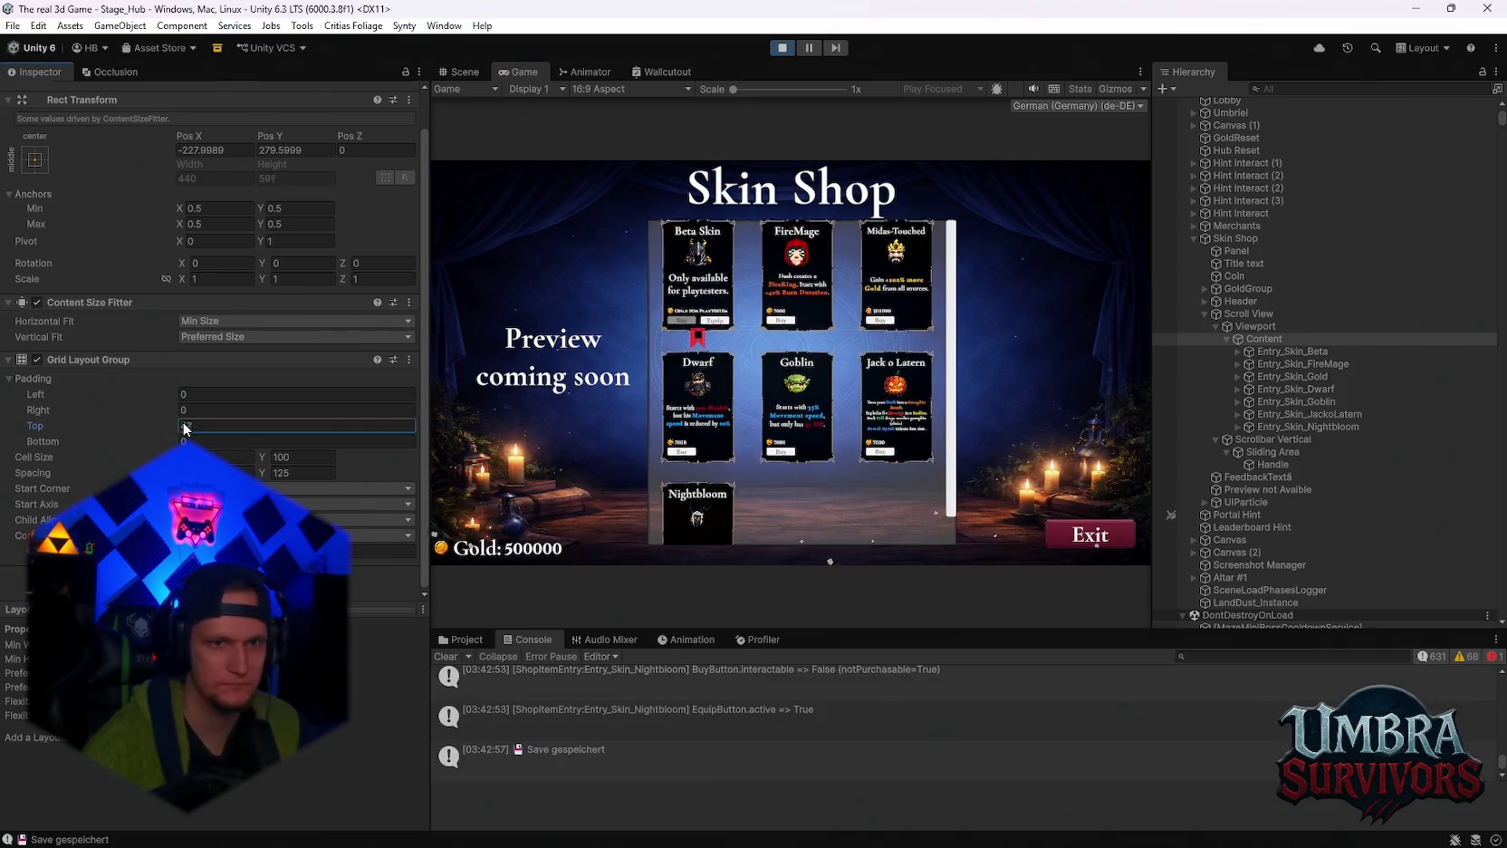
pyautogui.moveTo(170, 433); pyautogui.dragTo(217, 419)
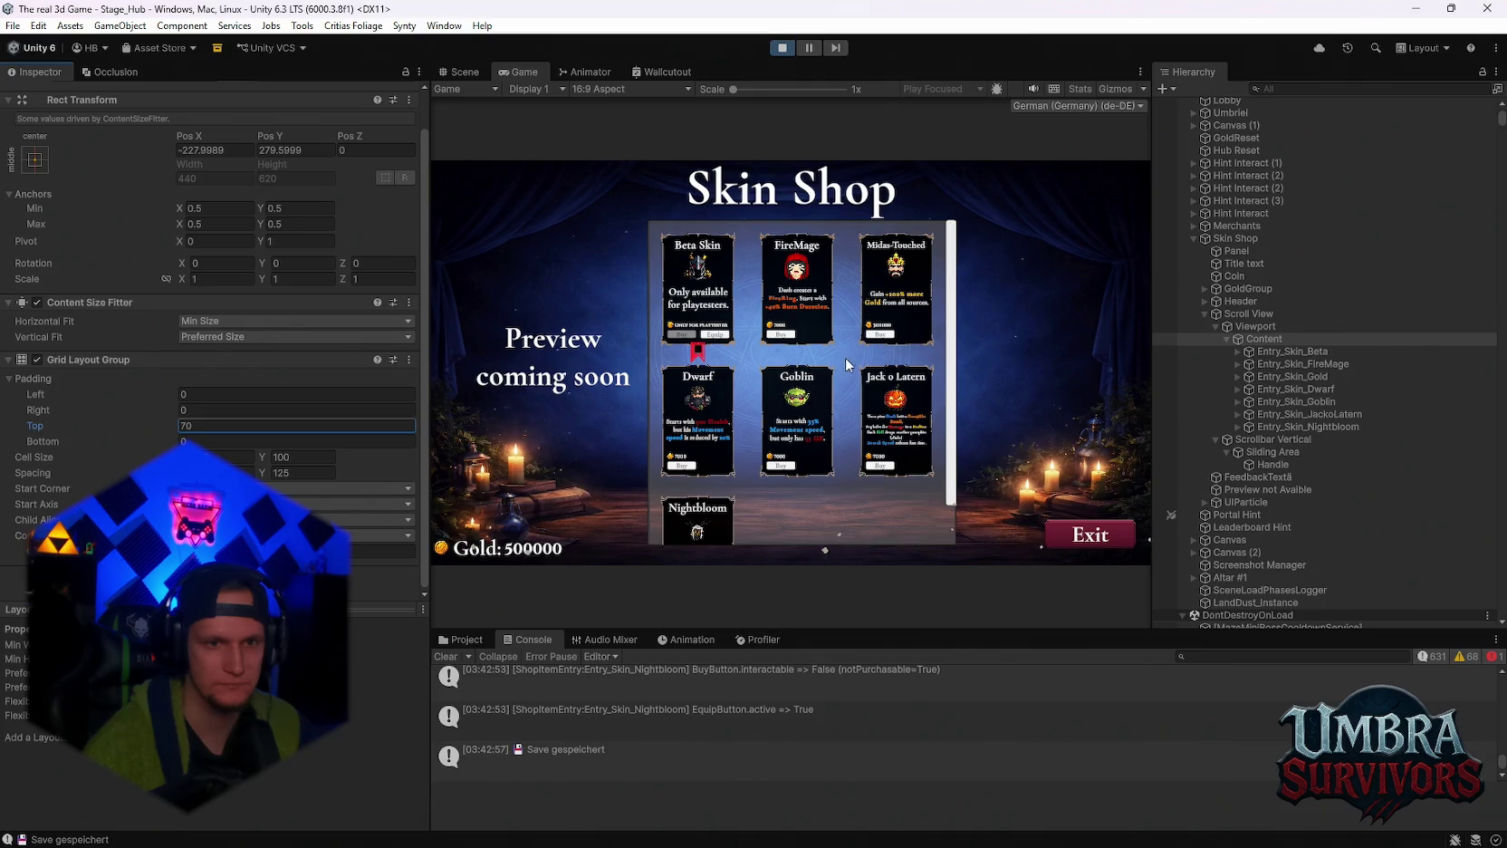
pyautogui.scroll(-2, 951, 434)
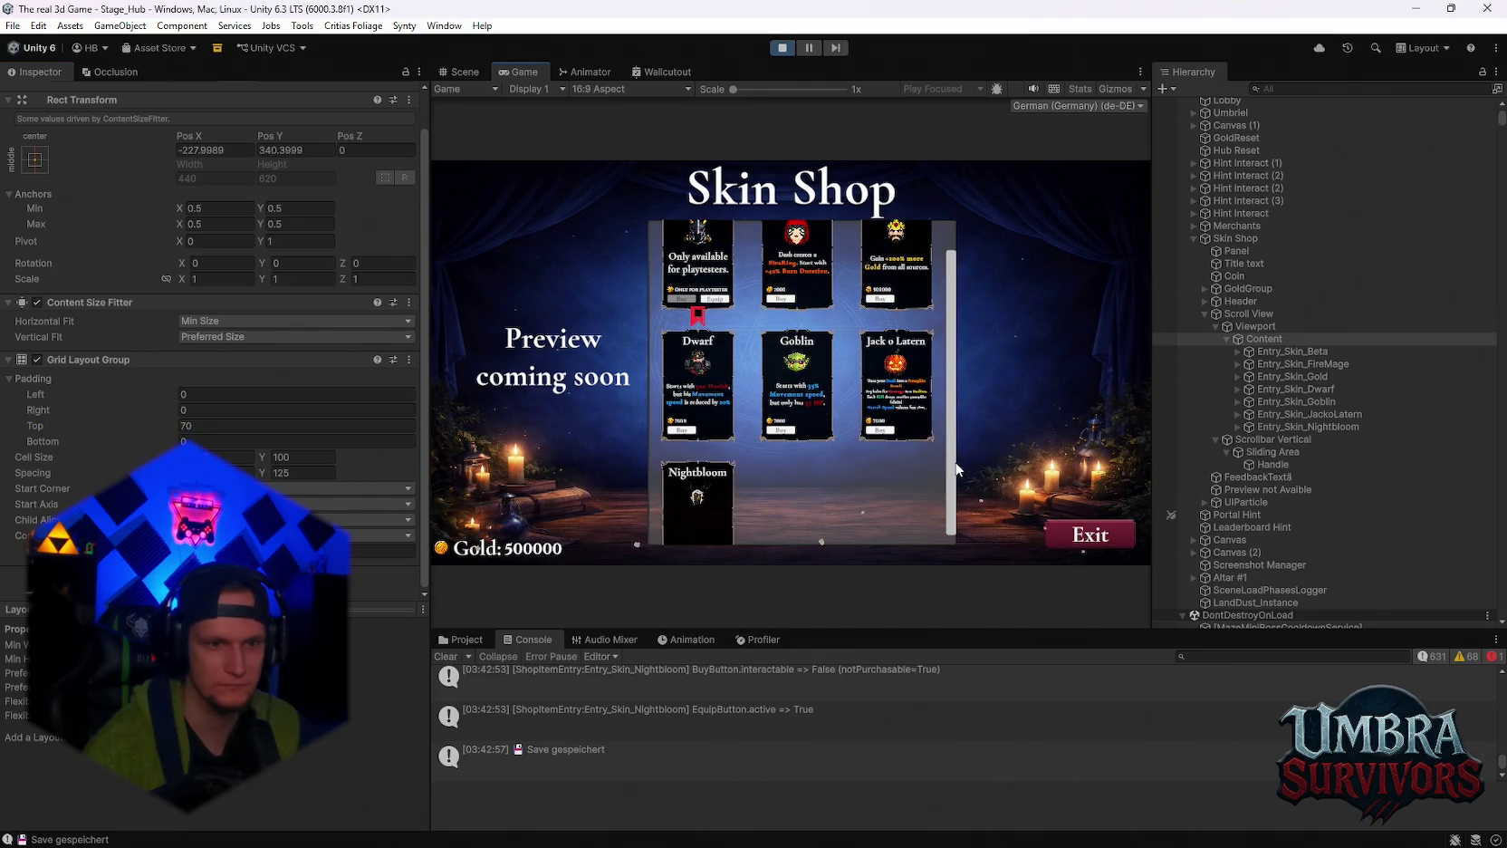
pyautogui.moveTo(168, 446); pyautogui.dragTo(250, 436)
# Scroll the Game view up and down to check that Nightbloom scrolls fully into view.
pyautogui.moveTo(951, 440); pyautogui.dragTo(956, 364)
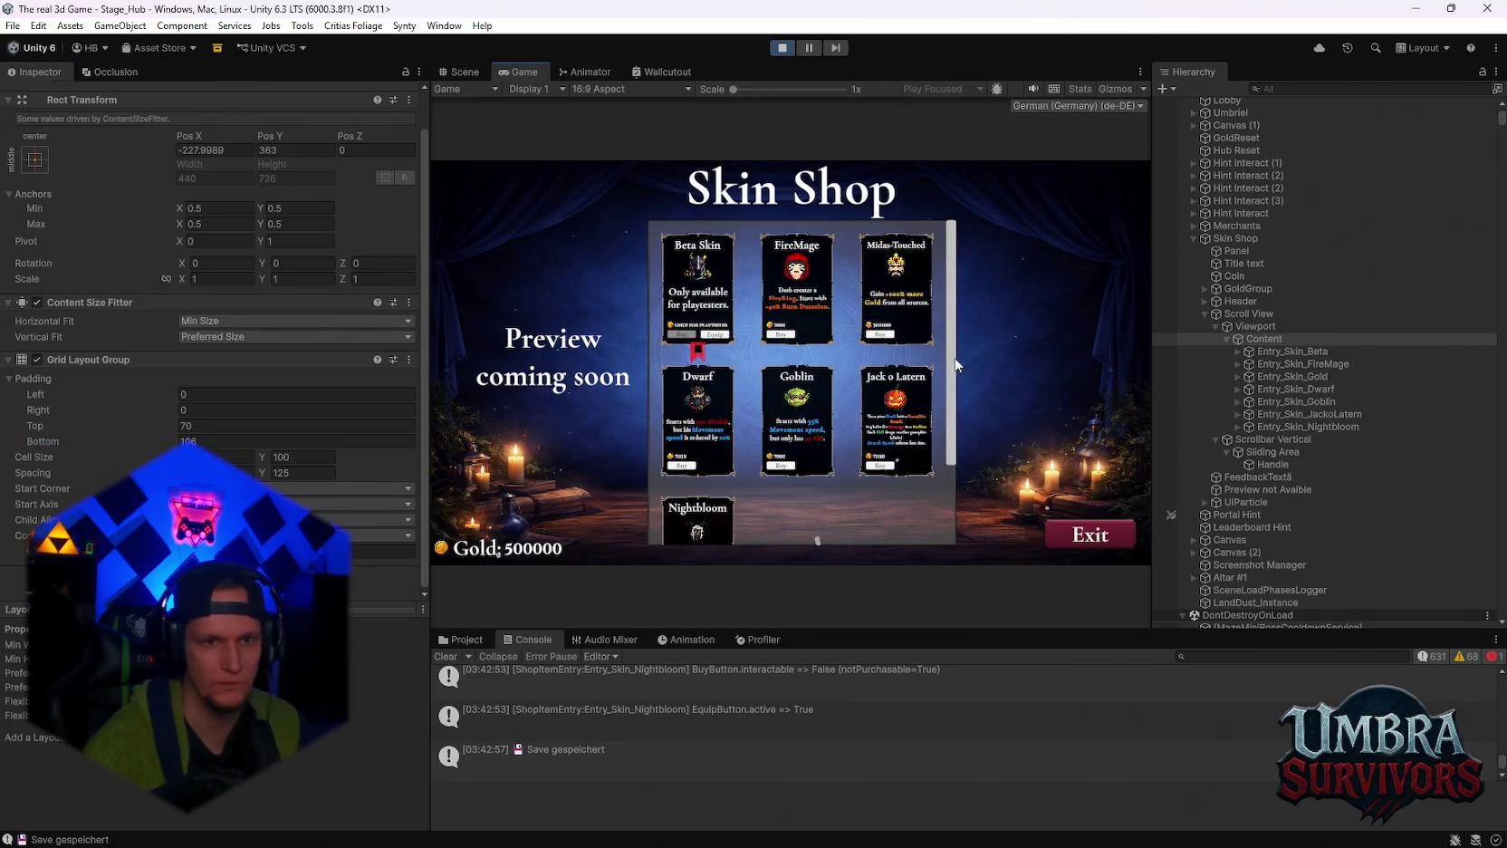
pyautogui.scroll(-3, 932, 453)
pyautogui.scroll(3, 930, 359)
pyautogui.scroll(-3, 924, 406)
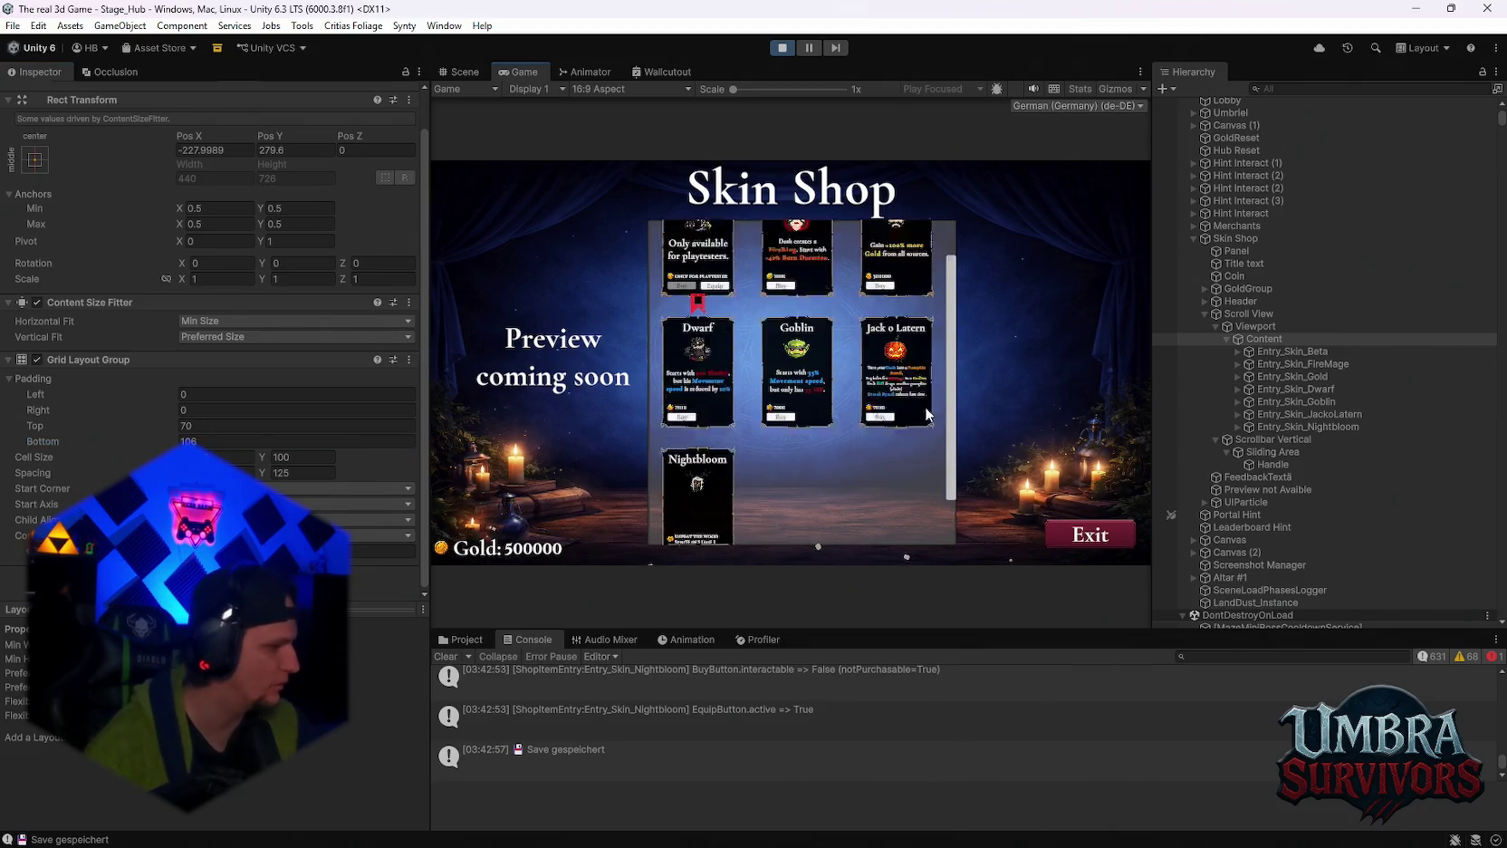
pyautogui.scroll(2, 937, 410)
pyautogui.scroll(-2, 923, 487)
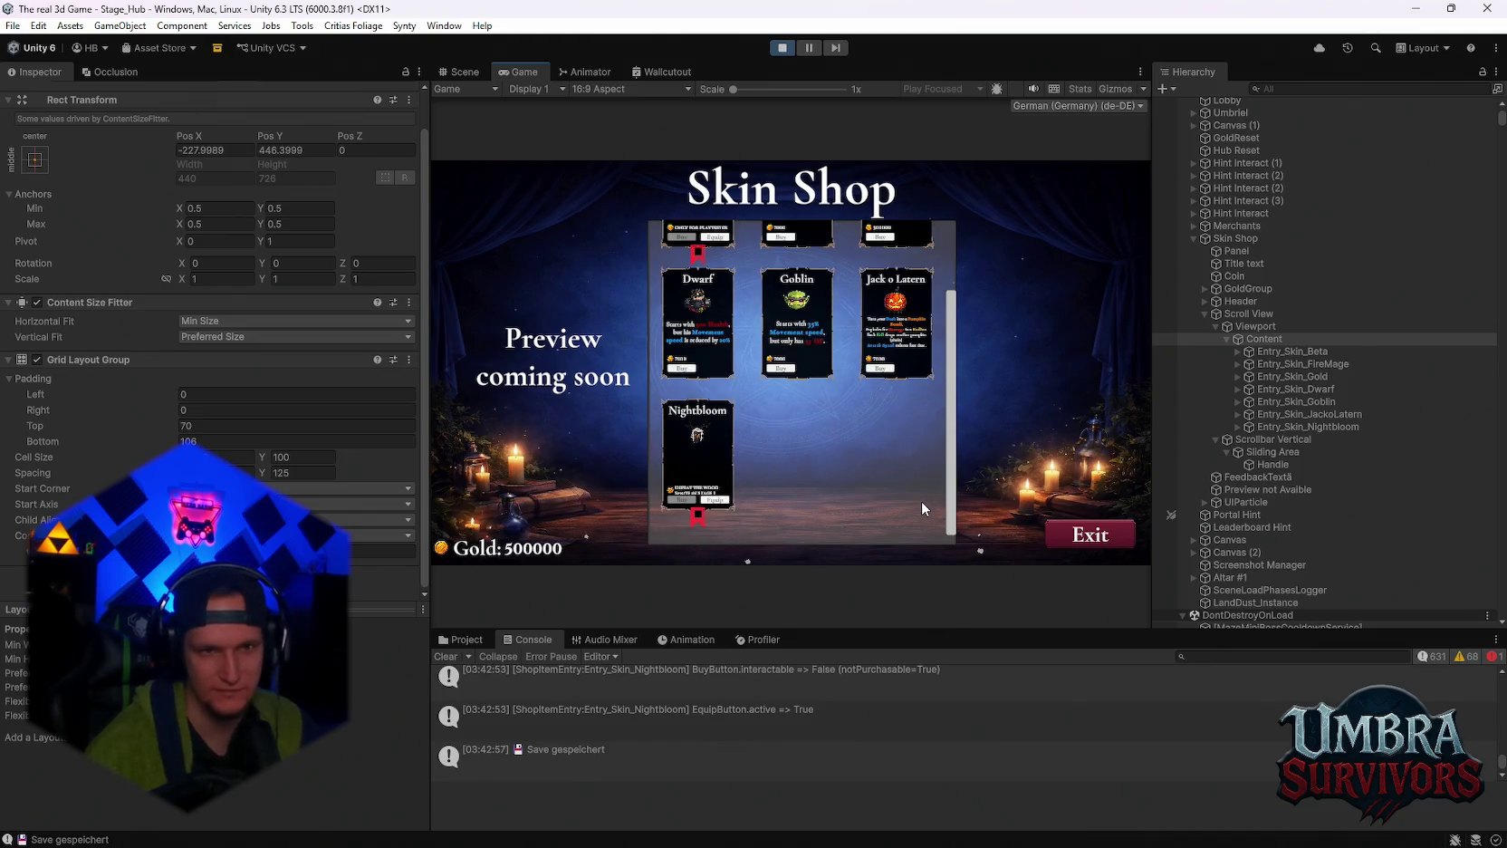
pyautogui.scroll(3, 924, 480)
pyautogui.scroll(-1, 942, 329)
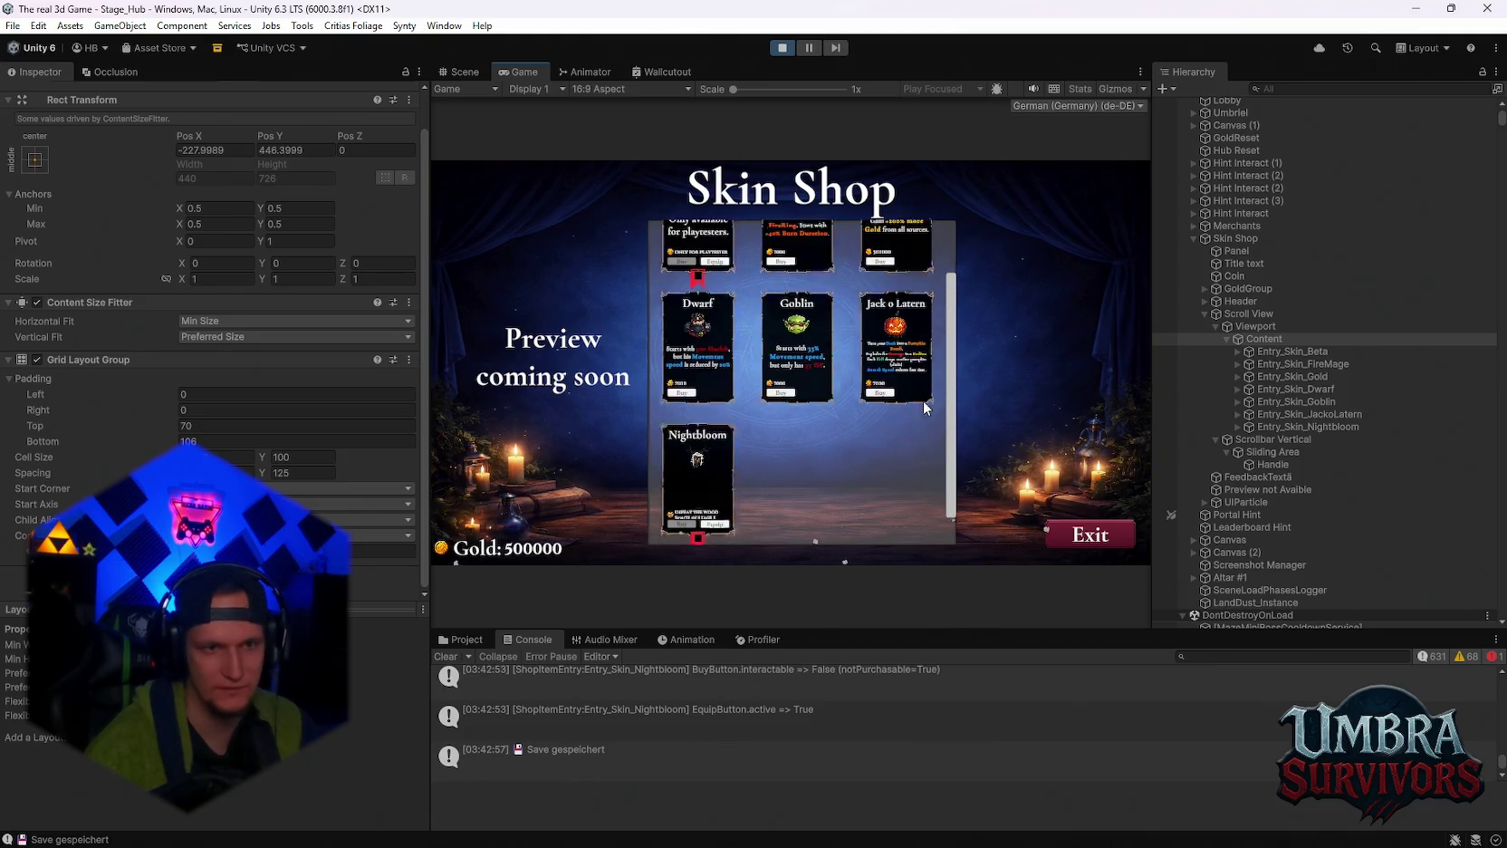
pyautogui.scroll(1, 929, 298)
pyautogui.scroll(-3, 916, 435)
pyautogui.scroll(3, 922, 362)
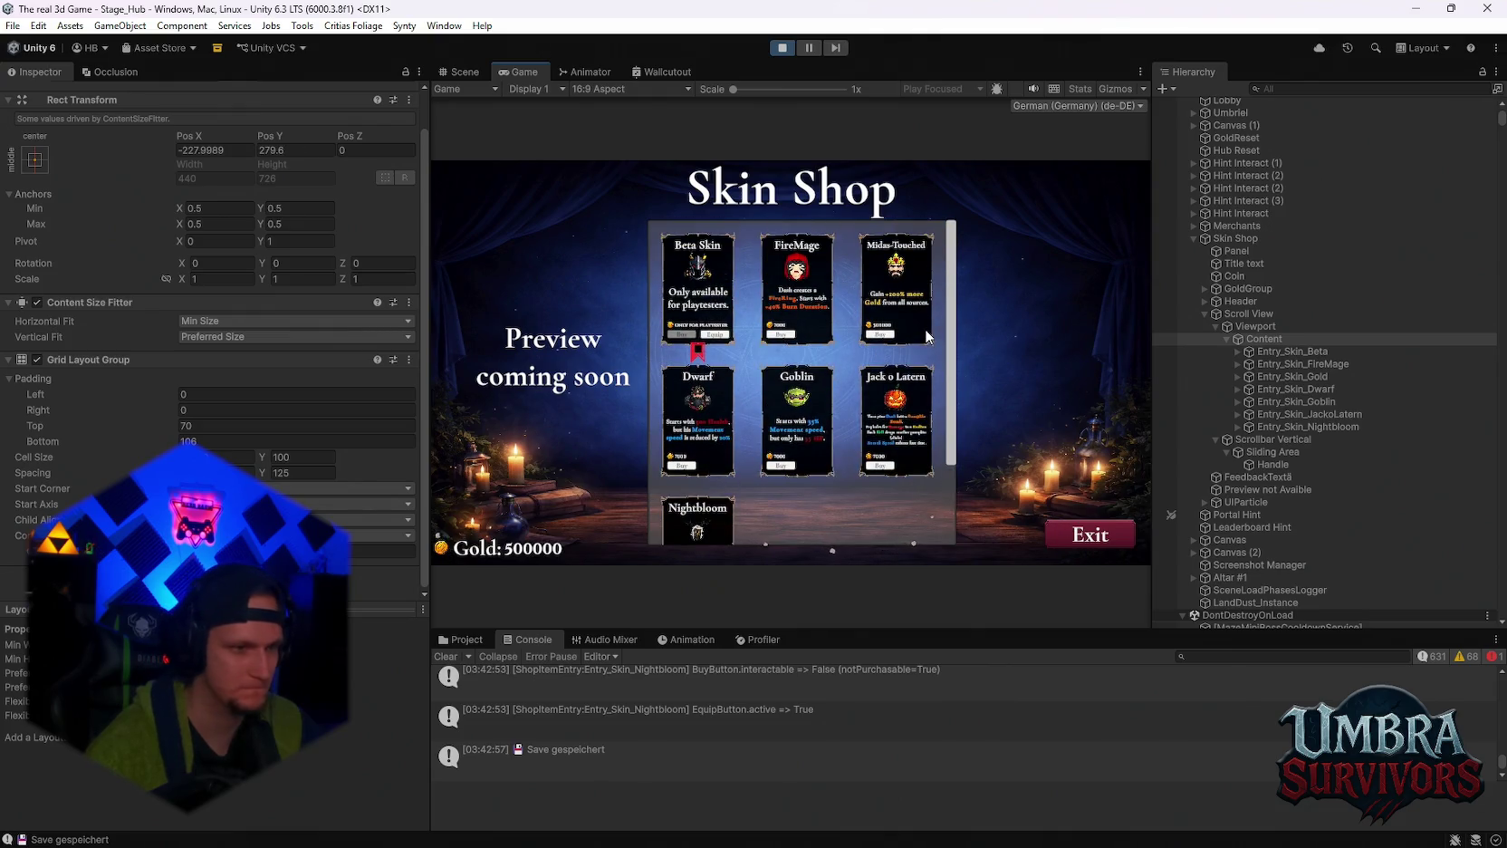
pyautogui.scroll(-3, 915, 408)
pyautogui.scroll(3, 909, 443)
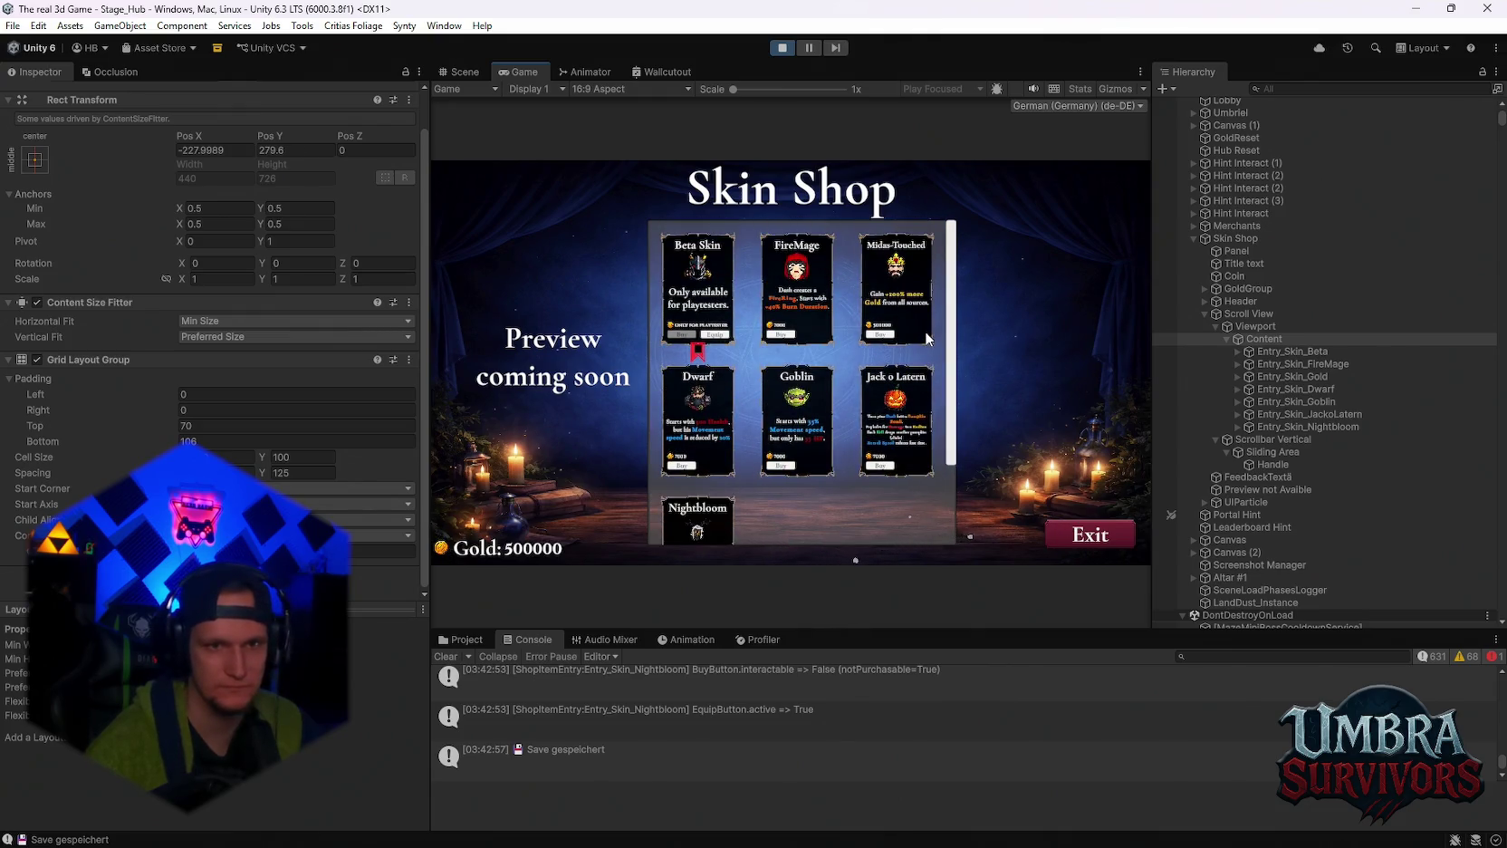
pyautogui.scroll(-3, 785, 421)
pyautogui.scroll(3, 784, 420)
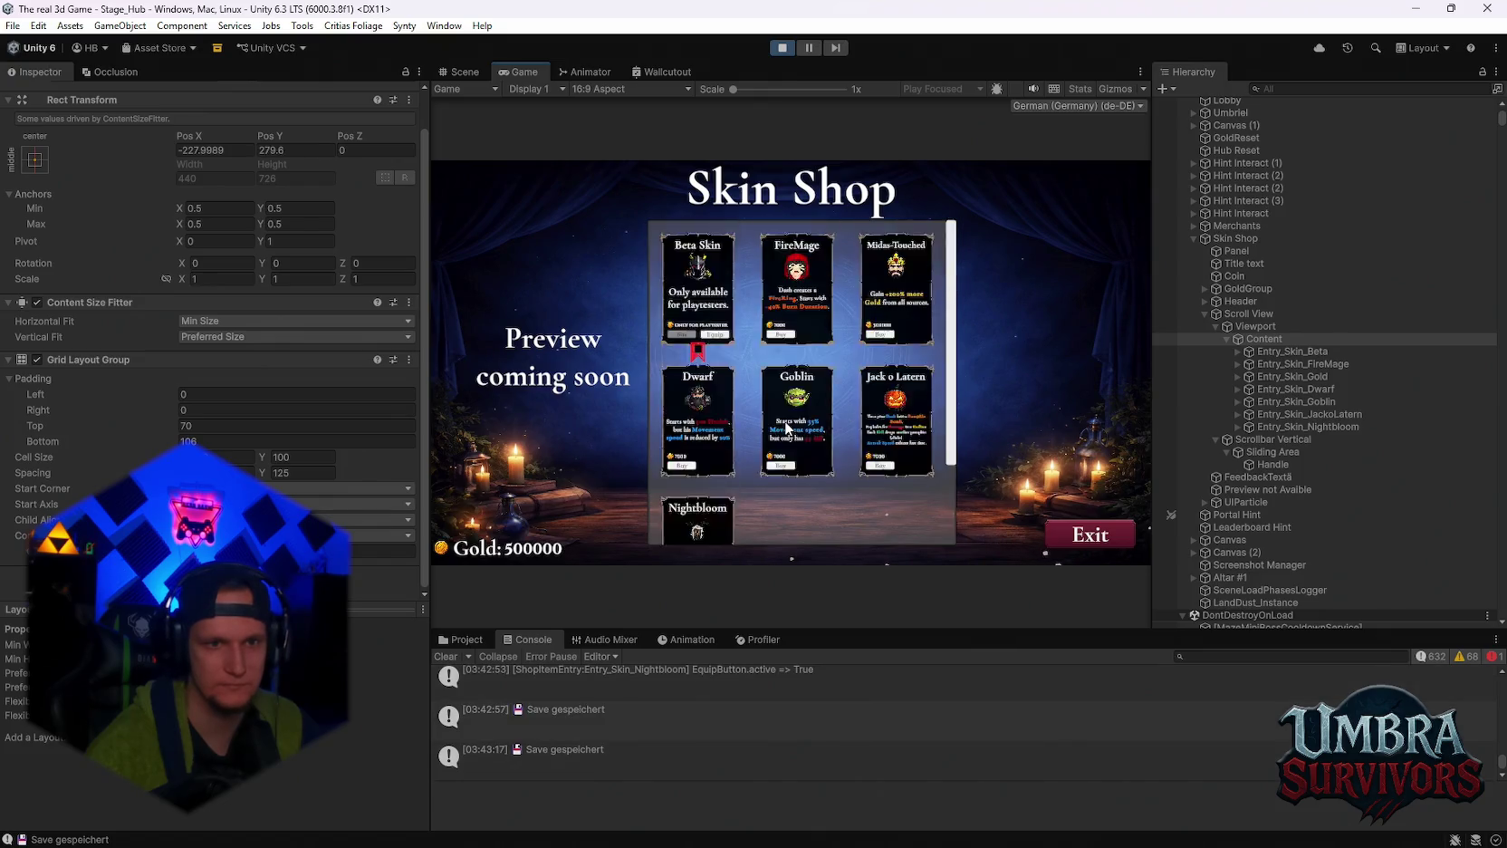
pyautogui.scroll(-5, 785, 424)
pyautogui.scroll(6, 785, 420)
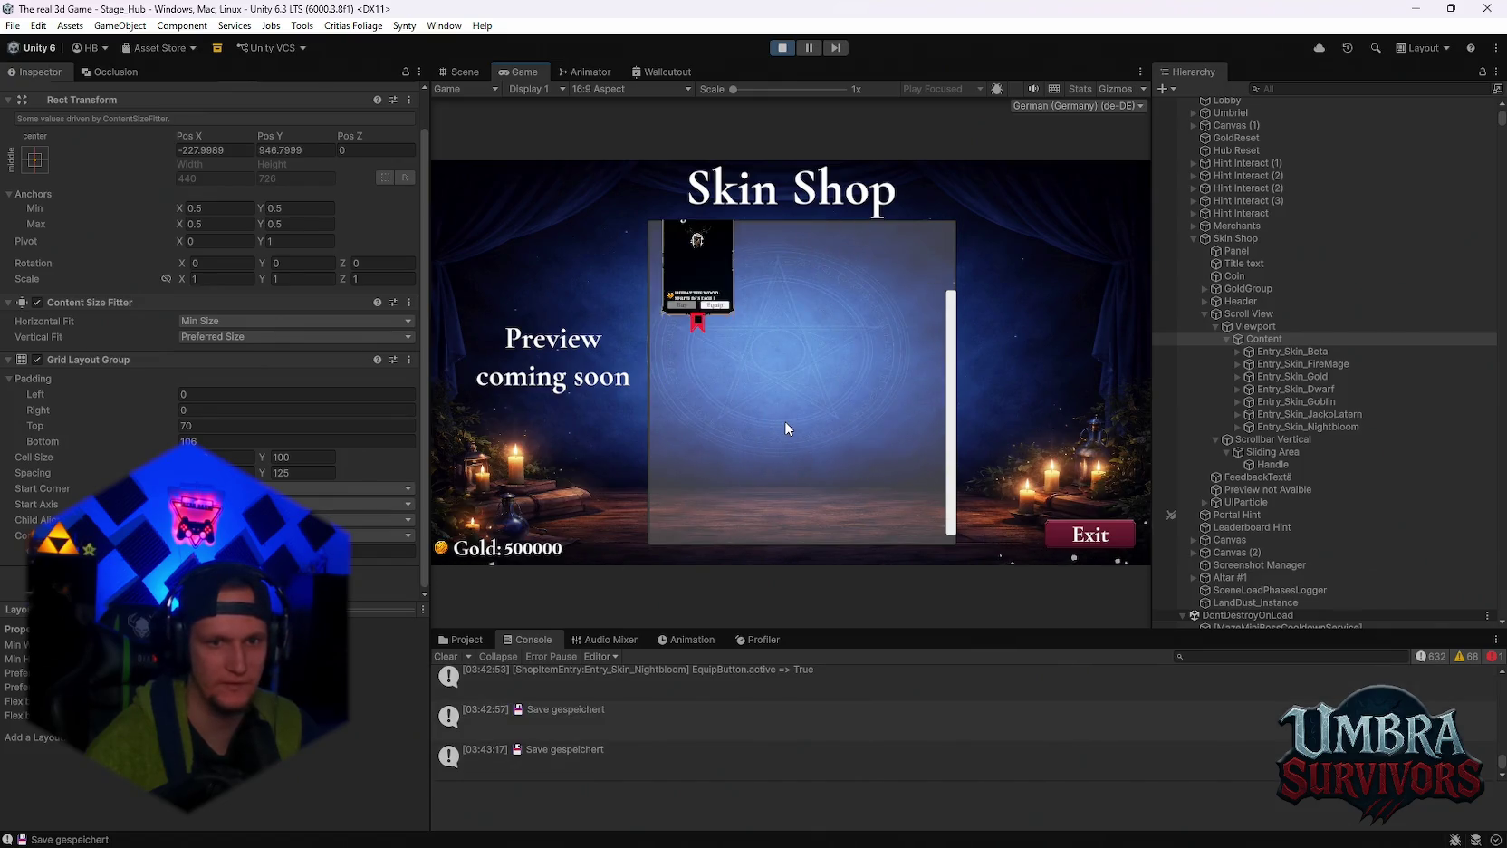
pyautogui.scroll(-2, 784, 420)
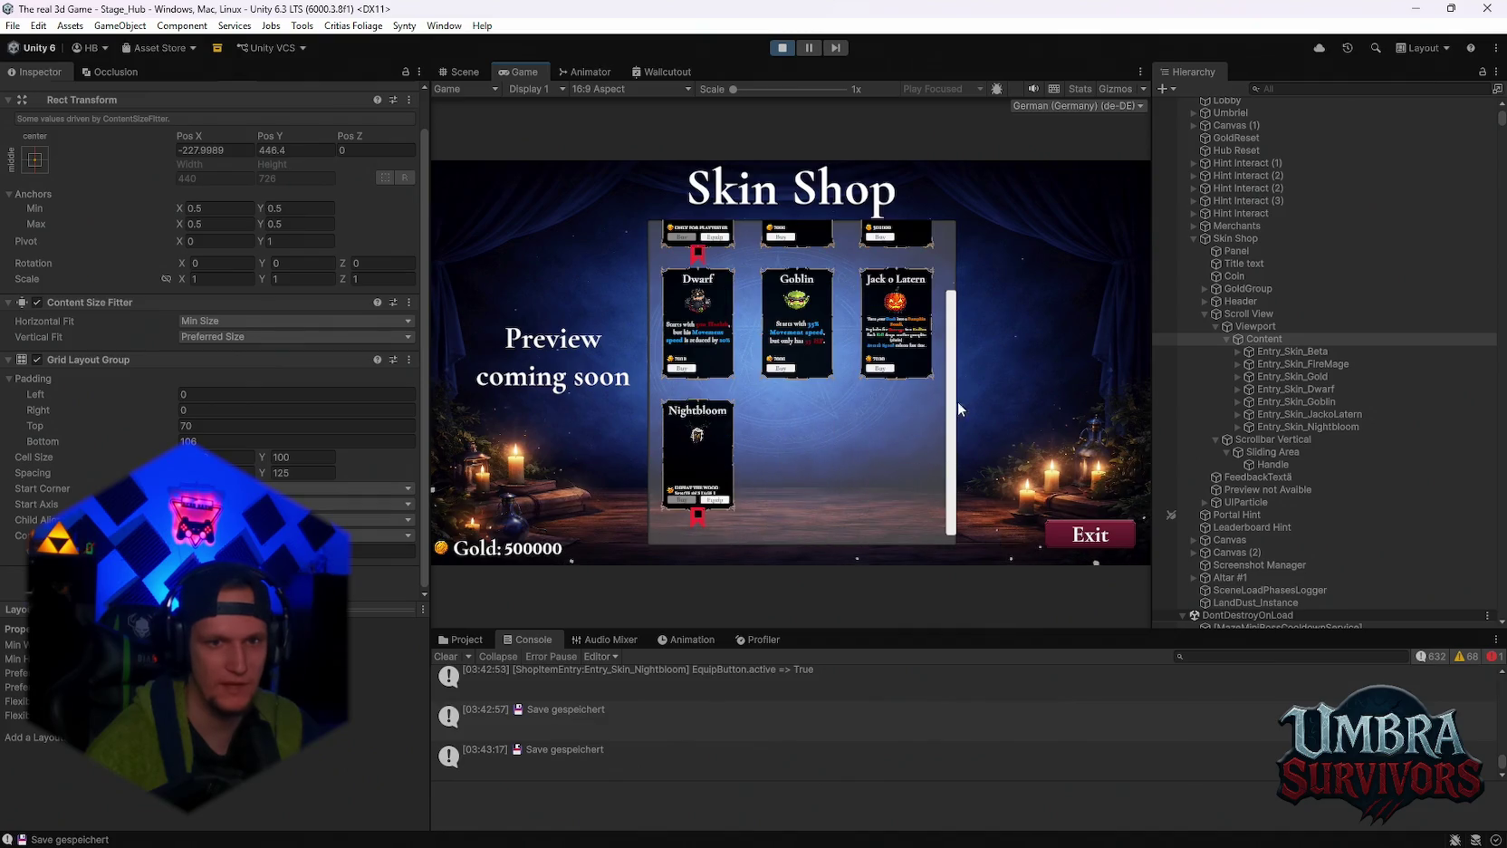
pyautogui.scroll(2, 932, 417)
pyautogui.scroll(-1, 919, 430)
pyautogui.scroll(1, 914, 433)
pyautogui.scroll(-2, 915, 435)
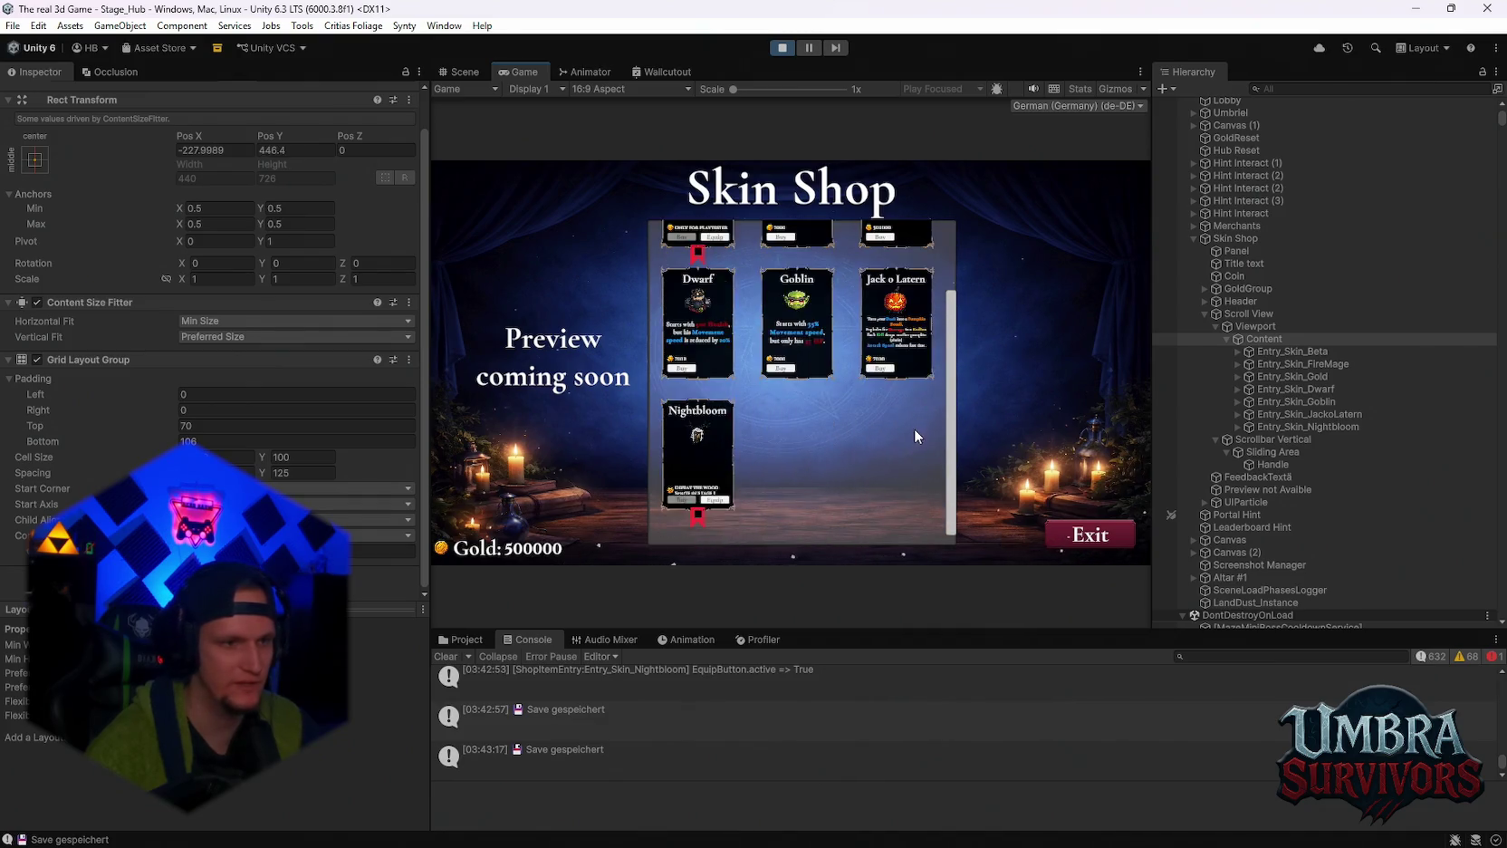
pyautogui.scroll(1, 913, 428)
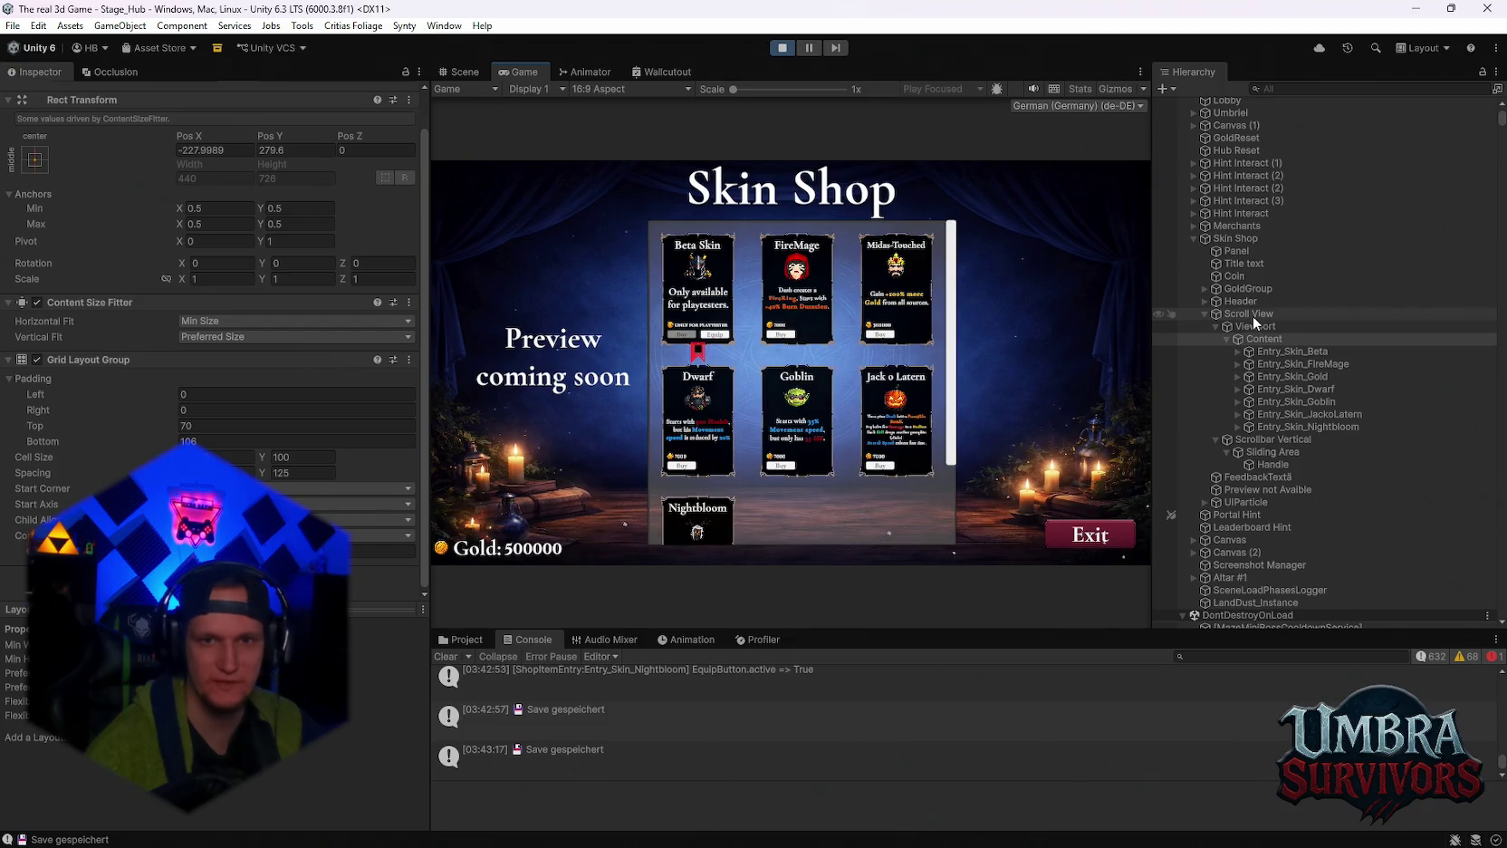
# Set the Scroll View's Scroll Rect Movement Type to Clamped.
pyautogui.click(1251, 316)
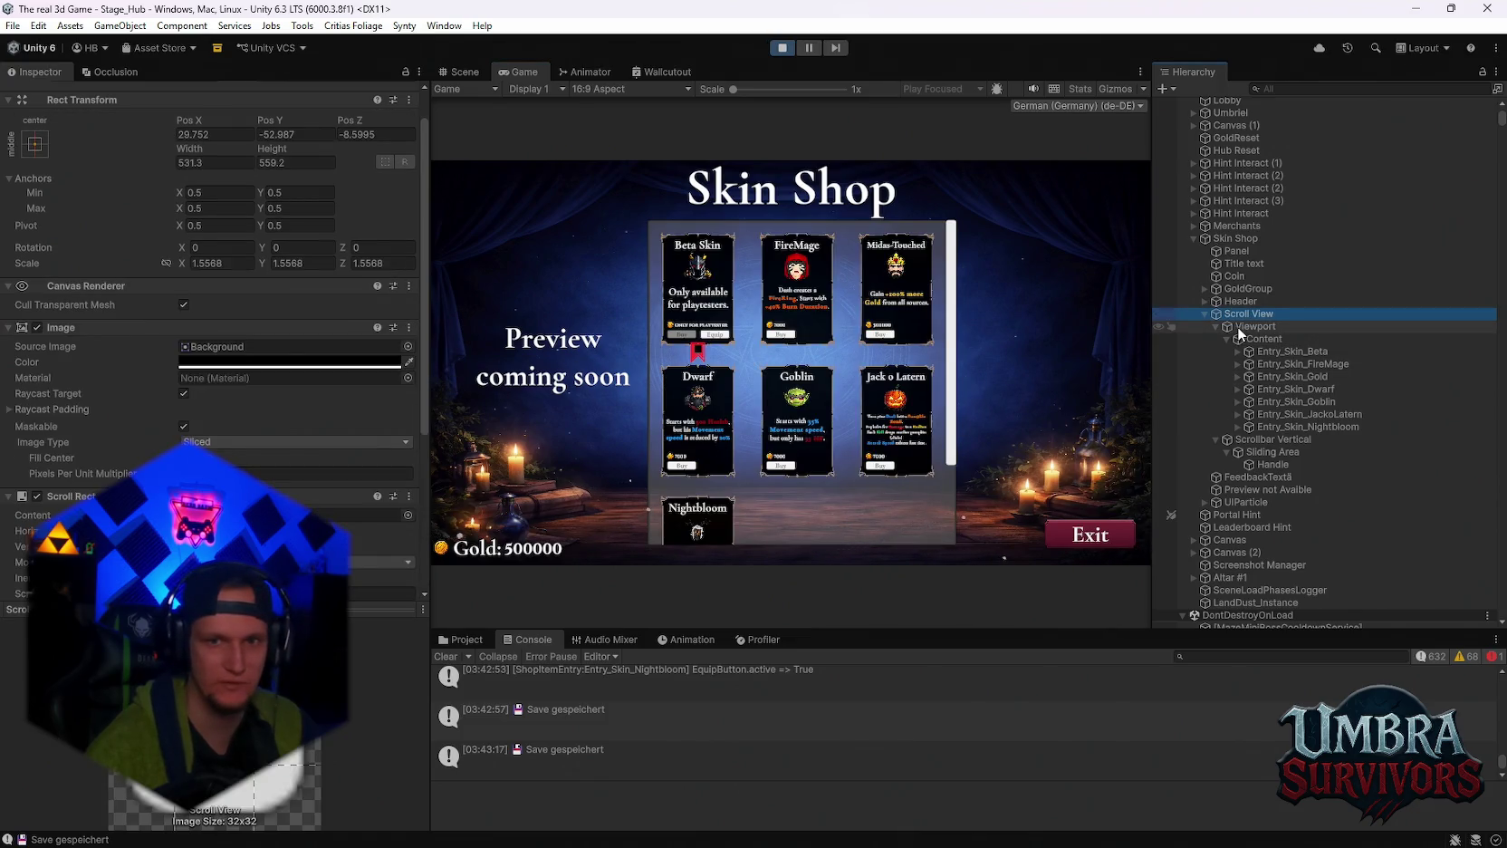
pyautogui.click(1245, 327)
pyautogui.scroll(-1, 207, 415)
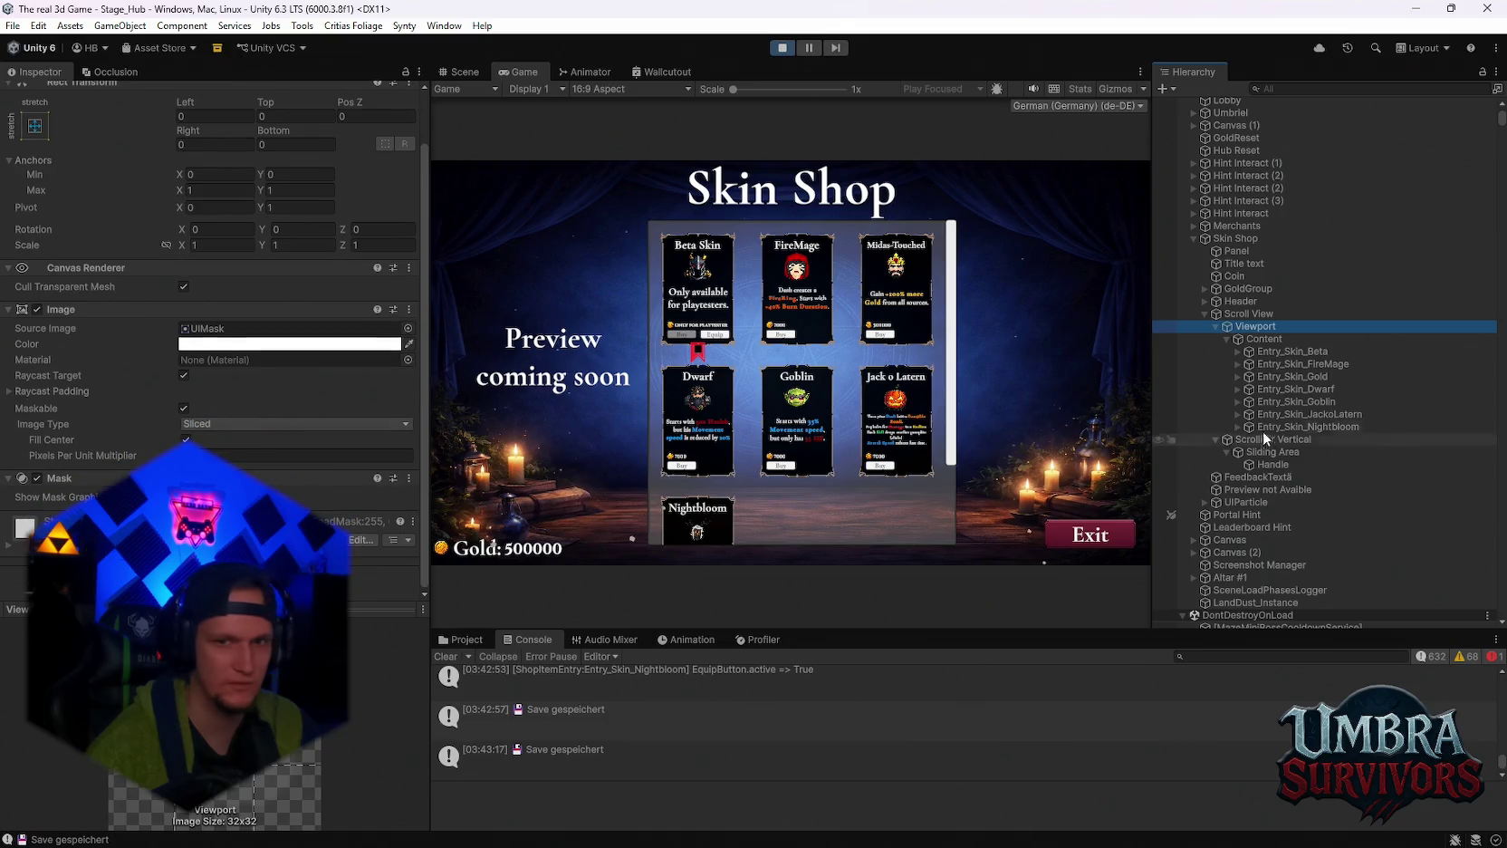
pyautogui.click(1248, 311)
pyautogui.click(207, 416)
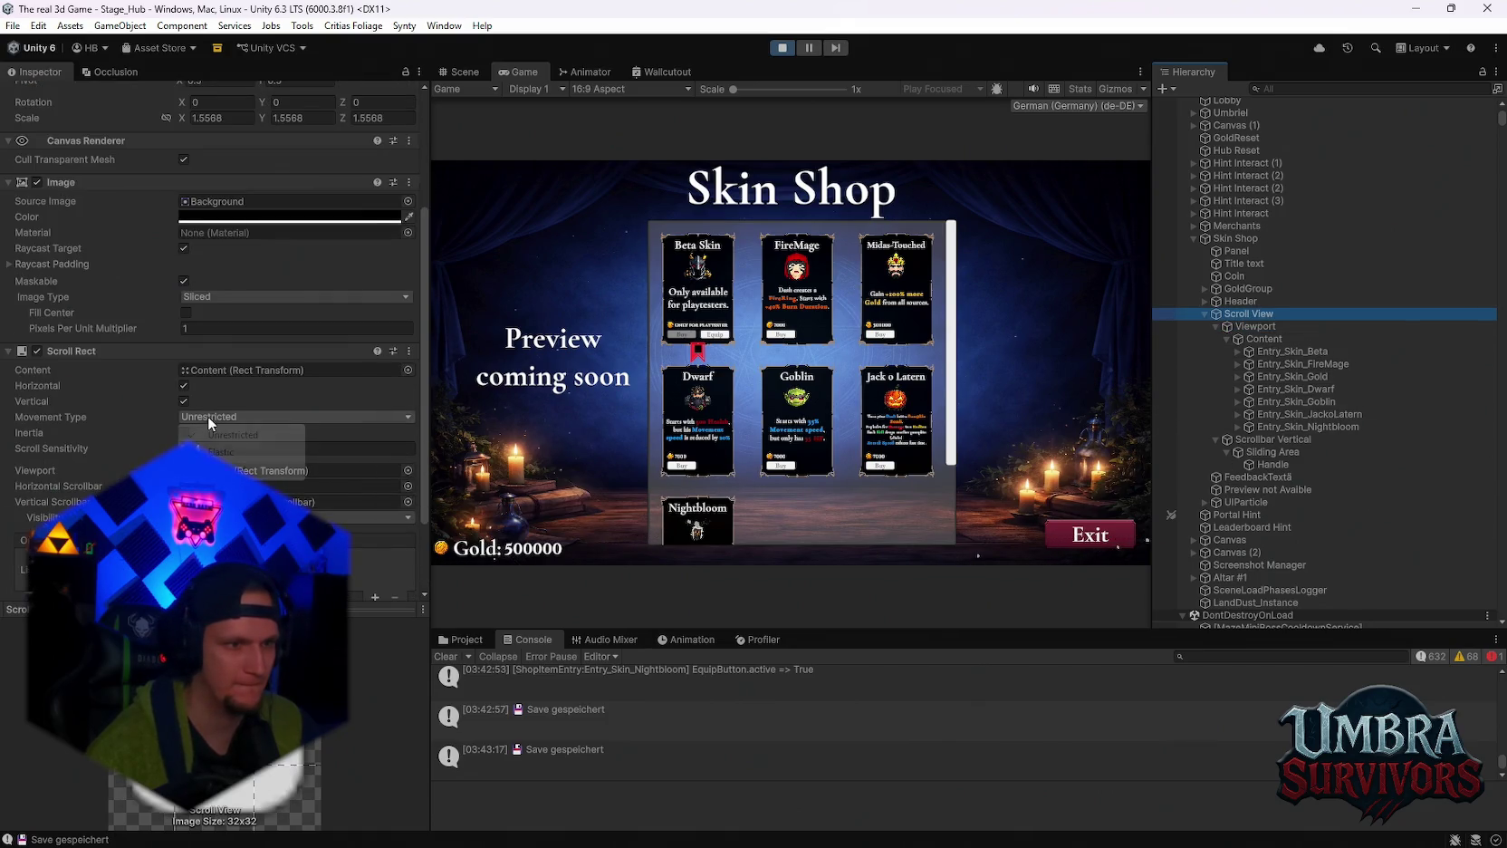
pyautogui.click(263, 467)
pyautogui.scroll(-2, 950, 351)
pyautogui.scroll(2, 896, 362)
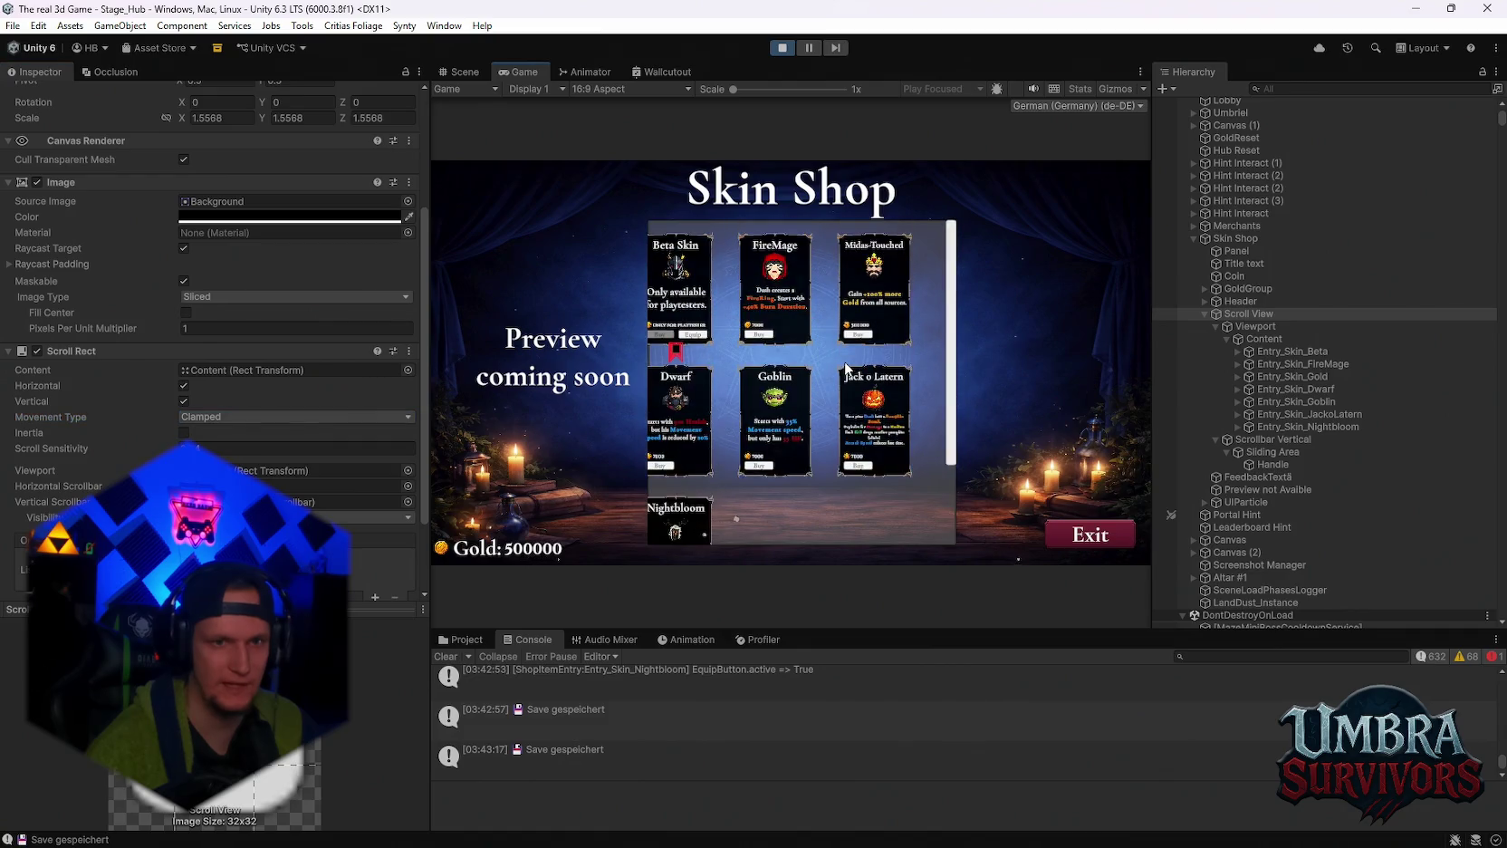
pyautogui.scroll(-2, 844, 374)
pyautogui.scroll(2, 844, 374)
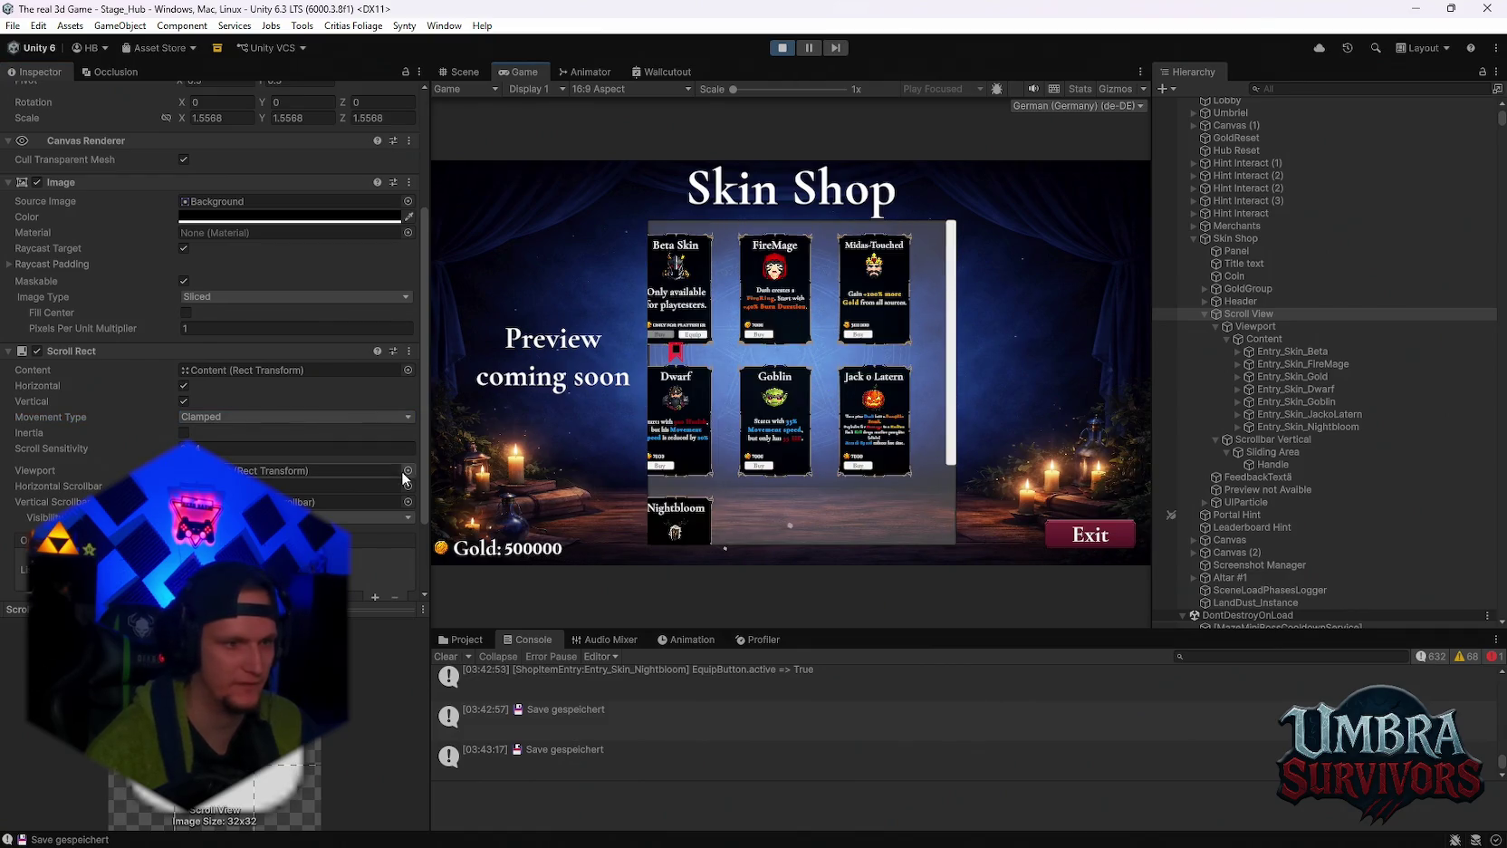
# Try Unrestricted and Elastic, then settle on Clamped movement with Horizontal unchecked.
pyautogui.click(208, 417)
pyautogui.click(210, 437)
pyautogui.click(185, 385)
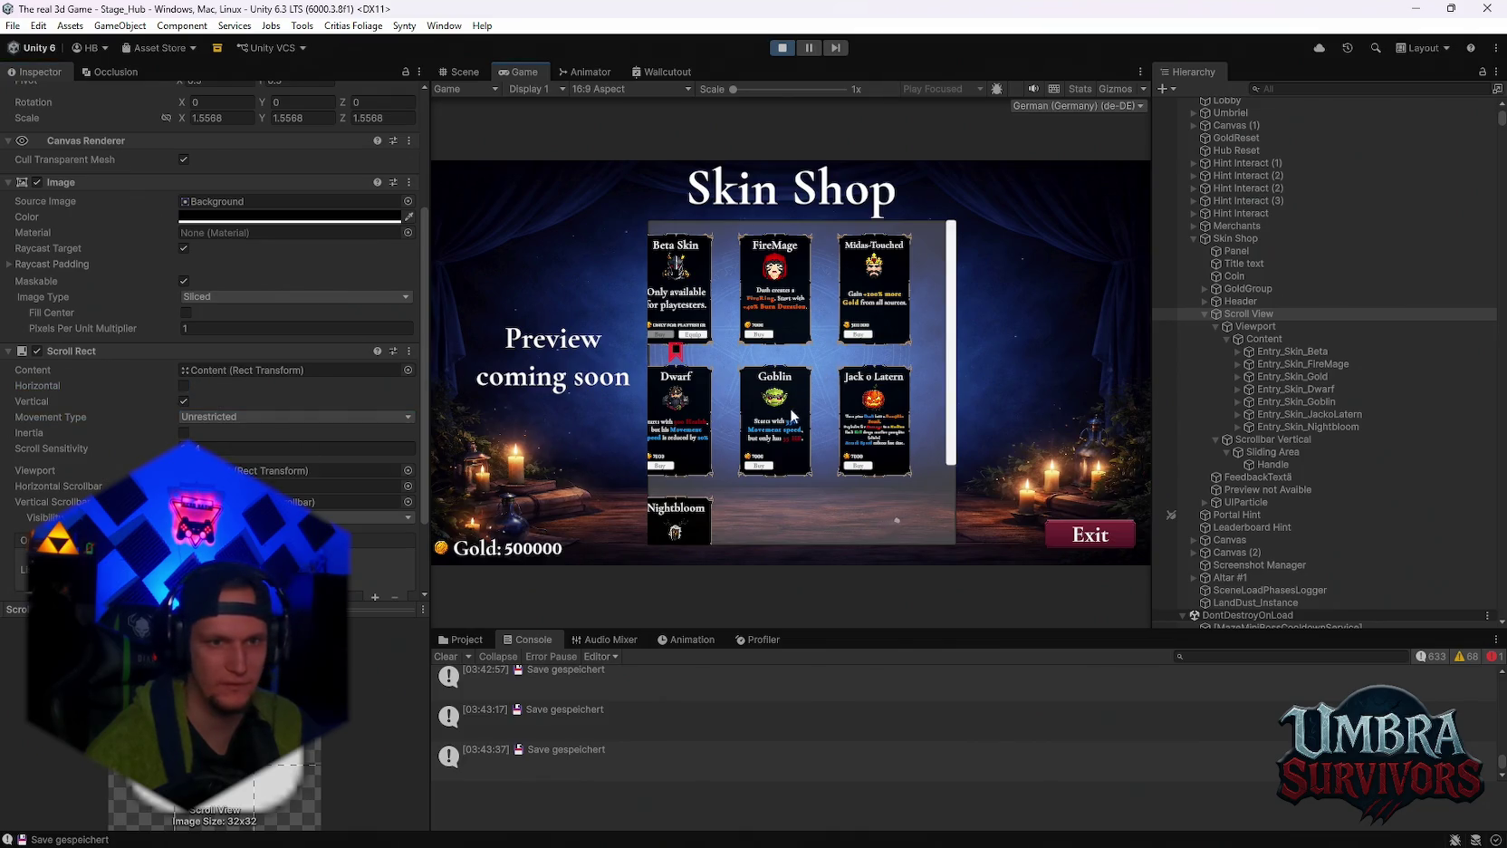
pyautogui.click(218, 417)
pyautogui.click(227, 451)
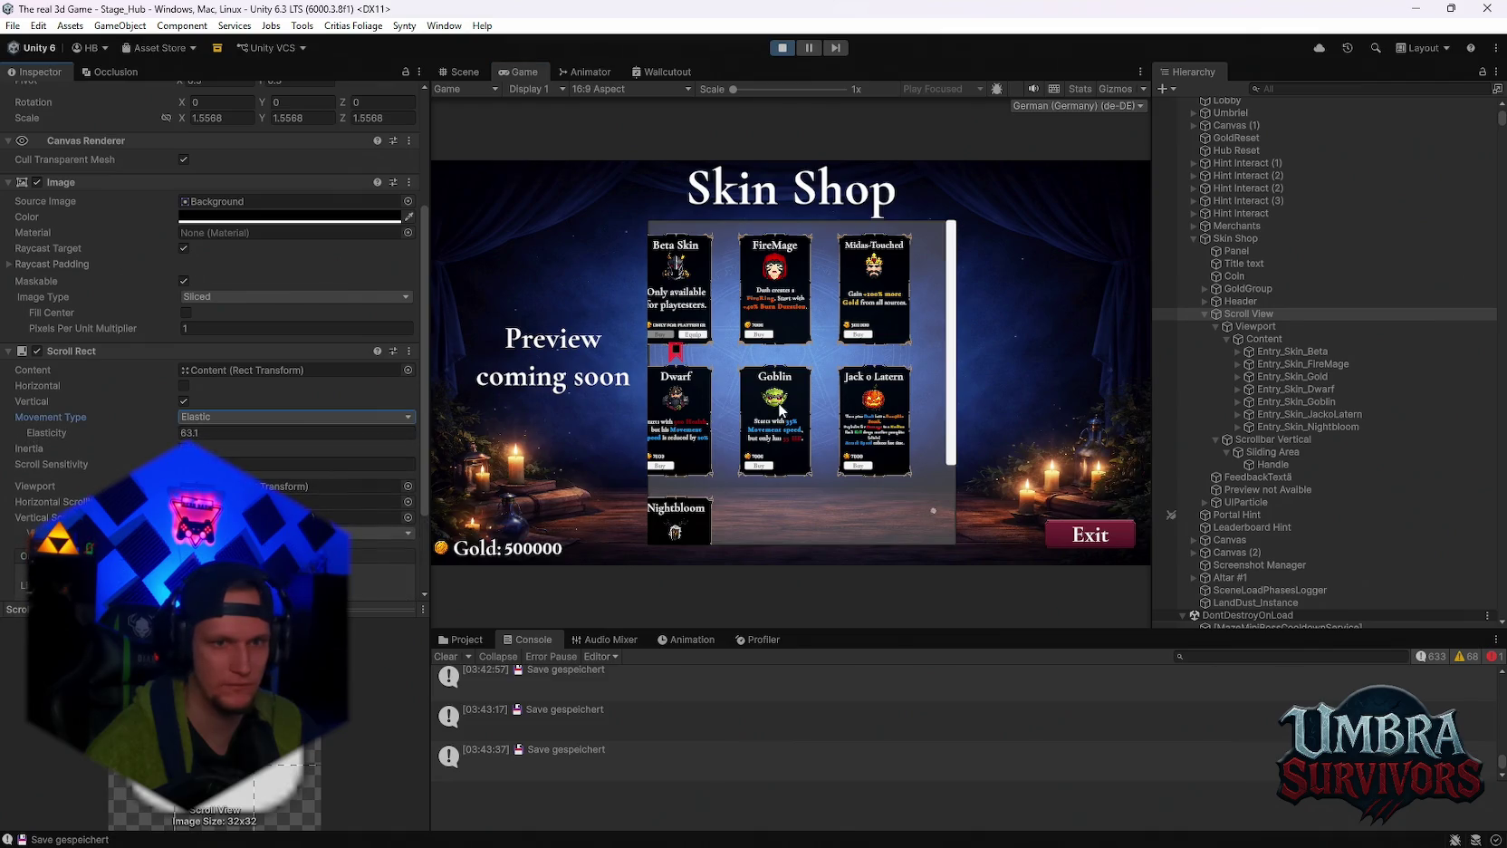
pyautogui.click(184, 384)
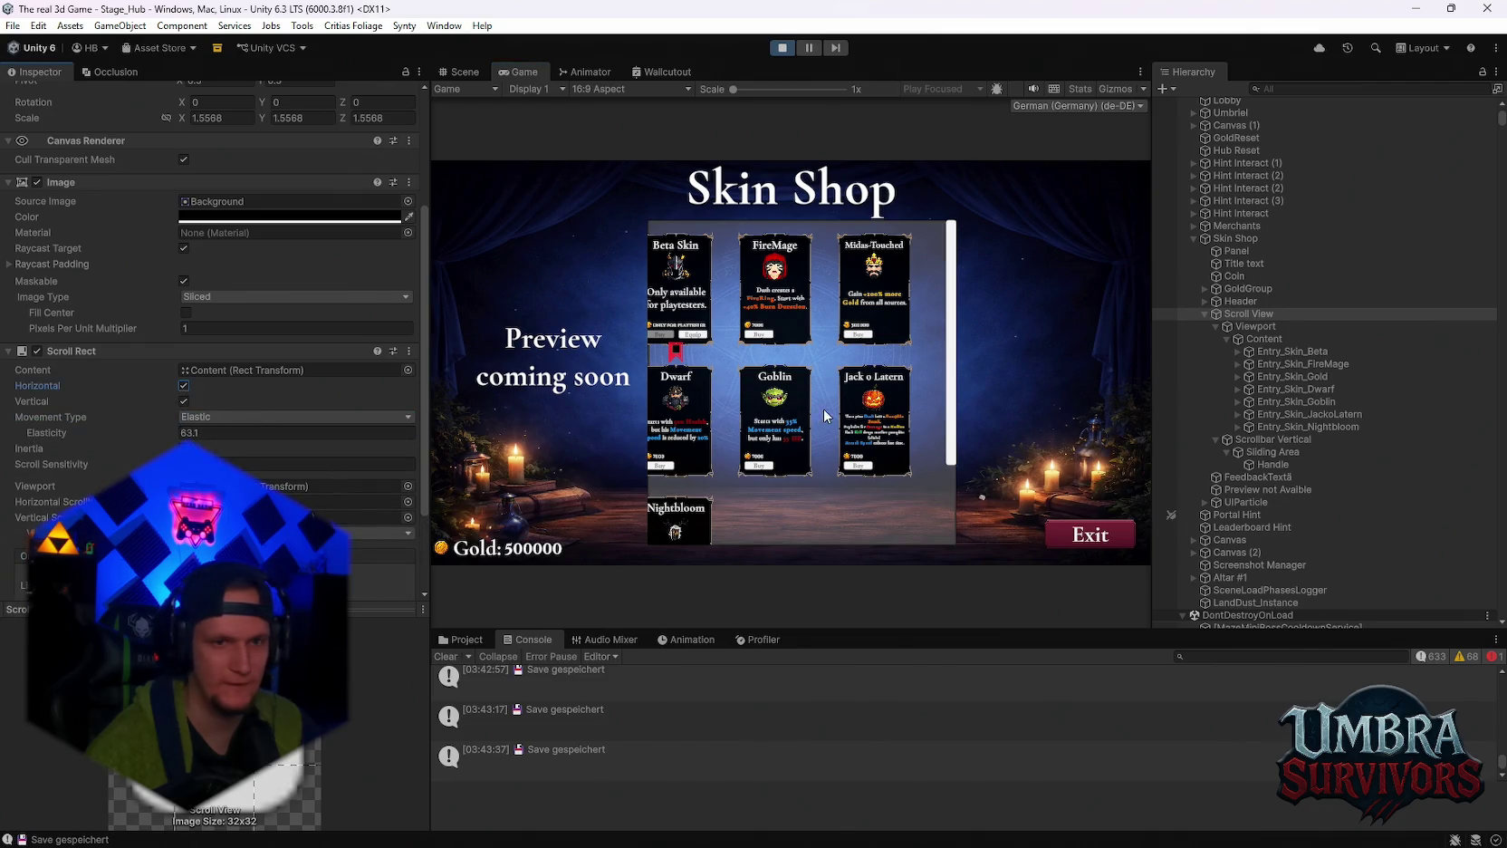
pyautogui.click(184, 385)
pyautogui.click(202, 417)
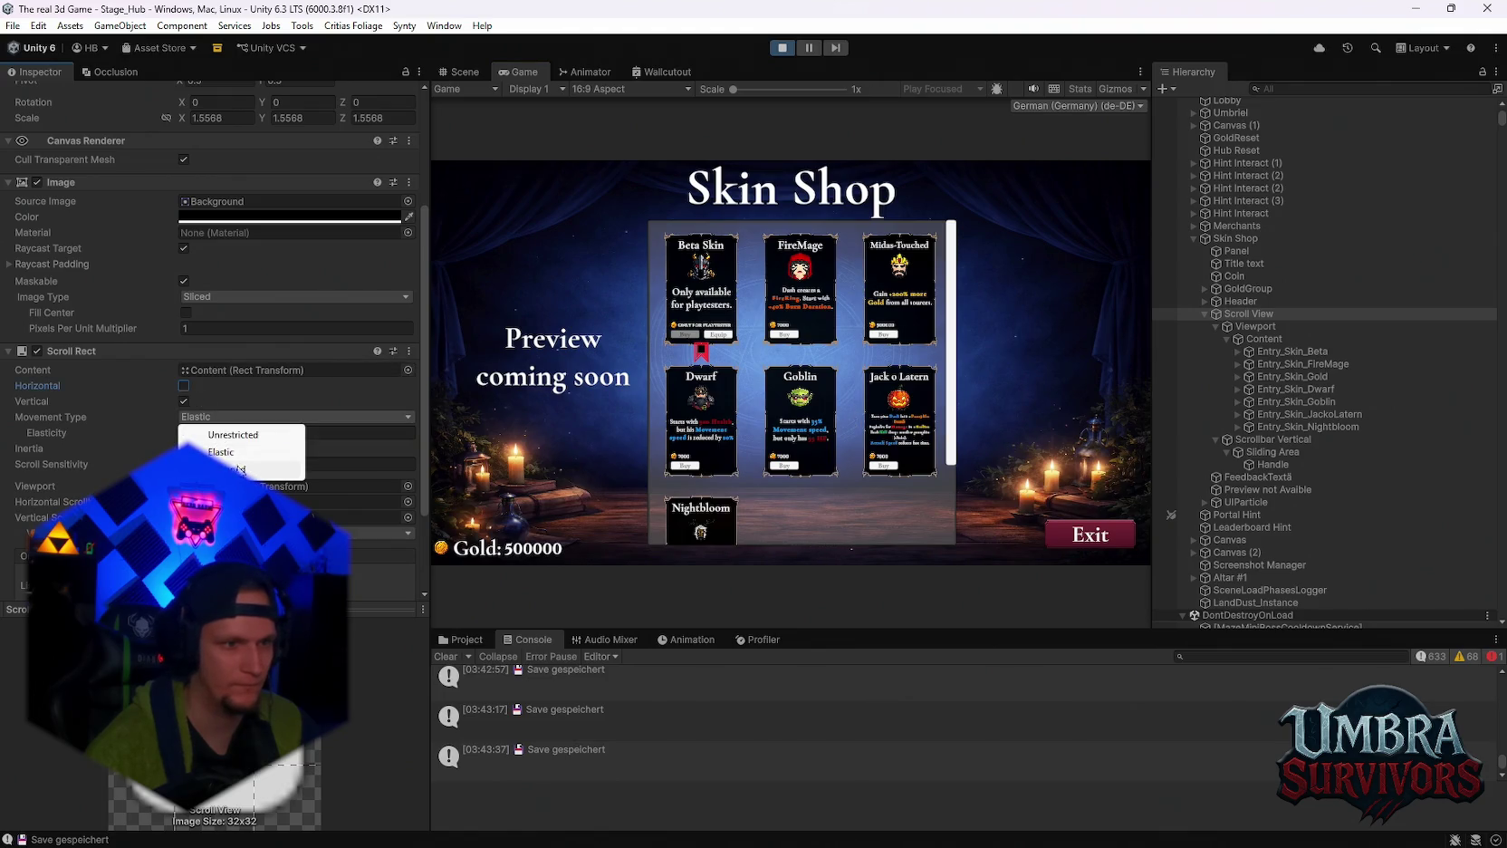
pyautogui.click(226, 466)
# Scroll the Game view to confirm the grid stops at its top and bottom edges.
pyautogui.moveTo(949, 367); pyautogui.dragTo(949, 409)
pyautogui.scroll(-2, 760, 405)
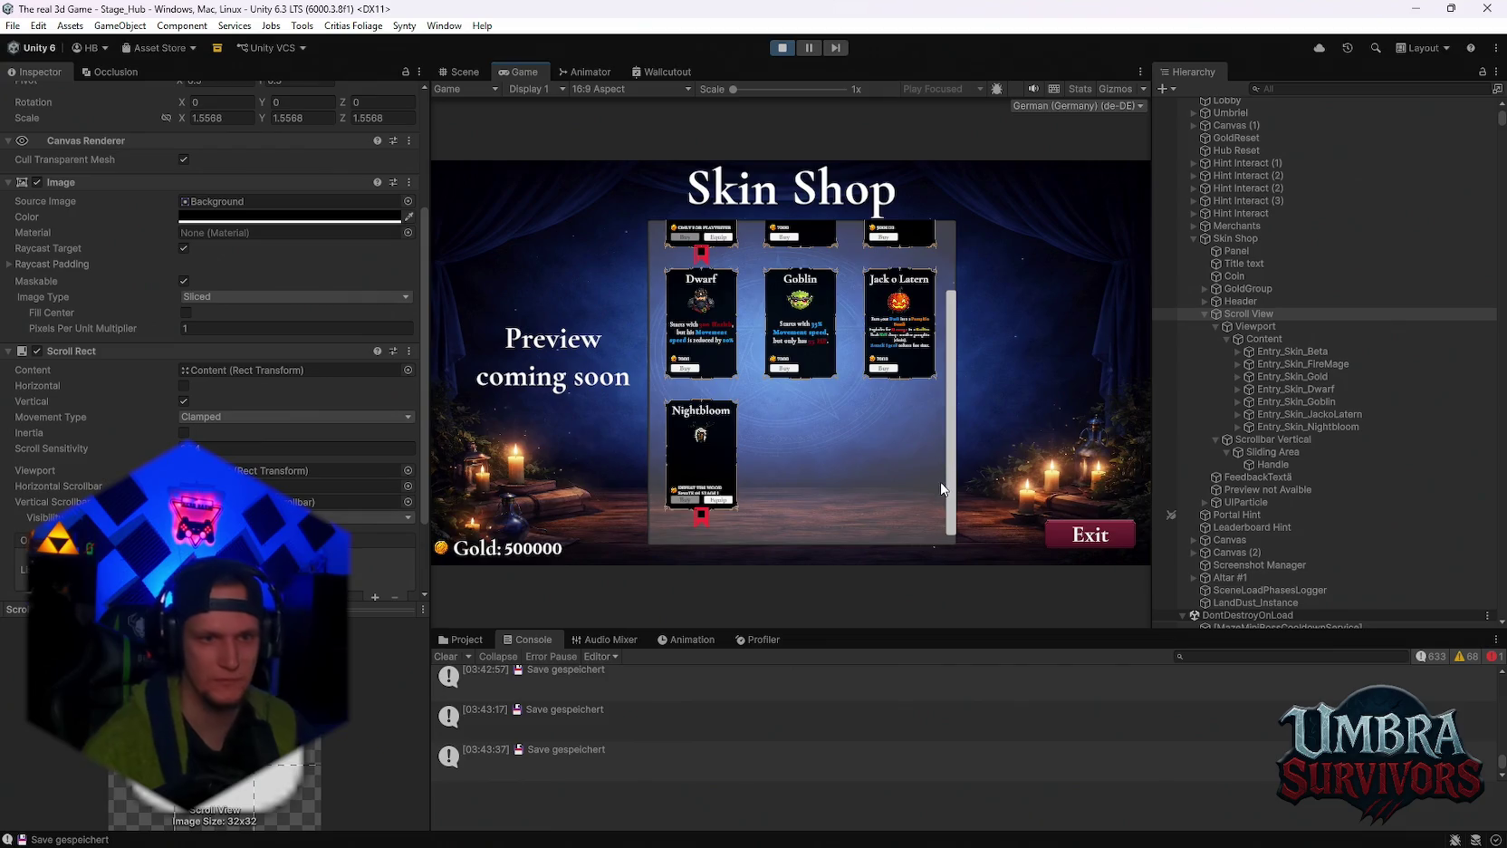
pyautogui.scroll(3, 760, 404)
pyautogui.scroll(-3, 761, 405)
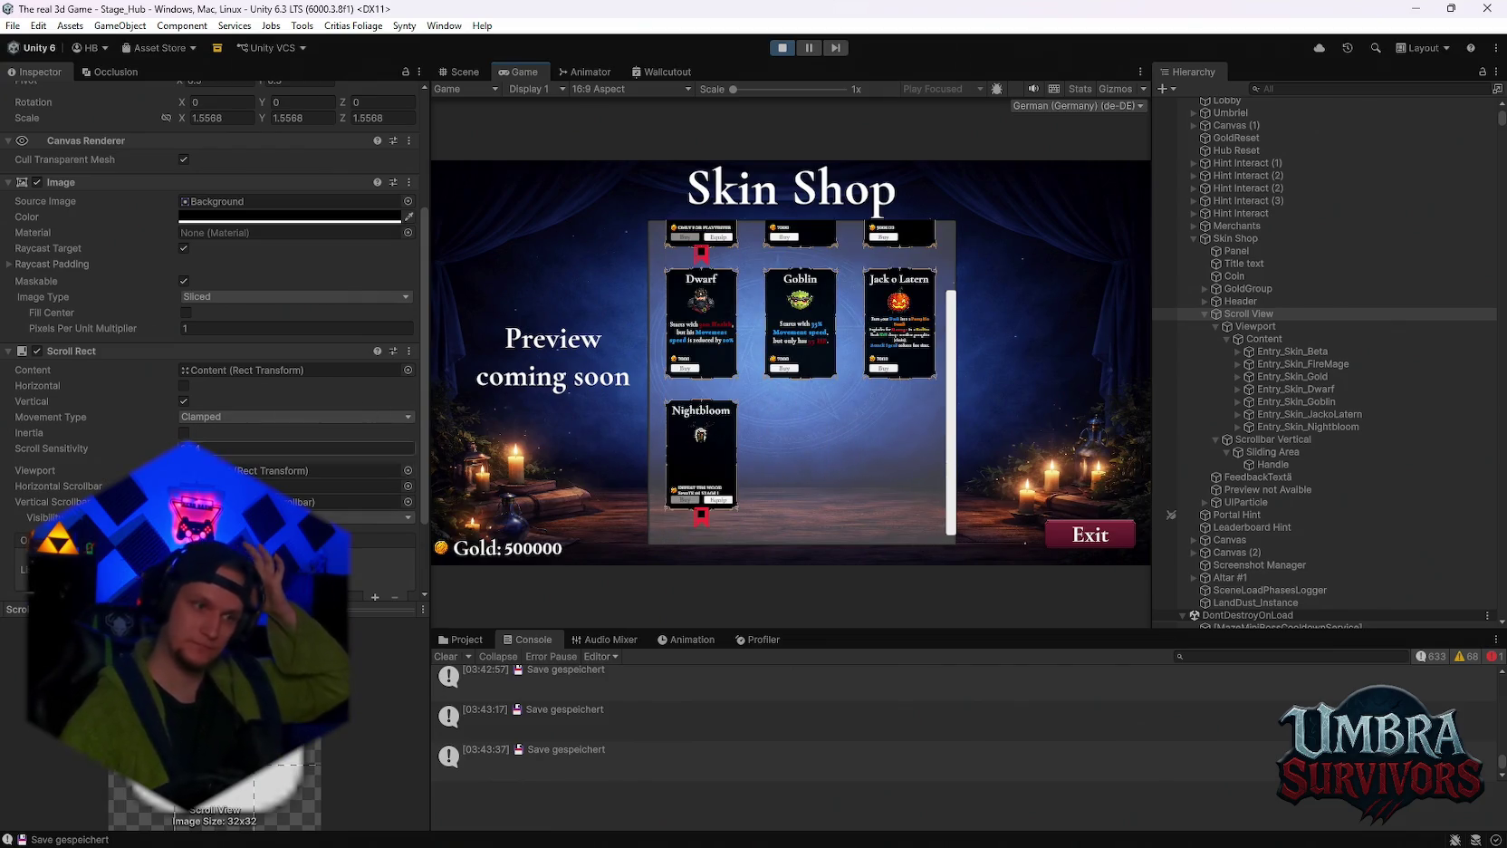